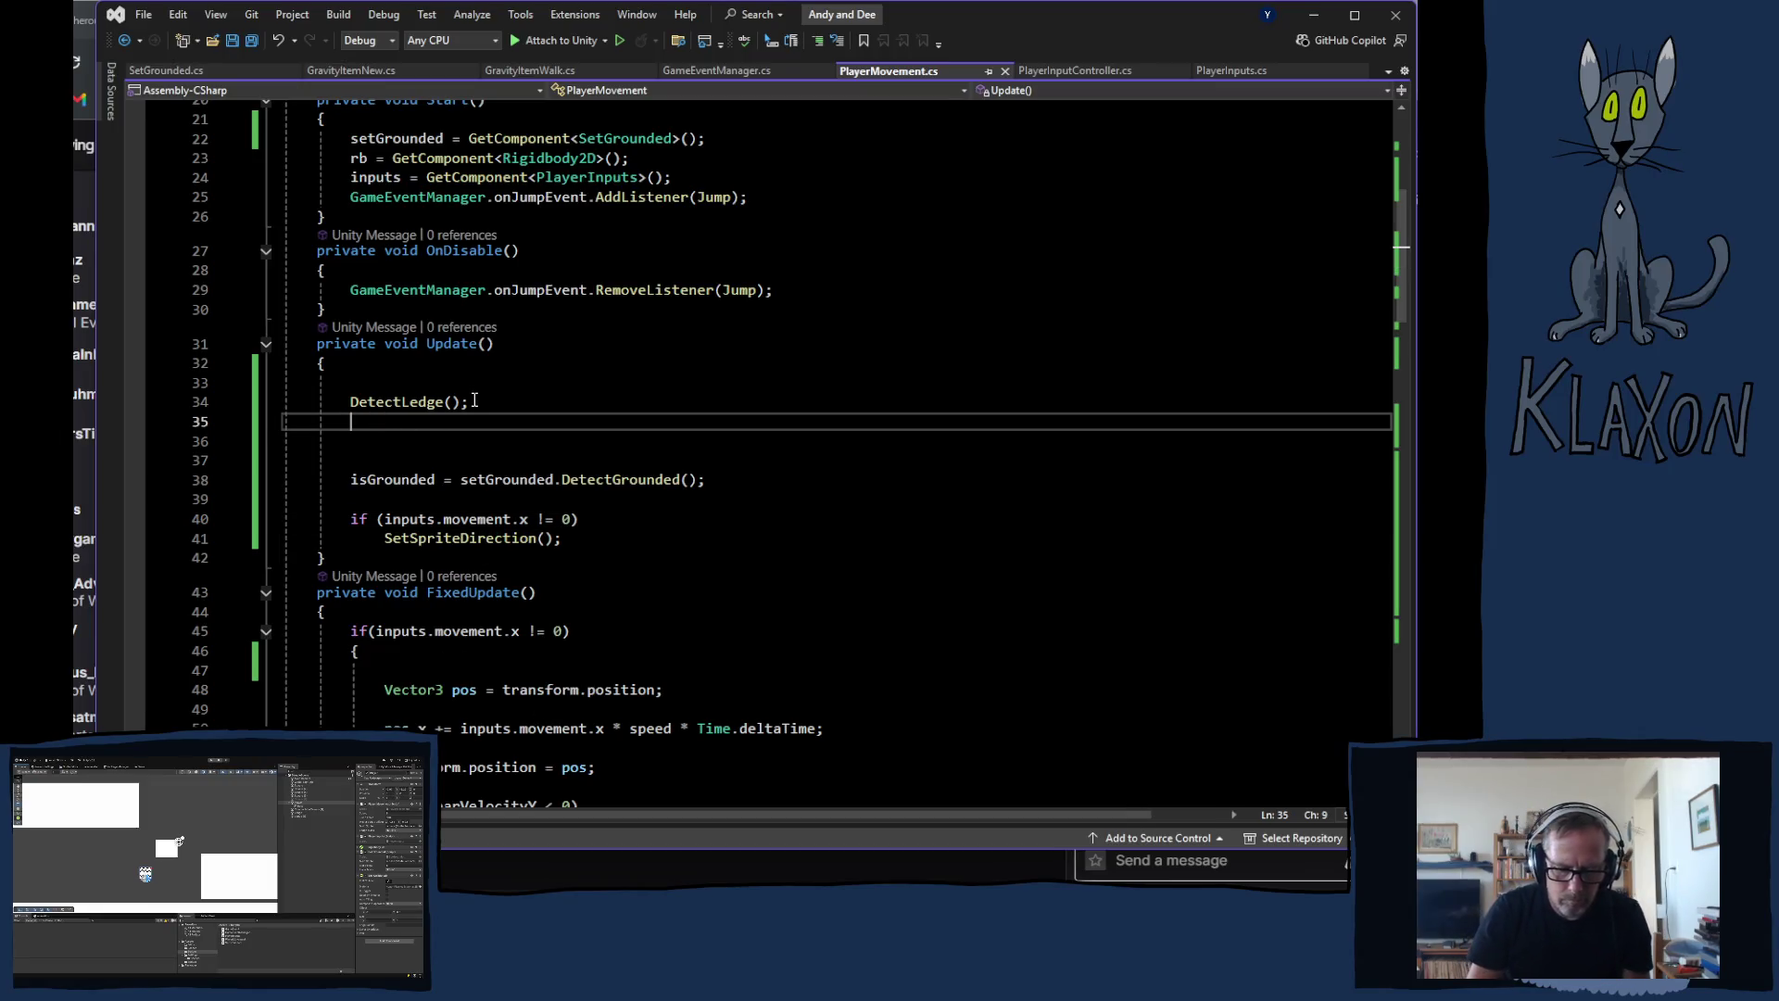
Step: Add Debug.Log(onLedge); below DetectLedge() in Update and save PlayerMovement.cs
text(Debug)
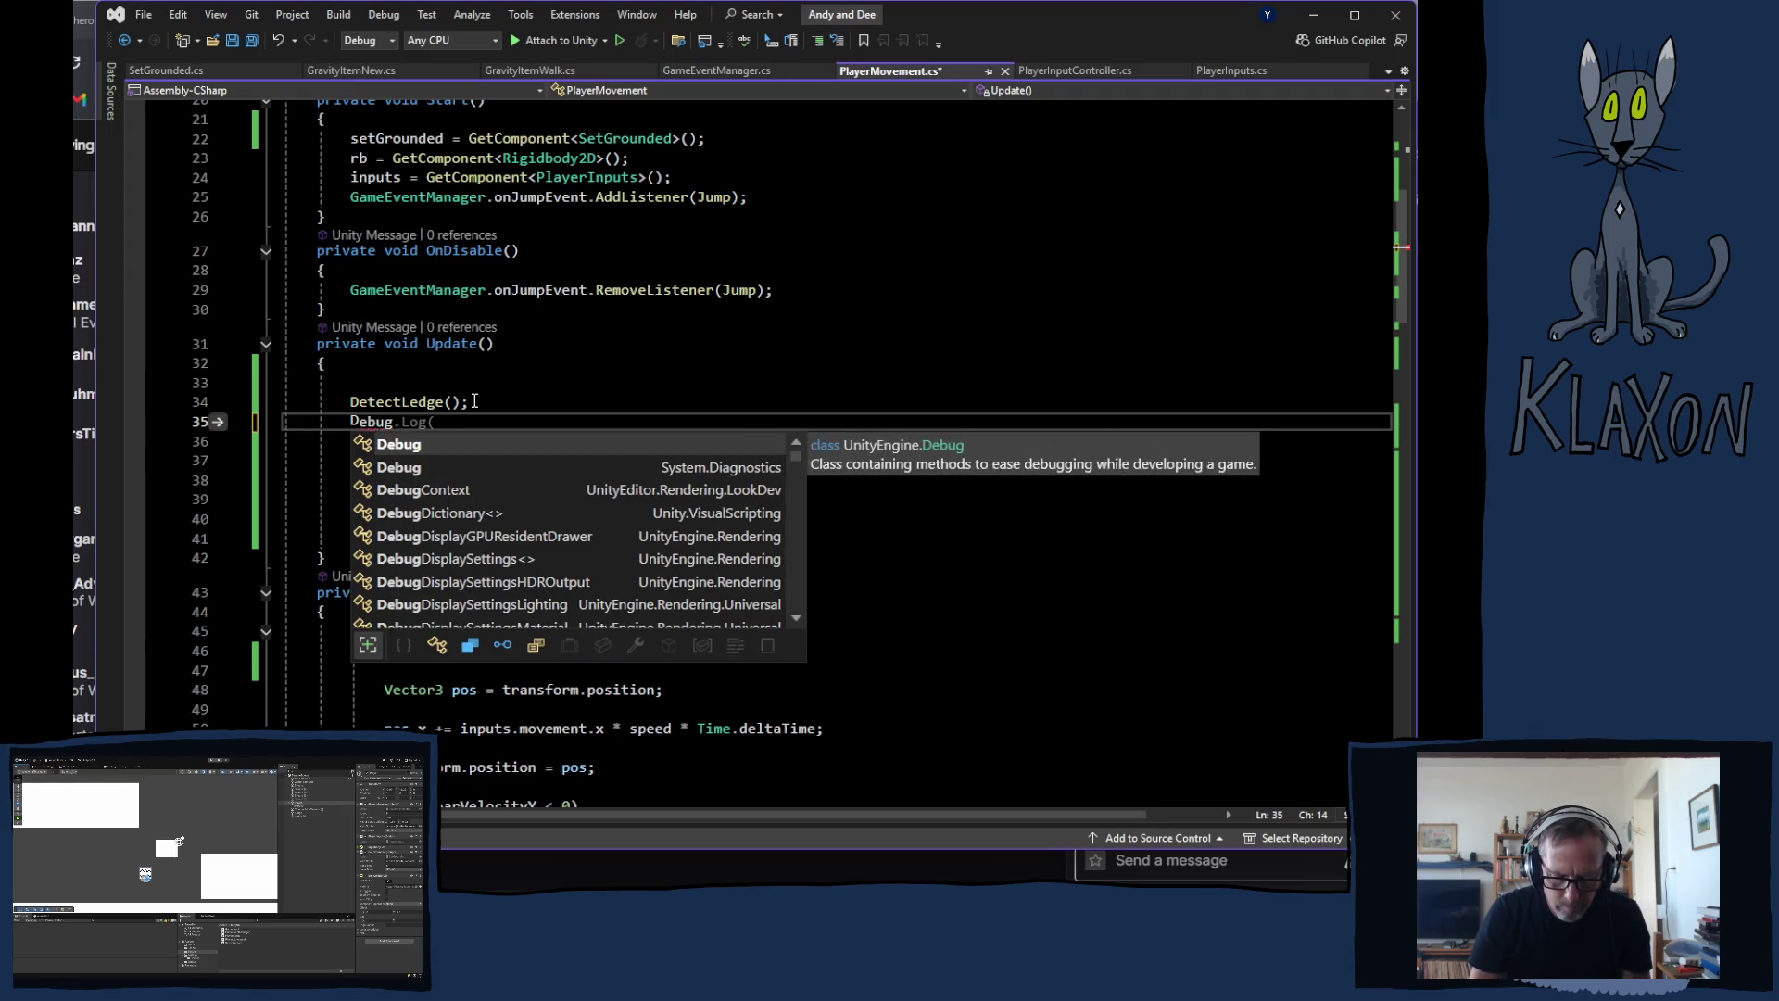
text(.Log)
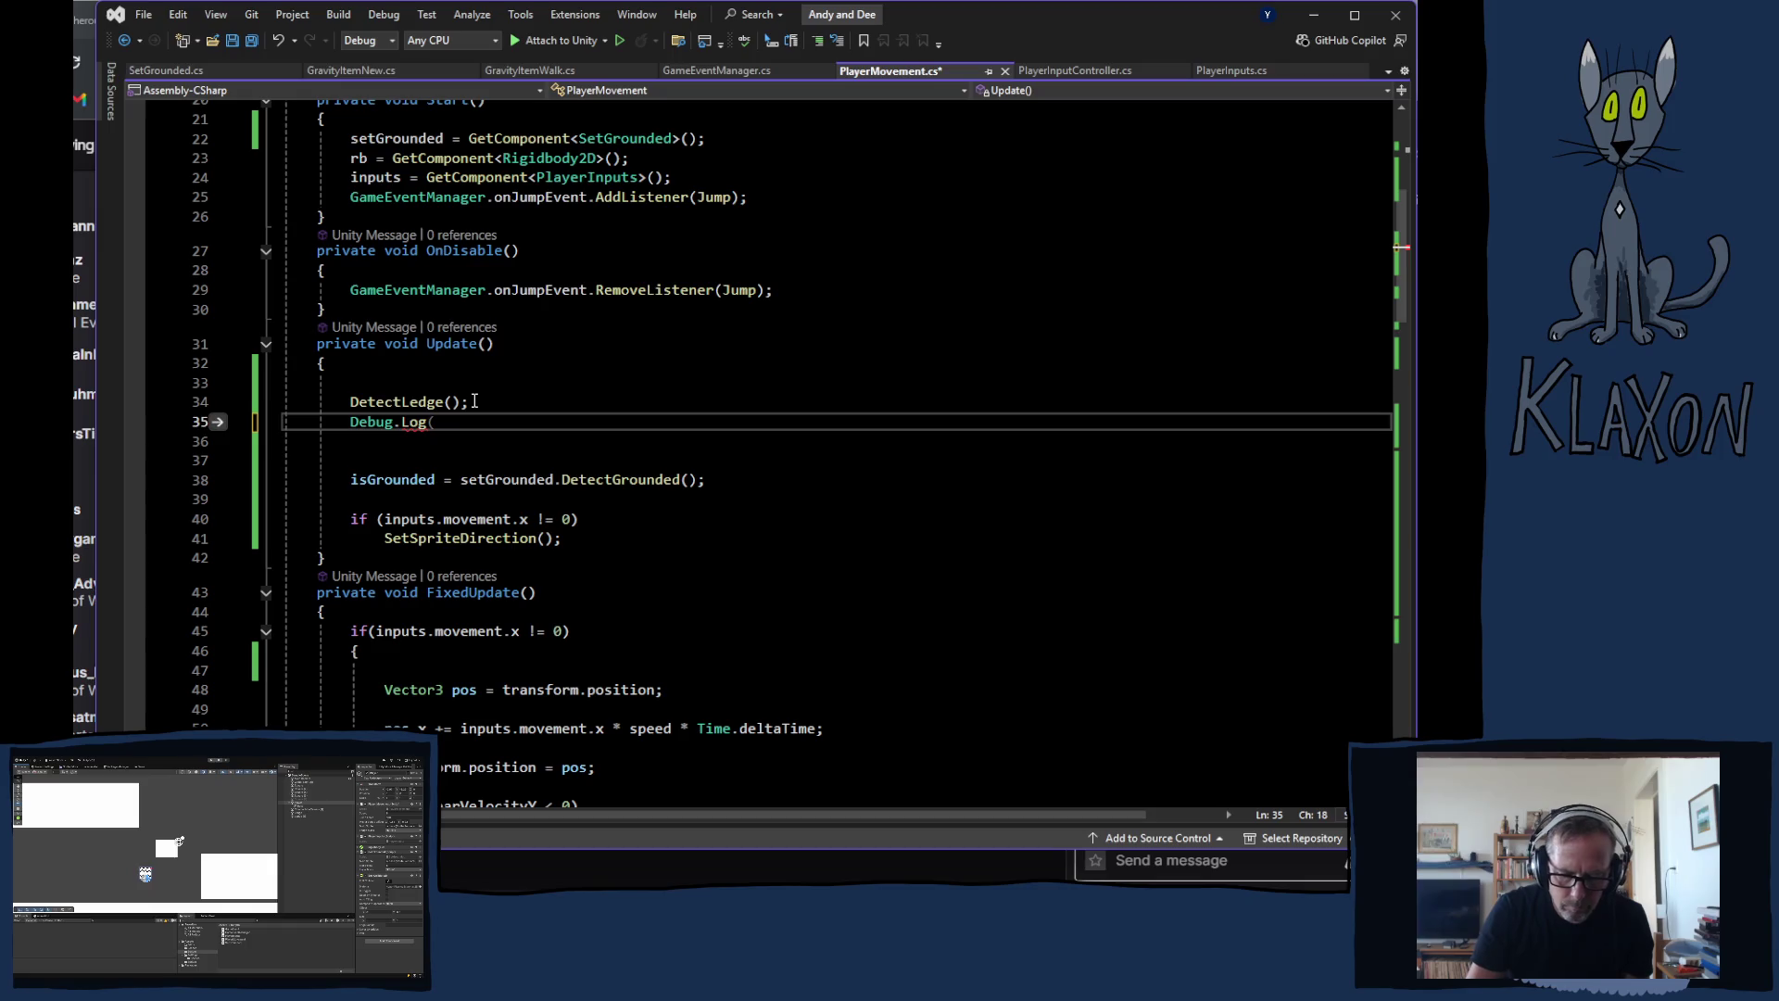
text((onn)
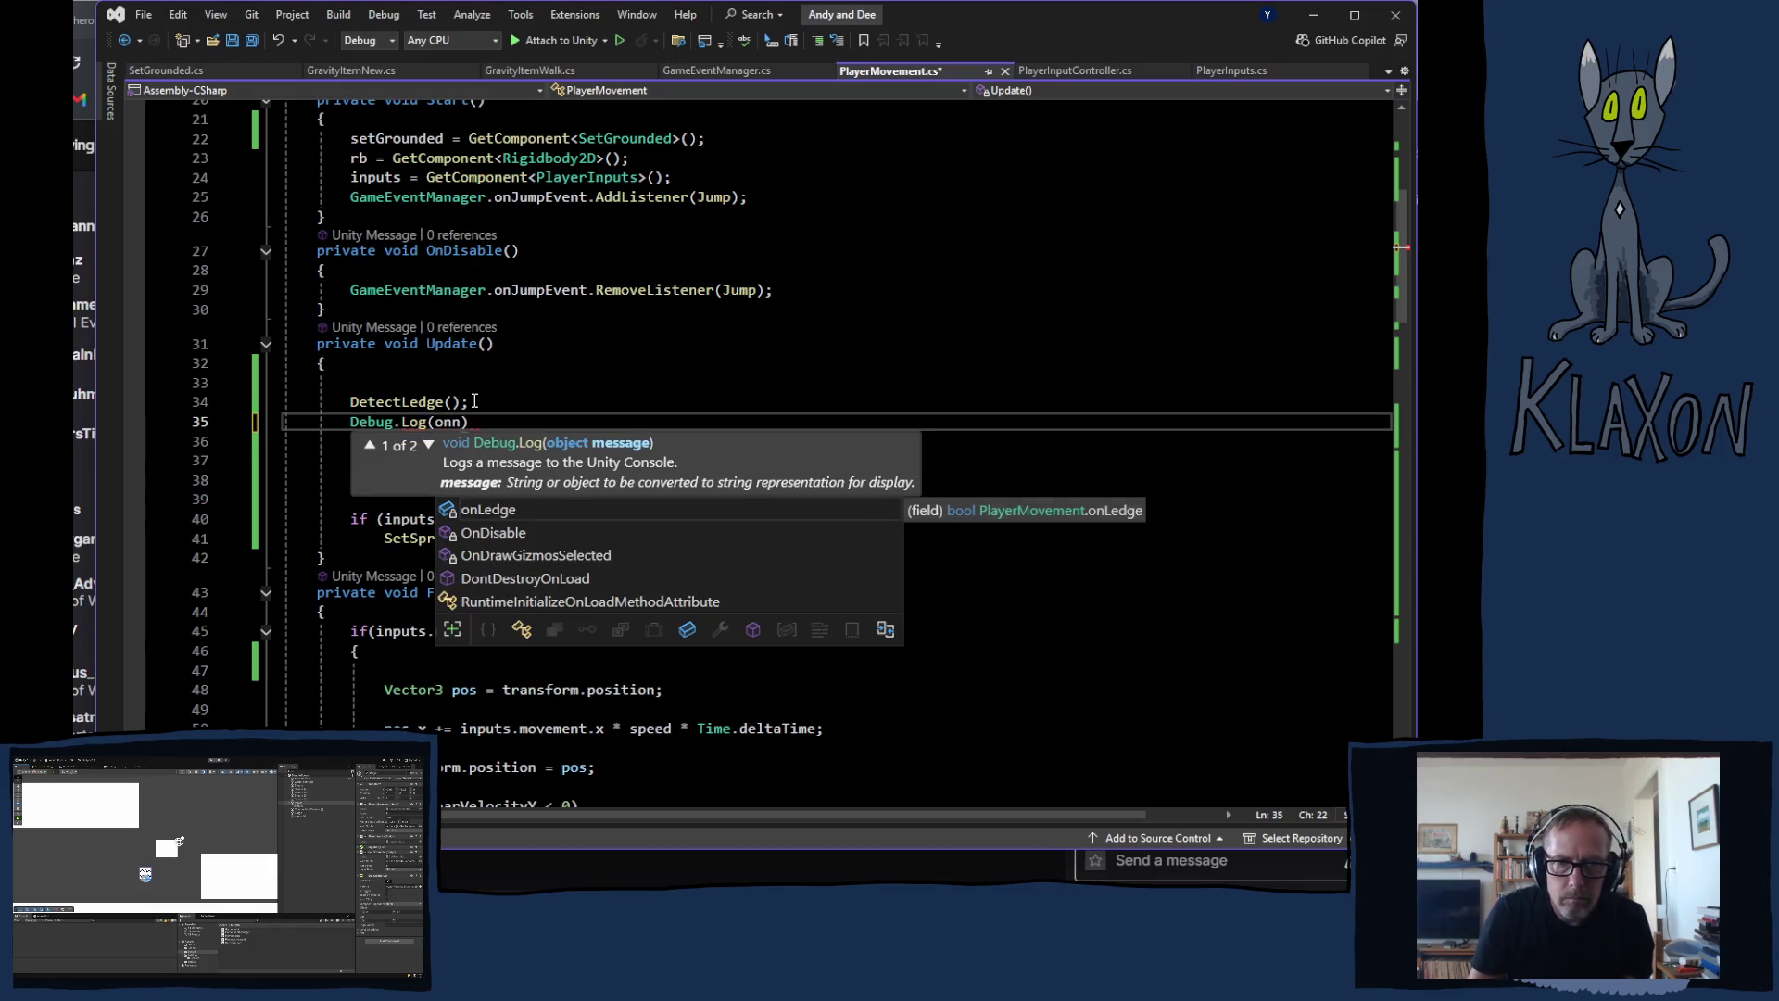
key(Return)
key(BackSpace)
key(BackSpace)
key(BackSpace)
key(BackSpace)
key(BackSpace)
key(BackSpace)
text(Ledge)
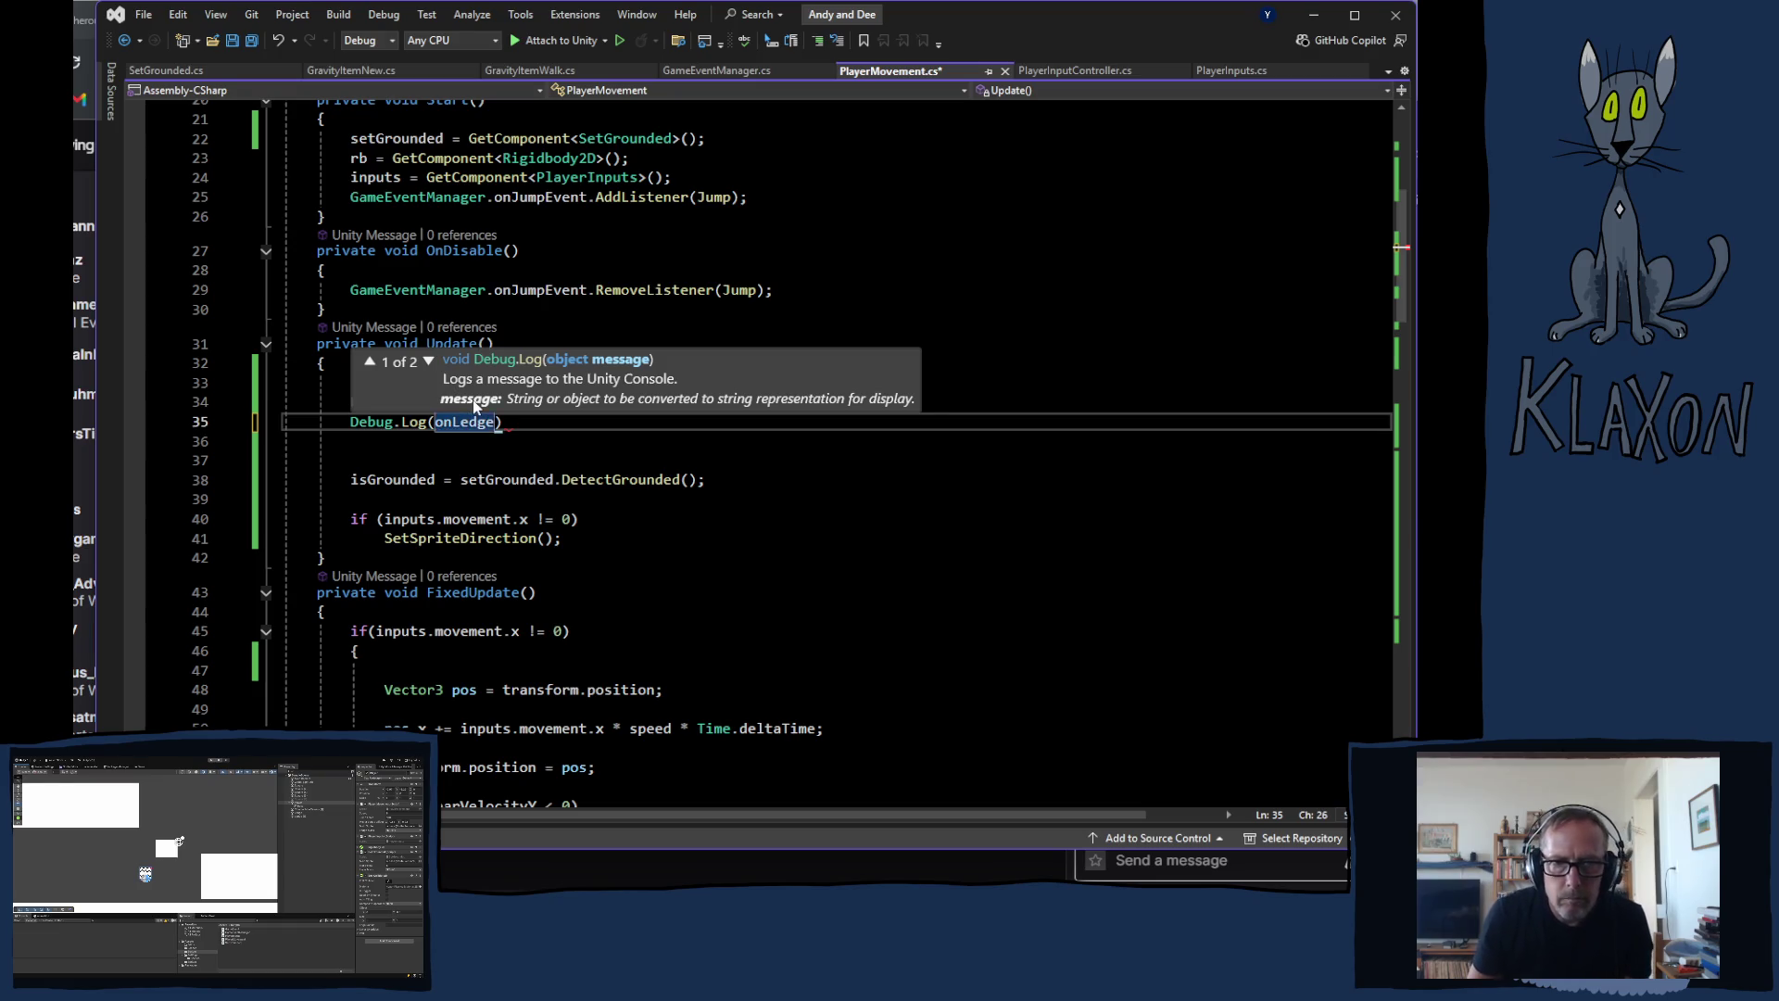
text();)
key(ctrl+s)
key(alt+Tab)
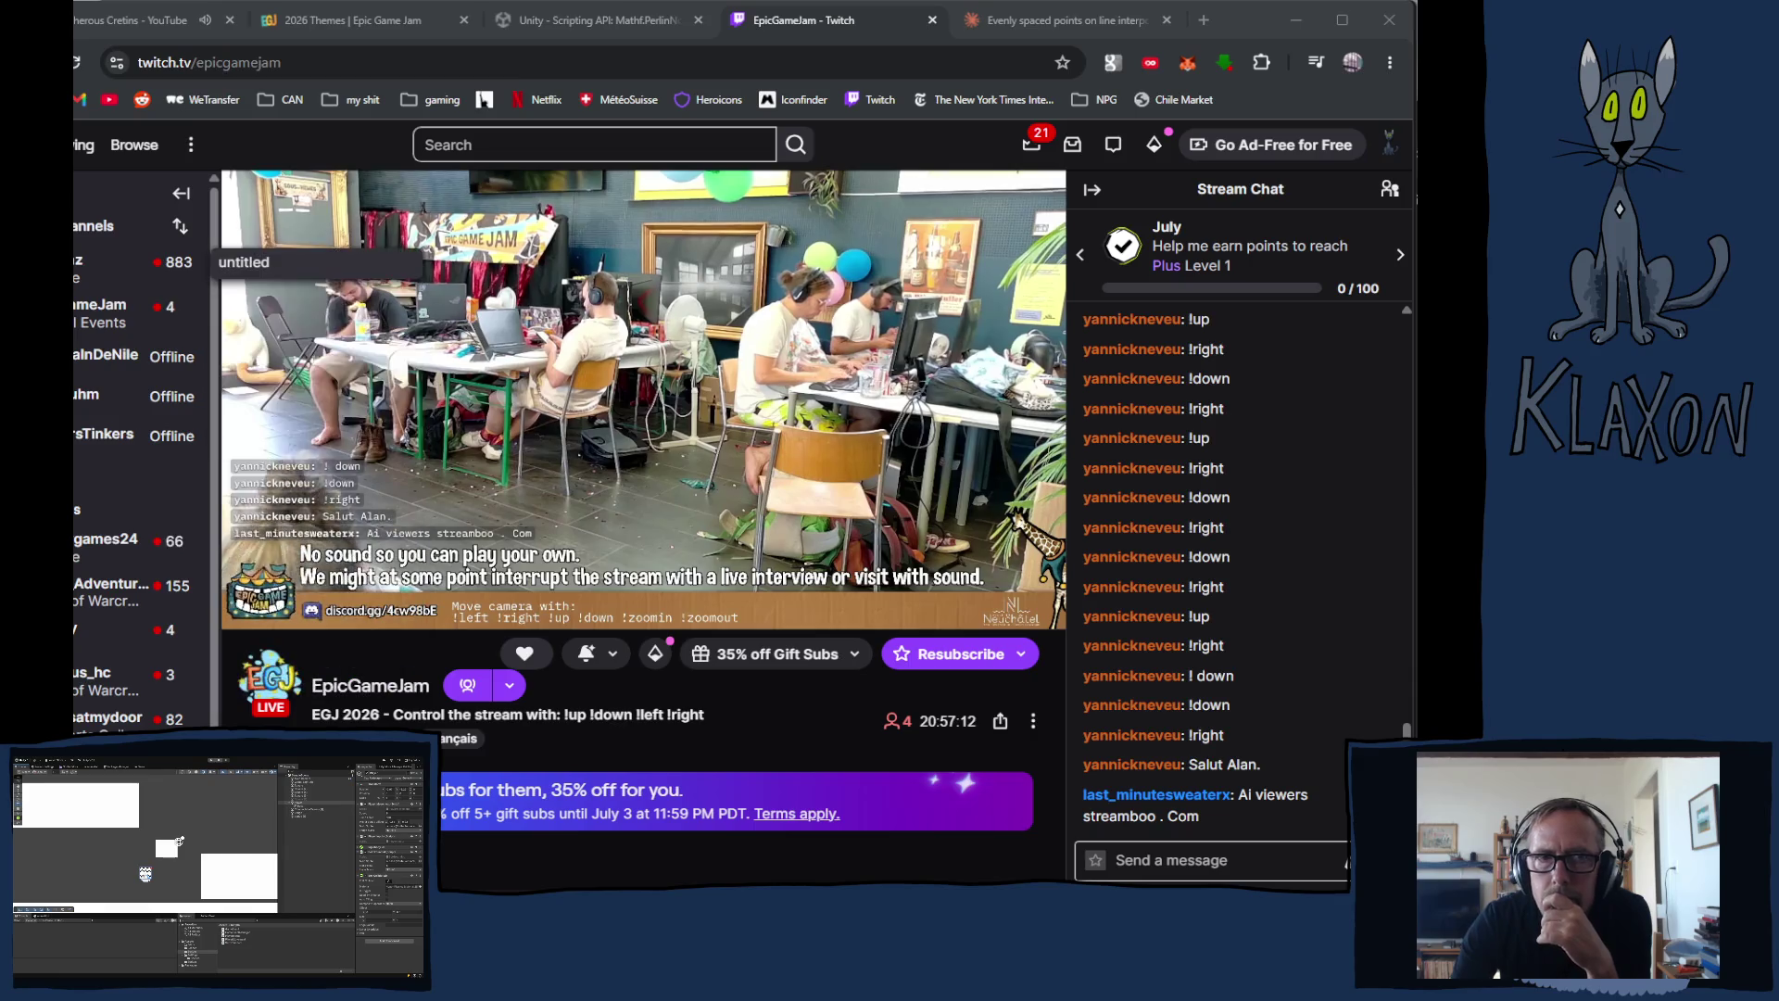
Step: Switch to the first YouTube browser tab, away from the EpicGameJam stream
click(120, 20)
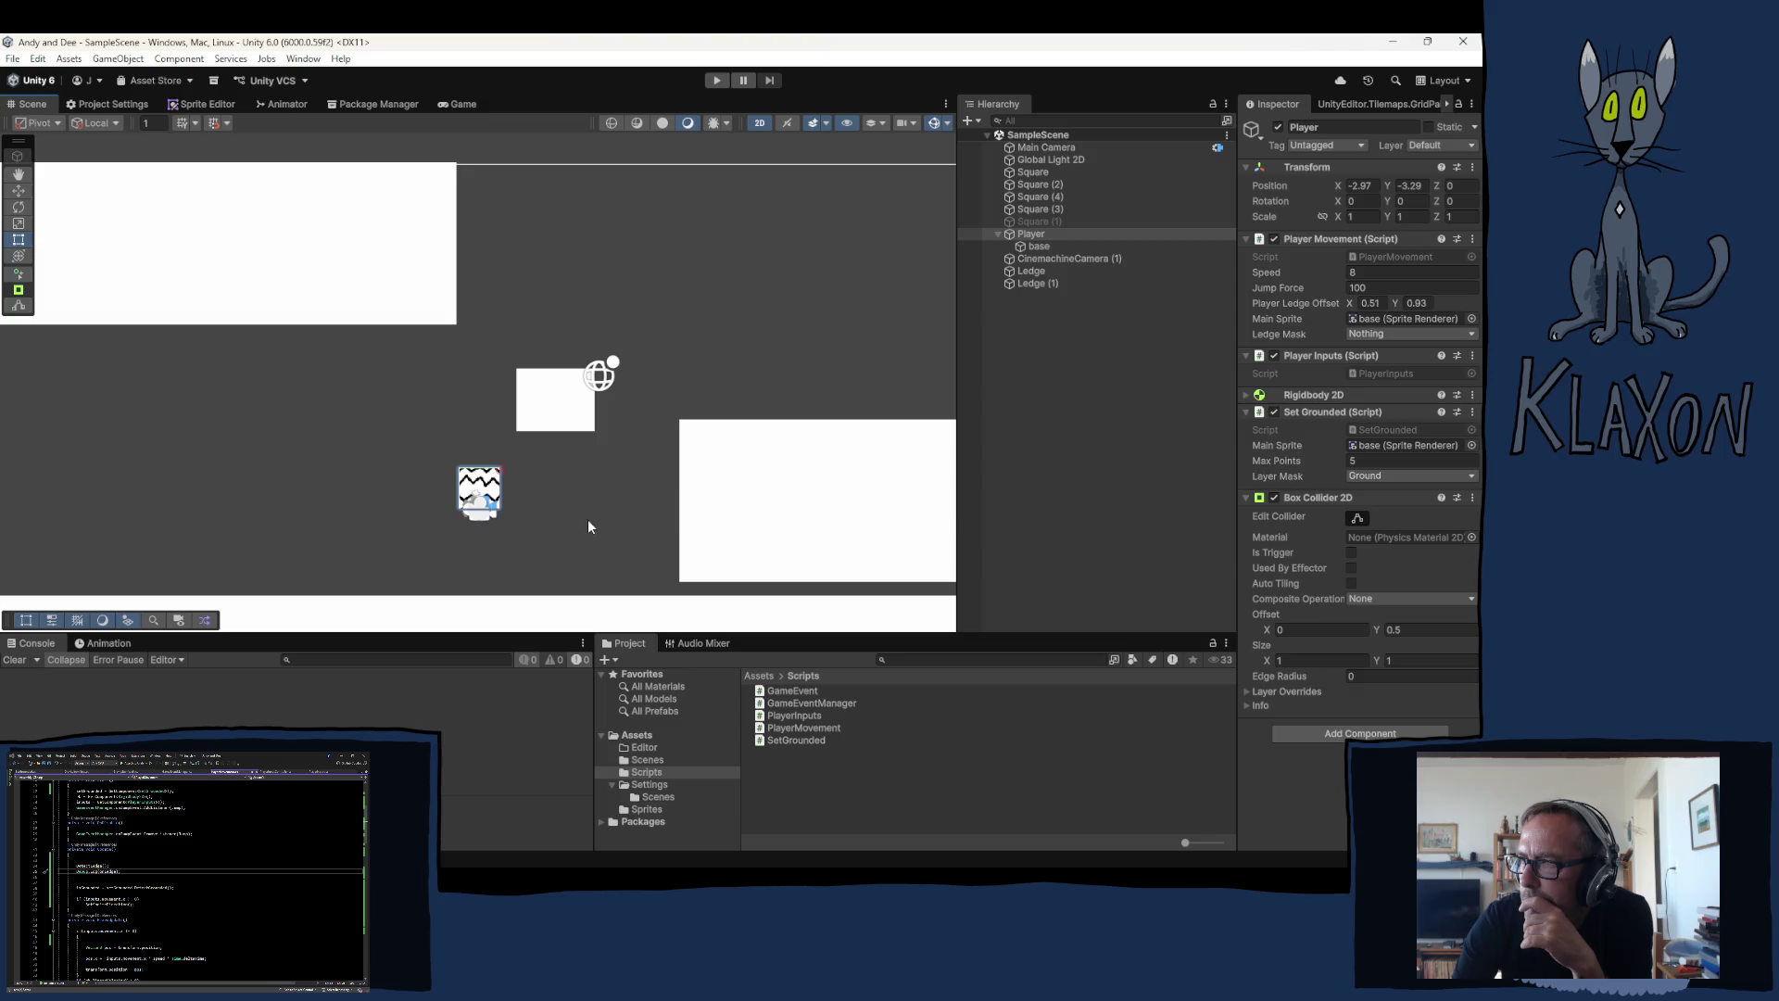
Step: Play-test moving and jumping with the Console showing onLedge logged as False, then stop
click(542, 560)
click(718, 80)
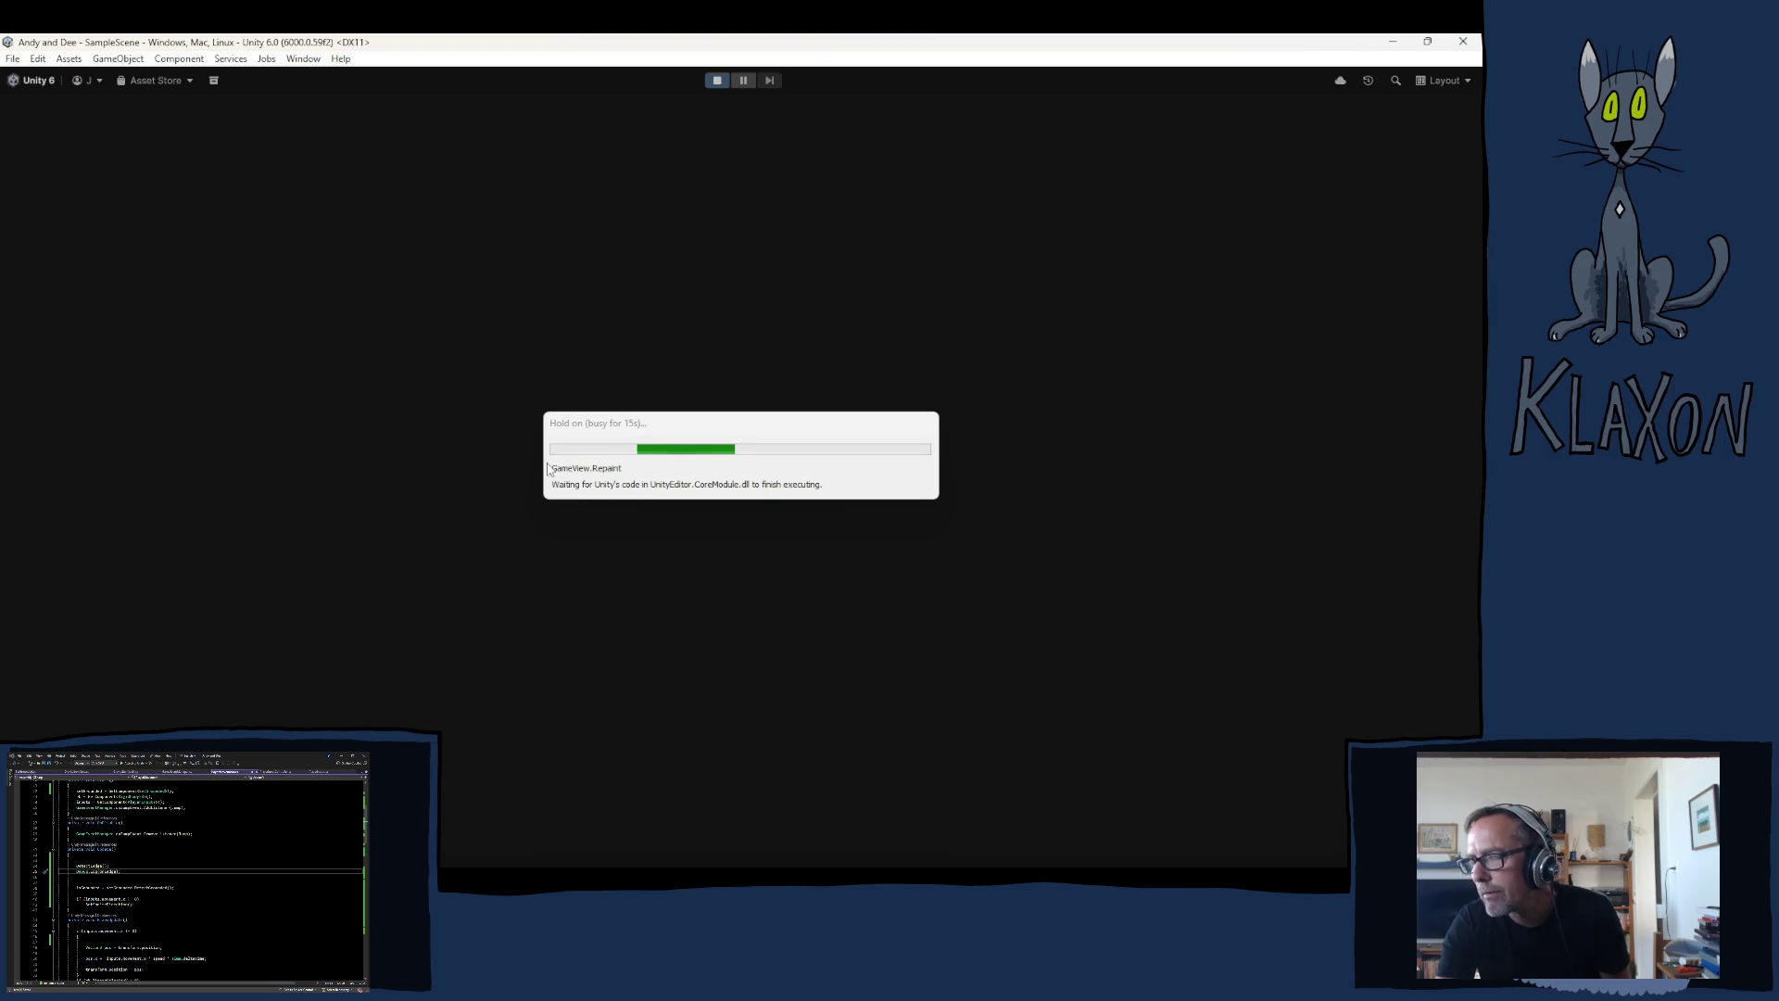
key(Right)
key(space)
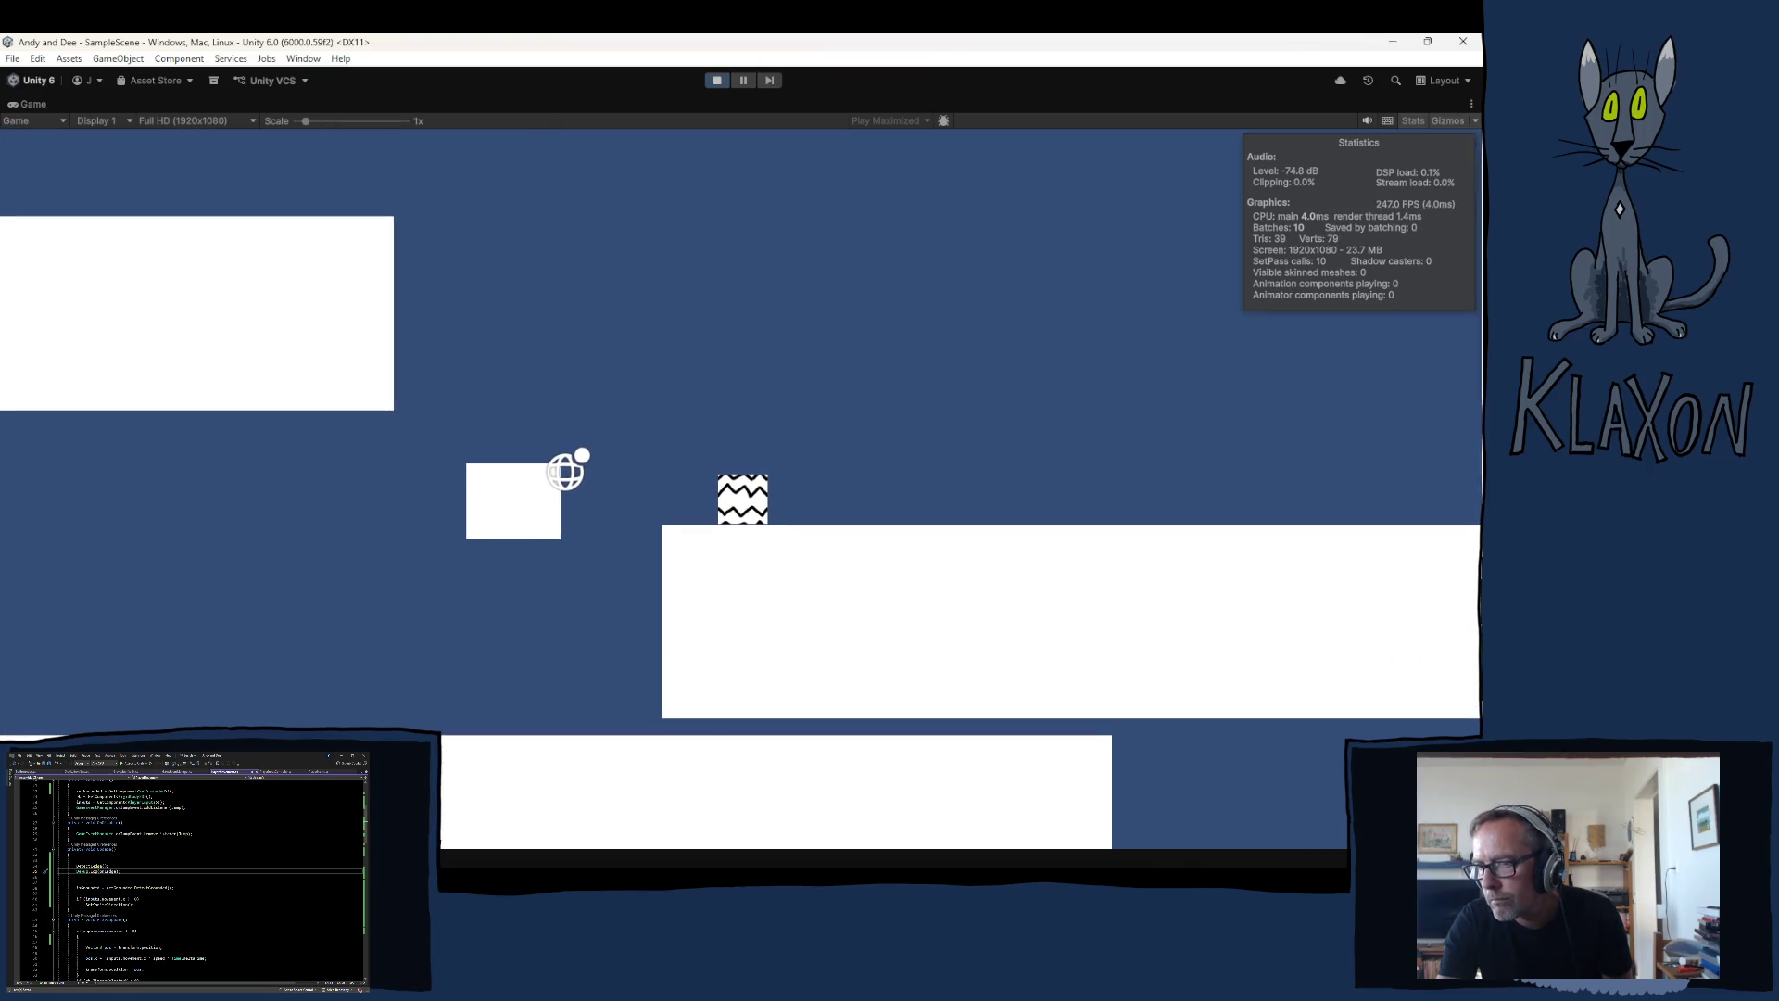
key(ctrl+shift+c)
key(Left)
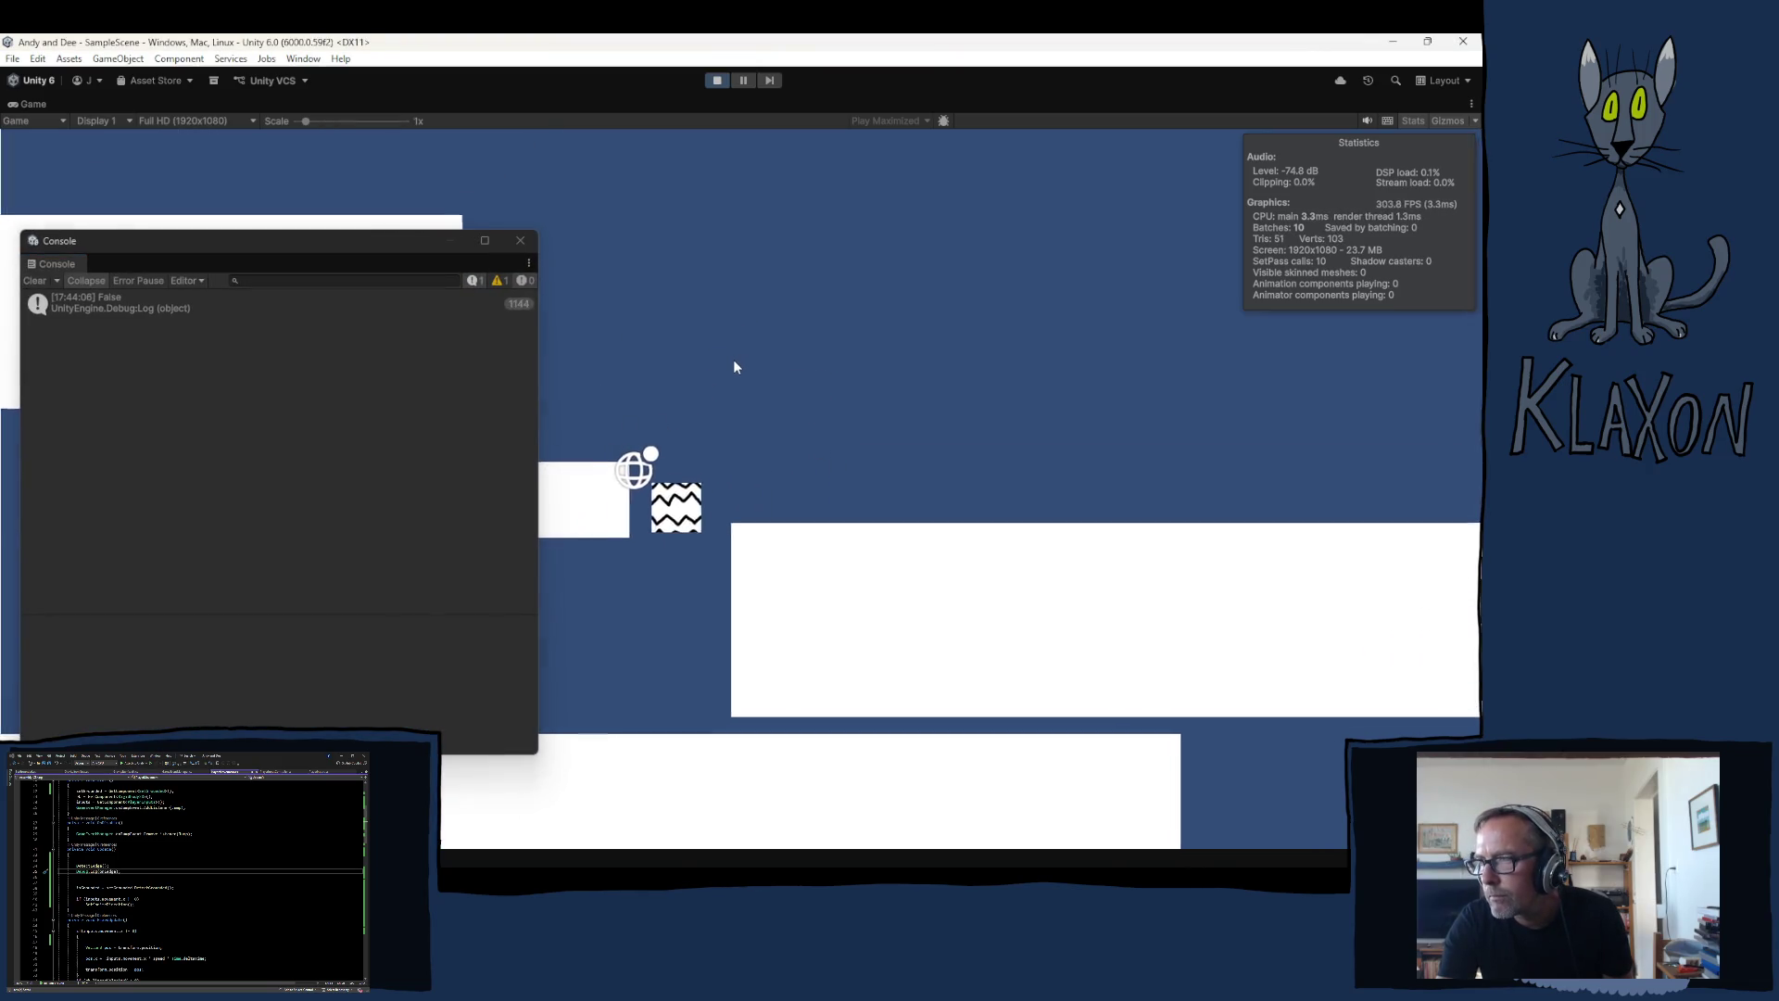
key(space)
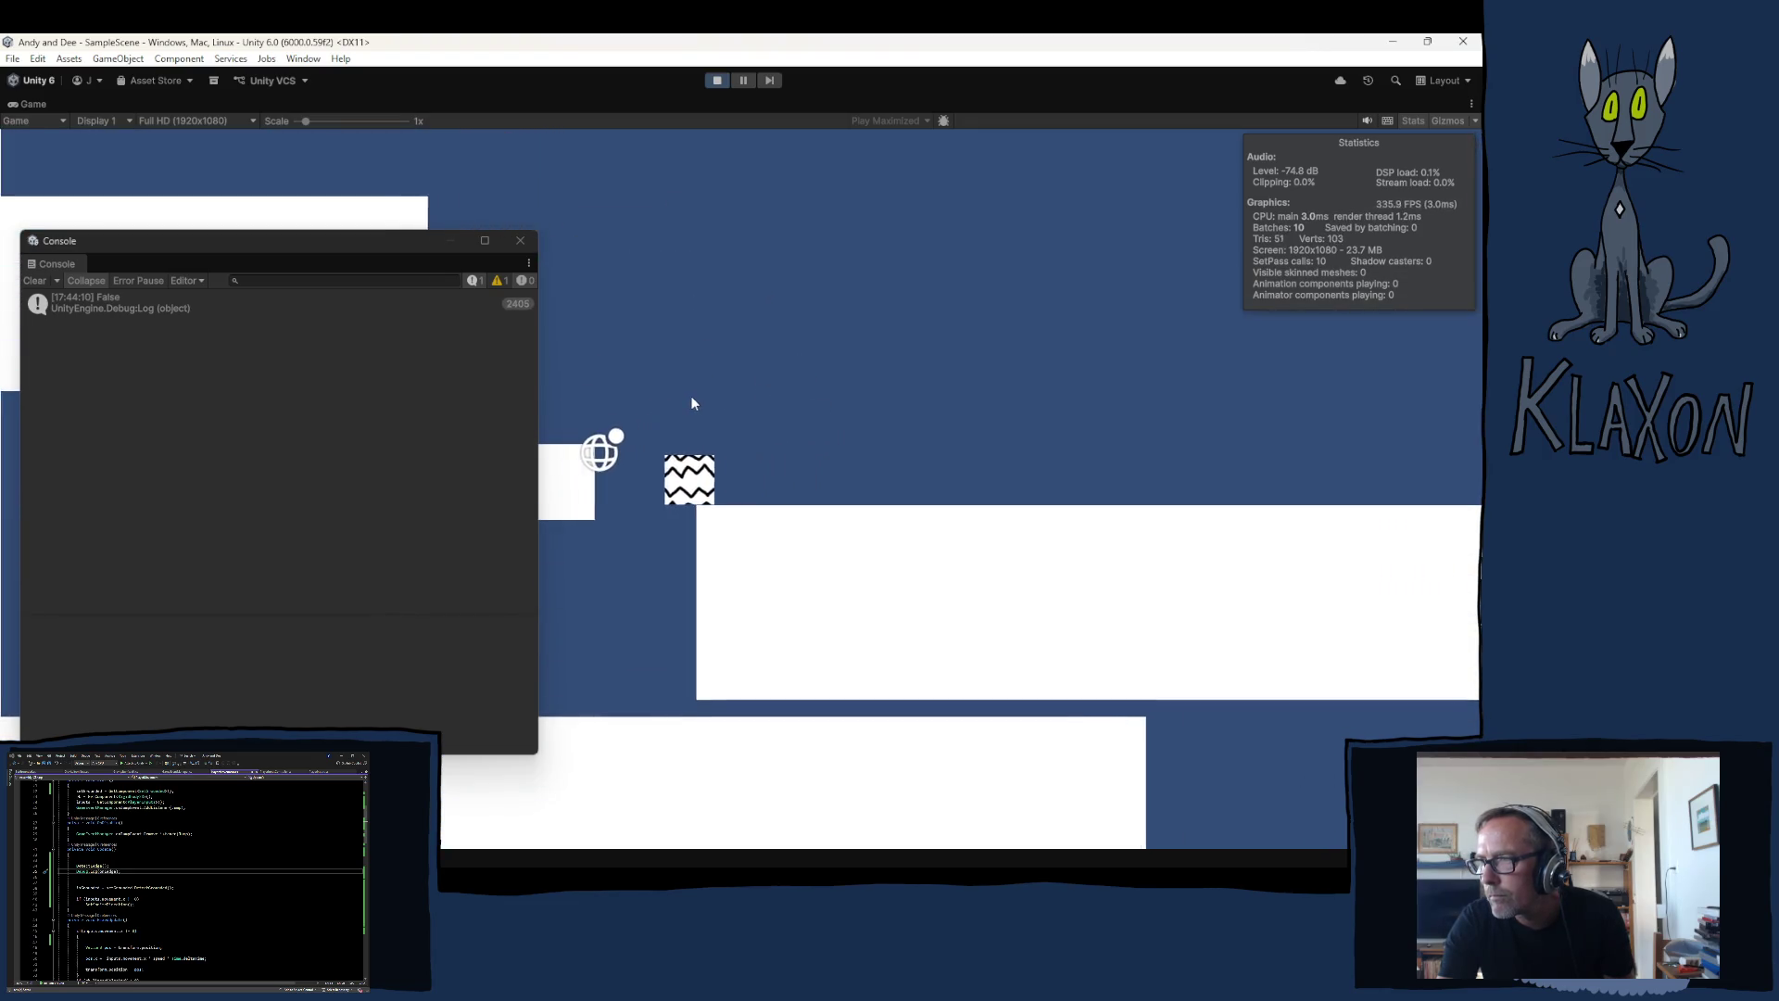
click(717, 80)
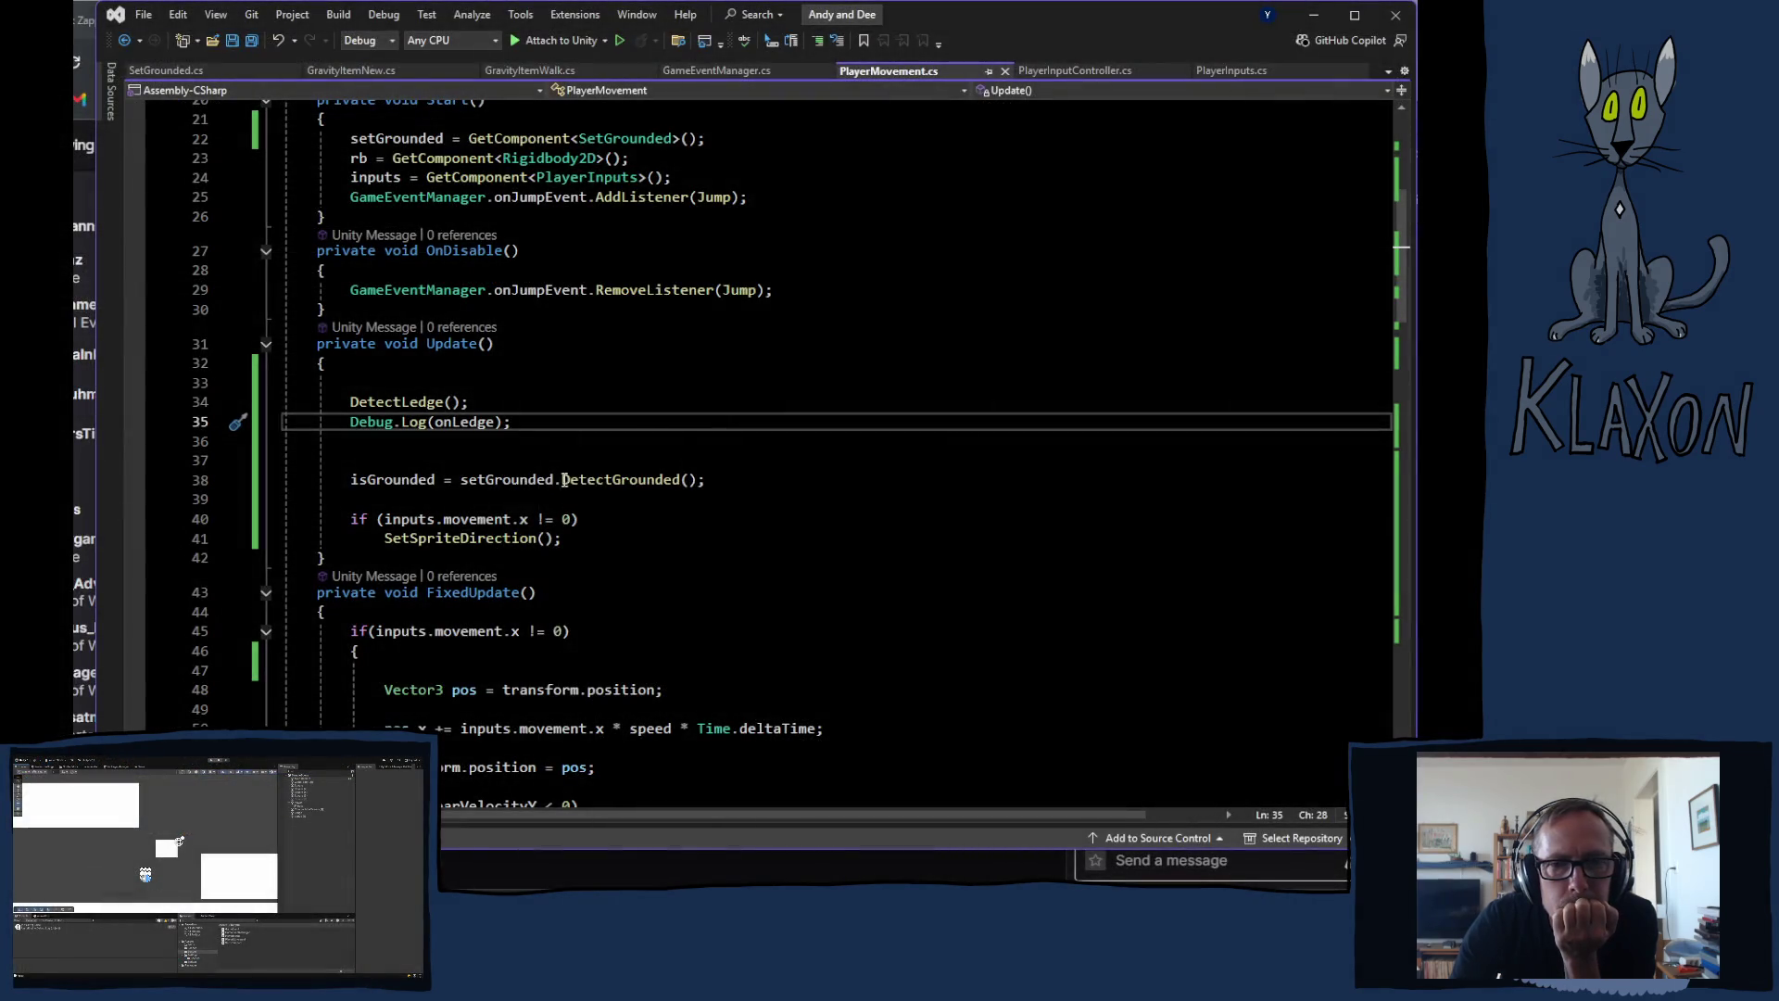
Step: Scroll down PlayerMovement.cs to the Jump, DetectLedge and GrabLedge methods
scroll(516, 516, down, 7)
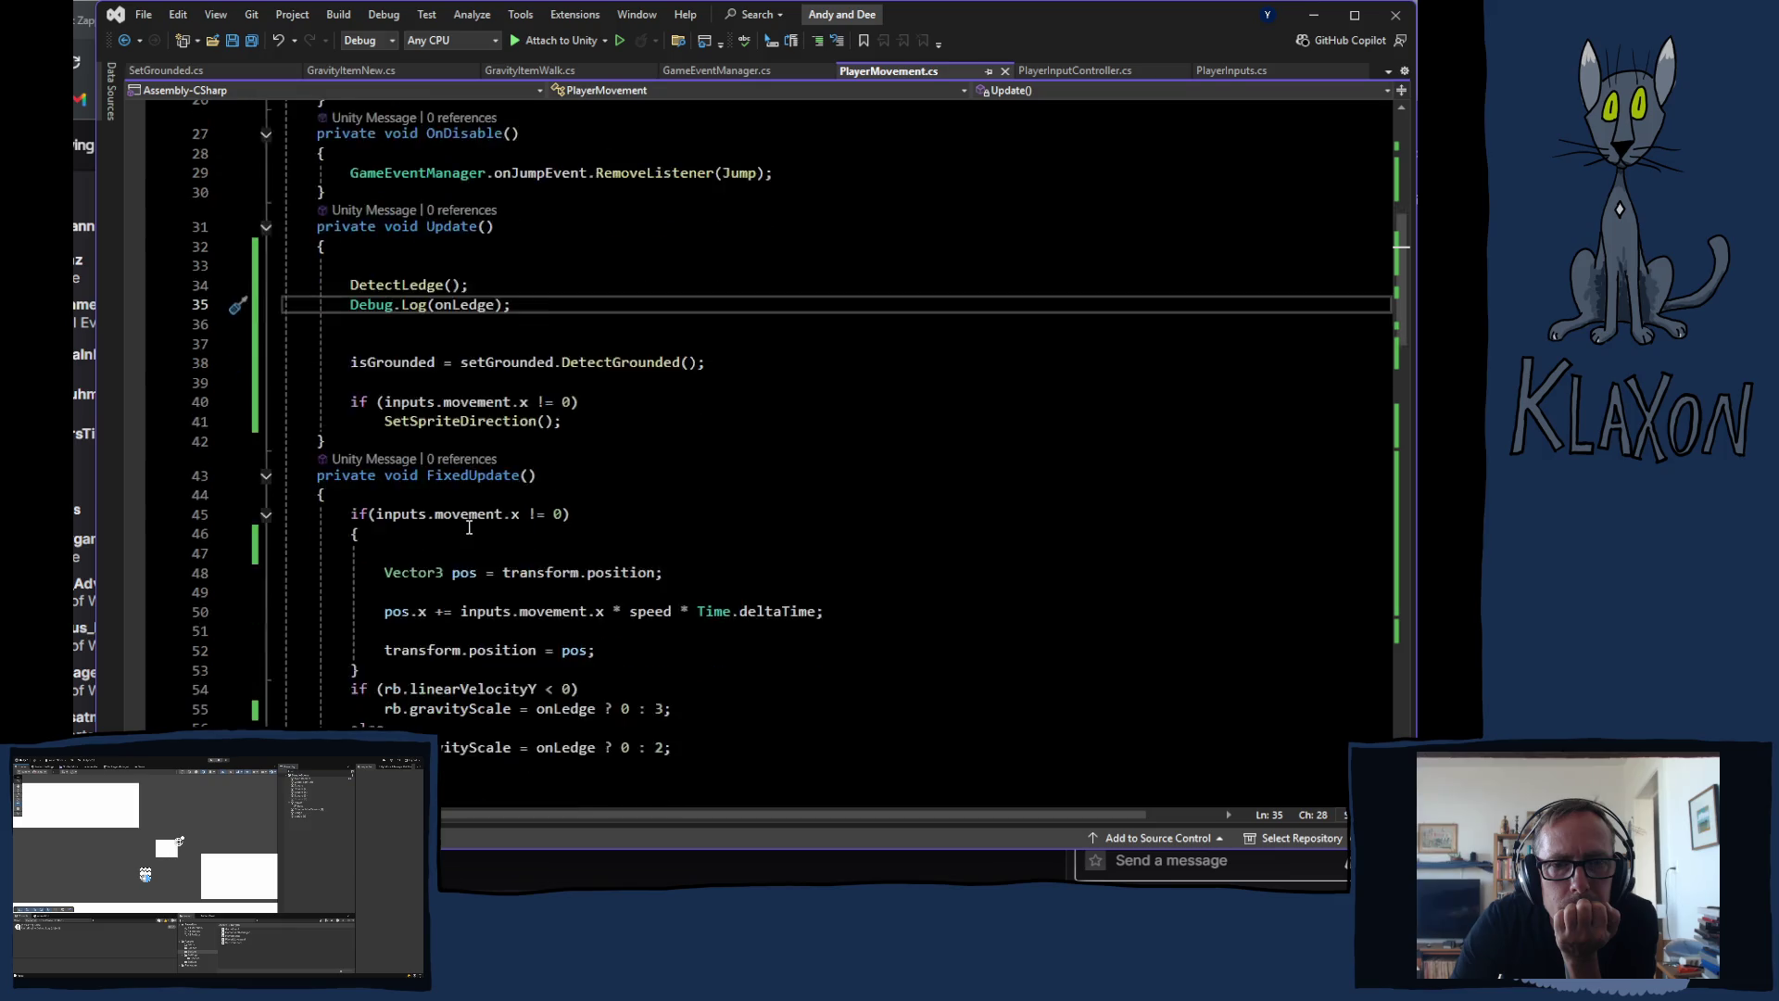
scroll(455, 529, down, 8)
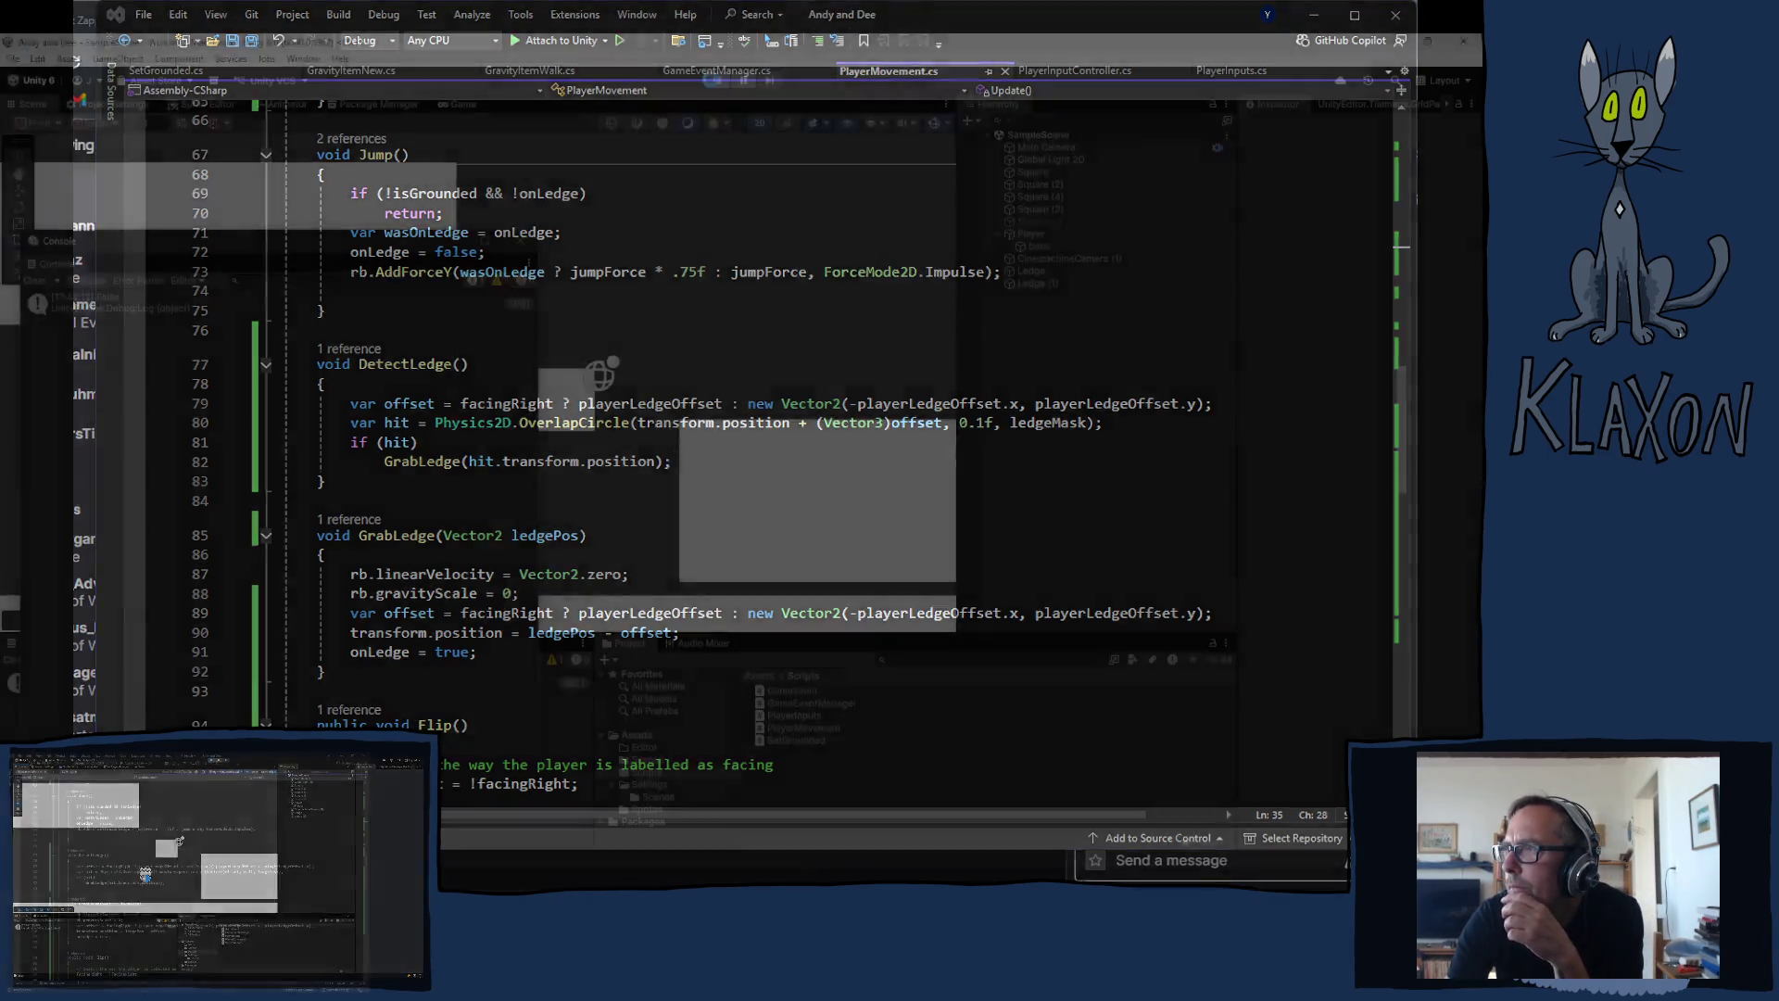
Step: Run the level, close the floating Console, walk the character right, then stop play mode
key(alt+Tab)
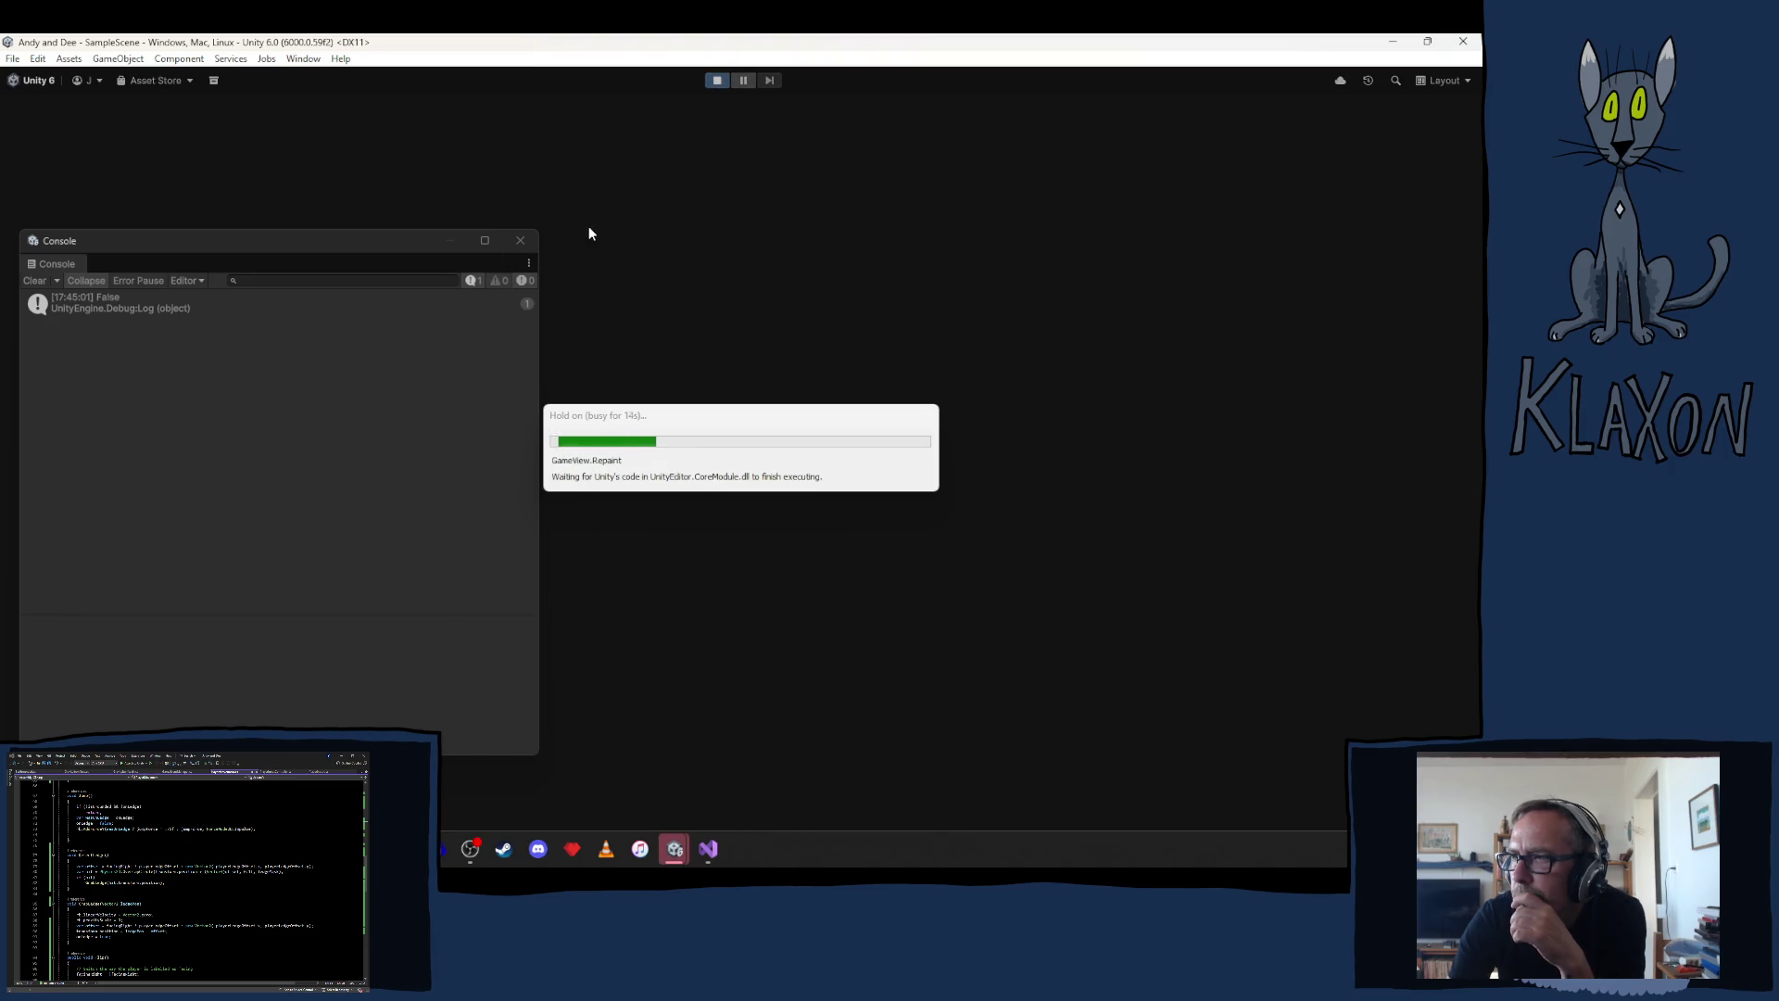
click(521, 240)
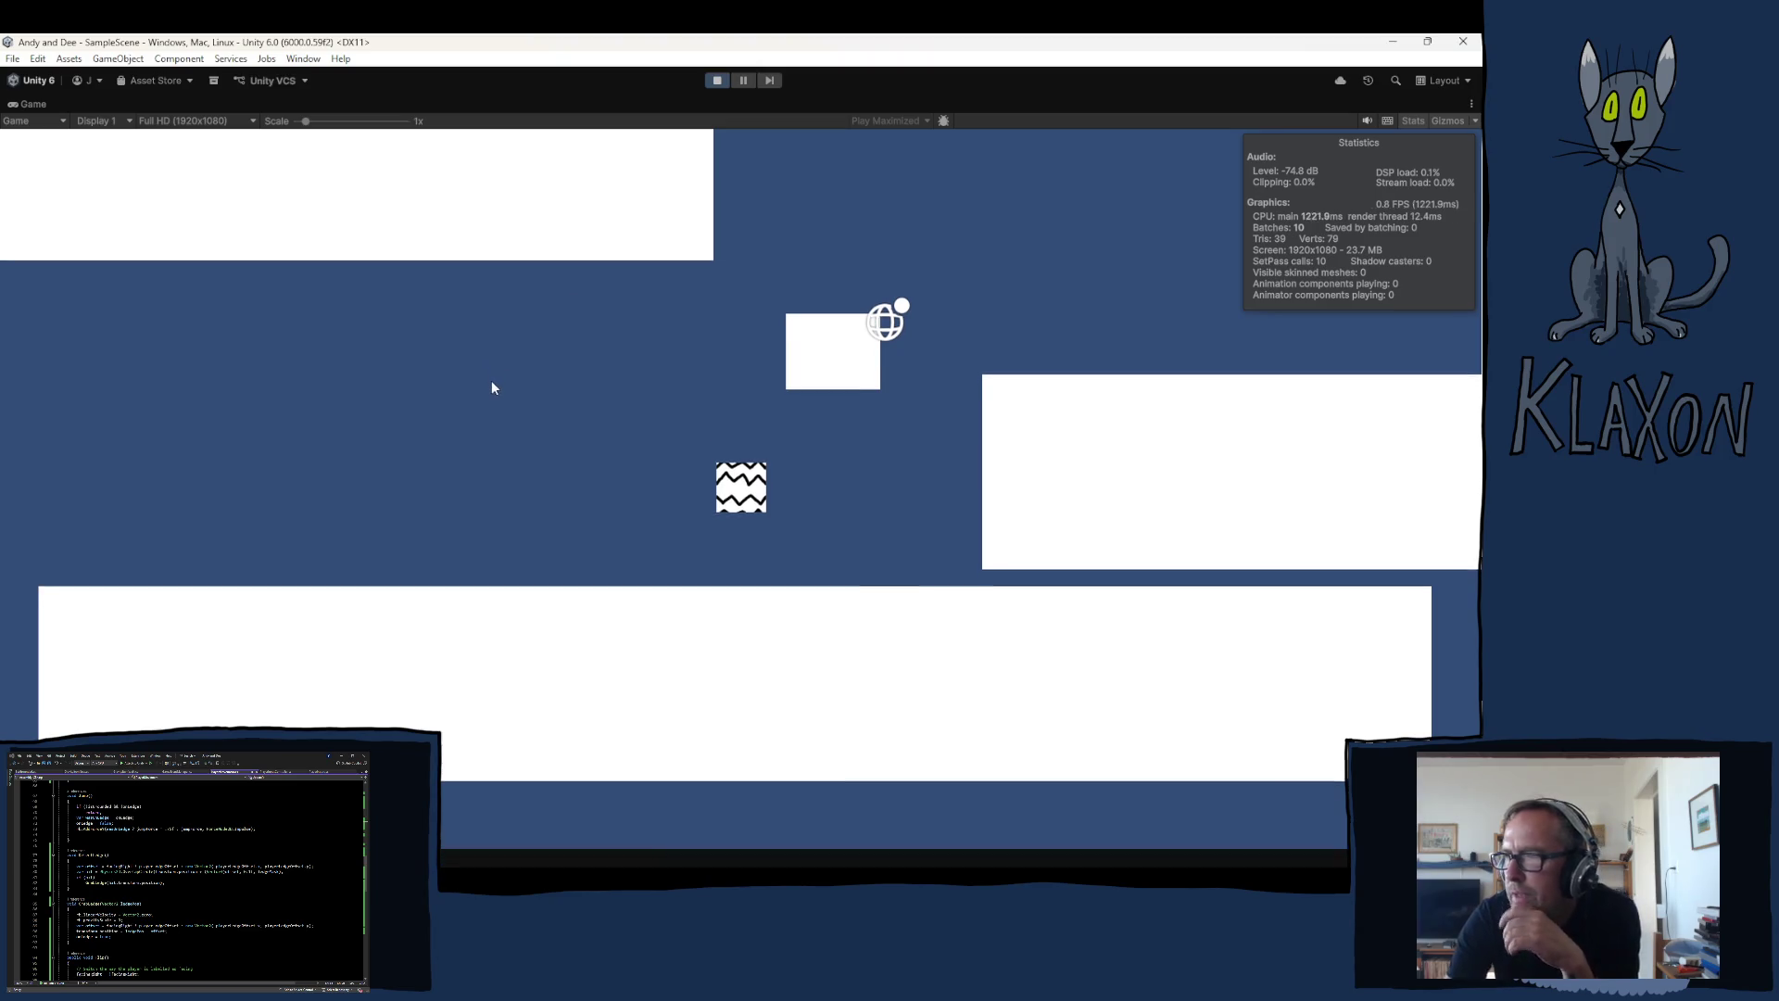
key(Right)
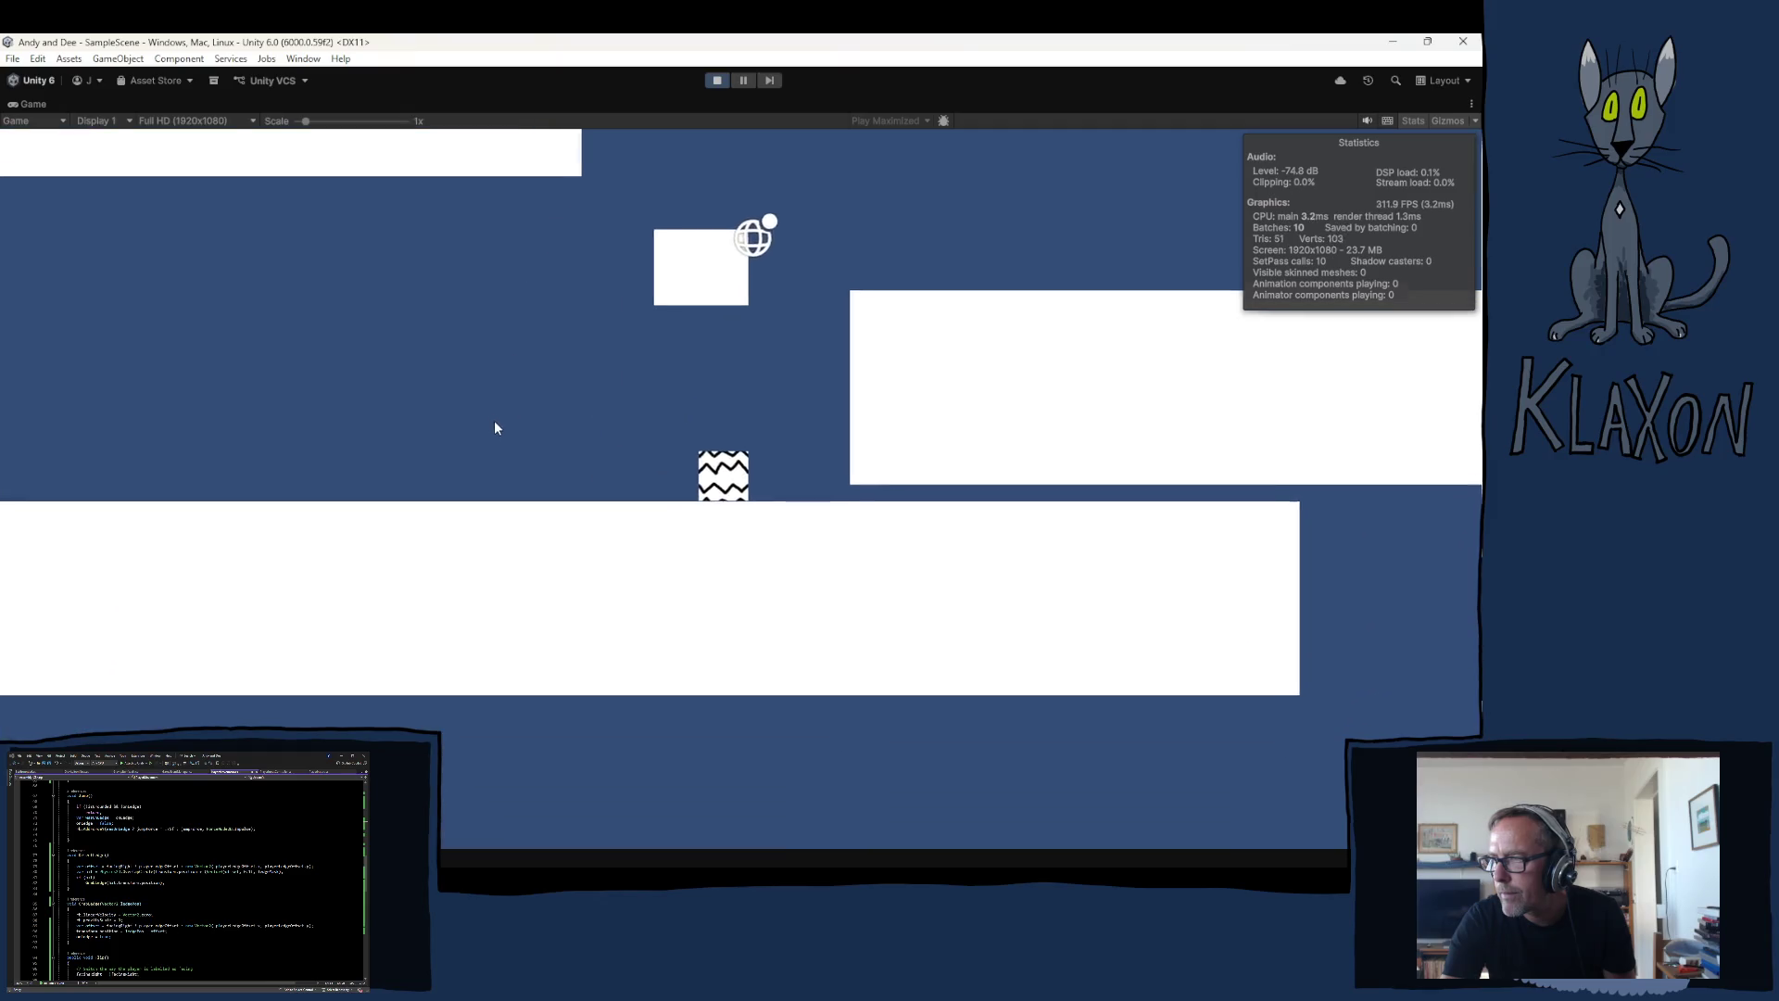
click(711, 80)
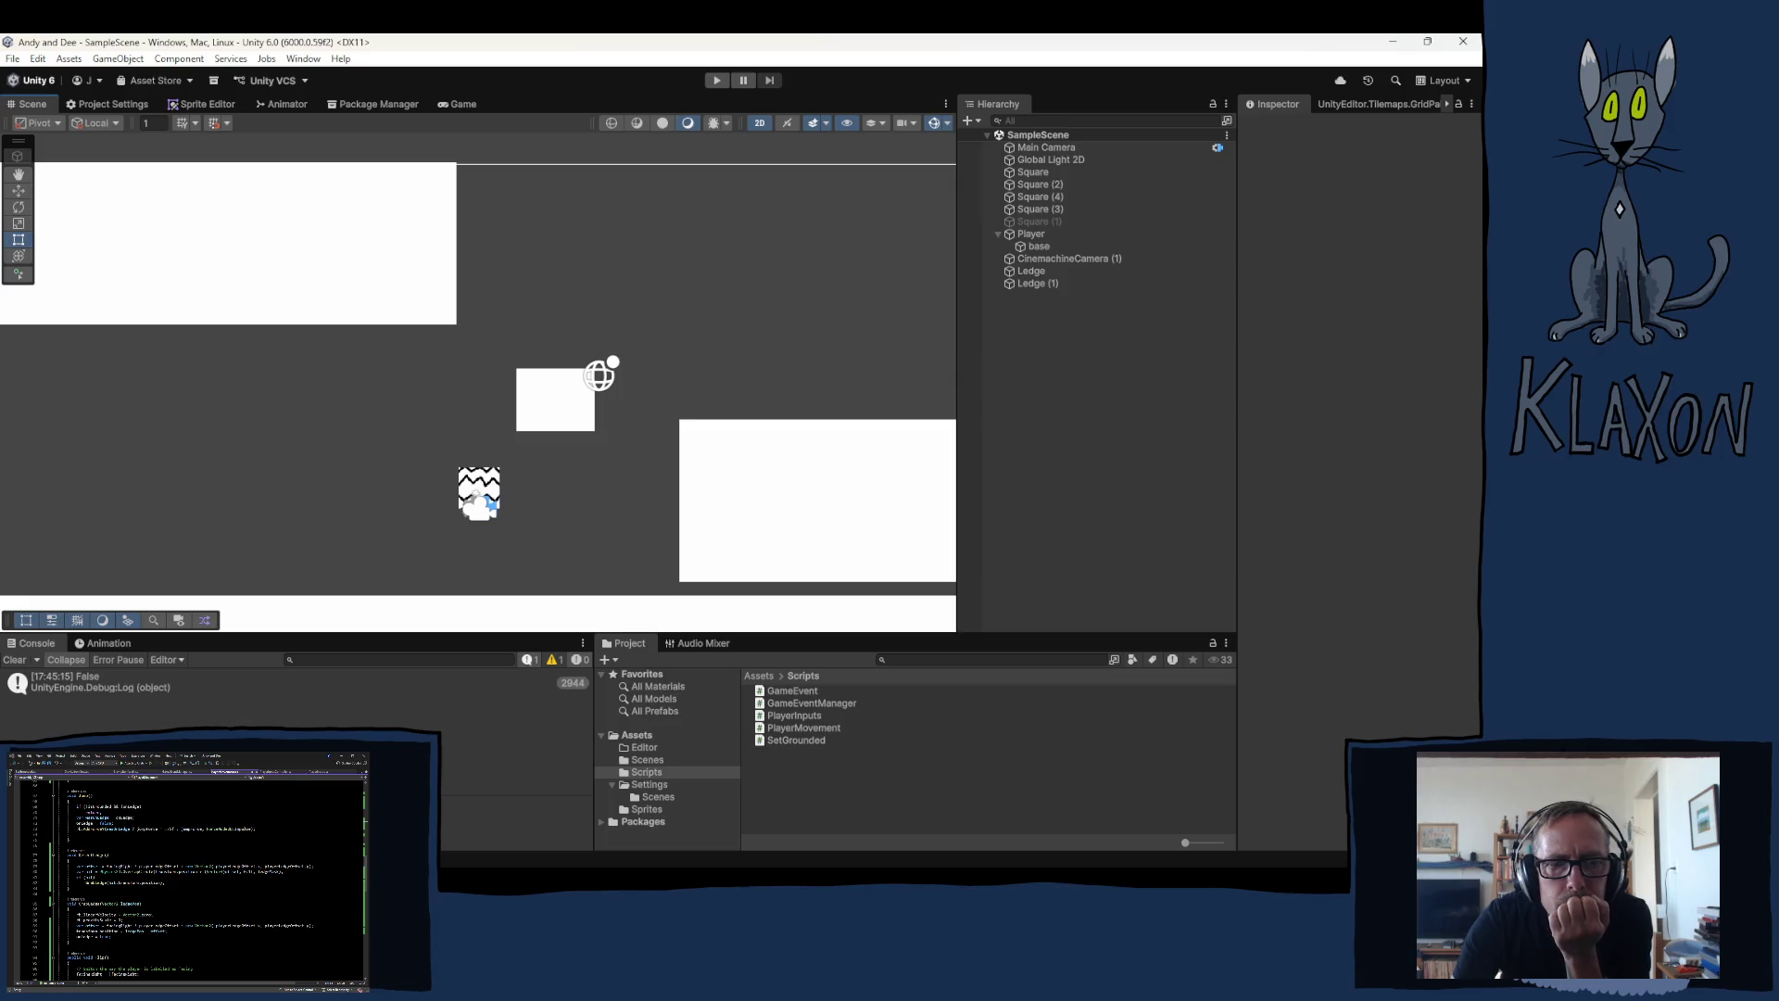
key(alt+Tab)
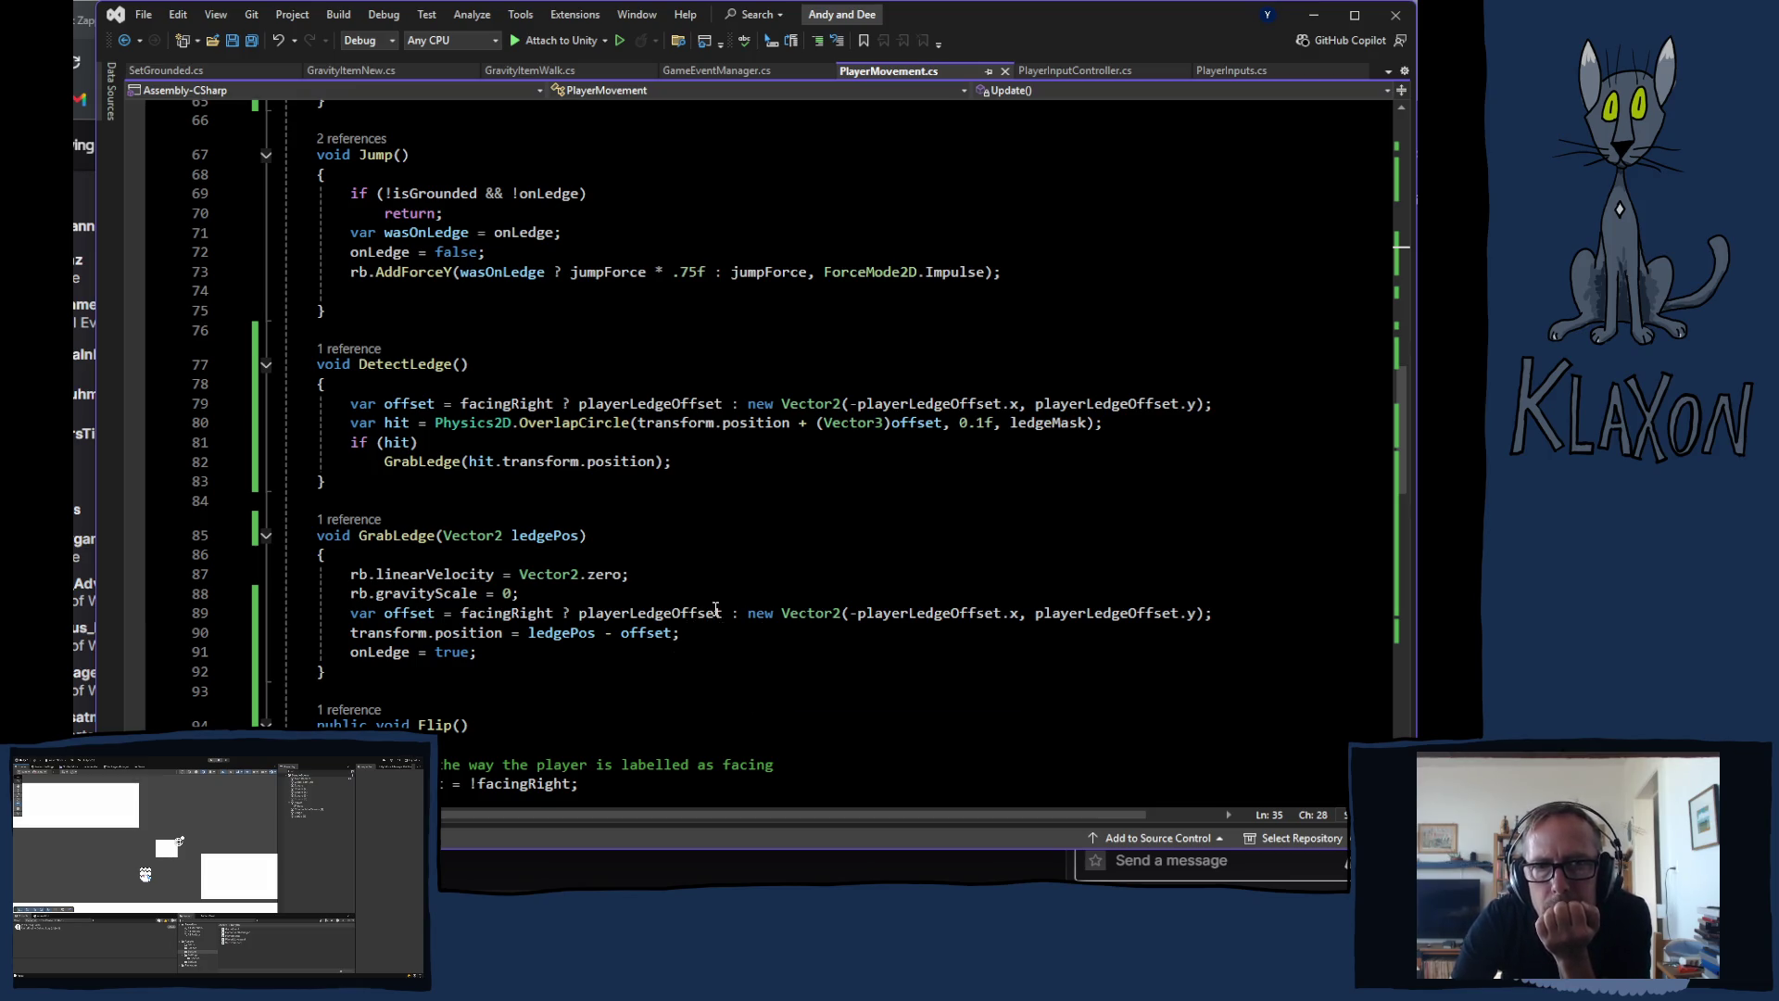
Step: Scroll up and back down through the movement, jump and ledge-detection code in PlayerMovement.cs
scroll(695, 607, up, 4)
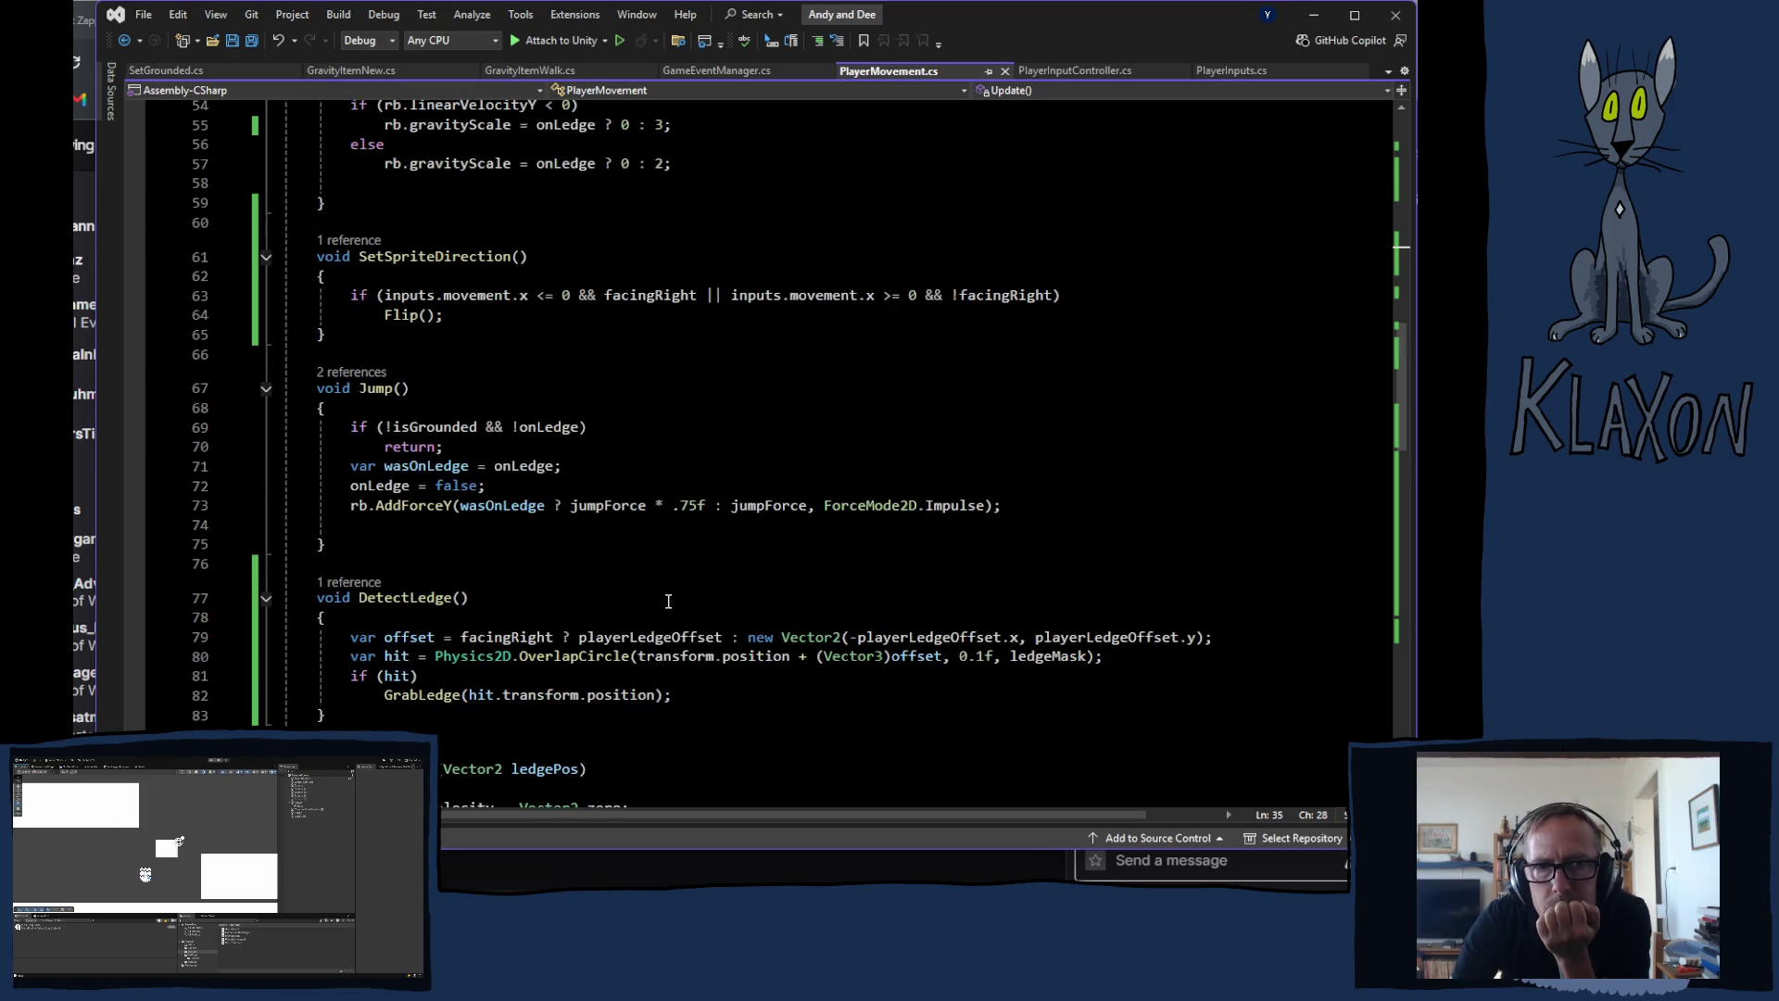
scroll(671, 604, up, 5)
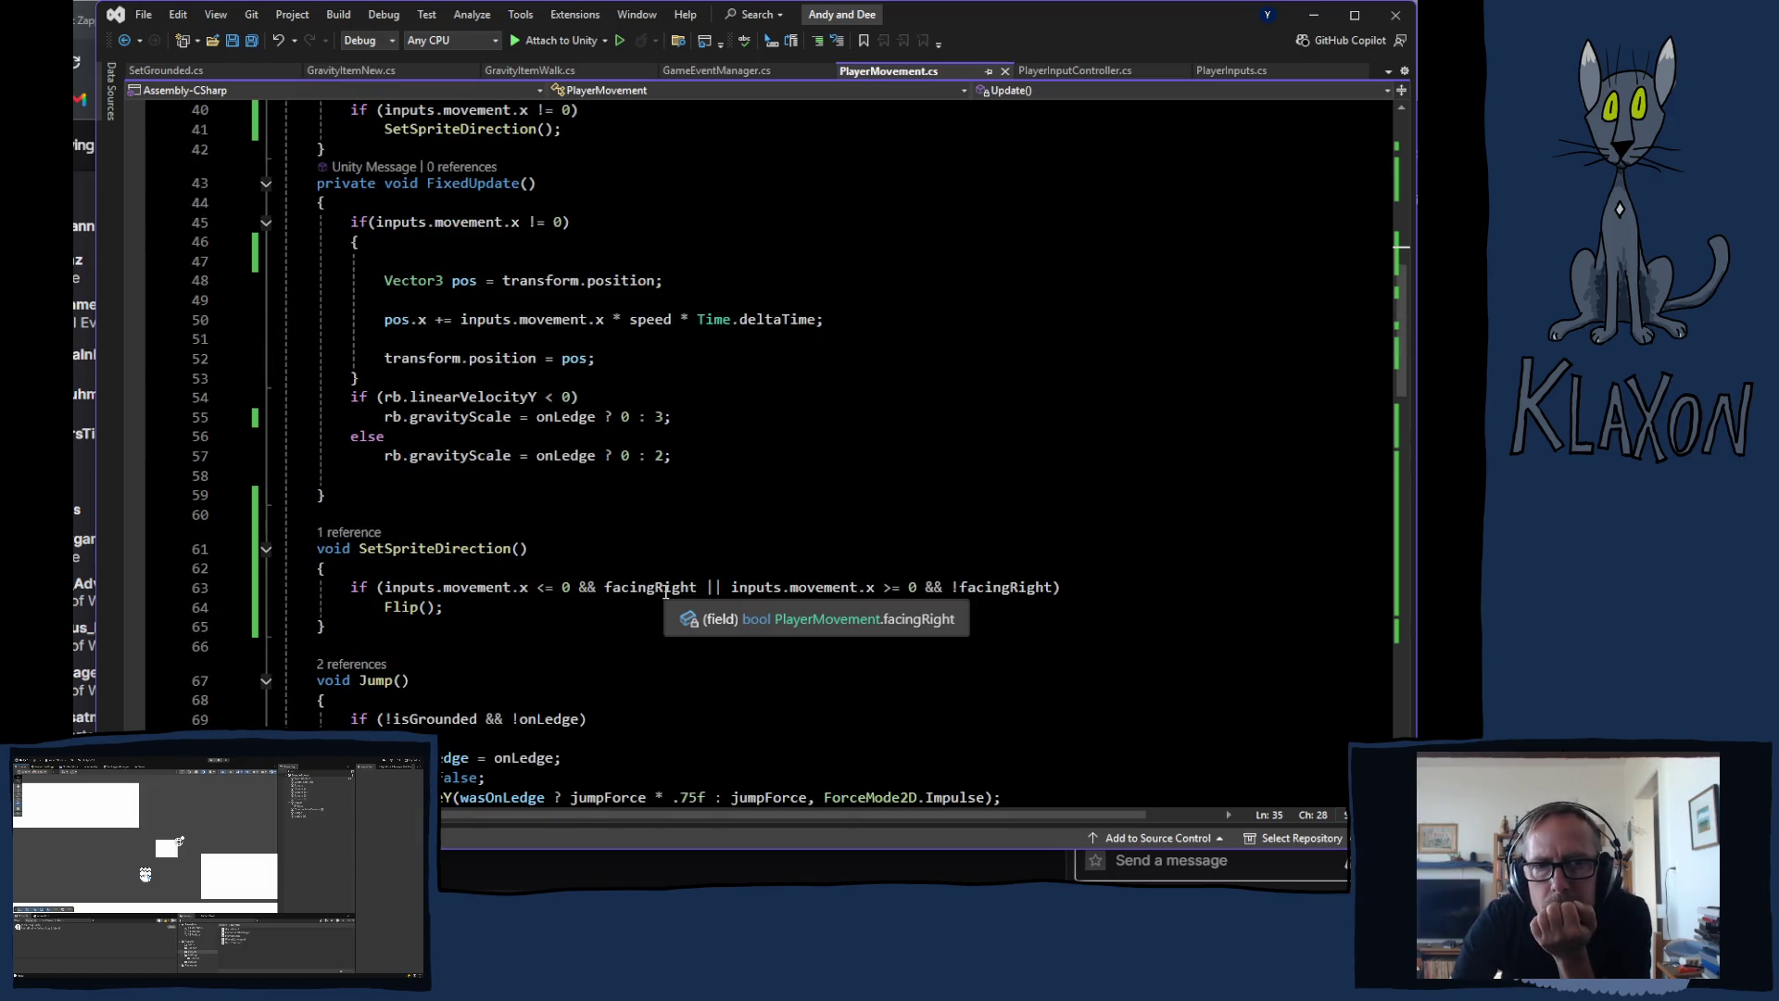
scroll(667, 596, up, 3)
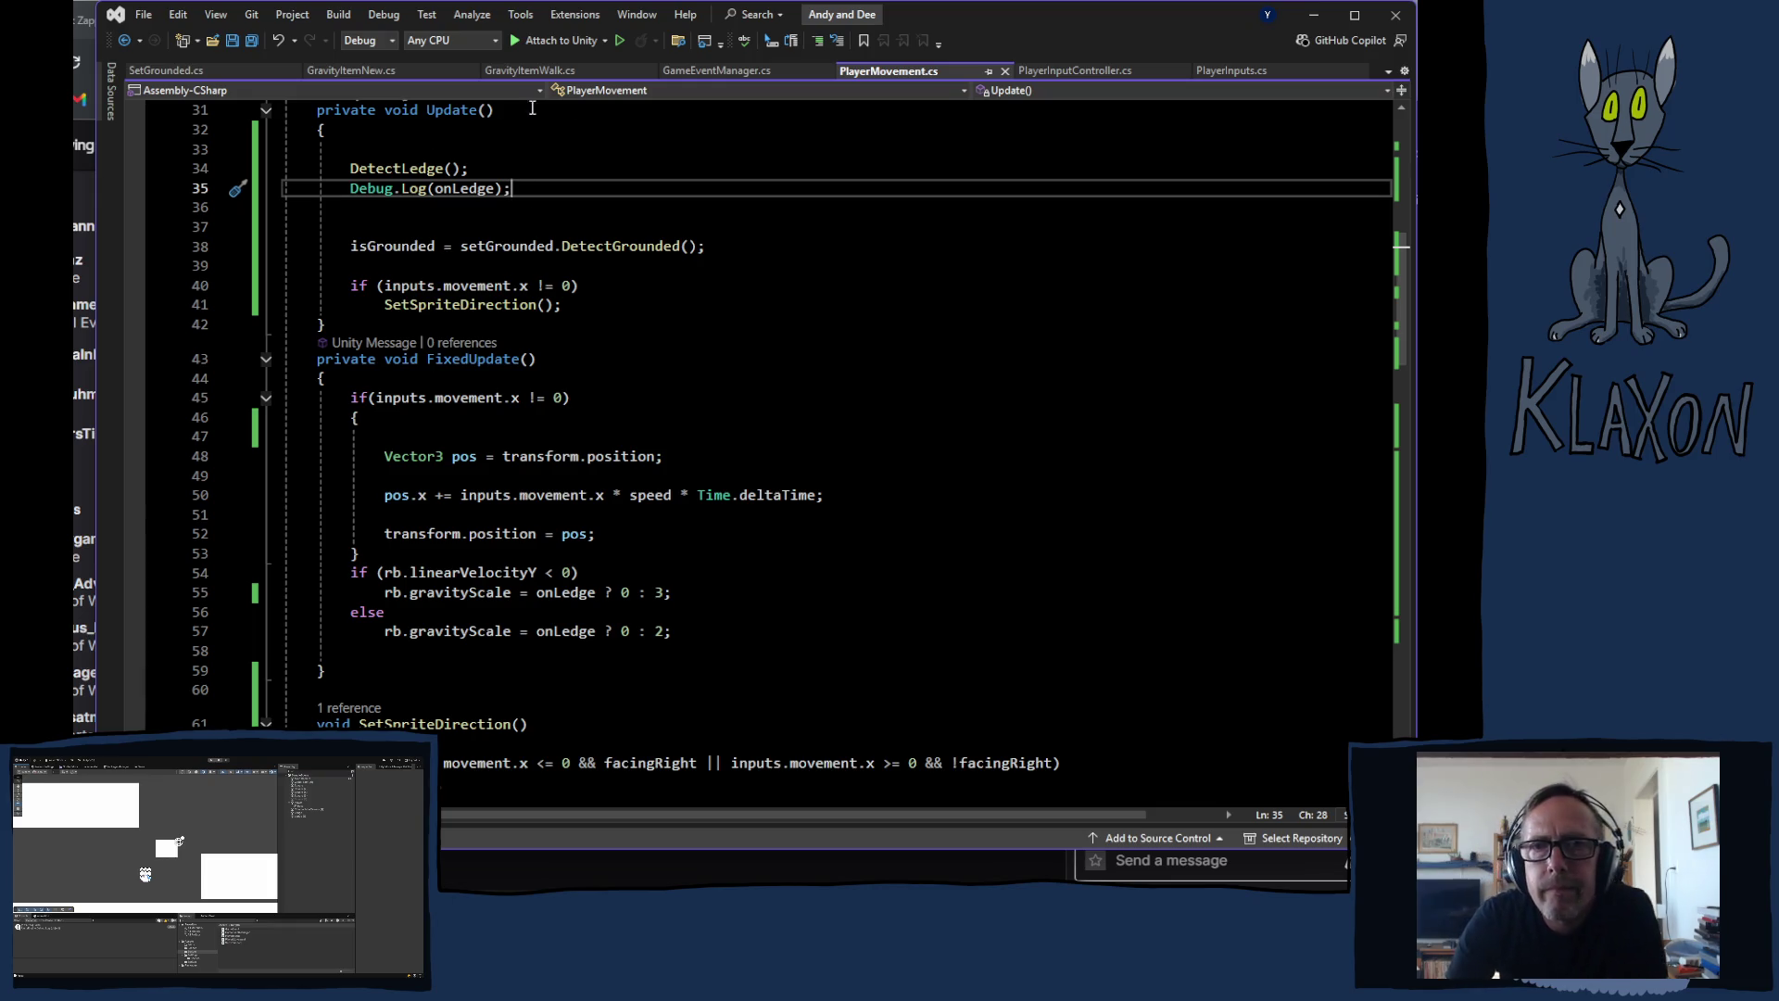
scroll(609, 493, down, 8)
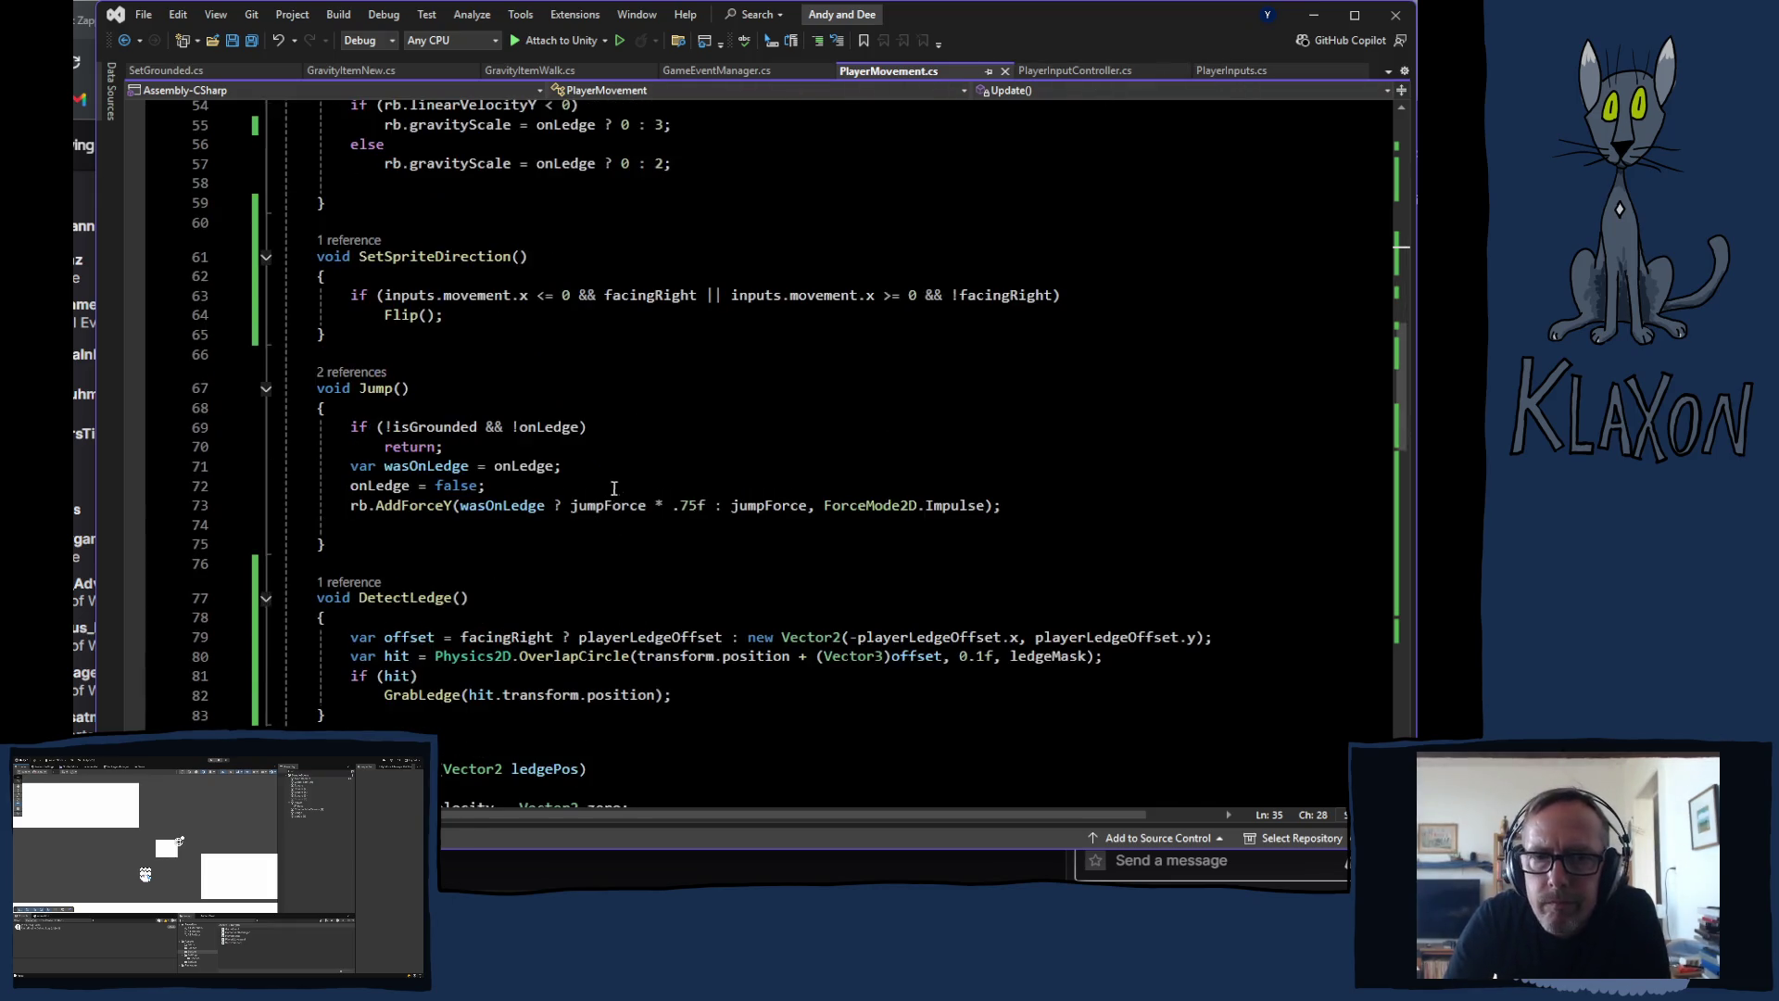
scroll(624, 483, down, 3)
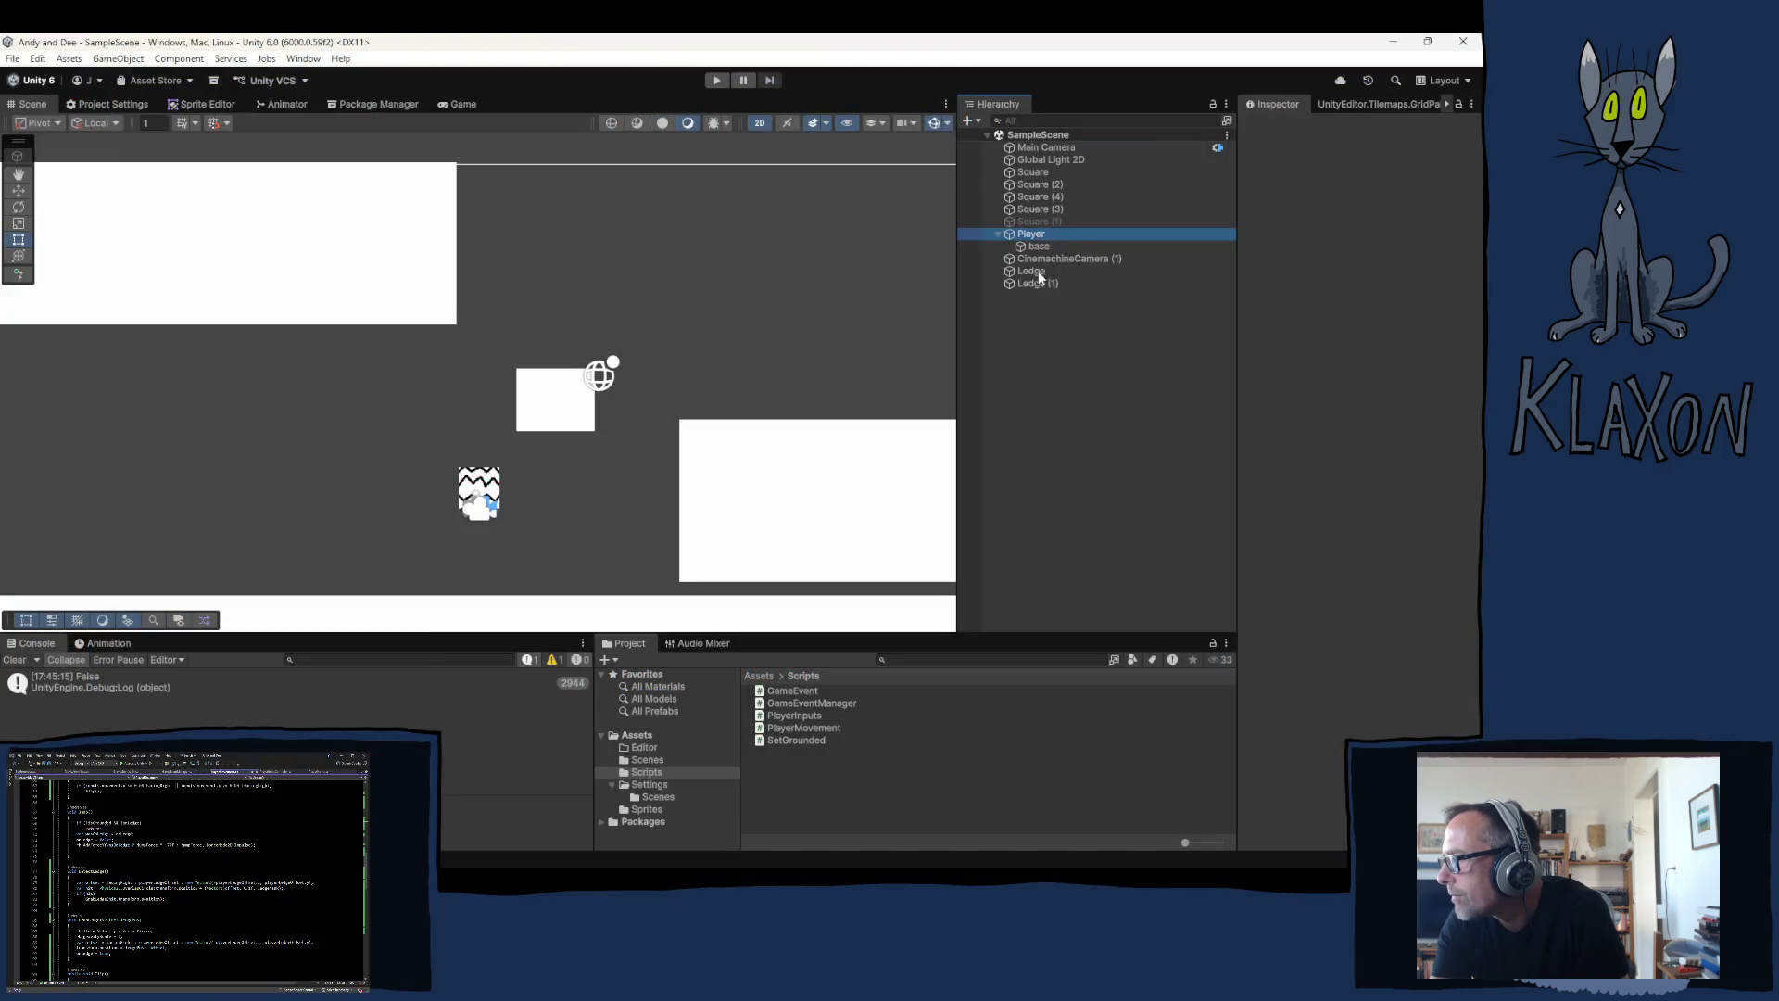
Step: Create a new User Layer 7 named 'Ledge'
click(1031, 272)
shift+click(1033, 284)
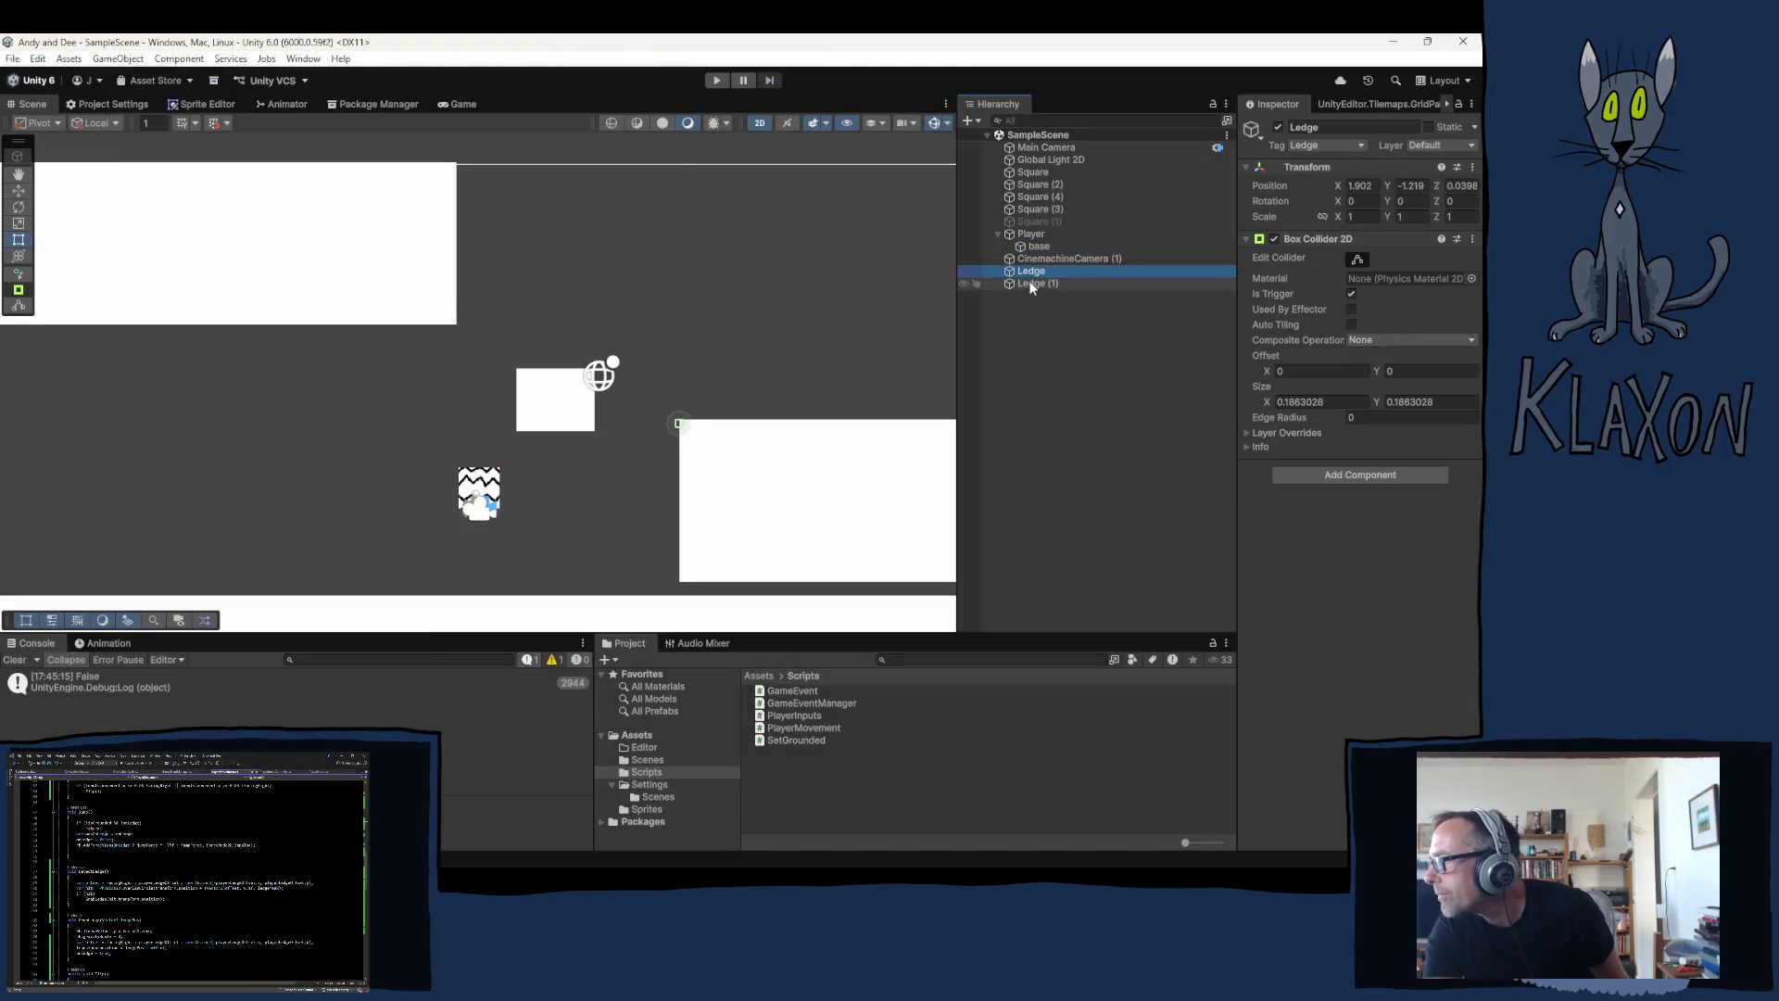
click(1446, 146)
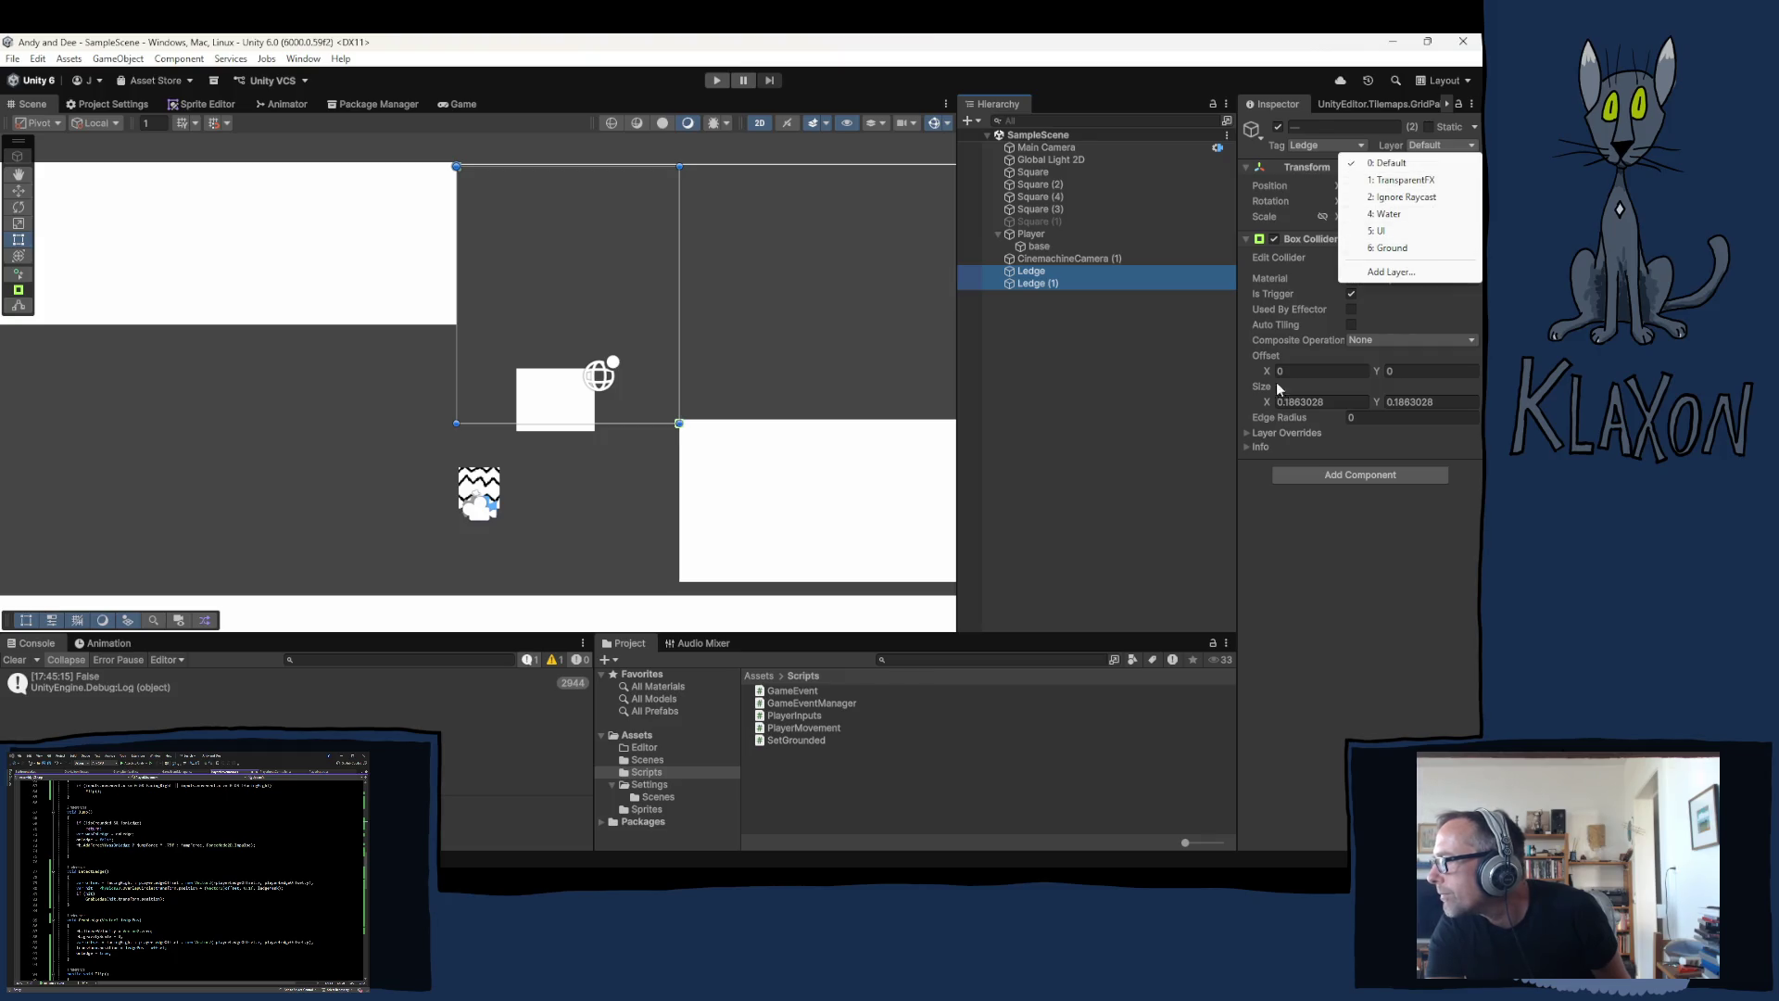
click(1349, 615)
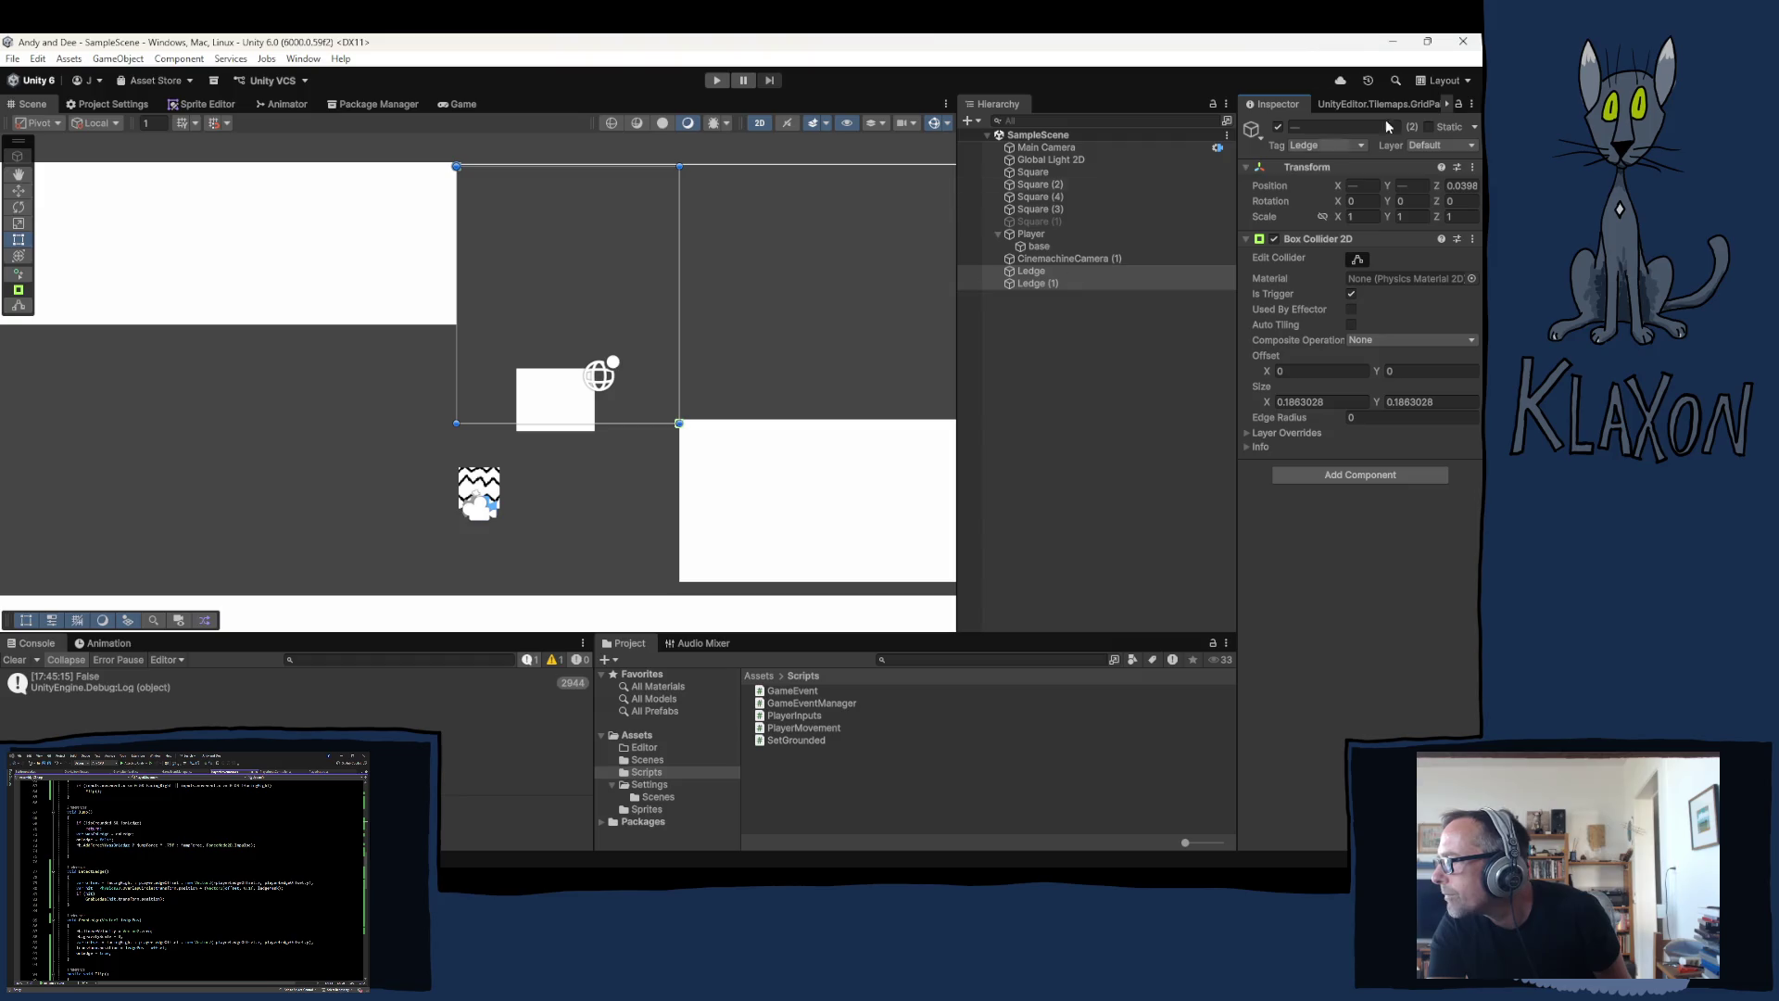
click(1442, 146)
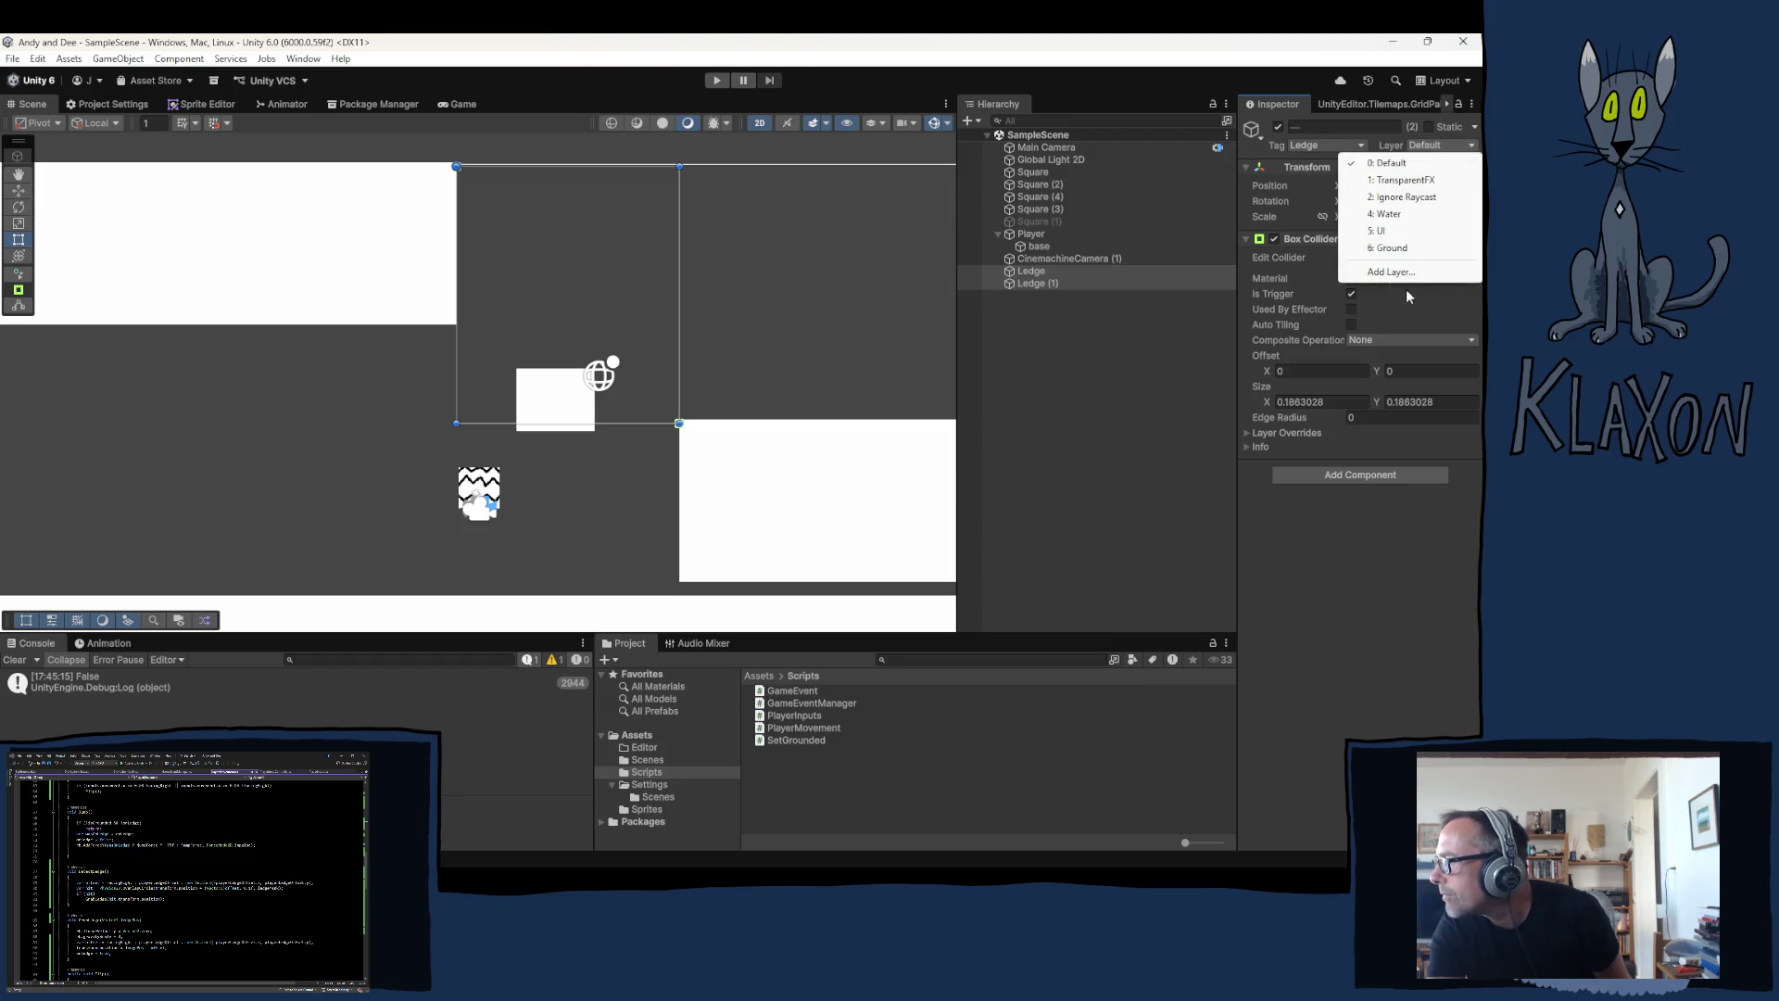
click(1383, 273)
click(1387, 329)
text(L)
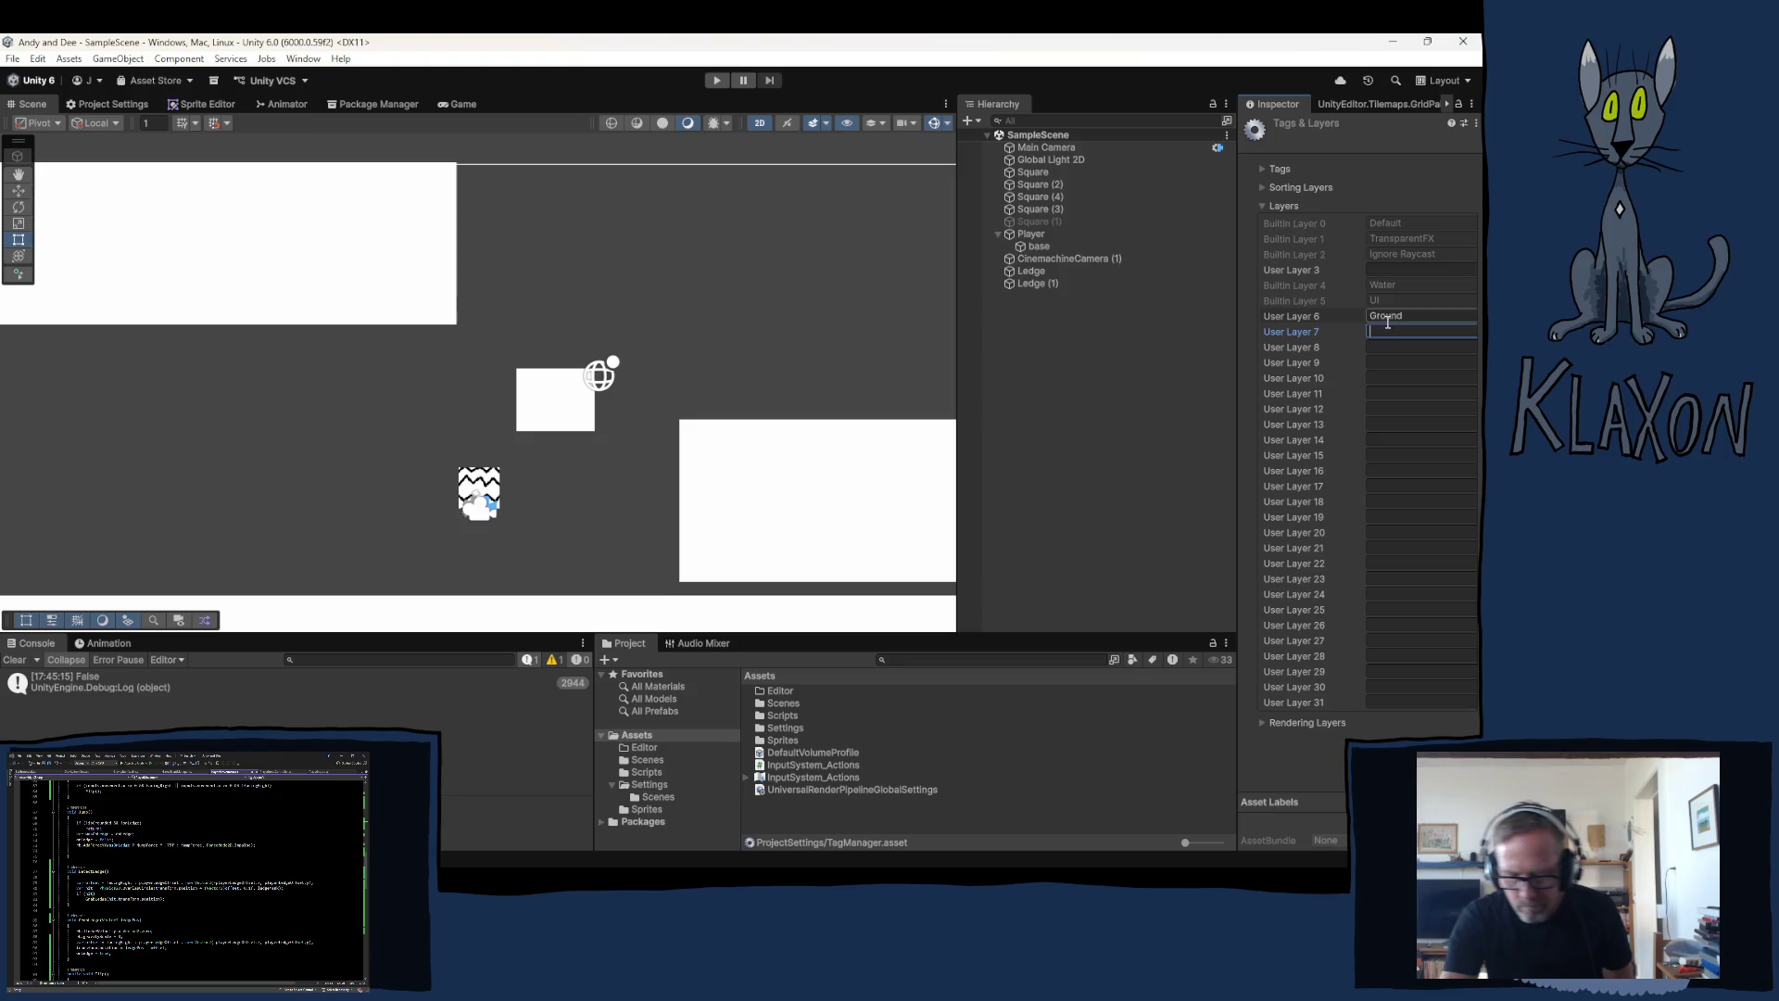
text(edge)
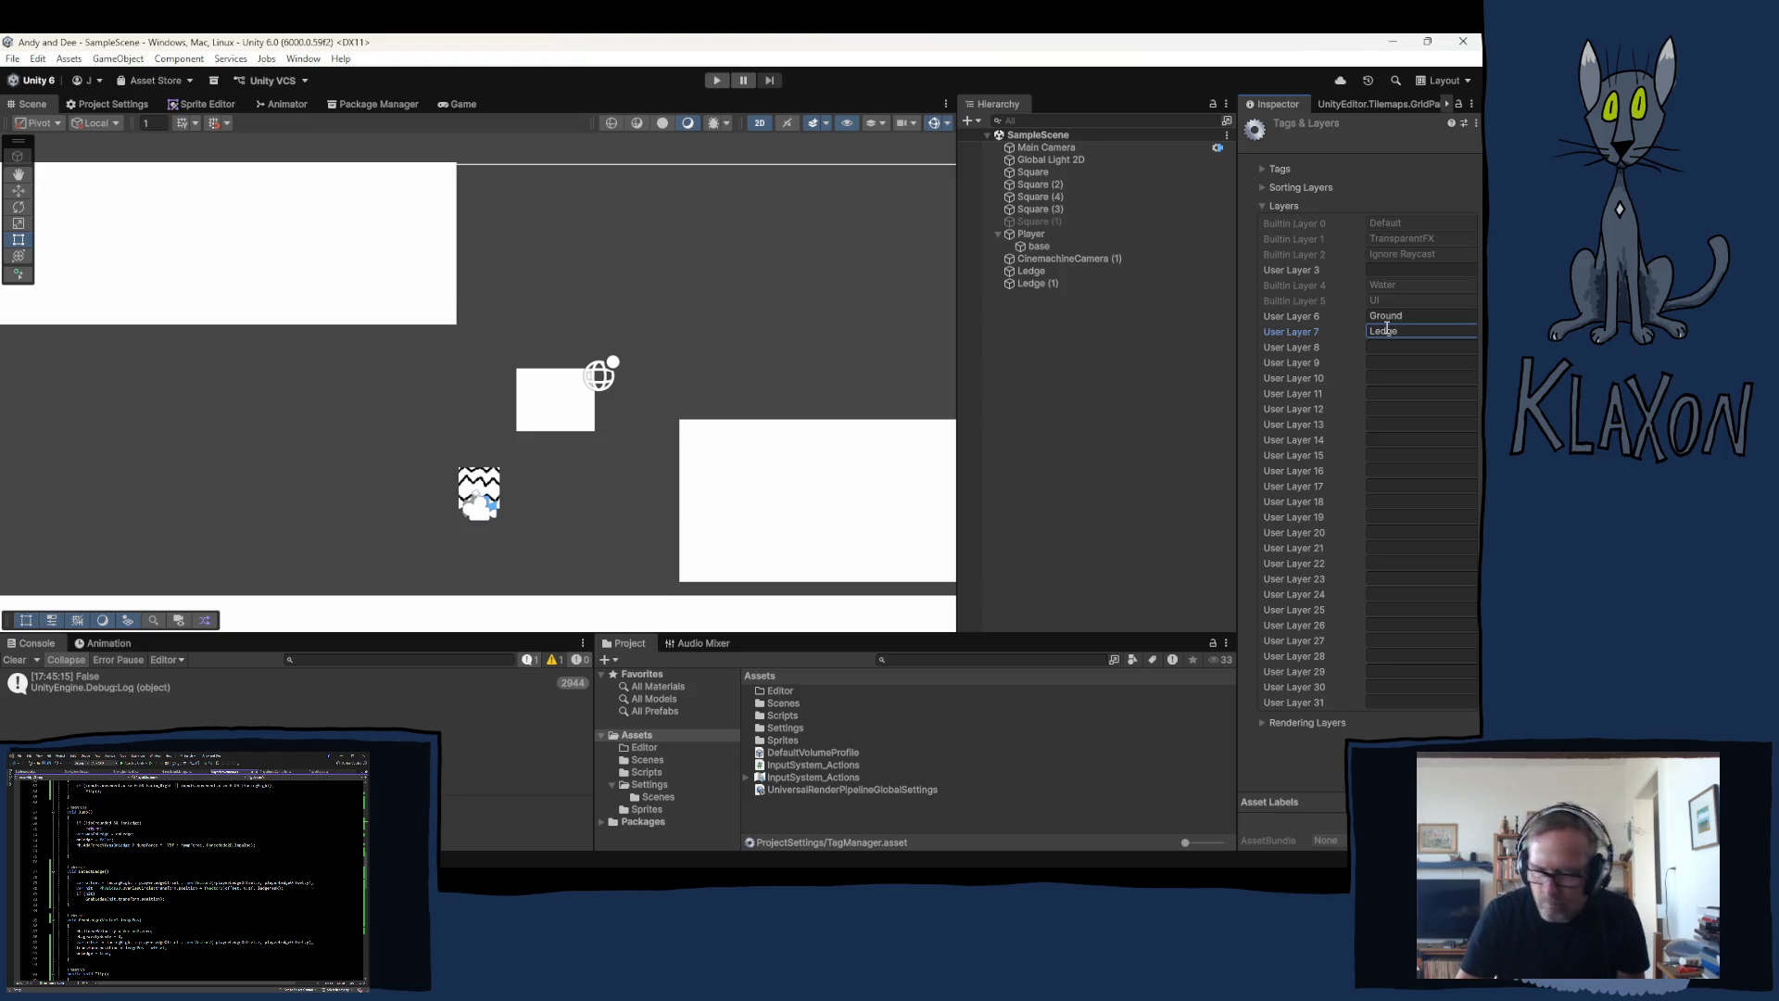
Step: Put both Ledge and Ledge (1) on the Ledge layer
click(1057, 271)
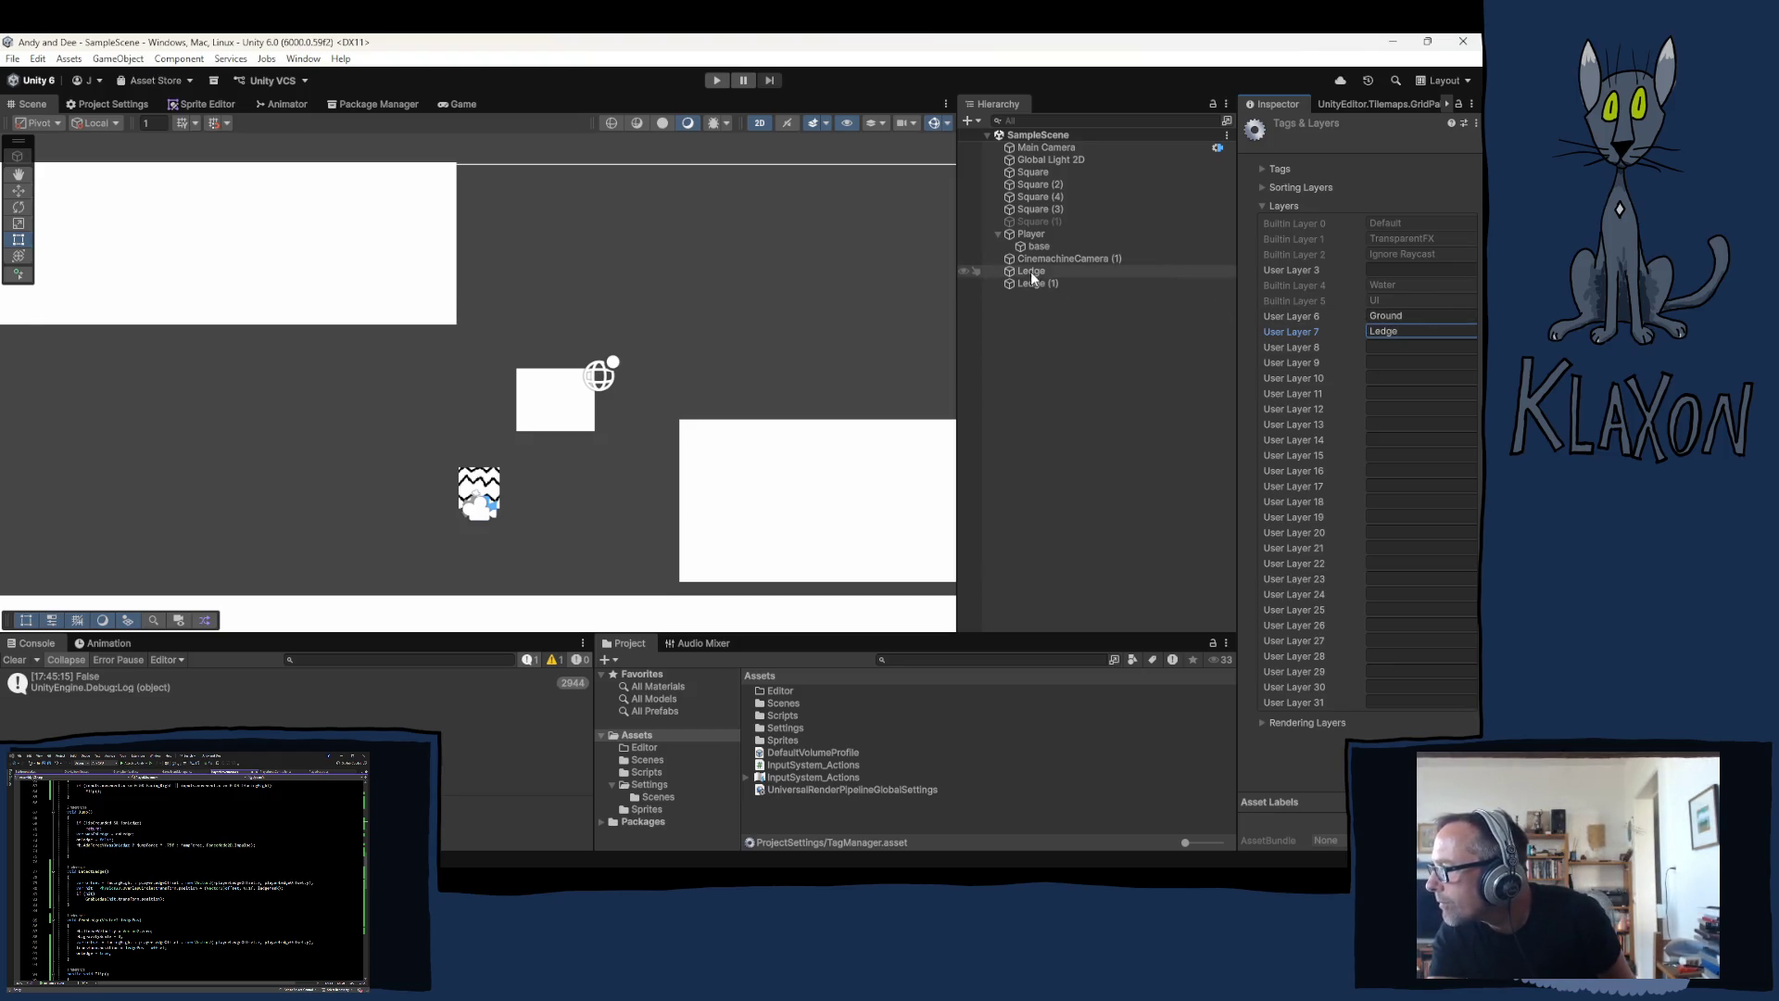
ctrl+click(1038, 283)
click(1441, 146)
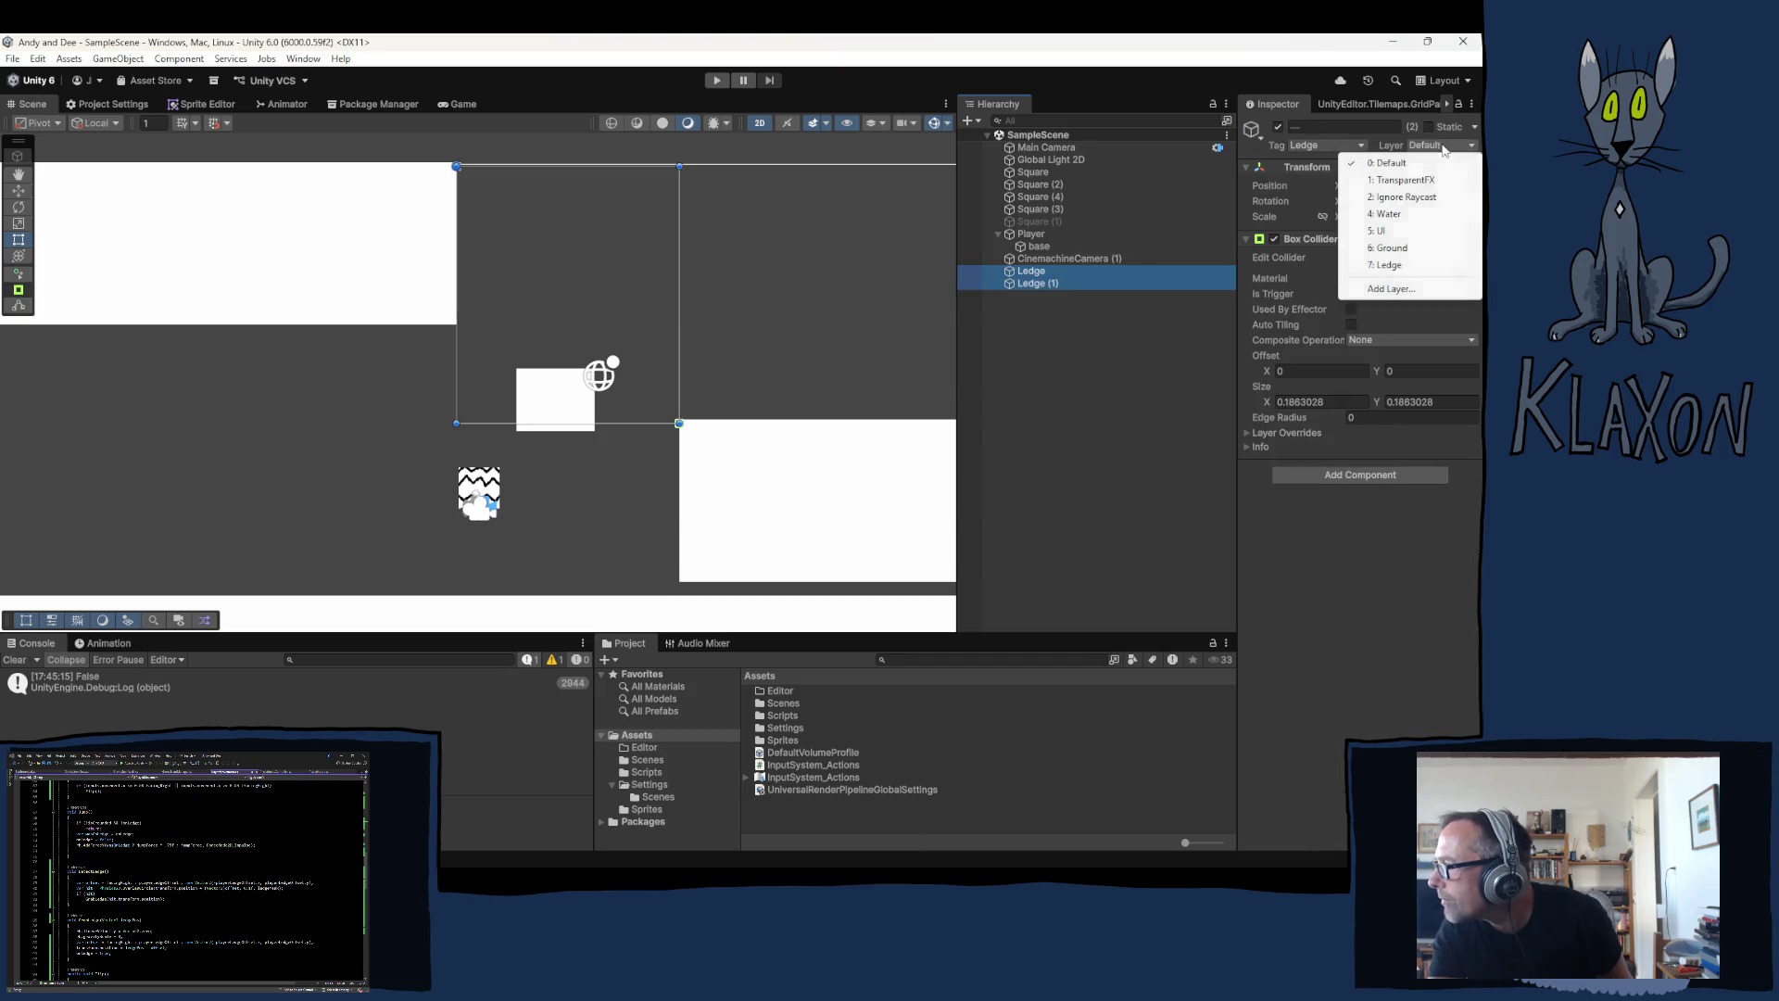
click(1387, 266)
Step: Set the Player Movement Ledge Mask to Ledge and start the game
click(1043, 235)
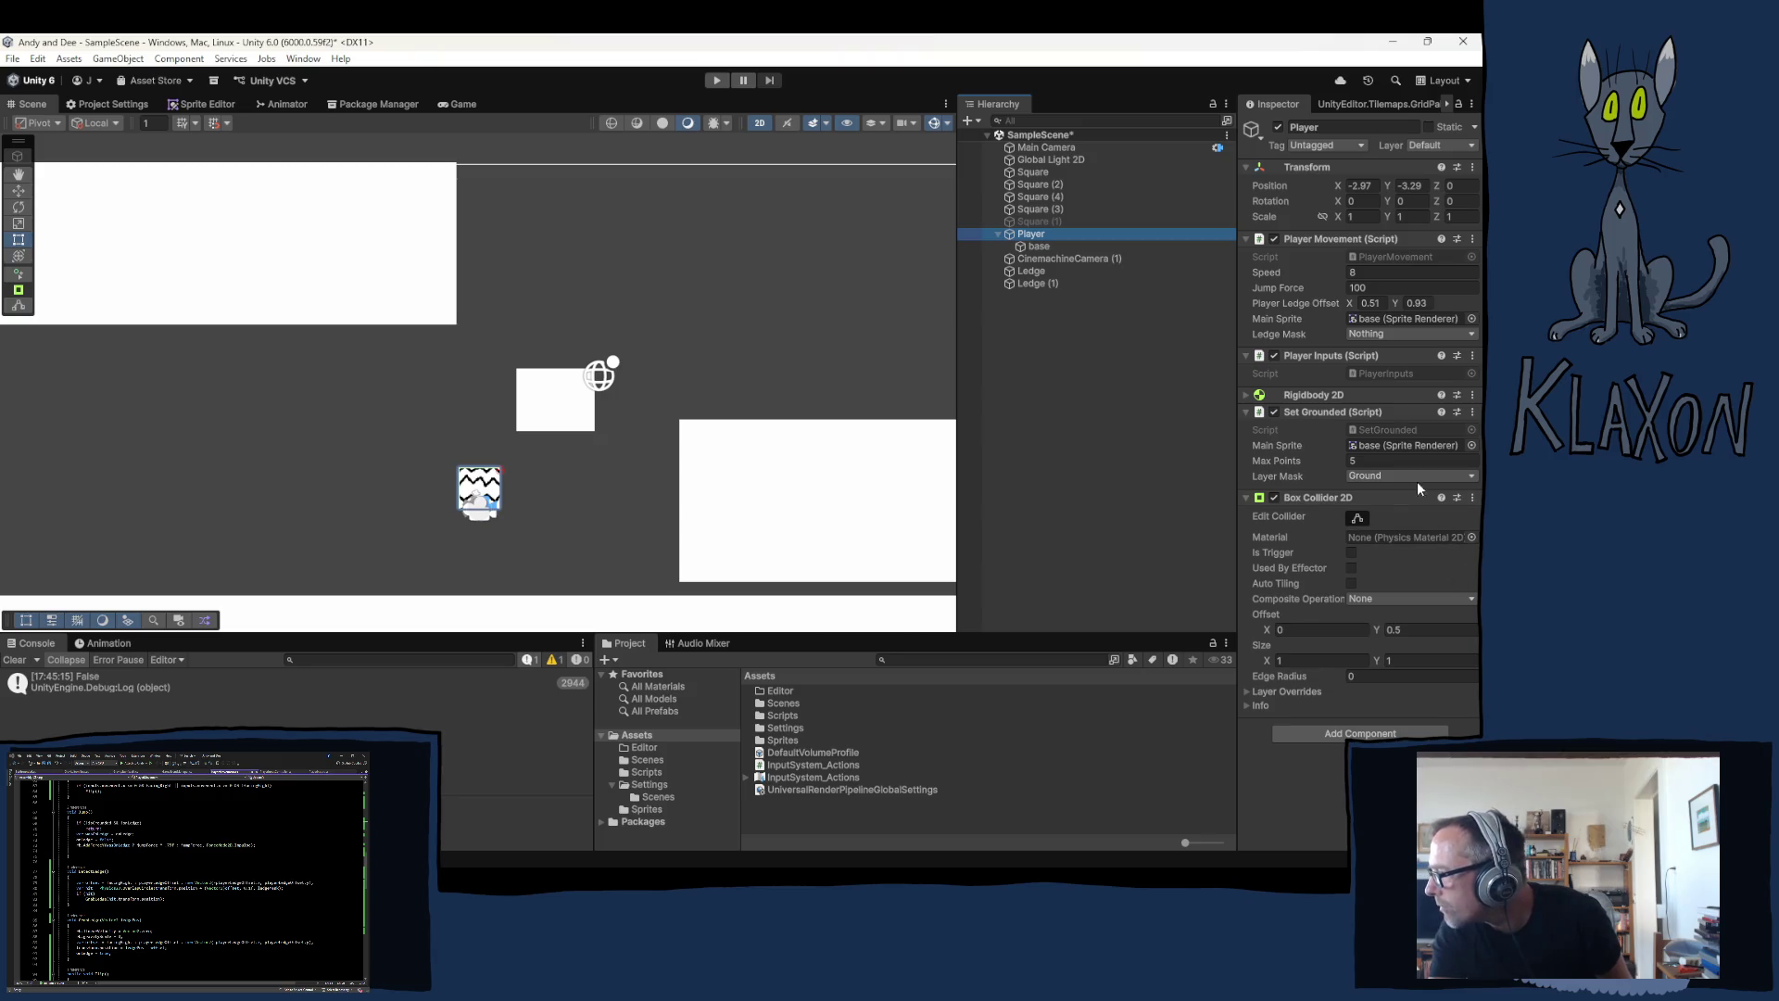
click(1369, 332)
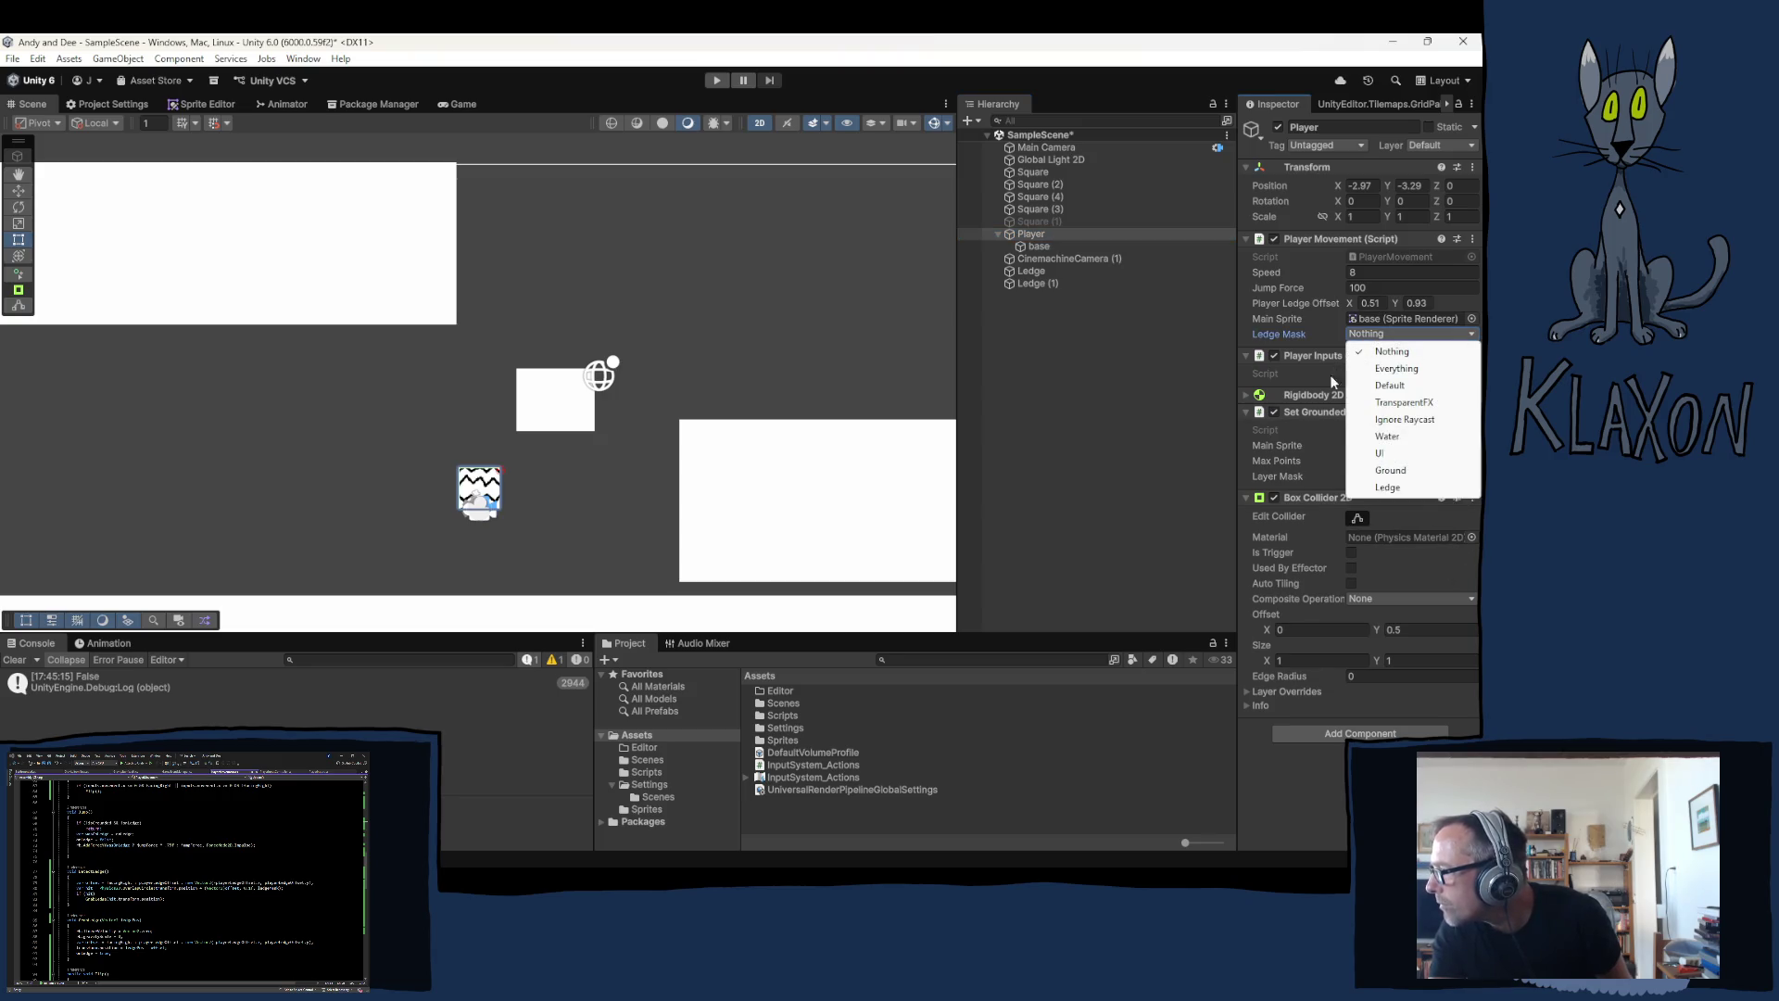
click(1387, 488)
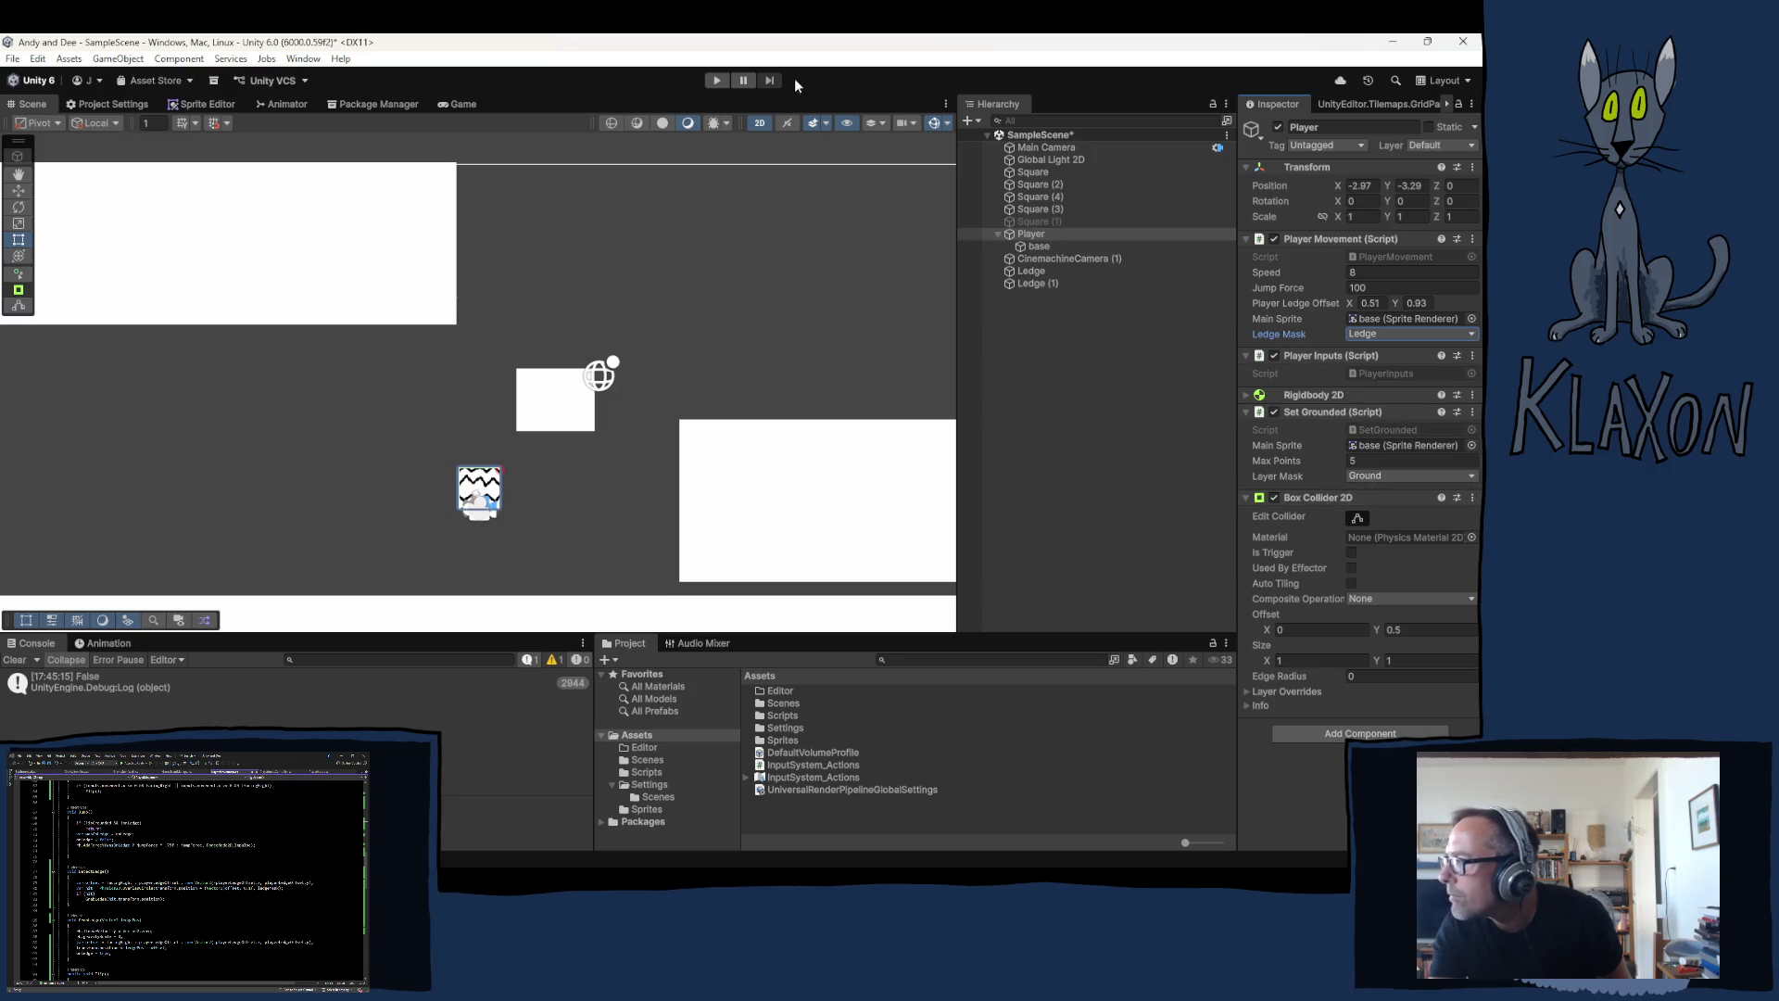
click(722, 81)
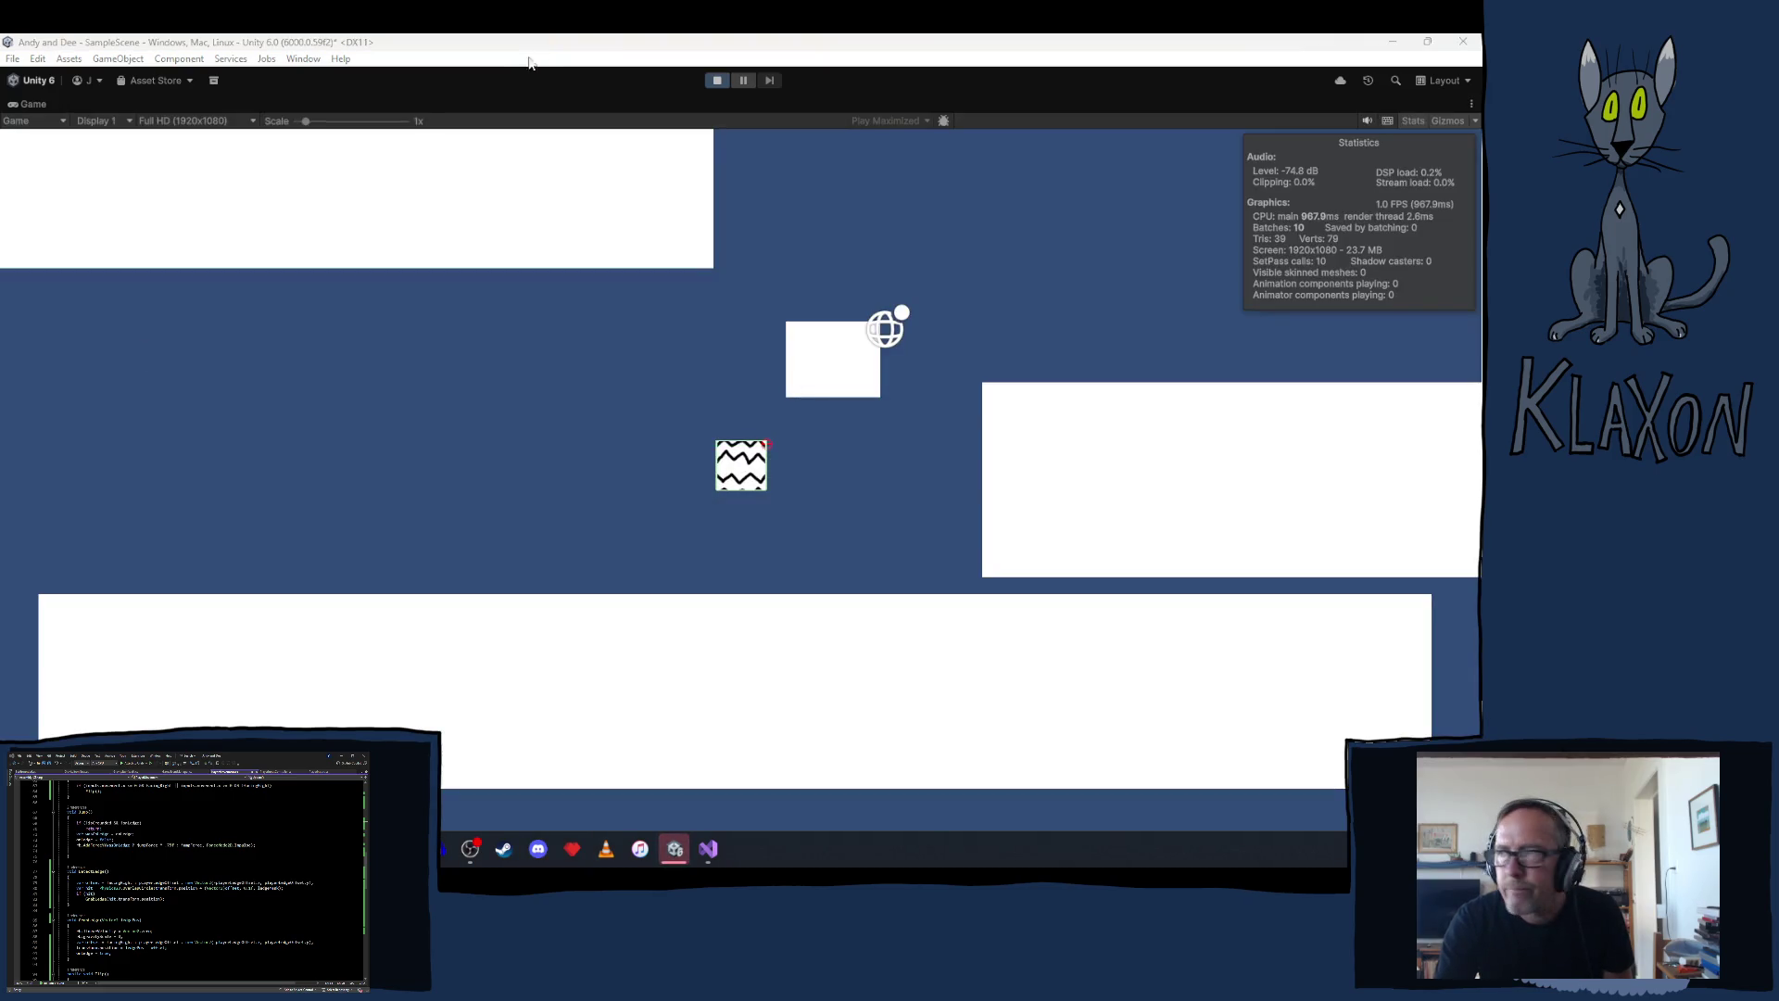
Step: Test grabbing the right platform's ledge, jumping off it and hopping across the lower platforms
key(space)
key(Right)
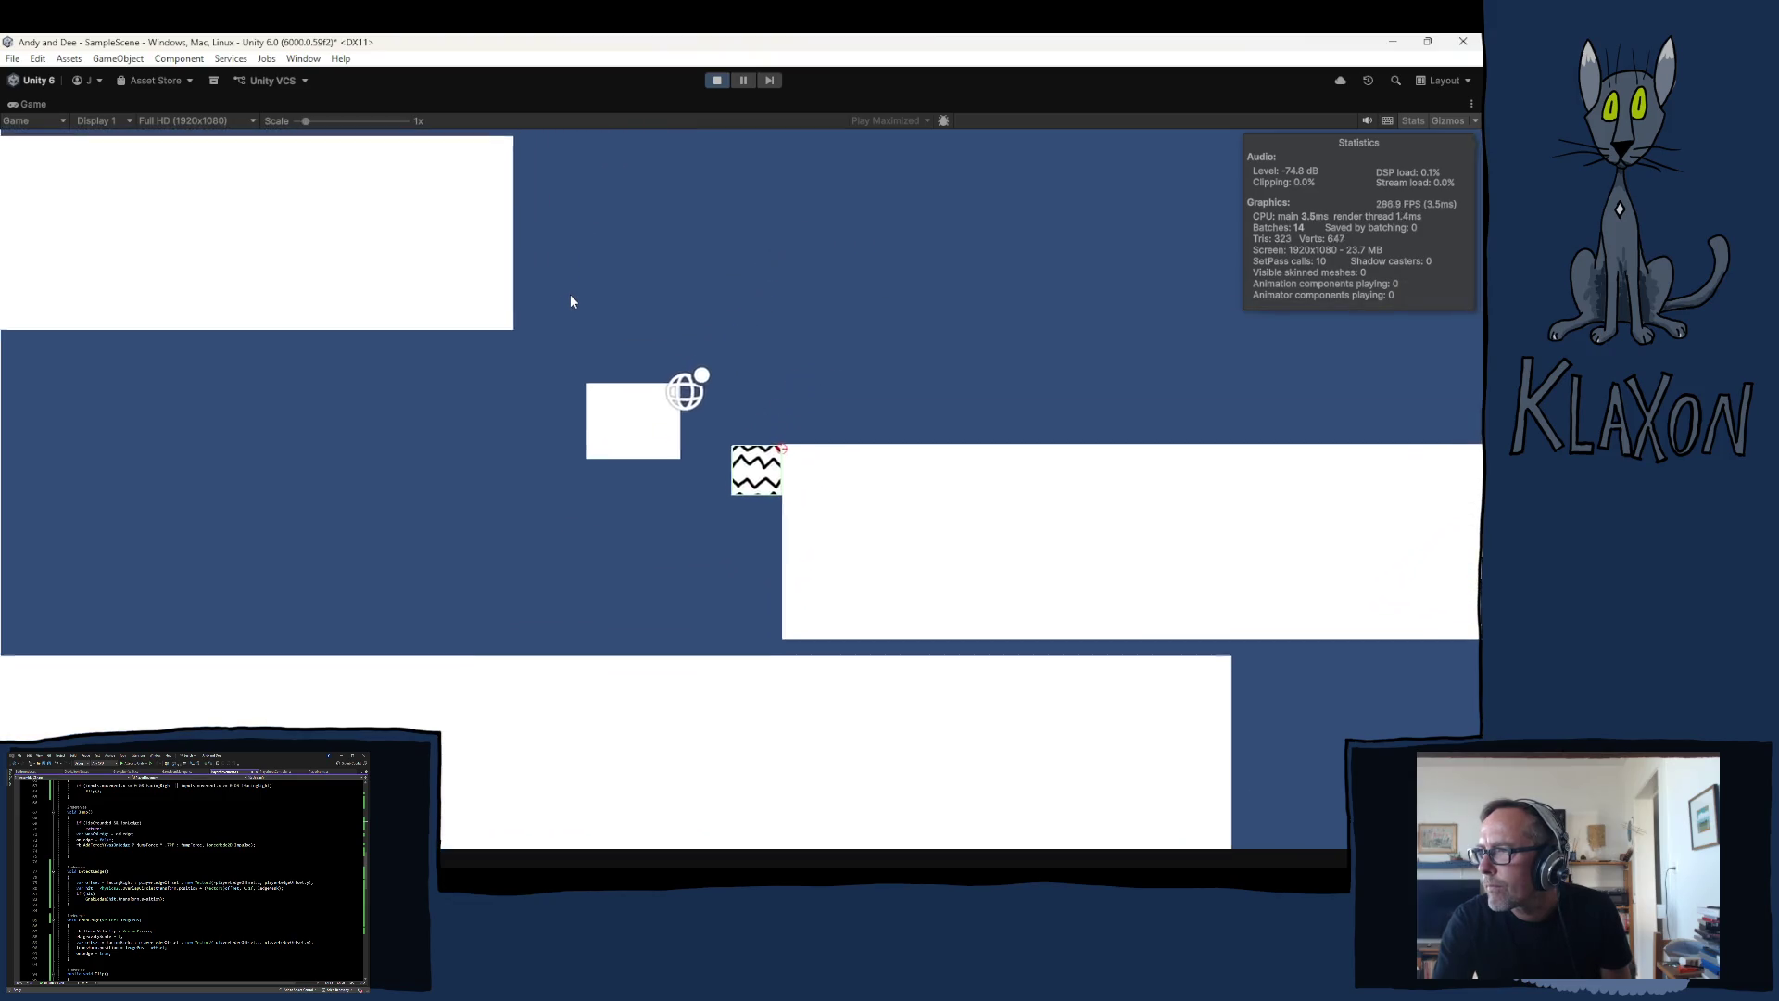
key(Left)
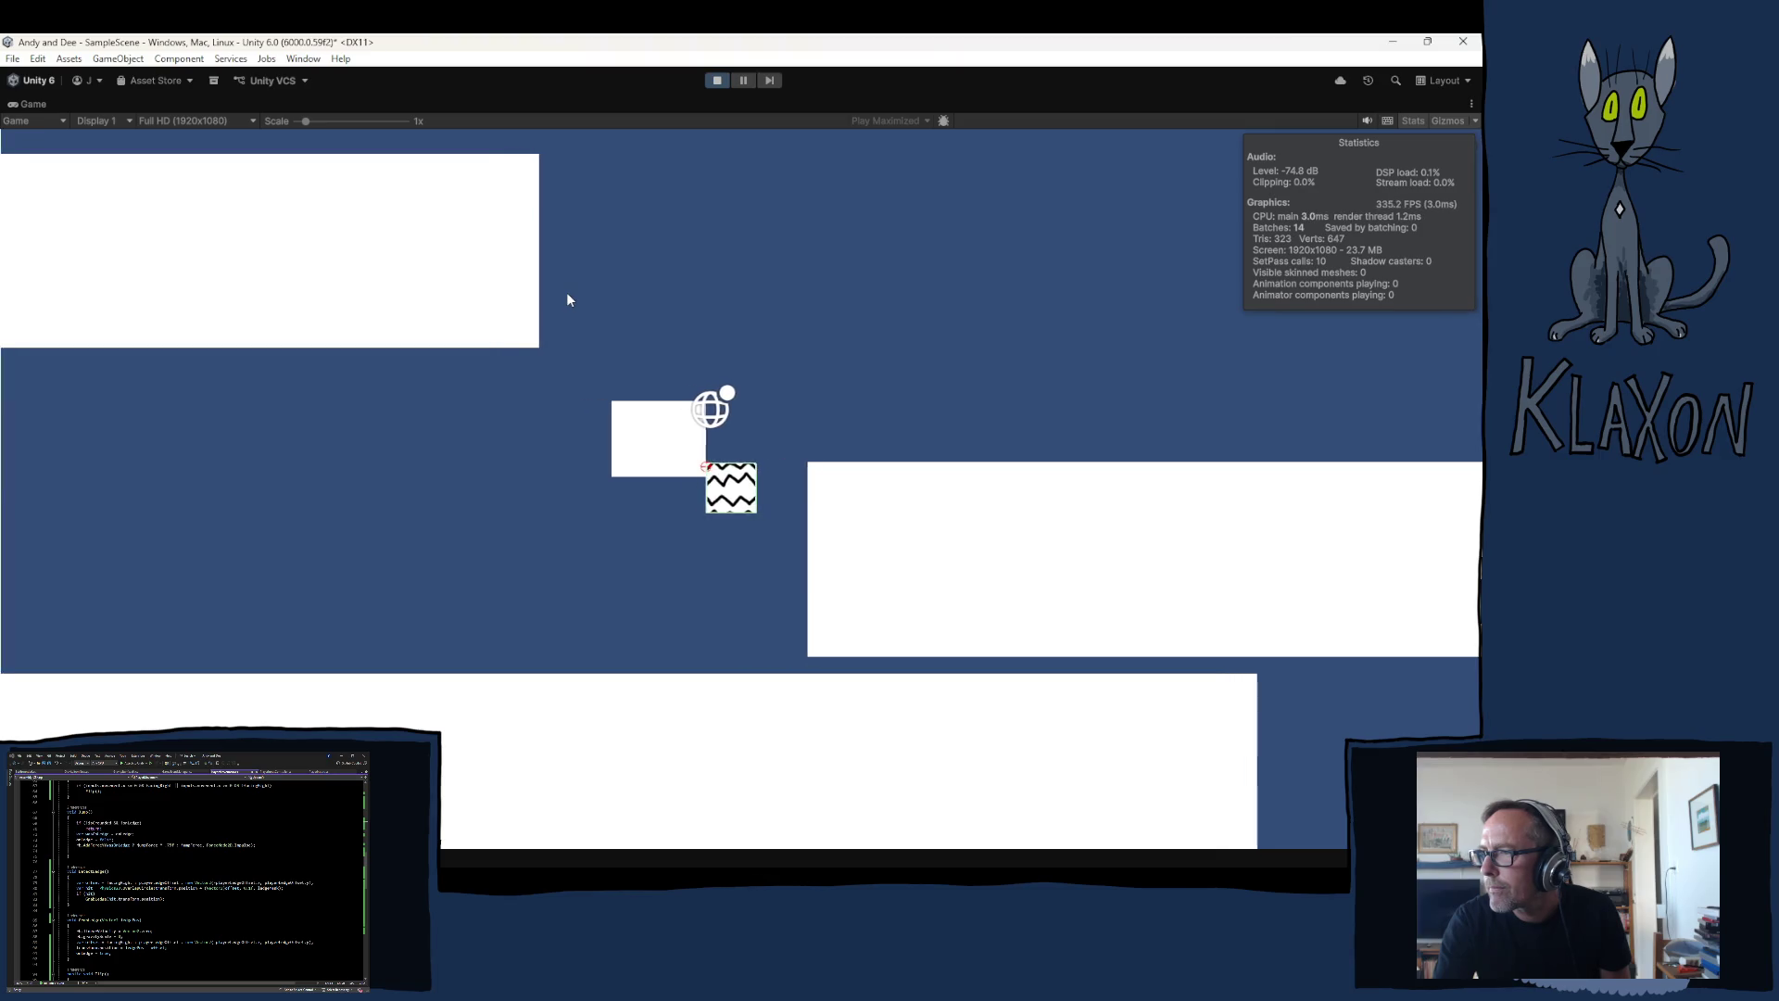
key(space)
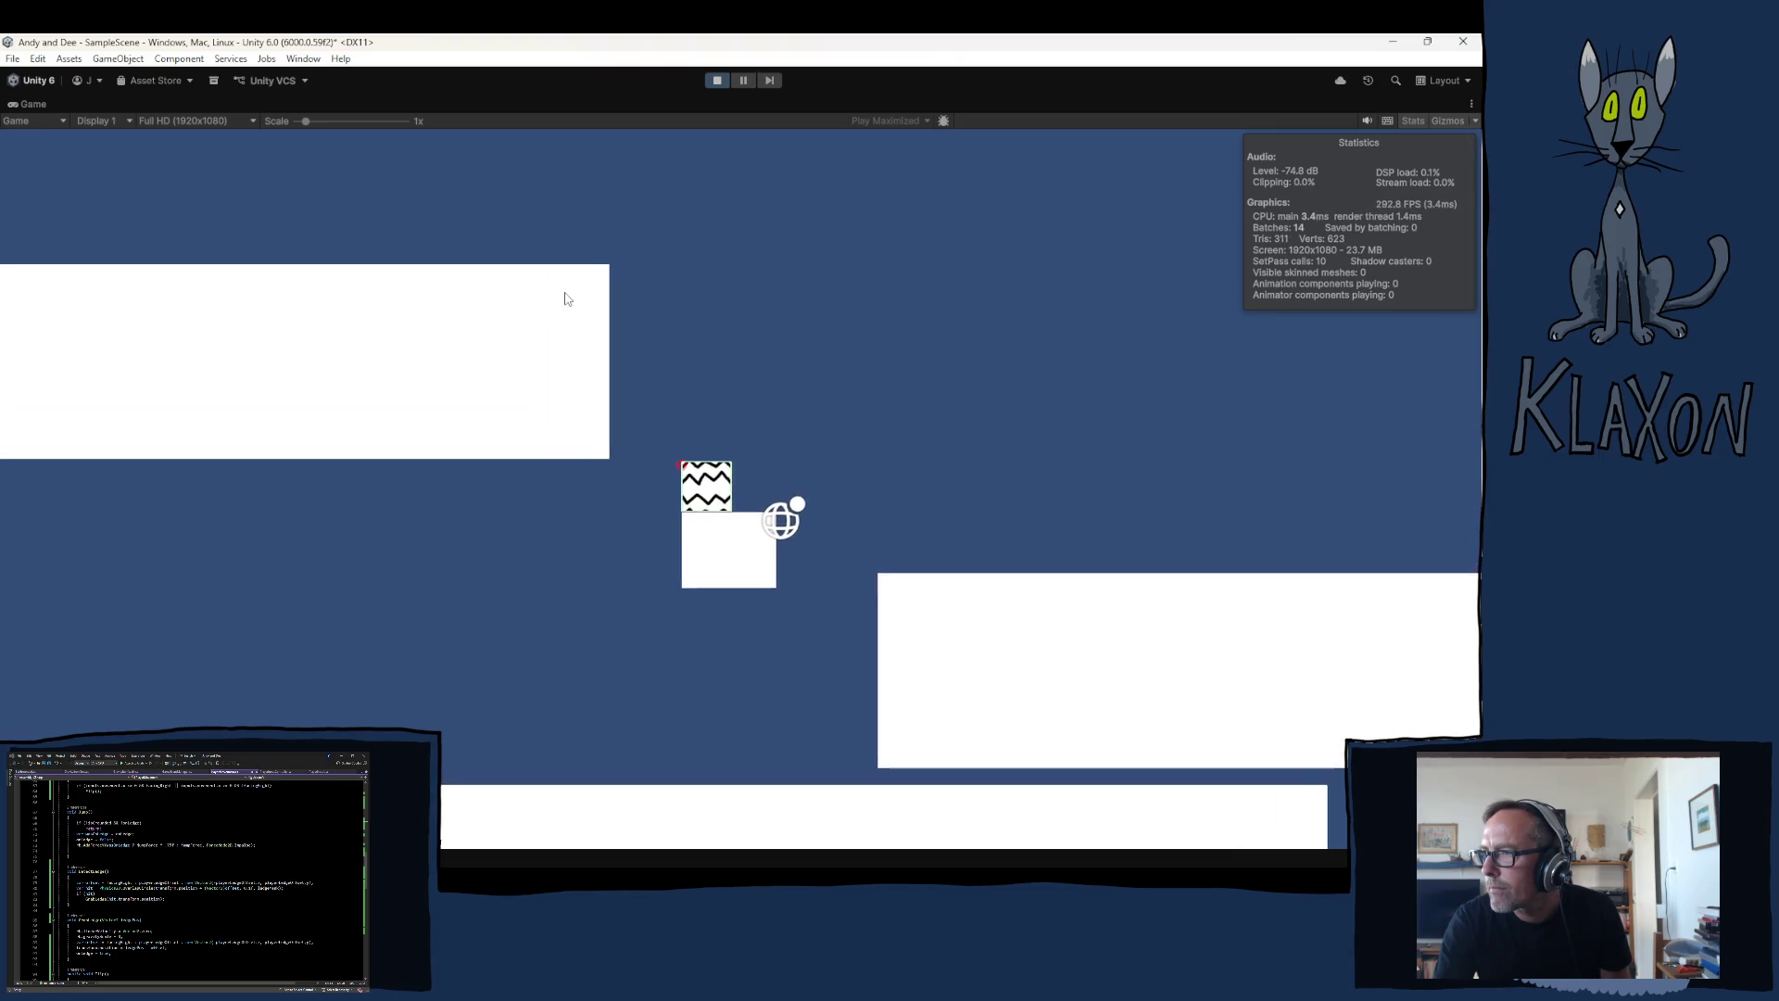
key(Right)
key(Left)
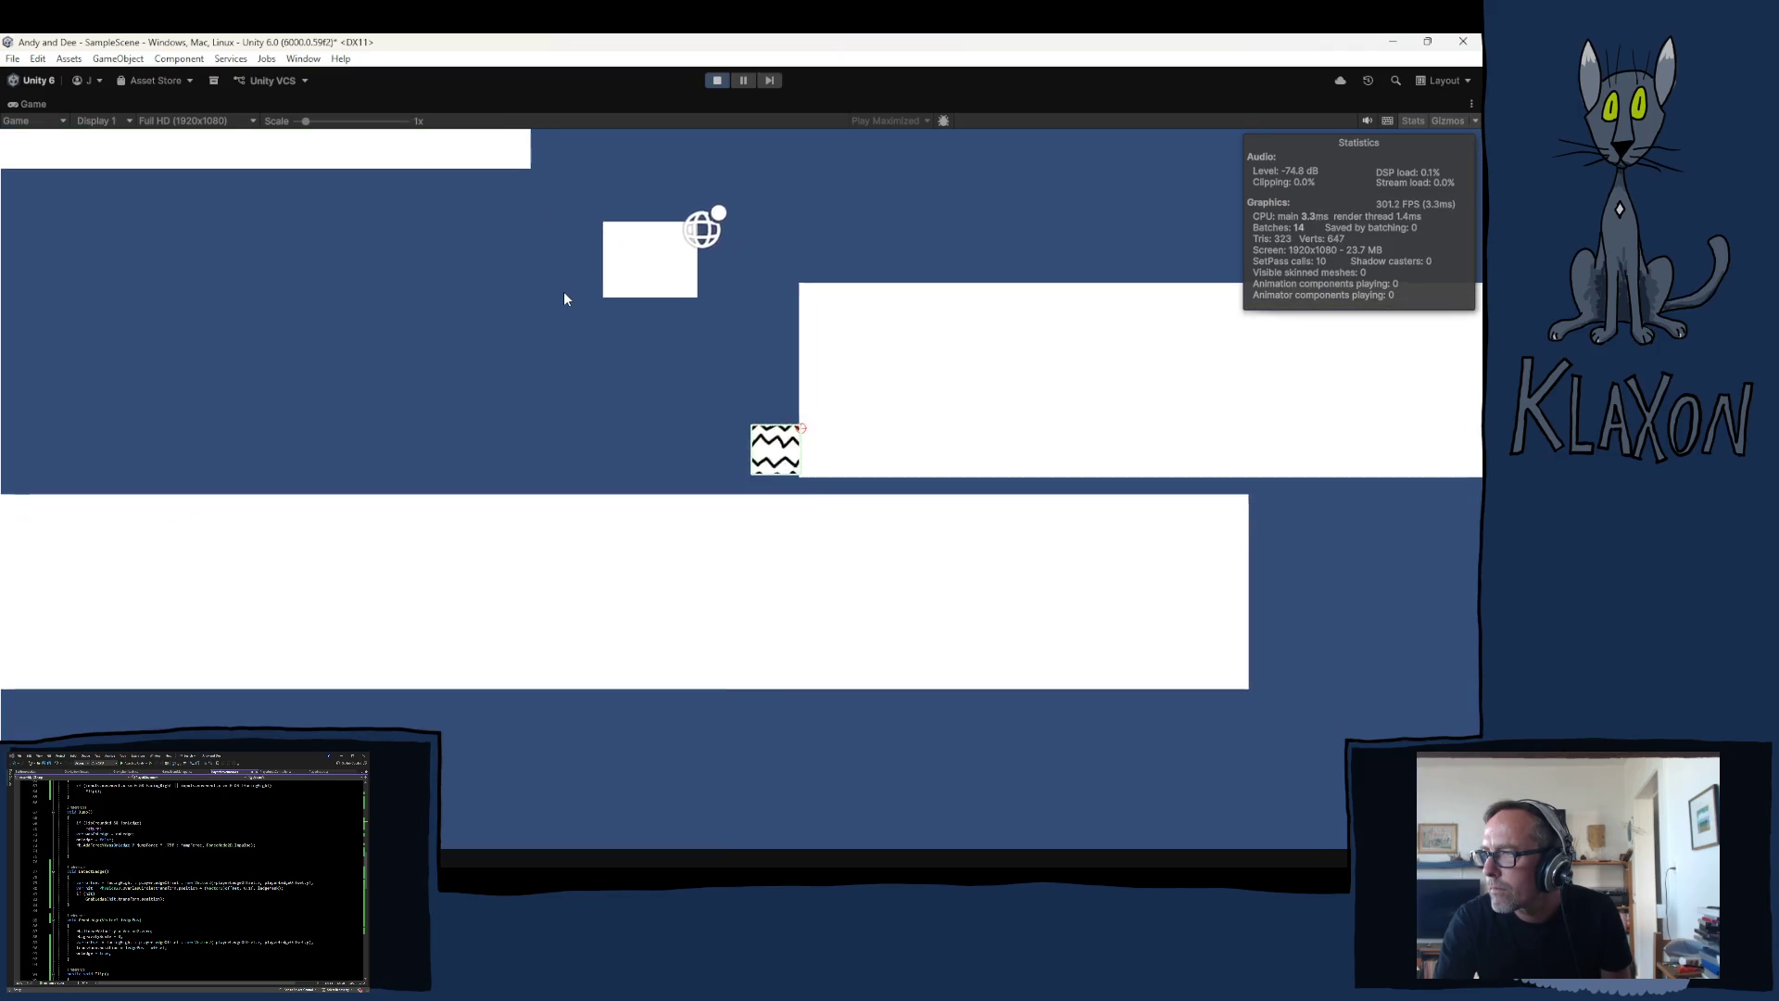
key(space)
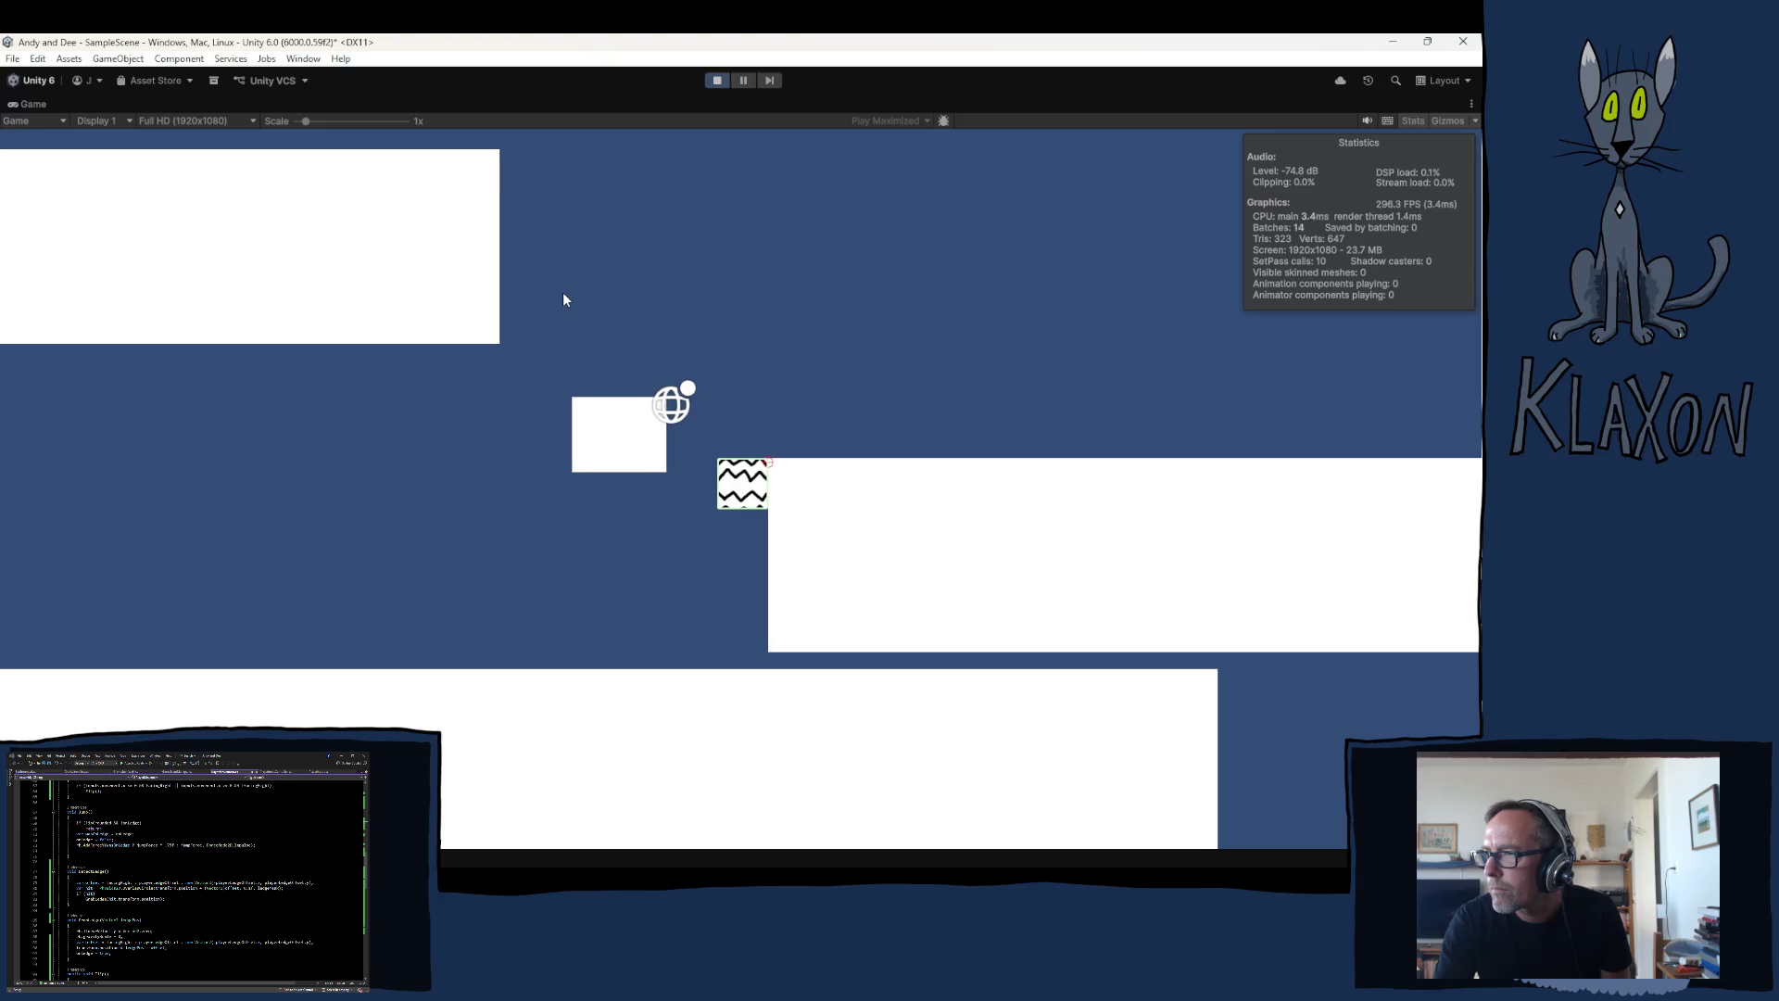
key(Left)
key(Right)
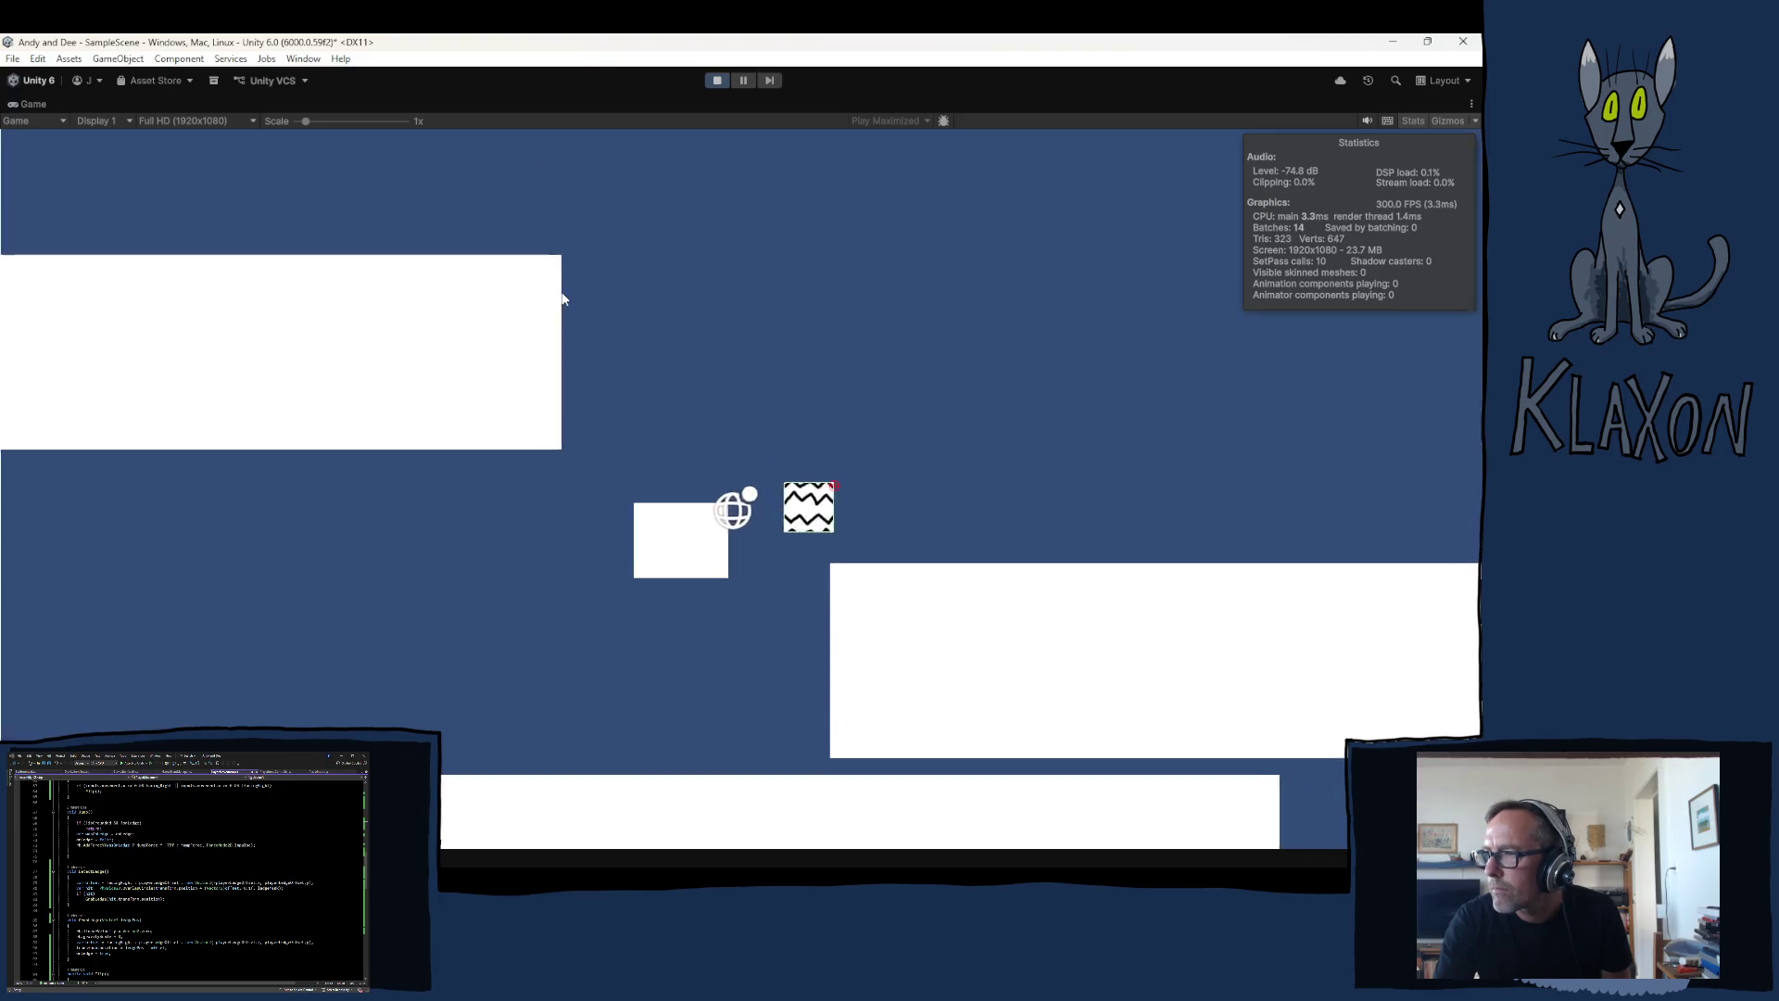
key(Left)
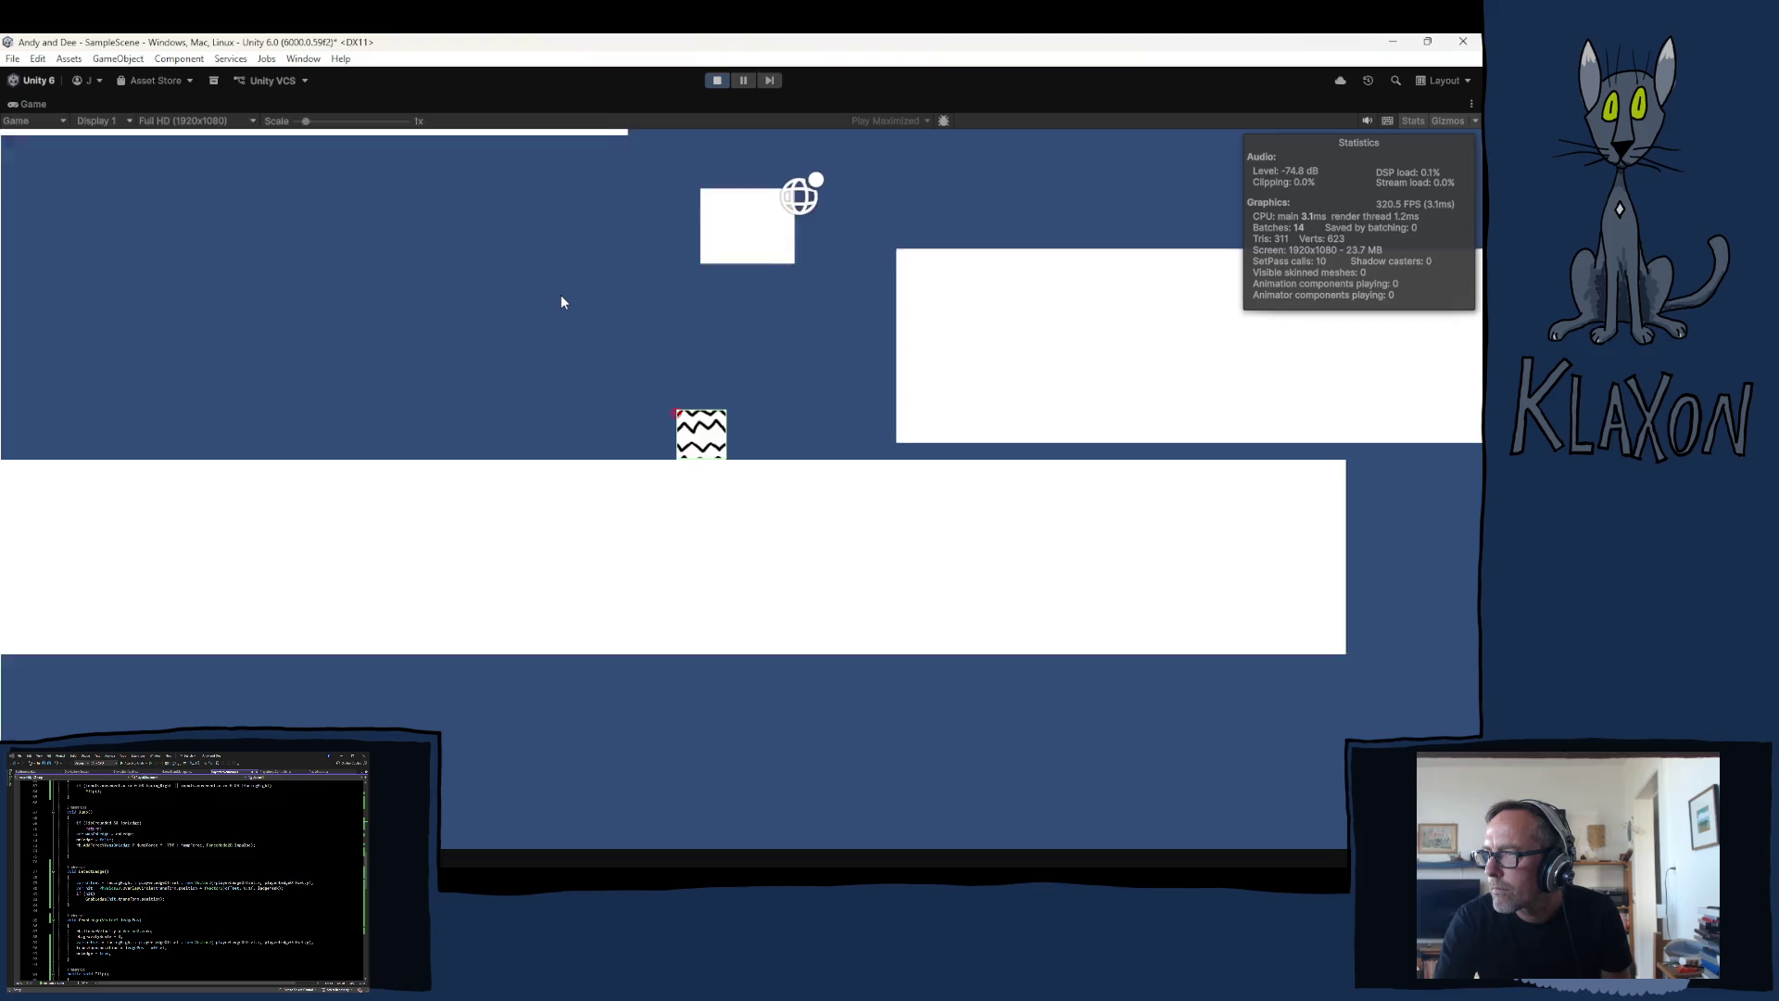
key(space)
key(Left)
key(Right)
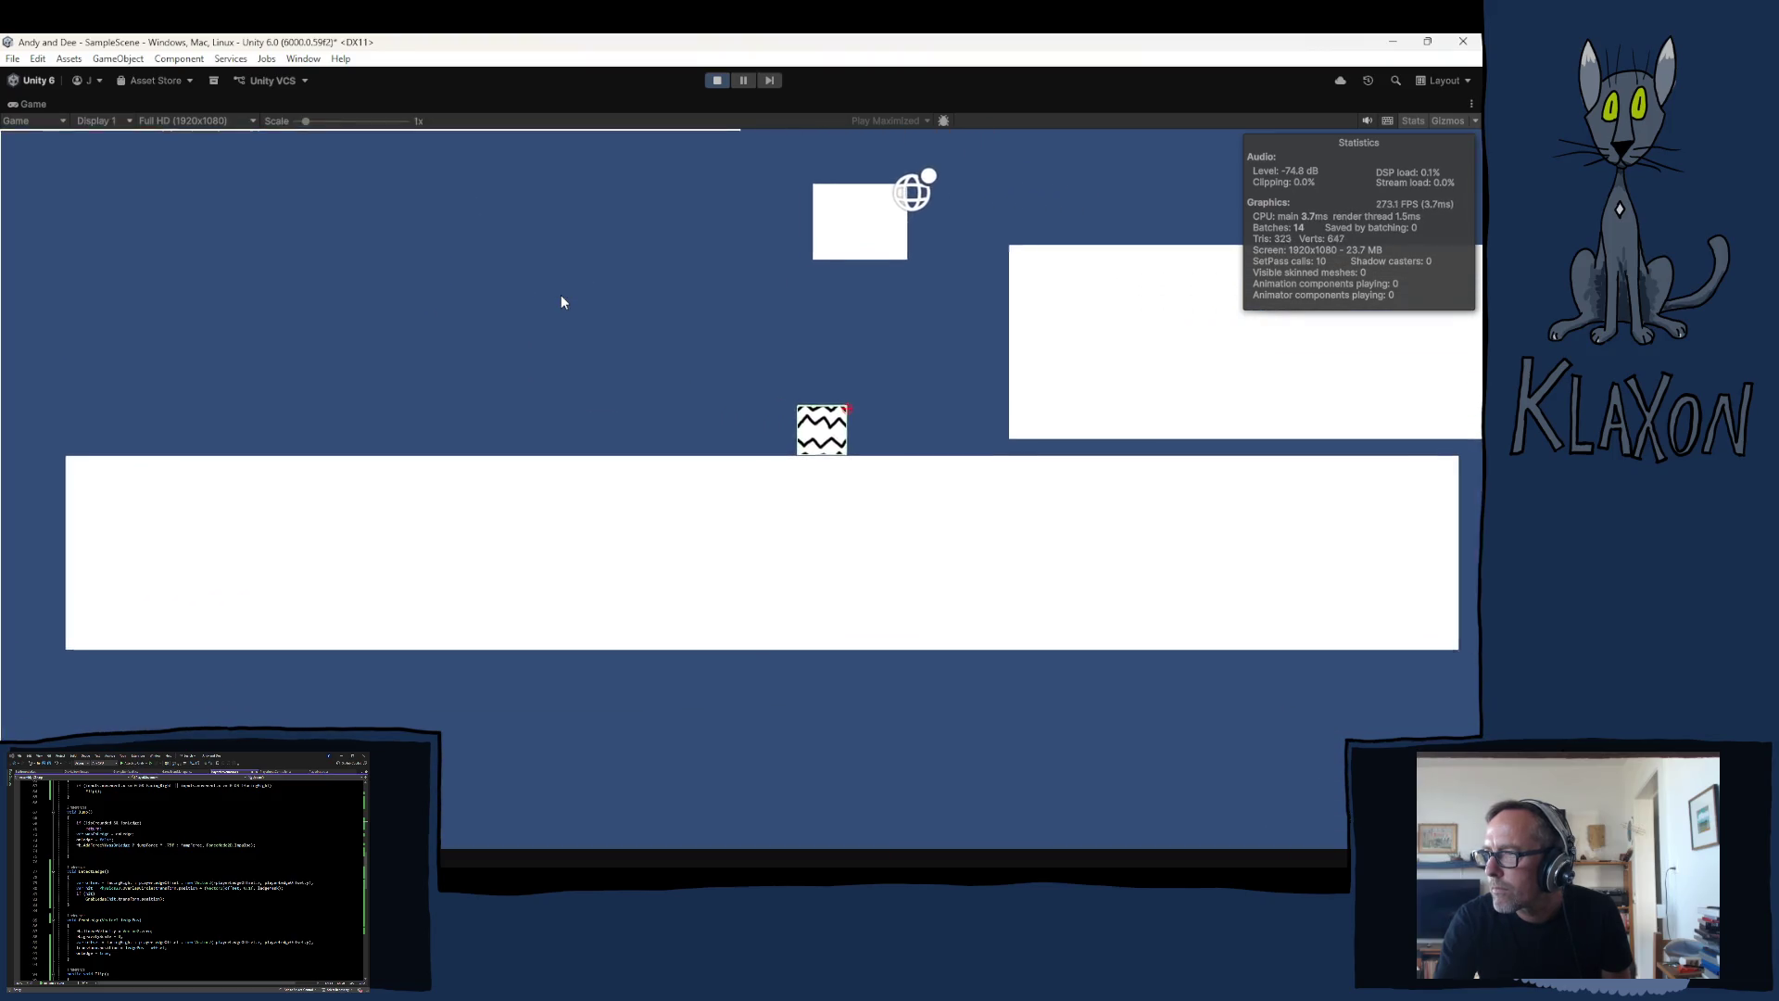
key(Right)
key(space)
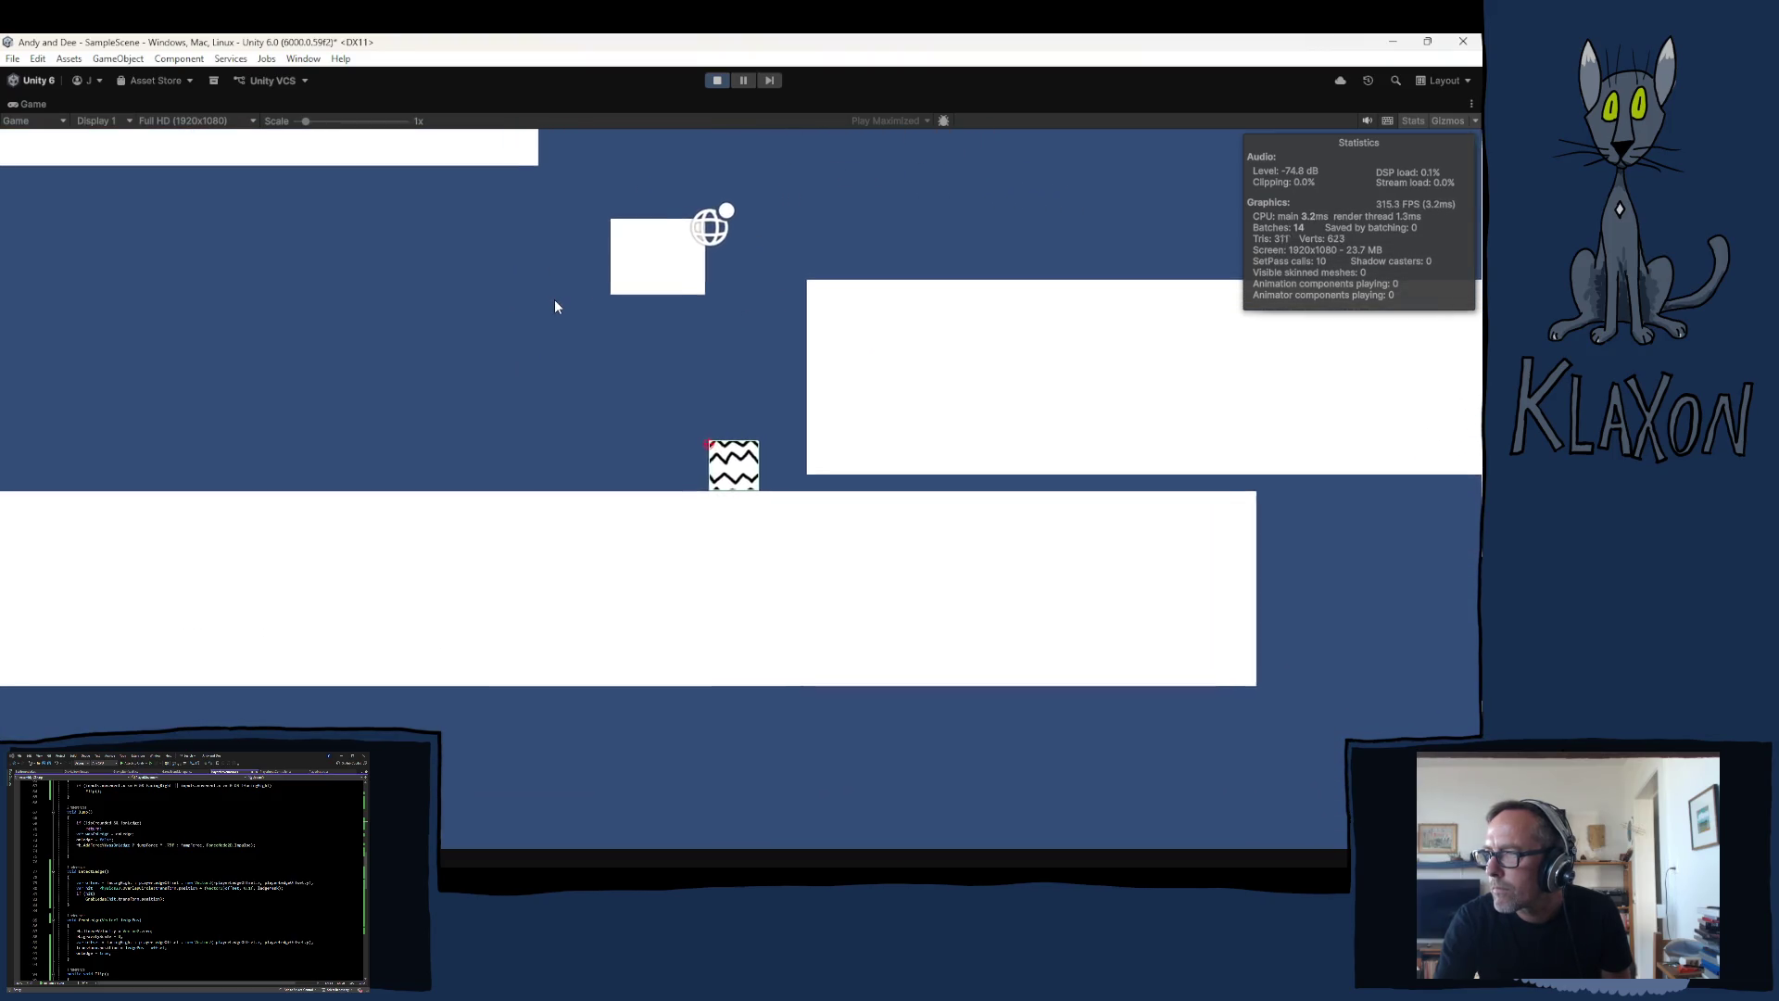
key(Right)
key(space)
key(Left)
key(space)
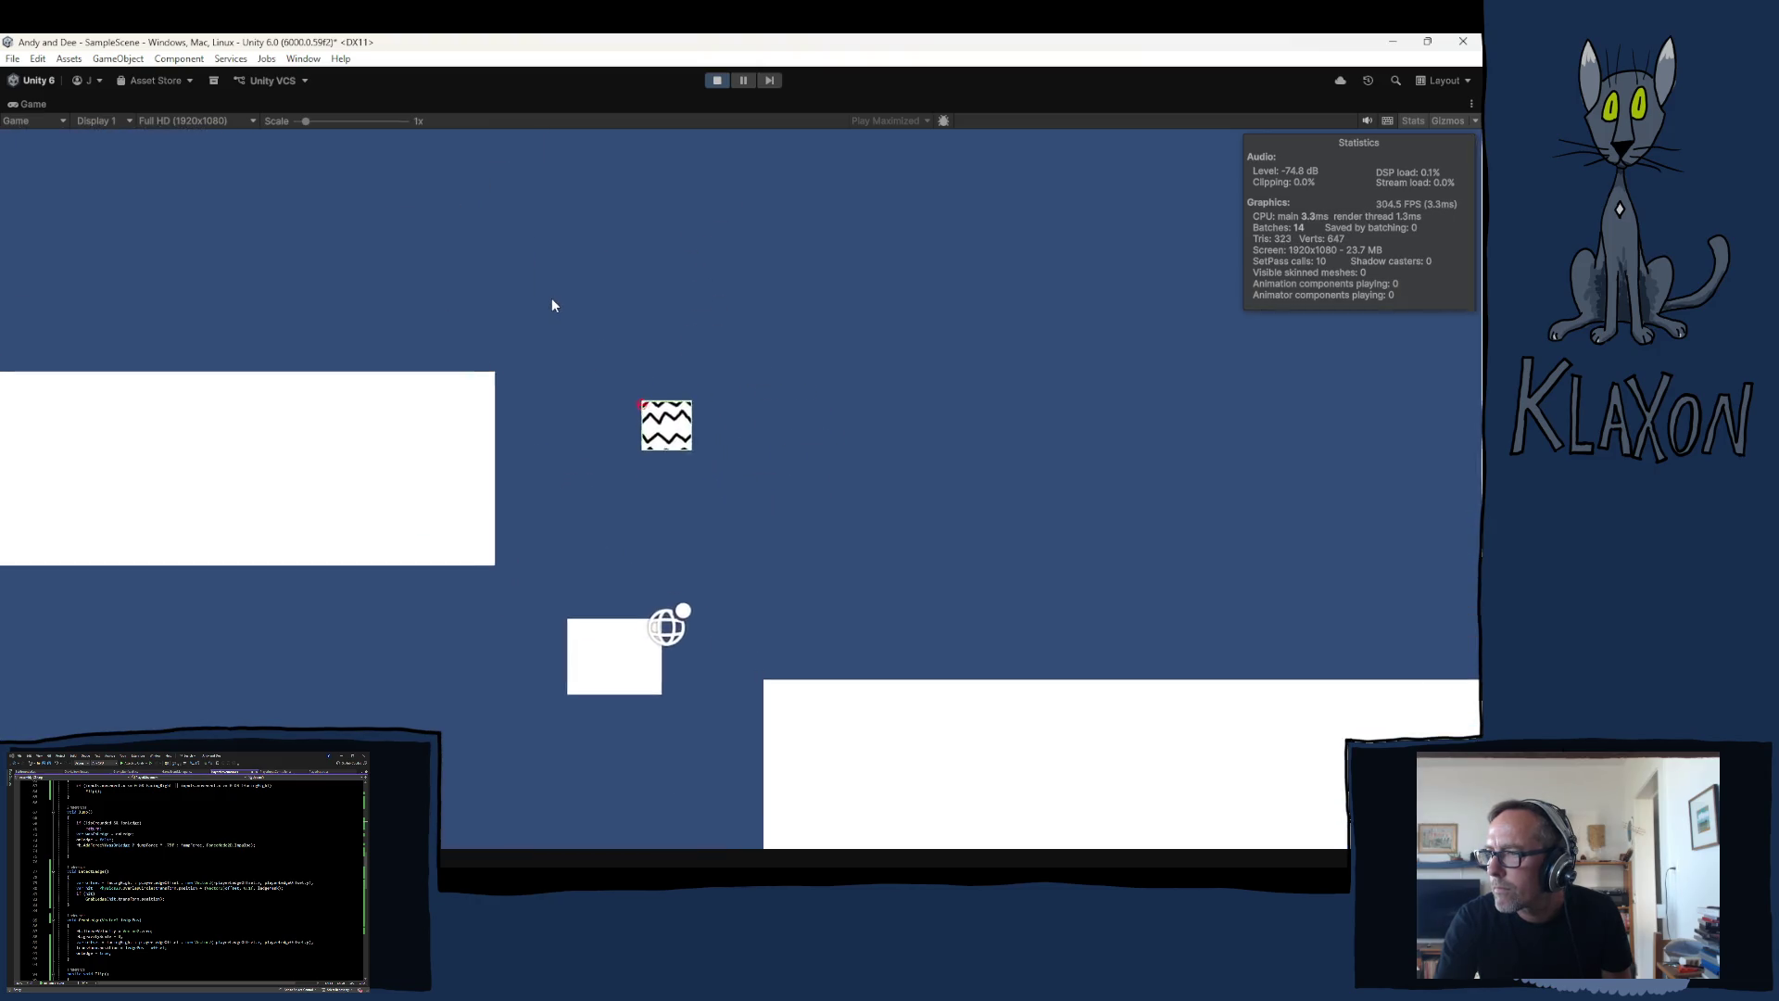
key(Right)
key(space)
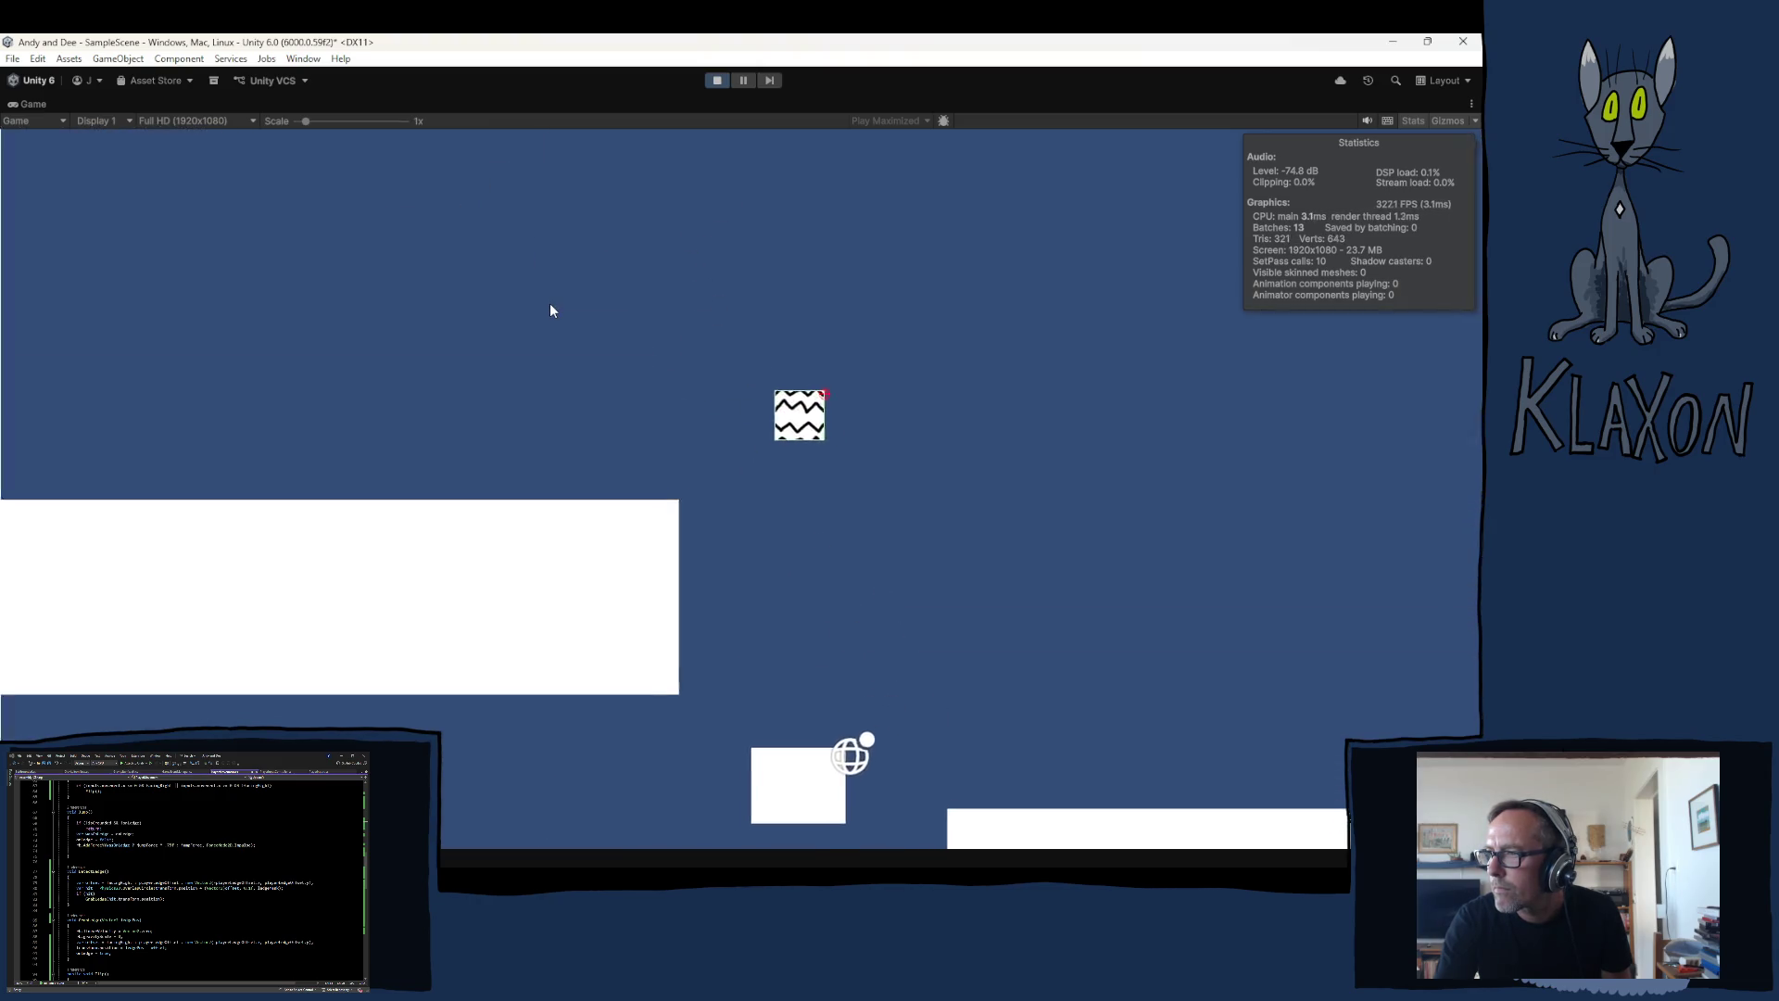
key(Right)
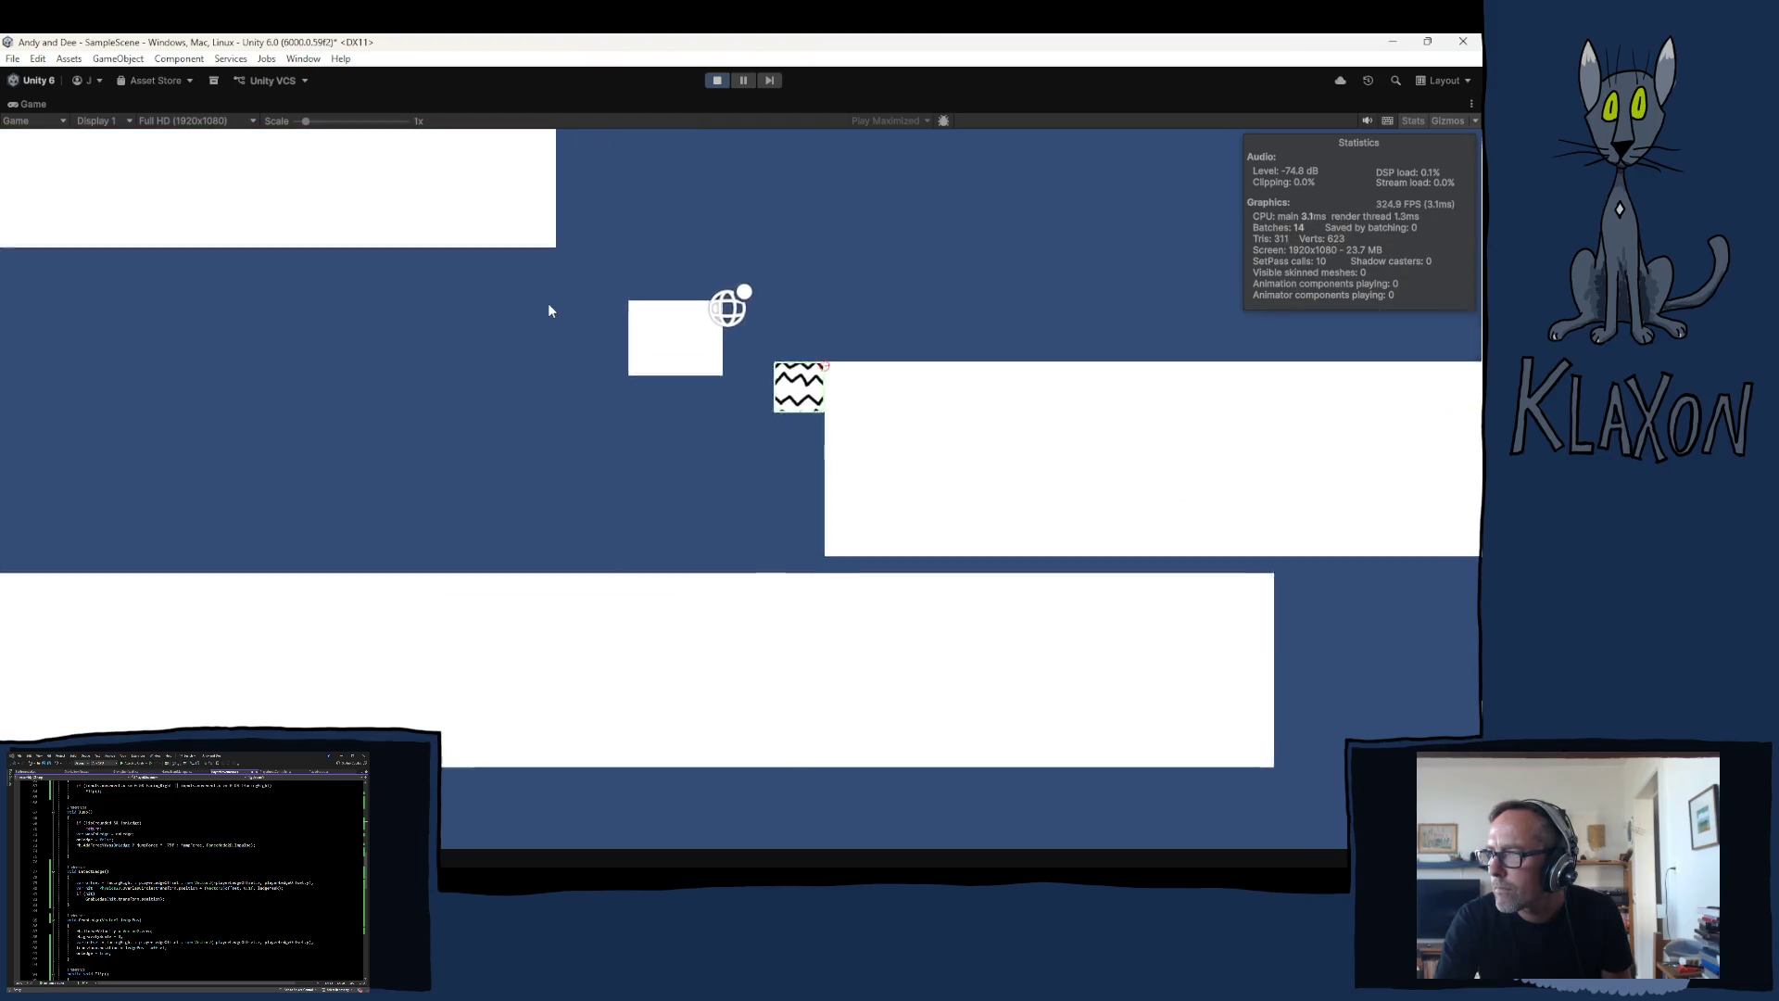
key(space)
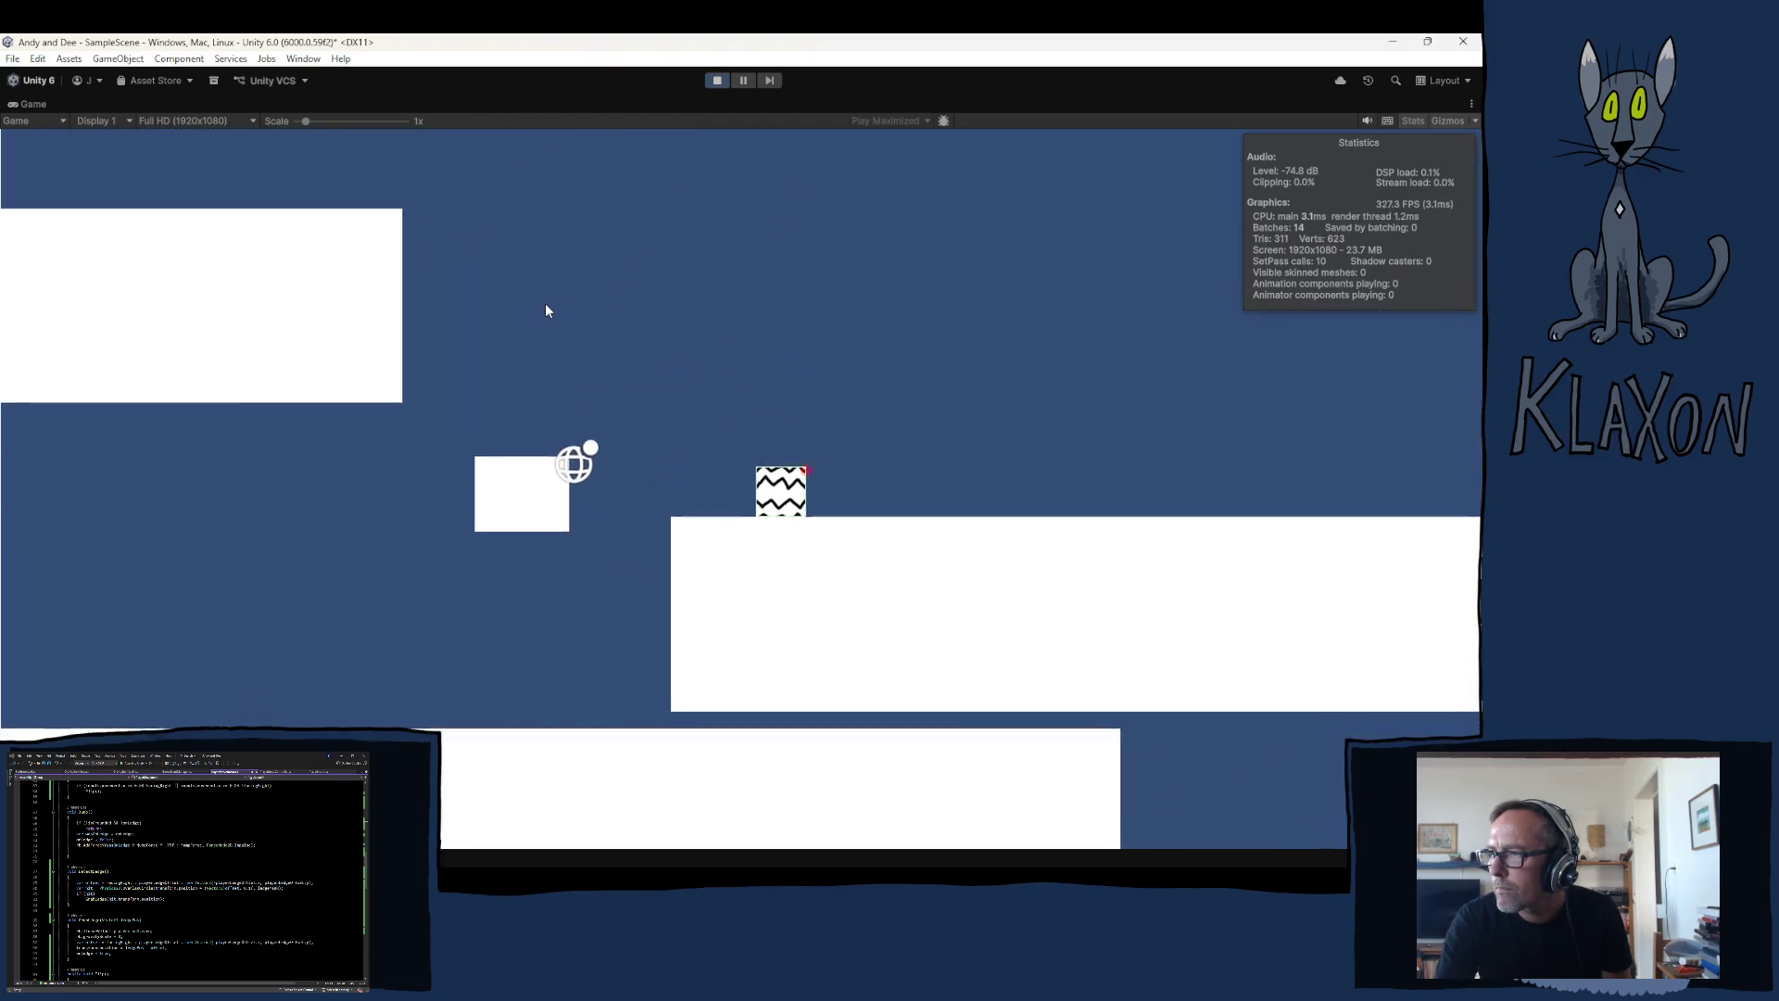
Step: Try more ledge grabs on both platforms' edges, then stop the game and return to Visual Studio
key(space)
key(Left)
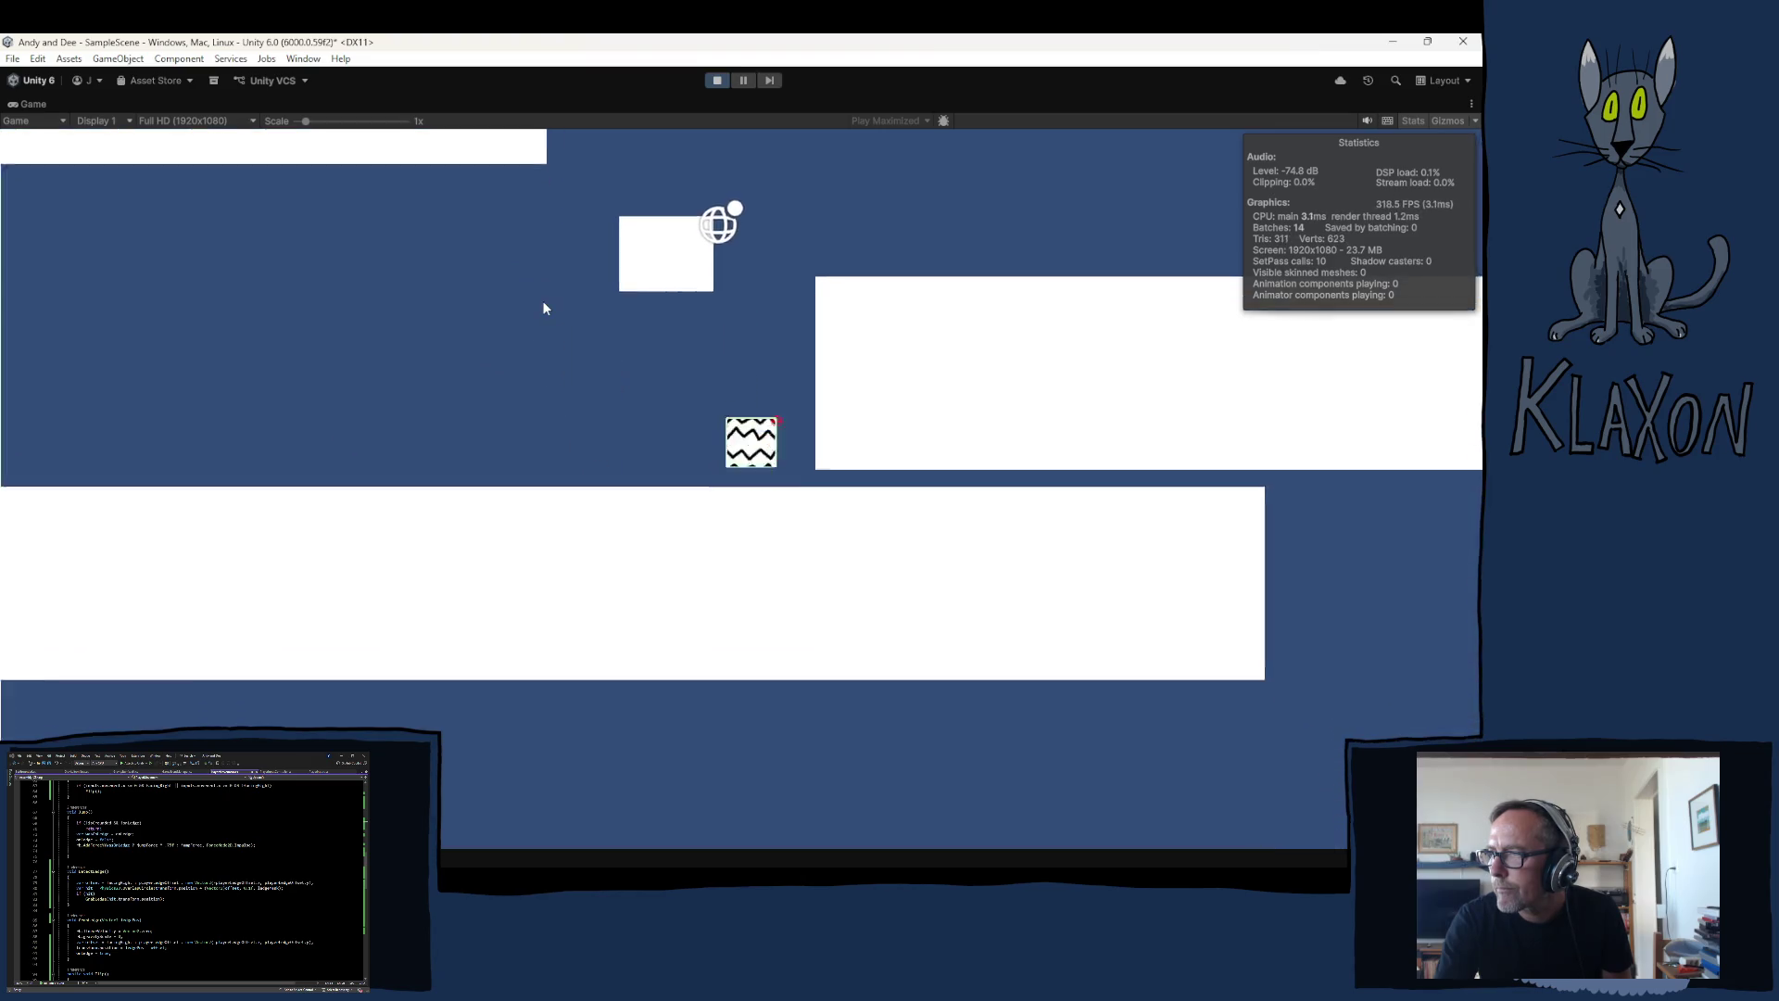
key(space)
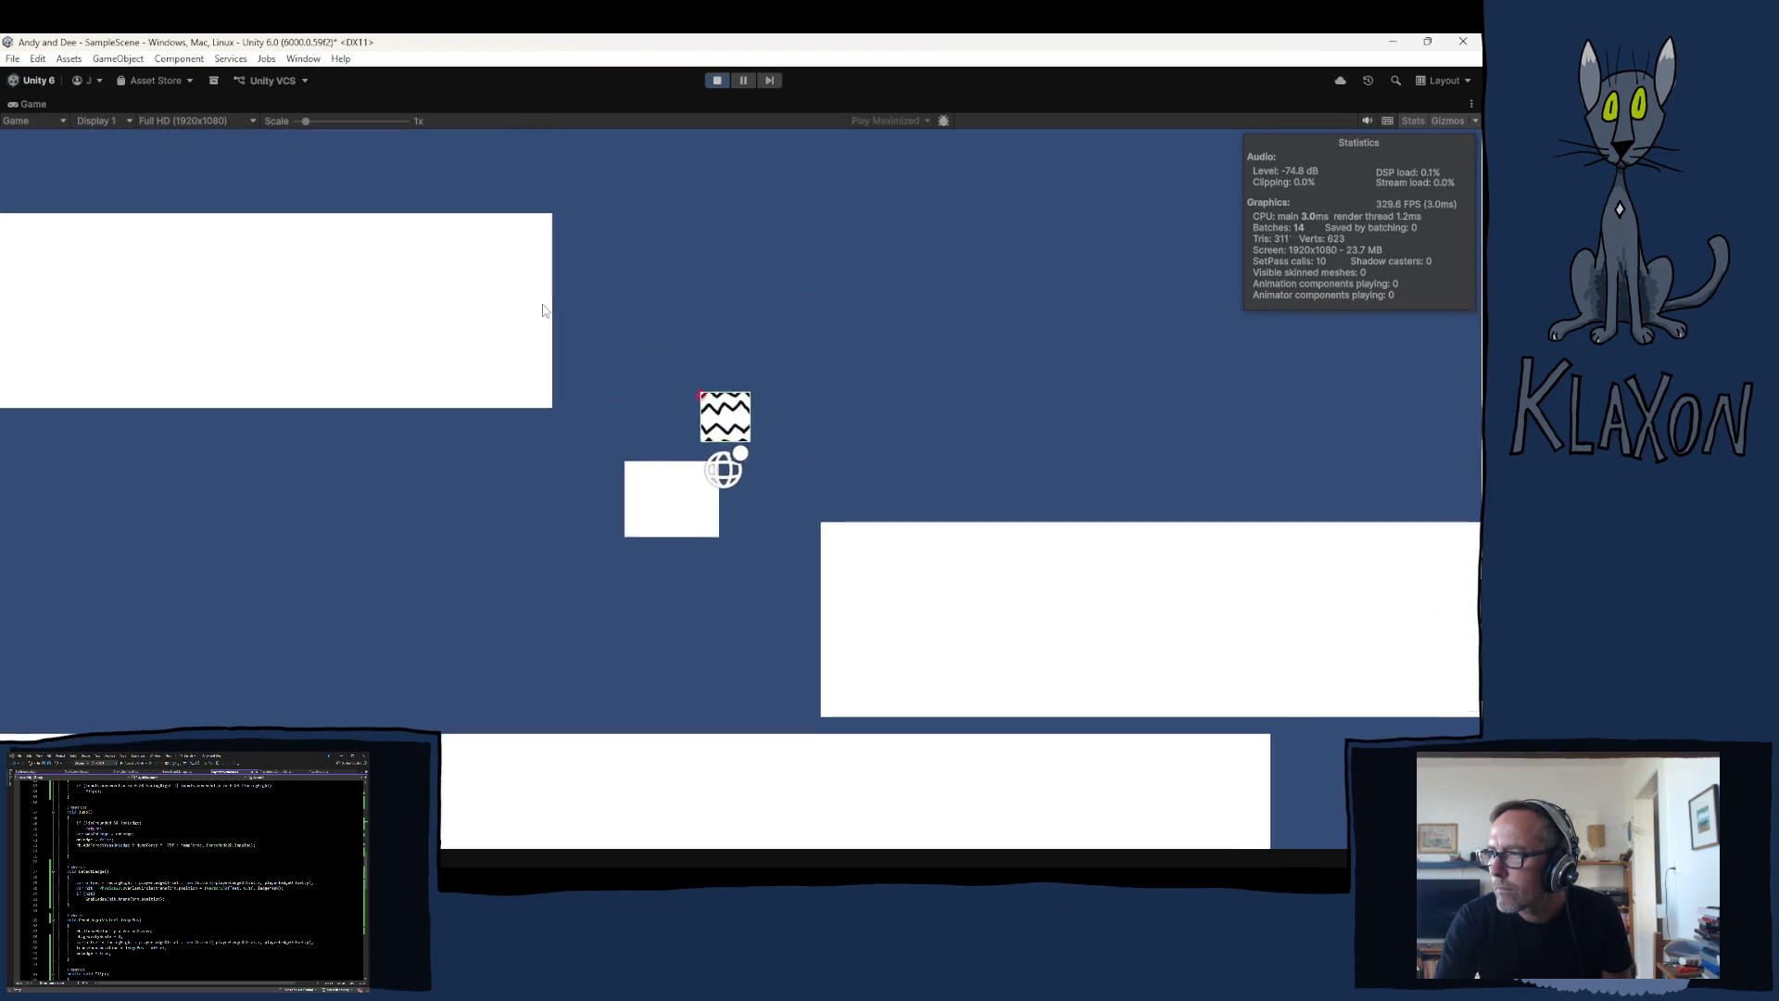
key(Right)
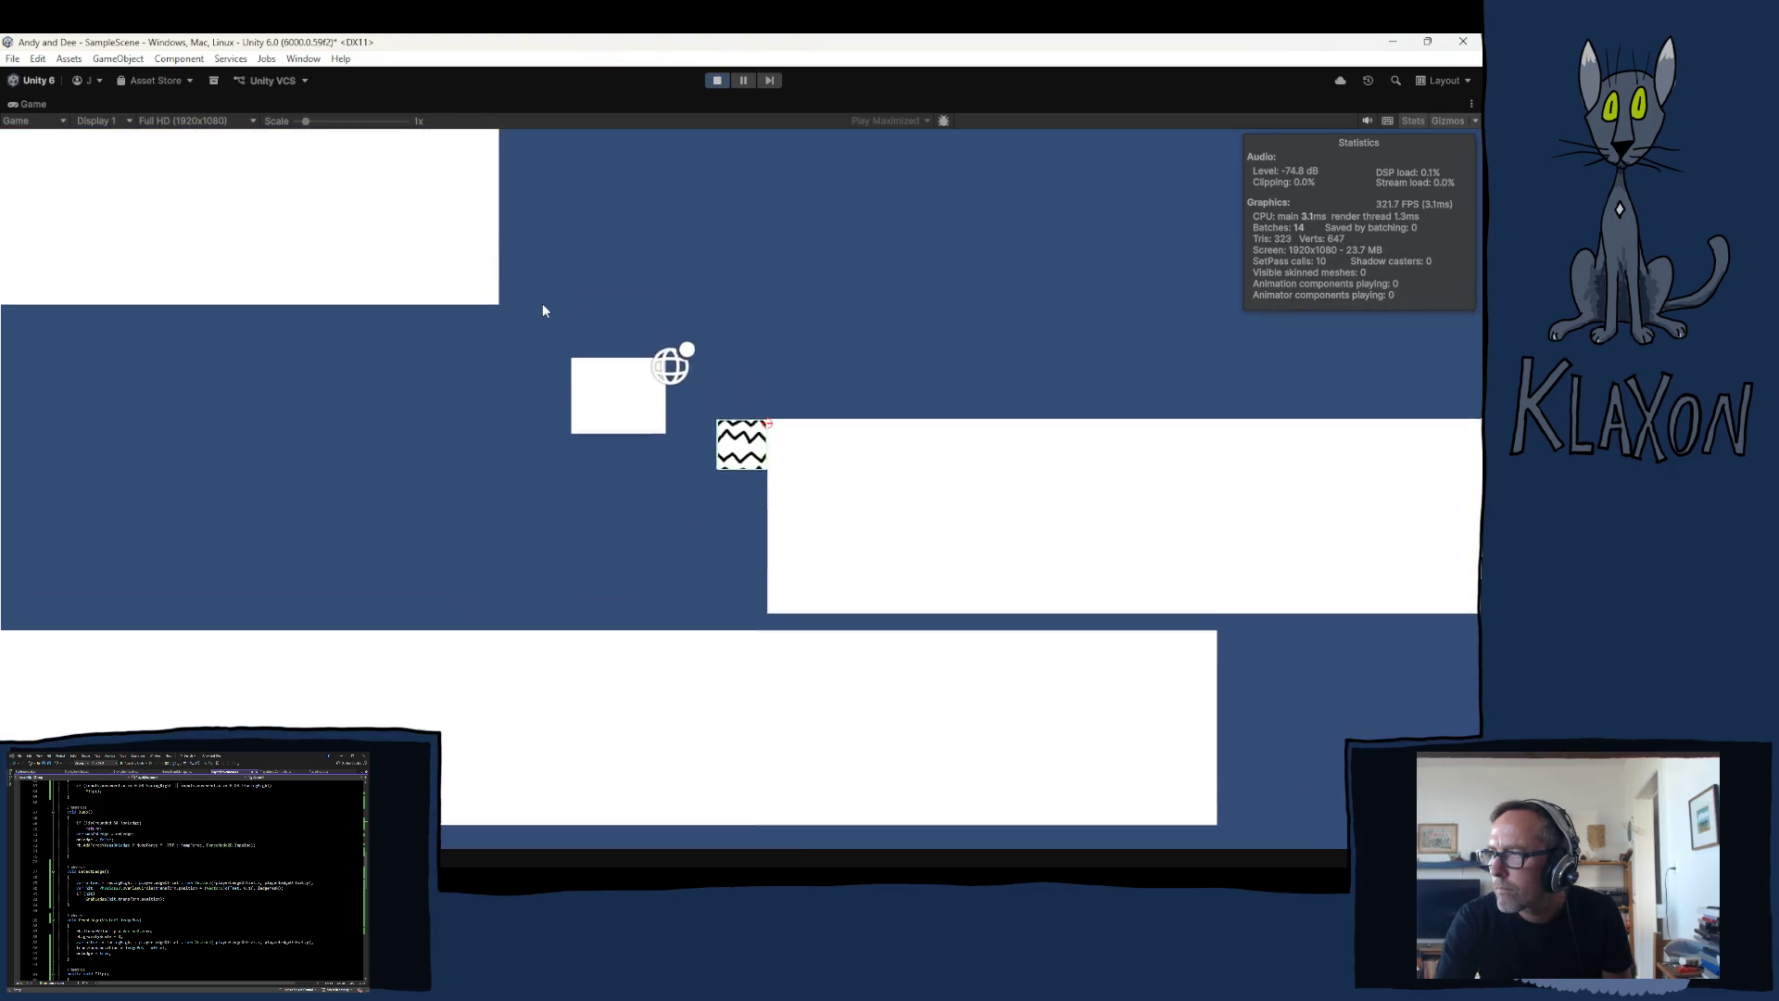
key(Left)
key(space)
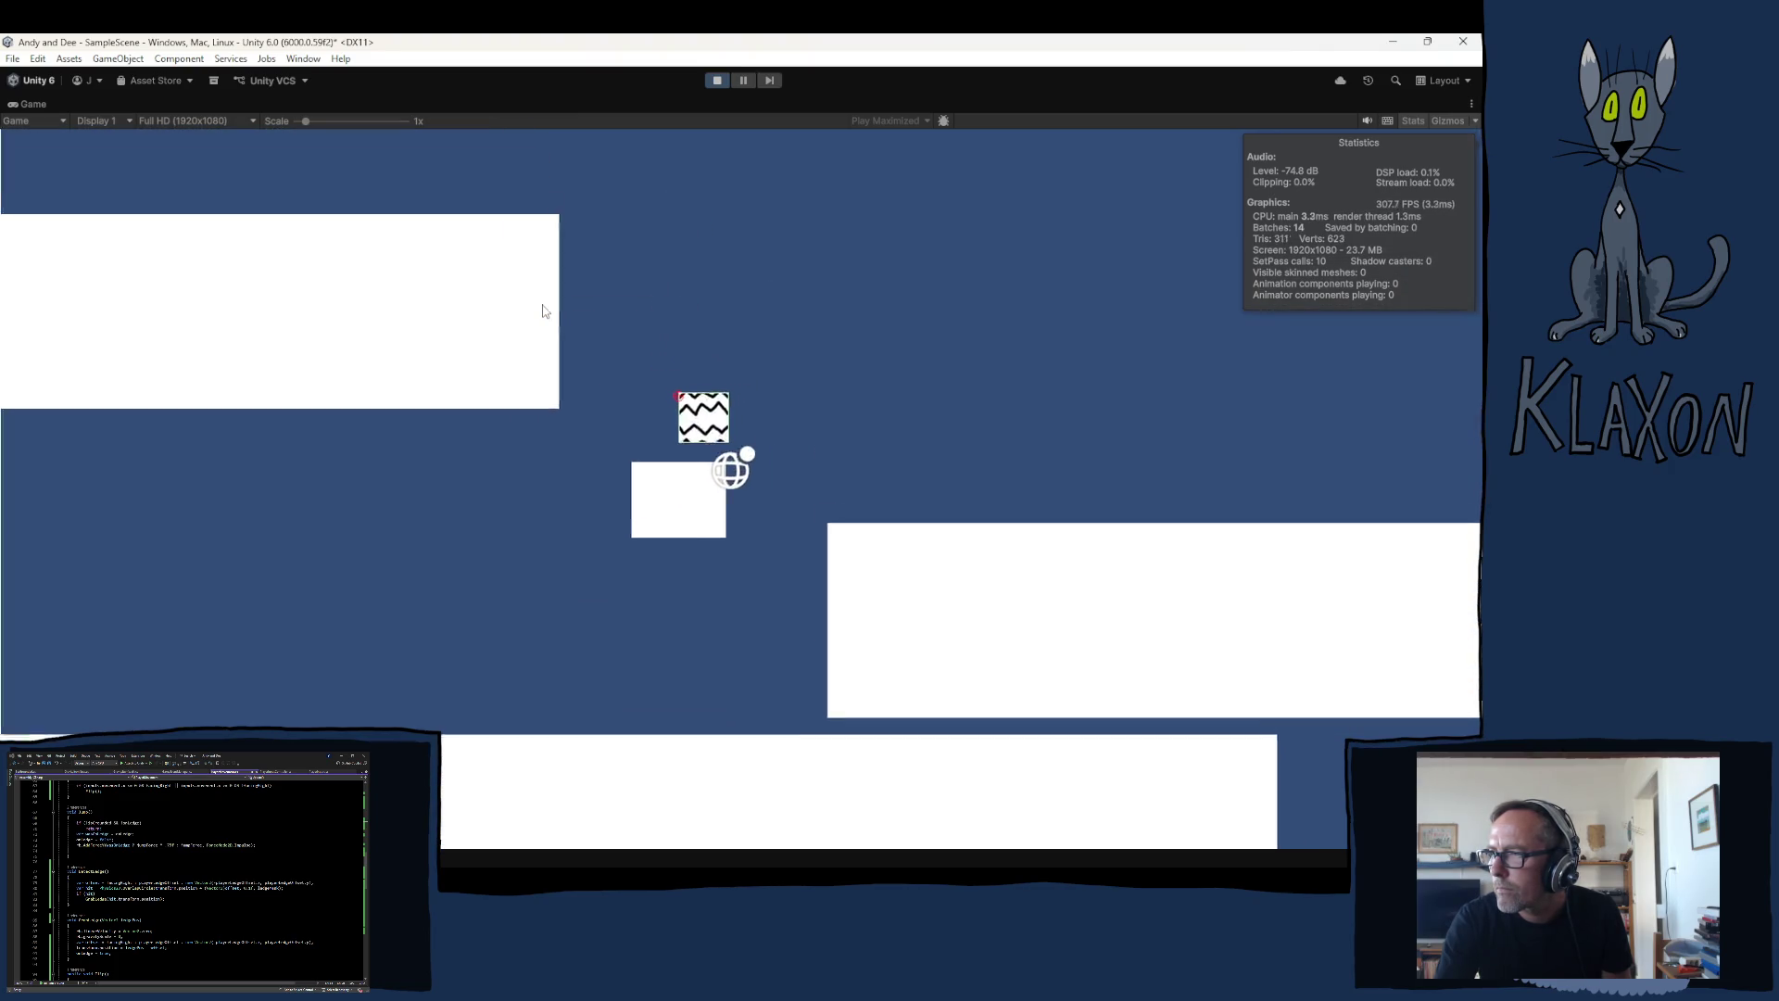
key(space)
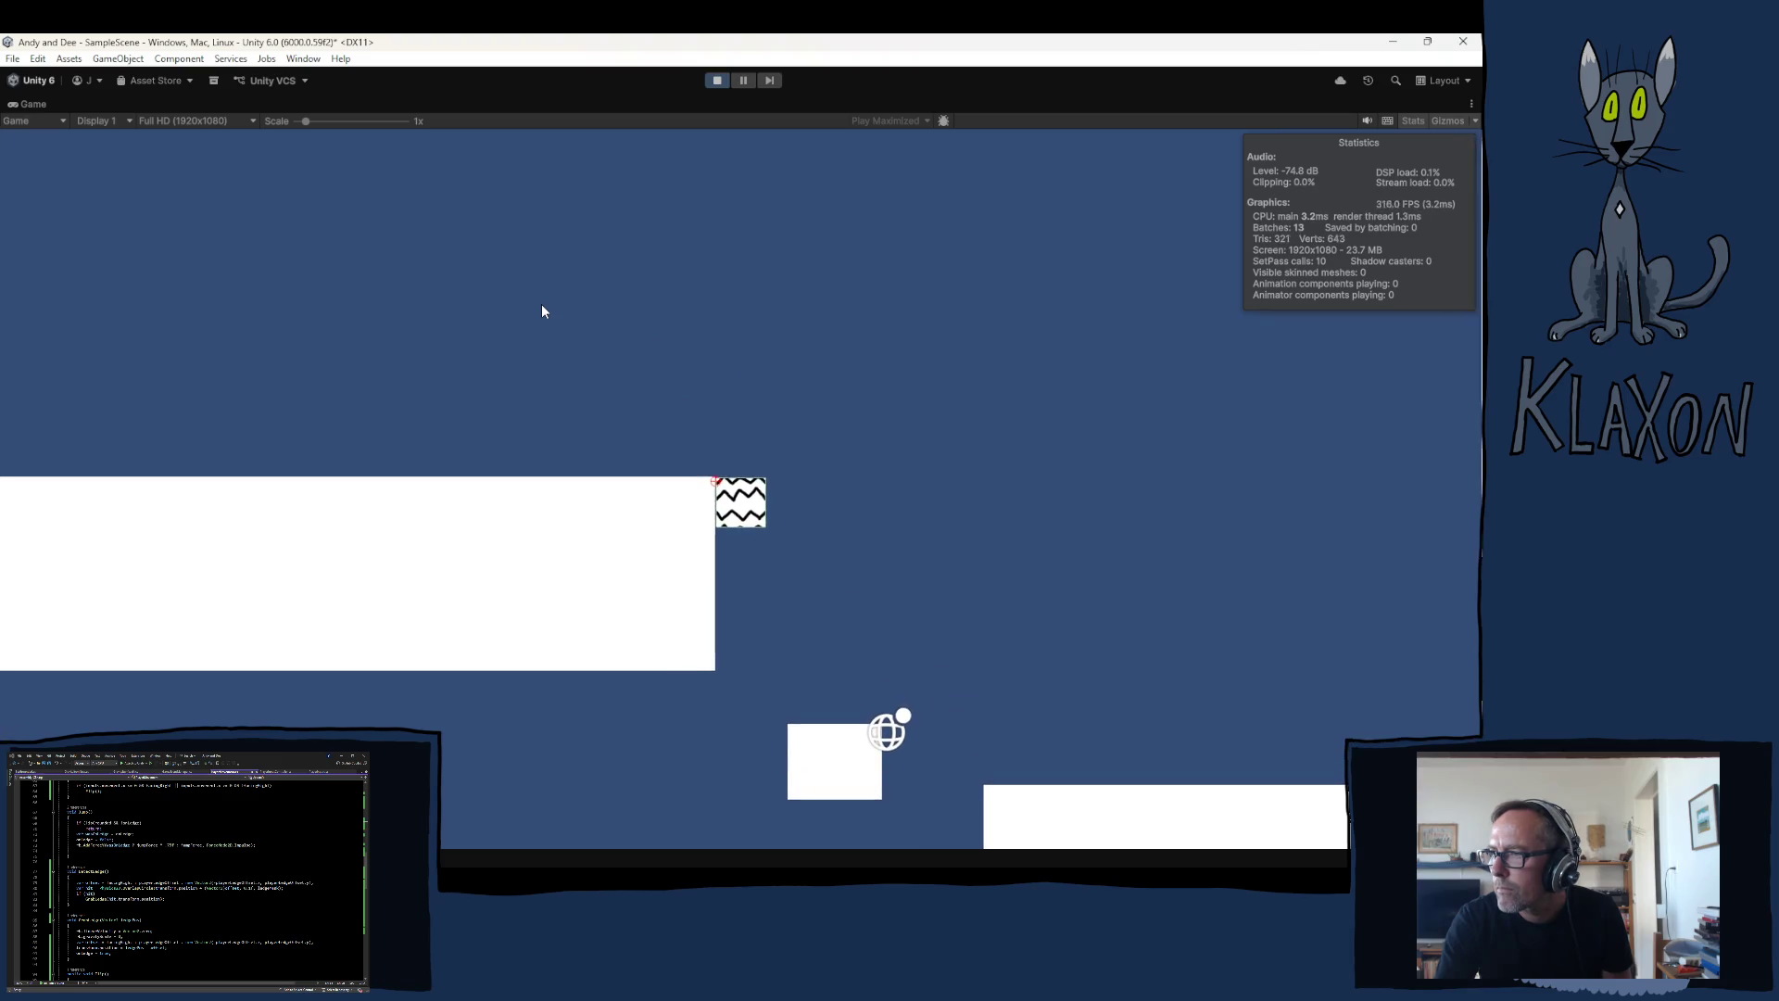
key(Right)
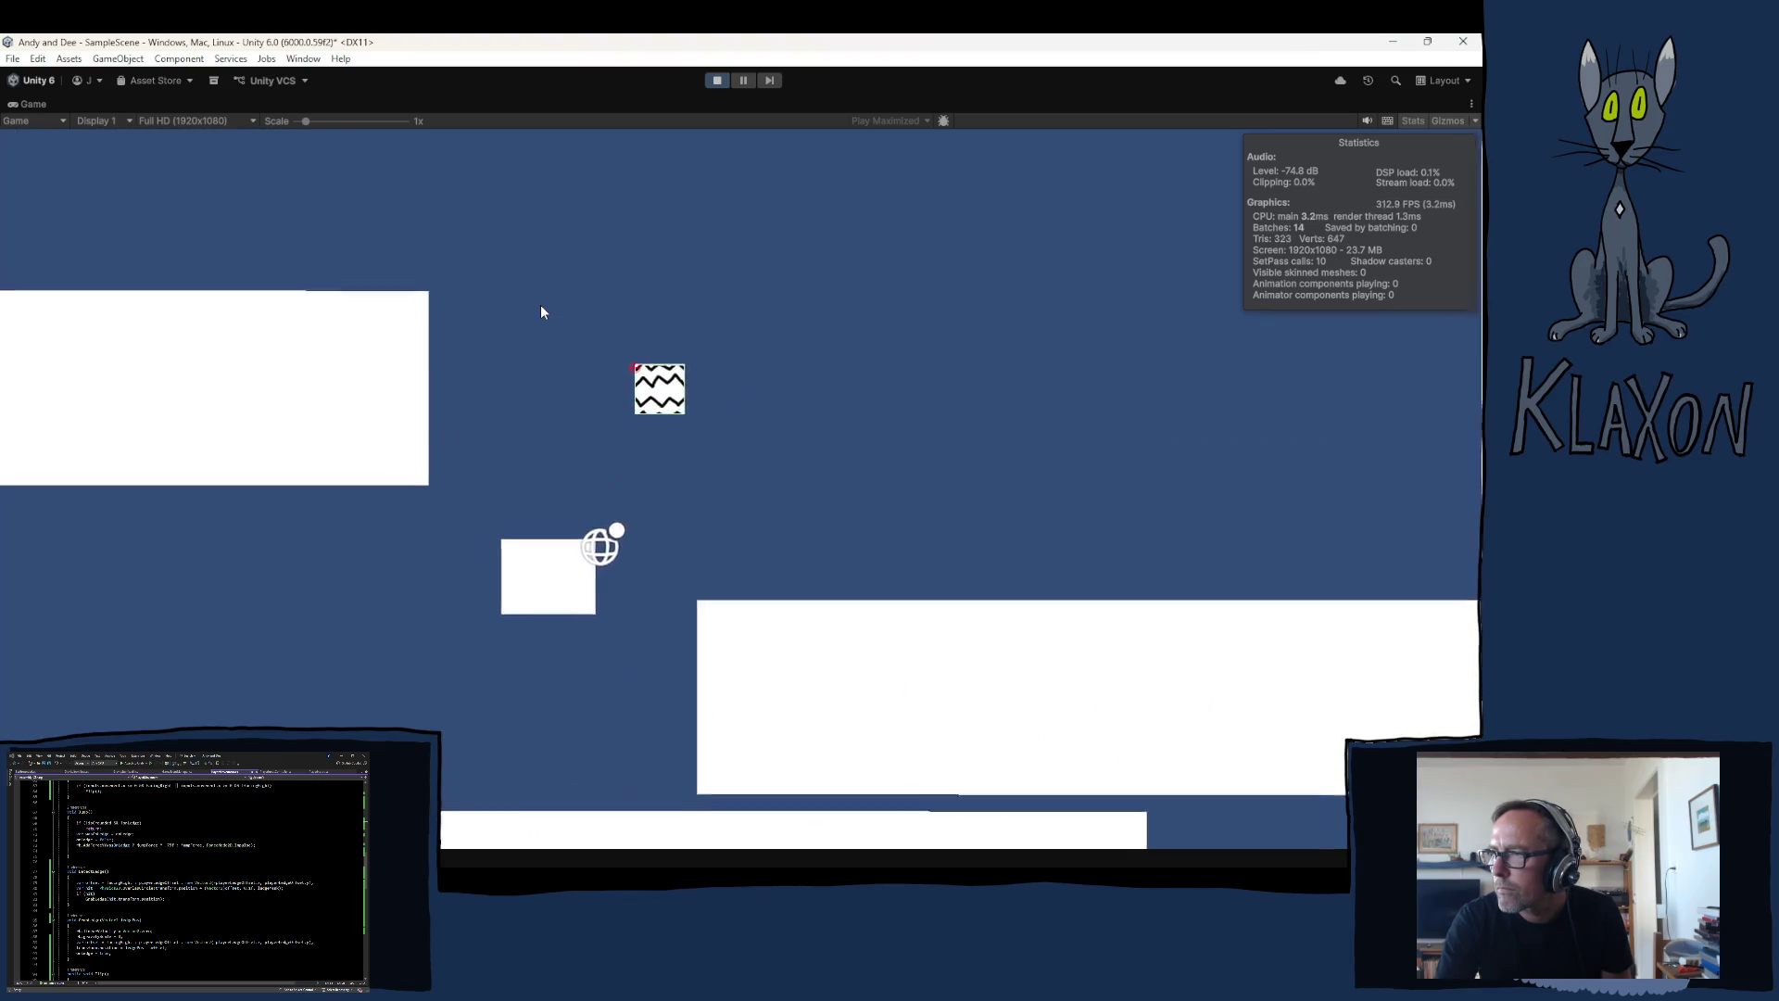
key(space)
key(Left)
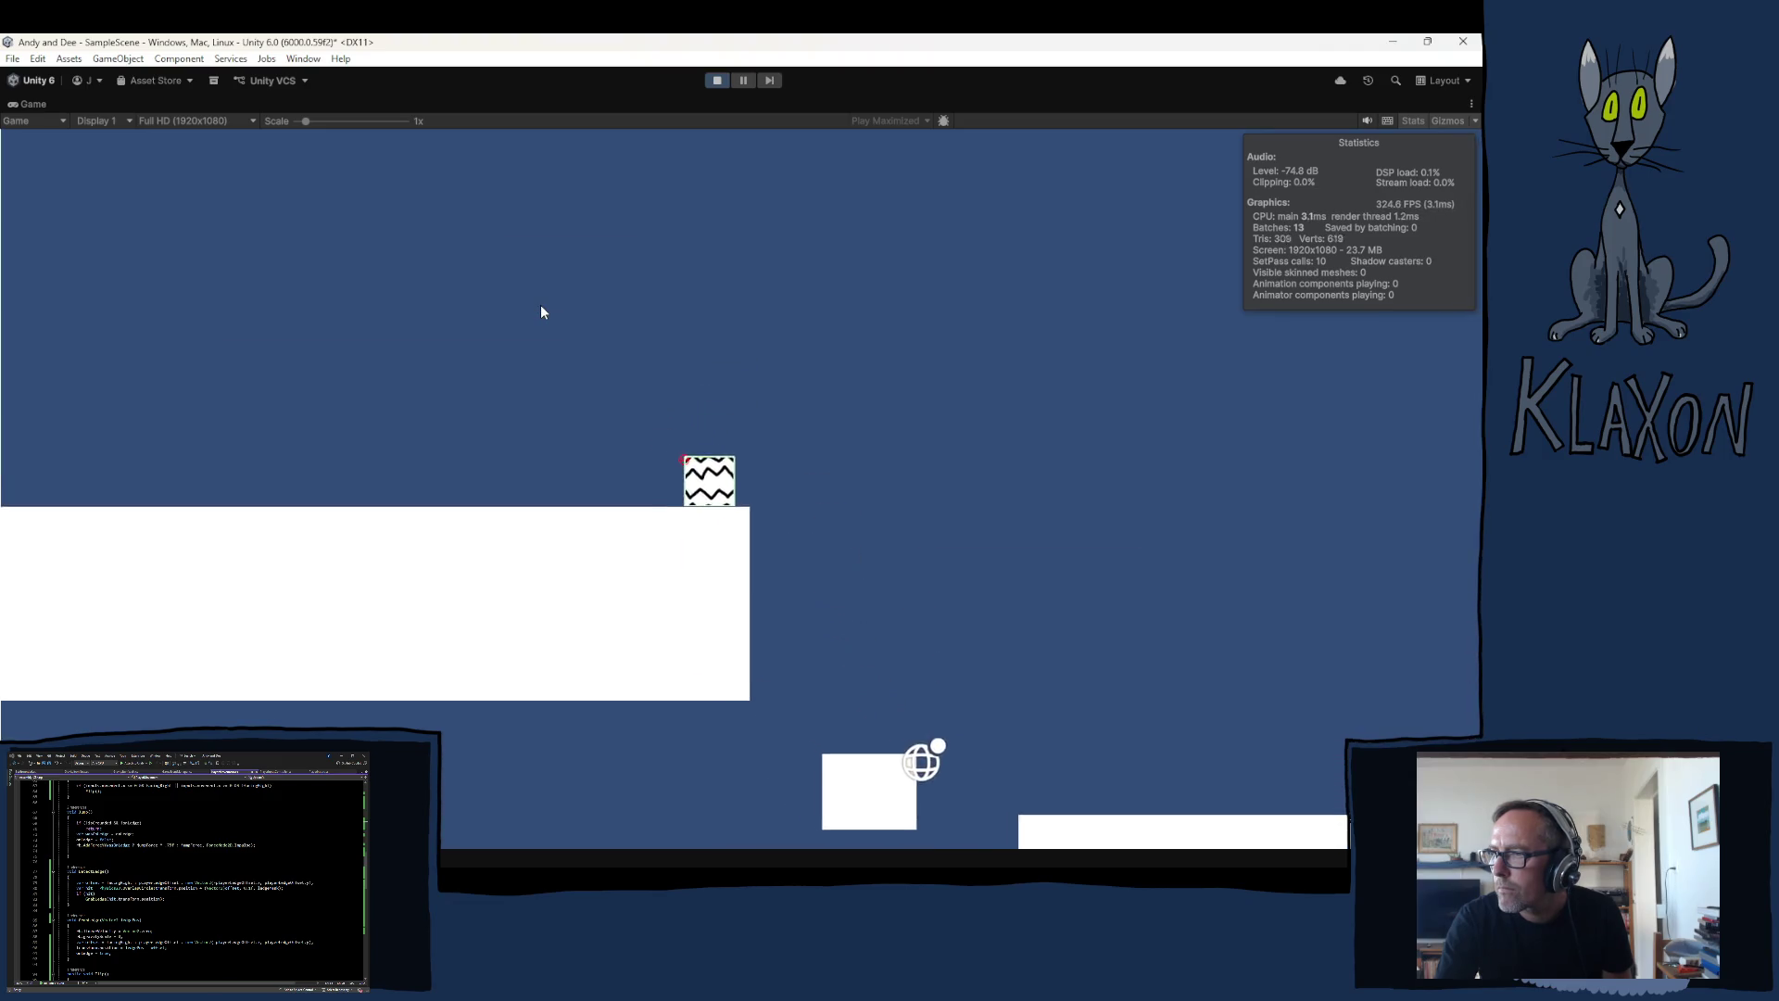
key(Right)
key(space)
key(Right)
key(space)
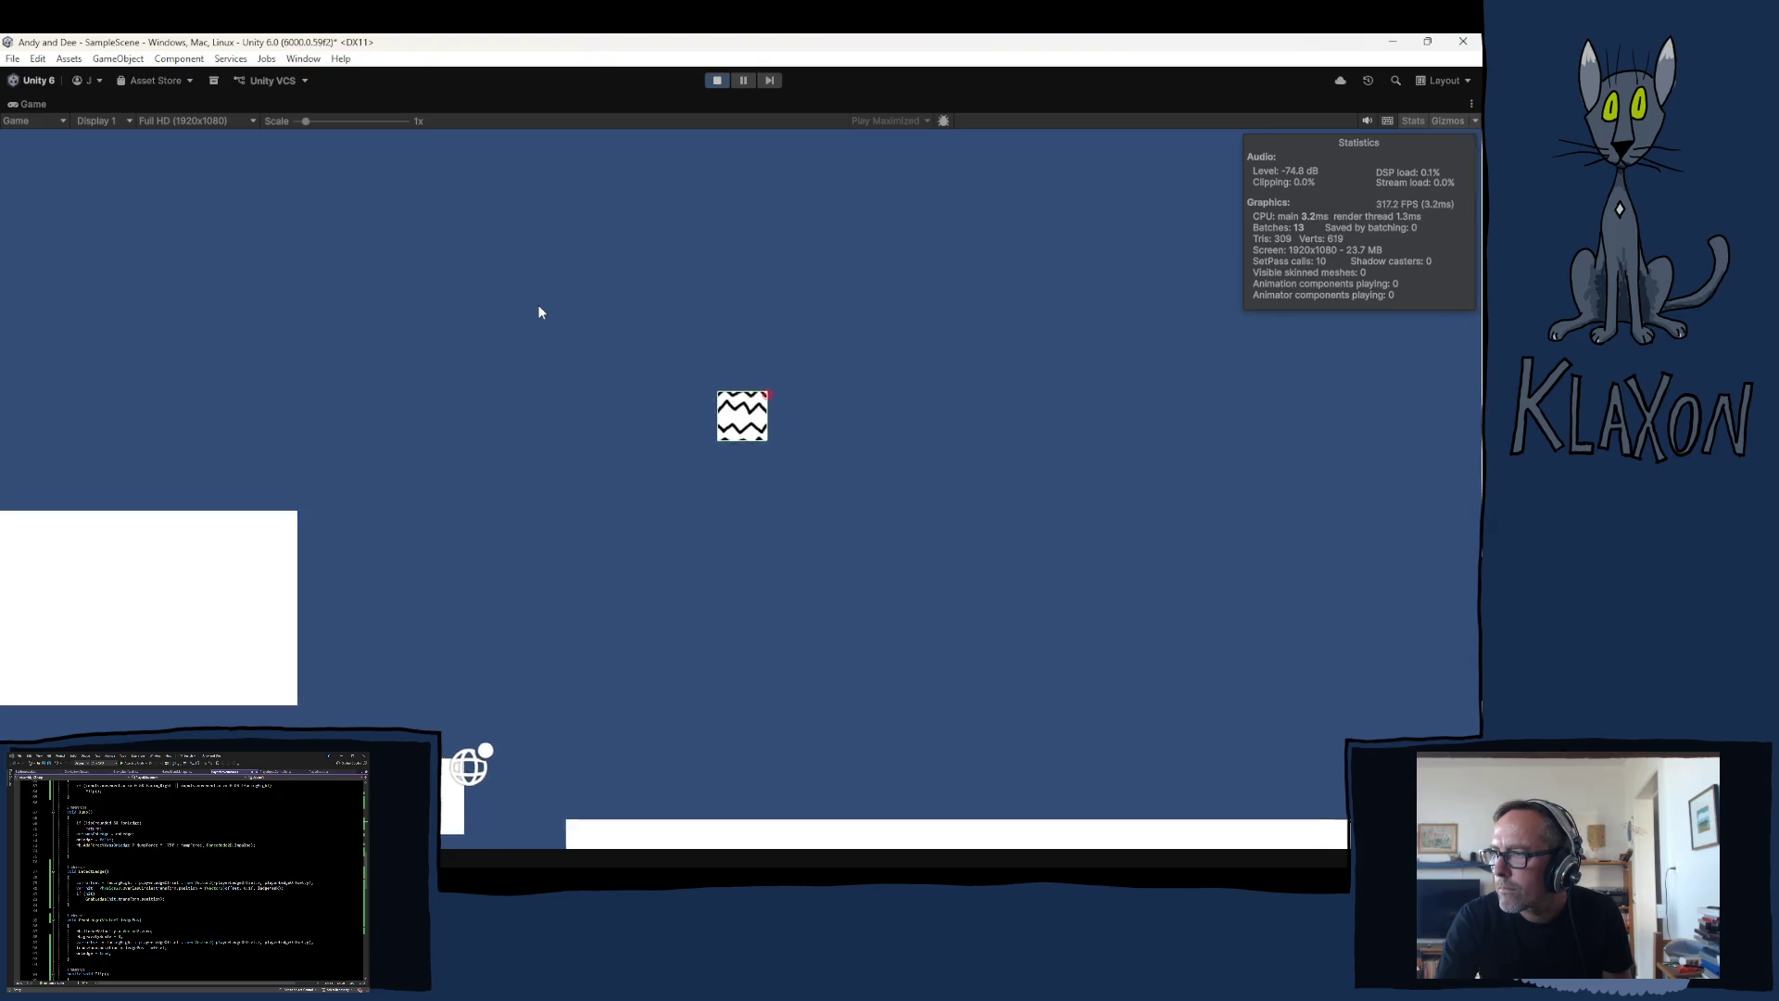
key(Left)
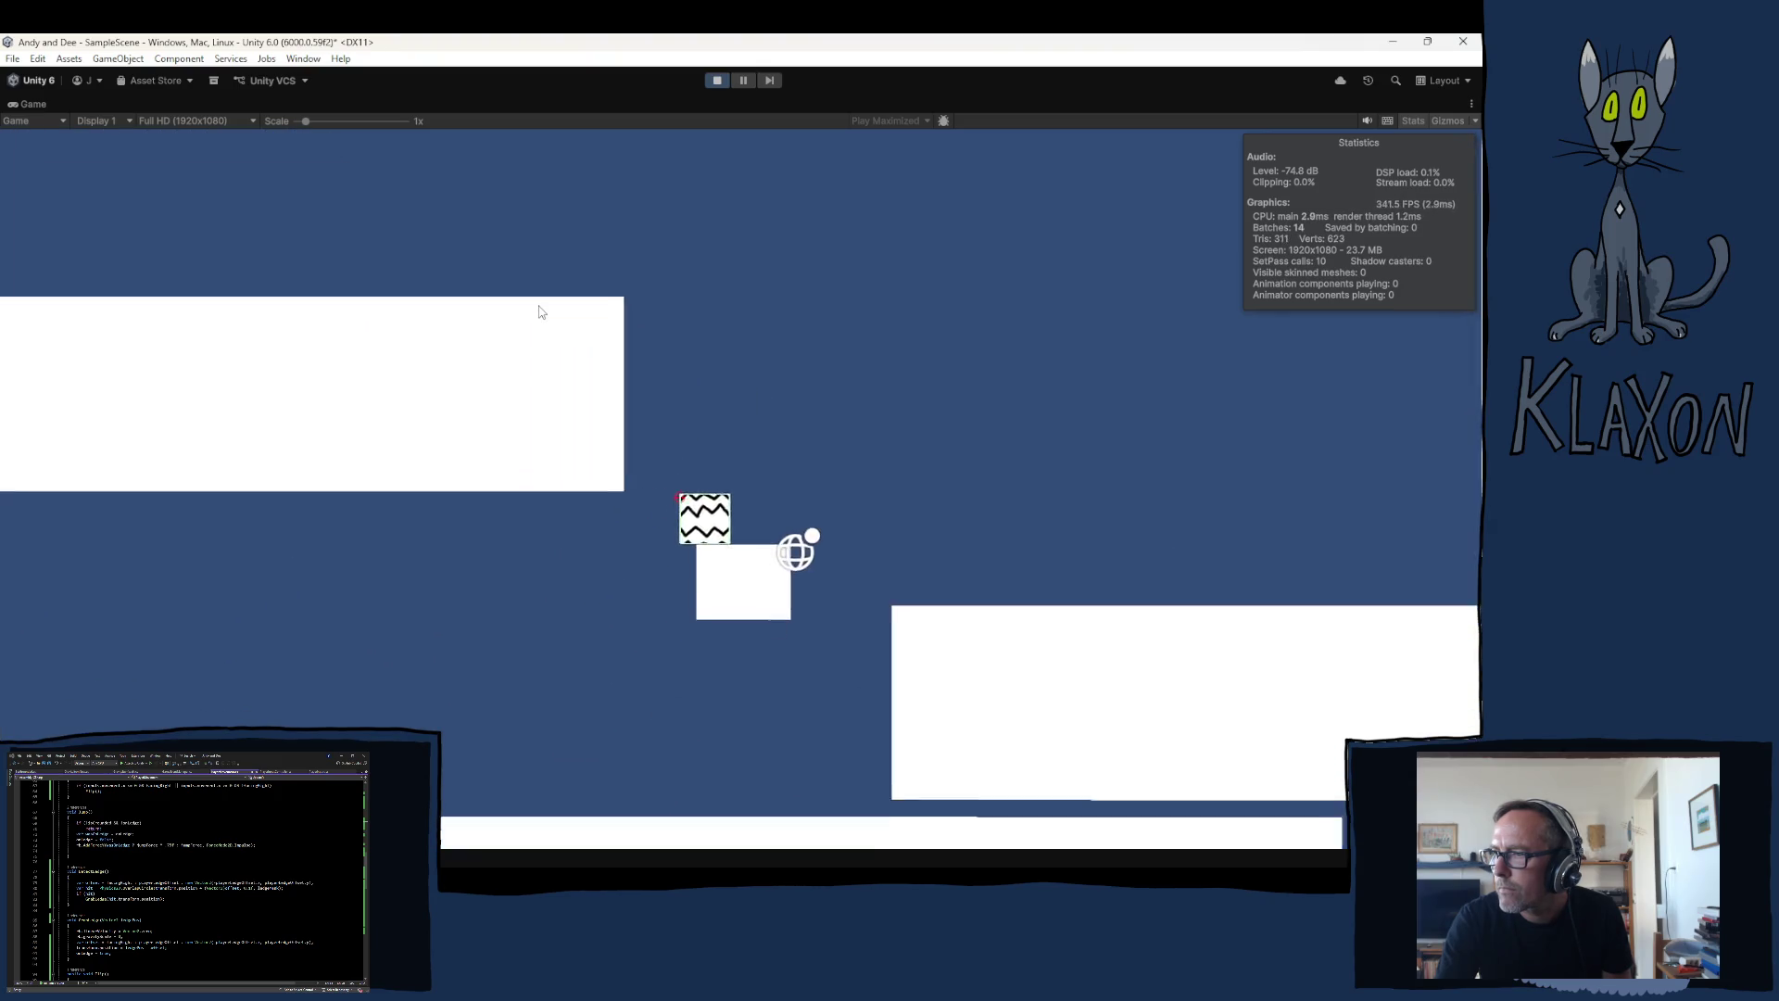
key(space)
key(Right)
key(Left)
key(Right)
click(720, 80)
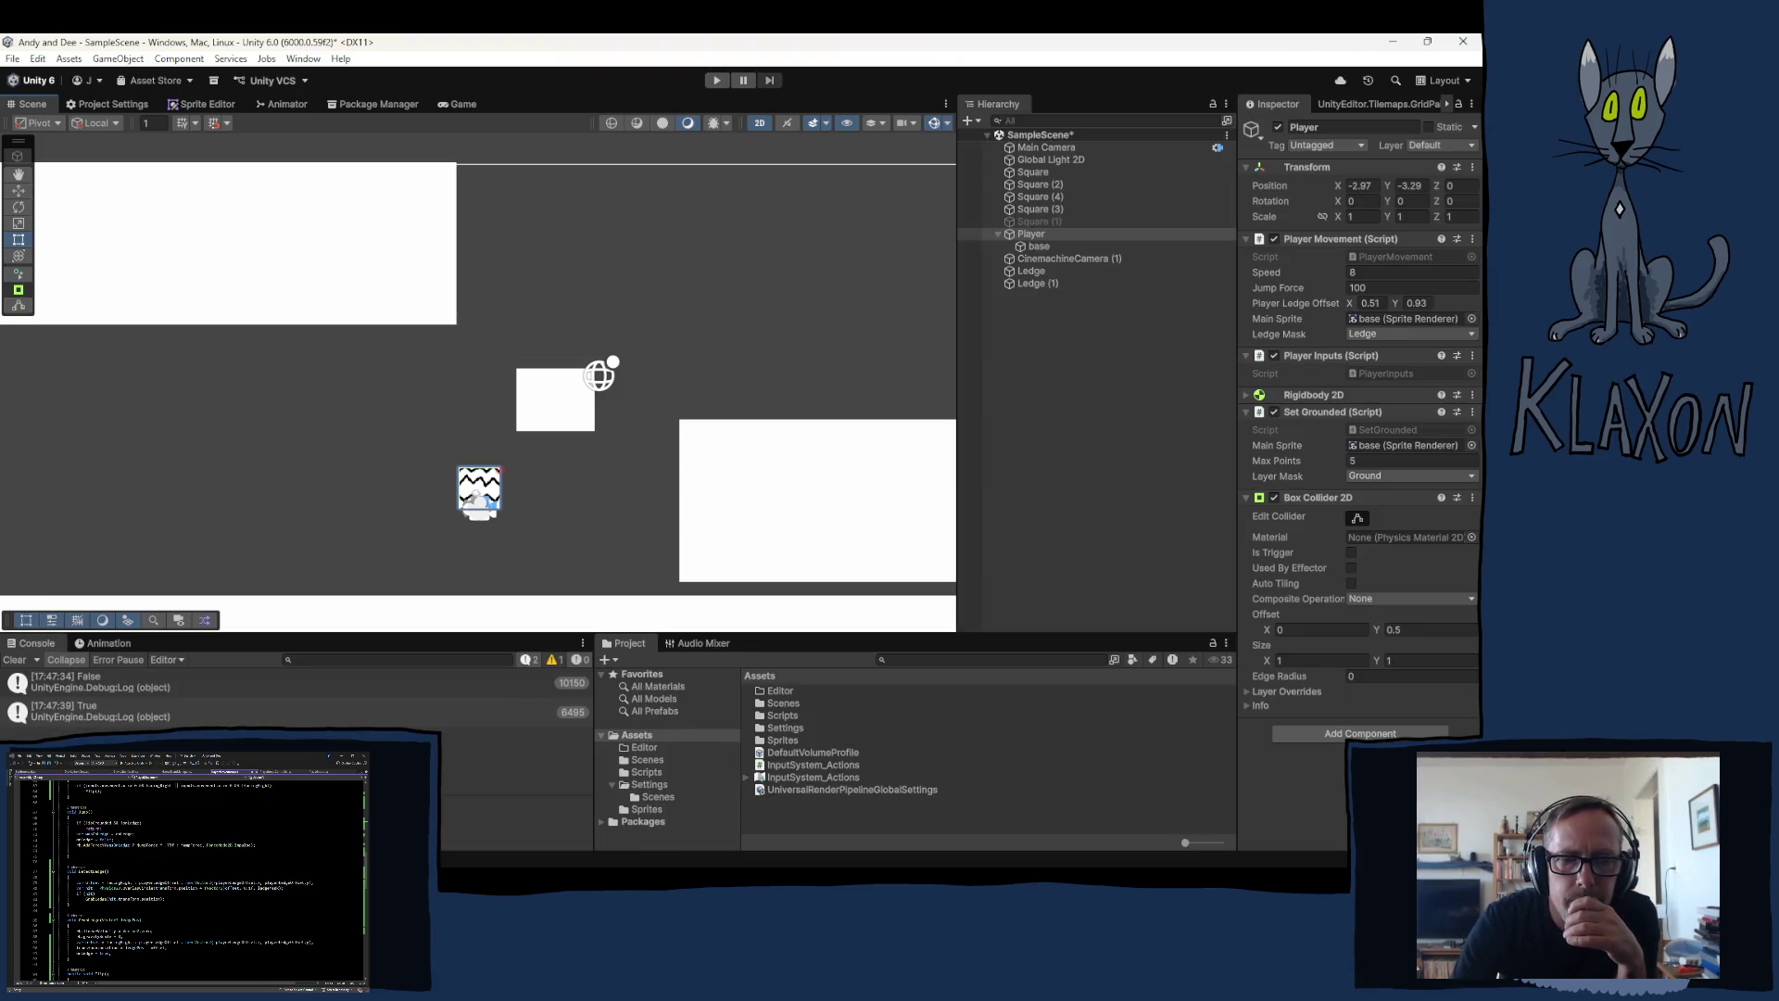
key(alt+Tab)
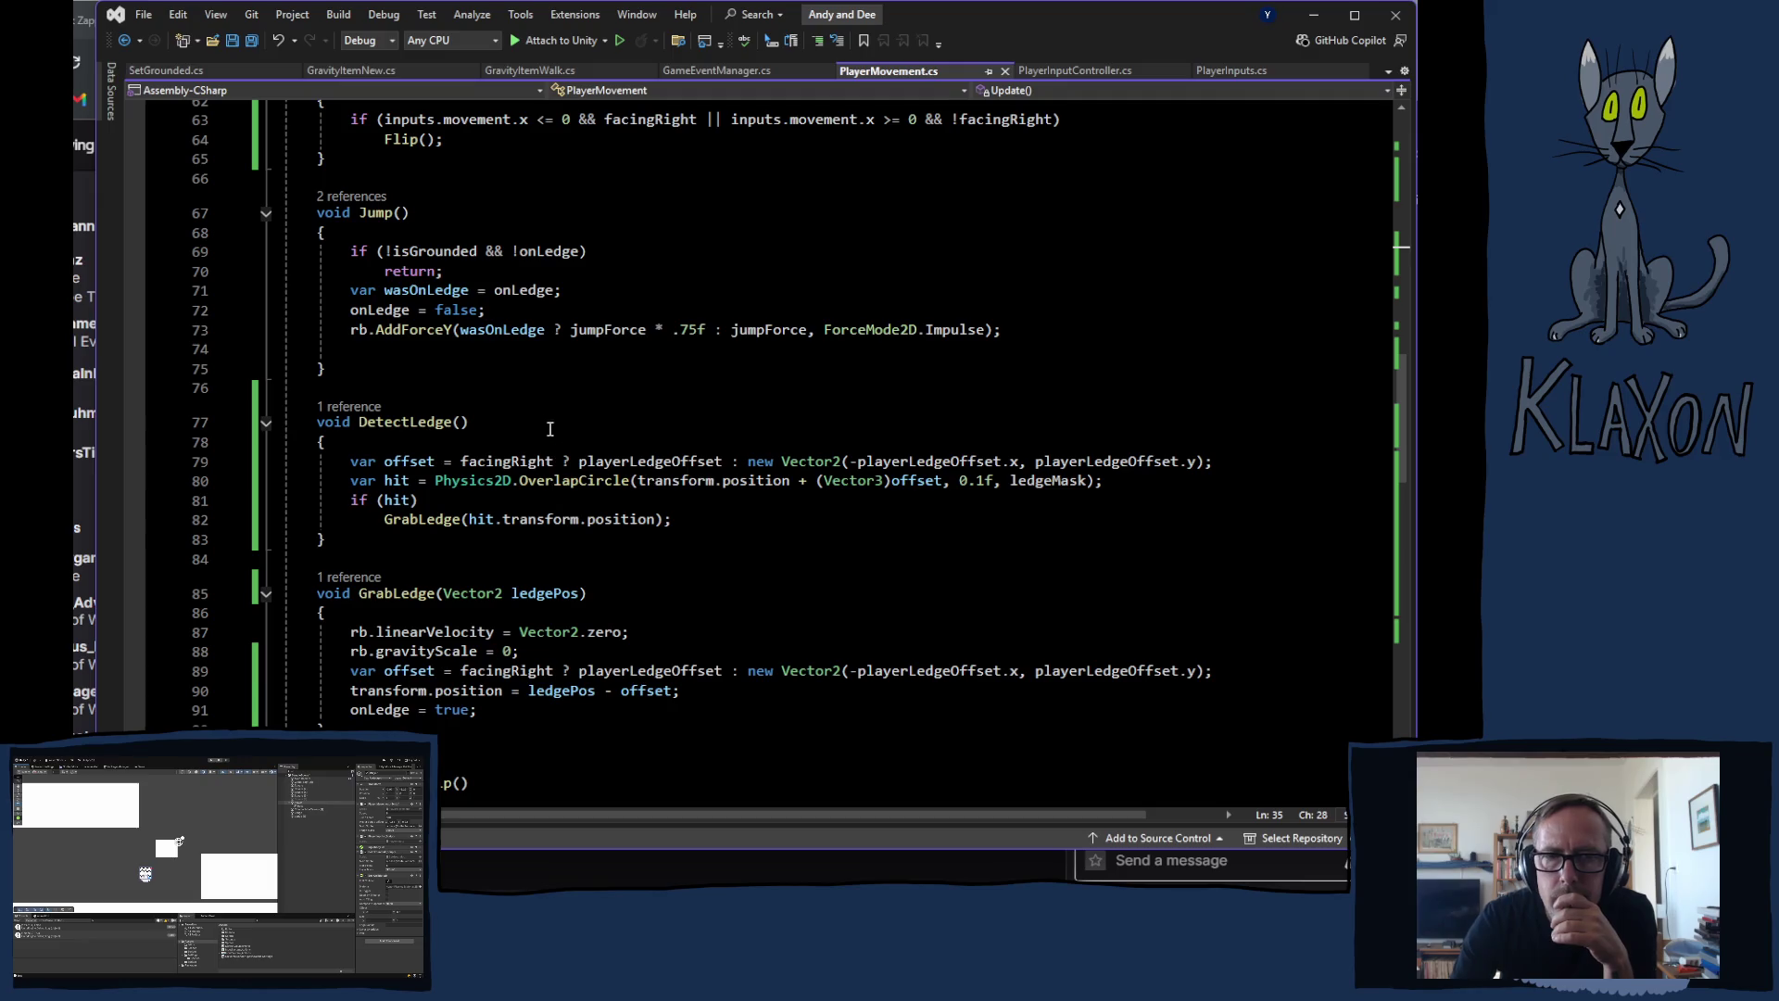
Step: Scroll up and down through PlayerMovement.cs's ledge and jump code, then go back to Unity
scroll(565, 537, up, 6)
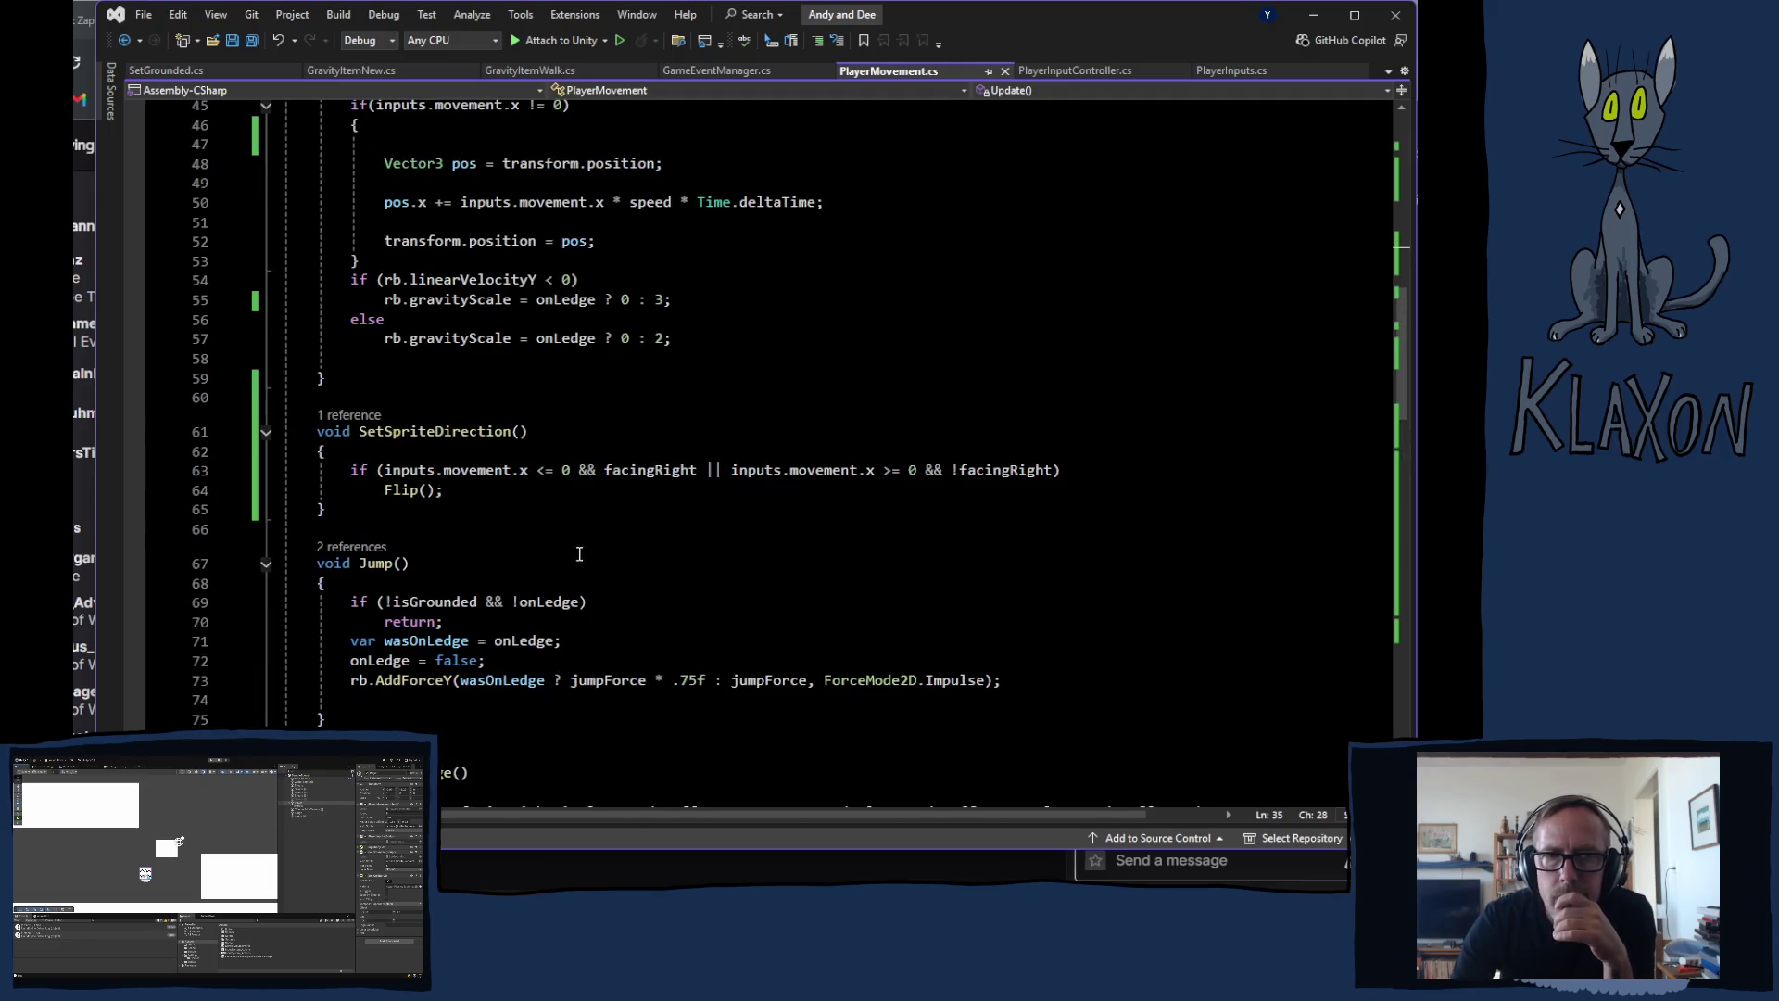
scroll(596, 558, up, 4)
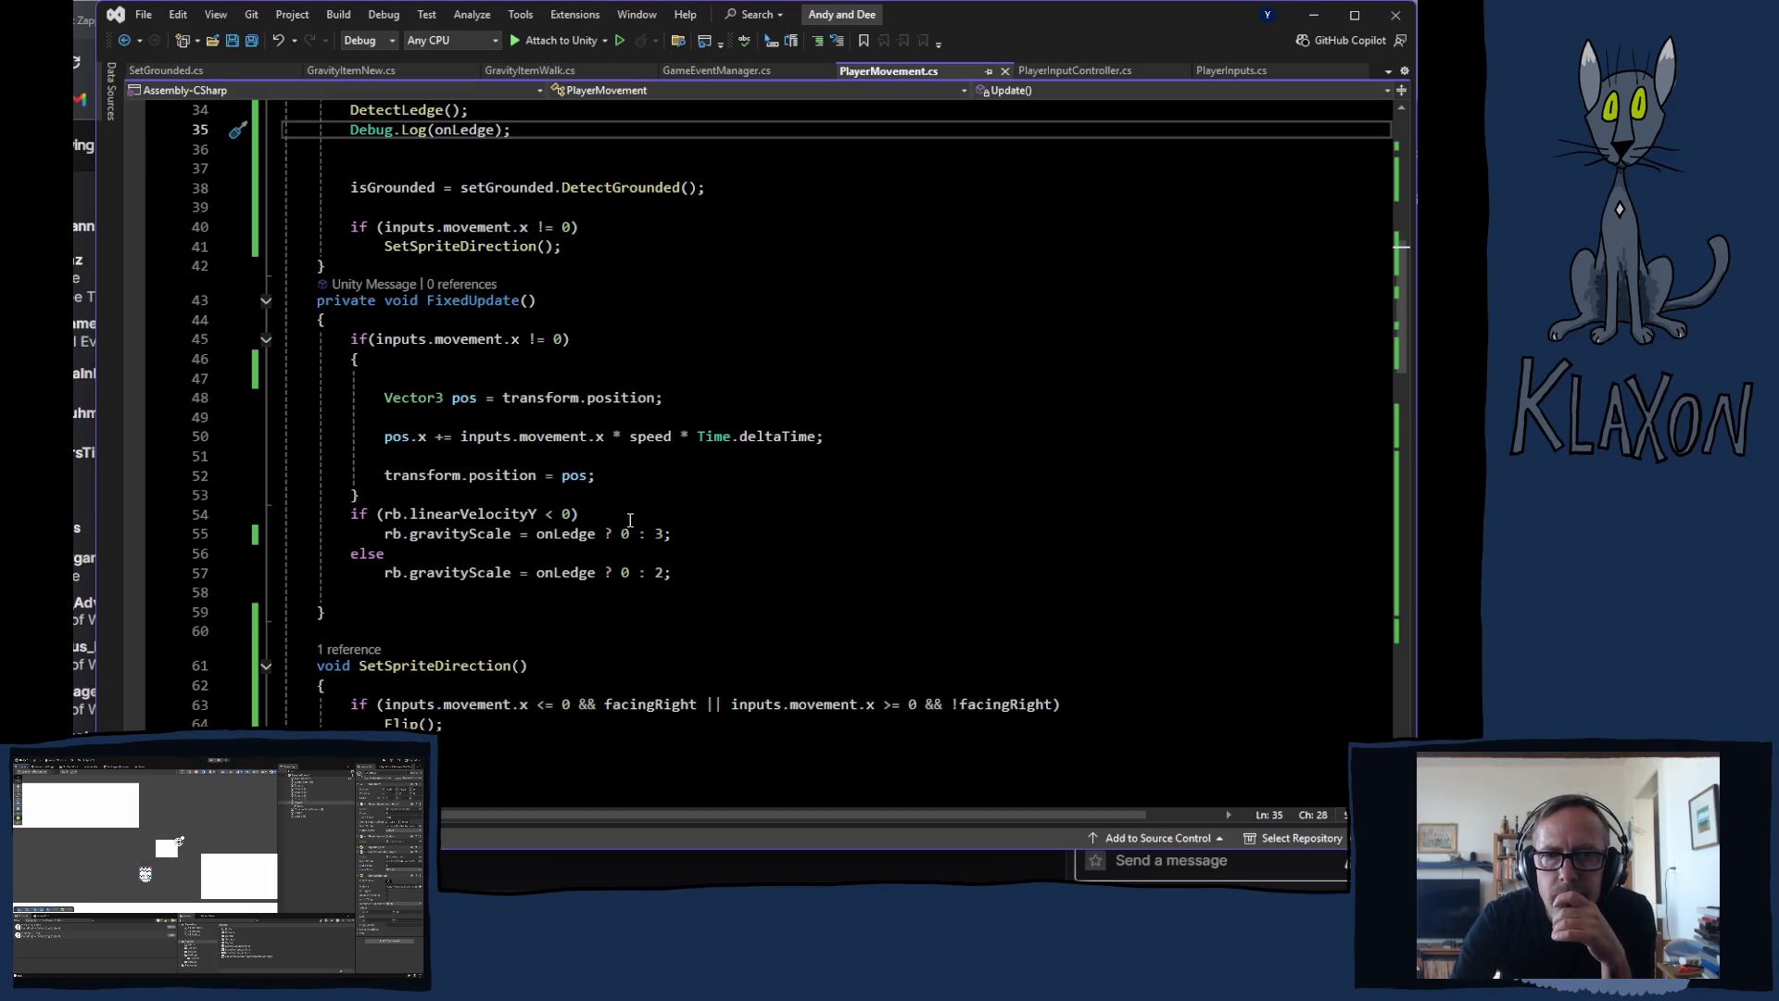
scroll(620, 500, up, 3)
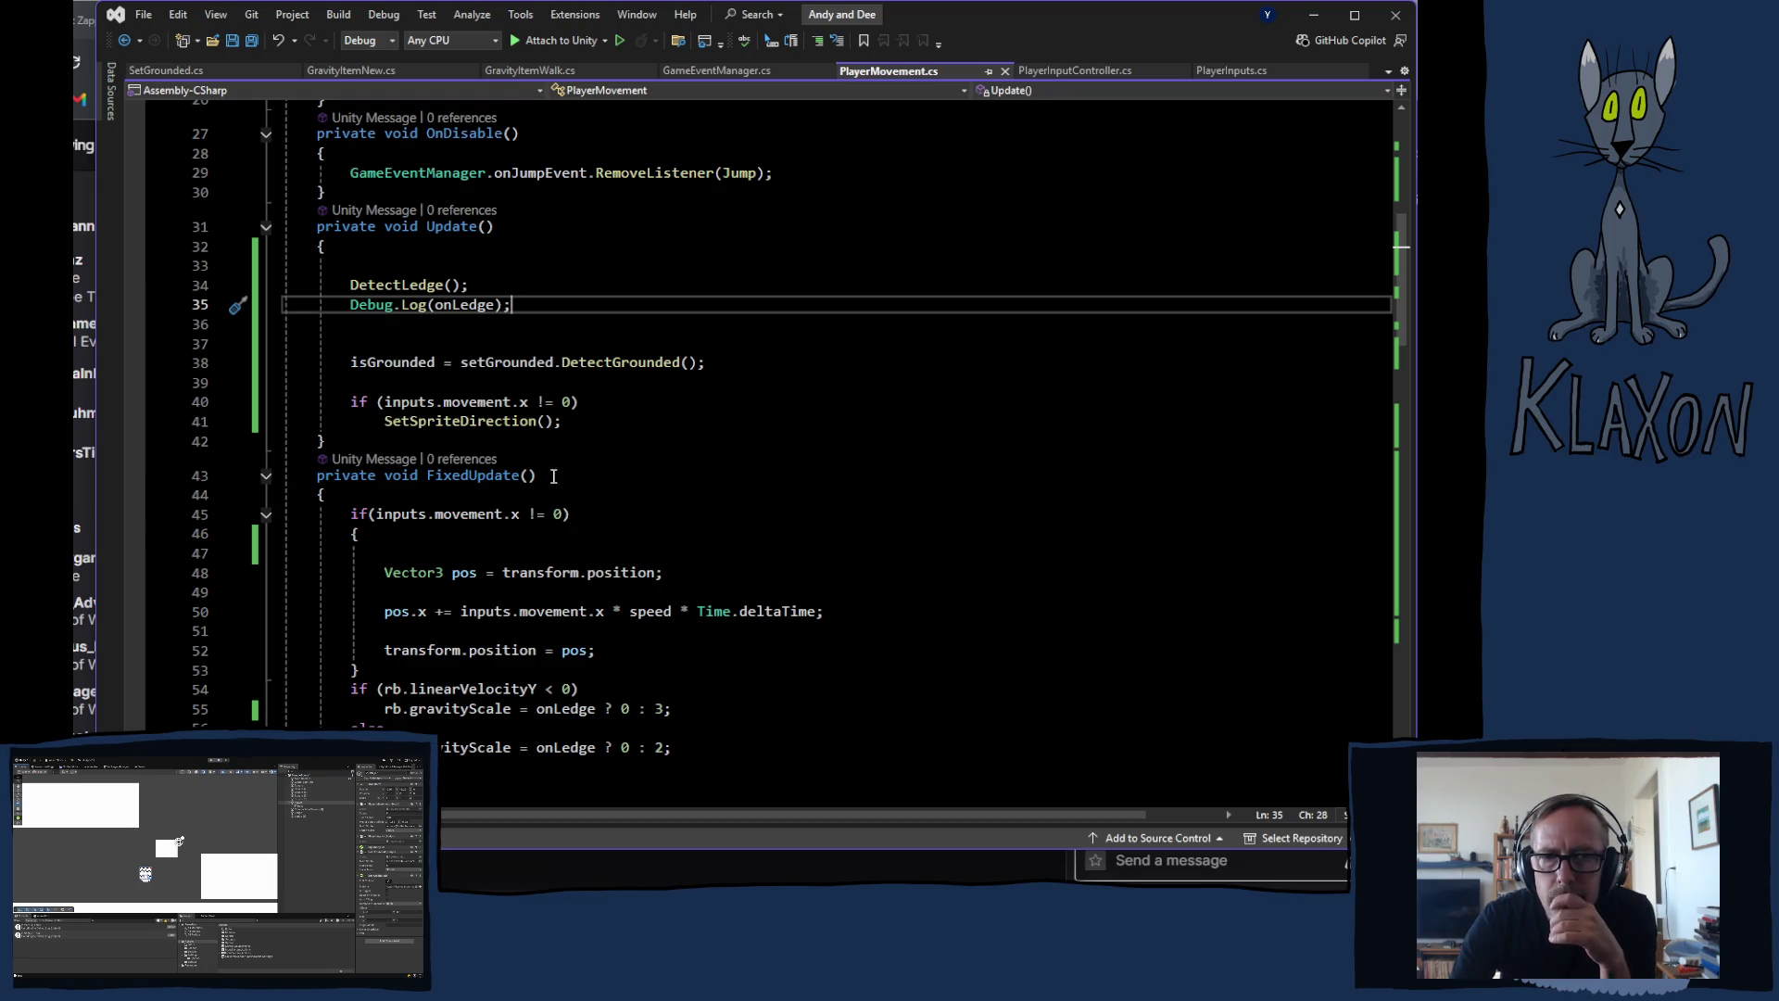
scroll(778, 438, down, 3)
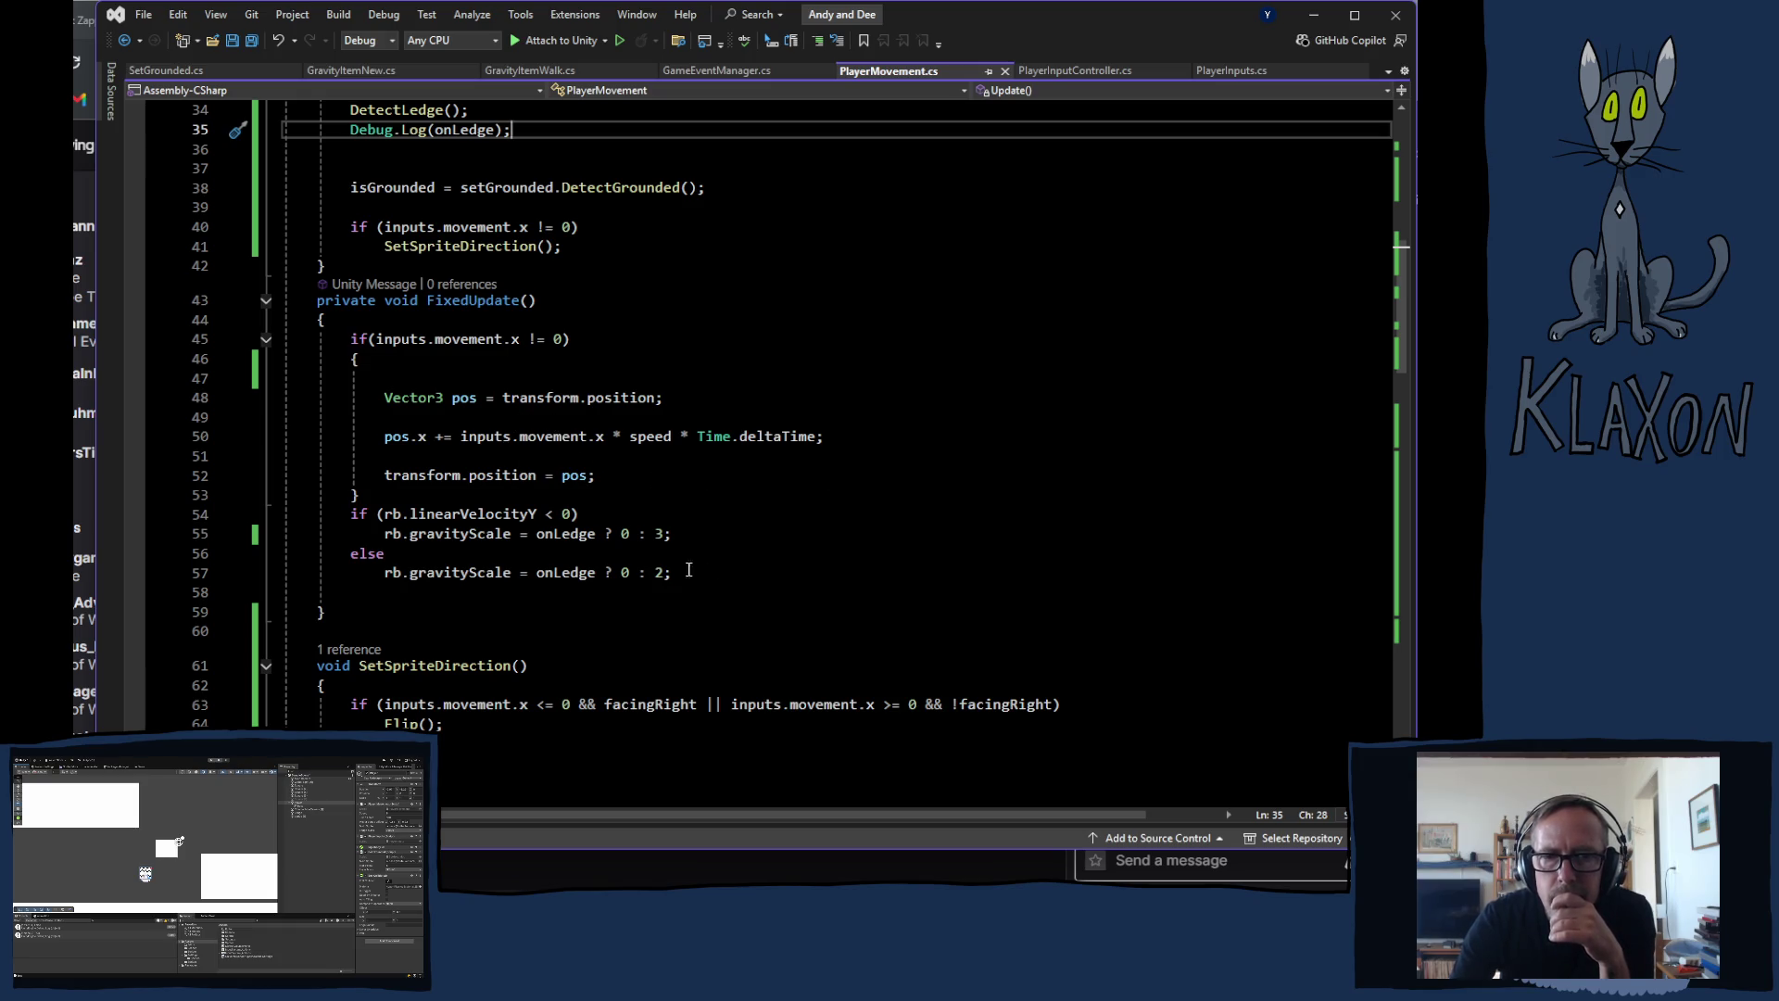
scroll(585, 654, down, 5)
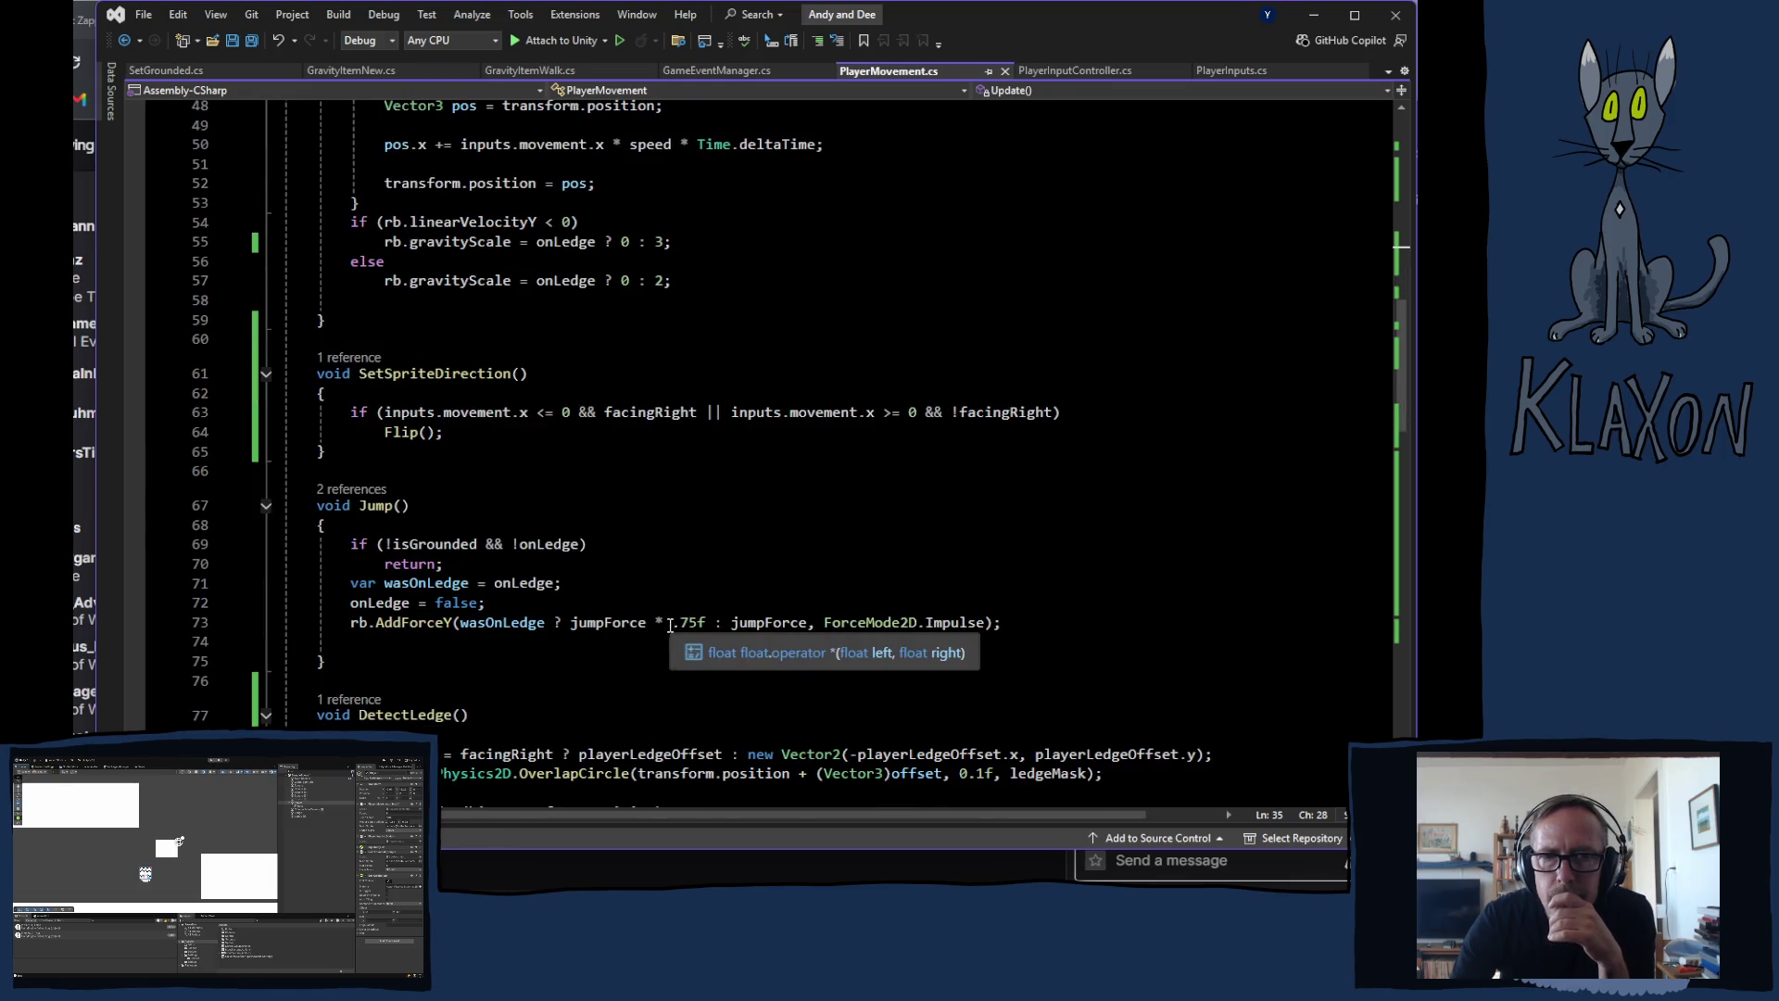
scroll(700, 632, down, 4)
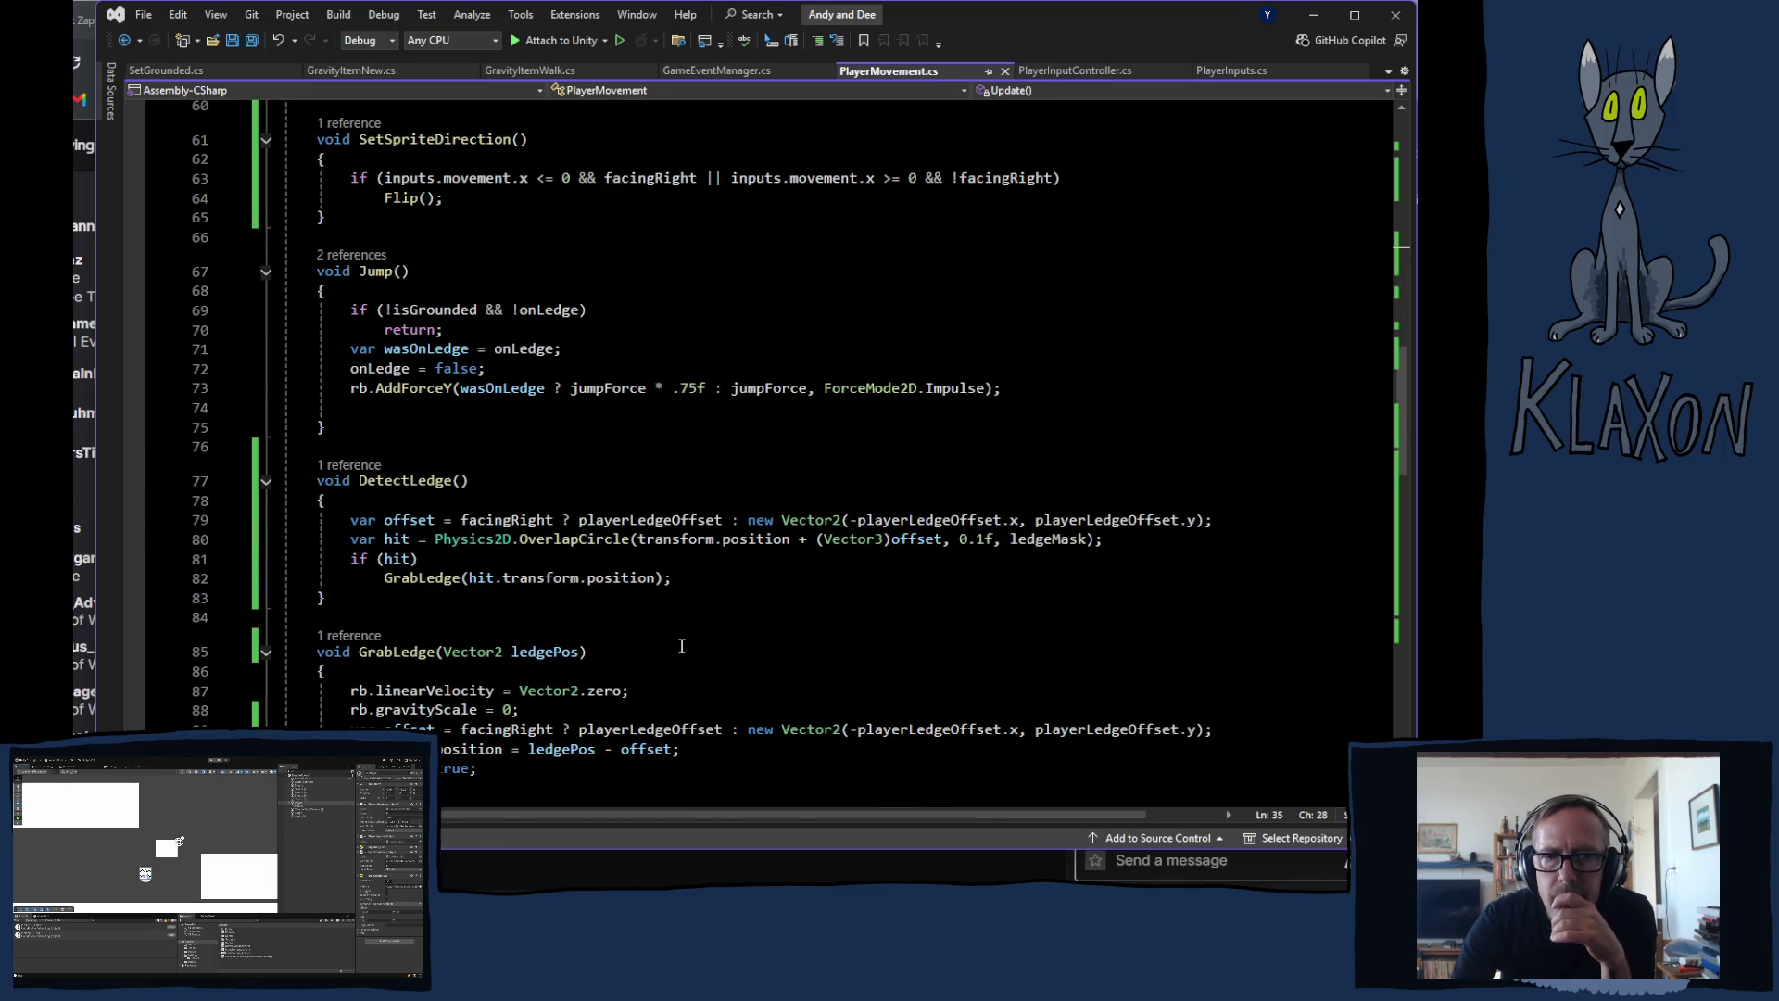
scroll(681, 646, up, 10)
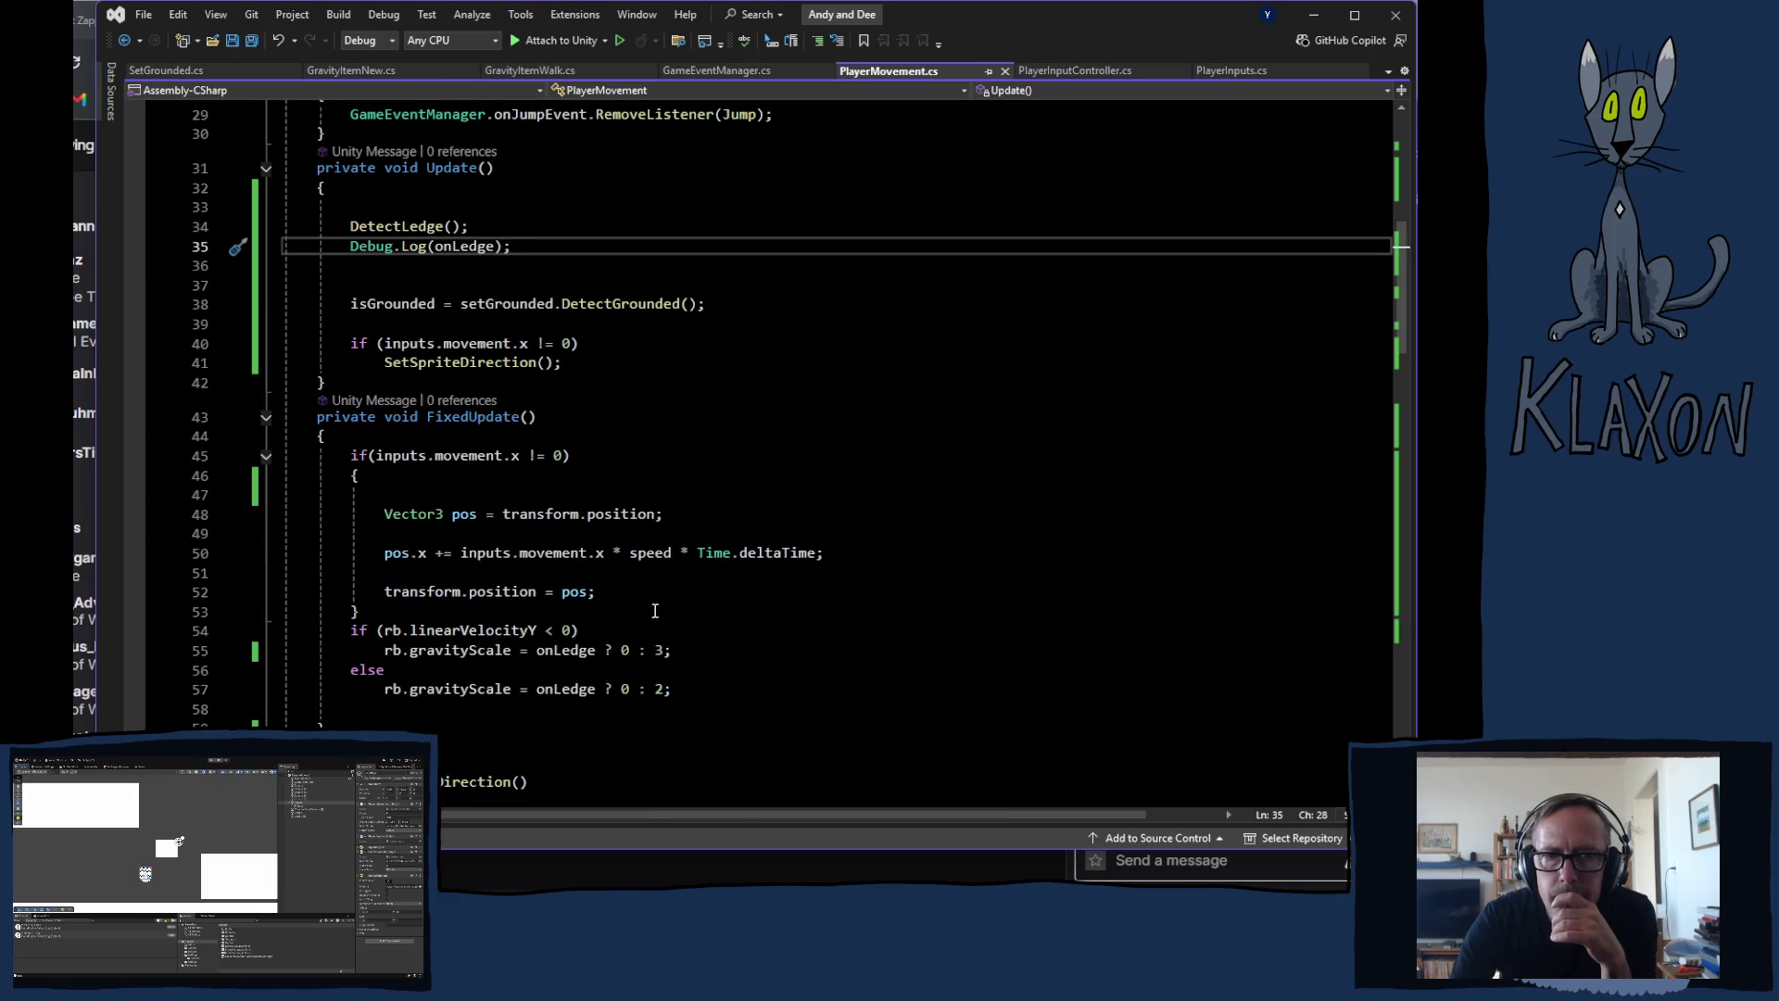
scroll(657, 611, up, 2)
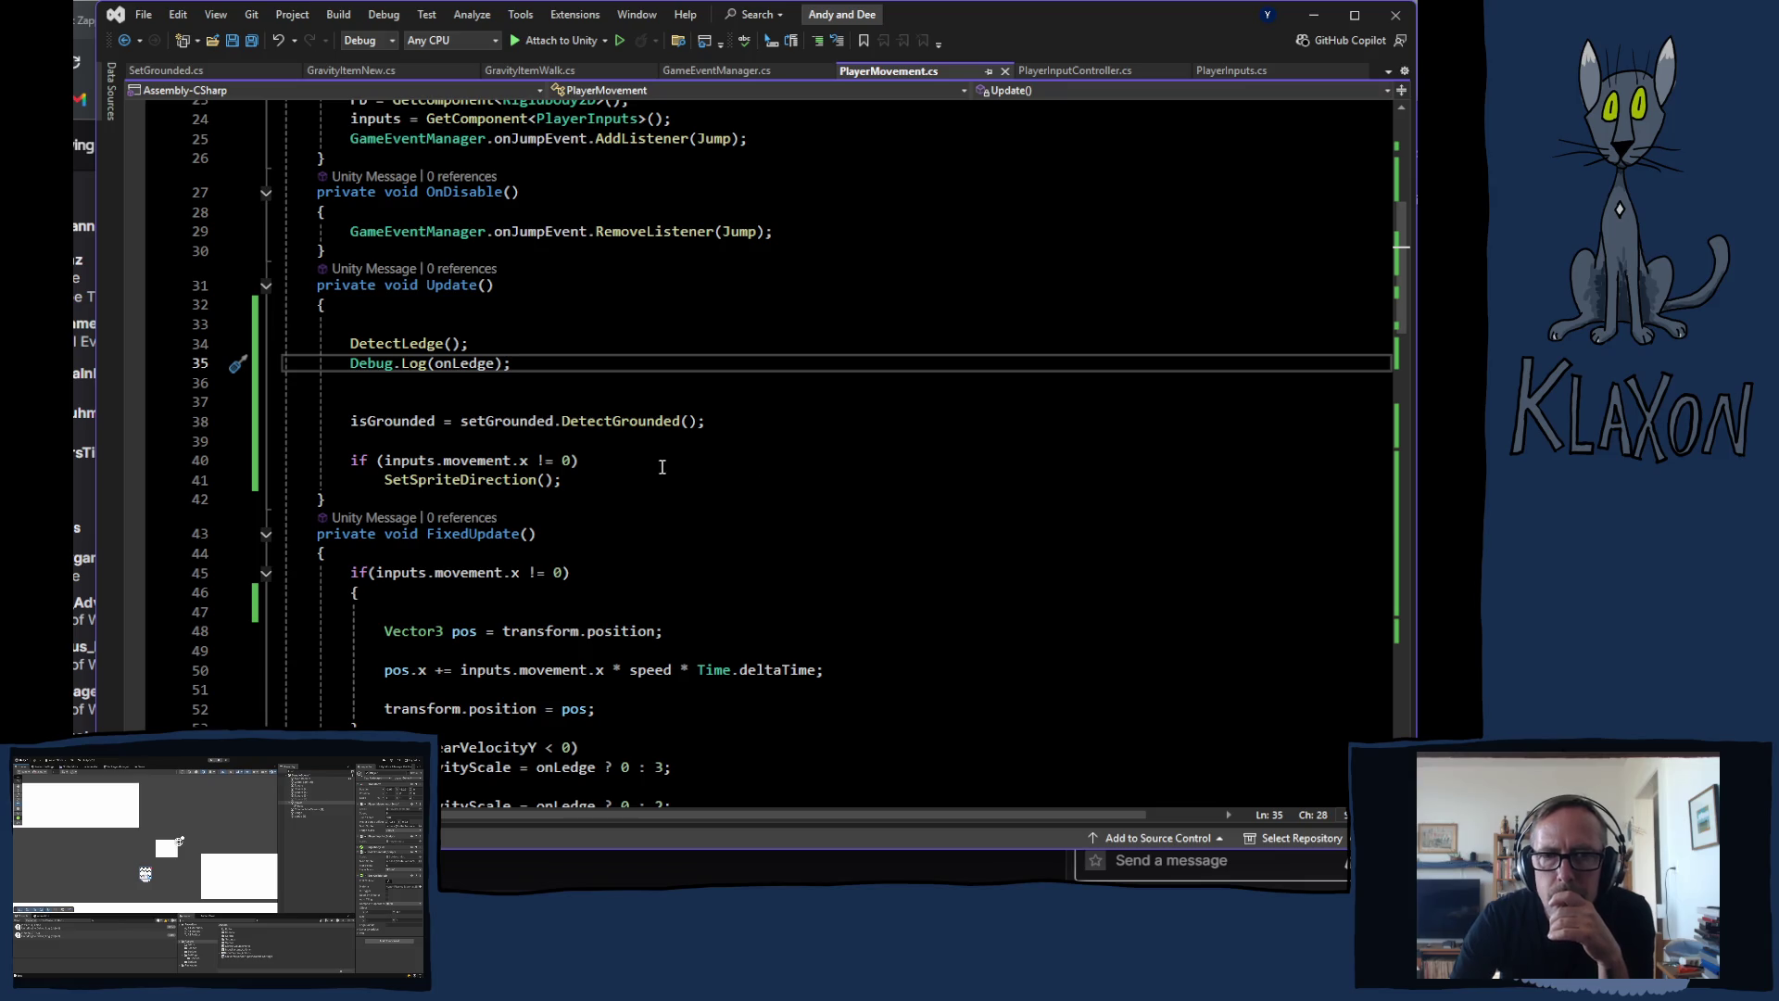
scroll(661, 460, down, 9)
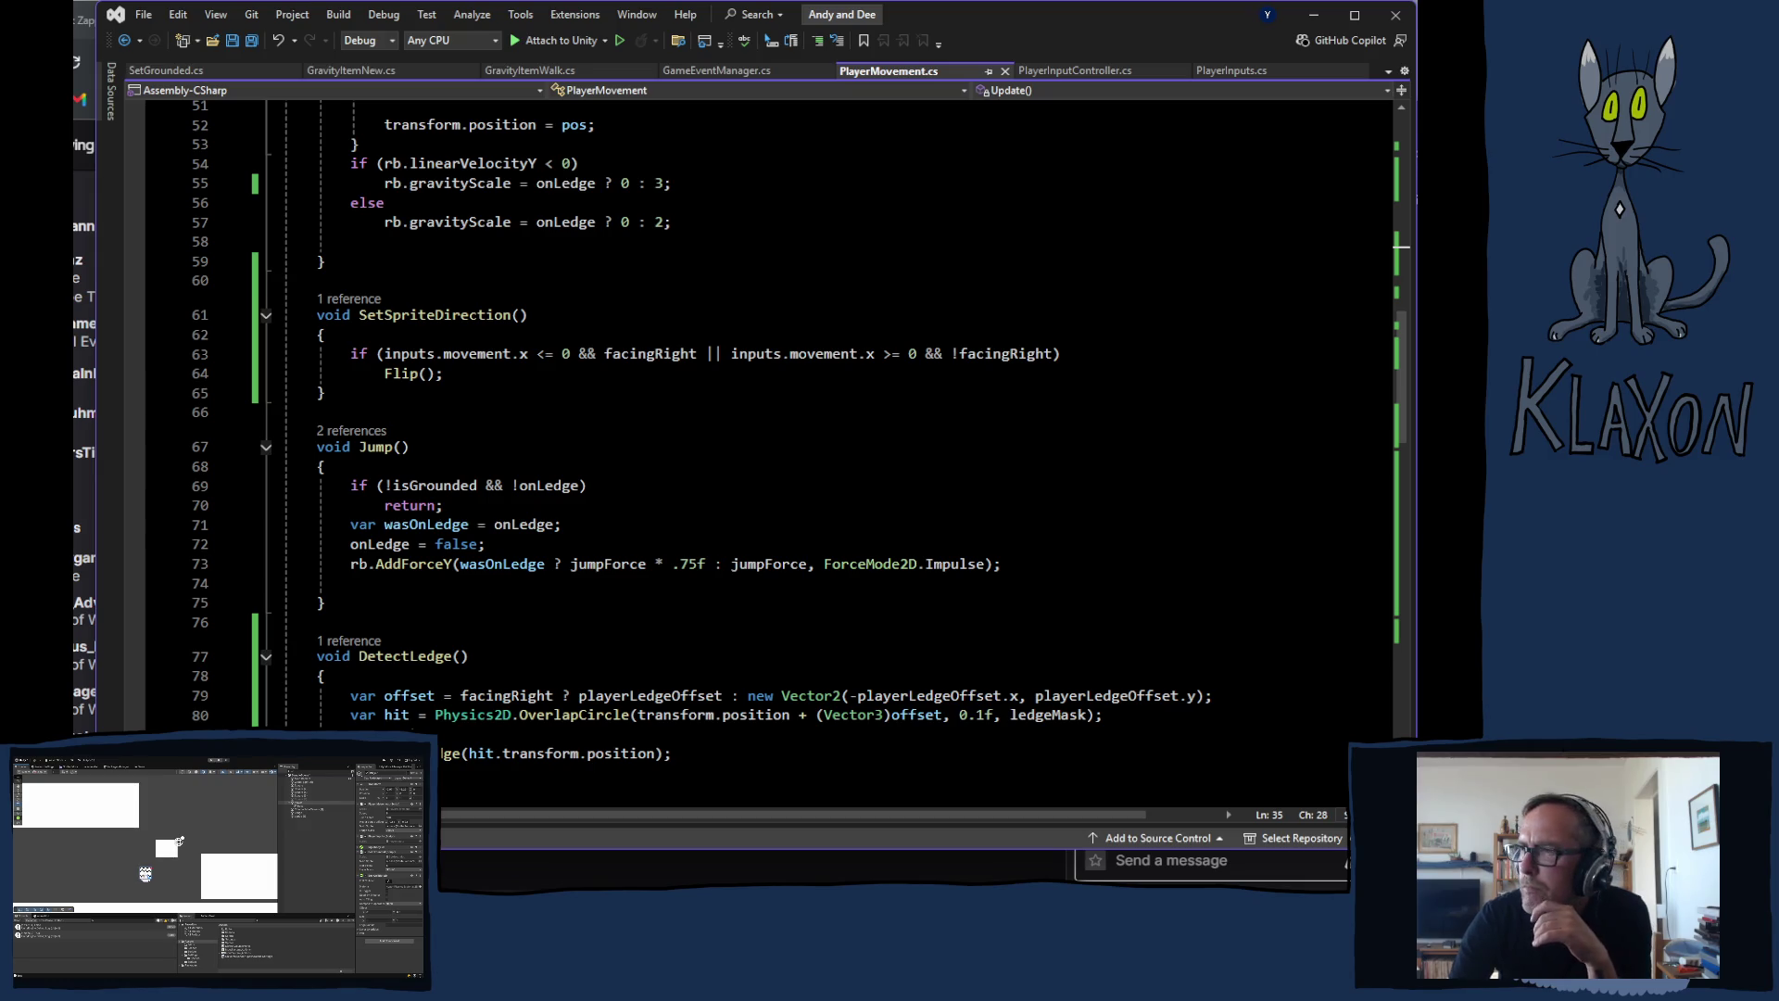
key(alt+Tab)
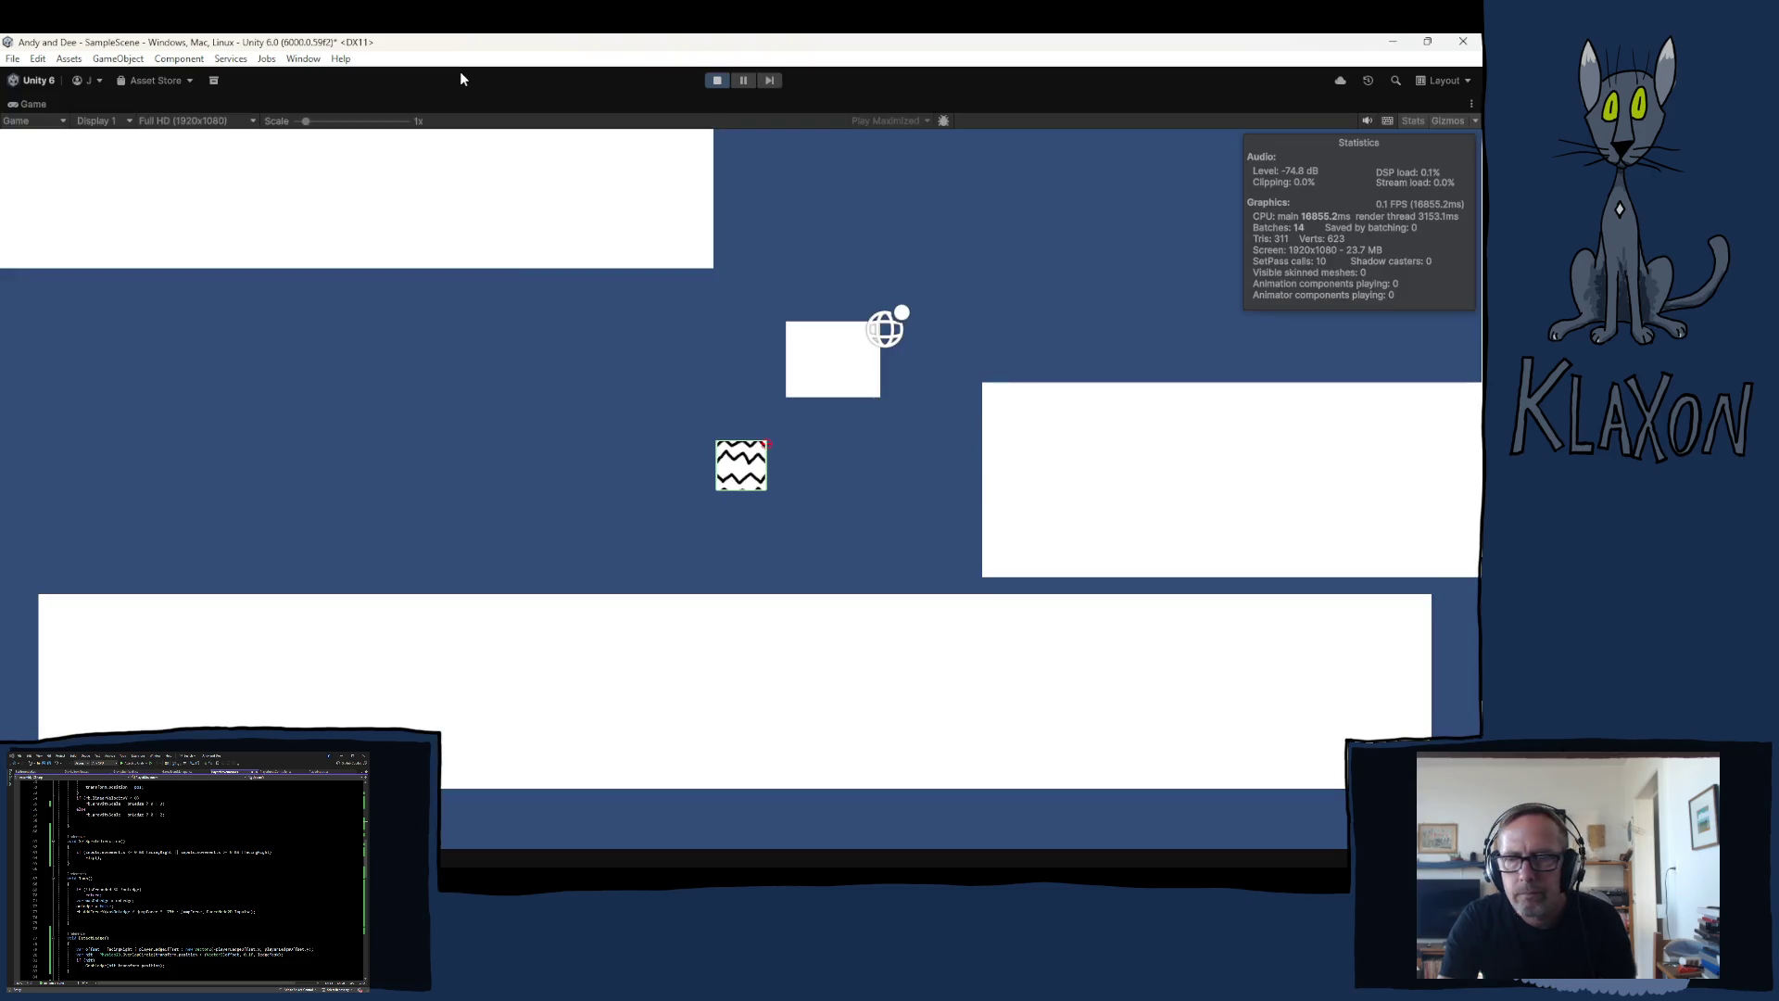
Step: Playtest jumps onto the right platform's edge, the small block and the lower platform, then stop
key(Right)
key(space)
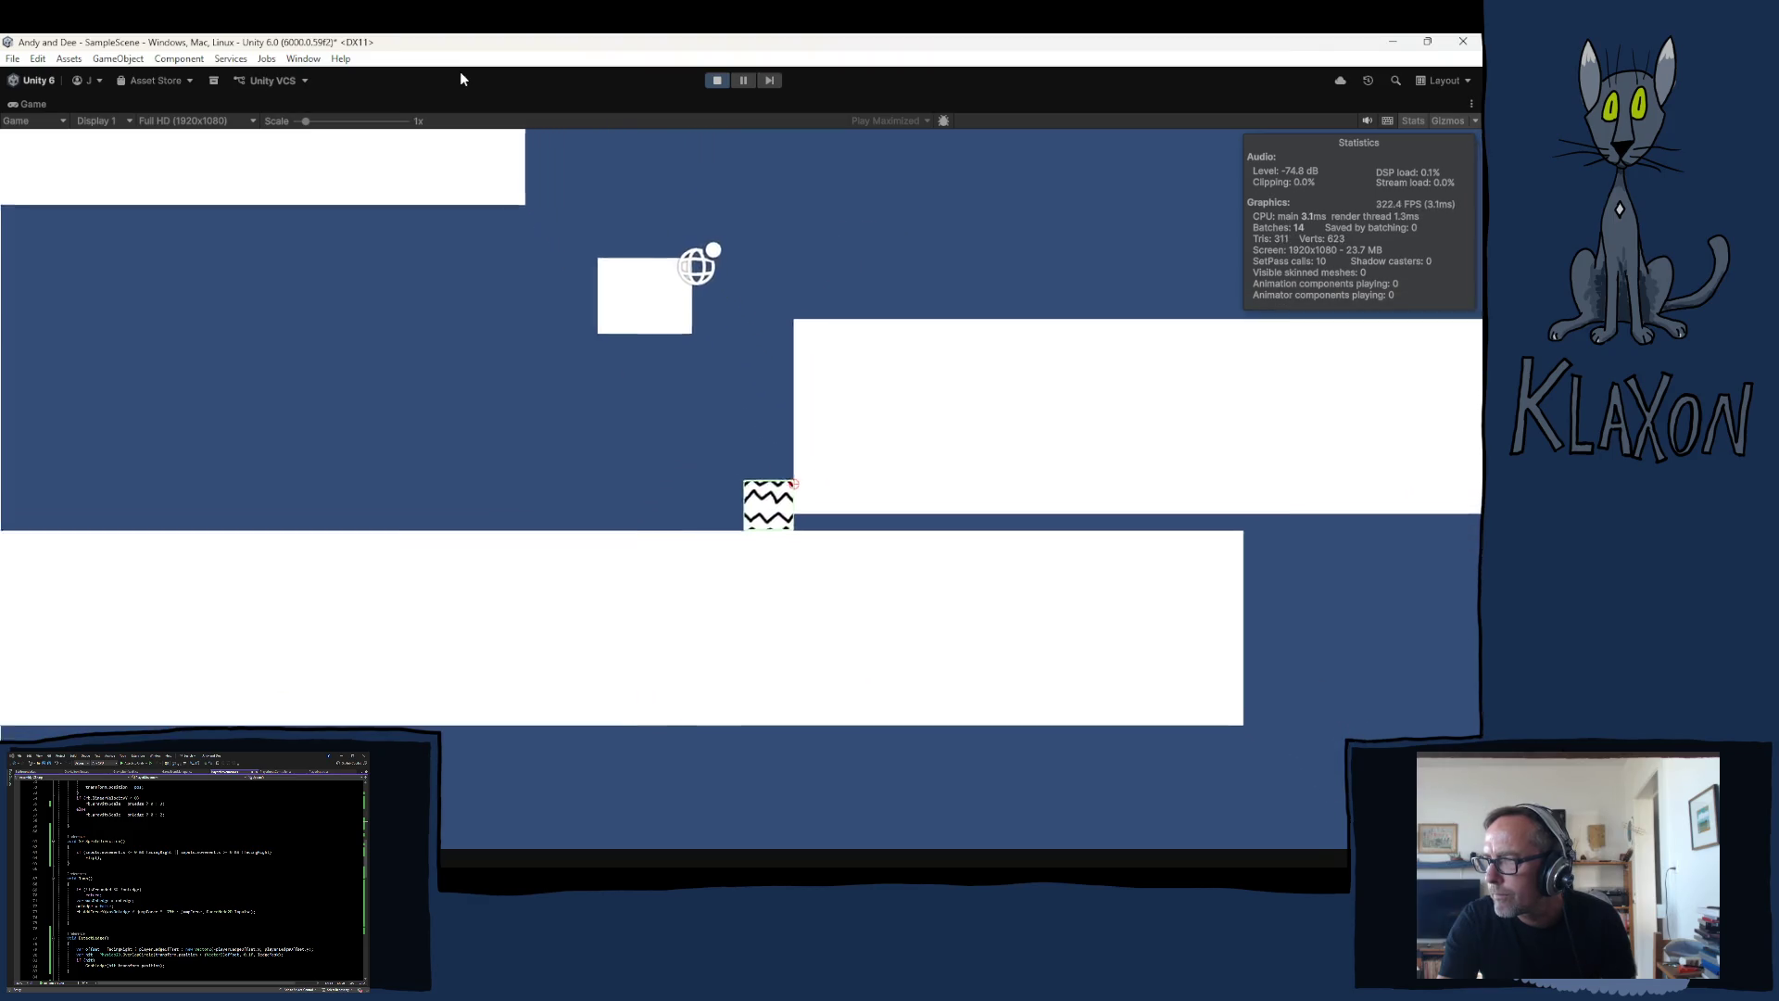
key(space)
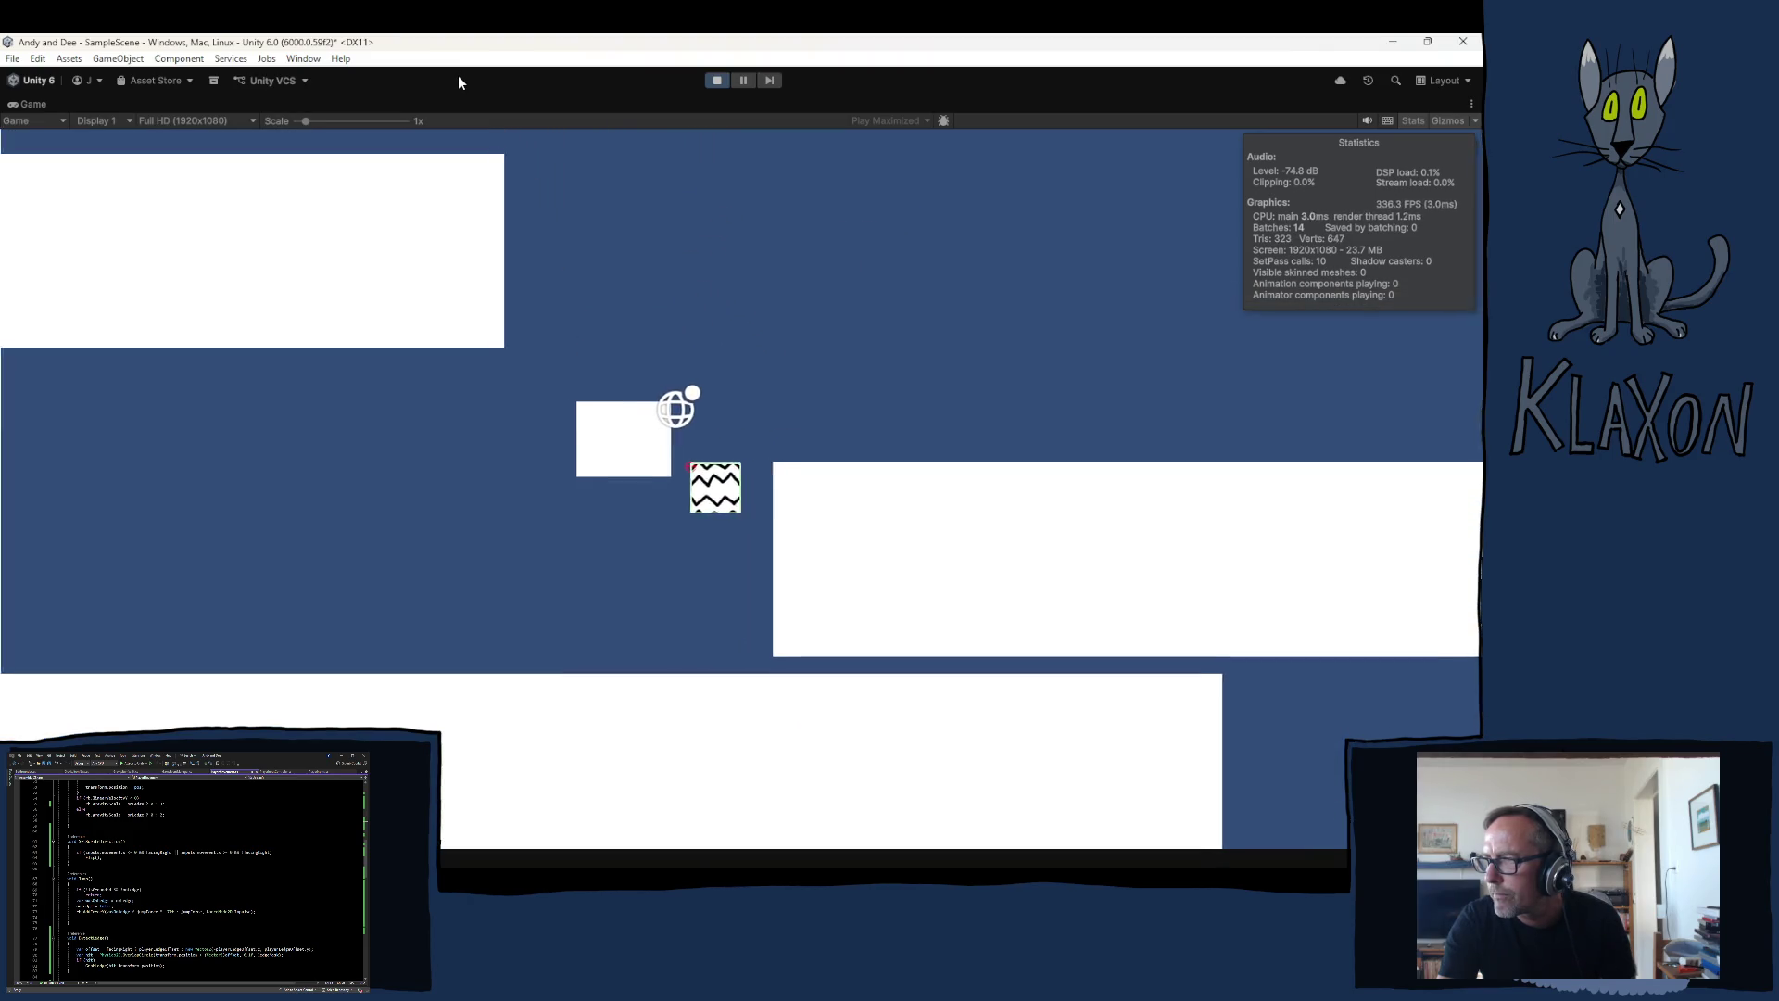
key(space)
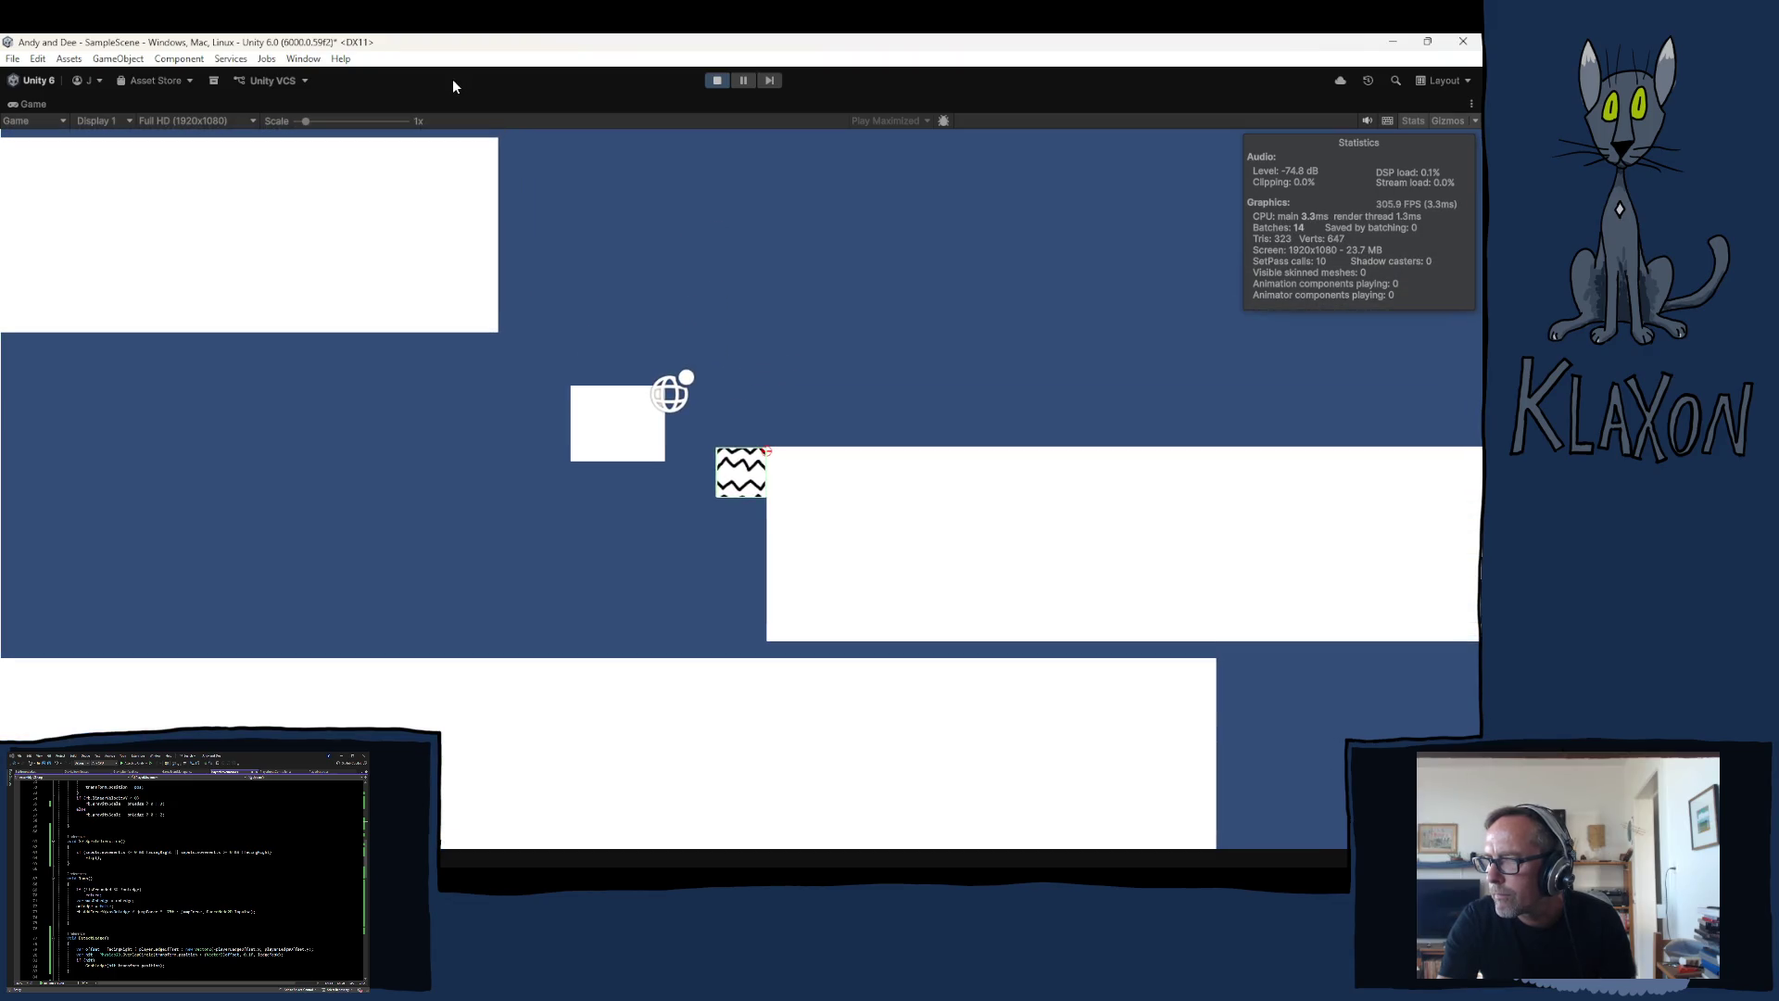
key(Left)
key(space)
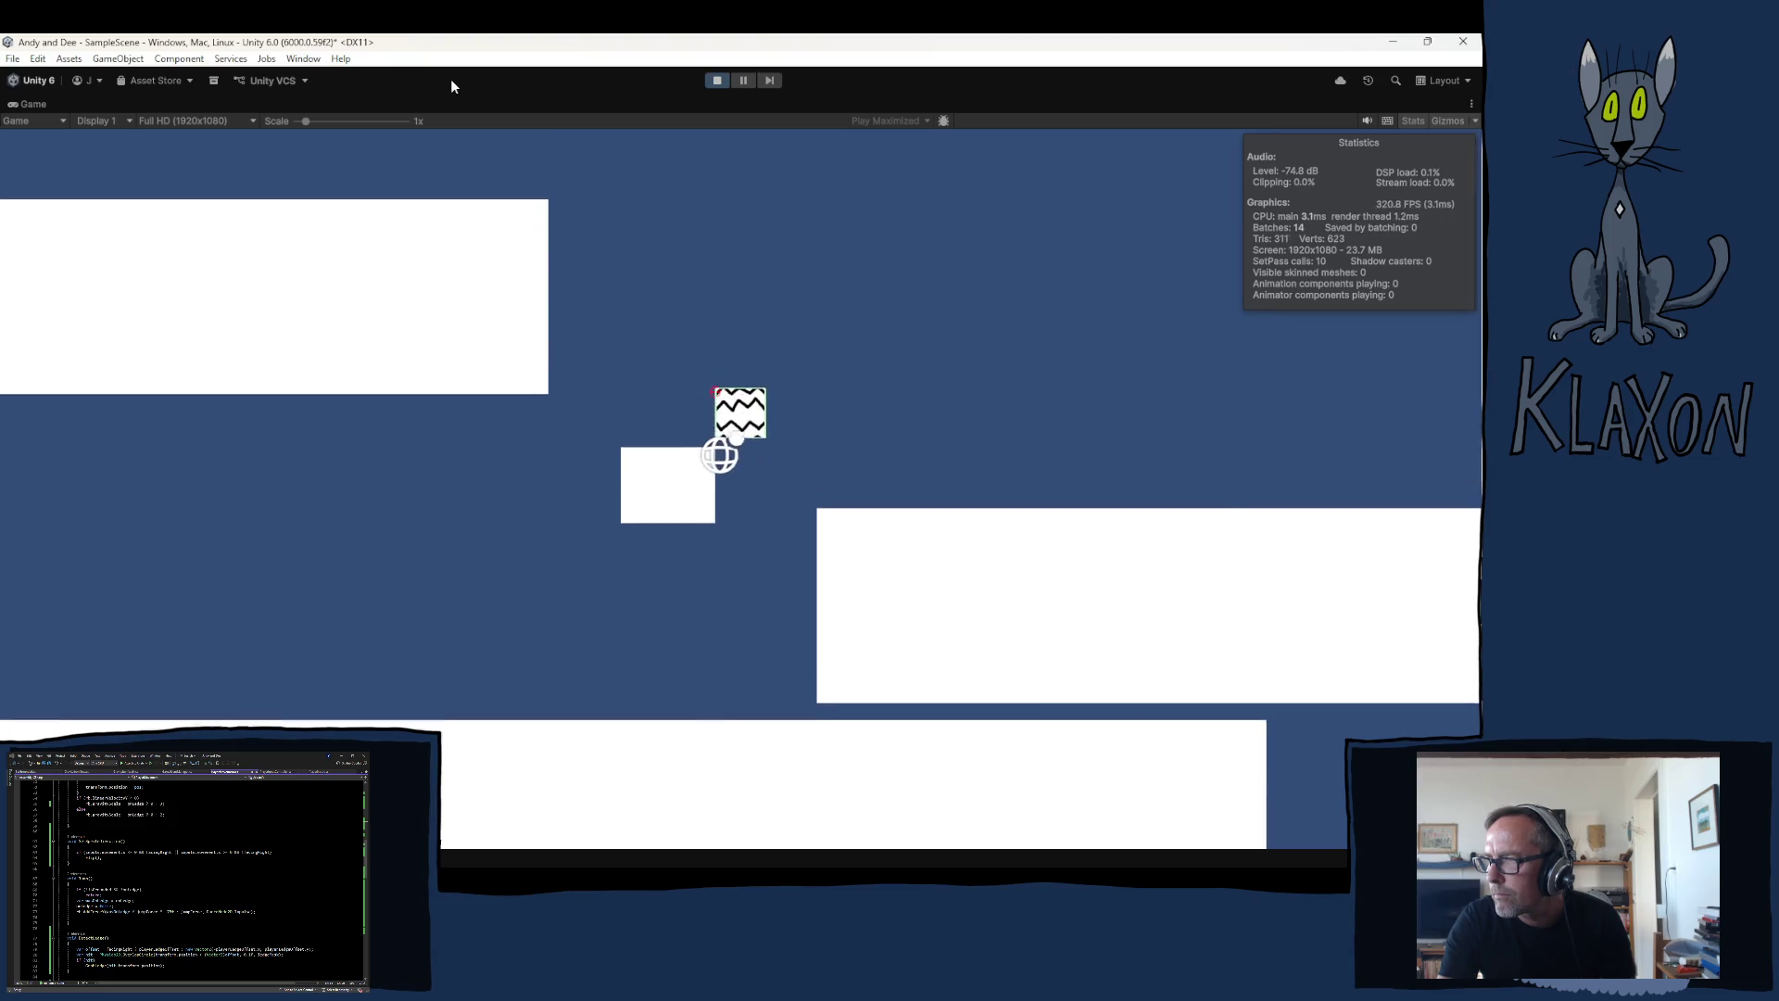
key(Right)
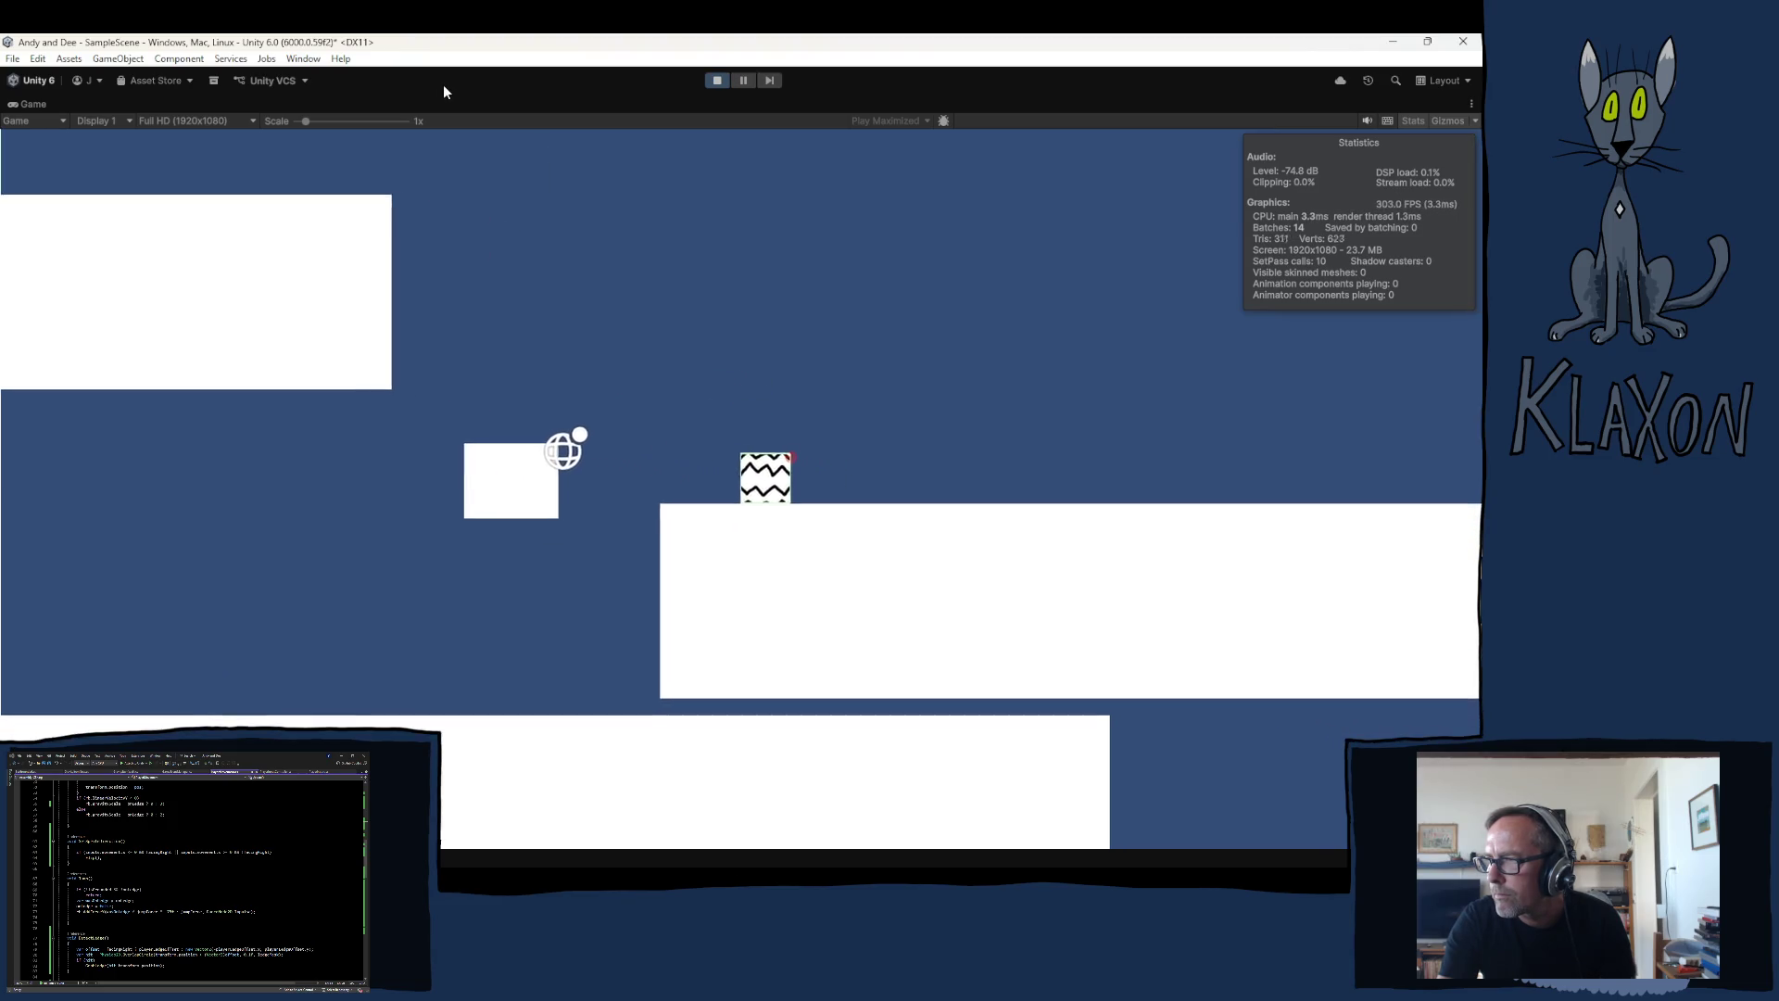
key(space)
key(space)
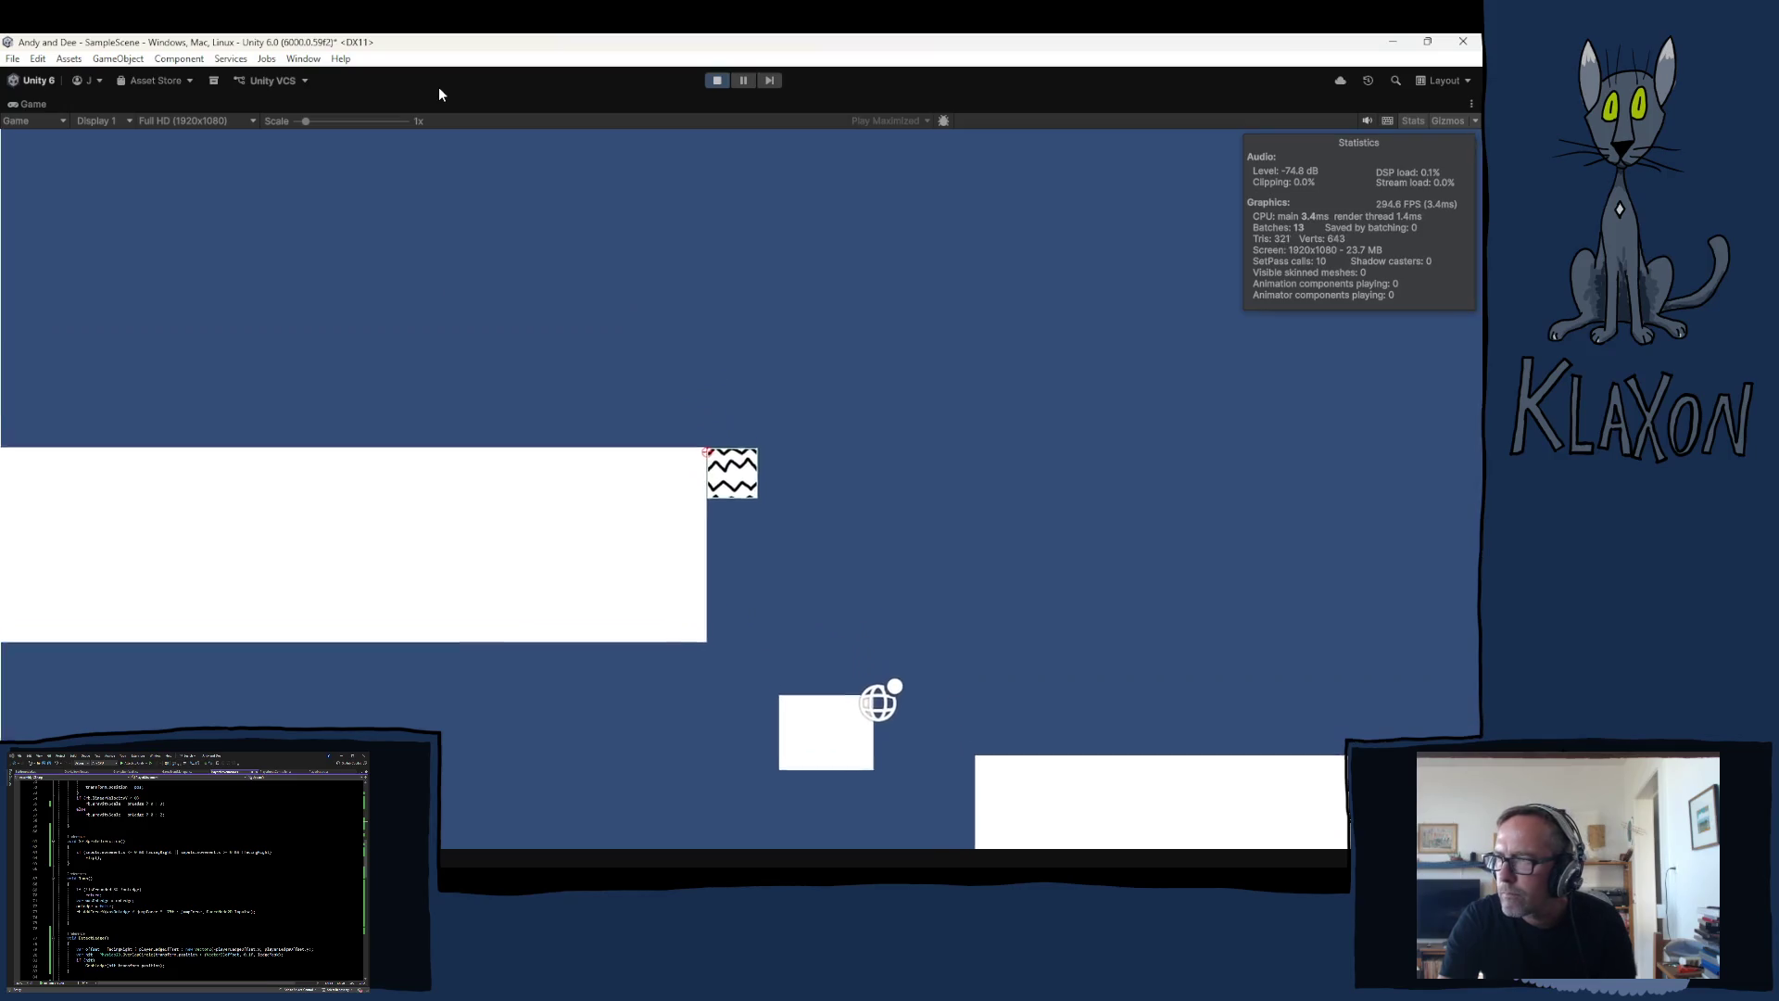
key(Right)
key(Left)
key(Right)
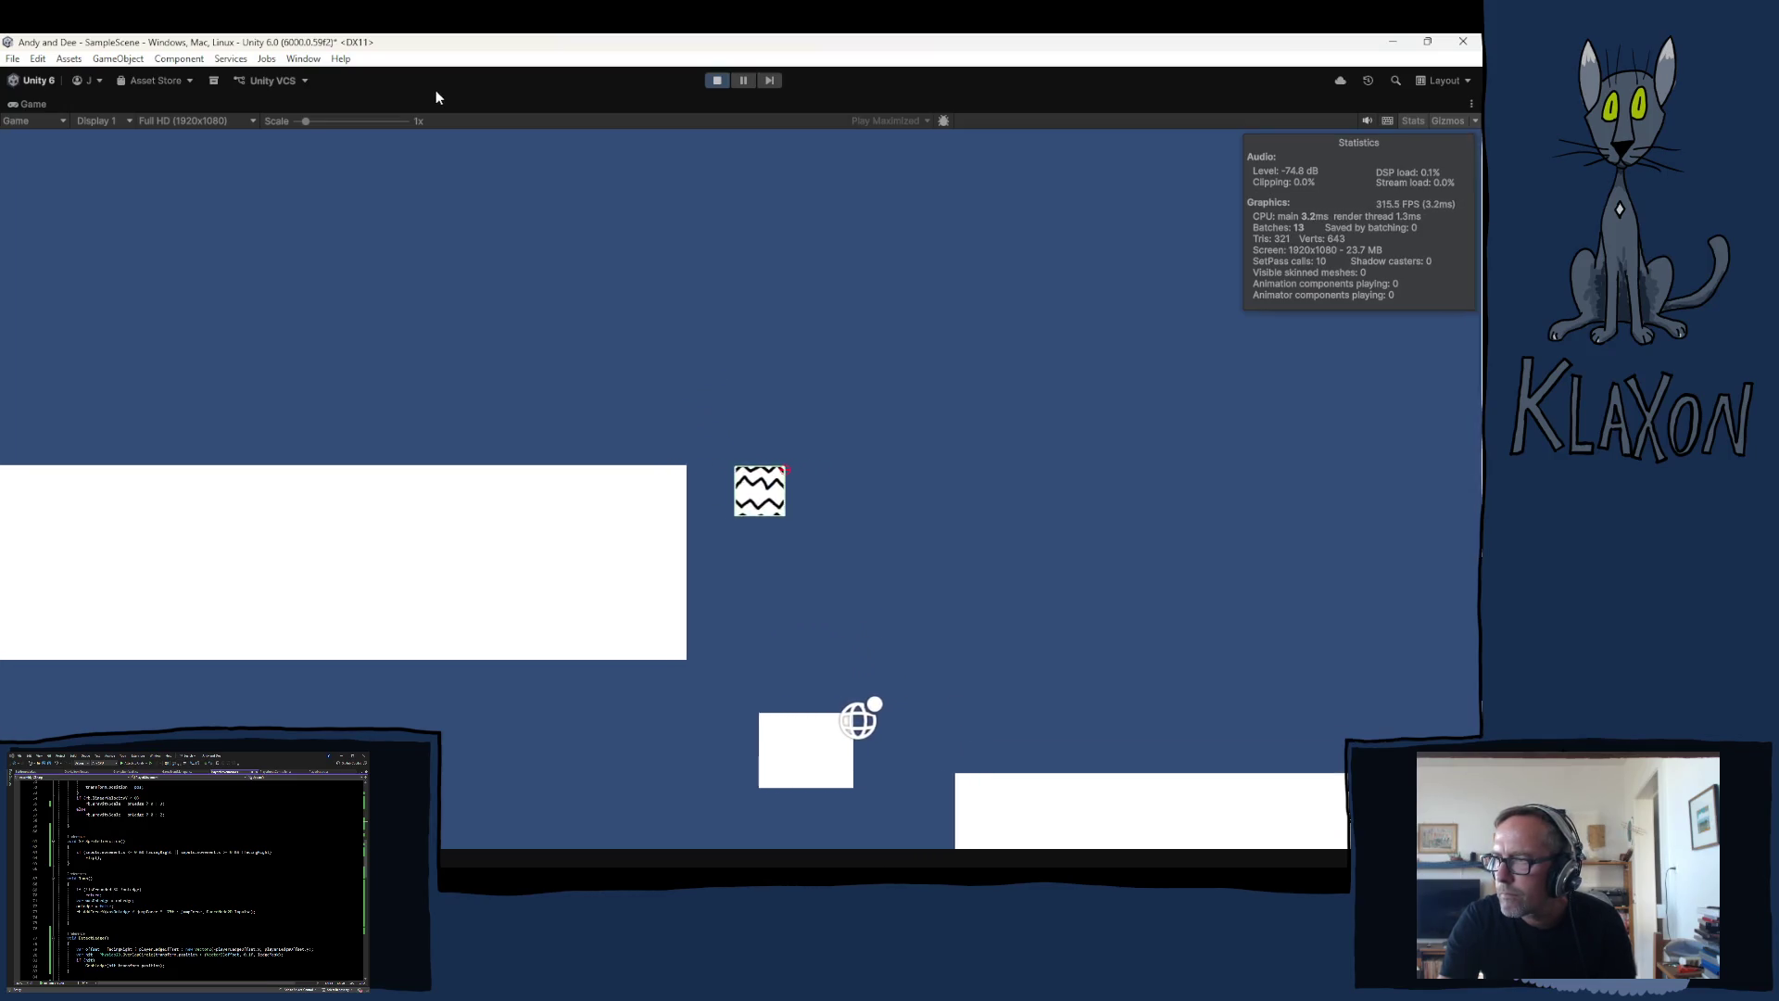
key(space)
key(Right)
key(space)
key(Right)
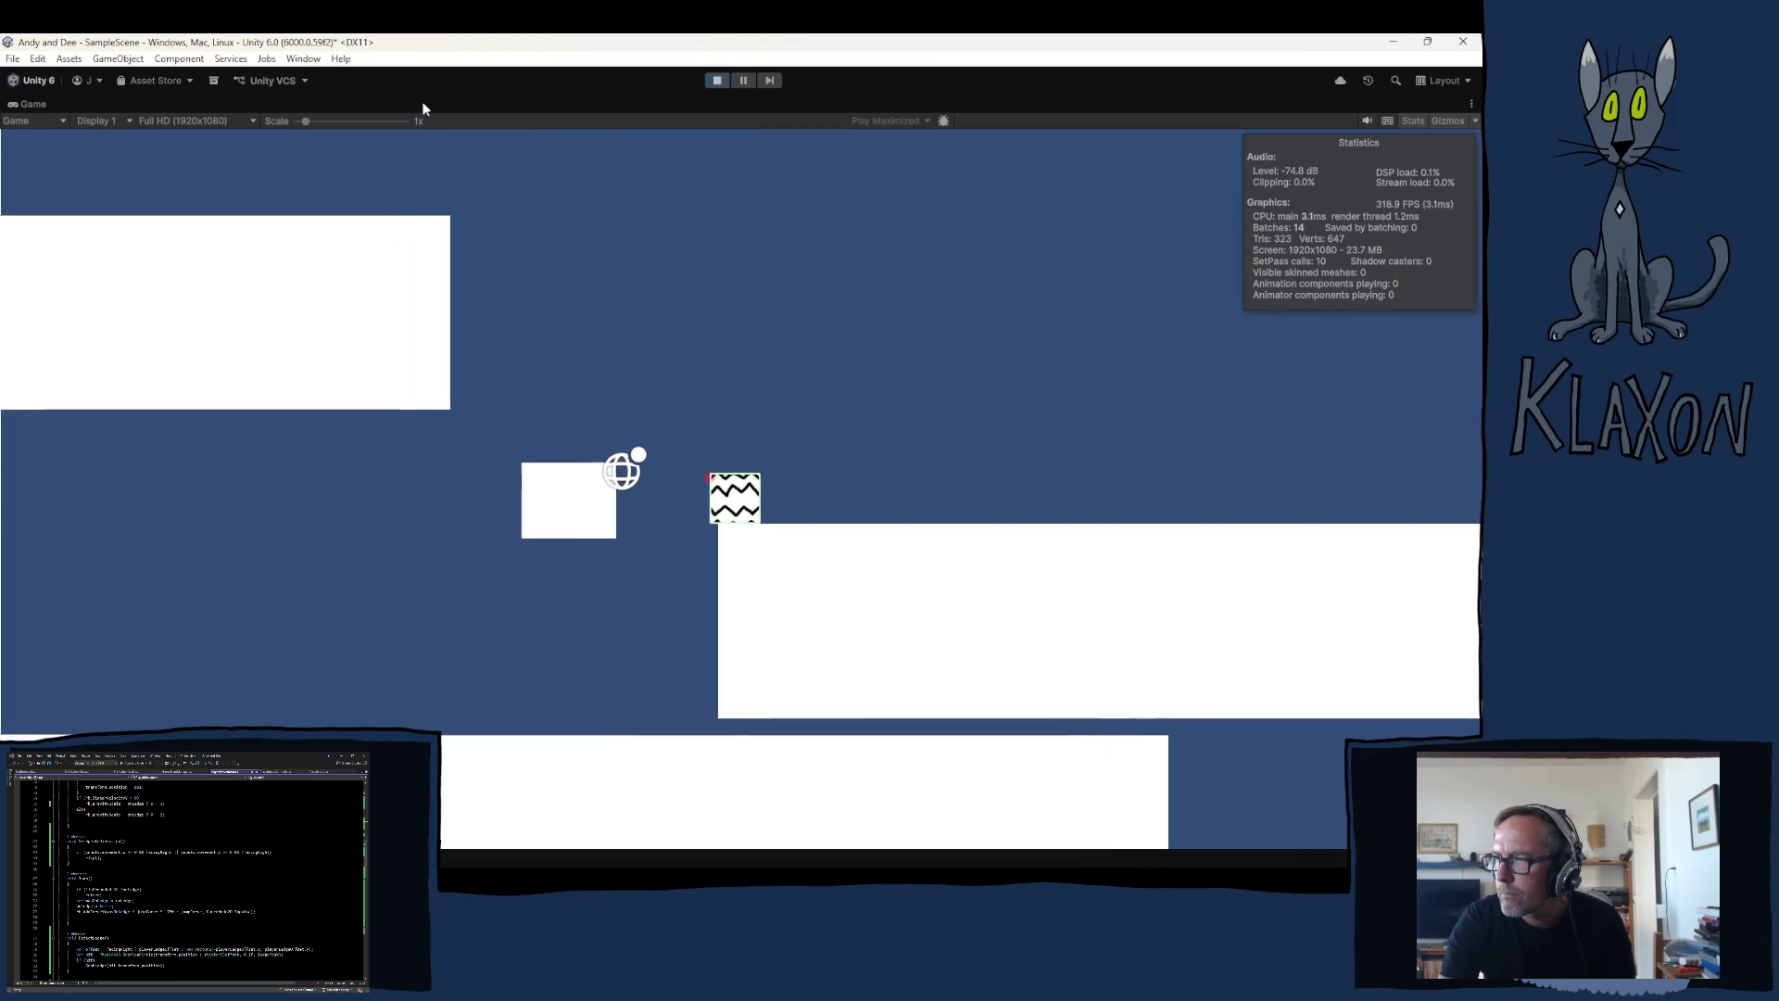
key(Left)
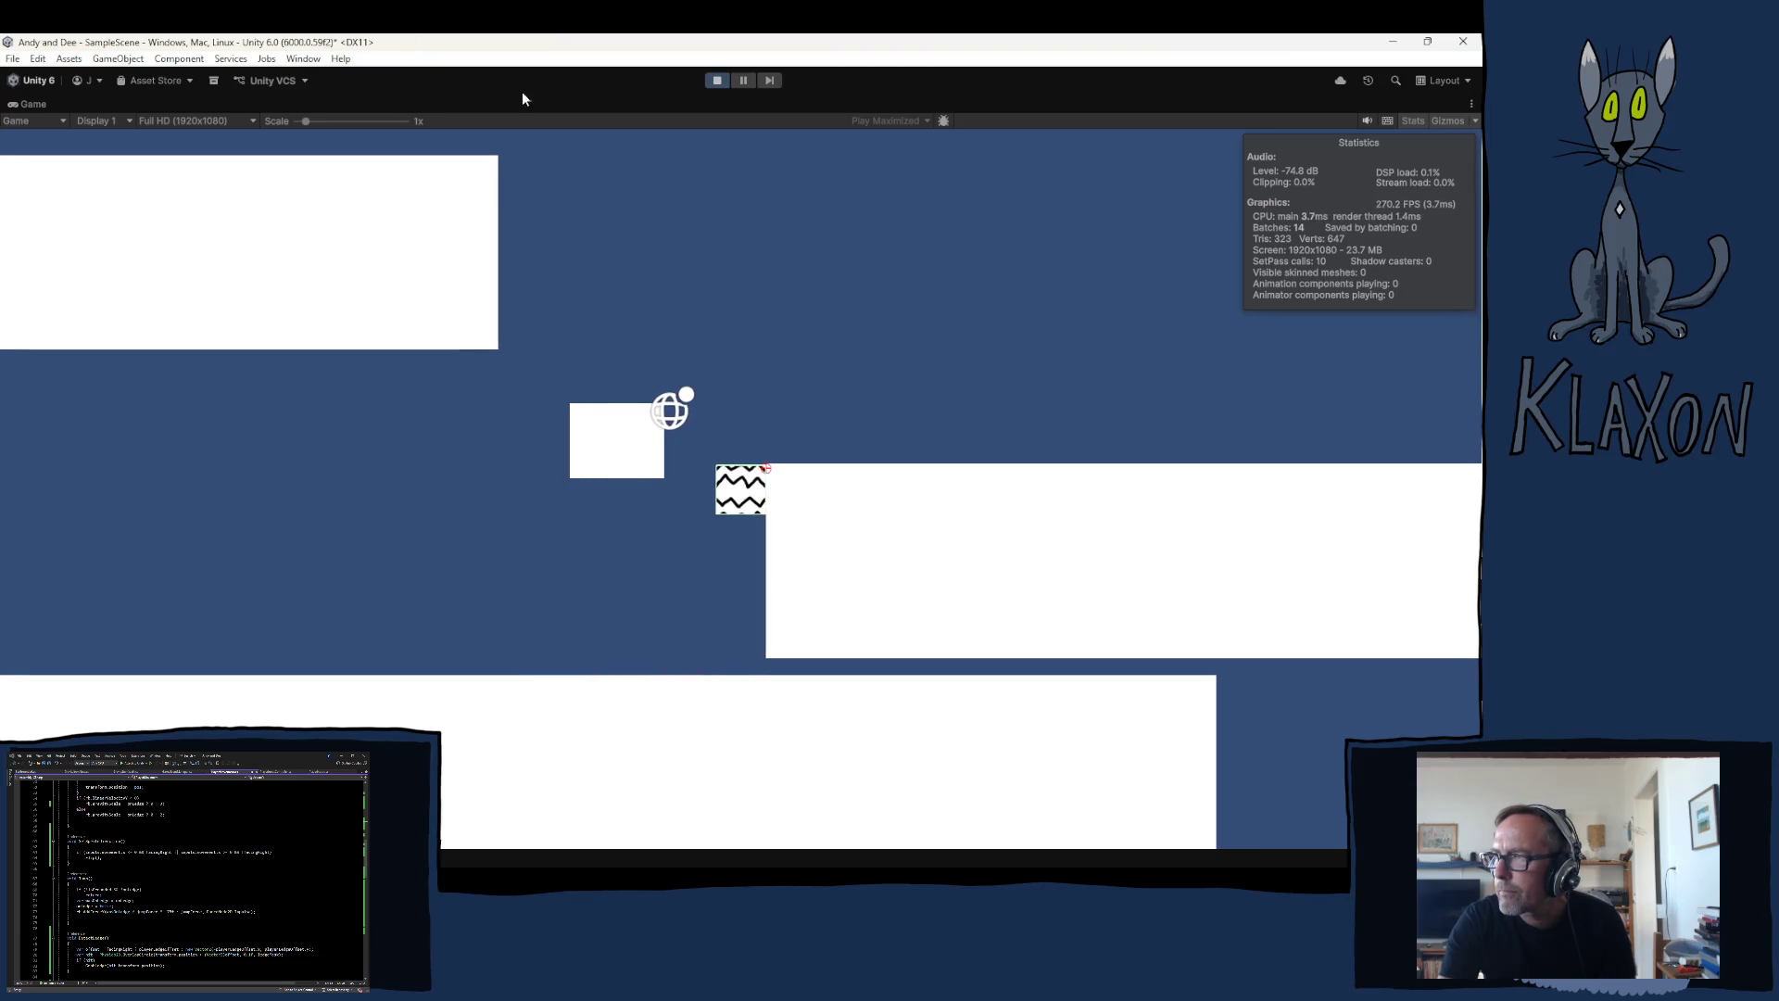
click(711, 80)
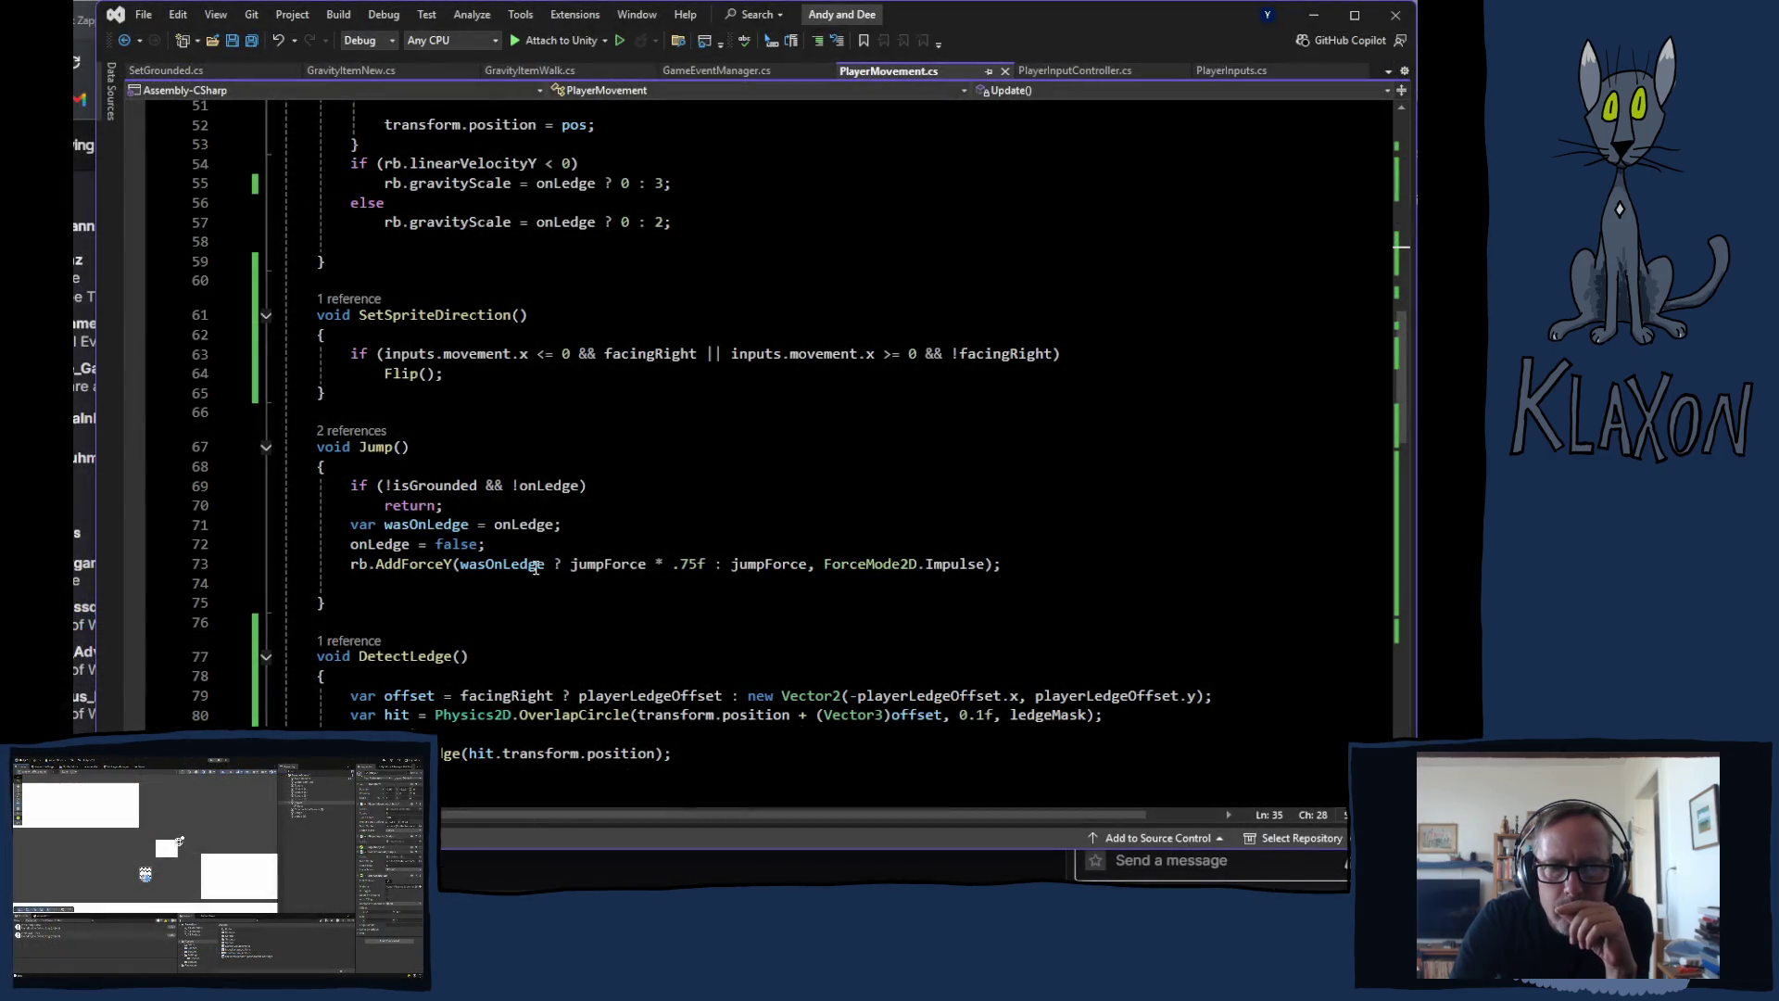
Step: Go from the DetectLedge call in Update to its body, ending after the GrabLedge call line
scroll(455, 612, up, 3)
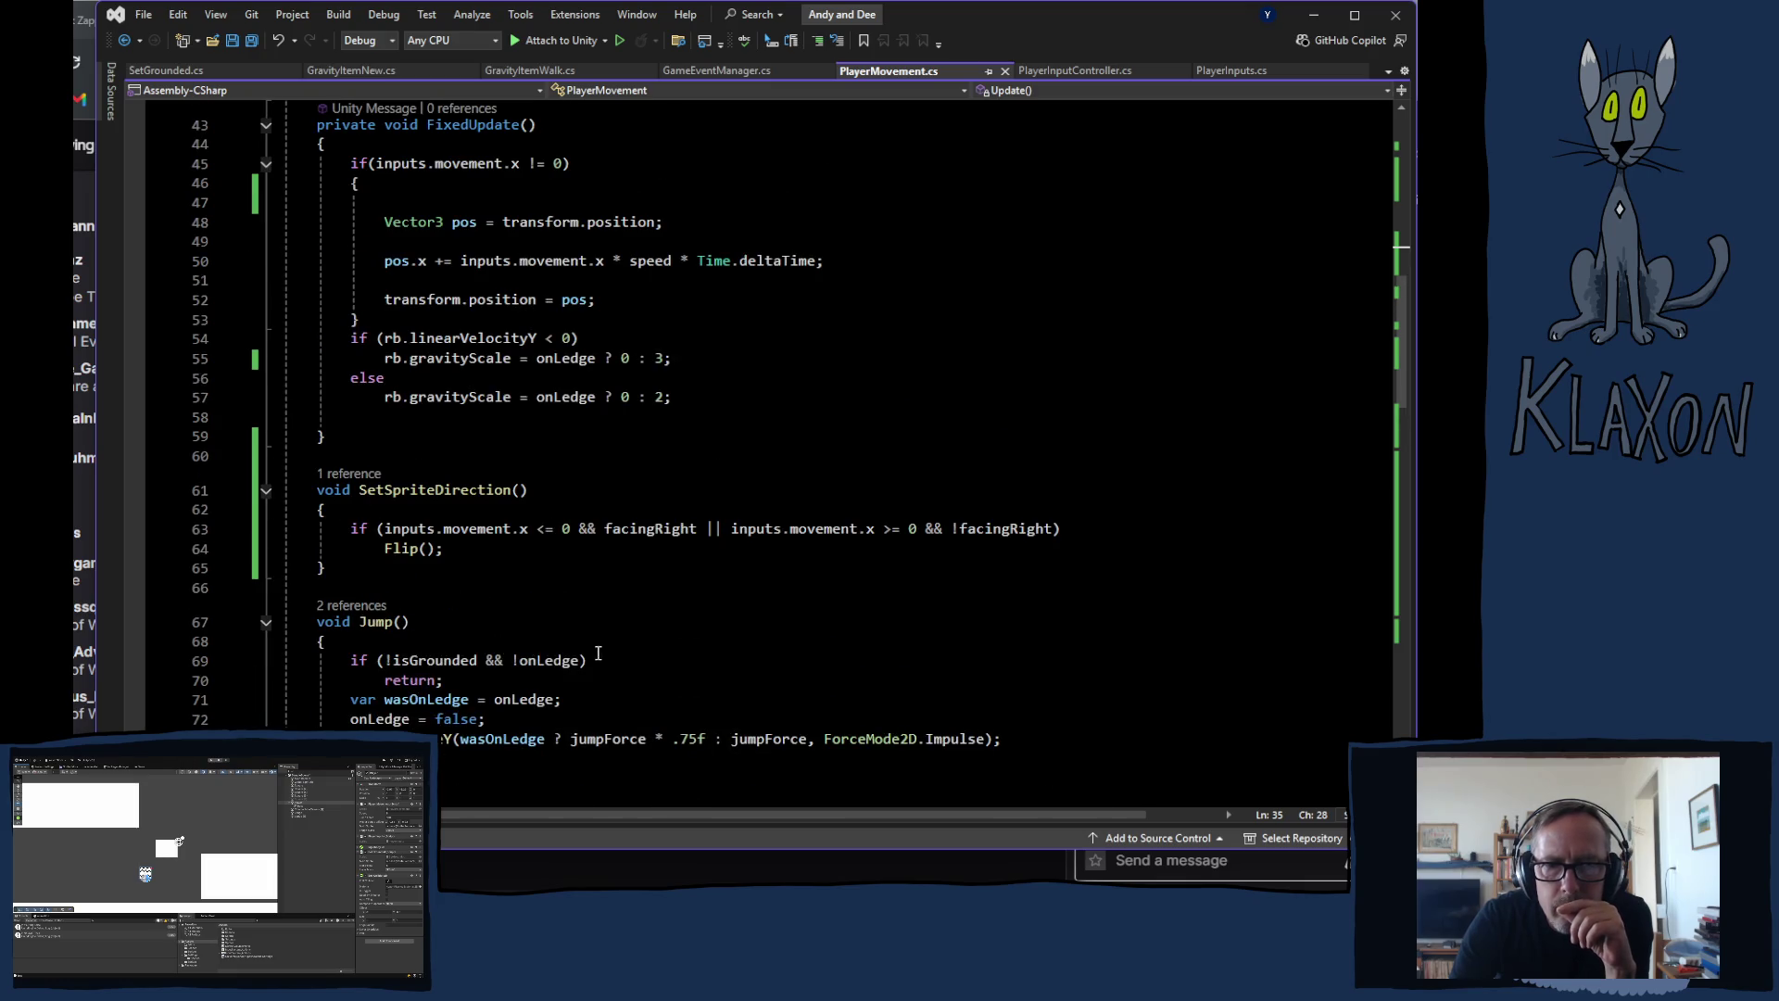
drag(348, 719, 486, 719)
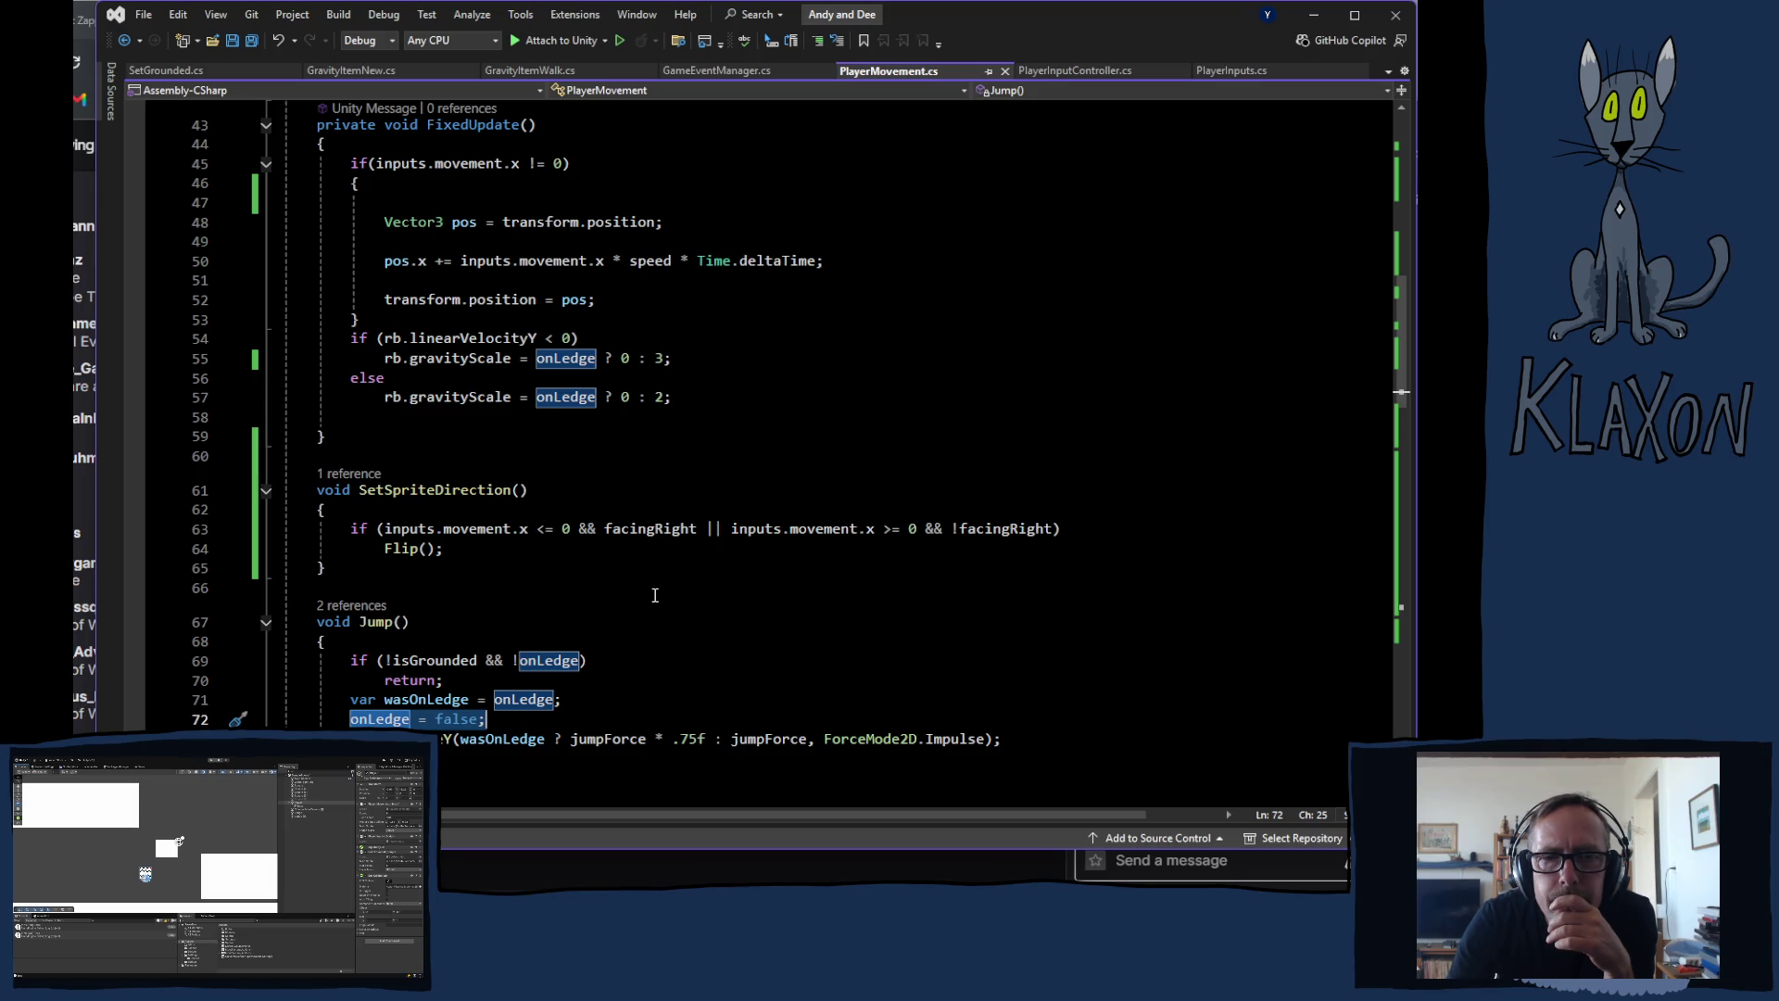
scroll(656, 595, up, 7)
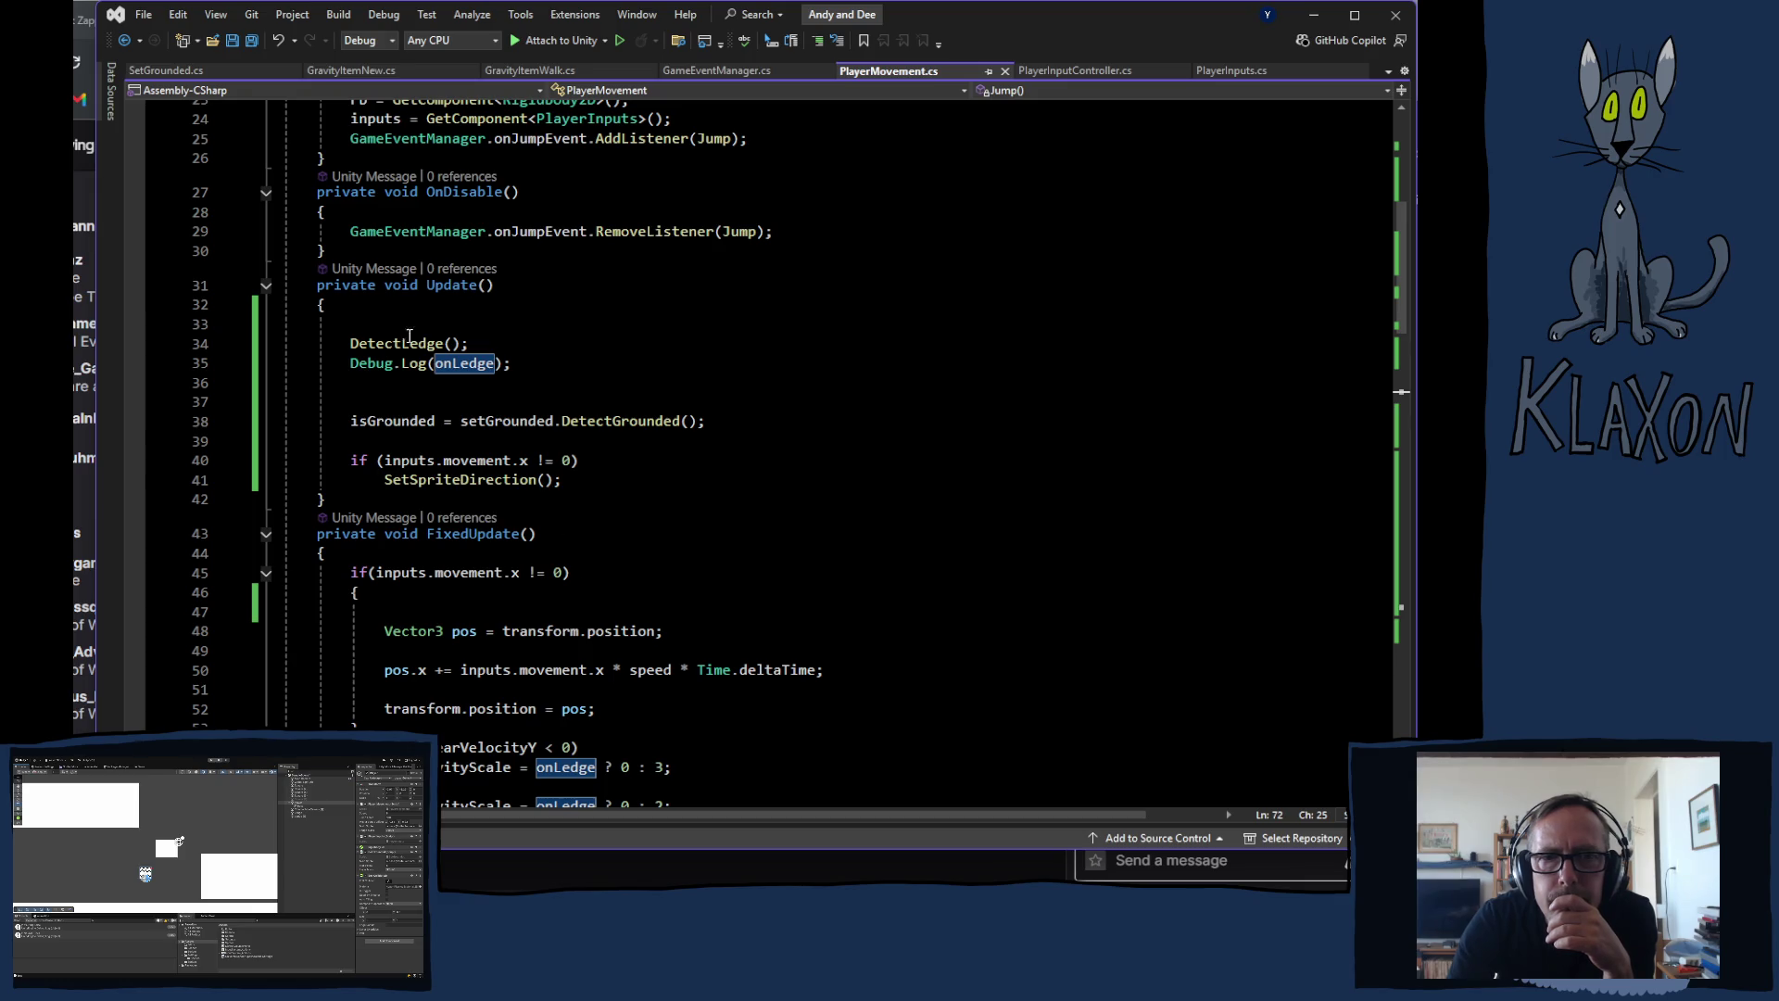
click(368, 343)
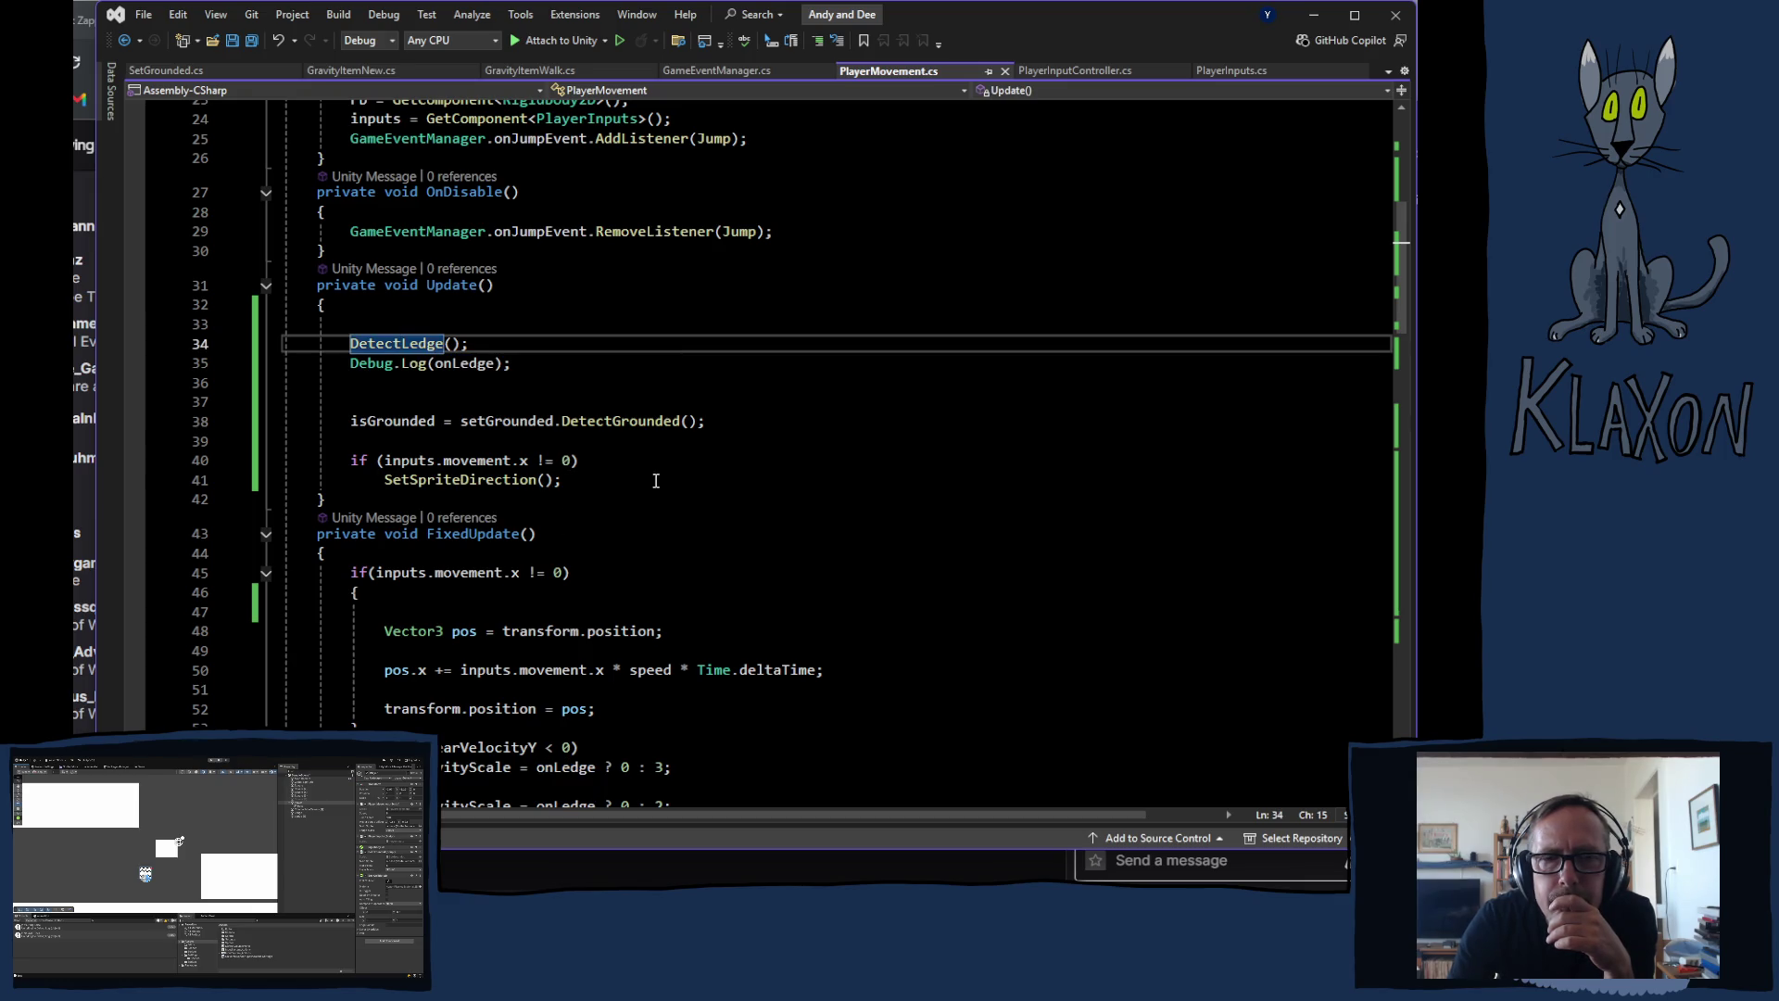
scroll(655, 480, down, 11)
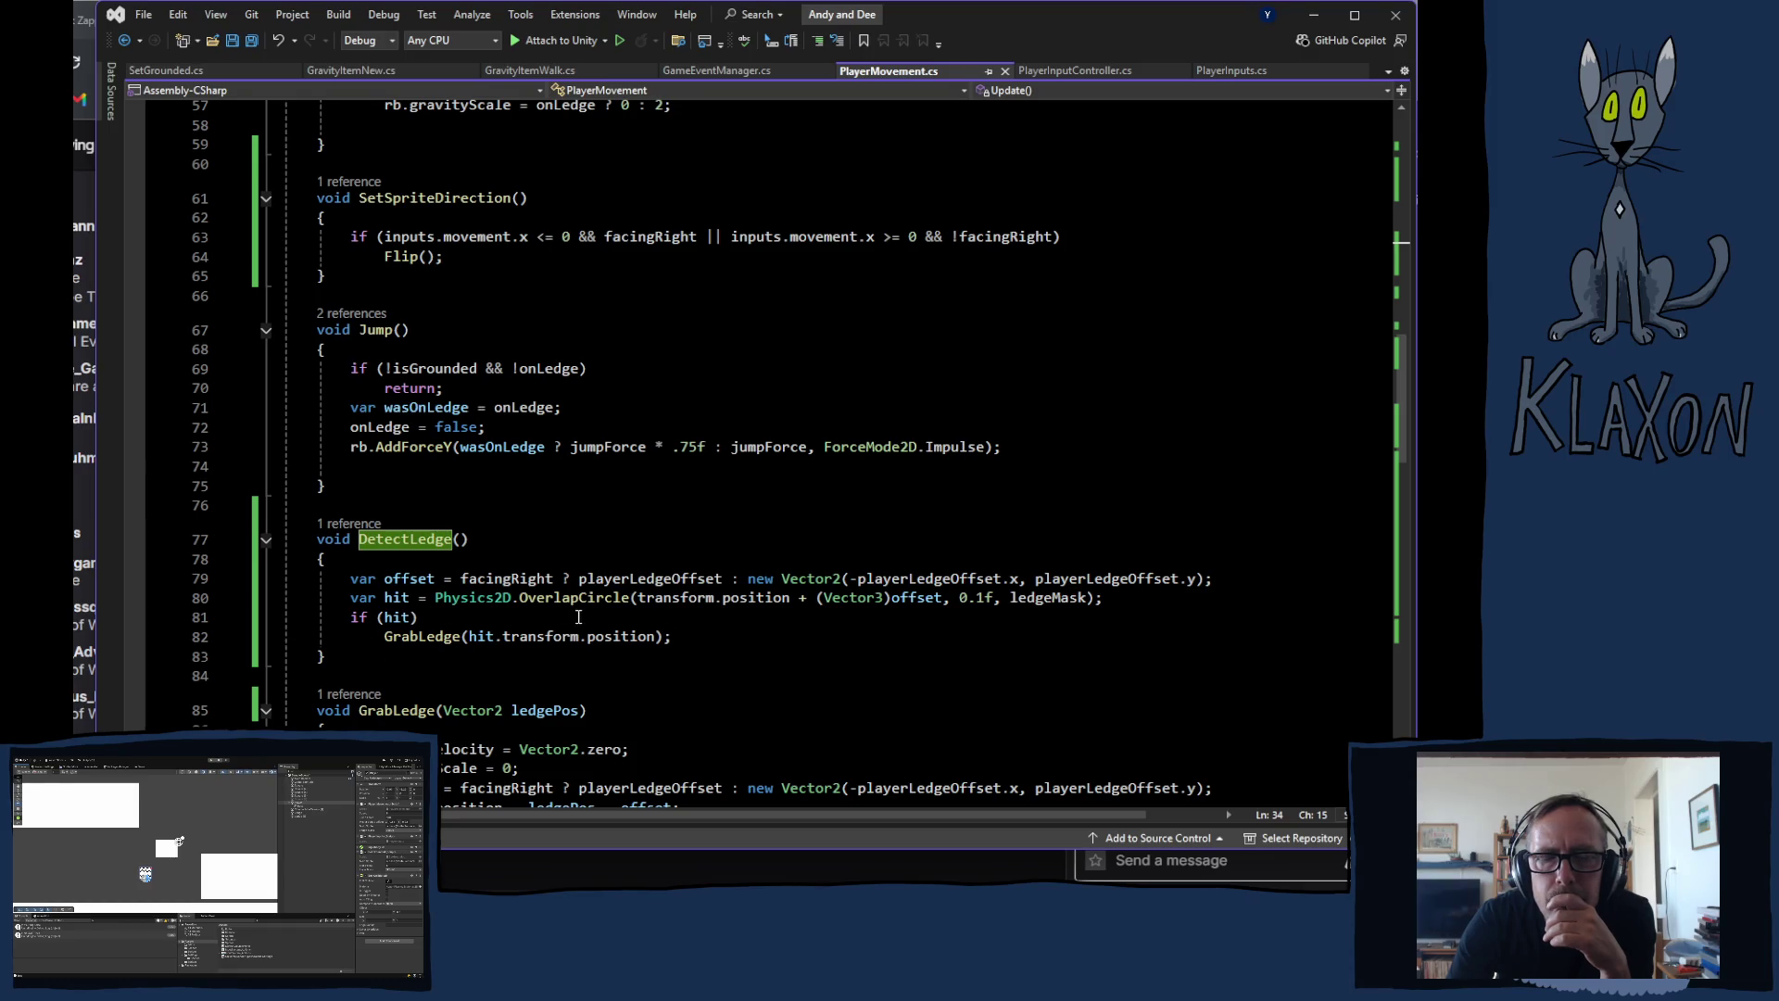
click(692, 641)
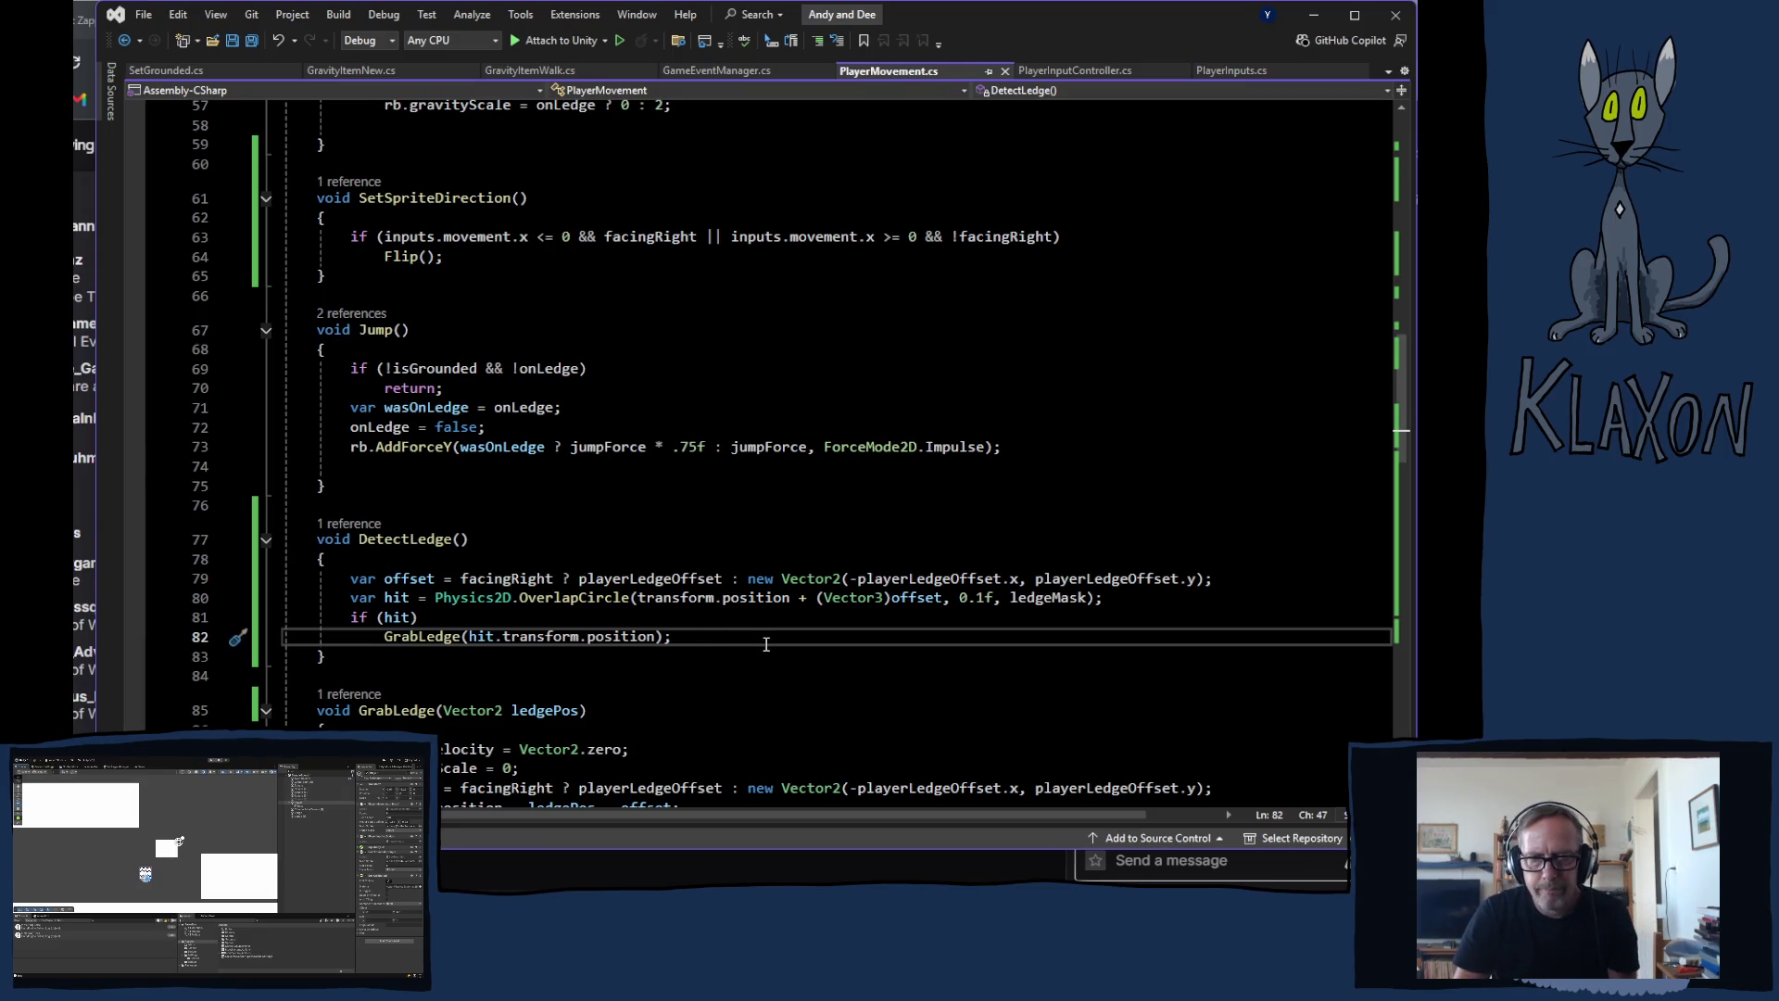
Step: Add an else branch after the GrabLedge call that sets onLedge = false
key(Return)
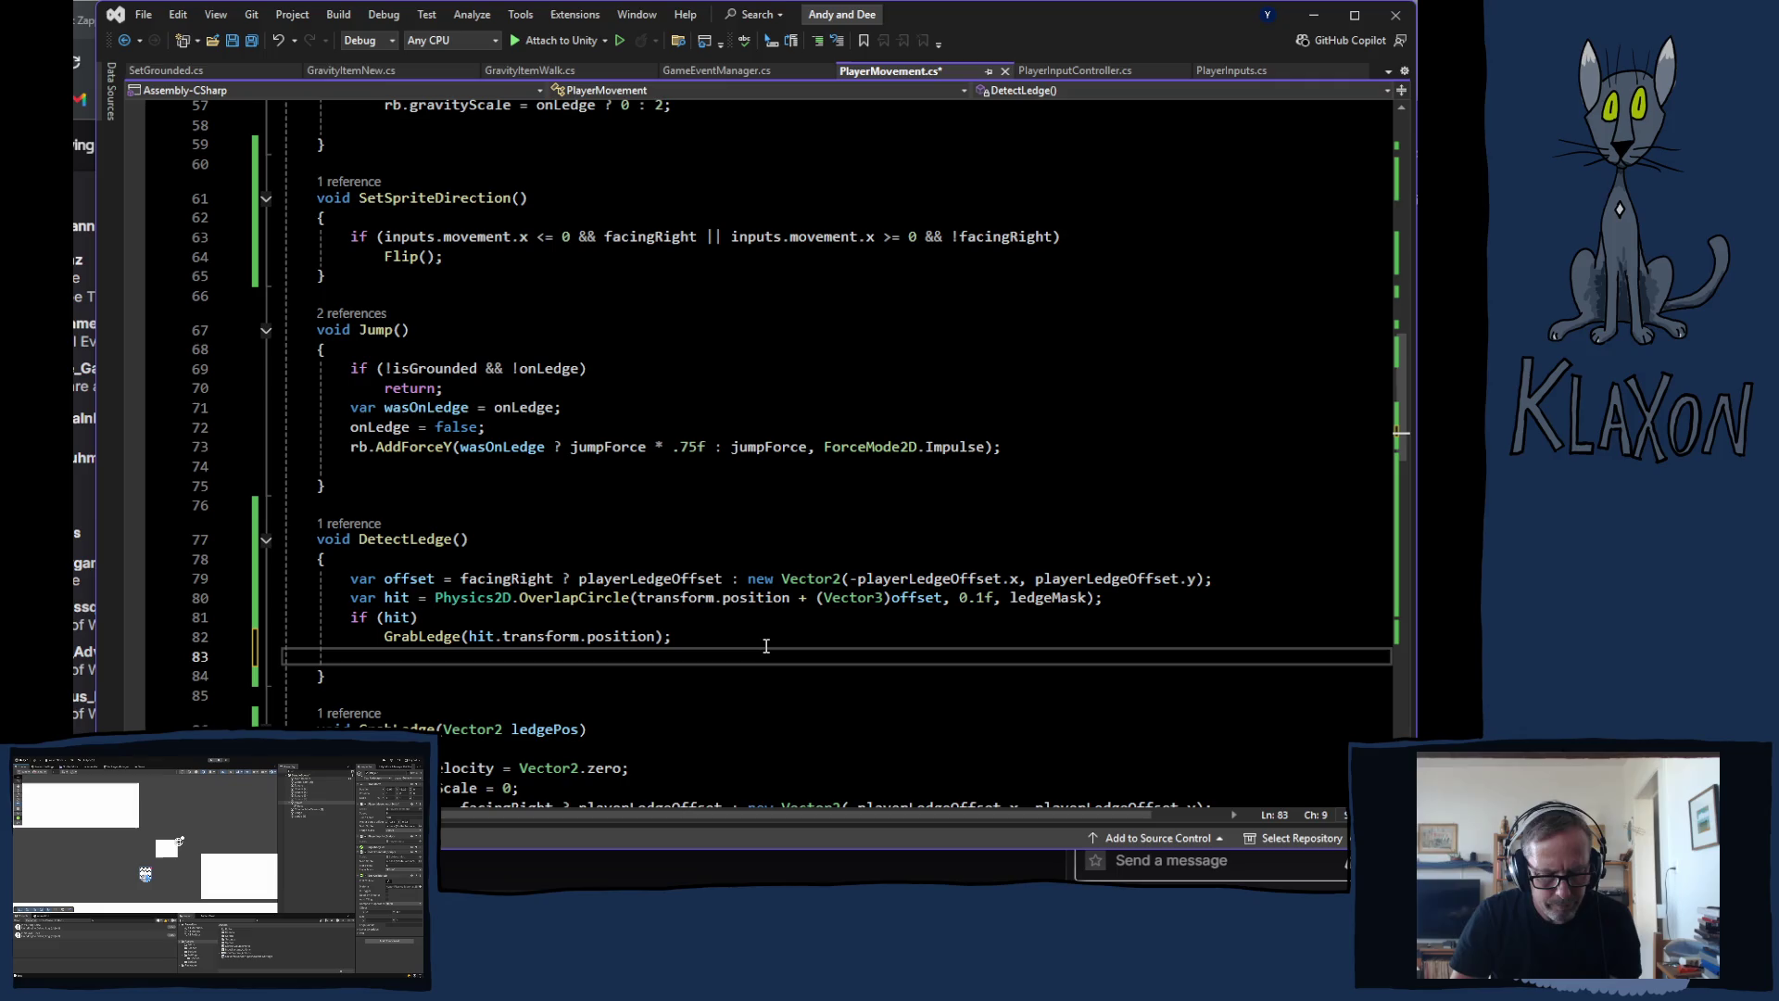
text(else)
key(Escape)
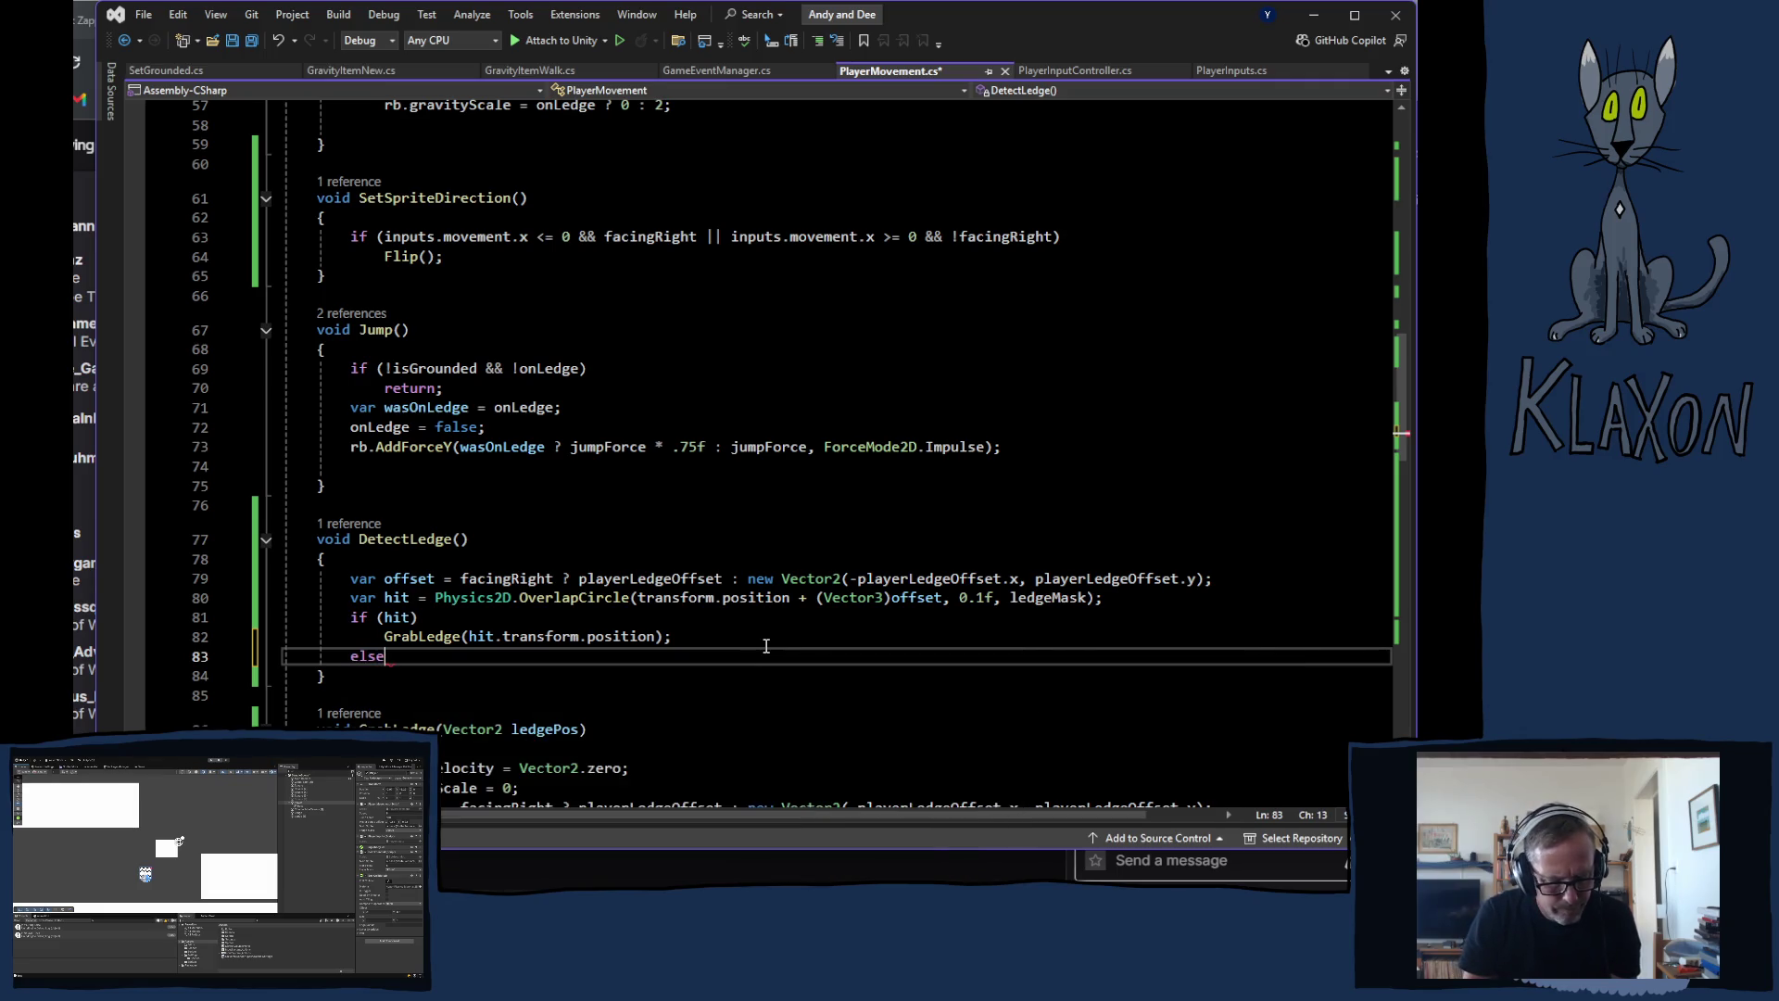
text(onLedge = false;)
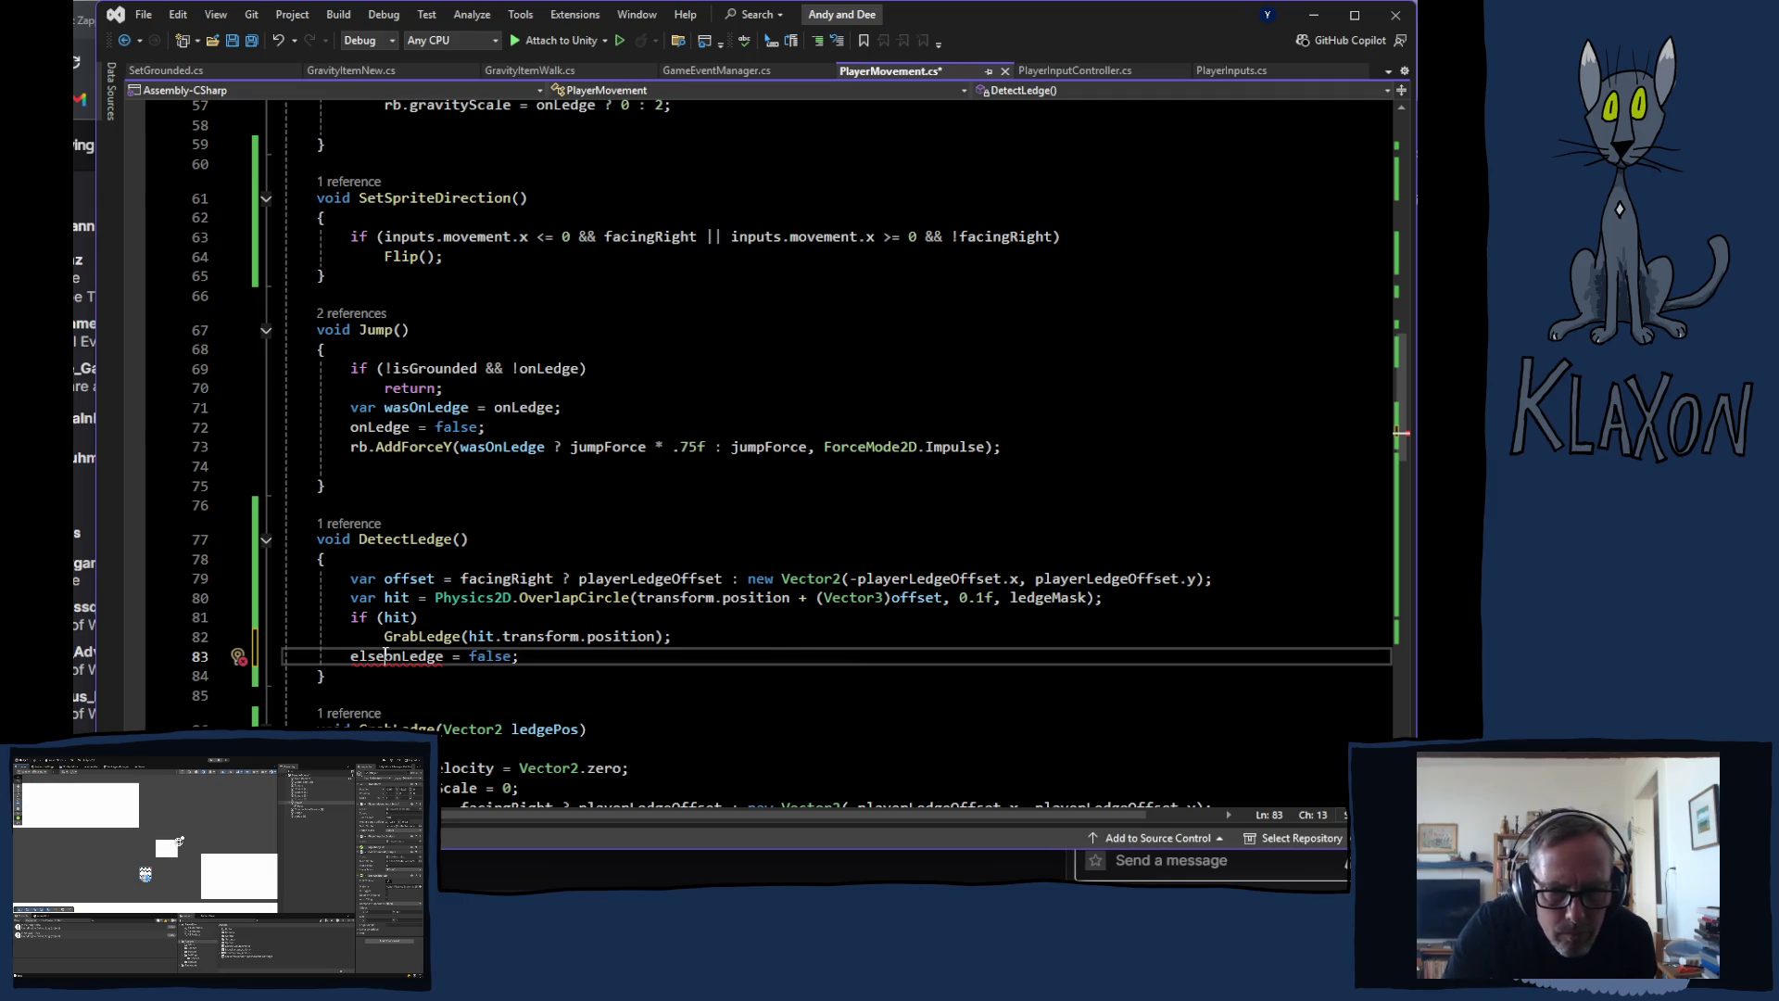
key(Return)
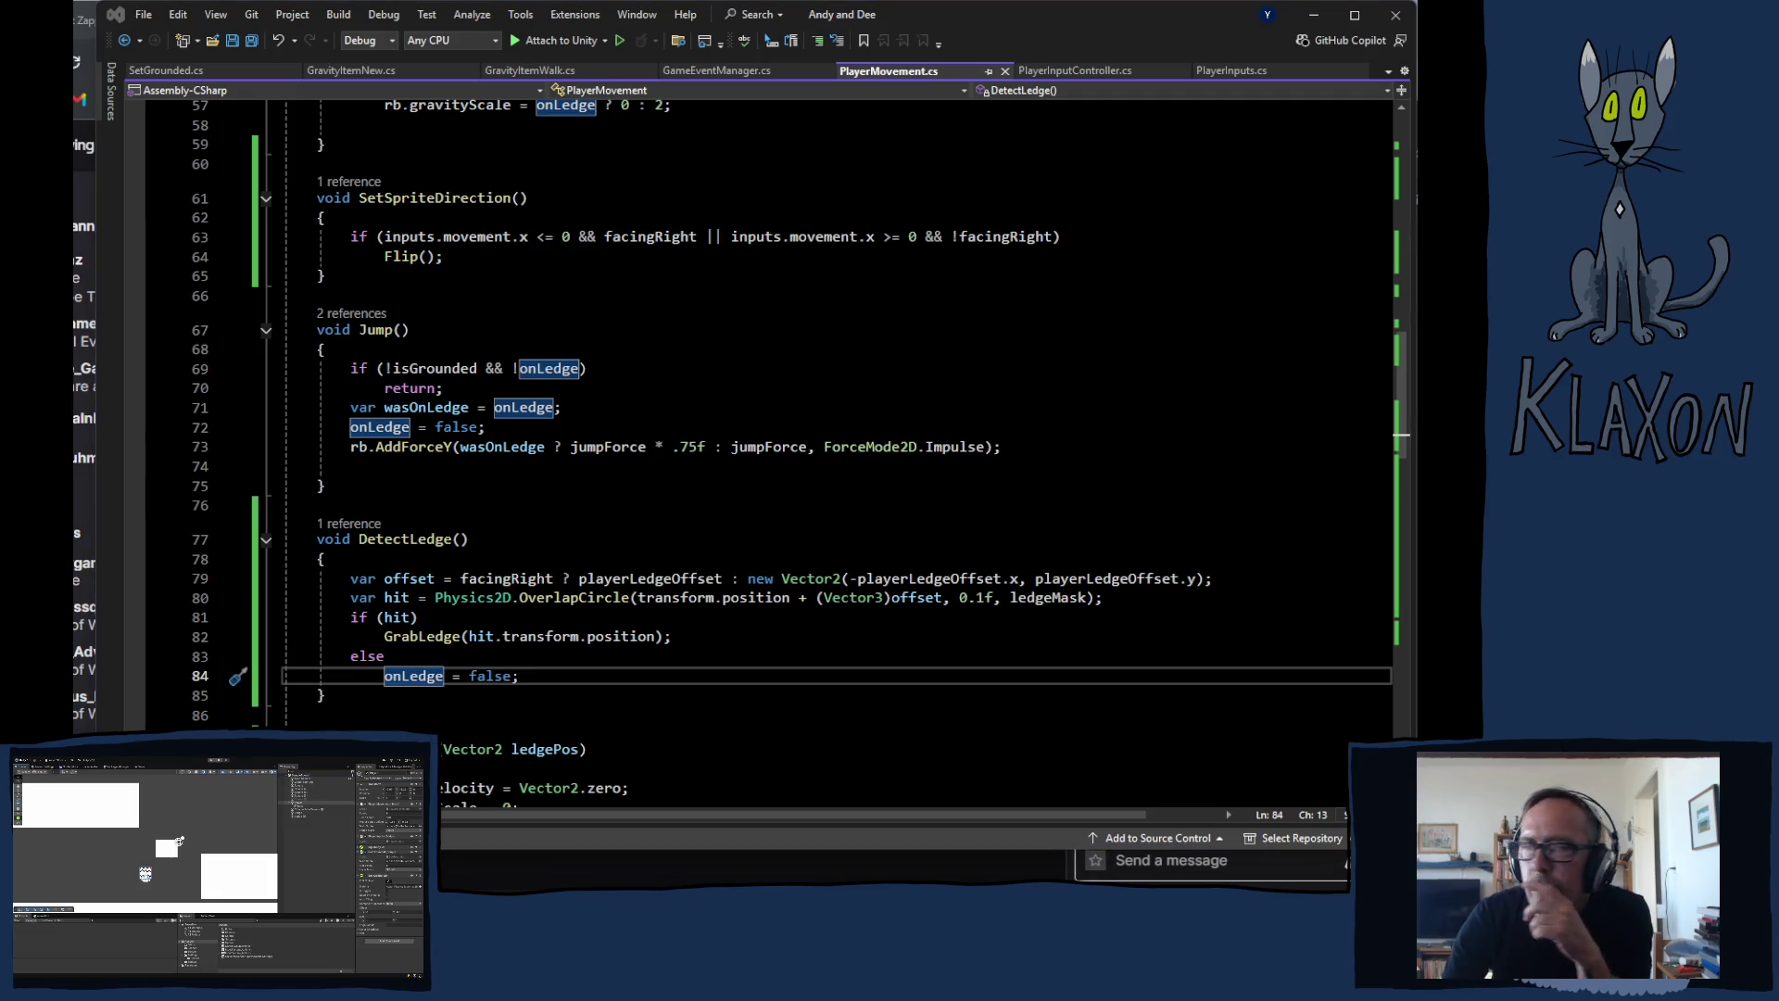
Step: Glance at the Twitch stream, then bring the Unity editor back to the front
click(493, 871)
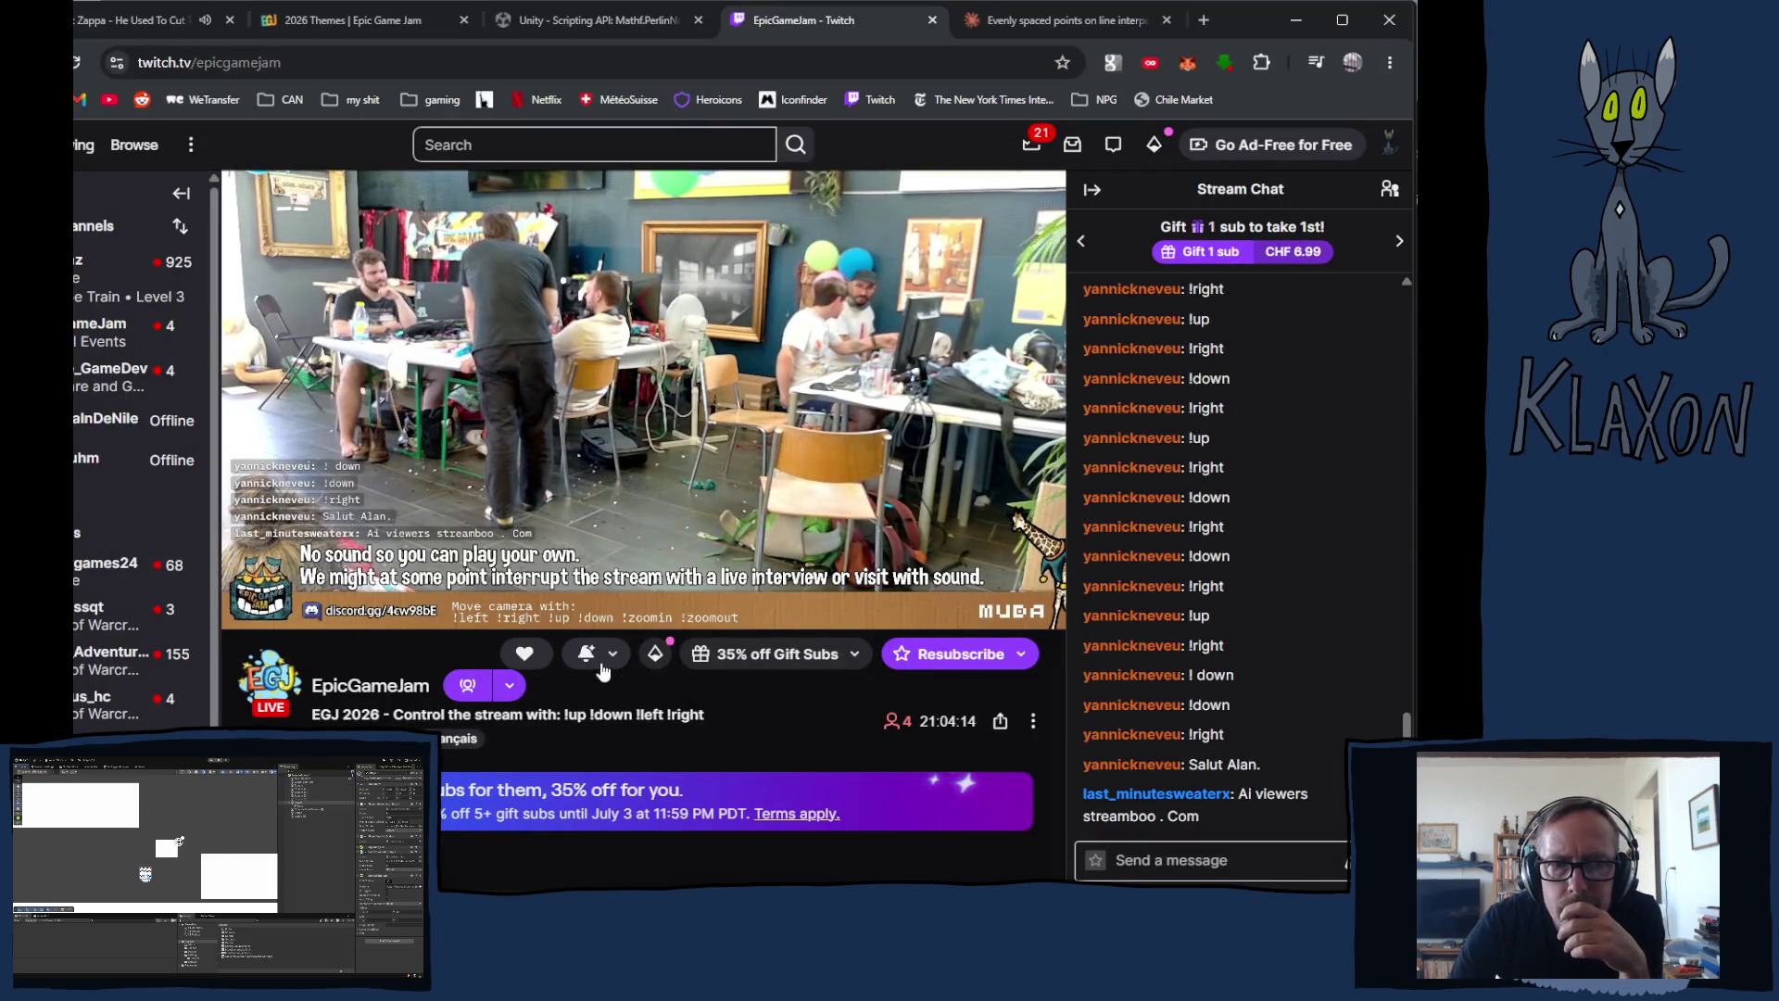
key(alt+Tab)
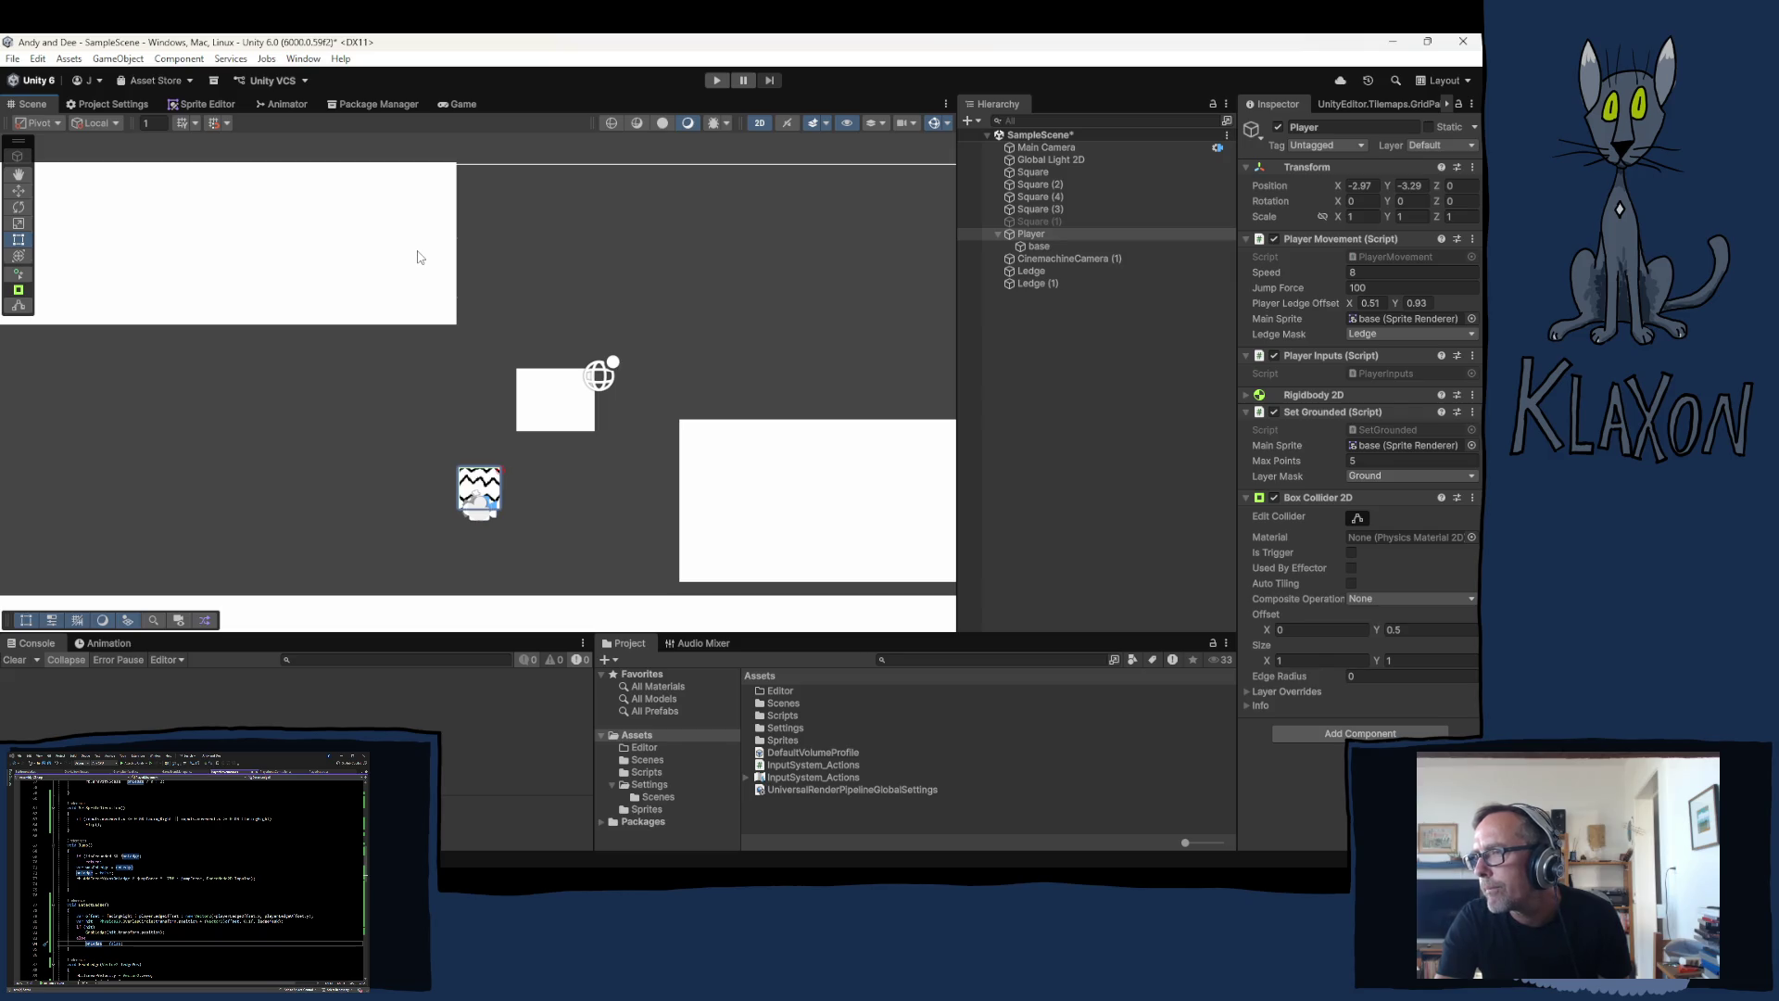
Step: Enter Play mode and jump the player left and right toward the platform ledge
click(727, 79)
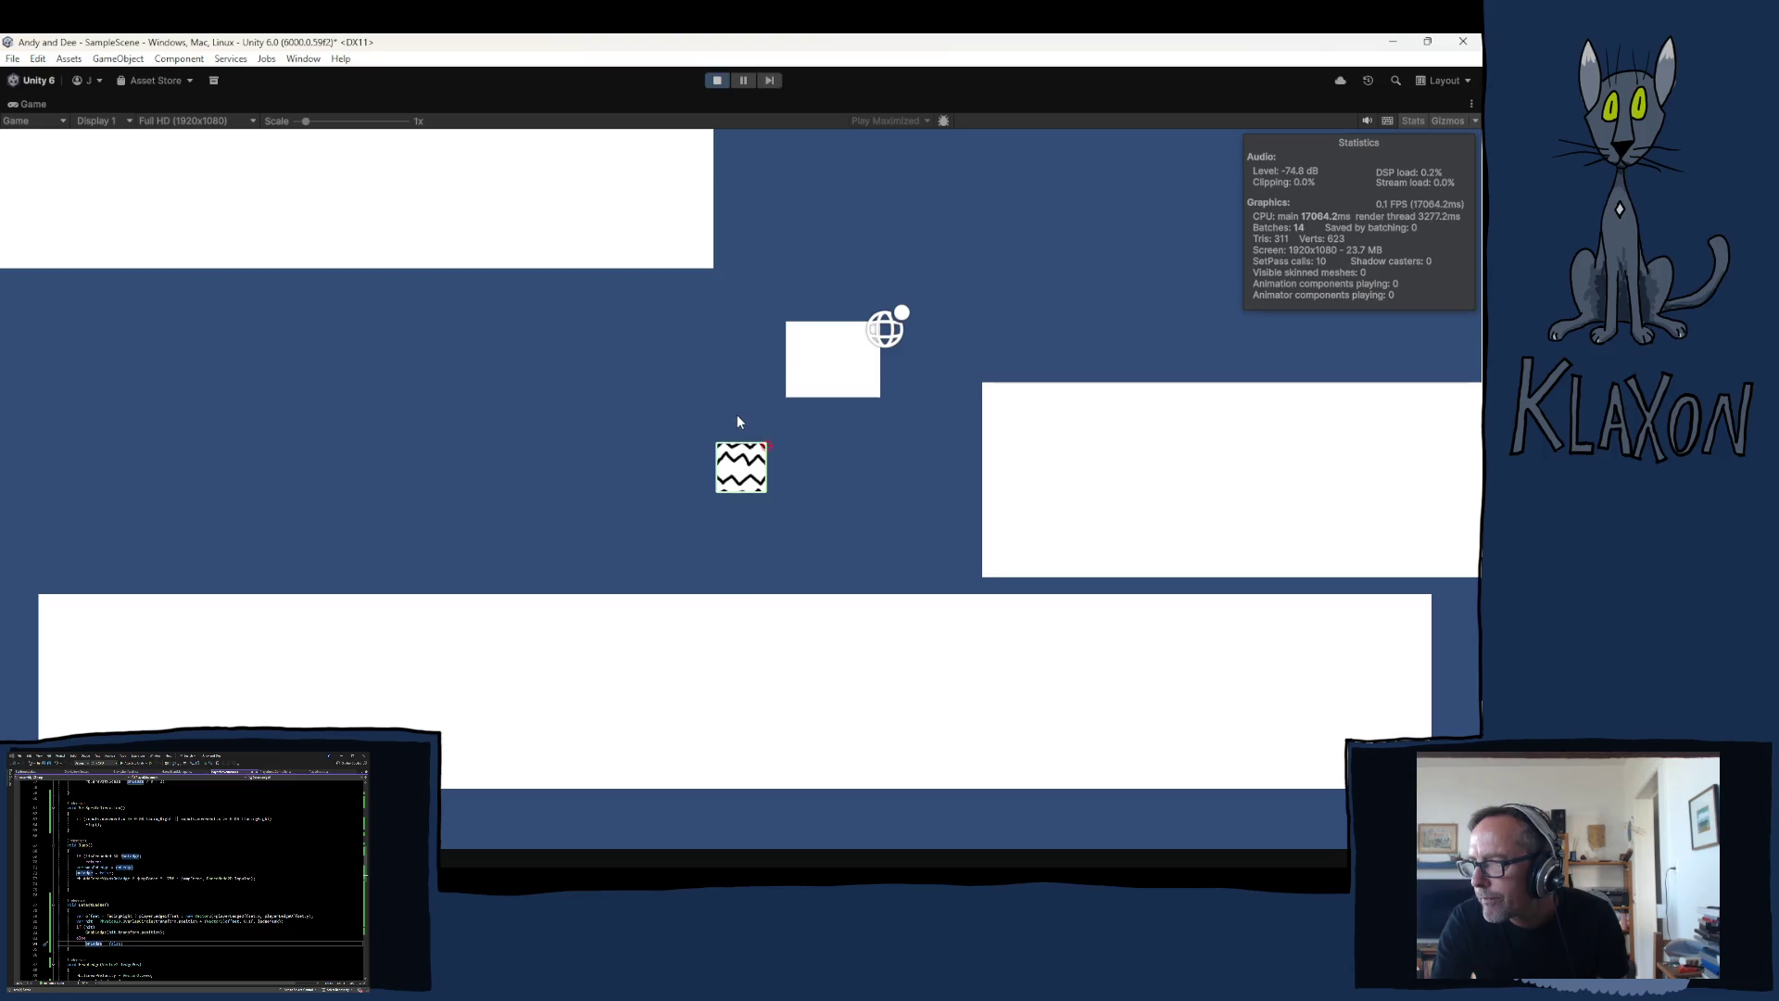
key(Right)
key(space)
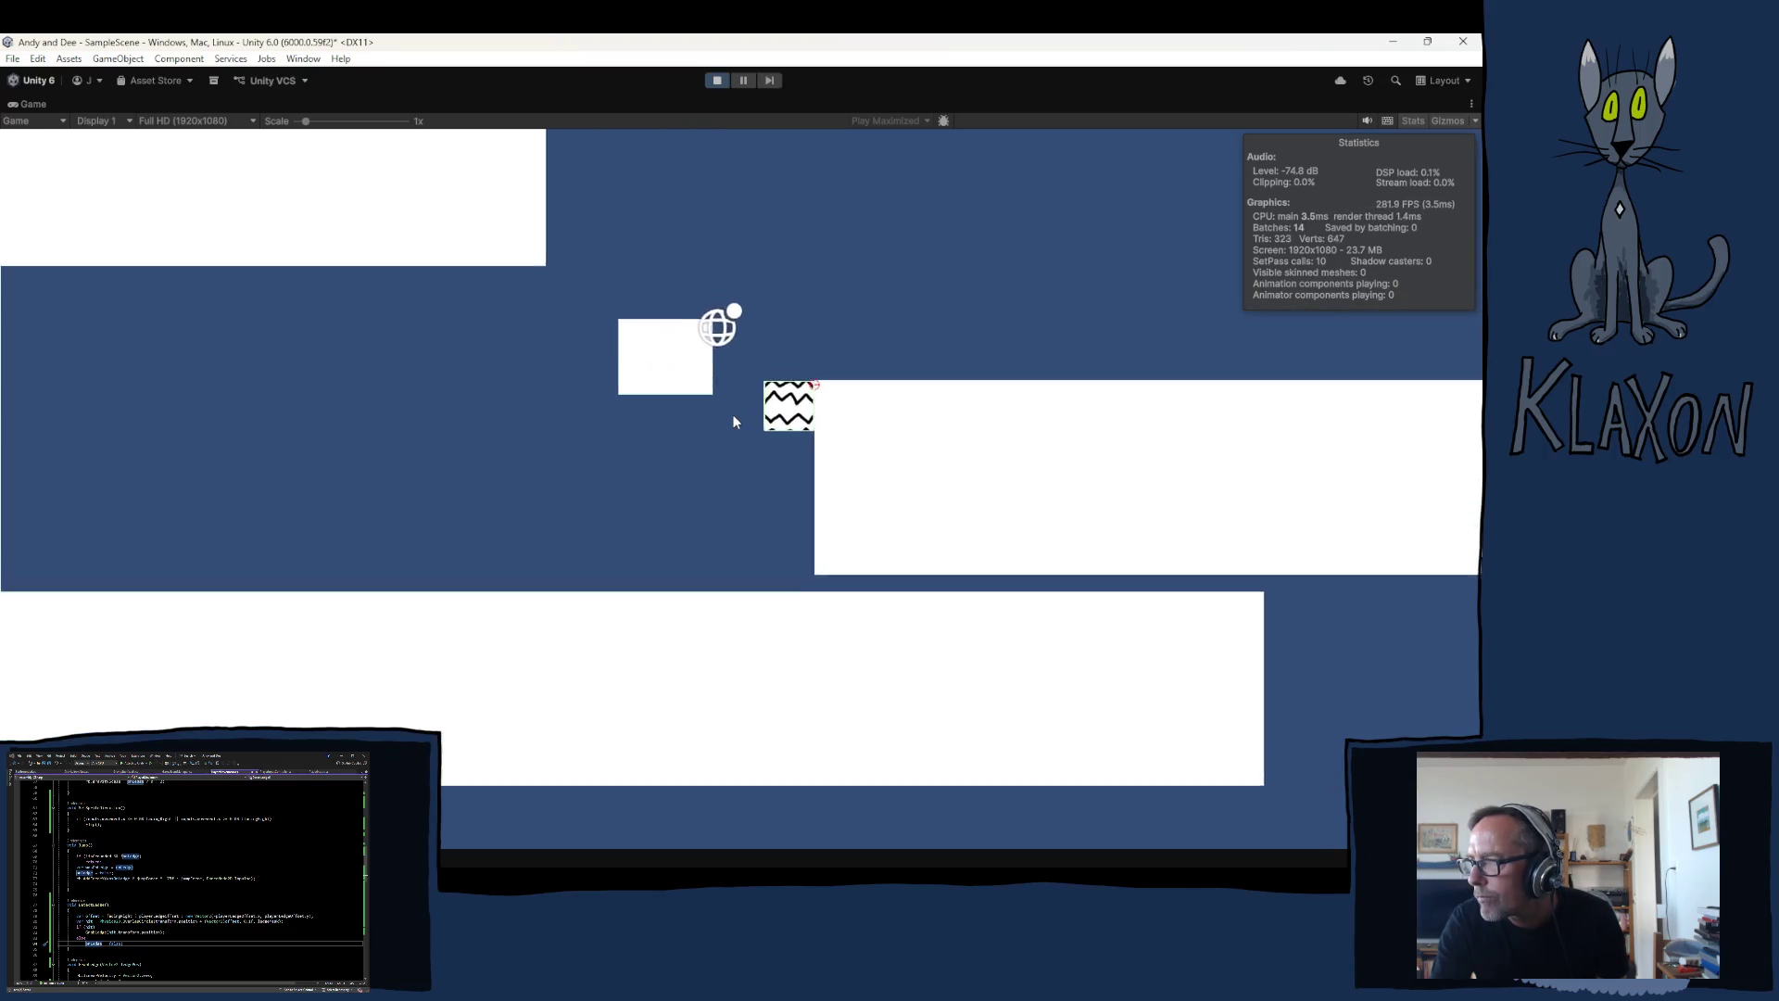
key(Left)
key(space)
key(Right)
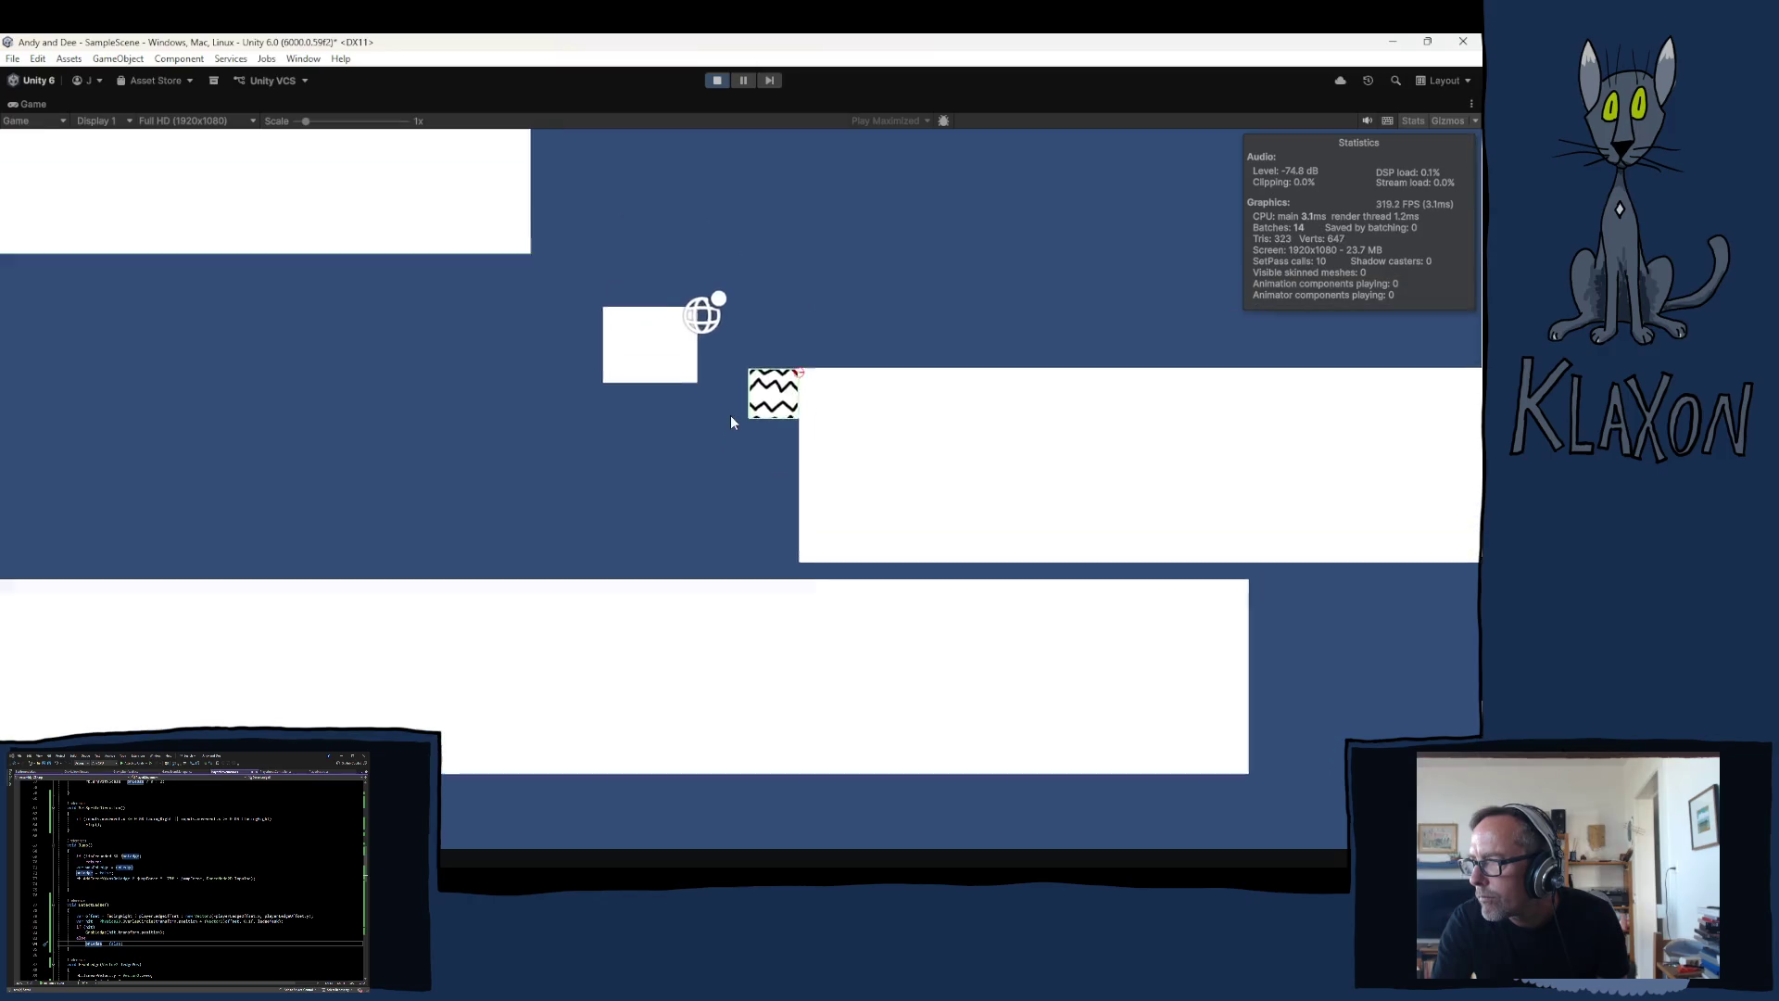
Step: Keep jumping at the ledge, stop the game, and return to PlayerMovement in Visual Studio
key(Left)
key(space)
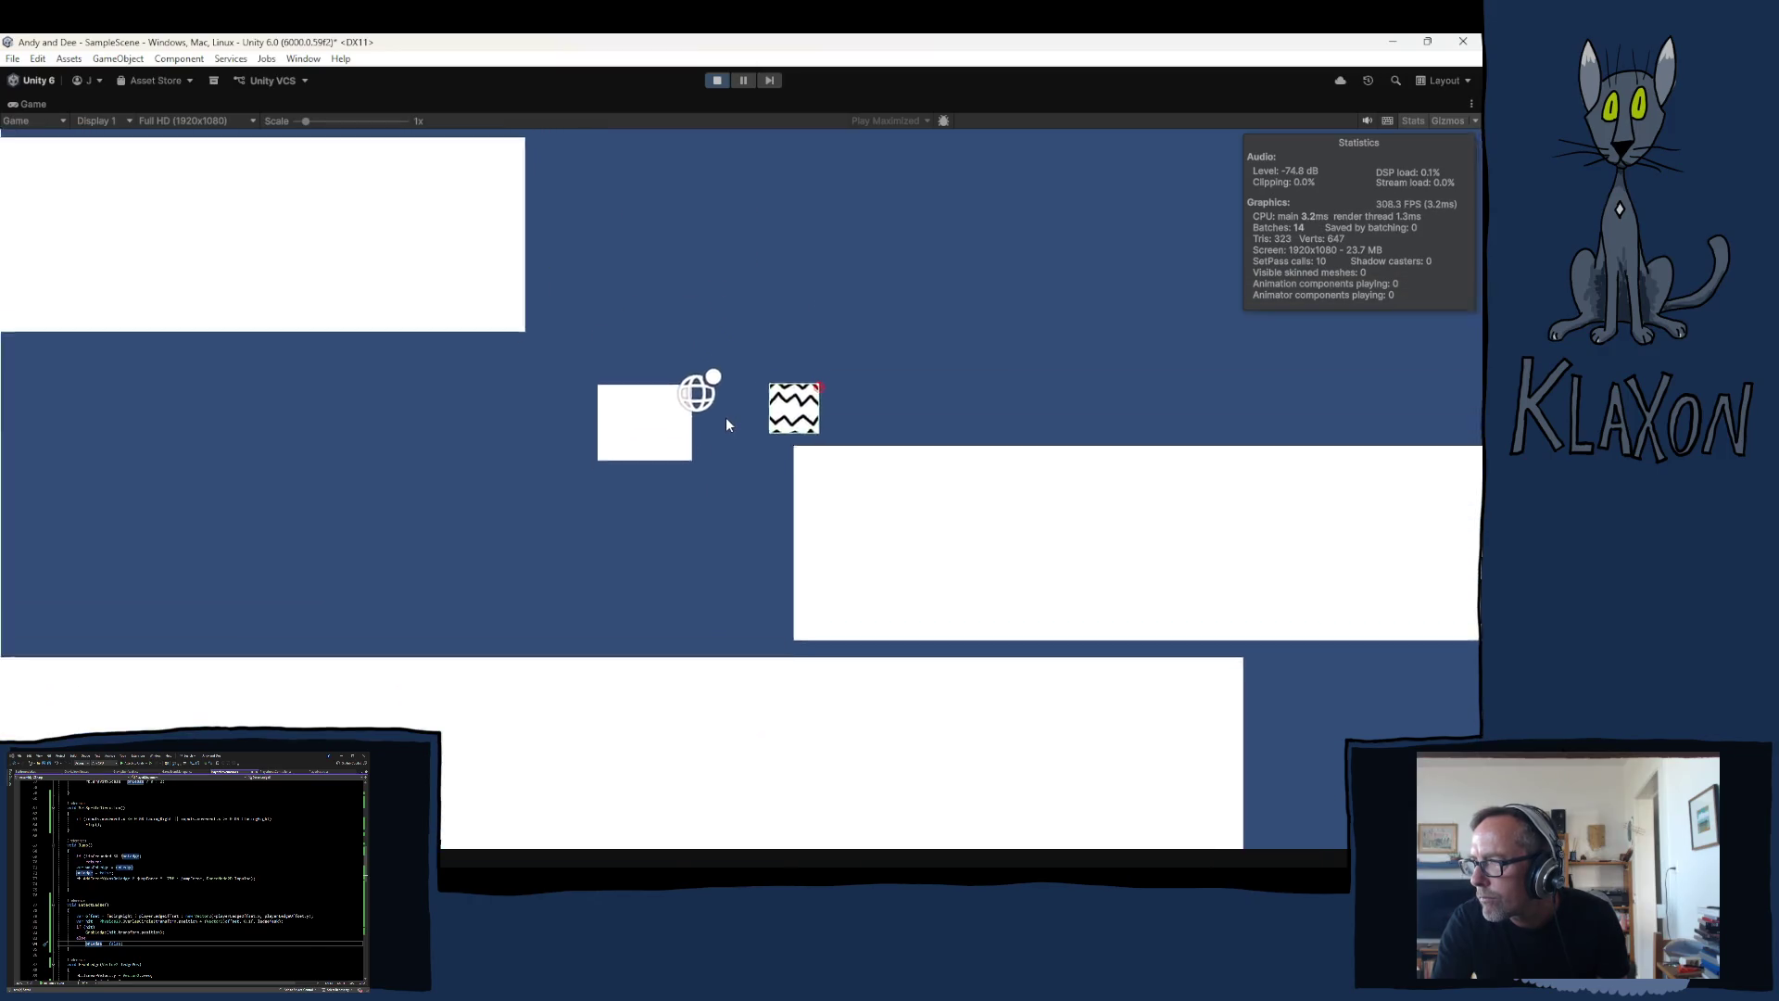
key(Left)
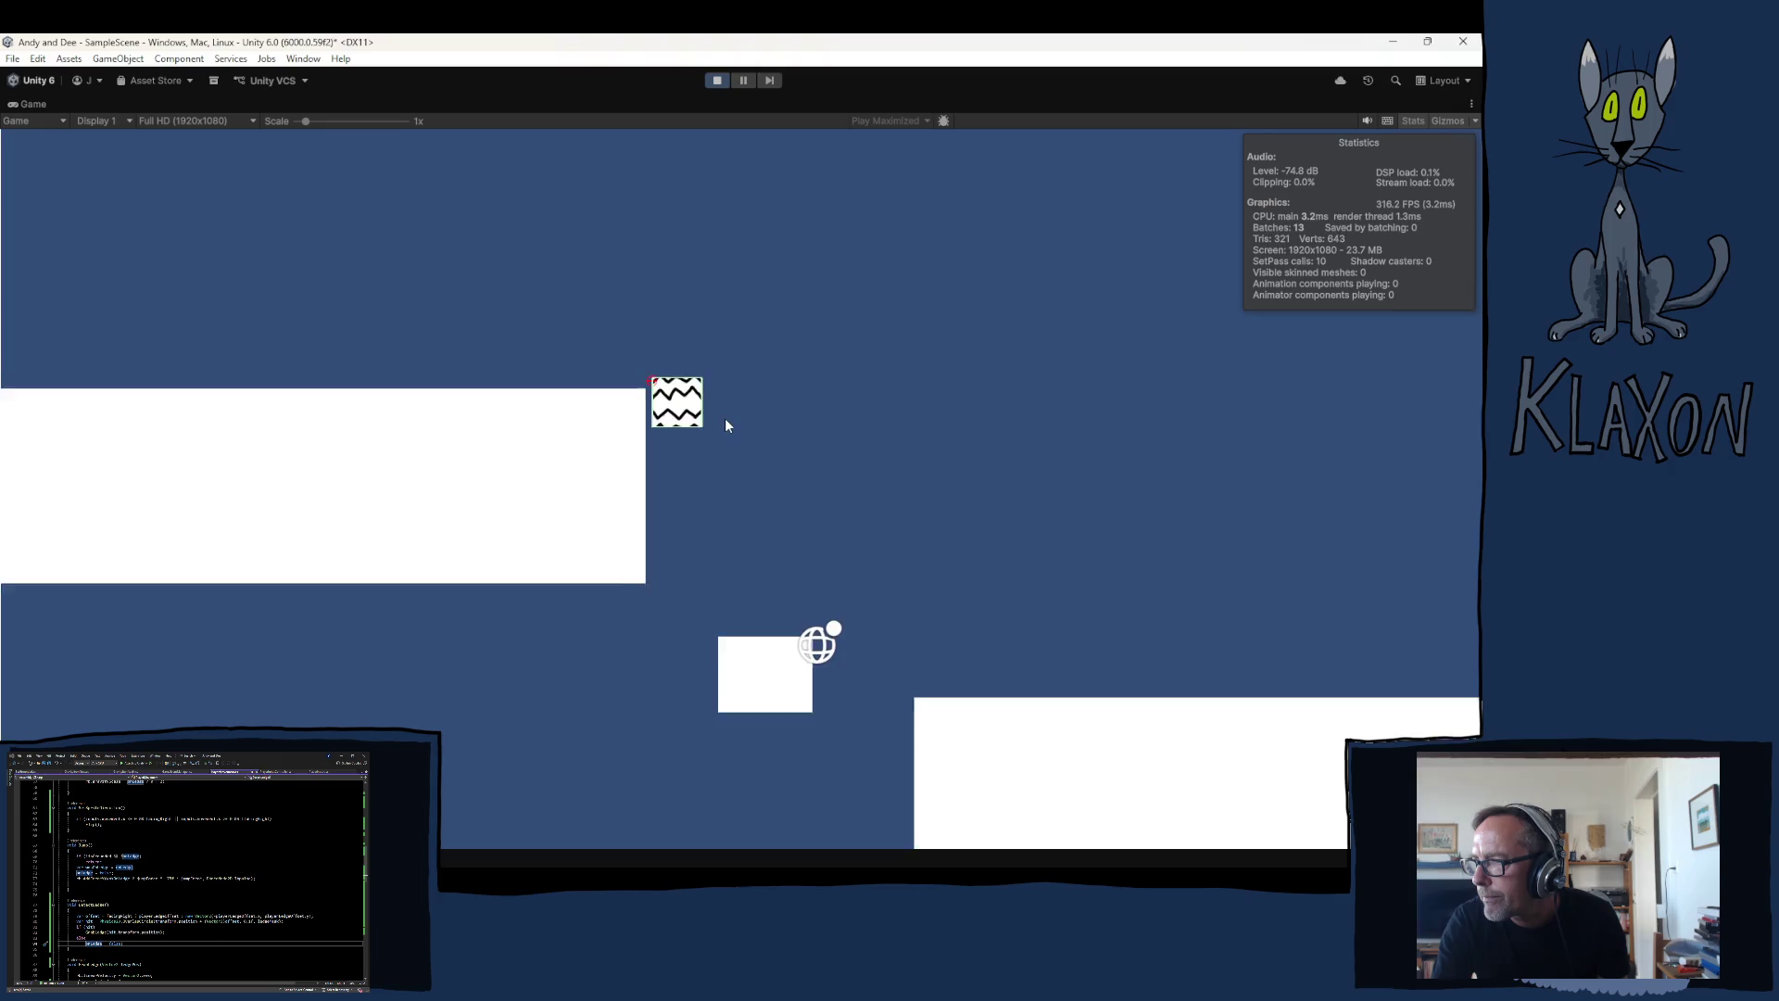
key(Right)
key(Right)
key(Right)
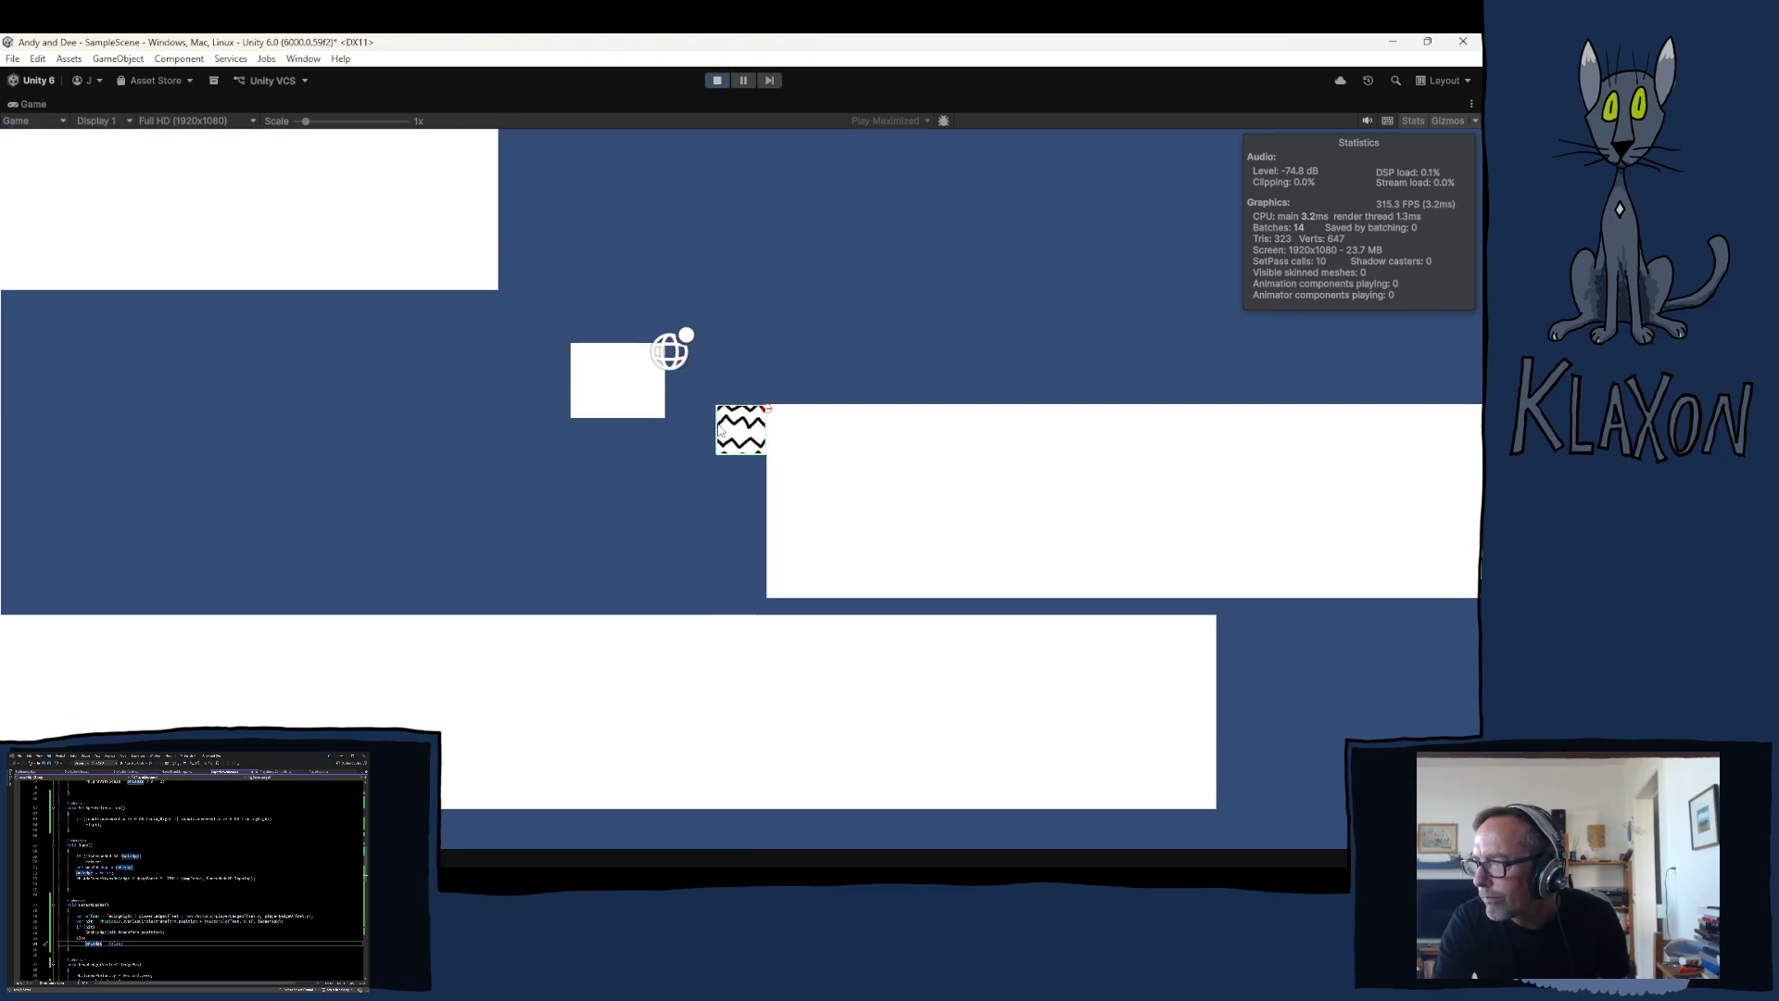
key(space)
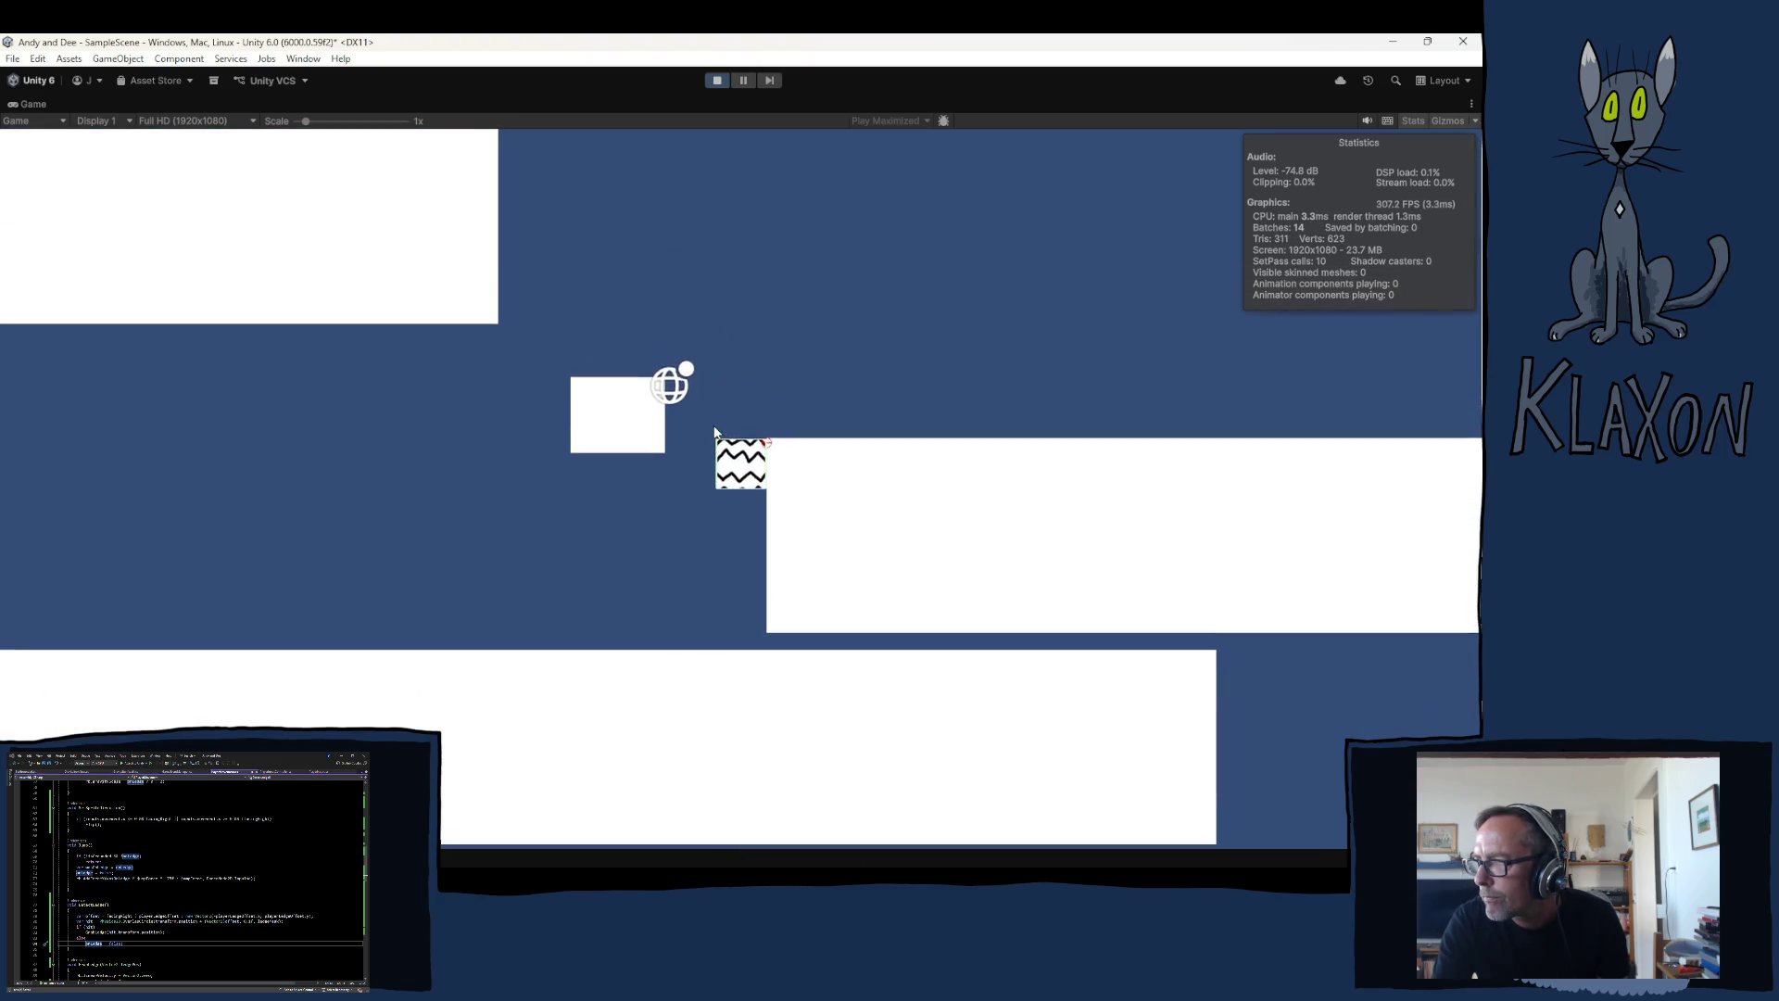
click(717, 82)
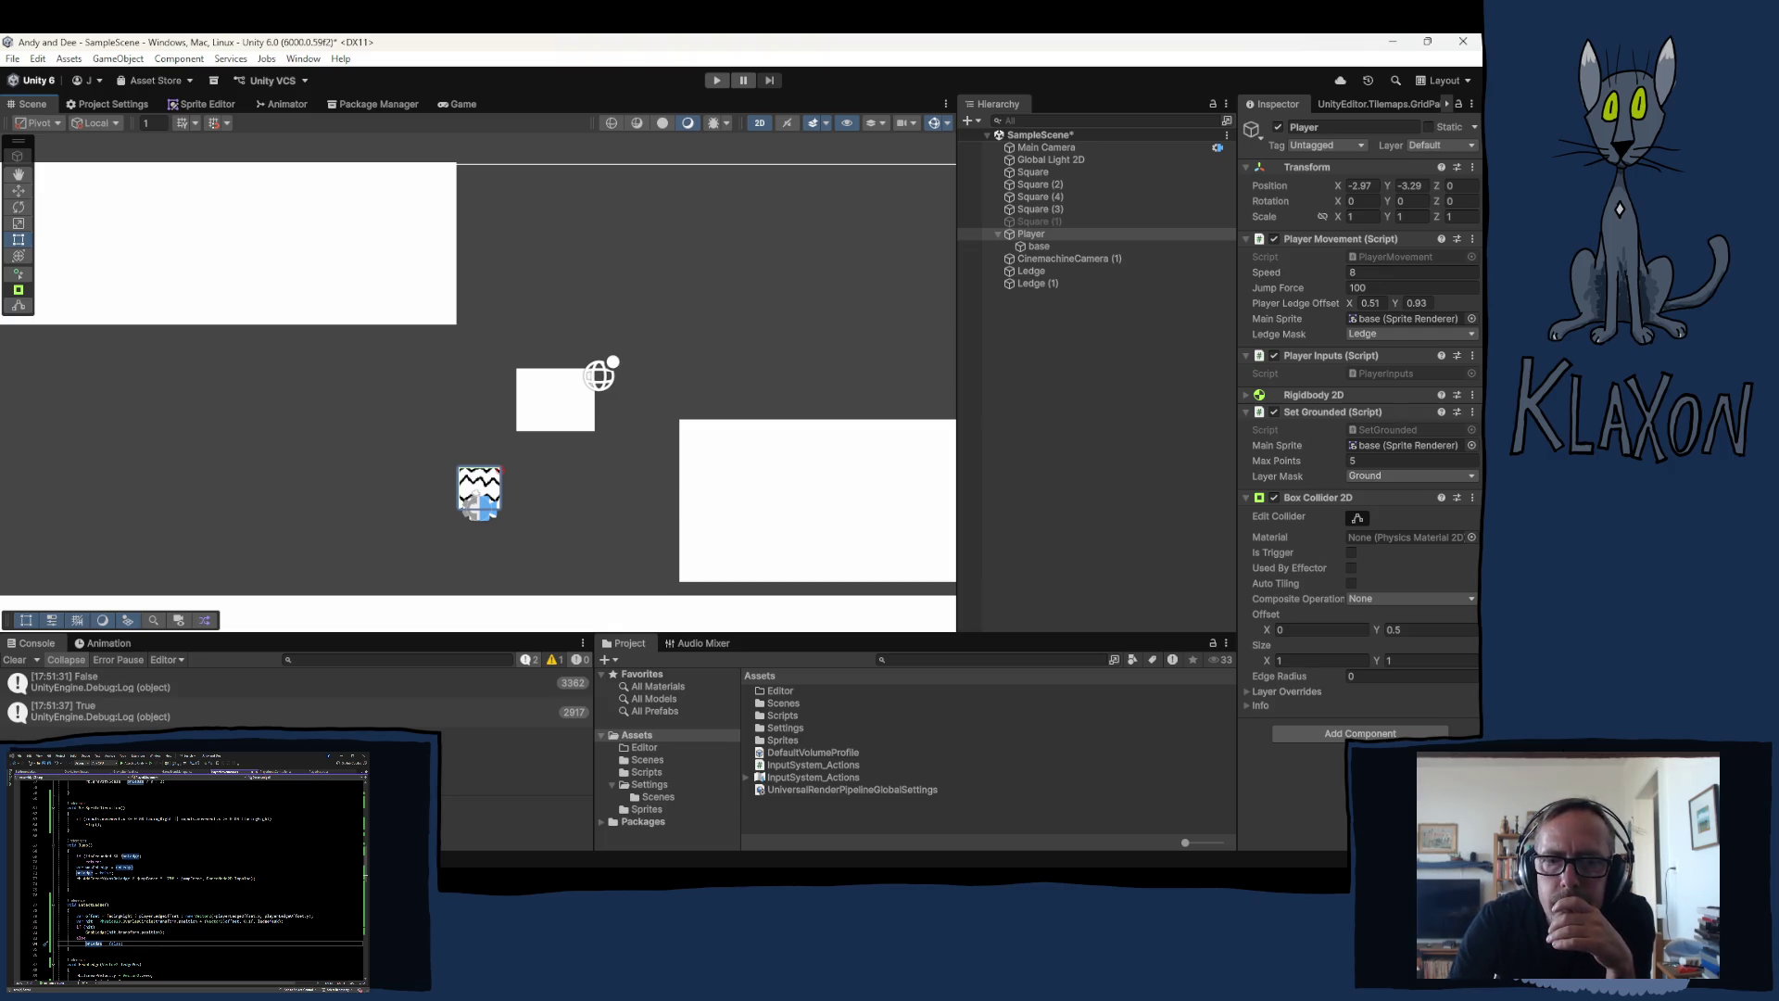
click(498, 855)
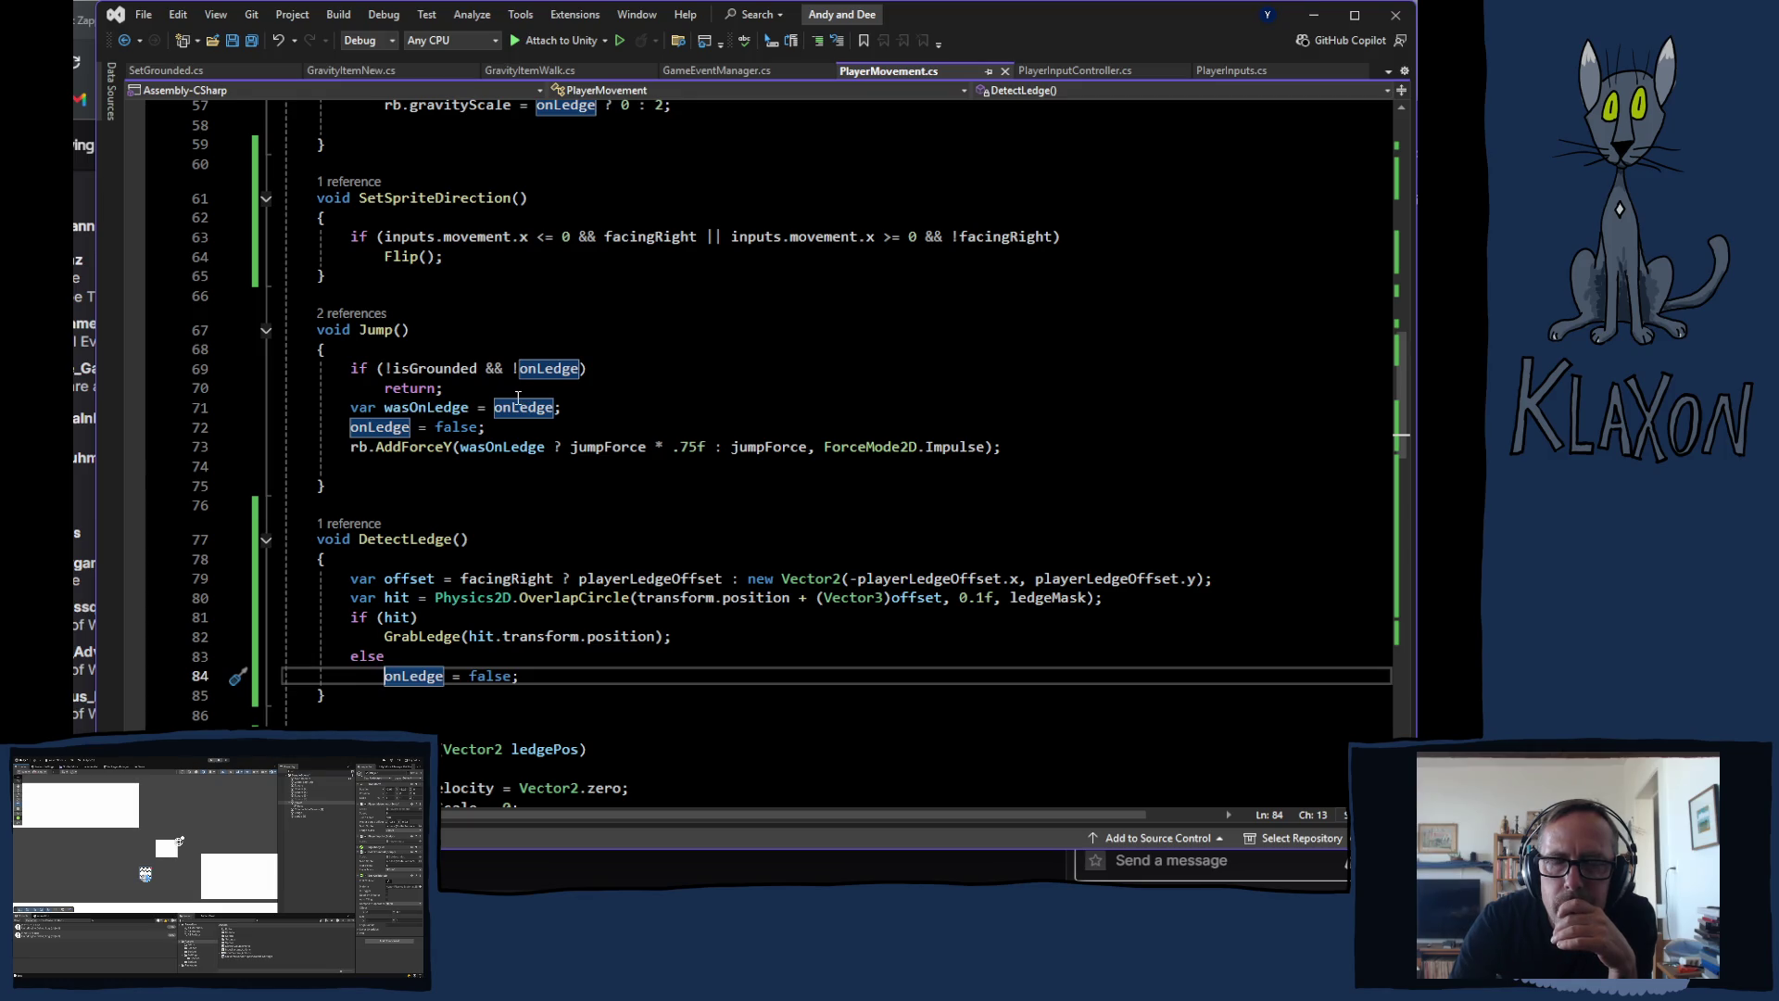
Step: Check how onLedge is used in Update, FixedUpdate and Jump, then return to Unity
mouse_move(511, 402)
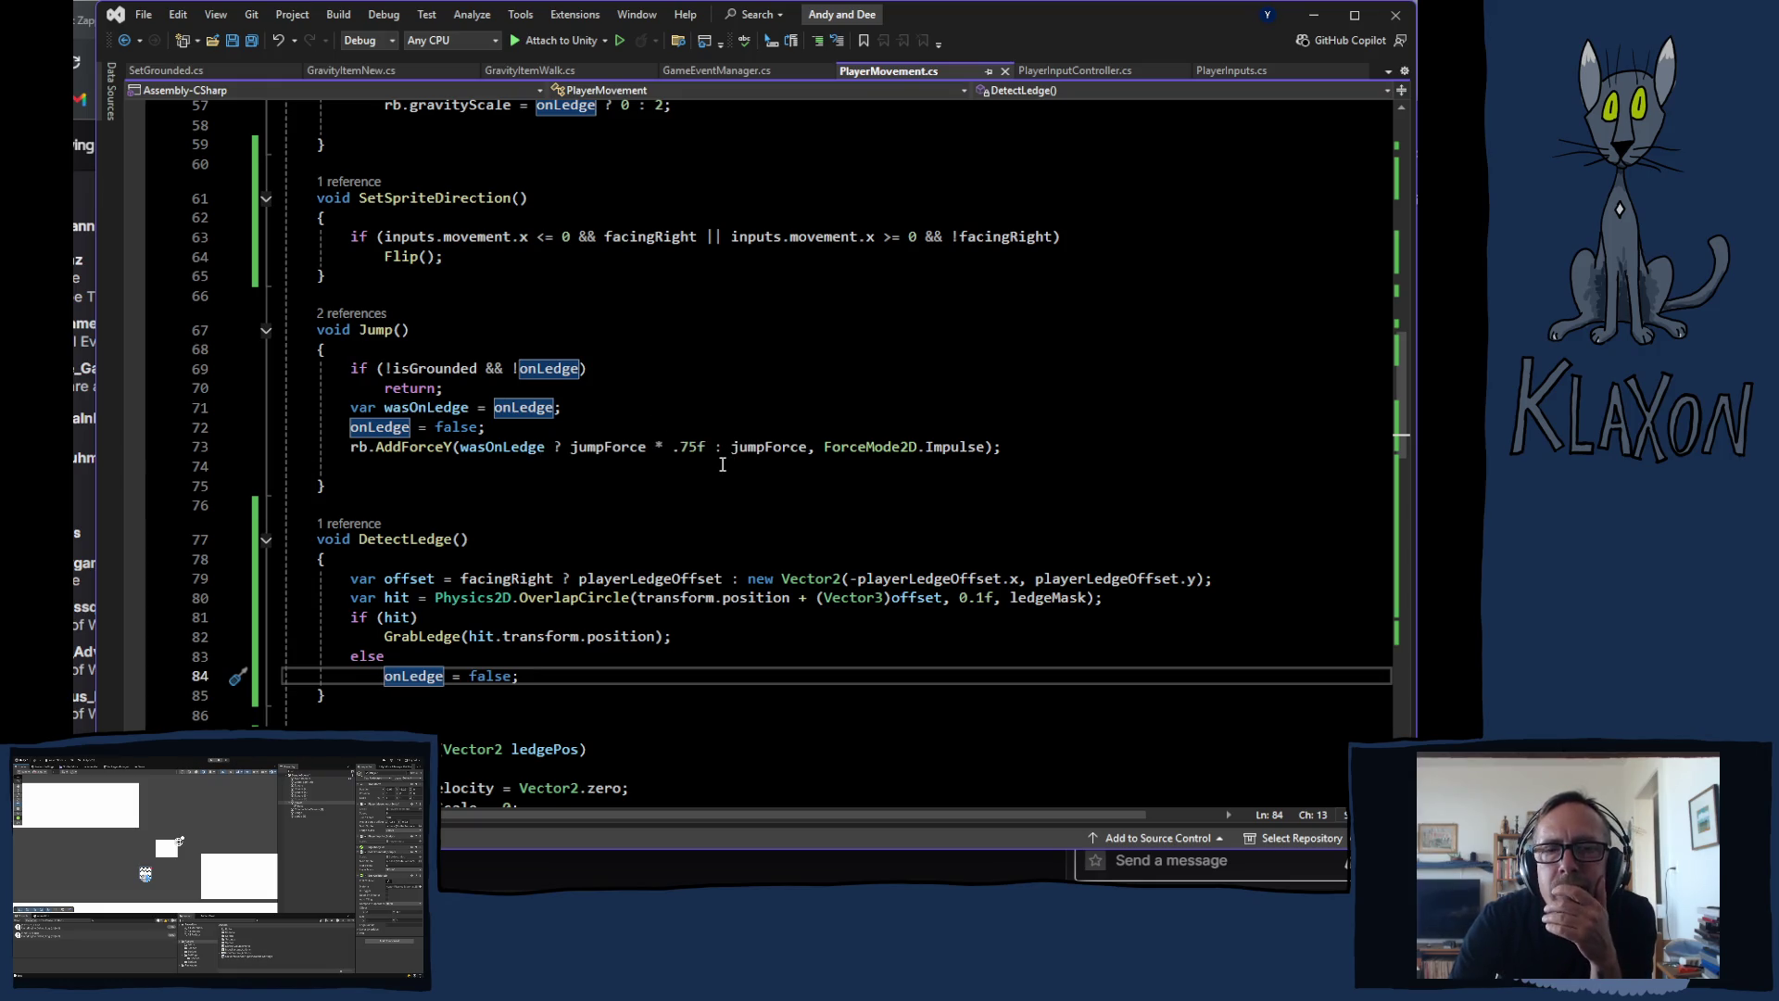
scroll(695, 473, up, 7)
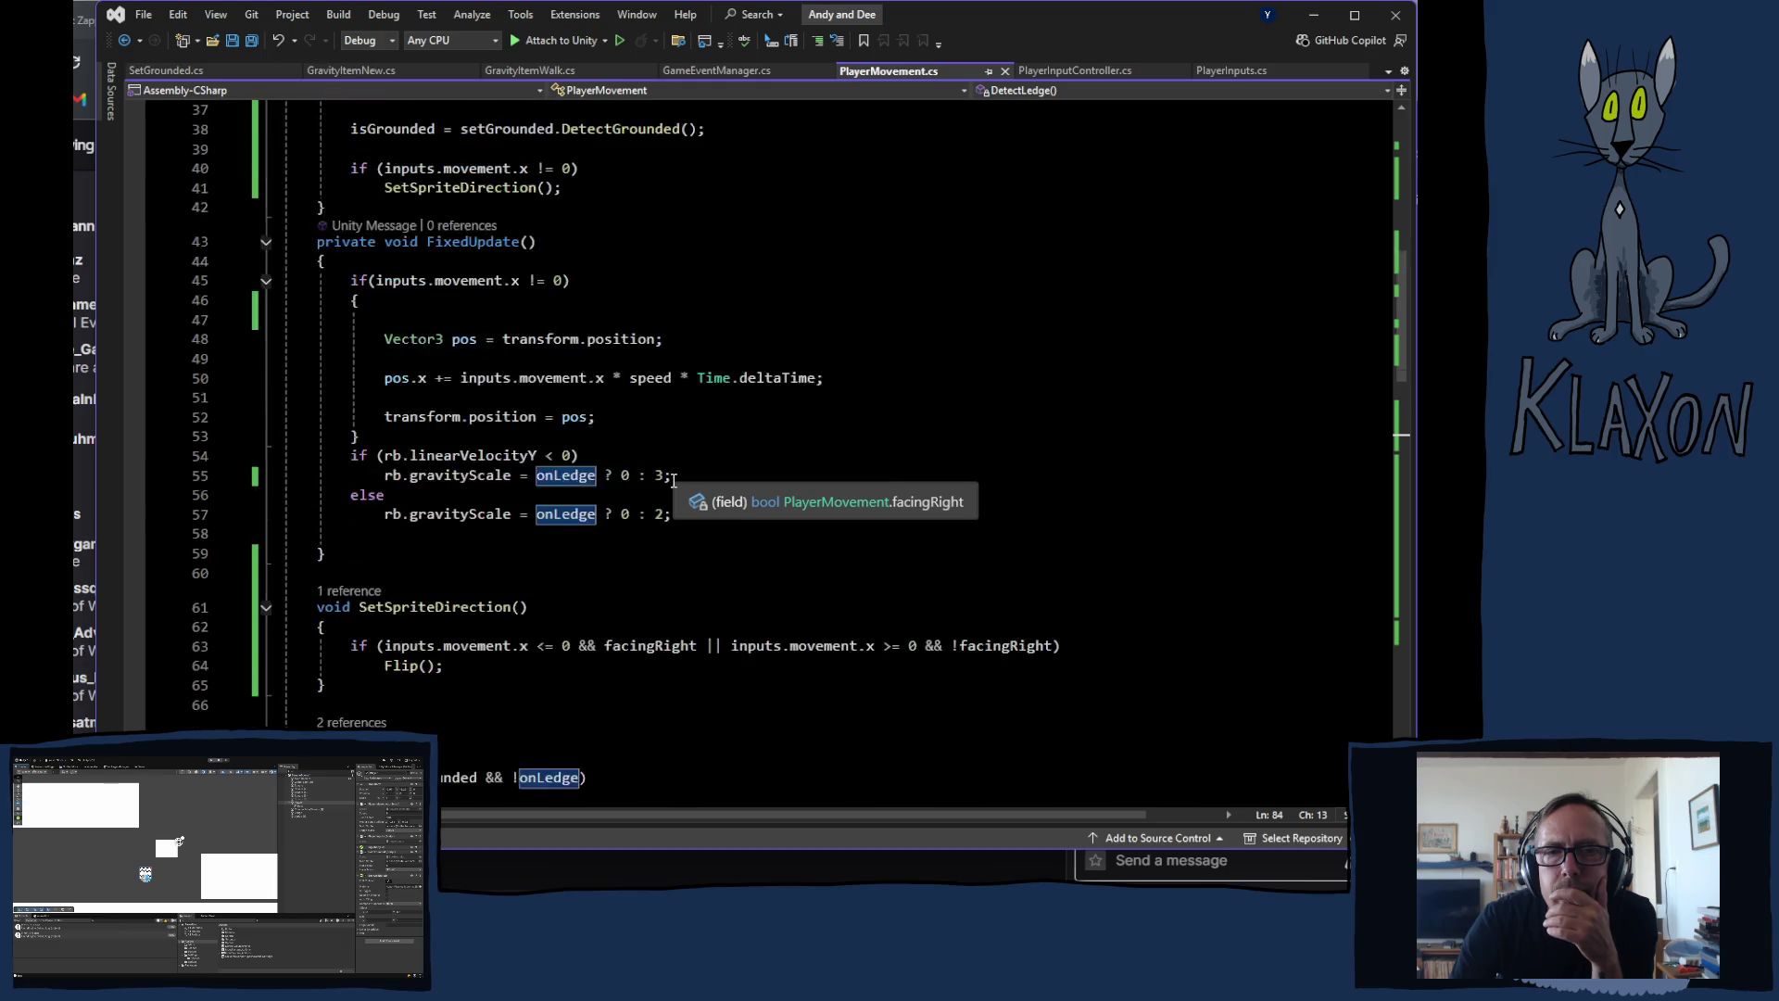
scroll(669, 480, up, 3)
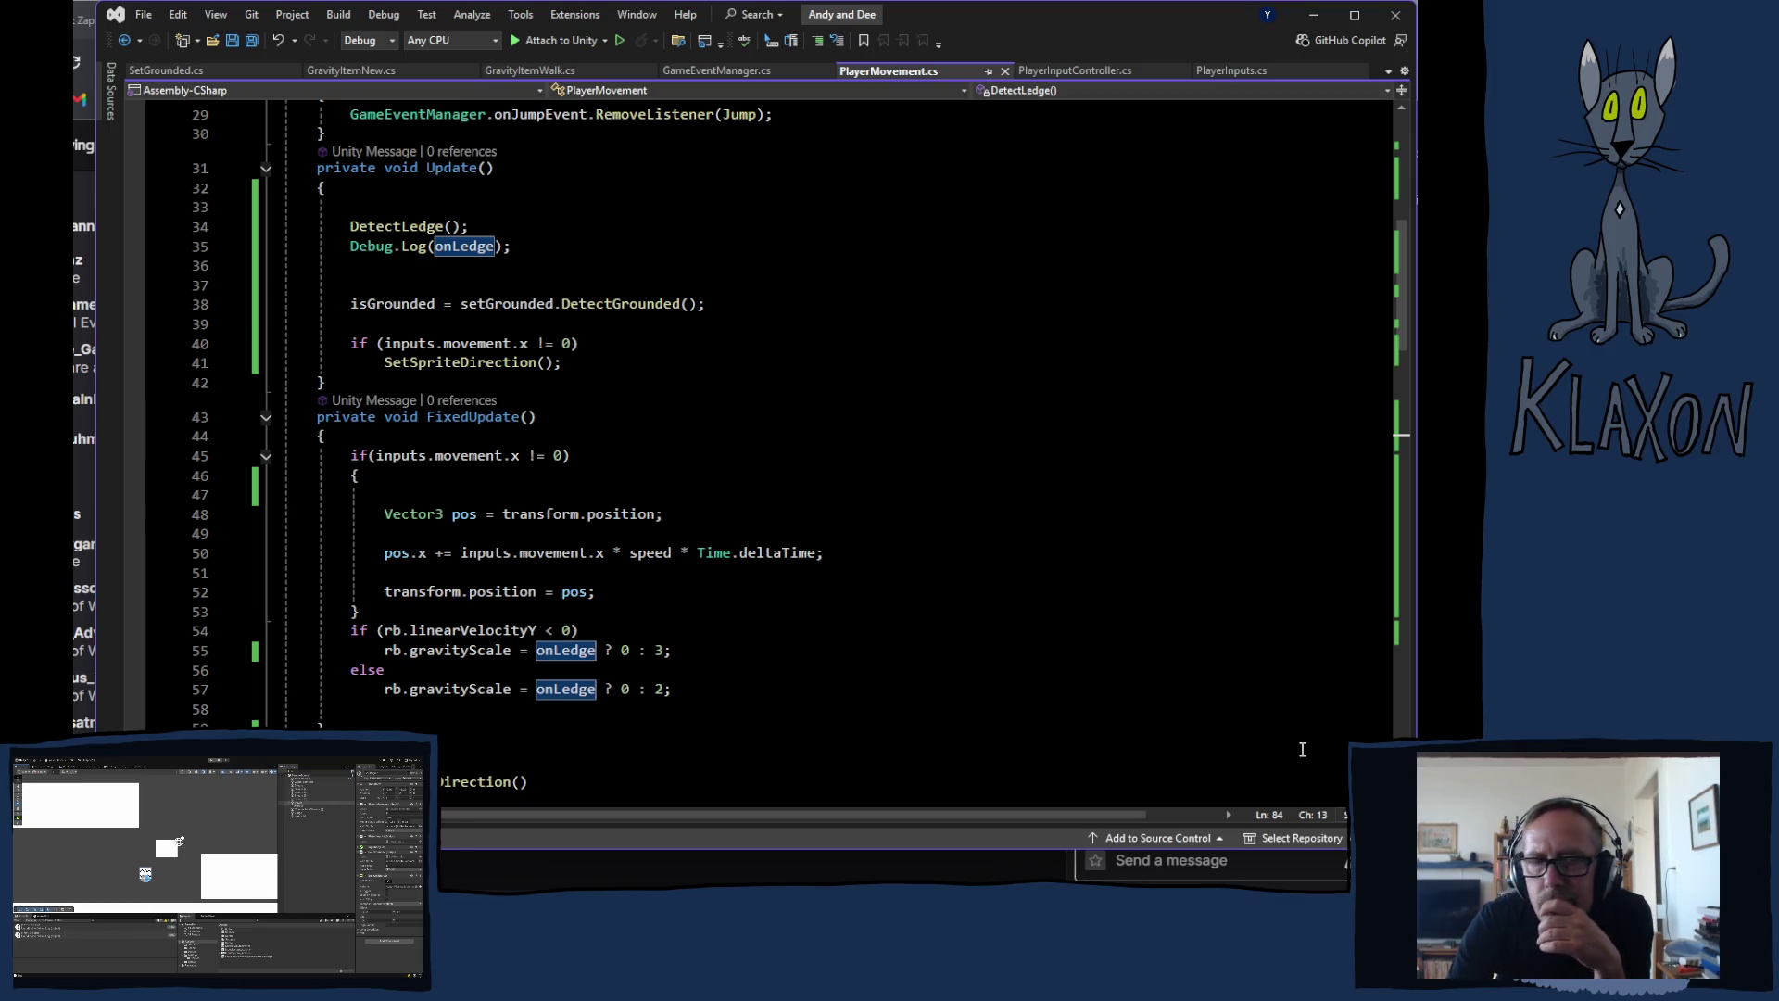
scroll(578, 743, down, 3)
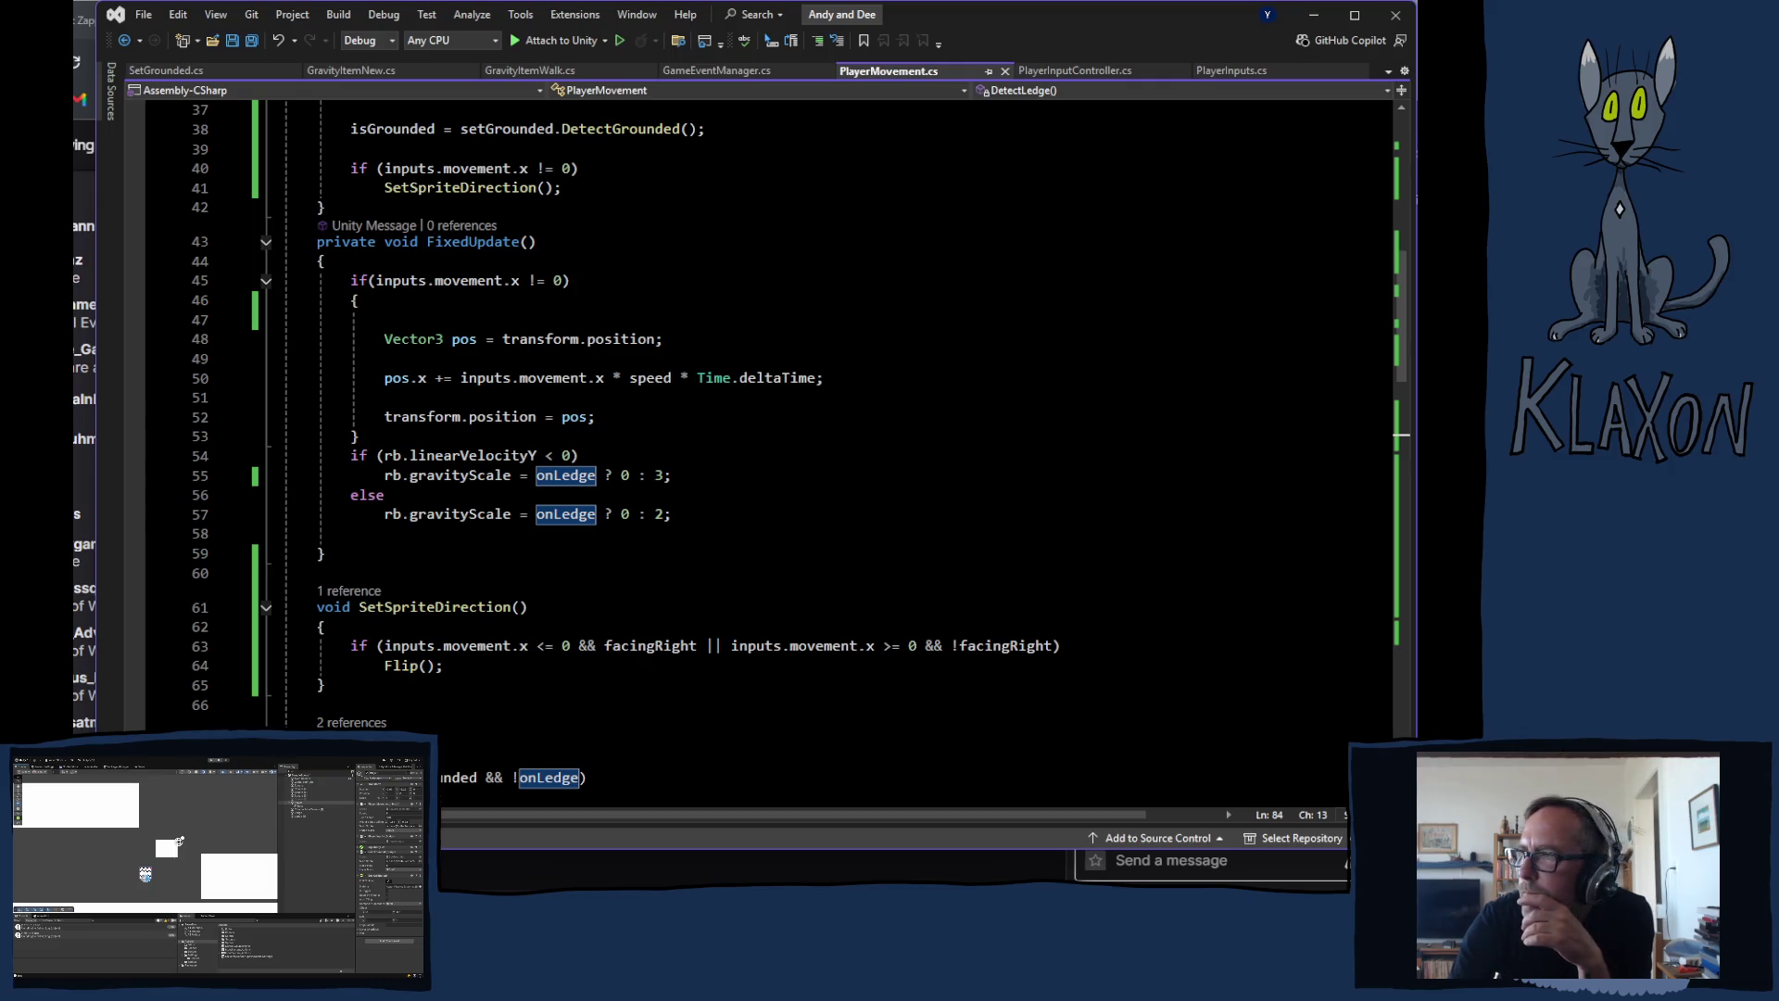
click(137, 528)
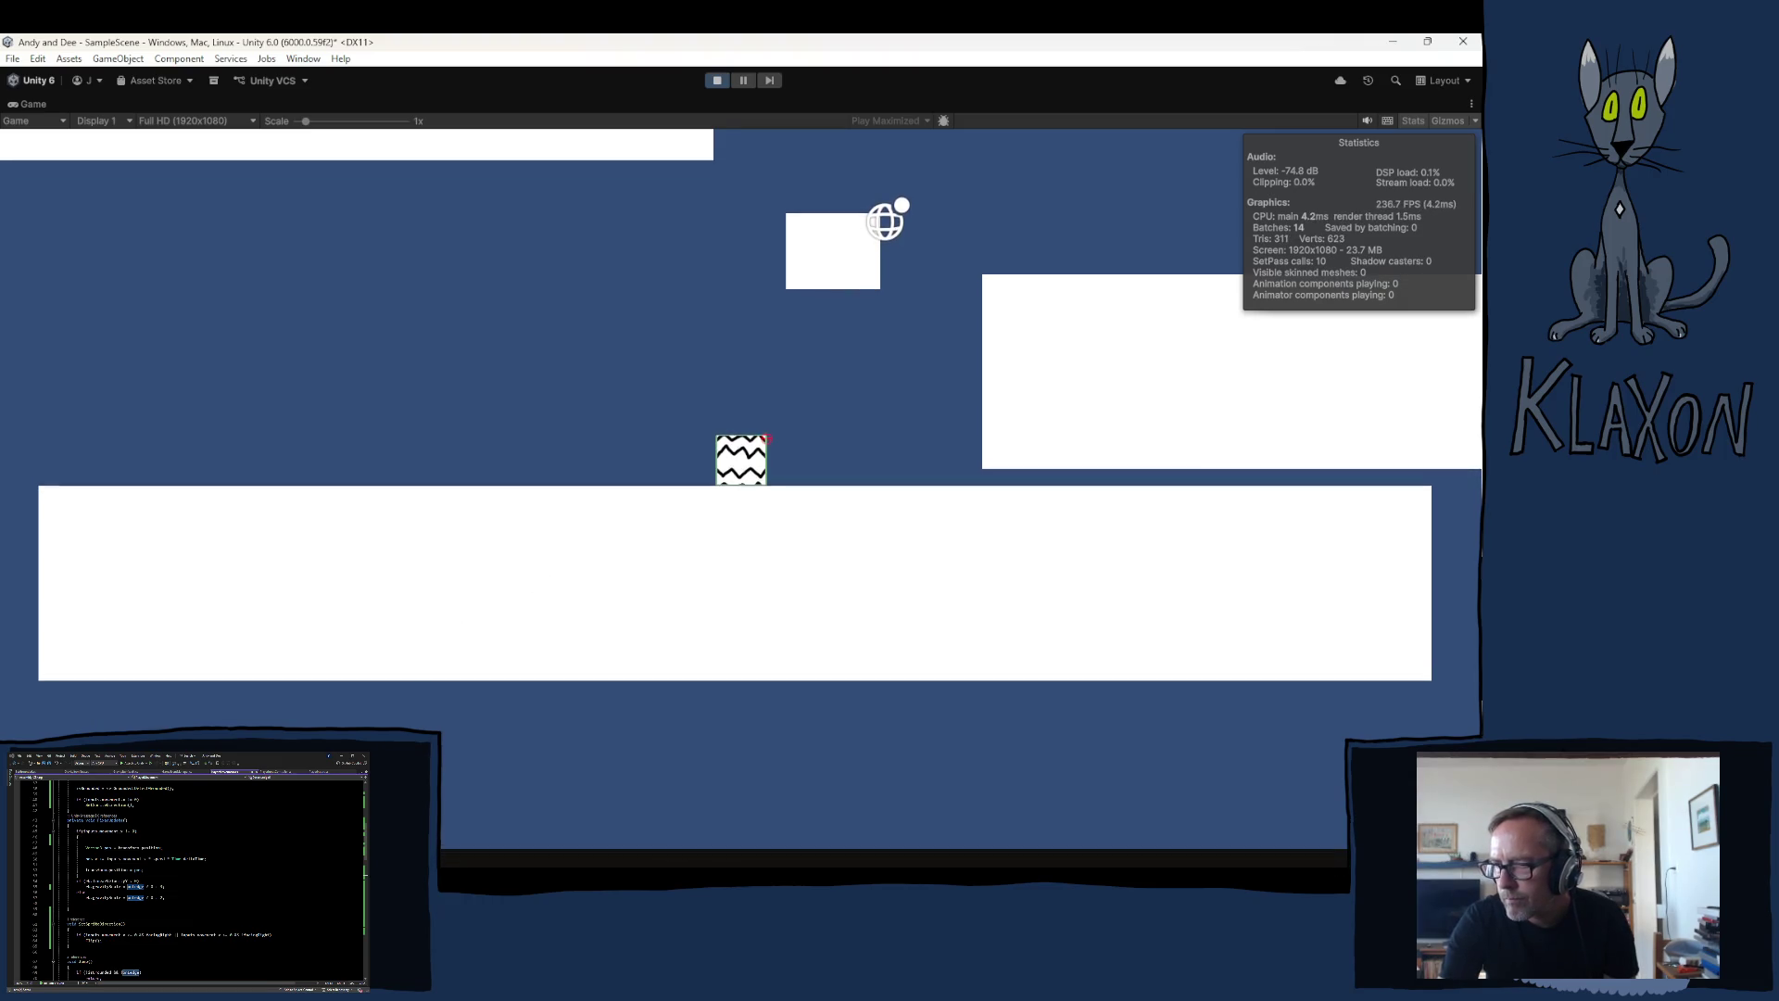
Step: With the Console open, jump repeatedly at the higher platform's ledge, then stop Play mode
key(ctrl+shift+c)
key(Right)
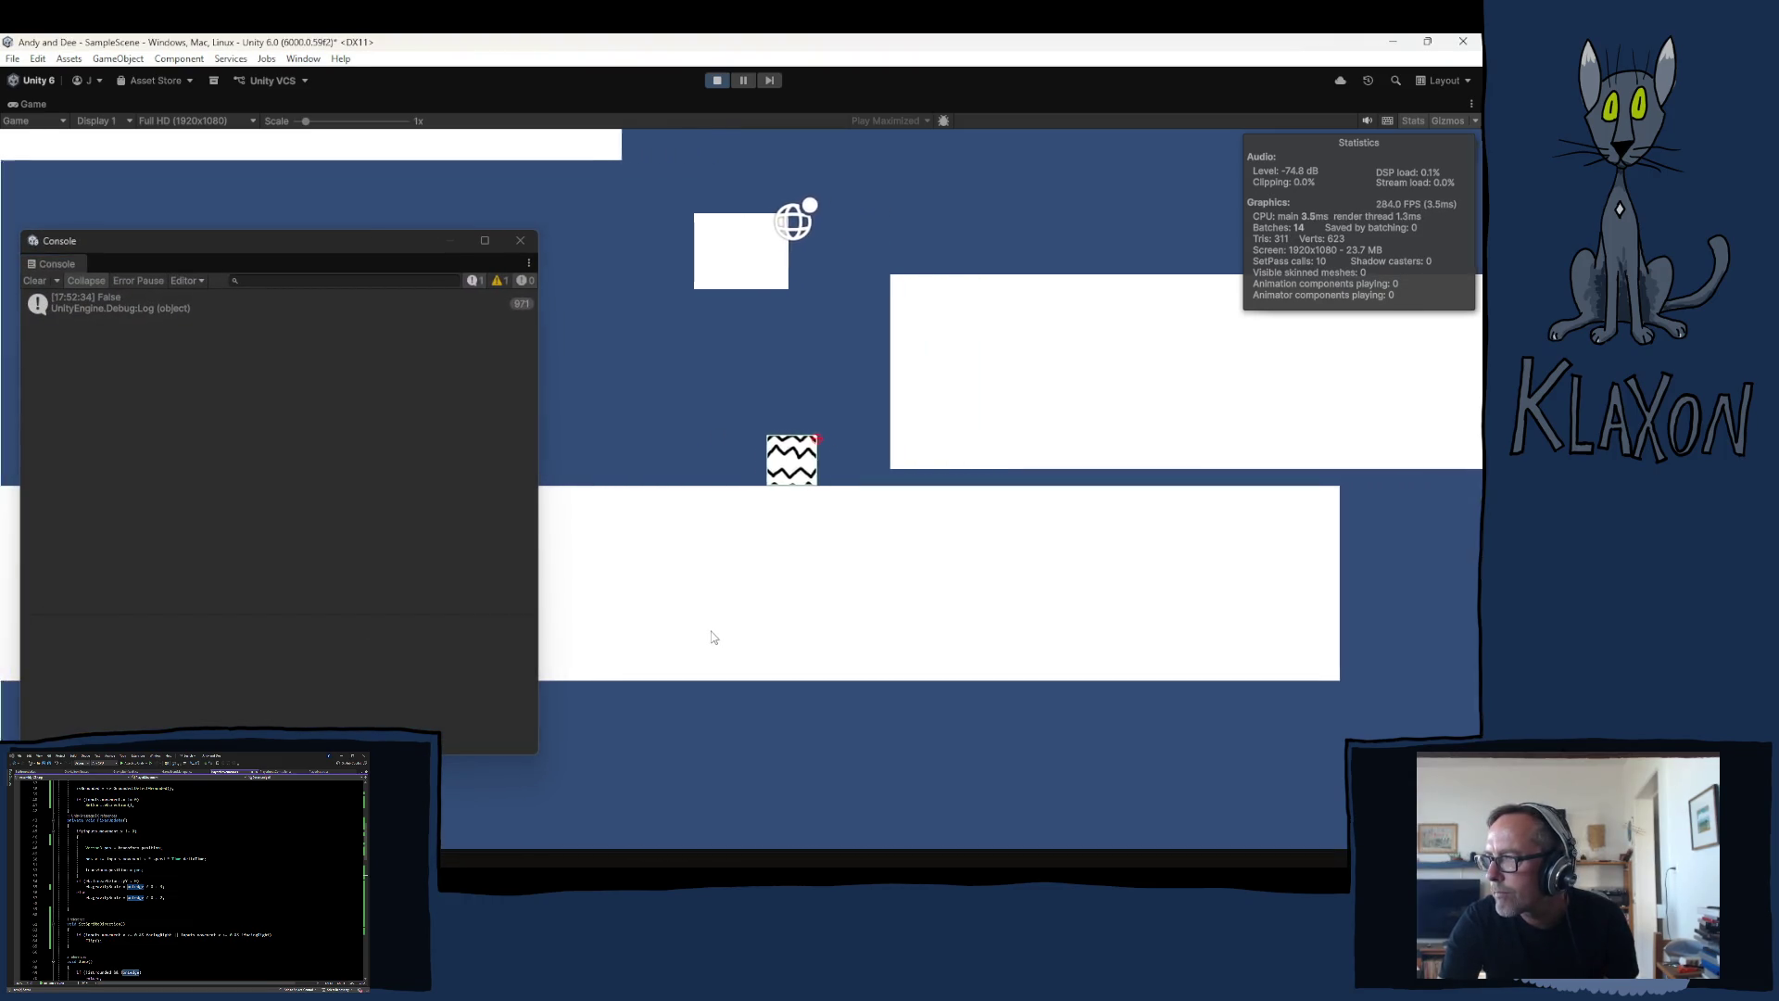
key(space)
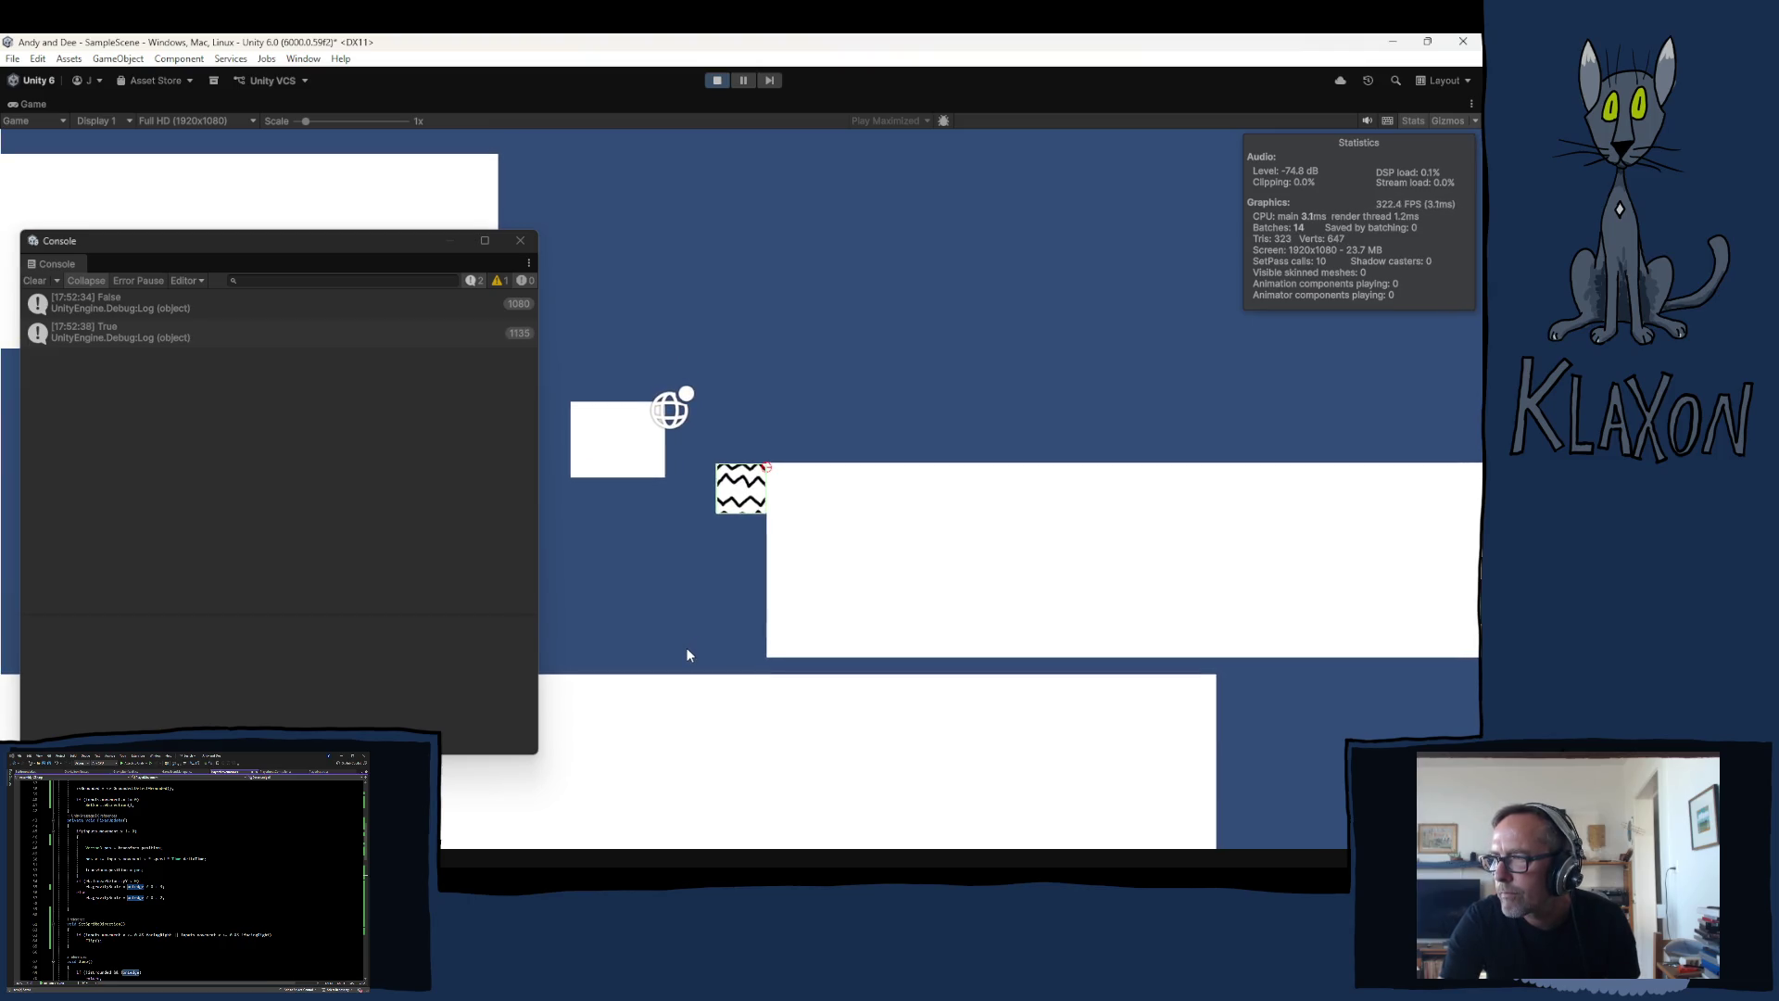
key(space)
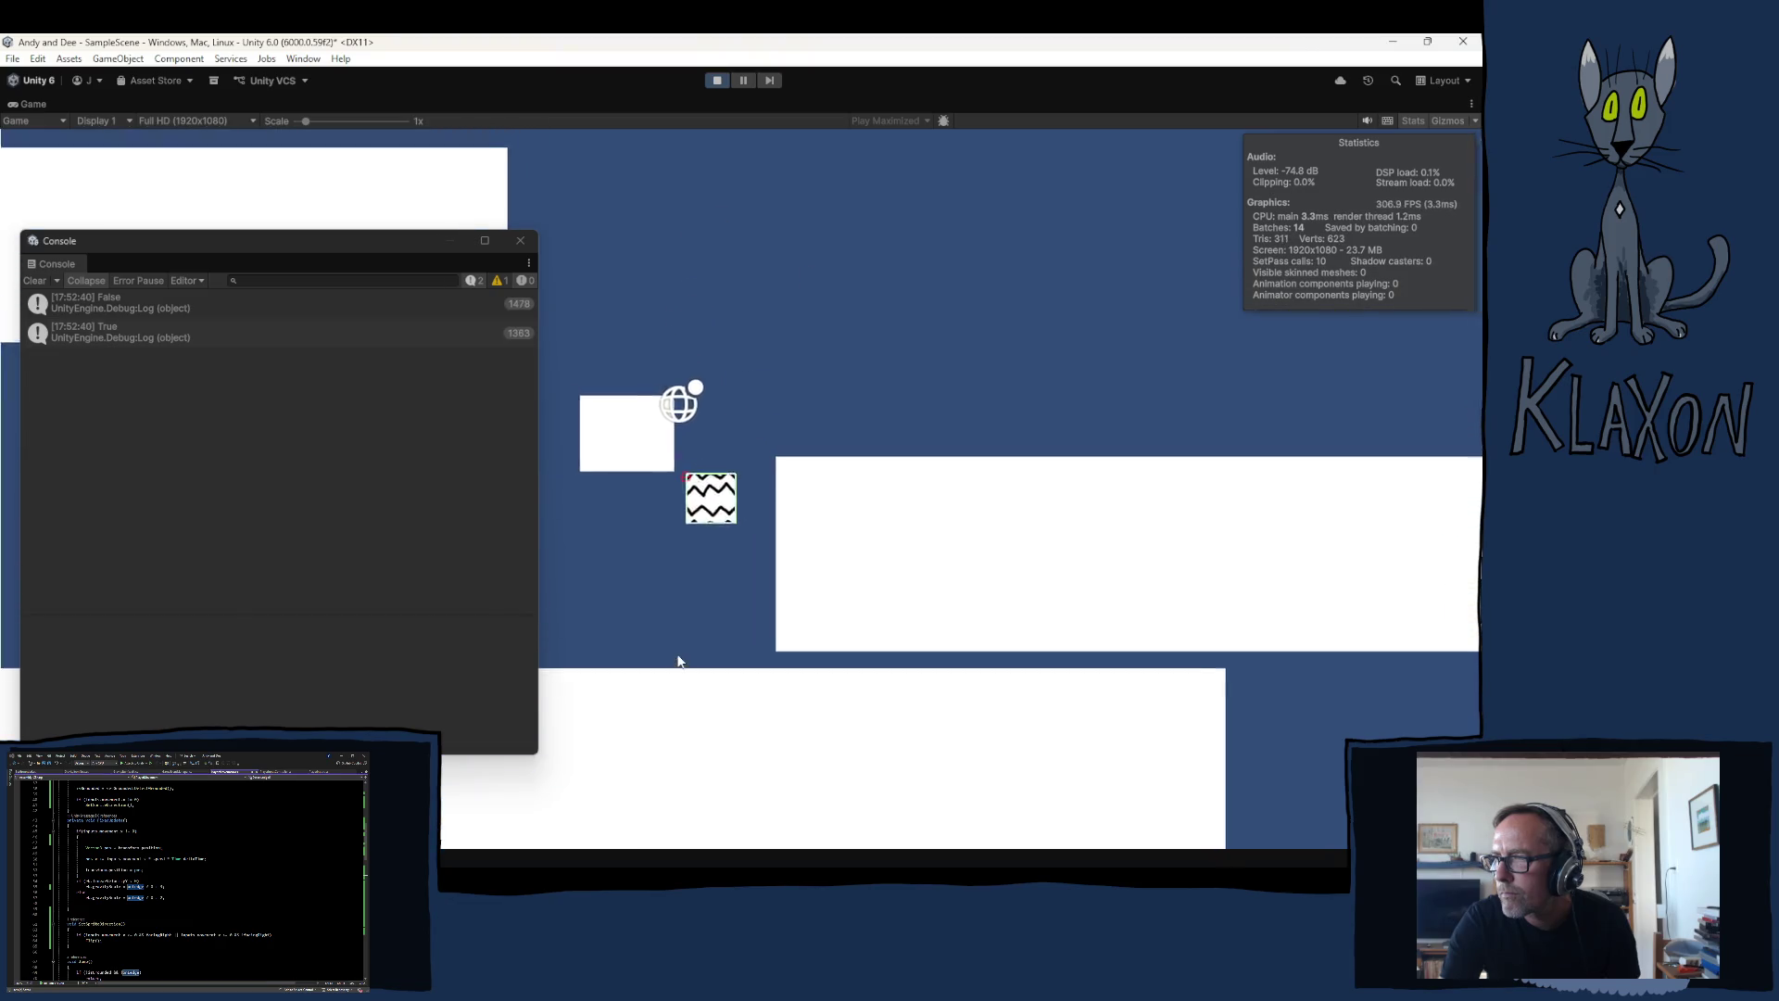
key(space)
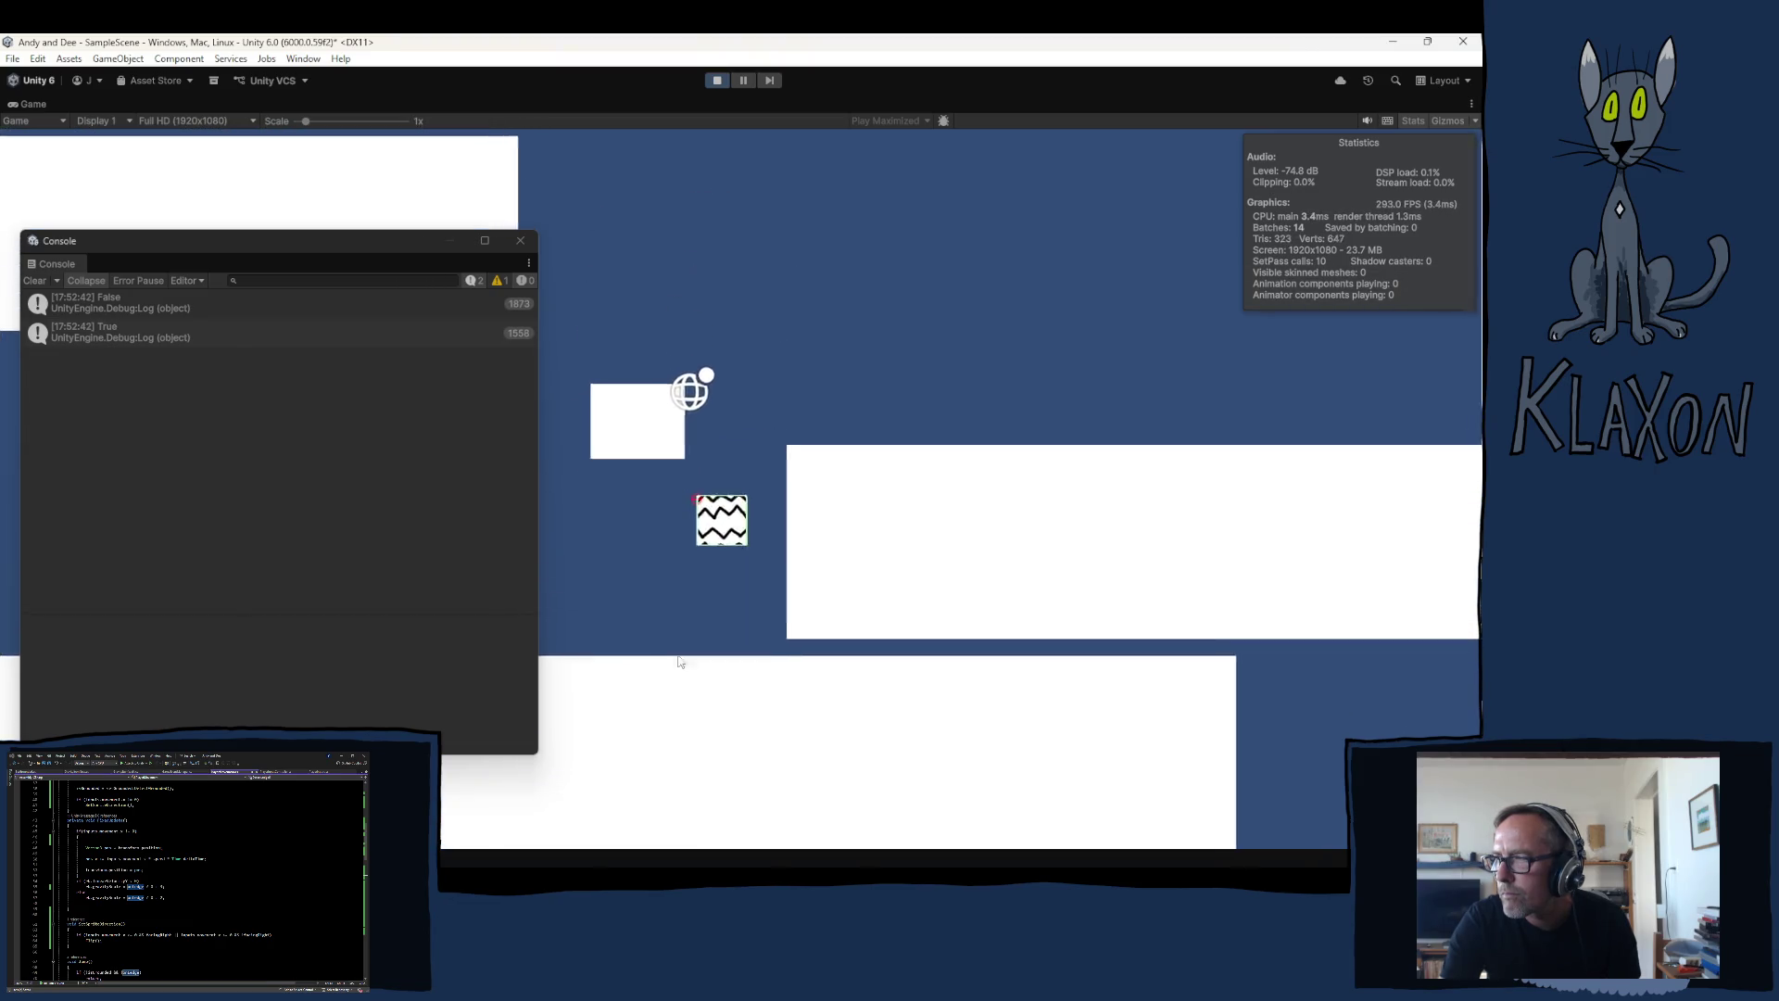
key(space)
key(space)
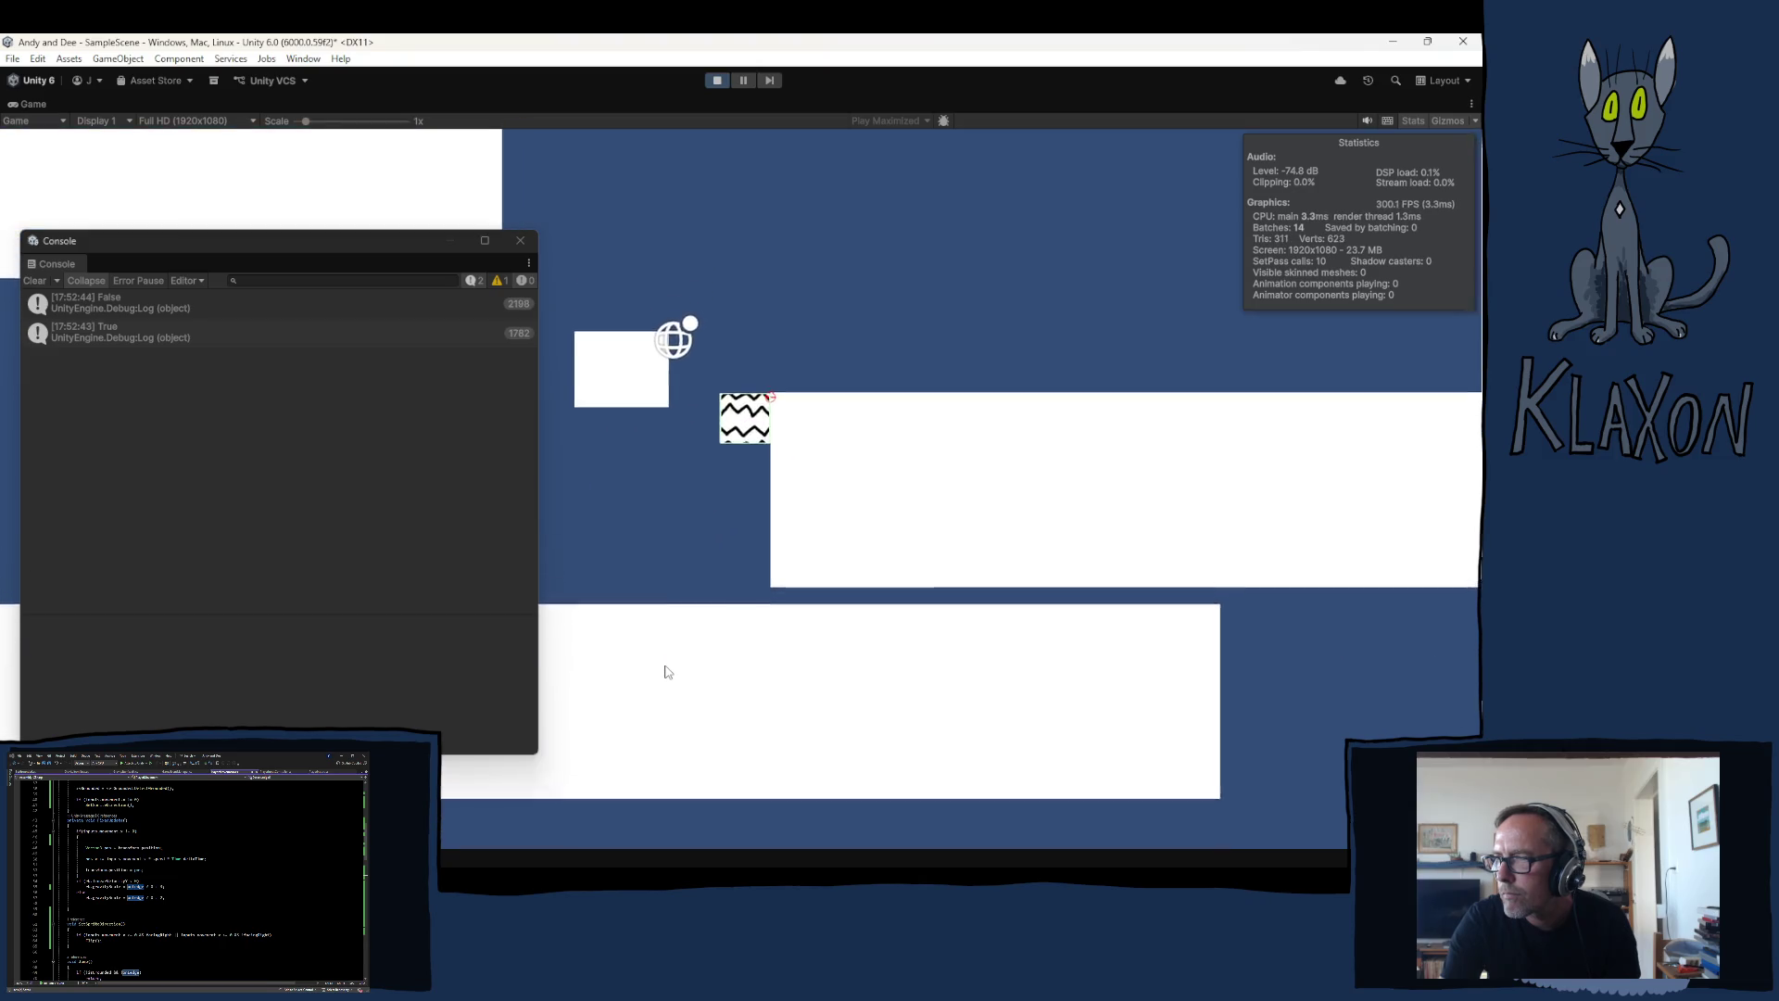
key(space)
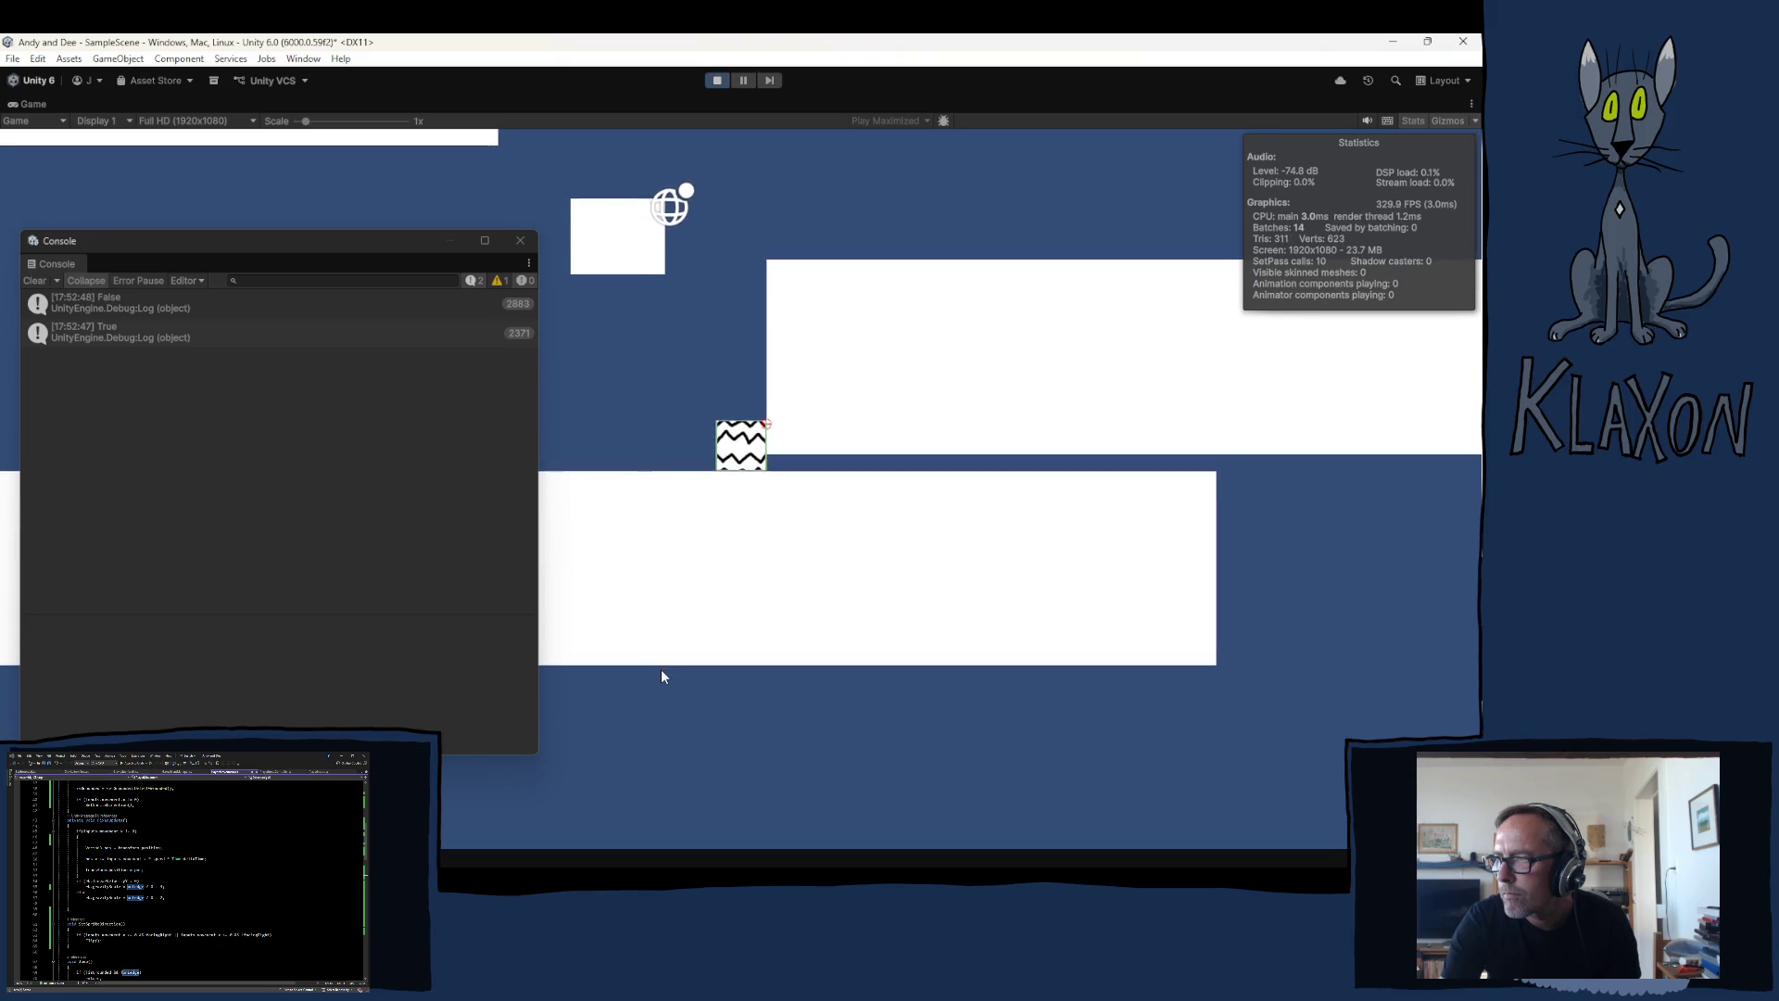
key(space)
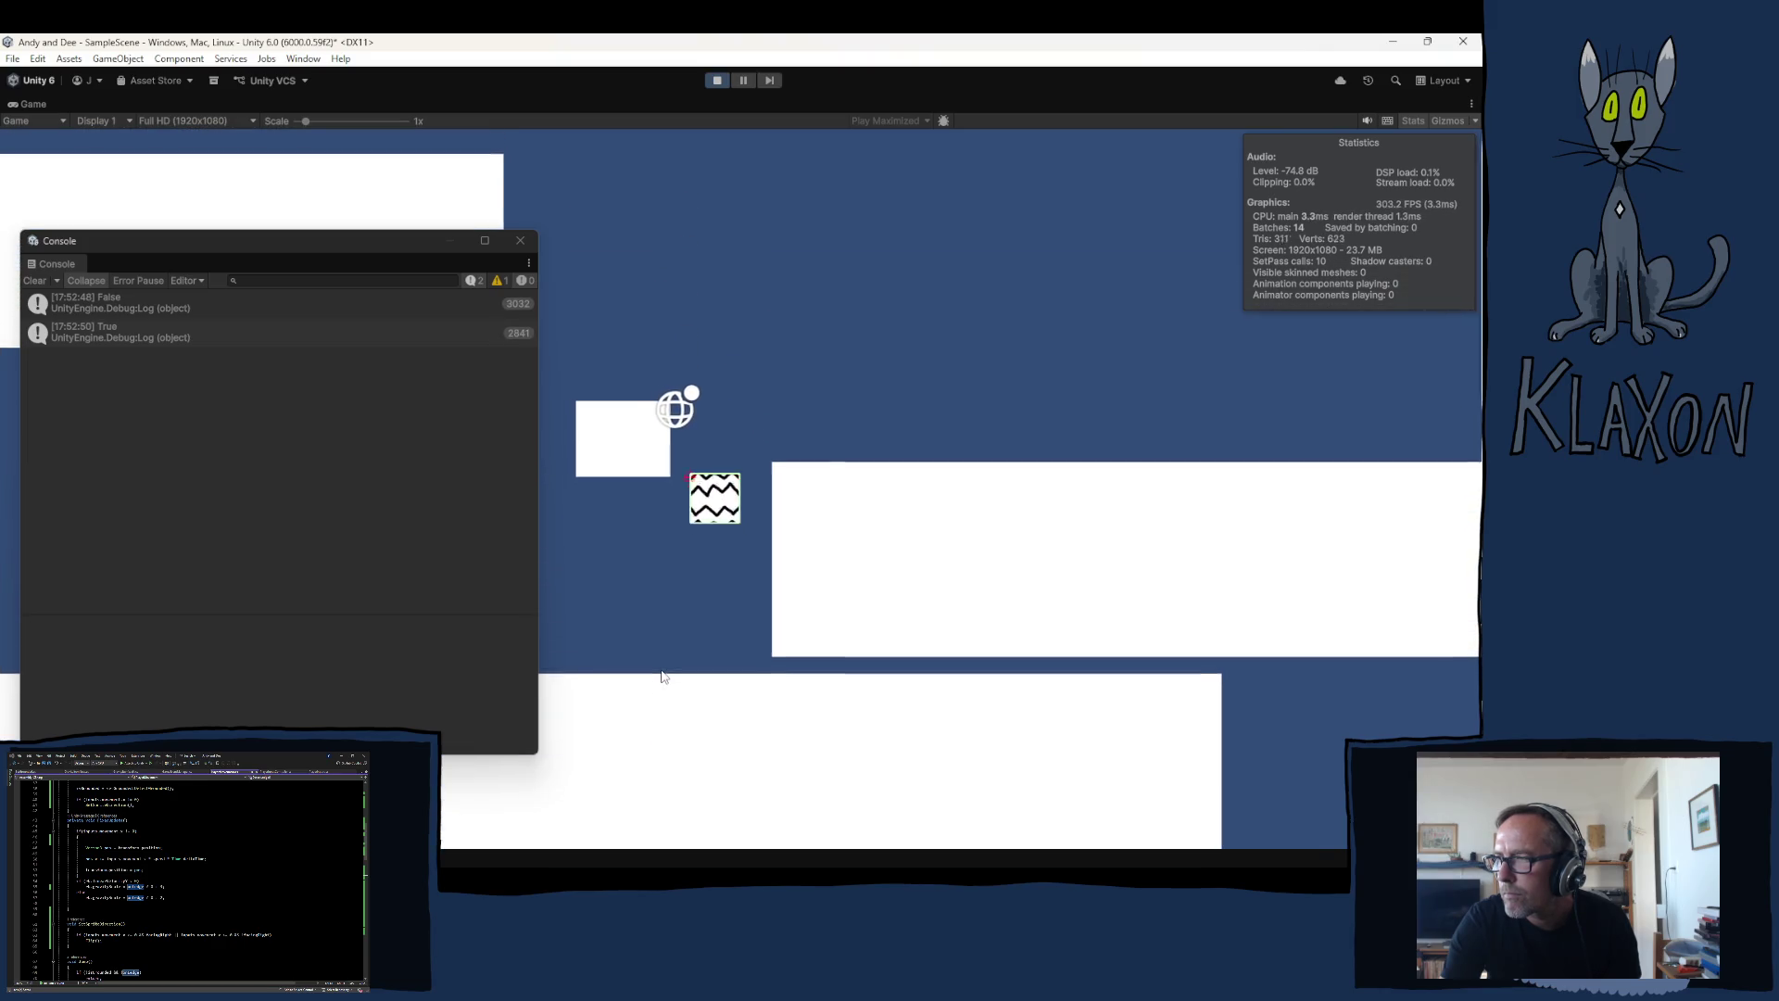
key(space)
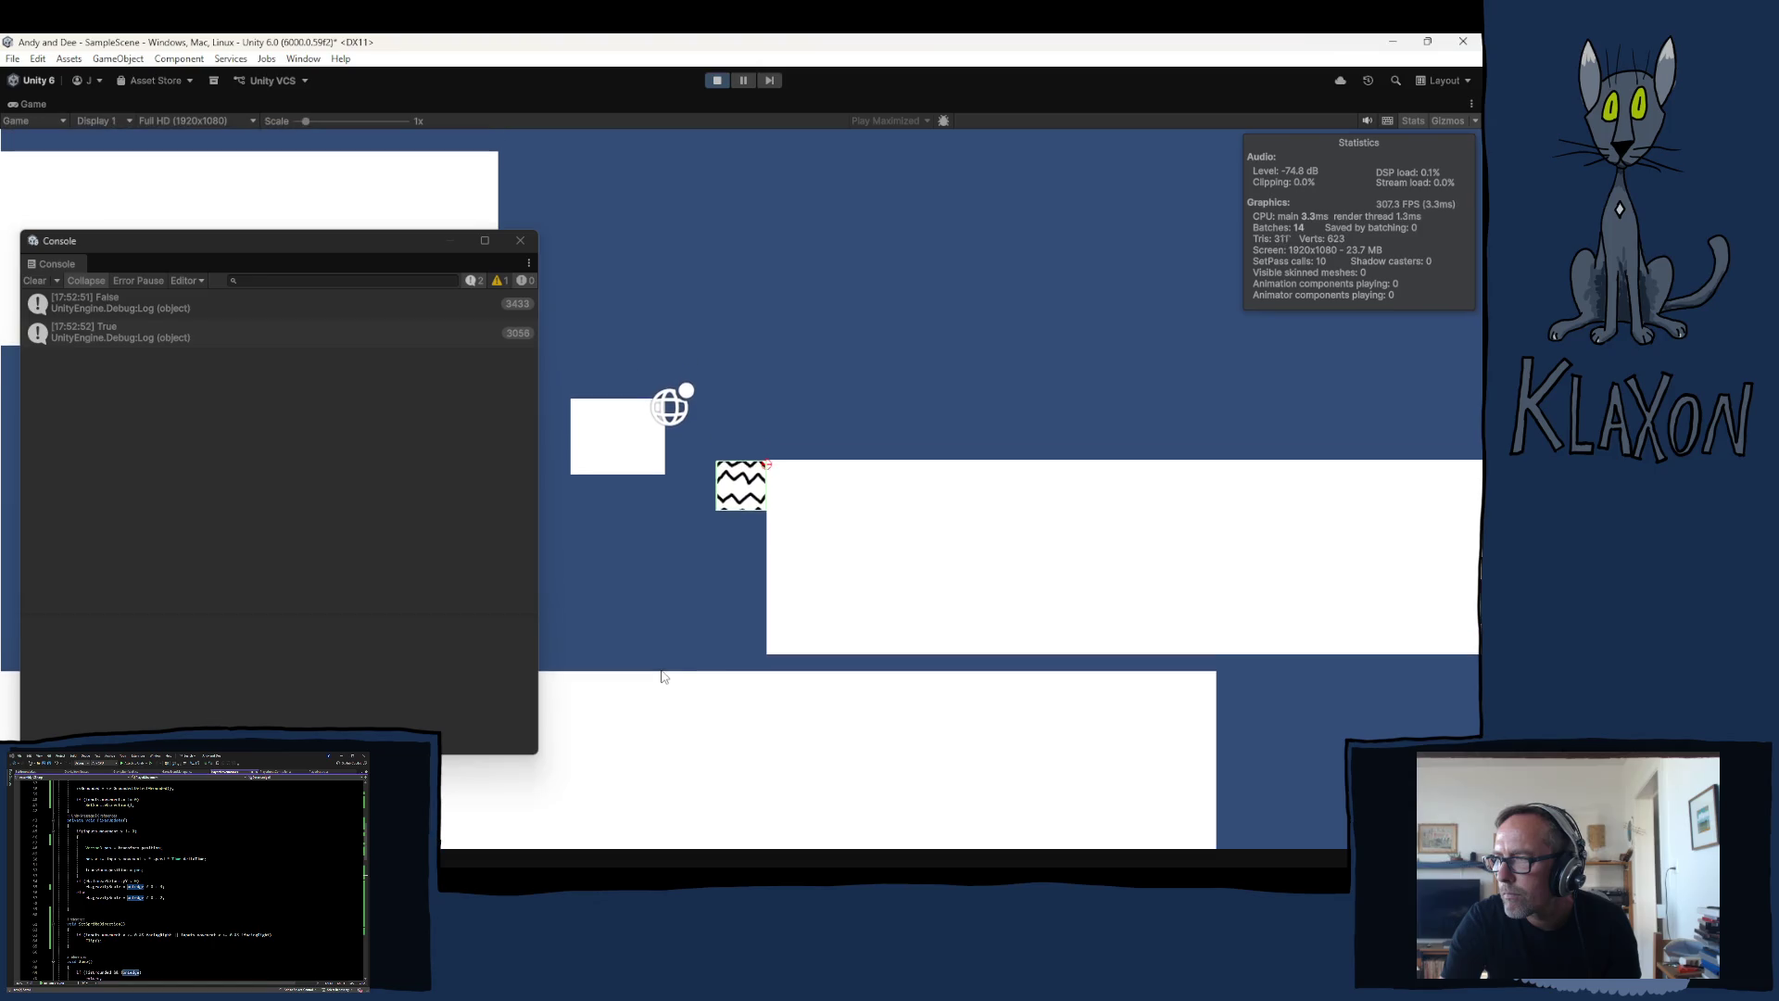
click(718, 80)
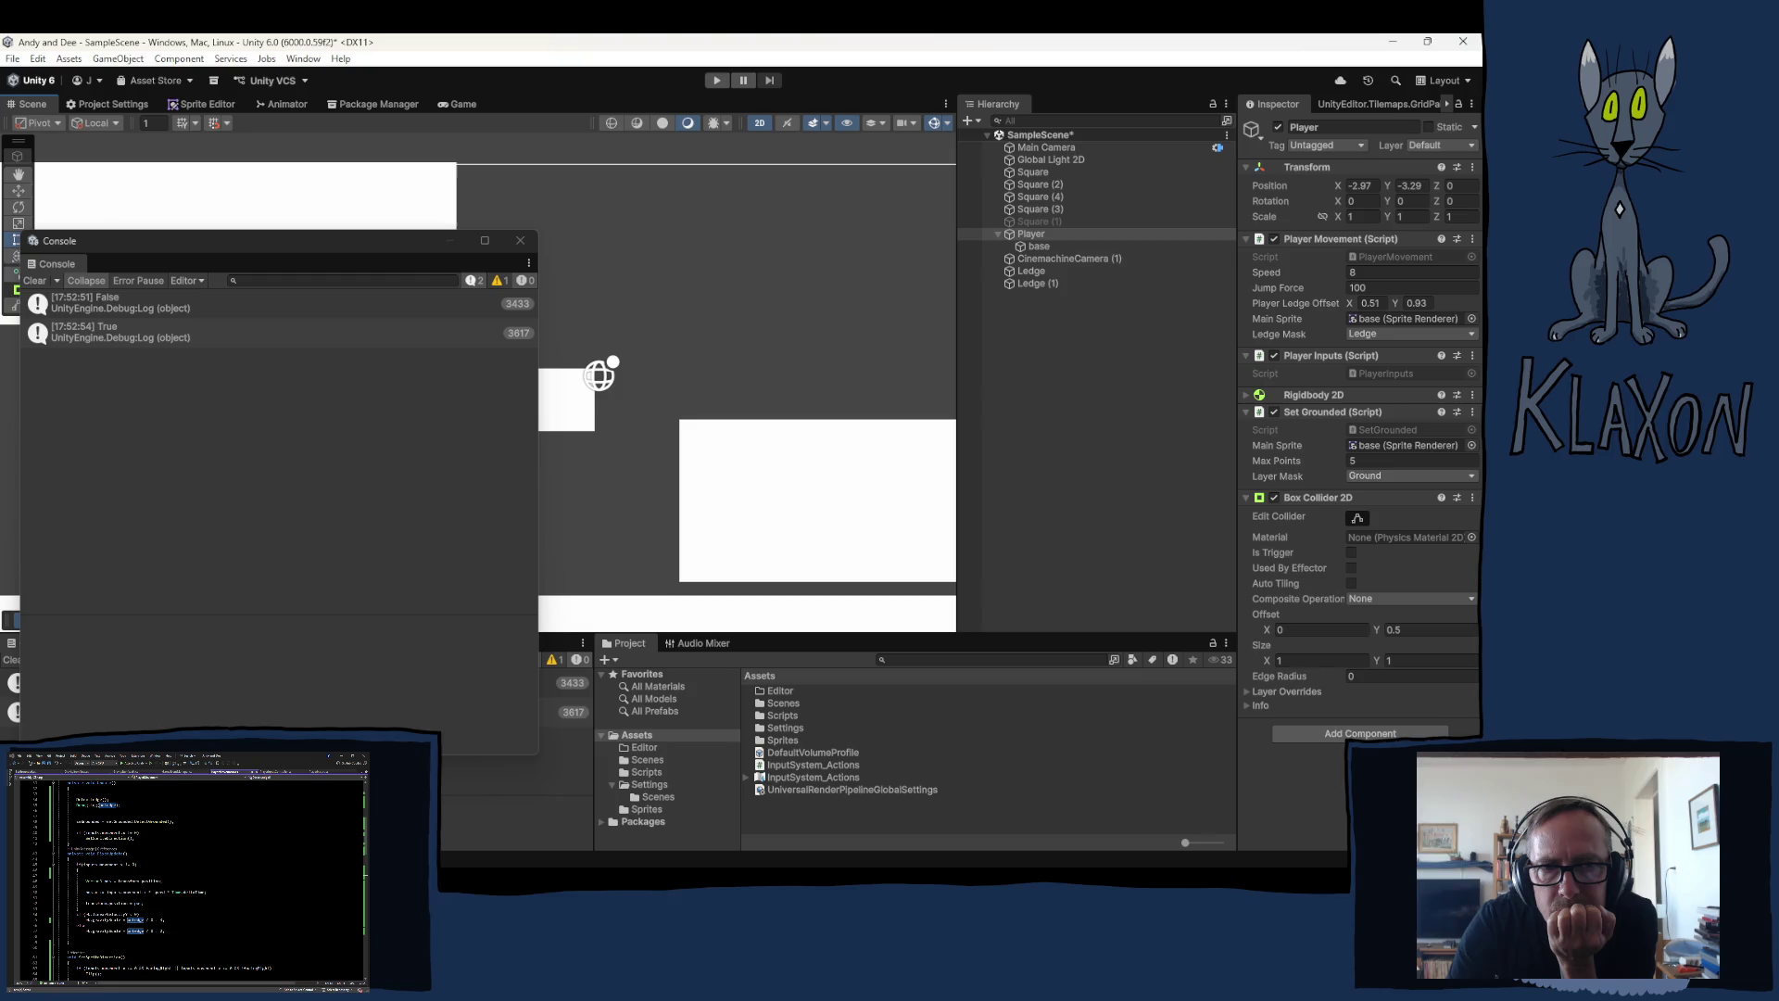
Step: Scroll through the Console log, then close the floating Console window
scroll(185, 871, down, 1)
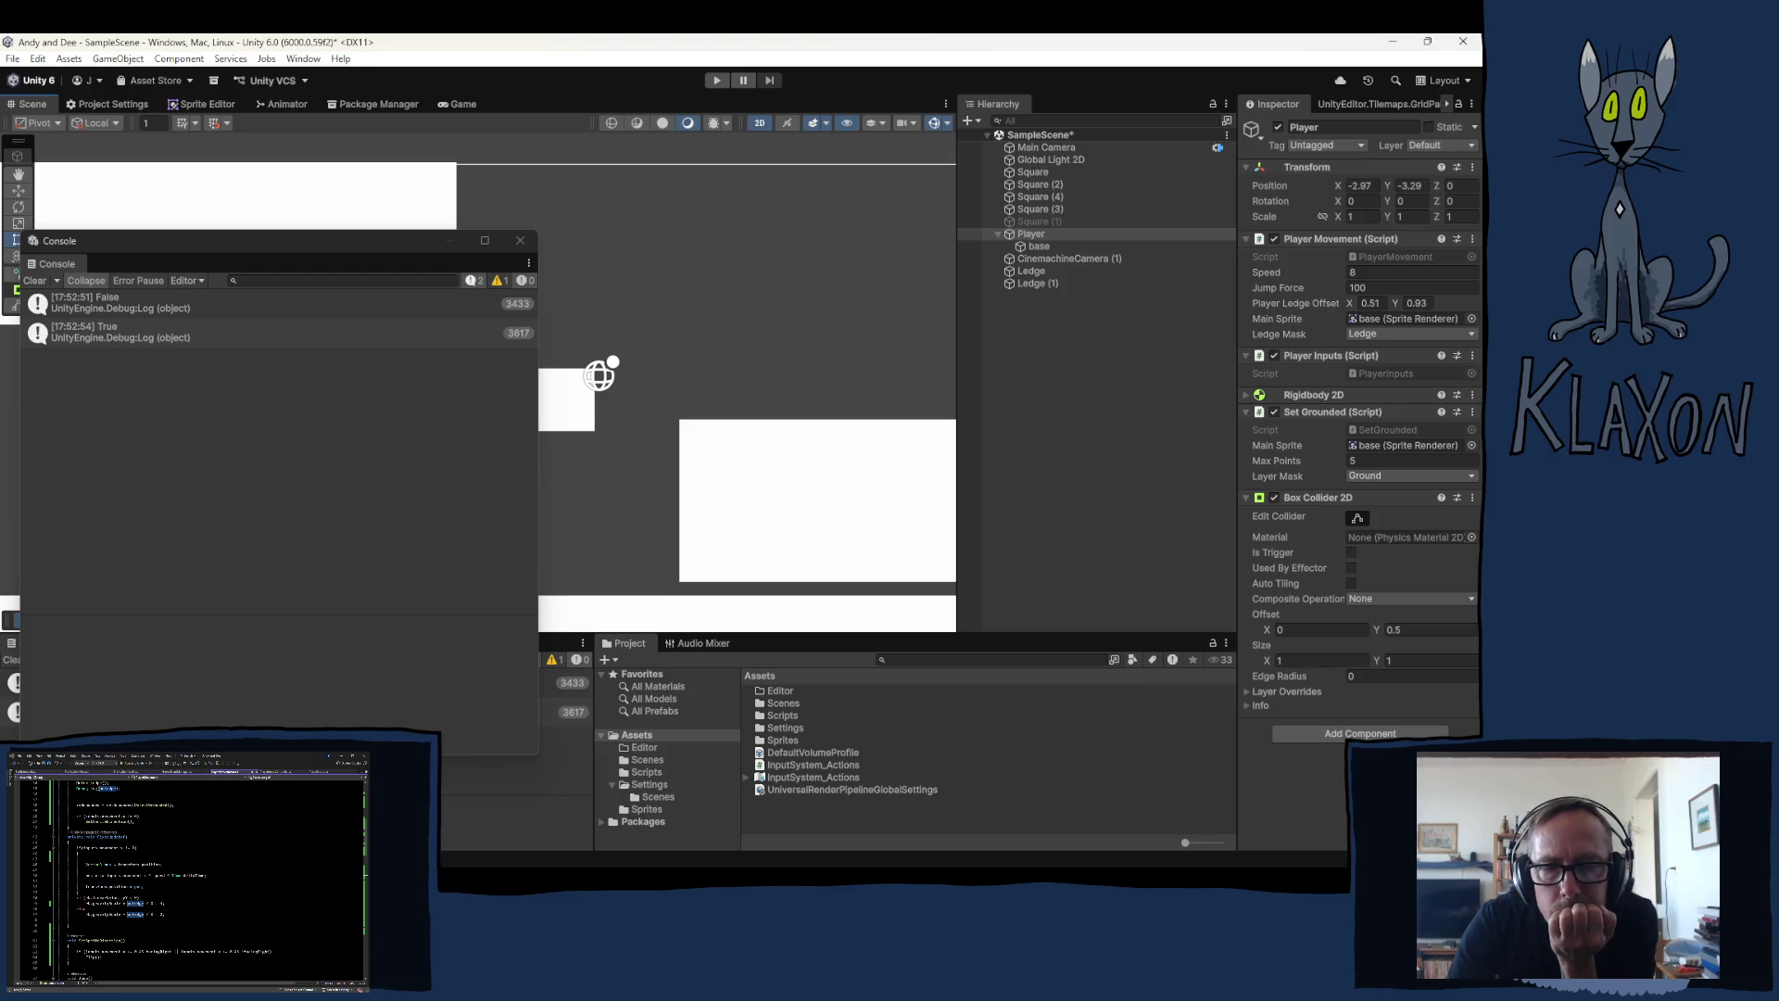
scroll(185, 872, down, 5)
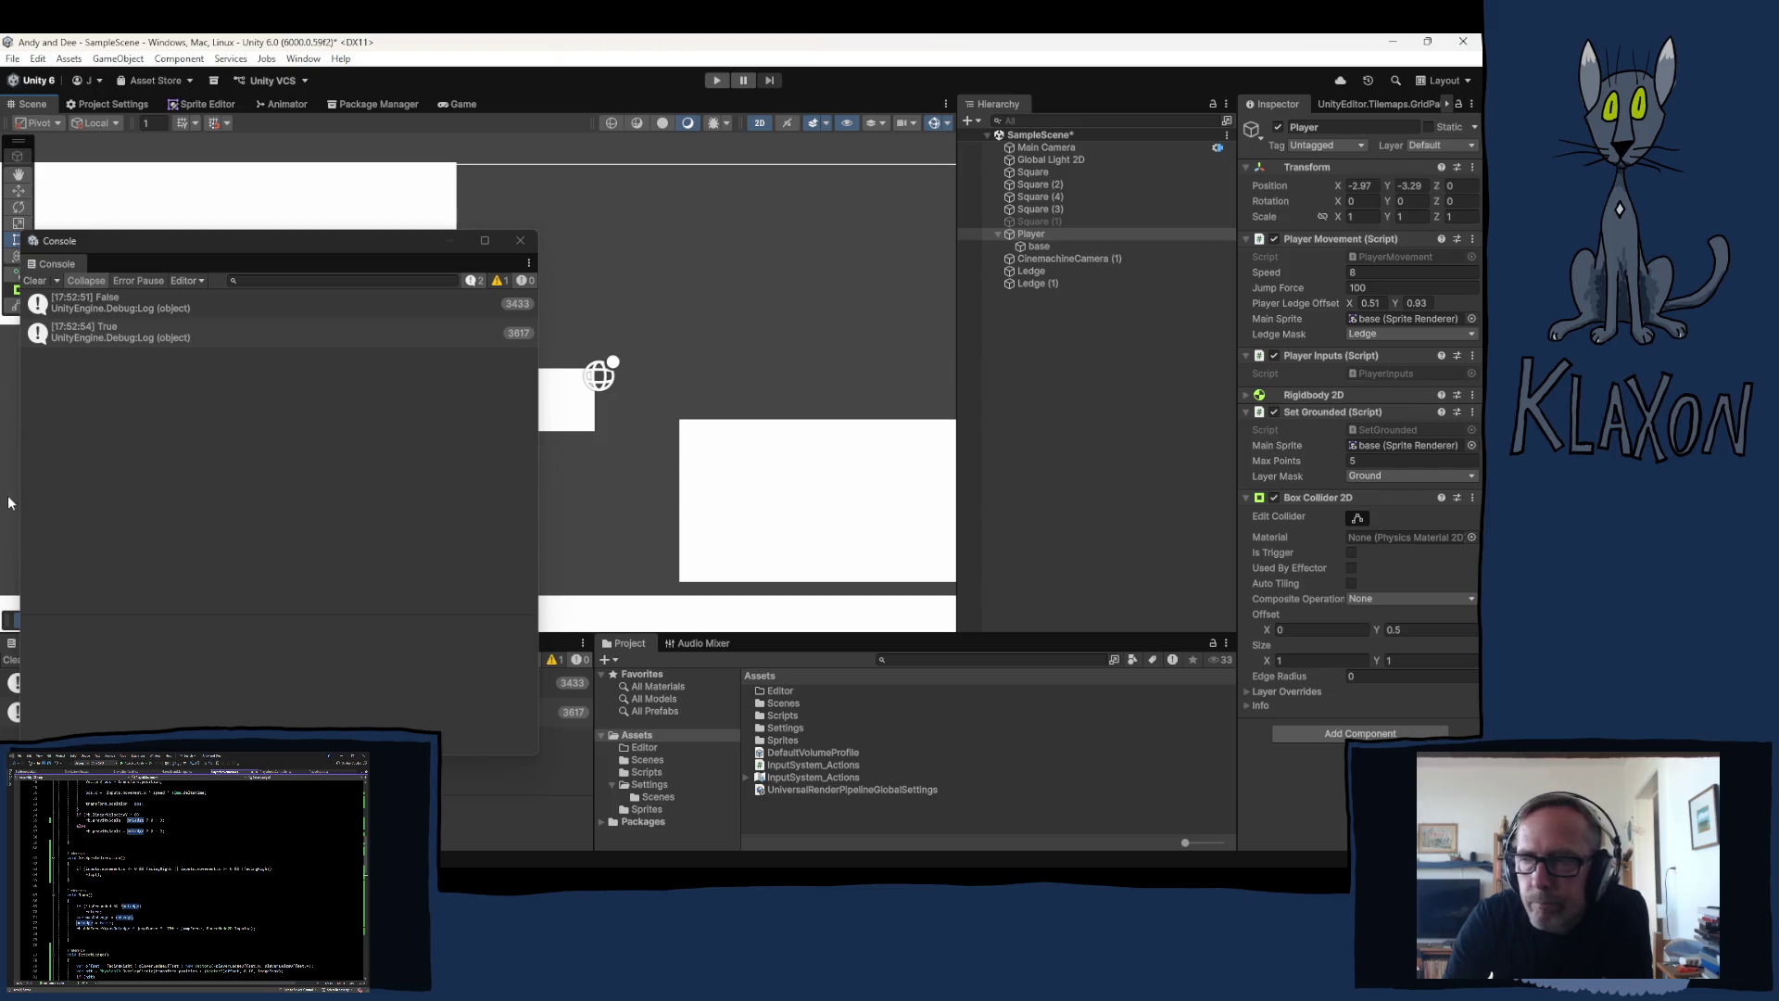
click(520, 240)
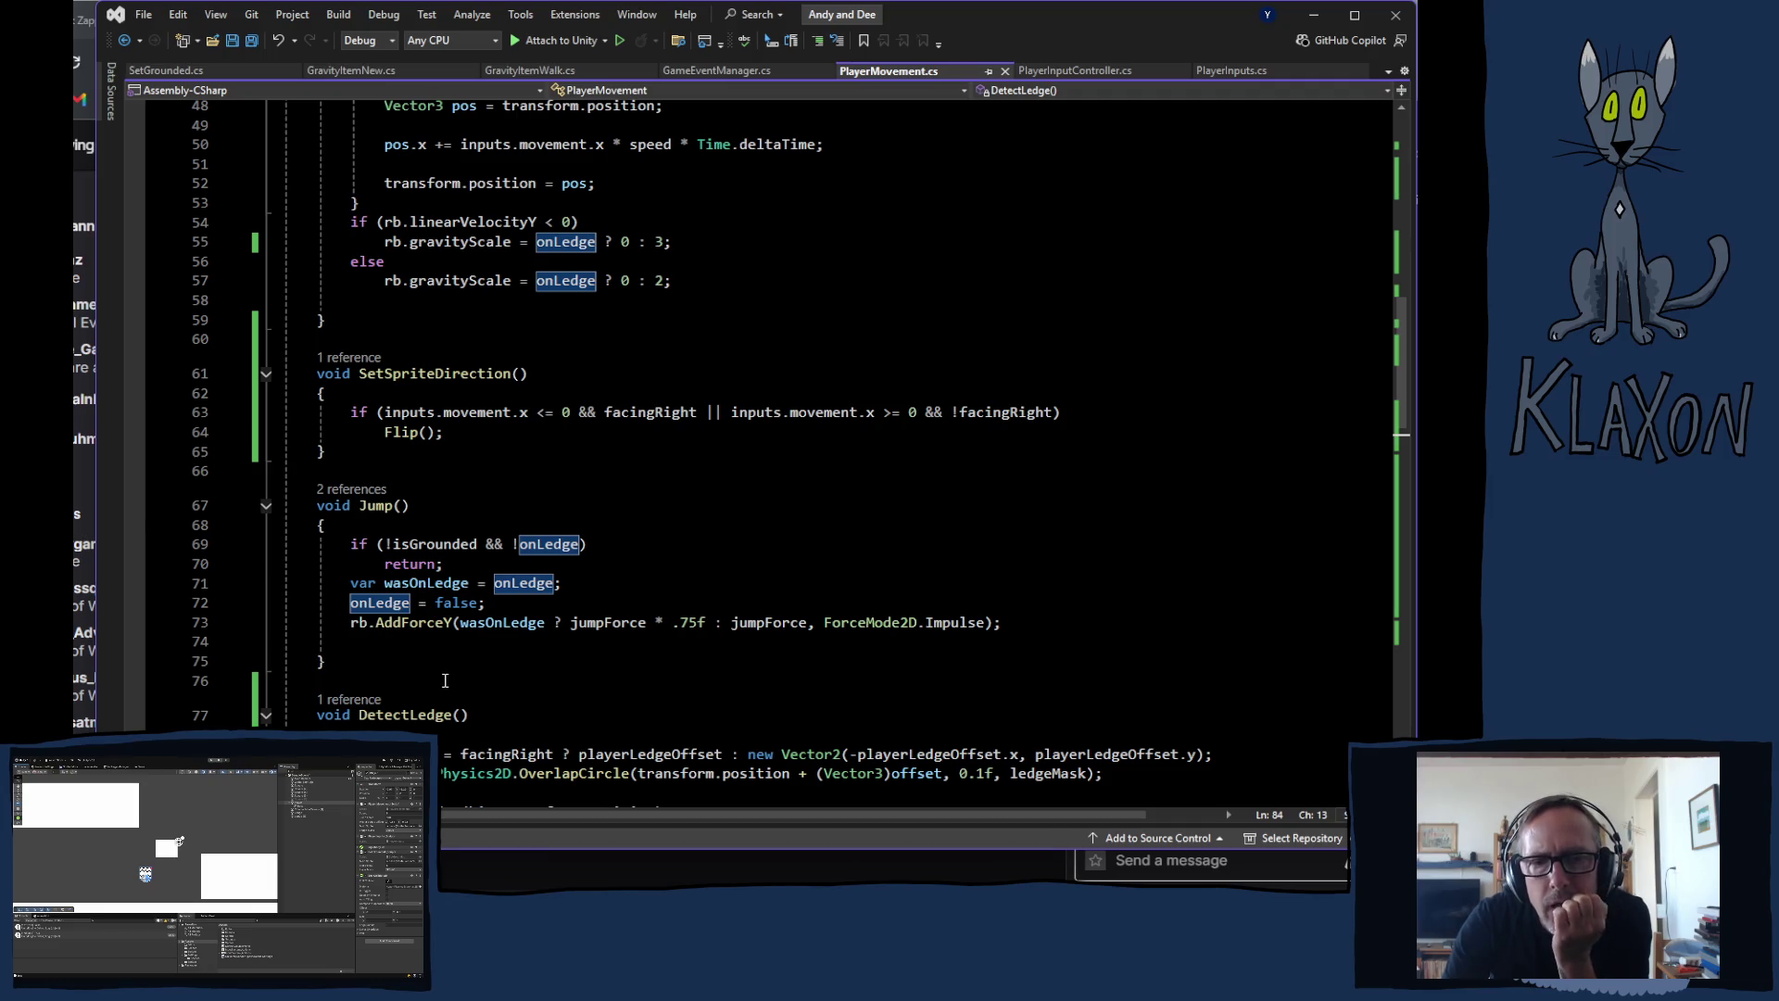
Step: Select 'var wasOnLedge' in Jump and place the cursor after the onLedge field declaration
scroll(463, 667, up, 8)
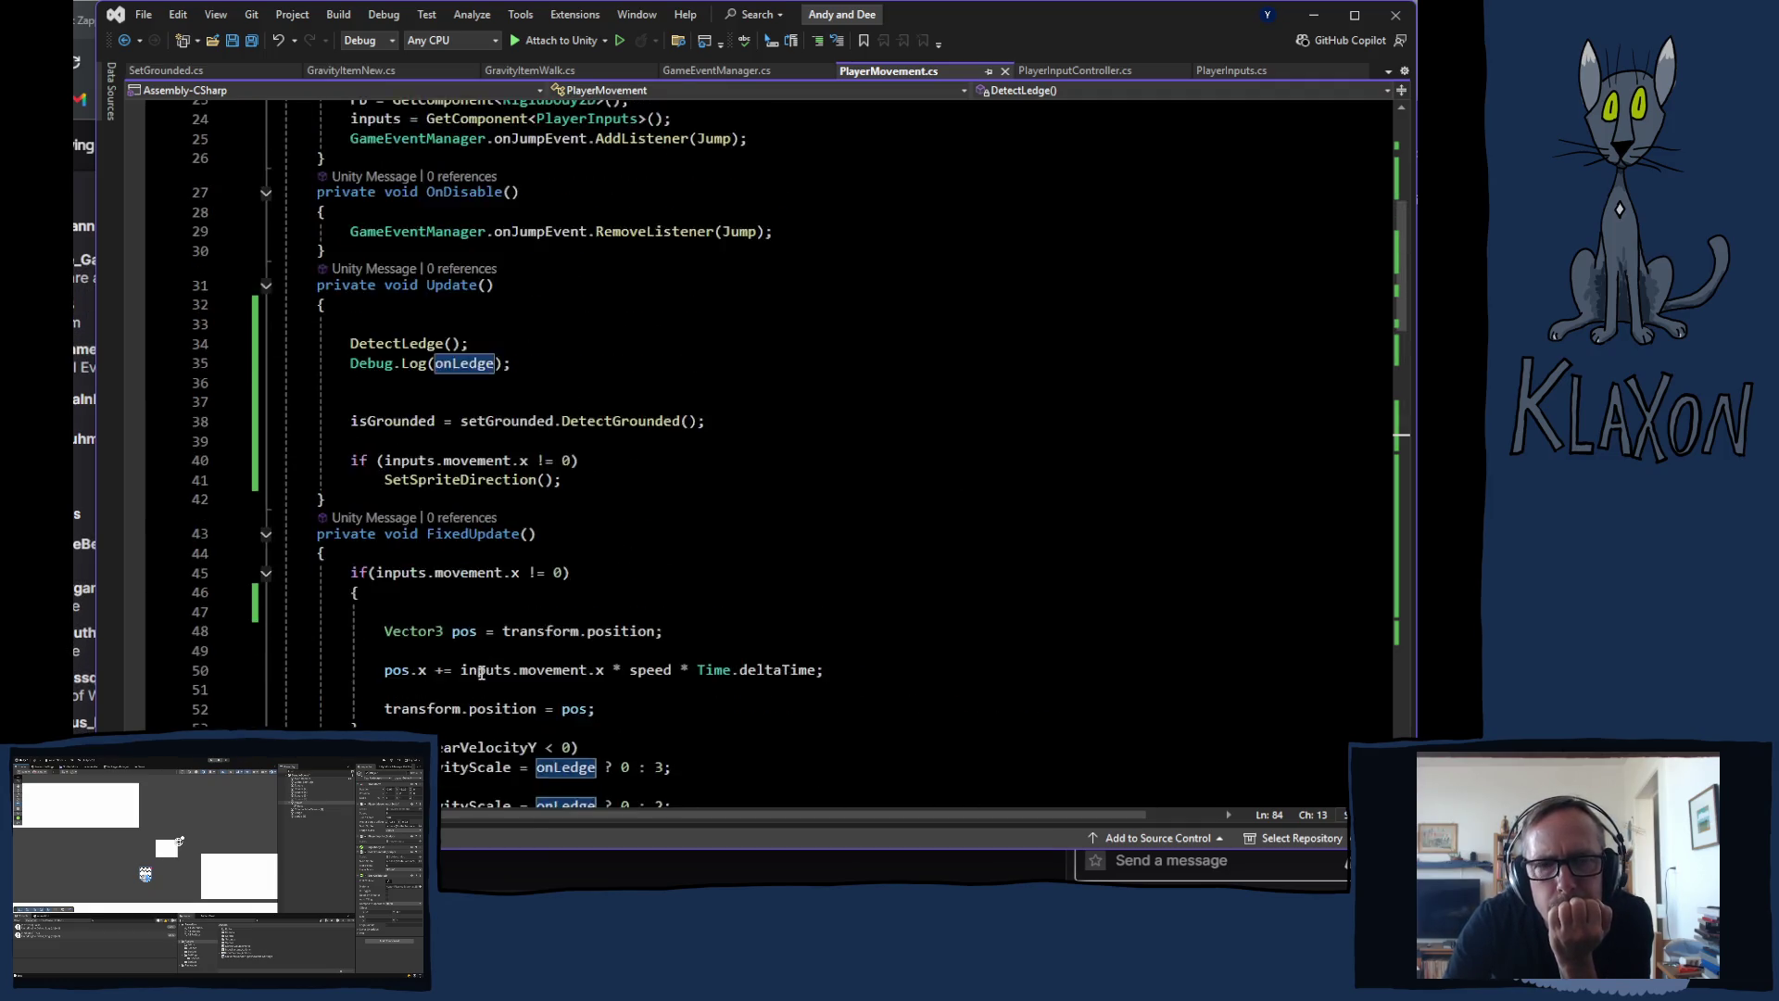
scroll(481, 672, up, 3)
scroll(456, 664, up, 3)
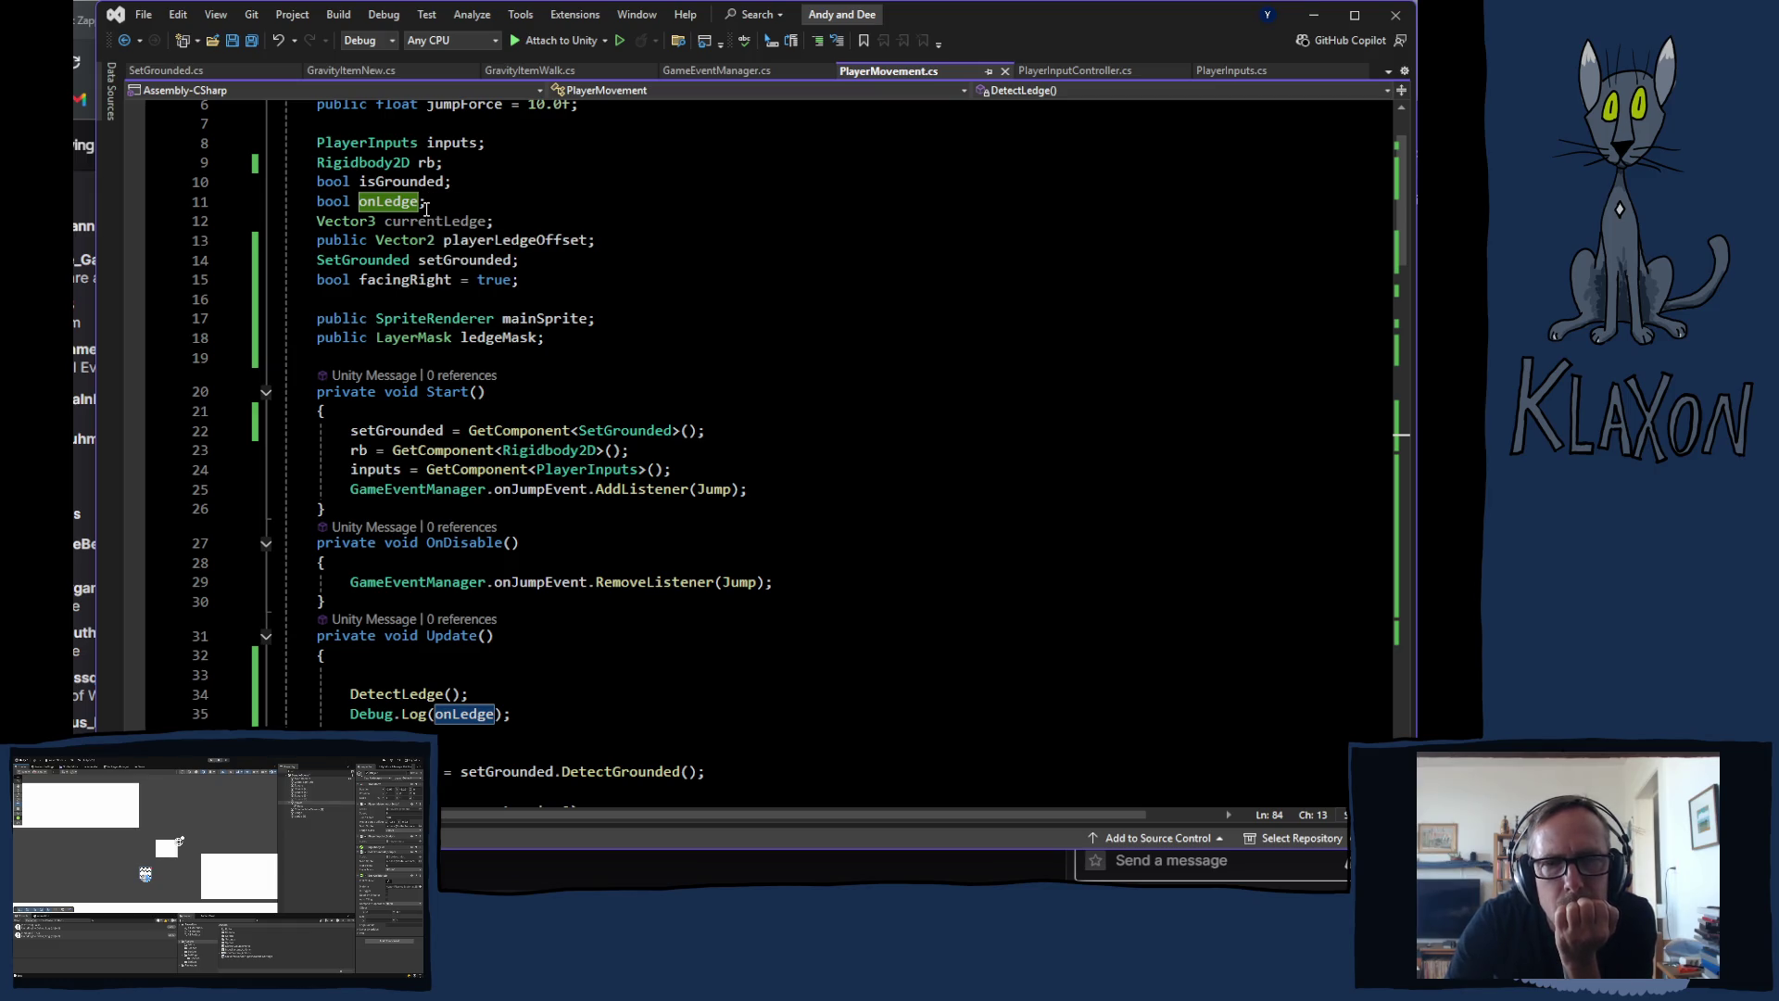
scroll(534, 468, down, 7)
scroll(533, 468, down, 9)
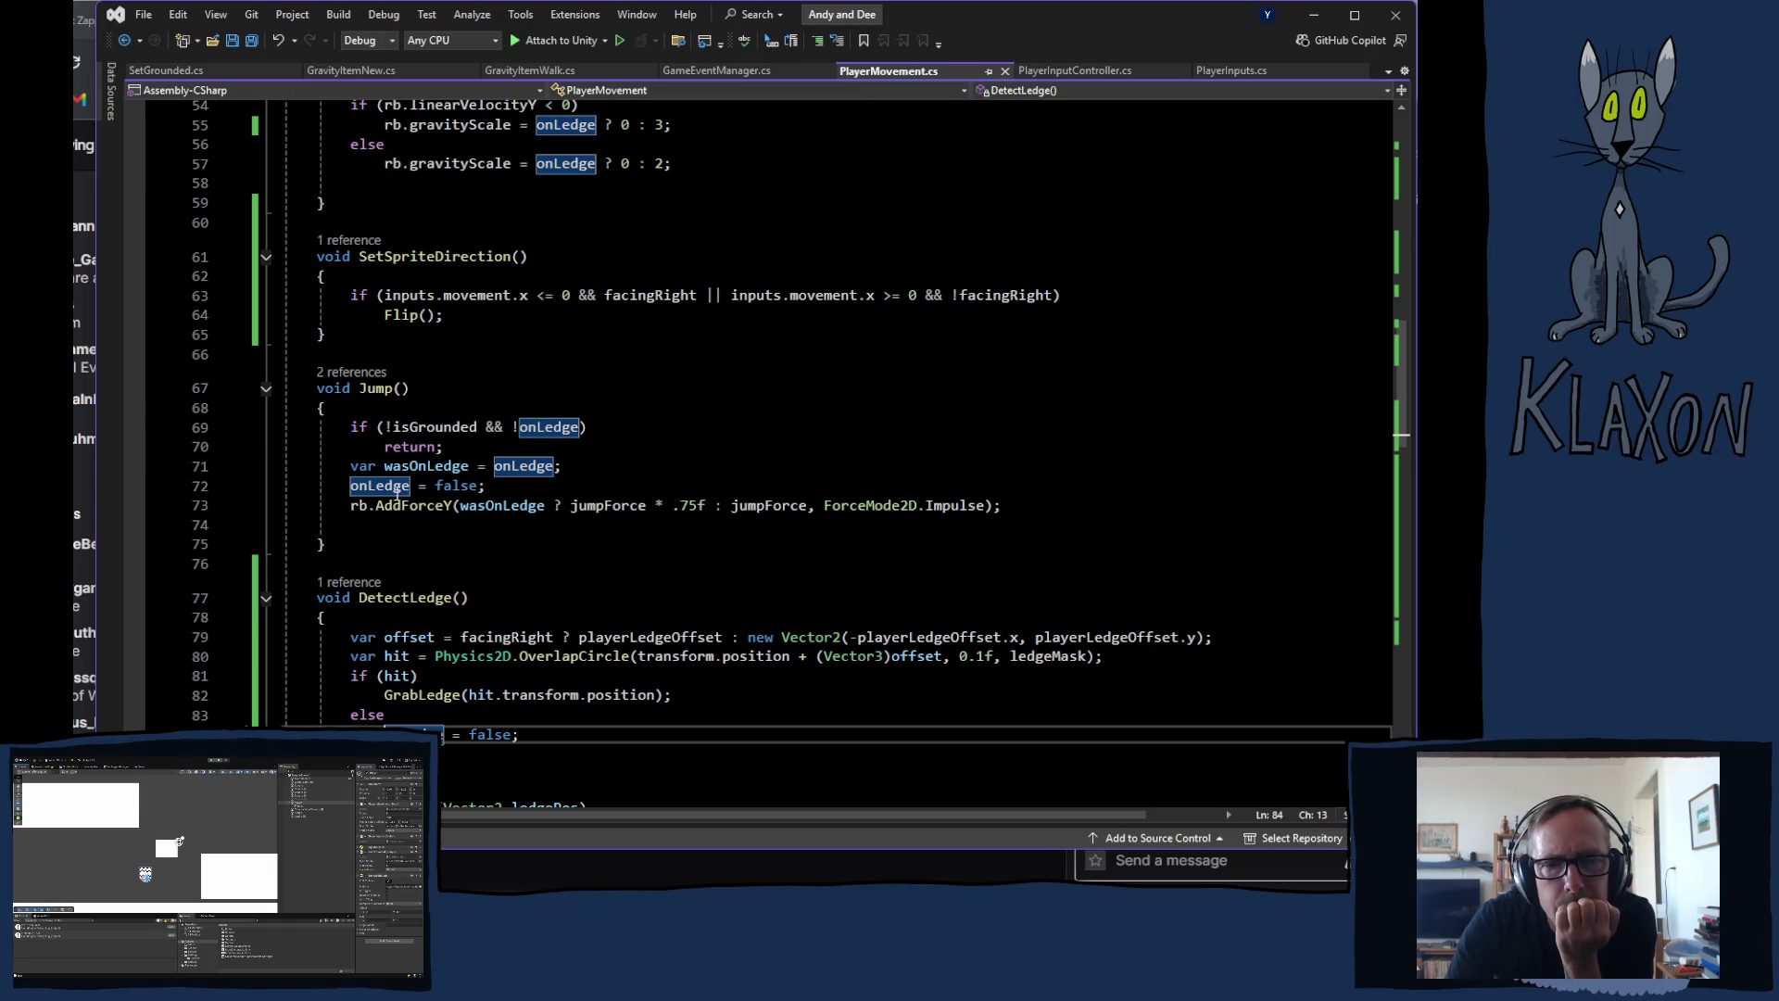
drag(351, 466, 470, 467)
key(ctrl+c)
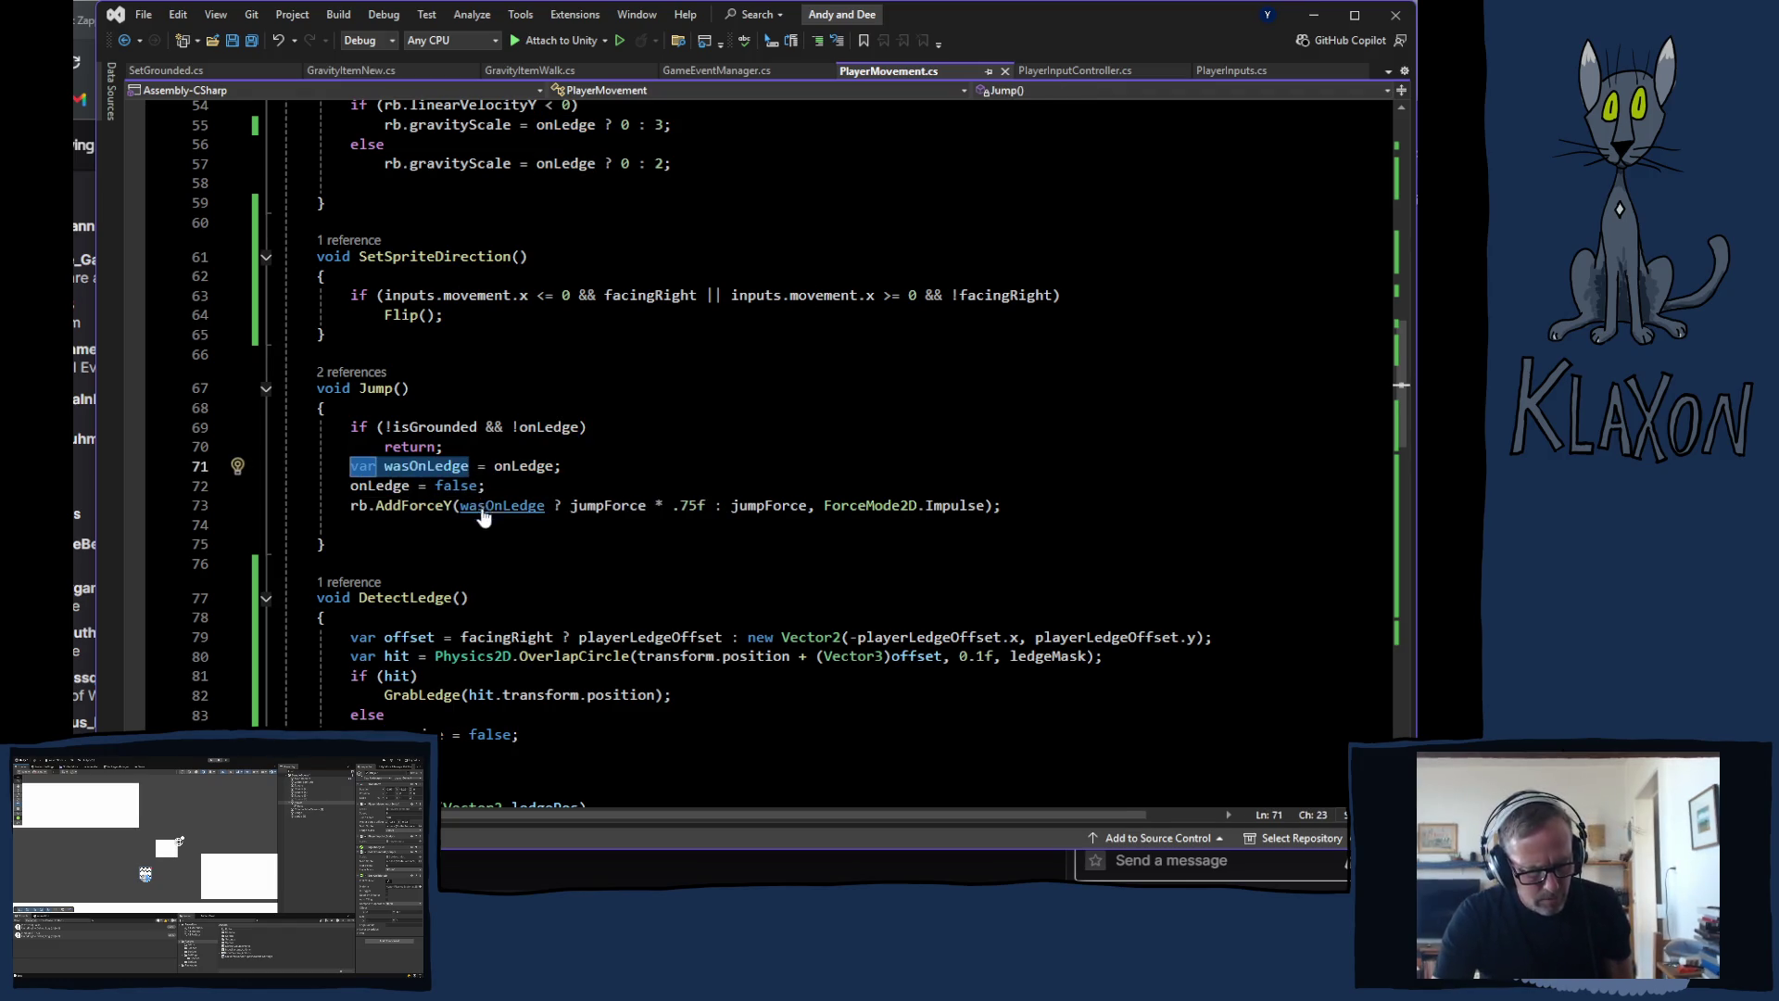
scroll(481, 514, up, 17)
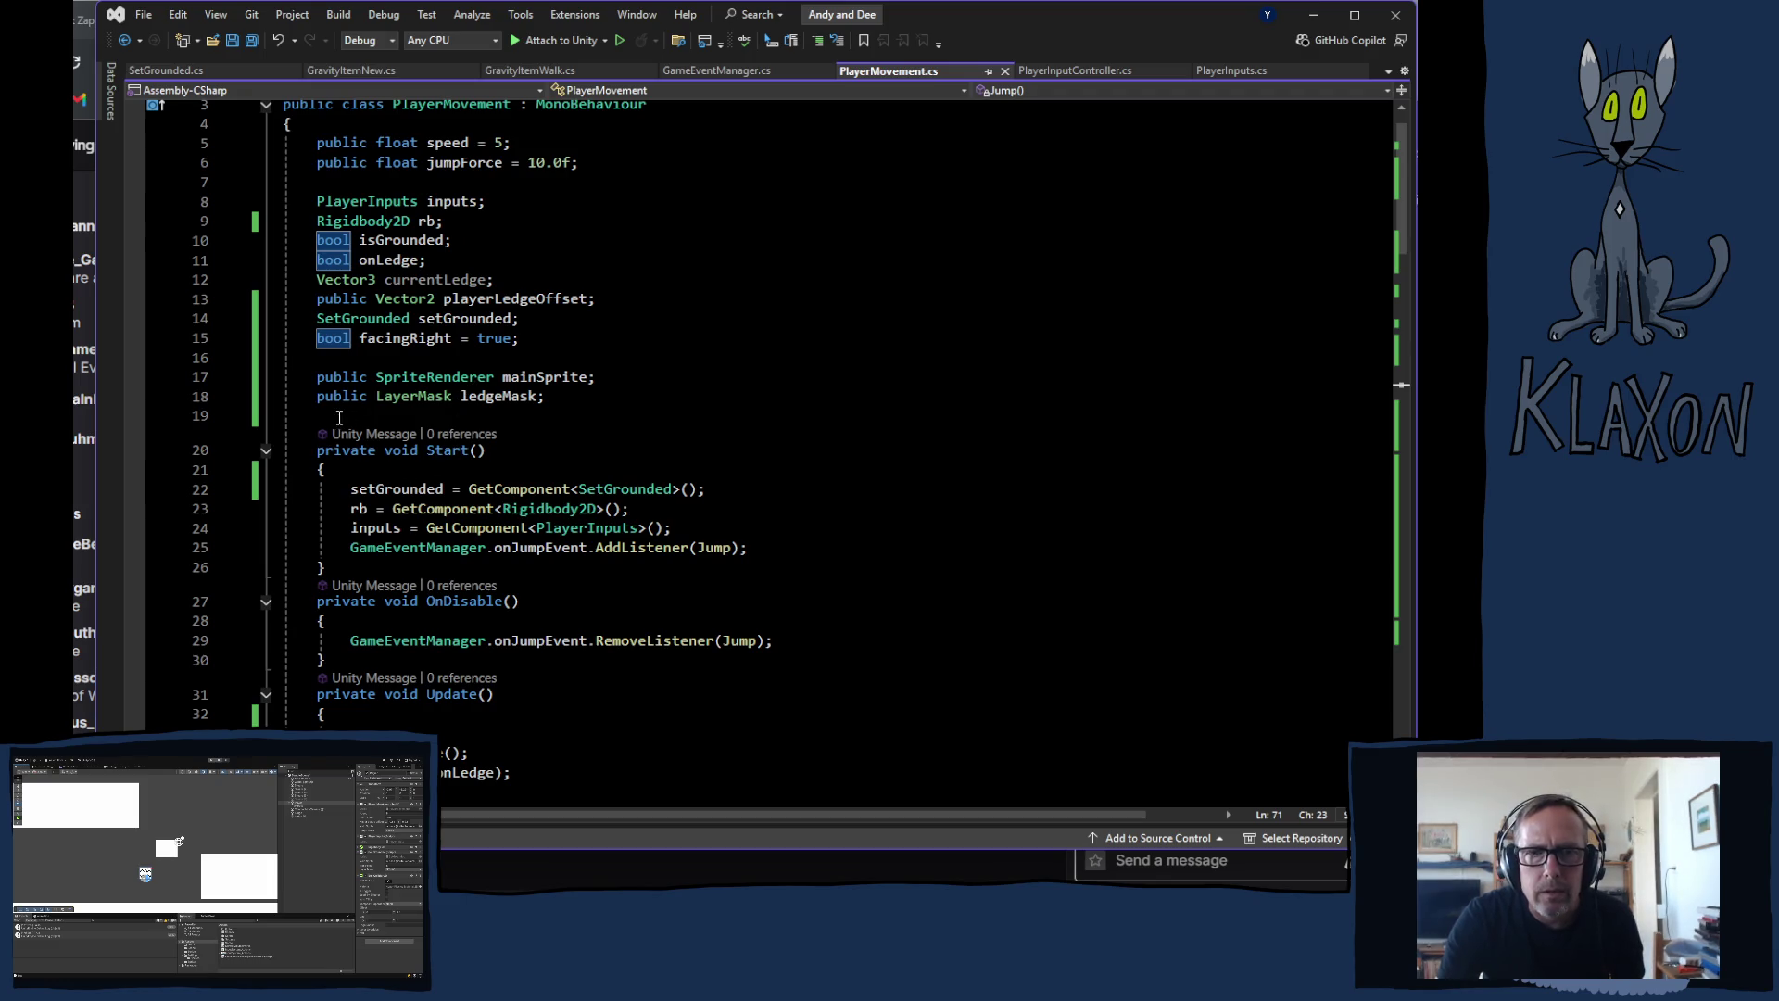
click(422, 259)
Step: Paste wasOnLedge below onLedge as a field declaration 'bool wasOnLedge;'
key(Return)
key(ctrl+v)
click(334, 282)
double_click(333, 282)
text(boo)
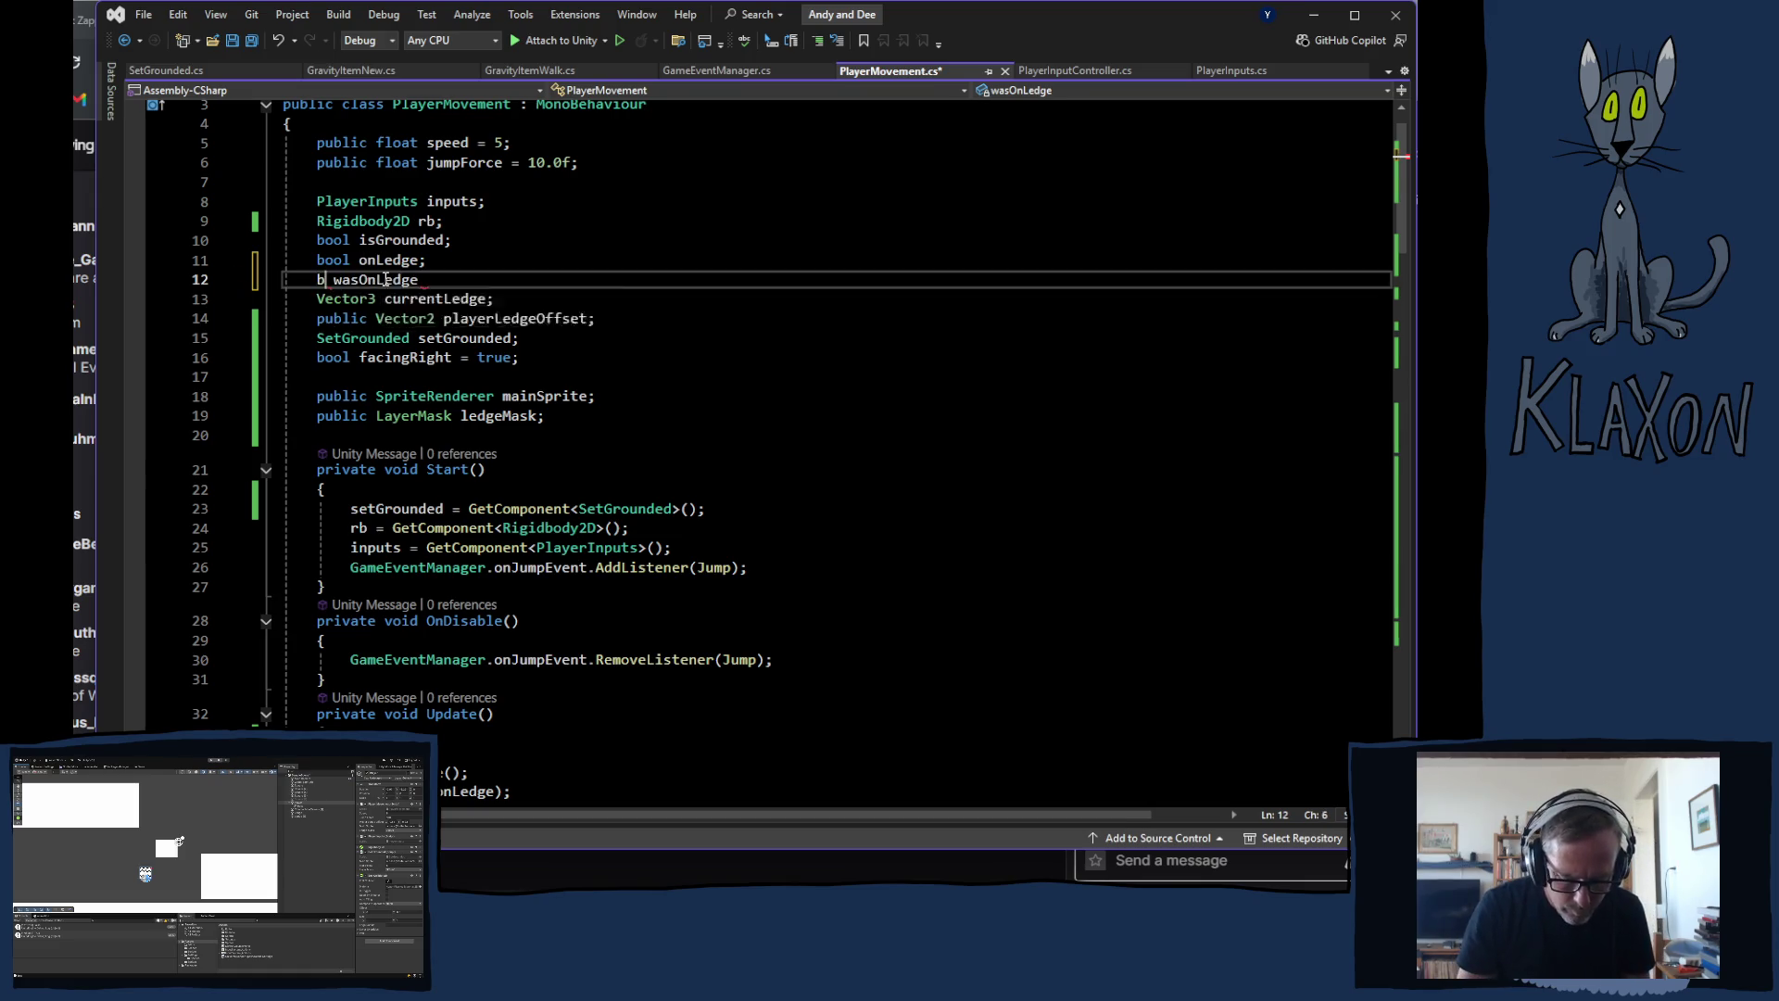
text(l)
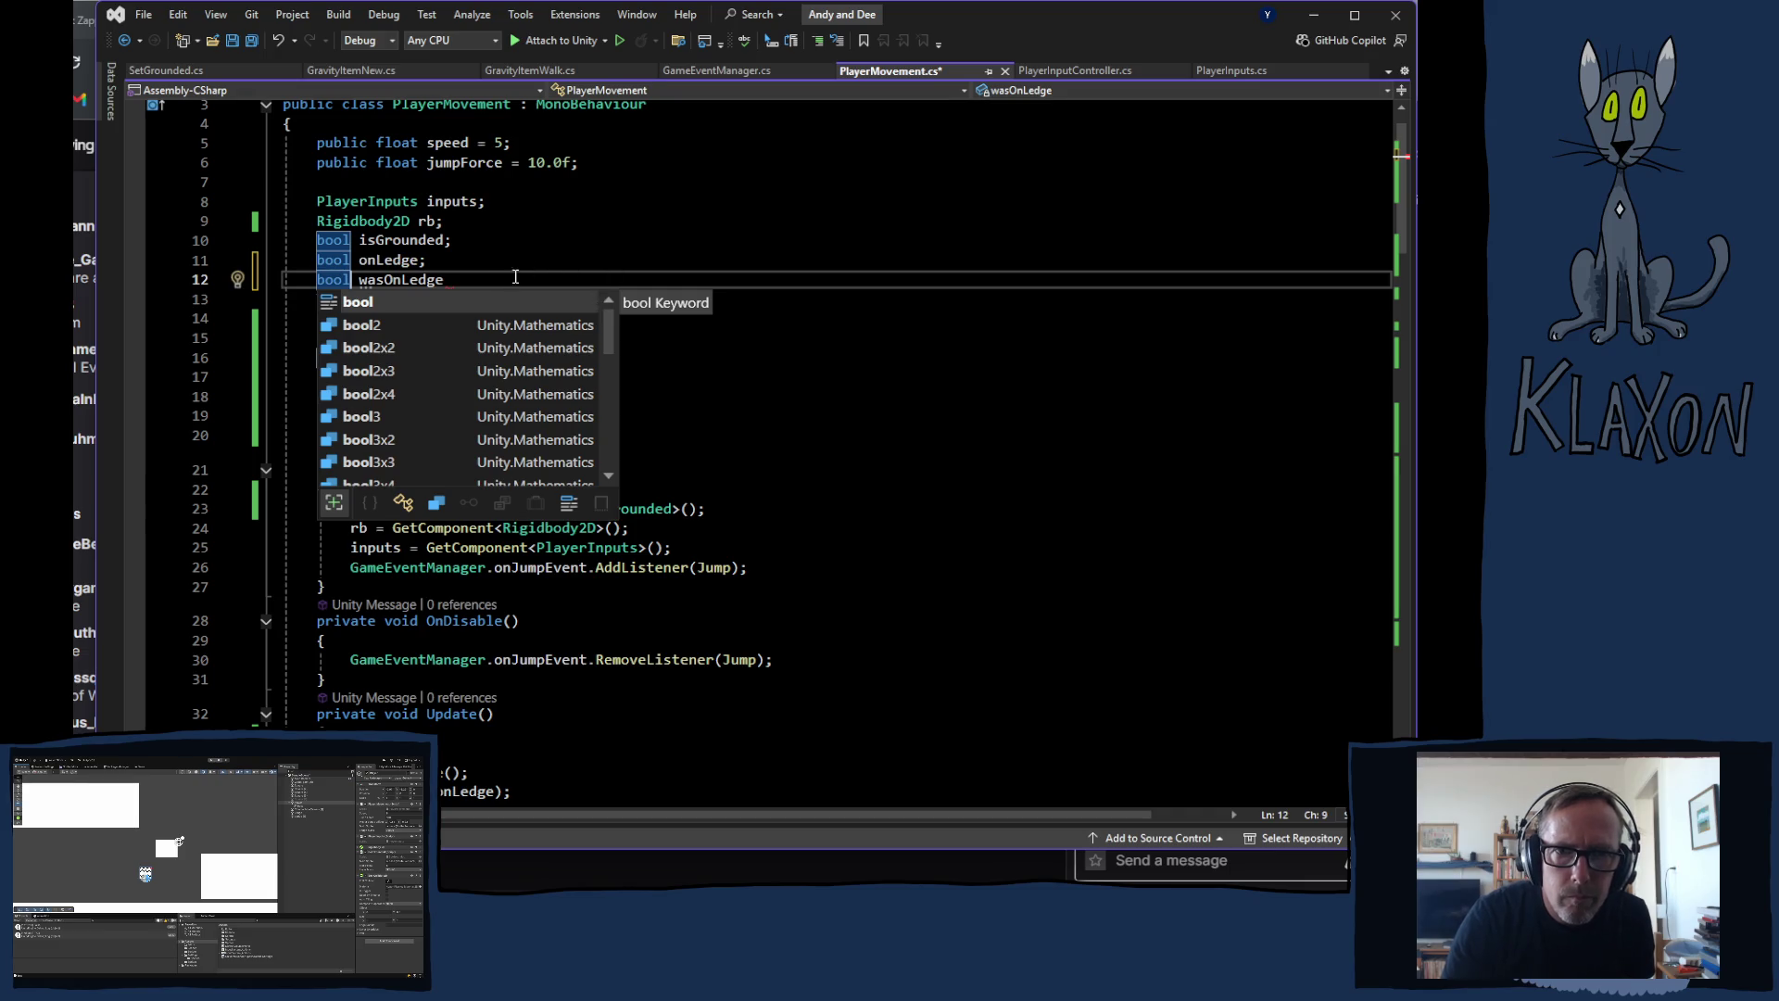
click(490, 274)
text(;)
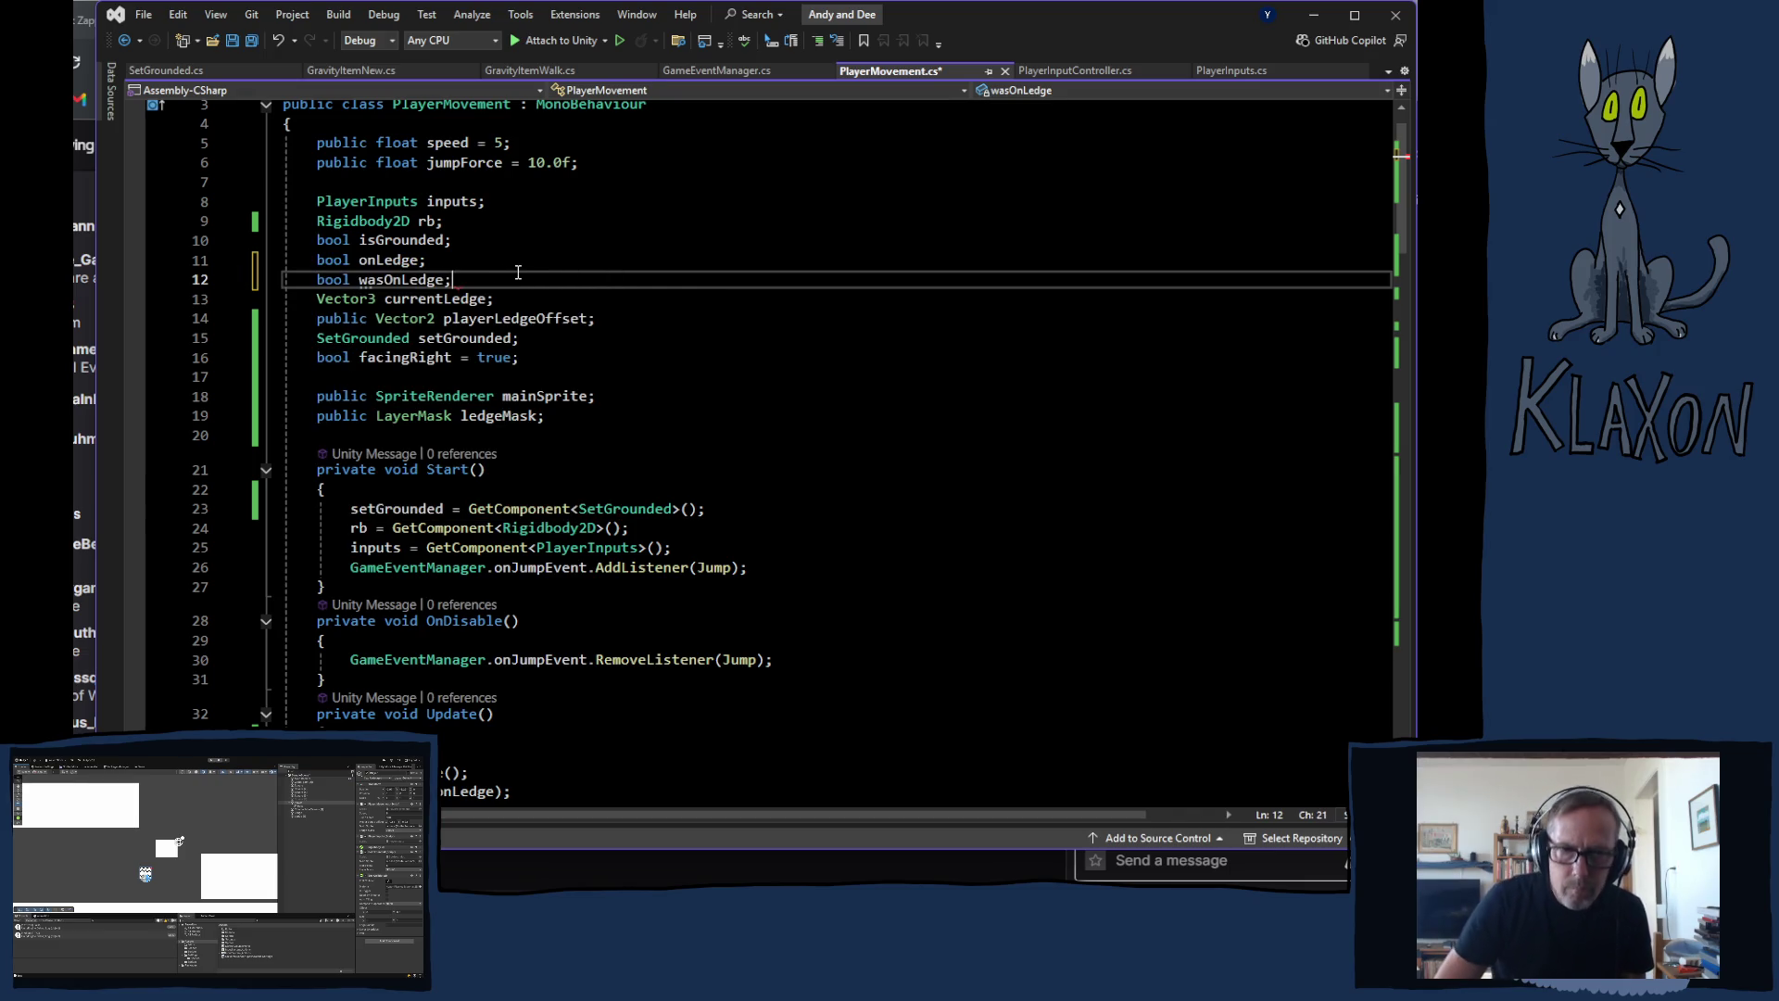
Step: Delete 'var' from the wasOnLedge line in Jump so it assigns the field
scroll(521, 273, down, 18)
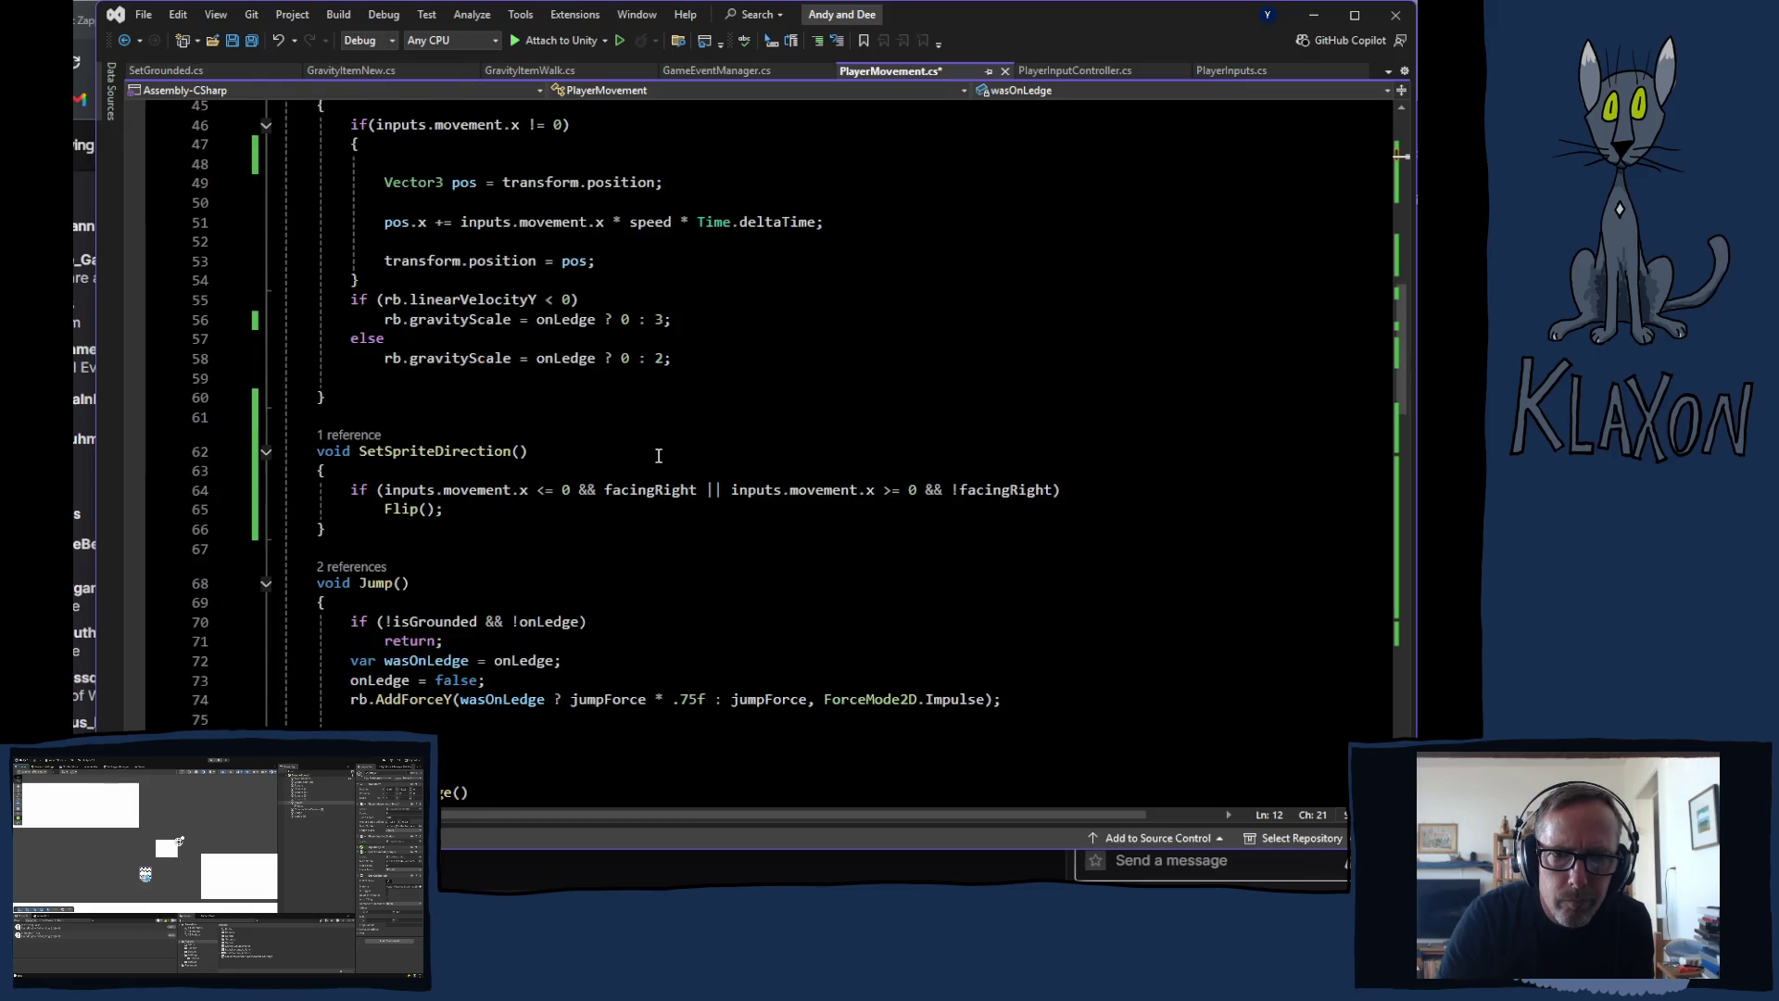
scroll(658, 456, down, 3)
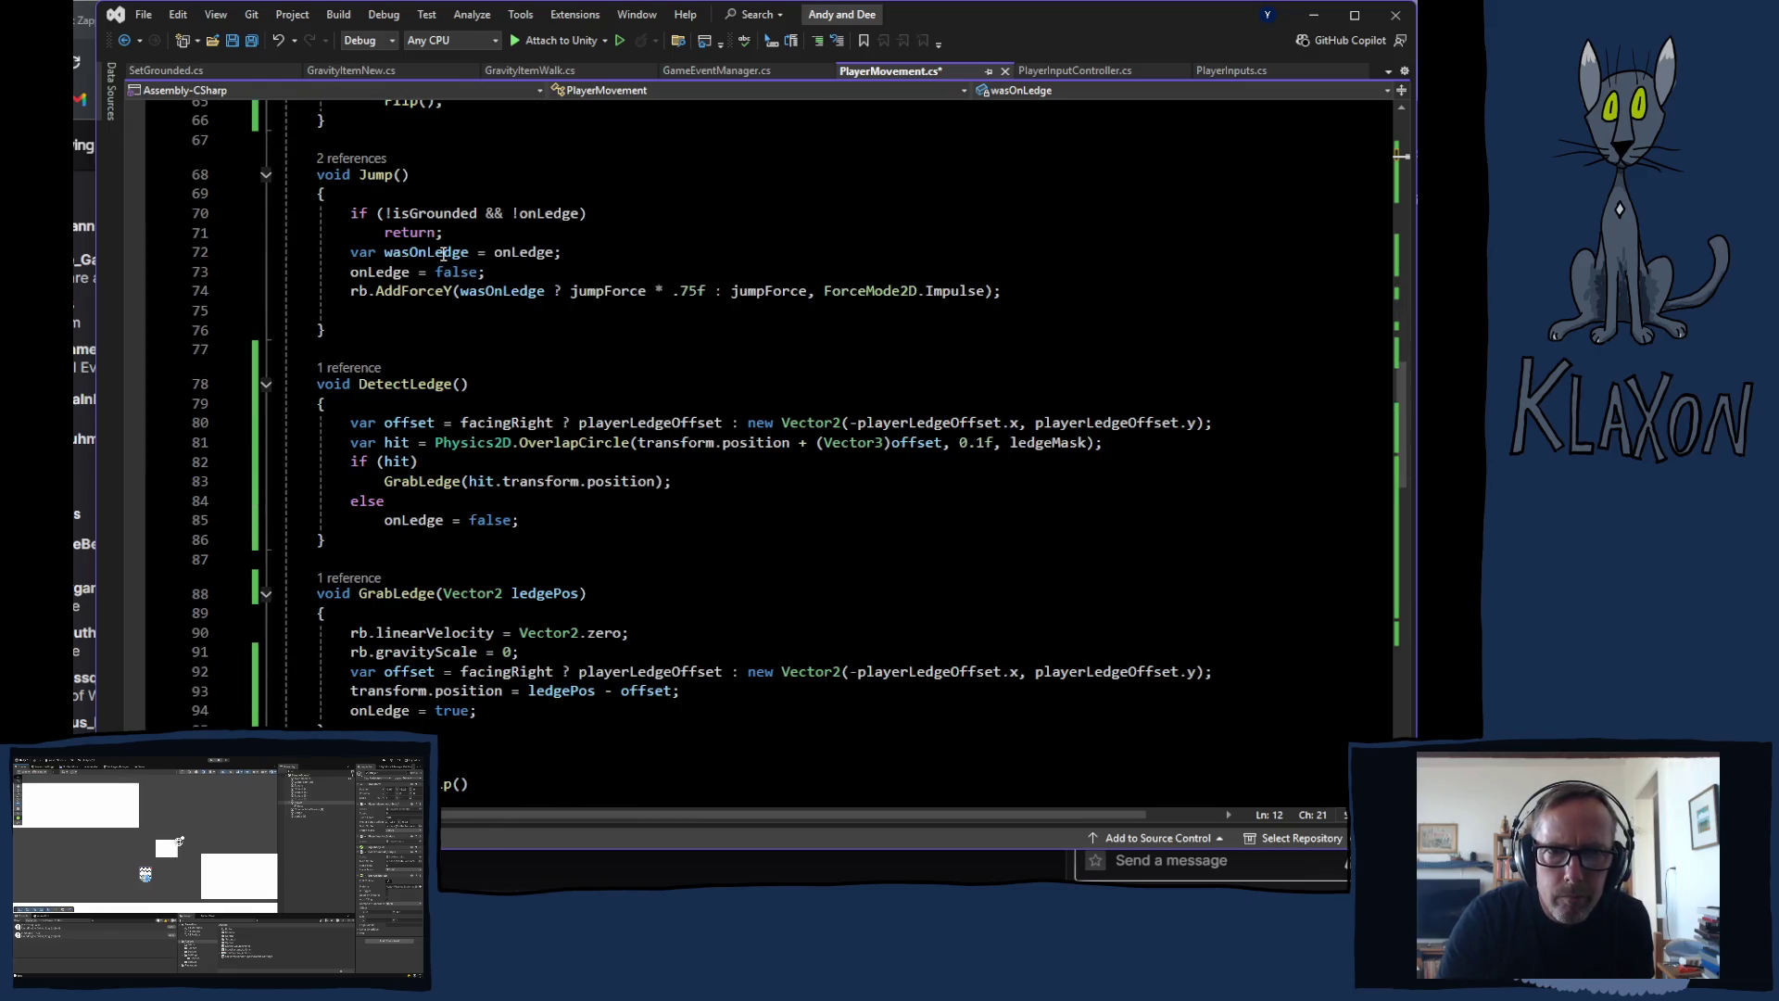
click(452, 255)
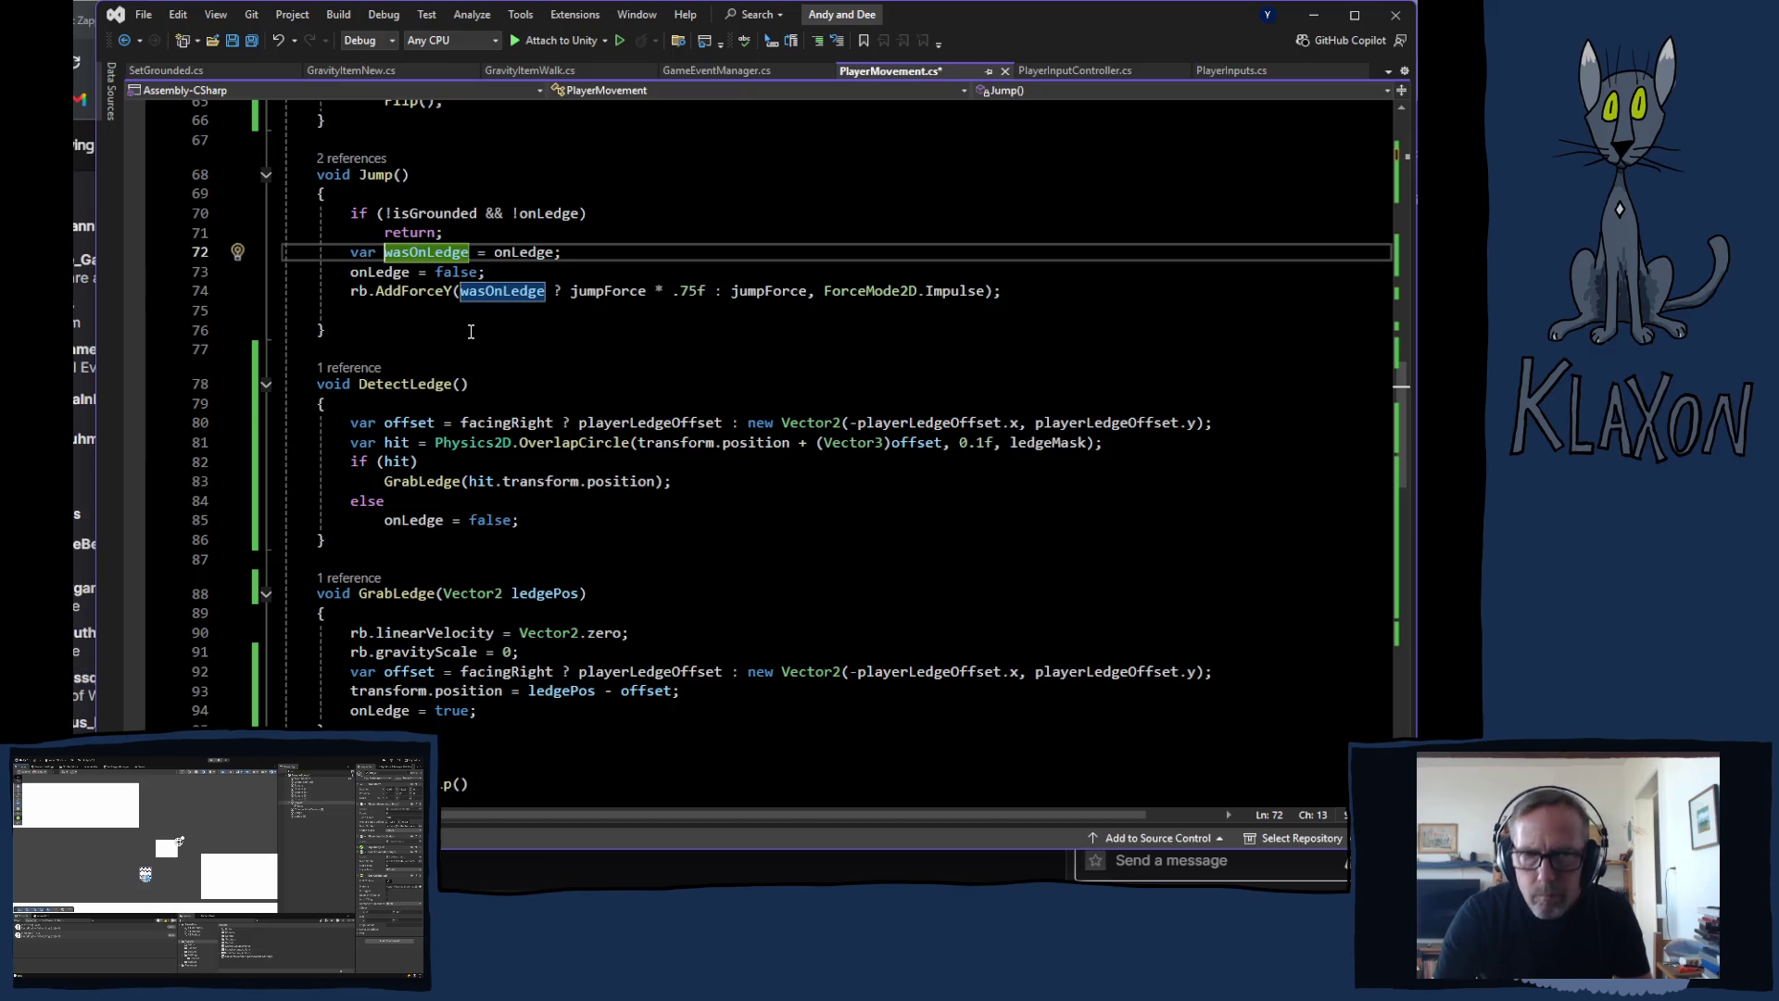
key(BackSpace)
key(BackSpace)
key(BackSpace)
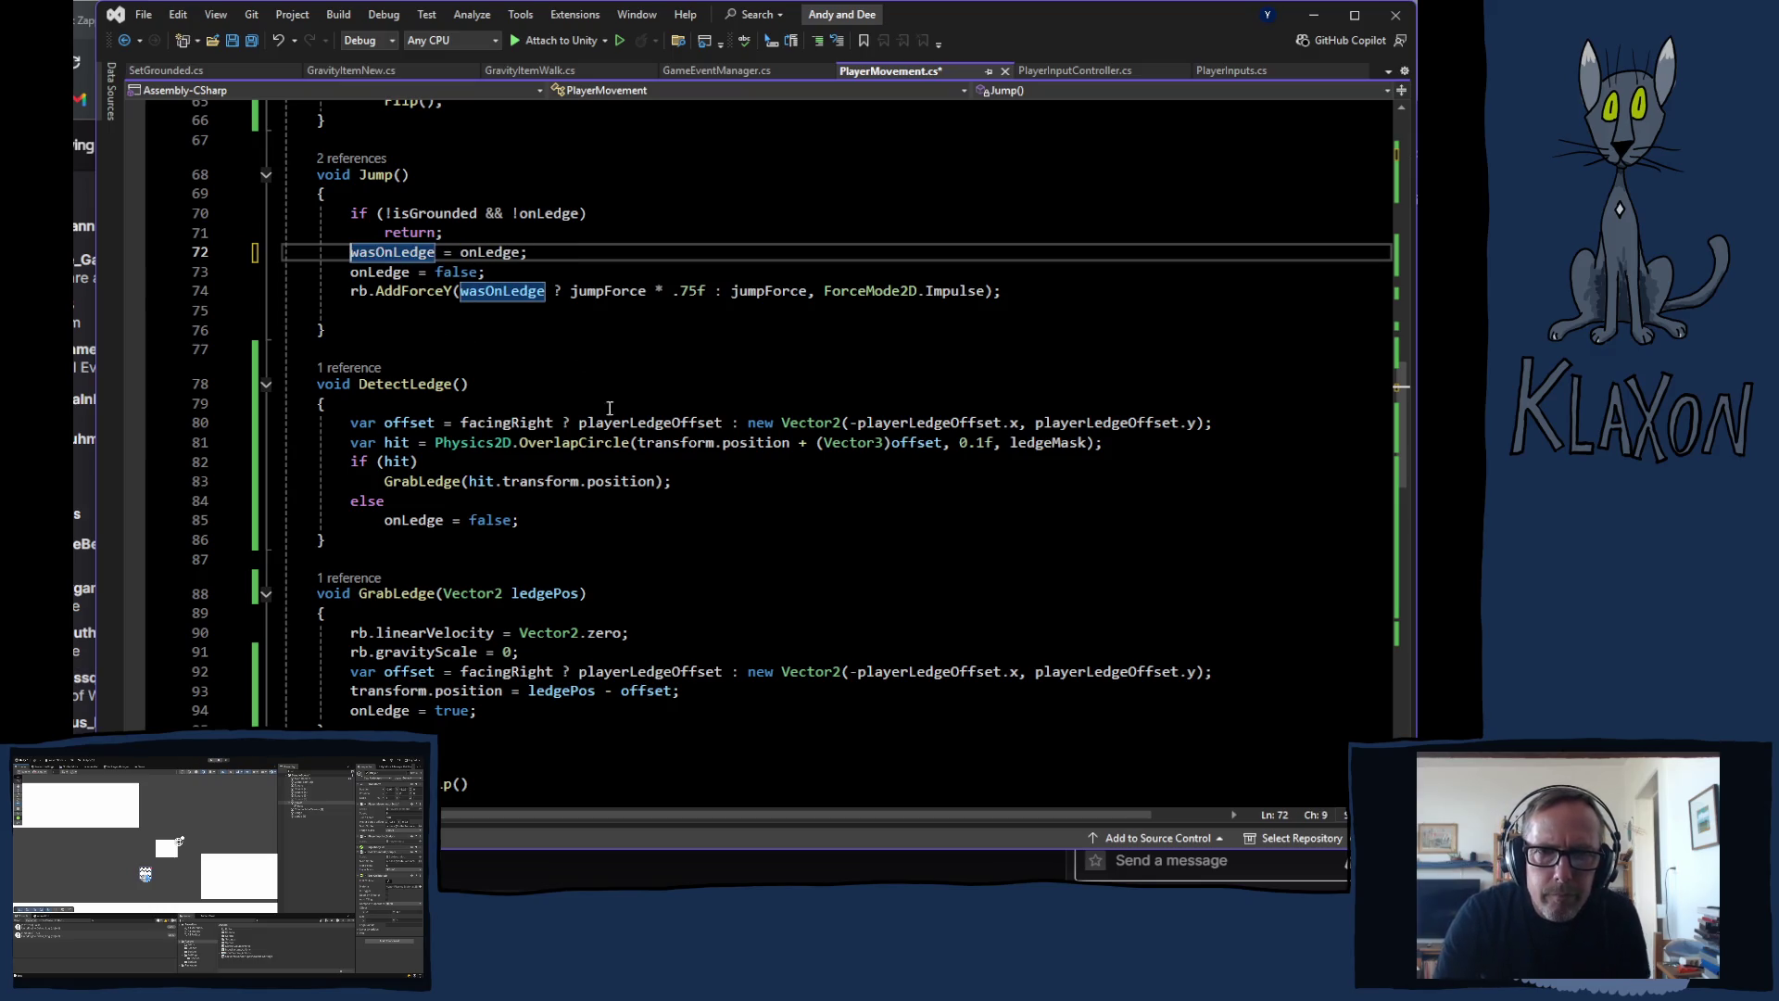
scroll(570, 412, down, 6)
scroll(570, 419, up, 5)
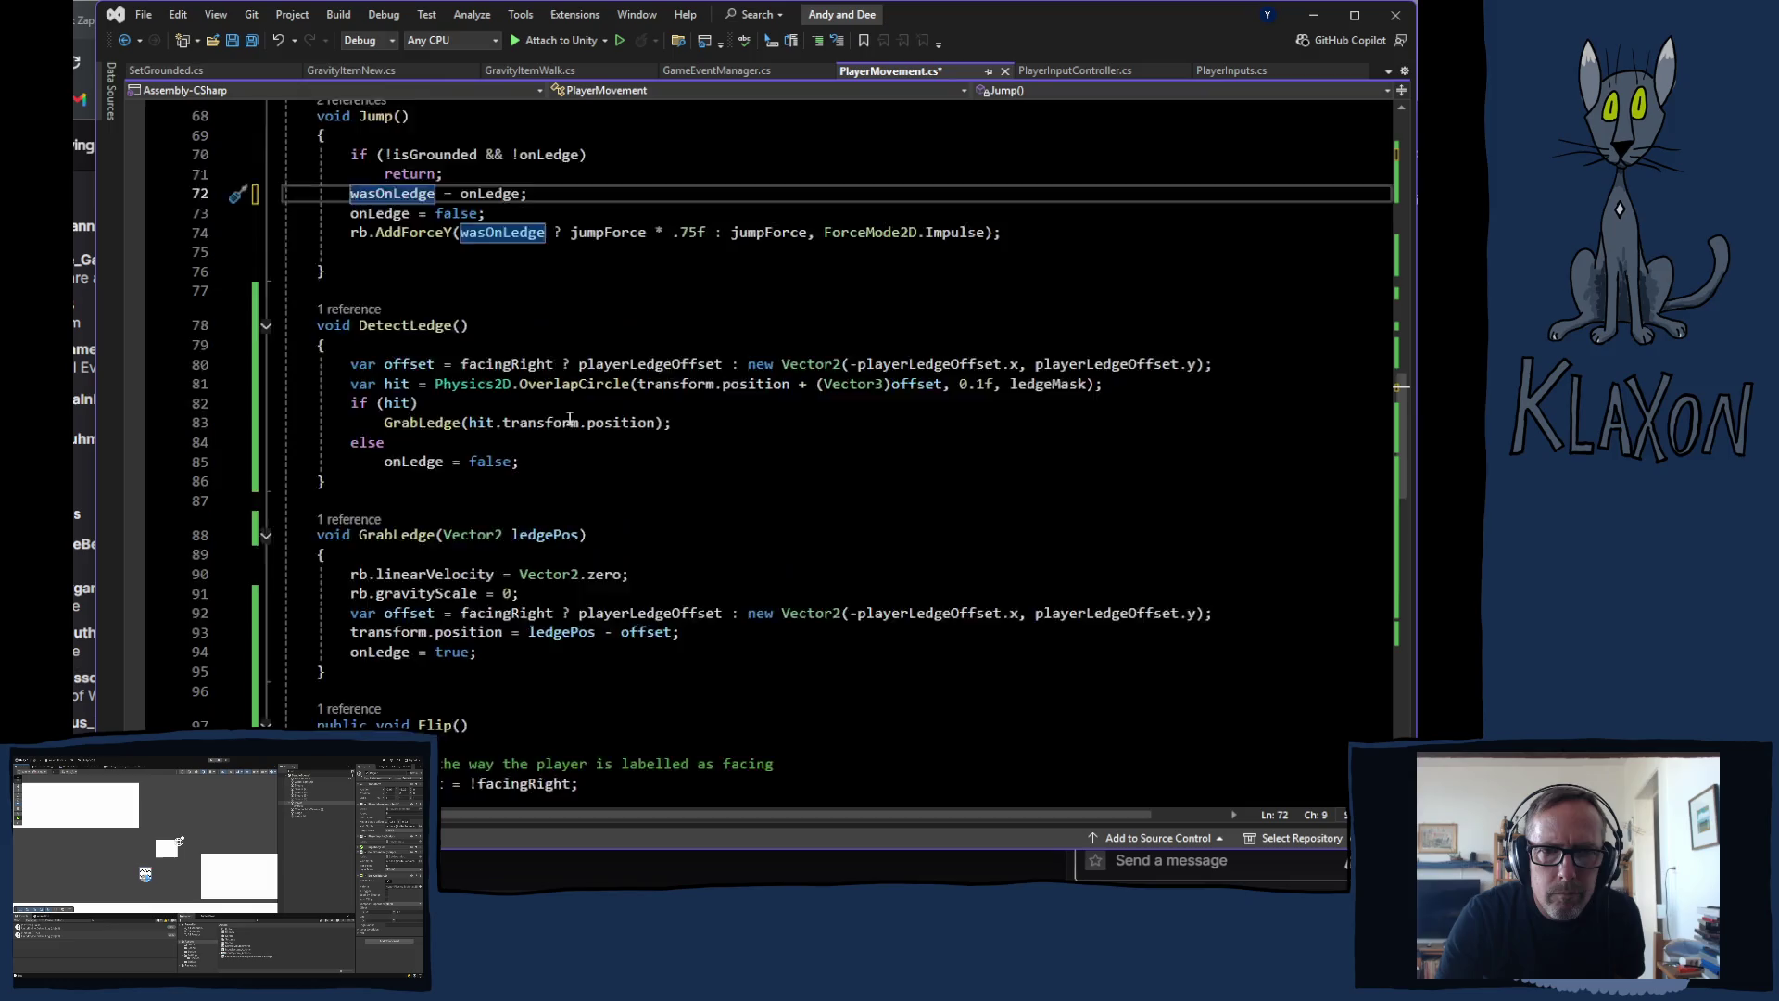
scroll(570, 419, up, 2)
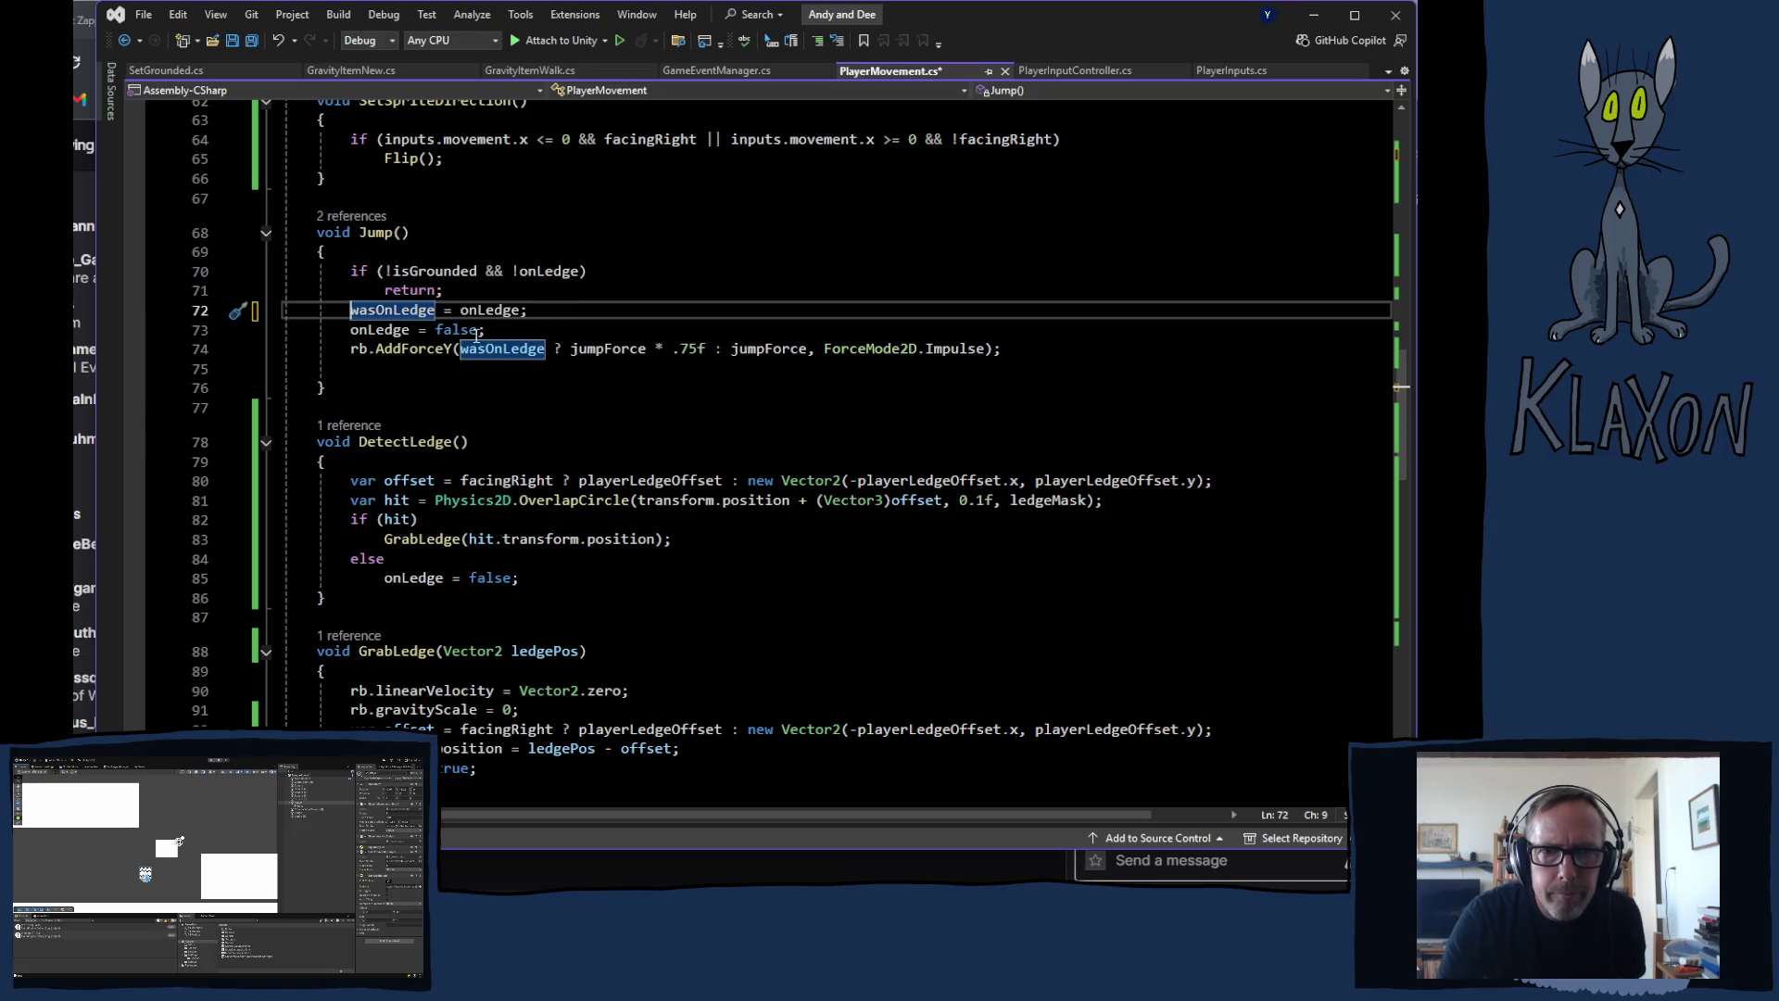
Step: Open a blank line just below DetectLedge's closing brace
key(End)
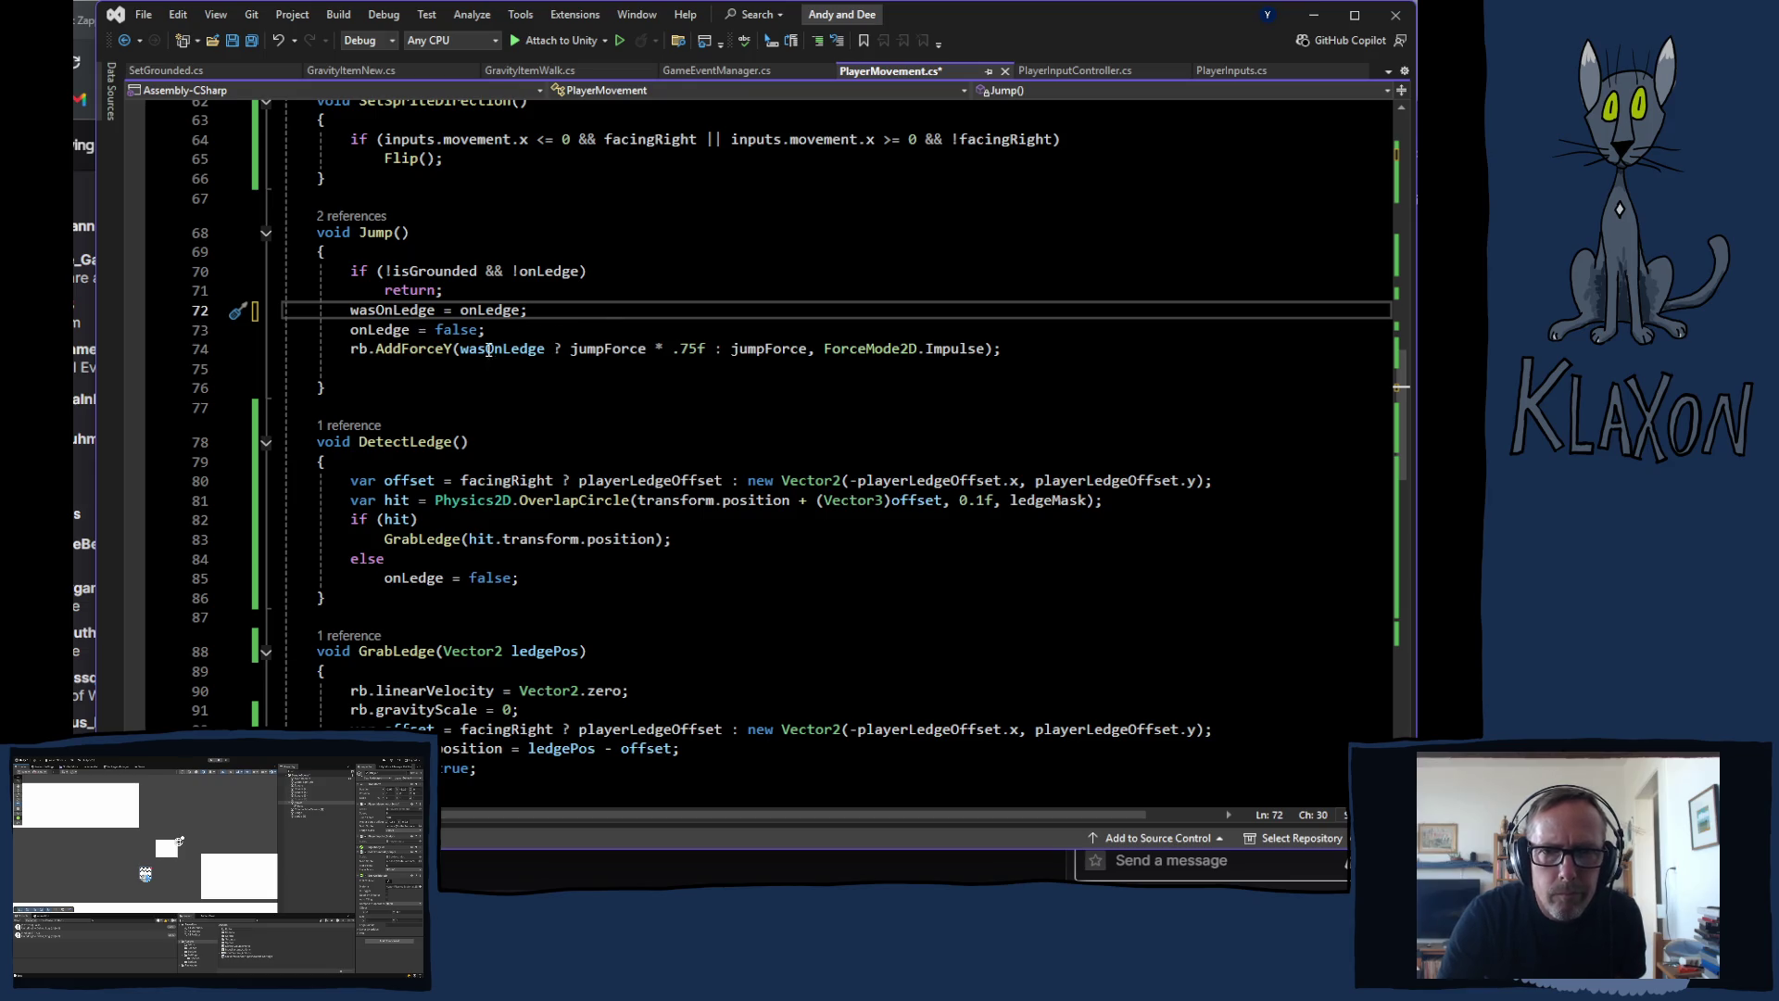
click(414, 370)
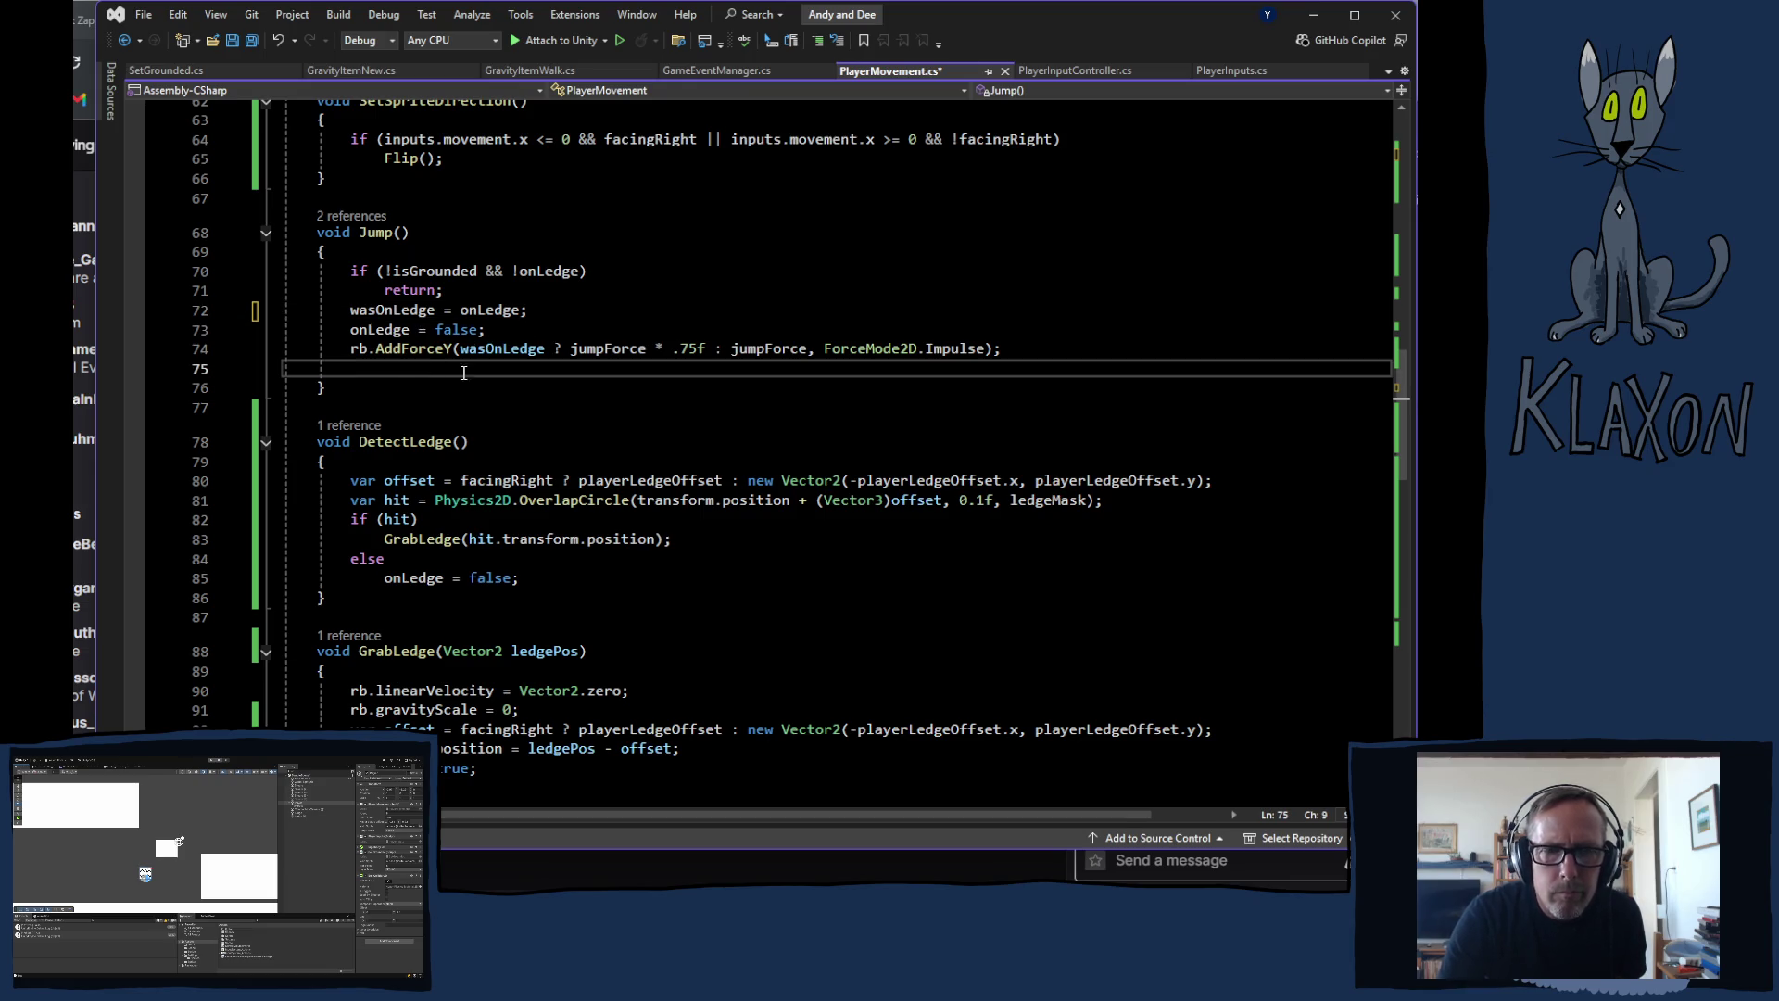
click(359, 598)
key(Return)
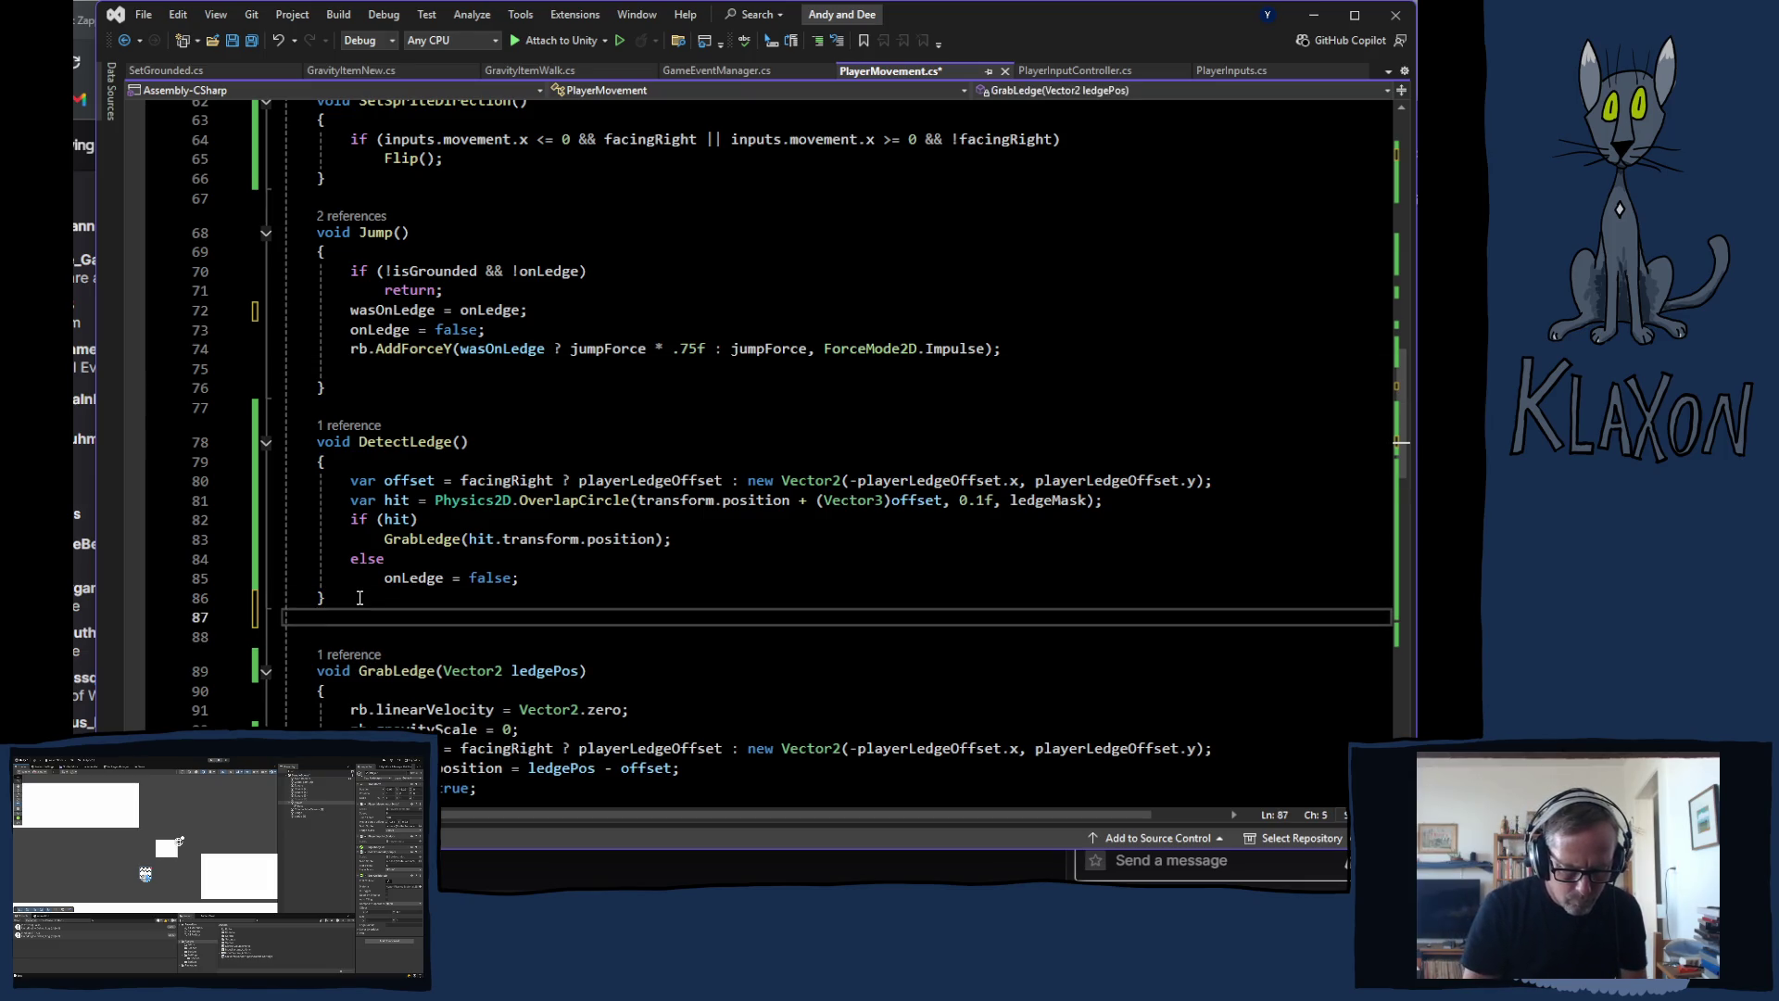
Step: Write the header 'void ResetOnLedge() {' below DetectLedge
text(reset)
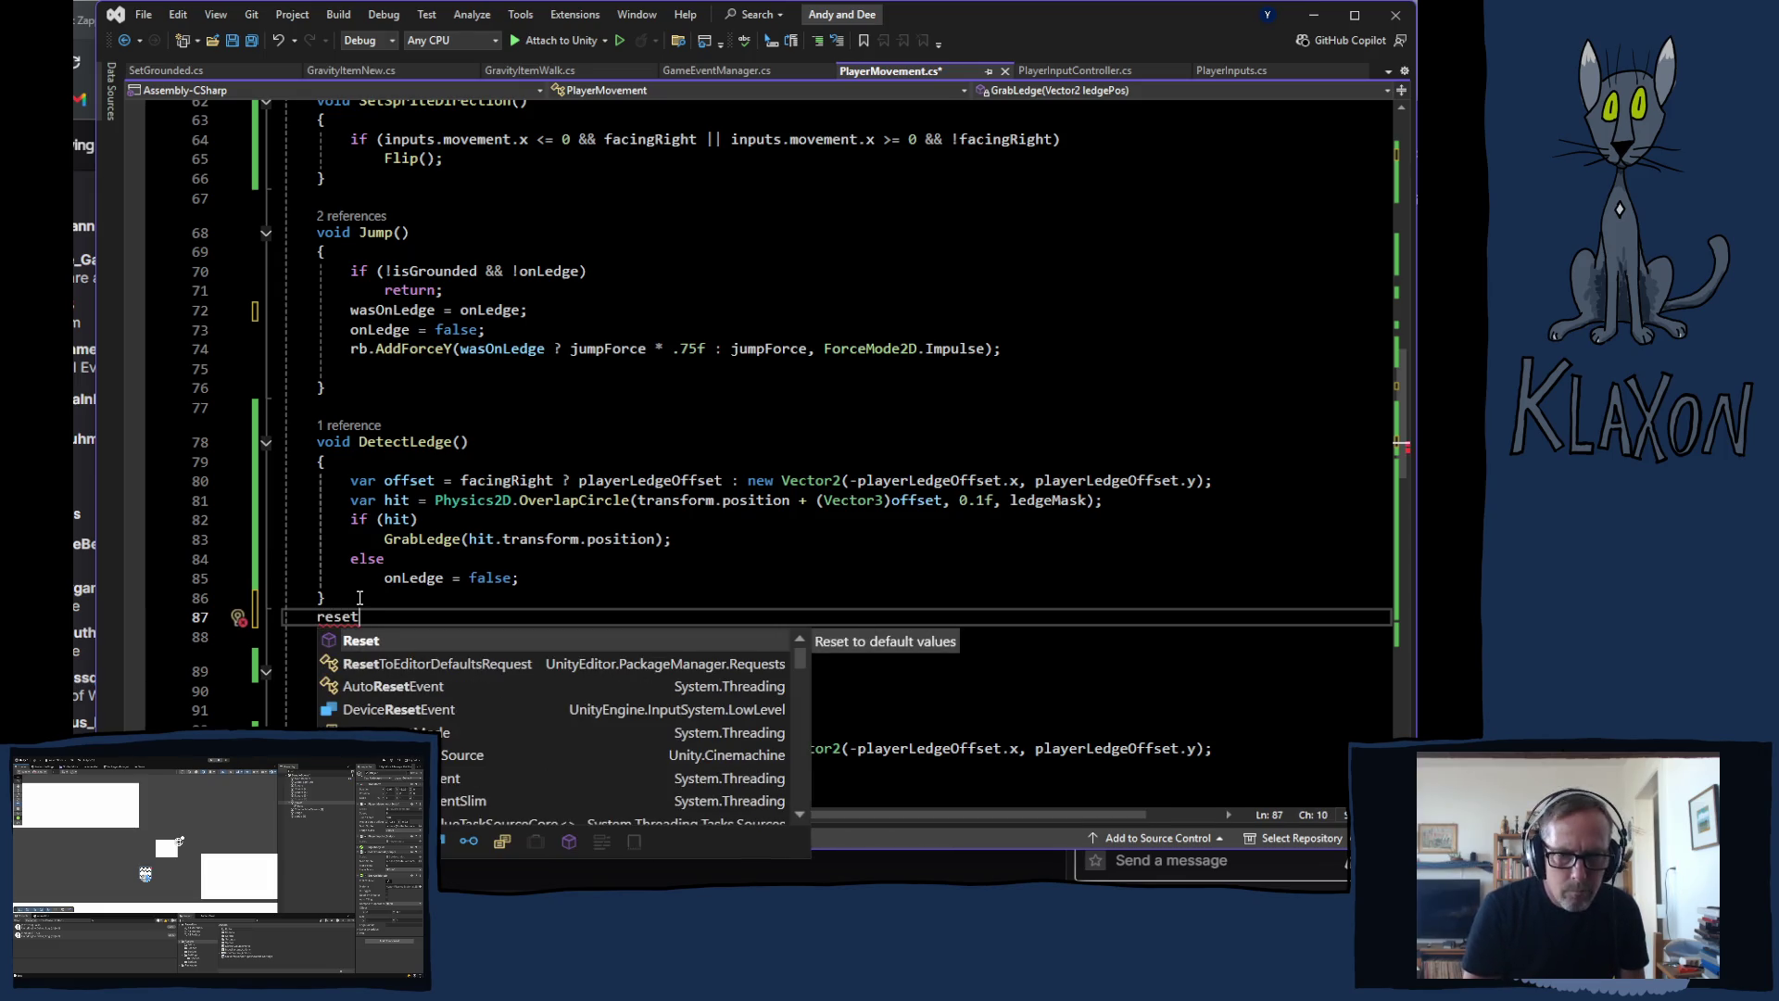
key(BackSpace)
key(BackSpace)
key(BackSpace)
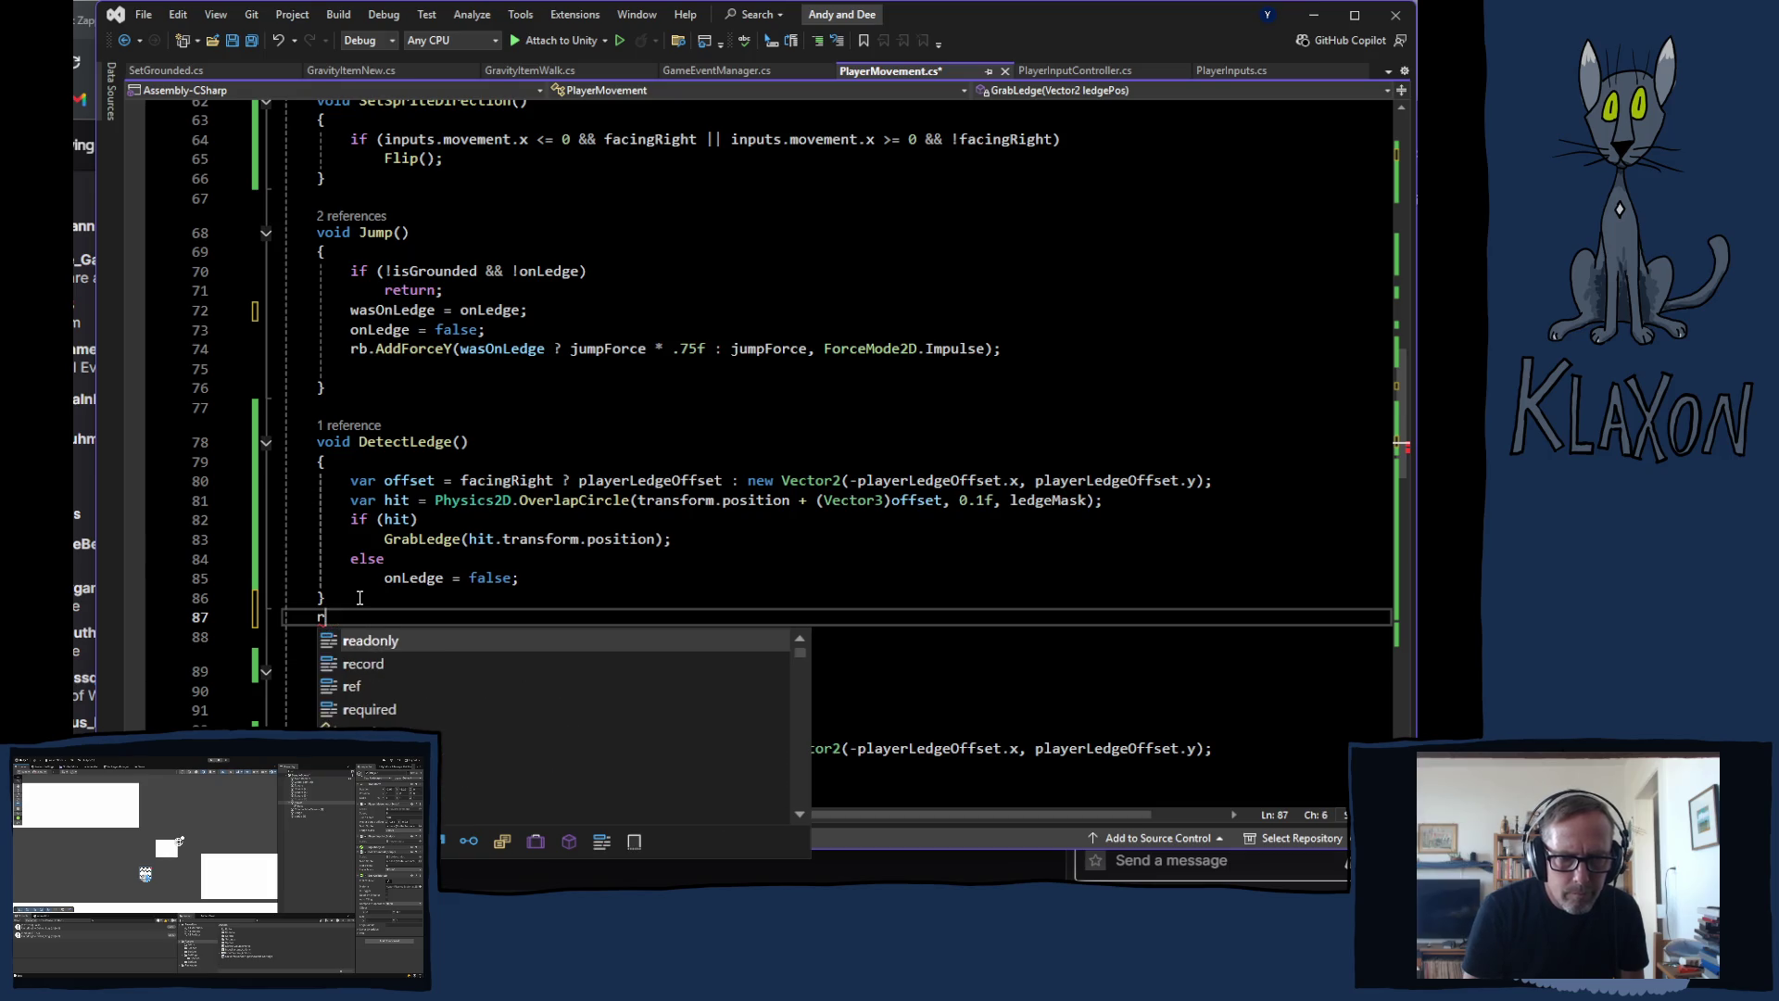
text(voi)
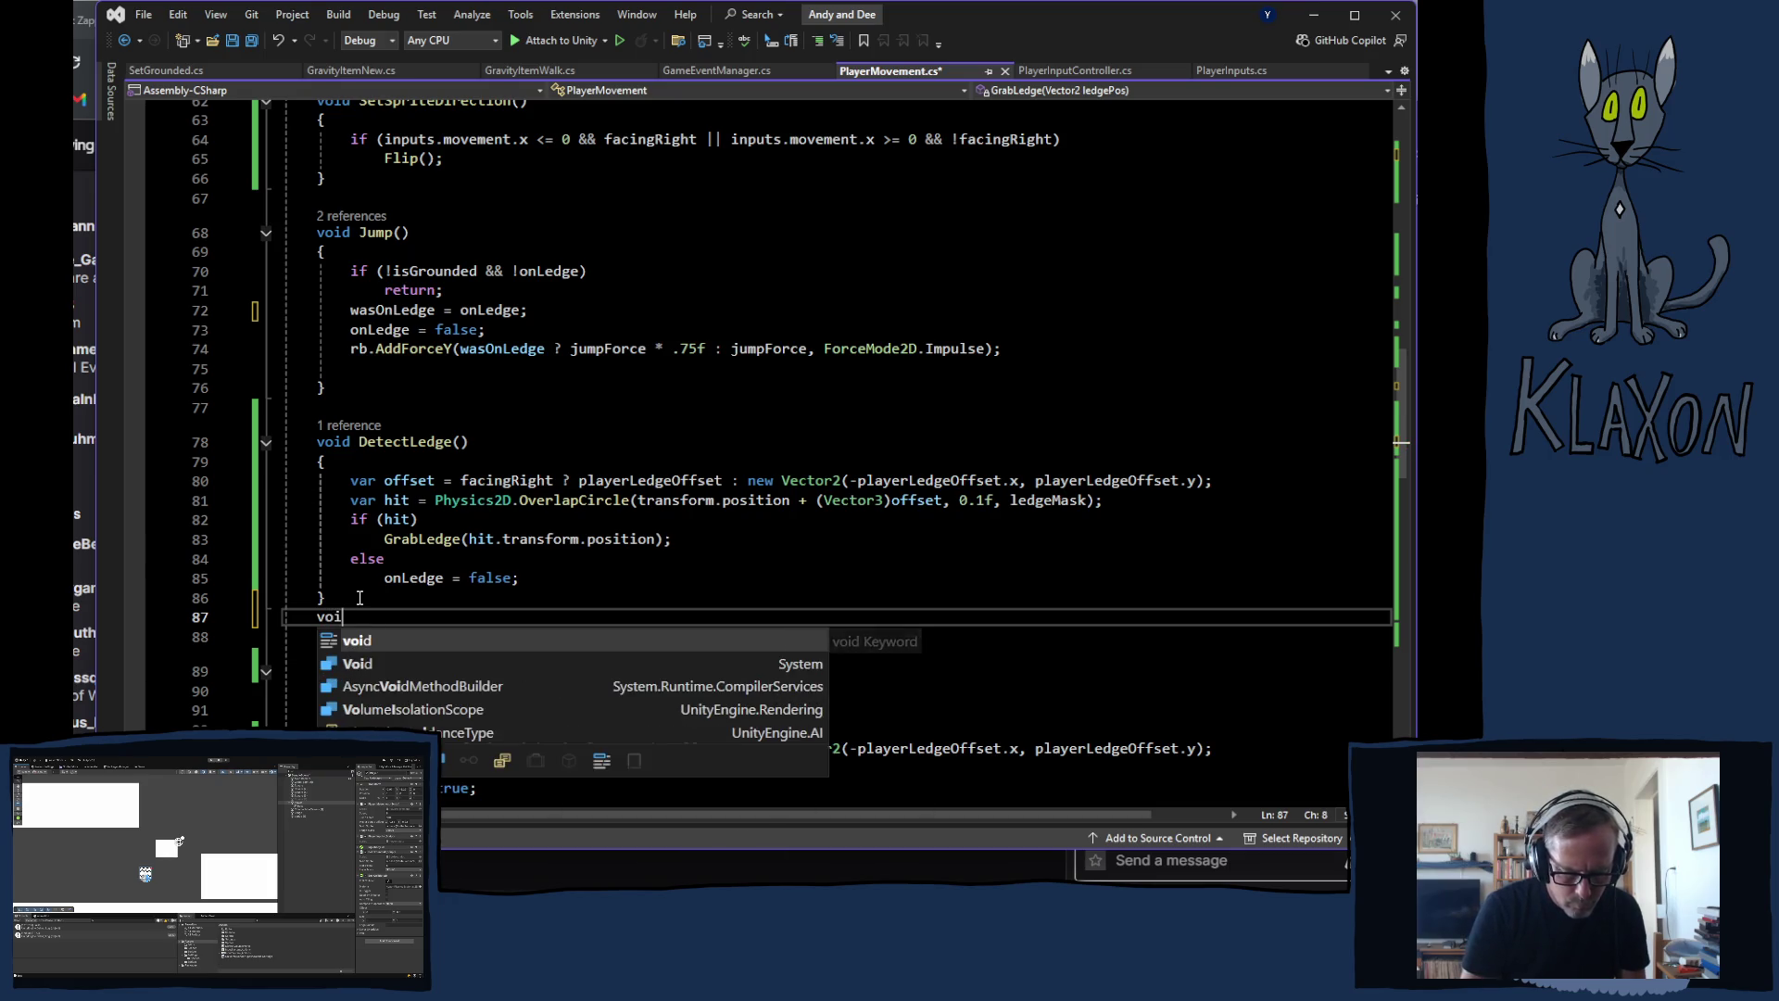
text(d)
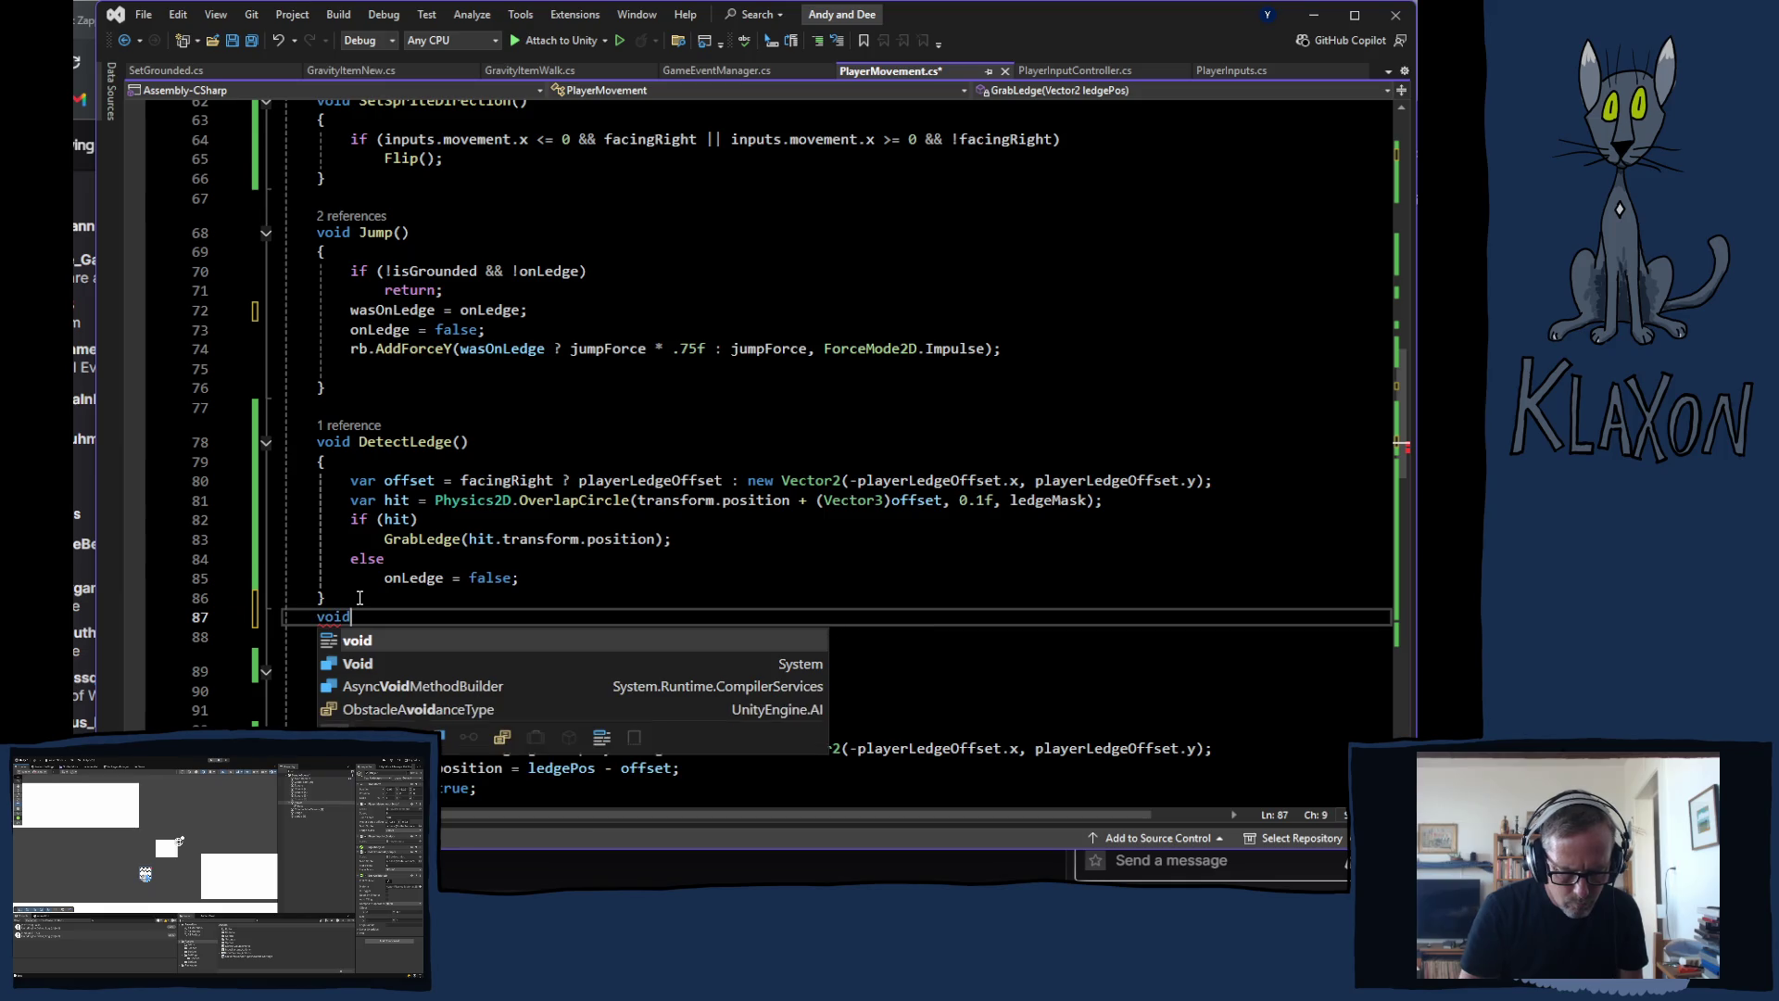
text( Reset)
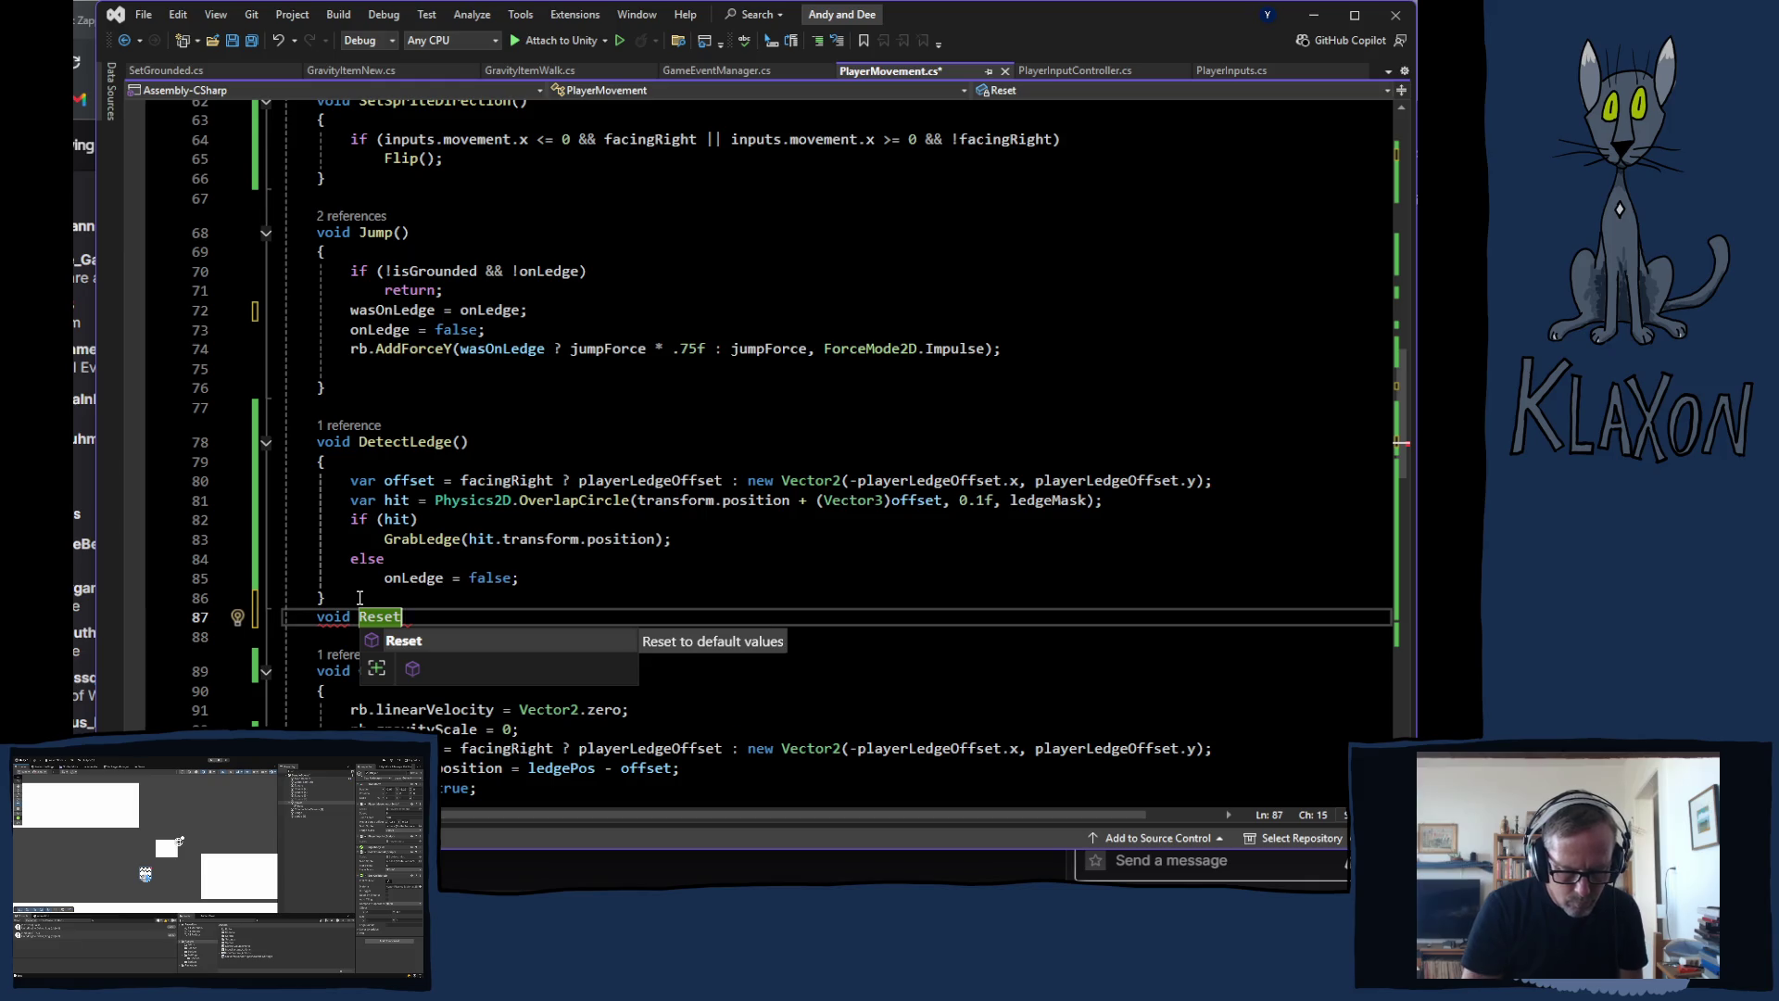
text(OnLedge)
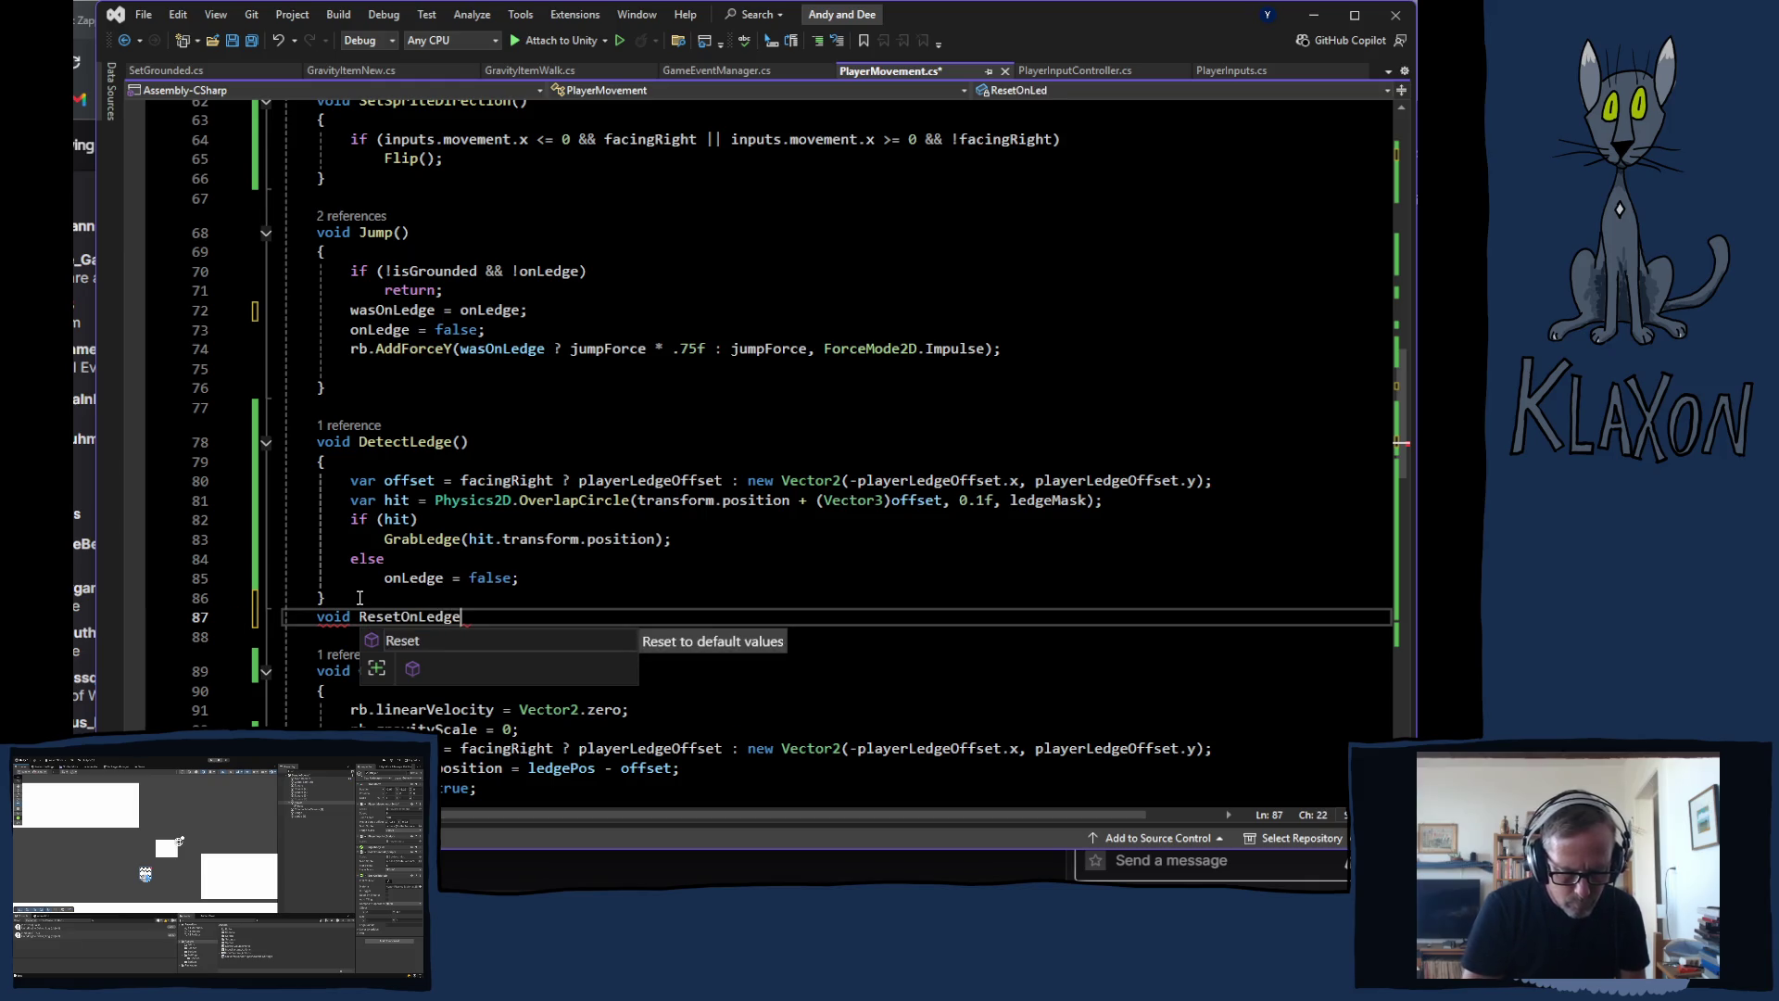
text(() {)
key(Return)
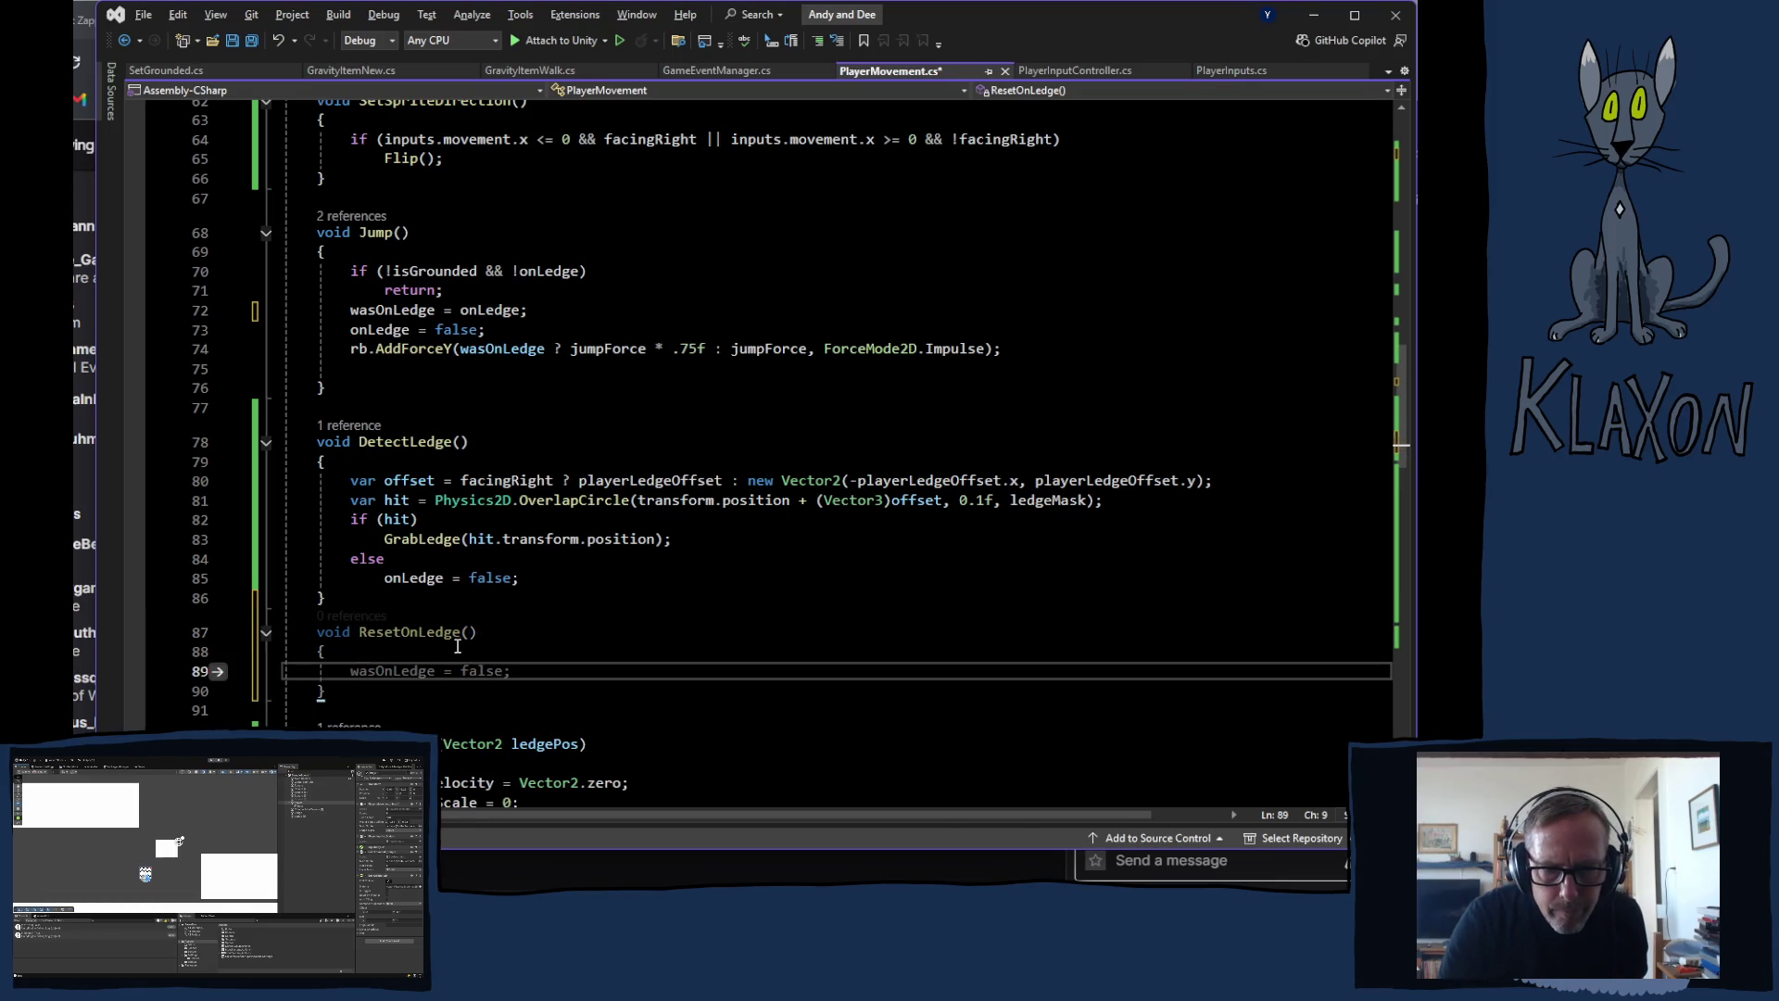
Step: Fill ResetOnLedge's body with 'wasOnLedge = false;' and save PlayerMovement.cs
click(471, 631)
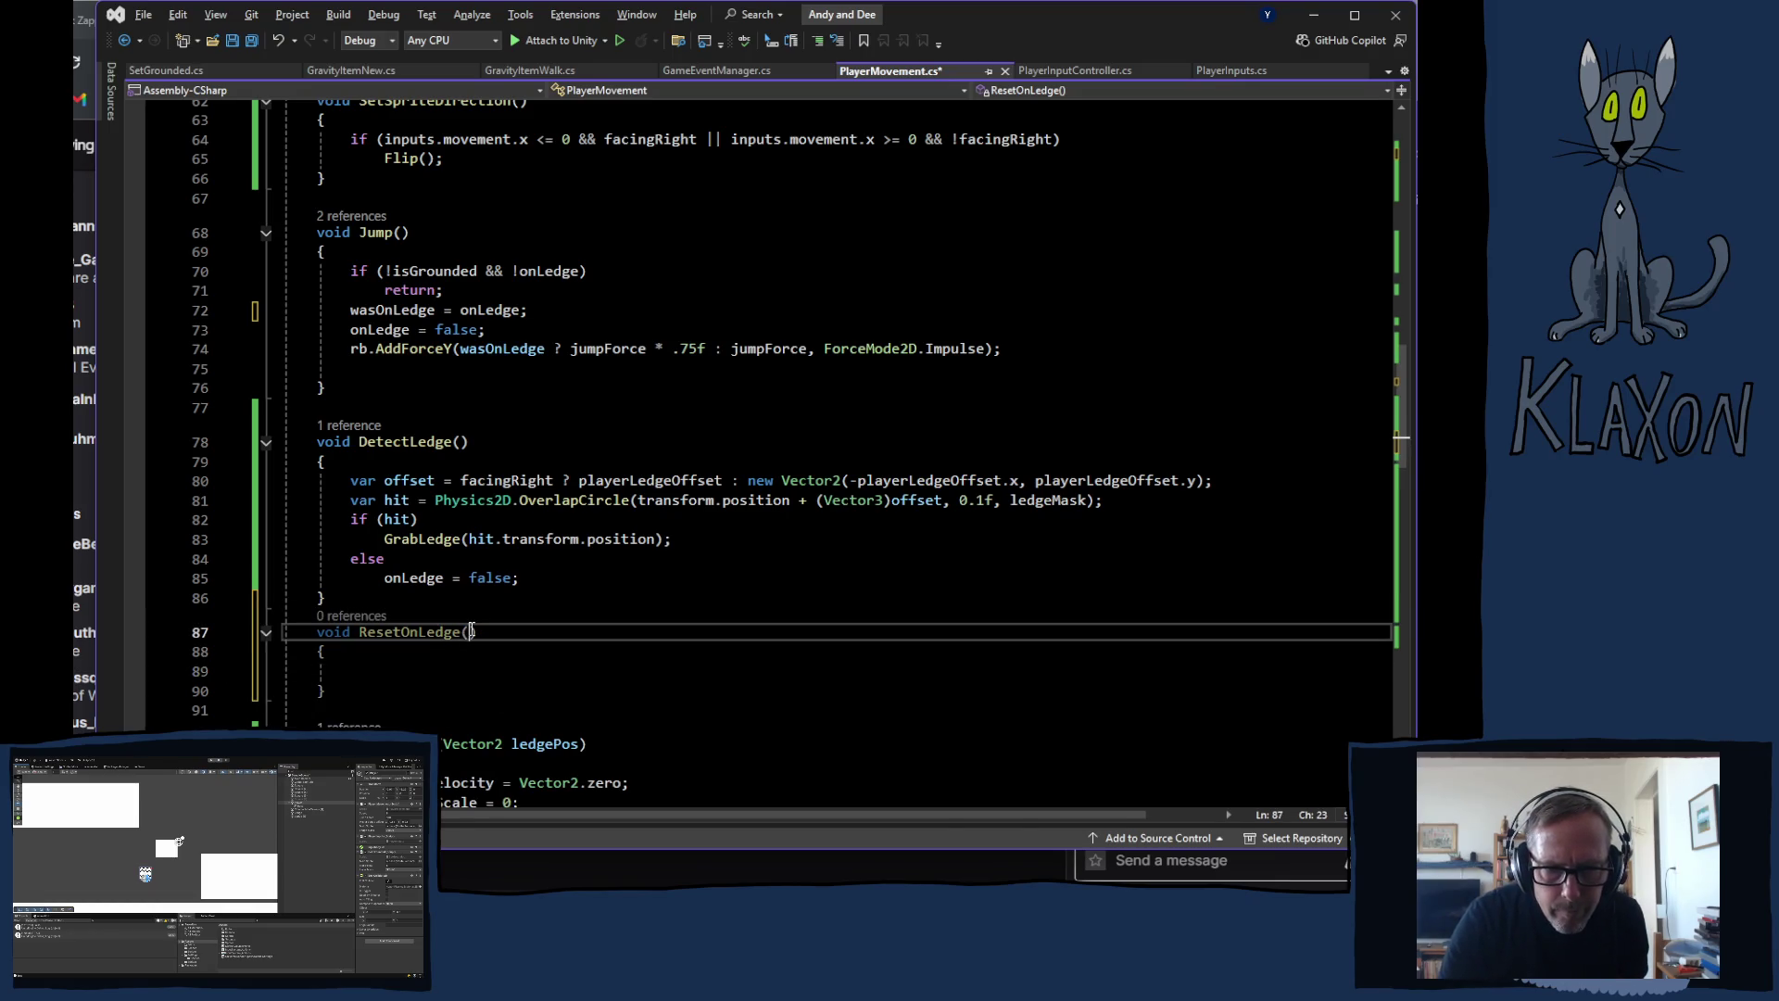
click(427, 675)
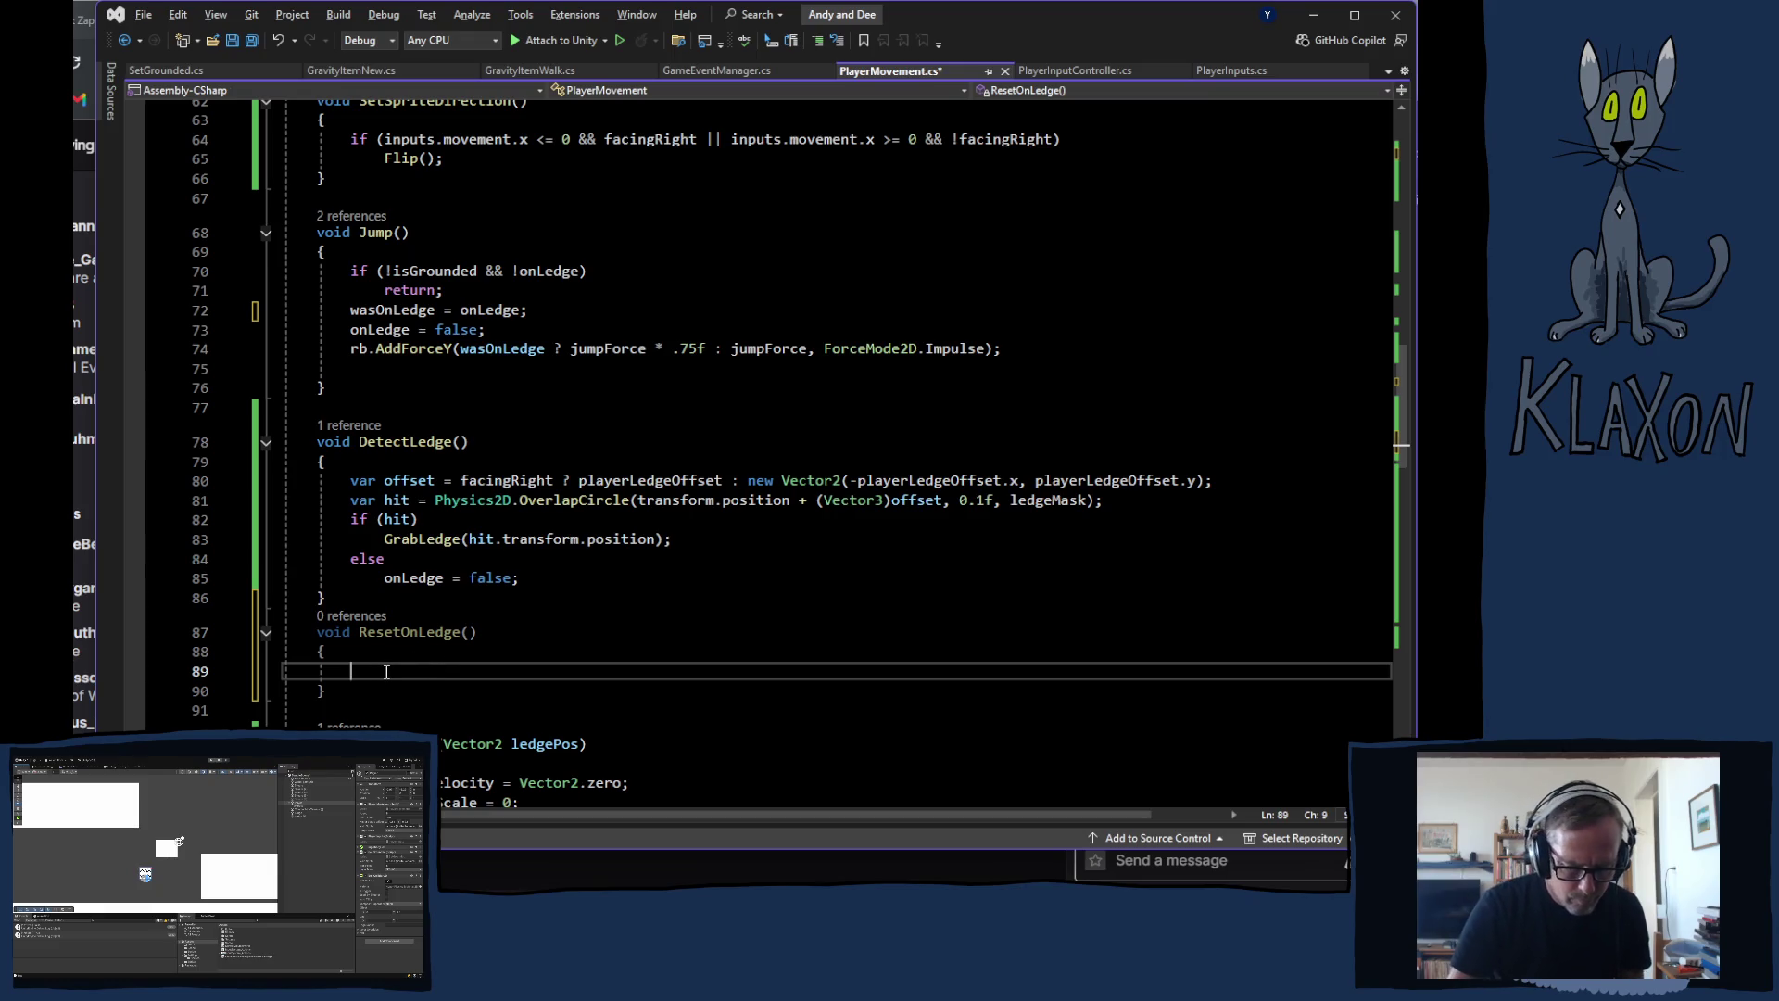
text(wasO)
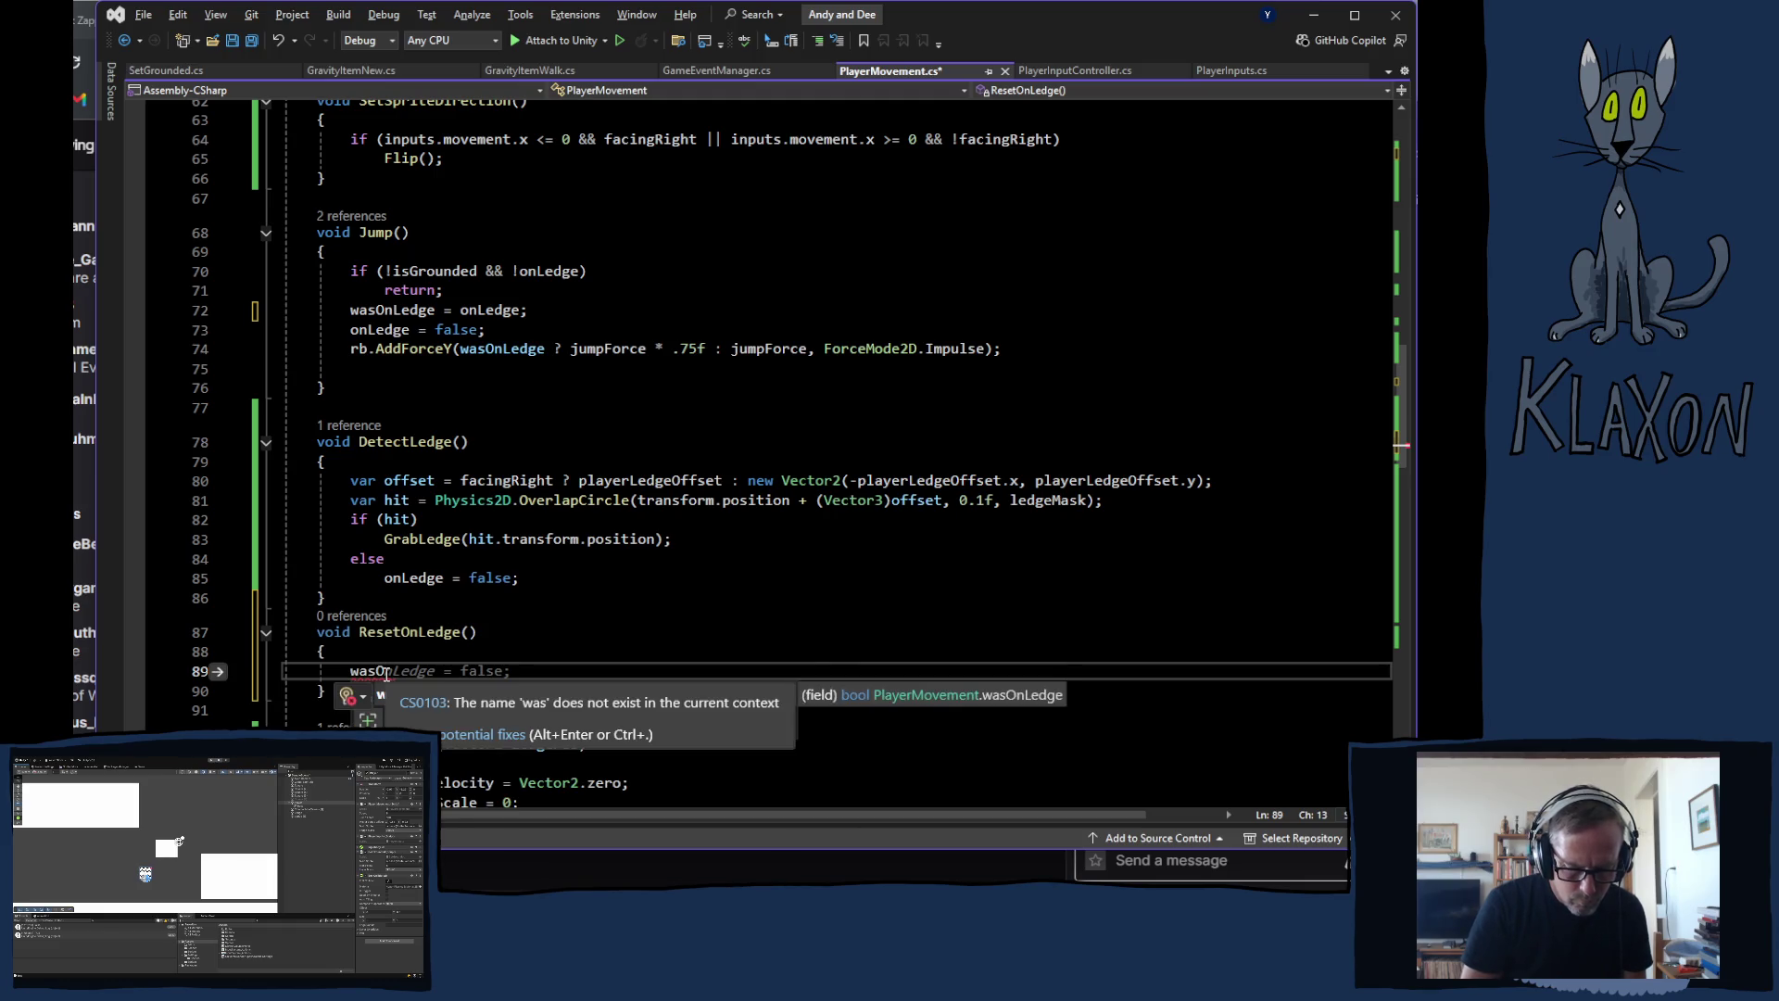
text(n)
key(Tab)
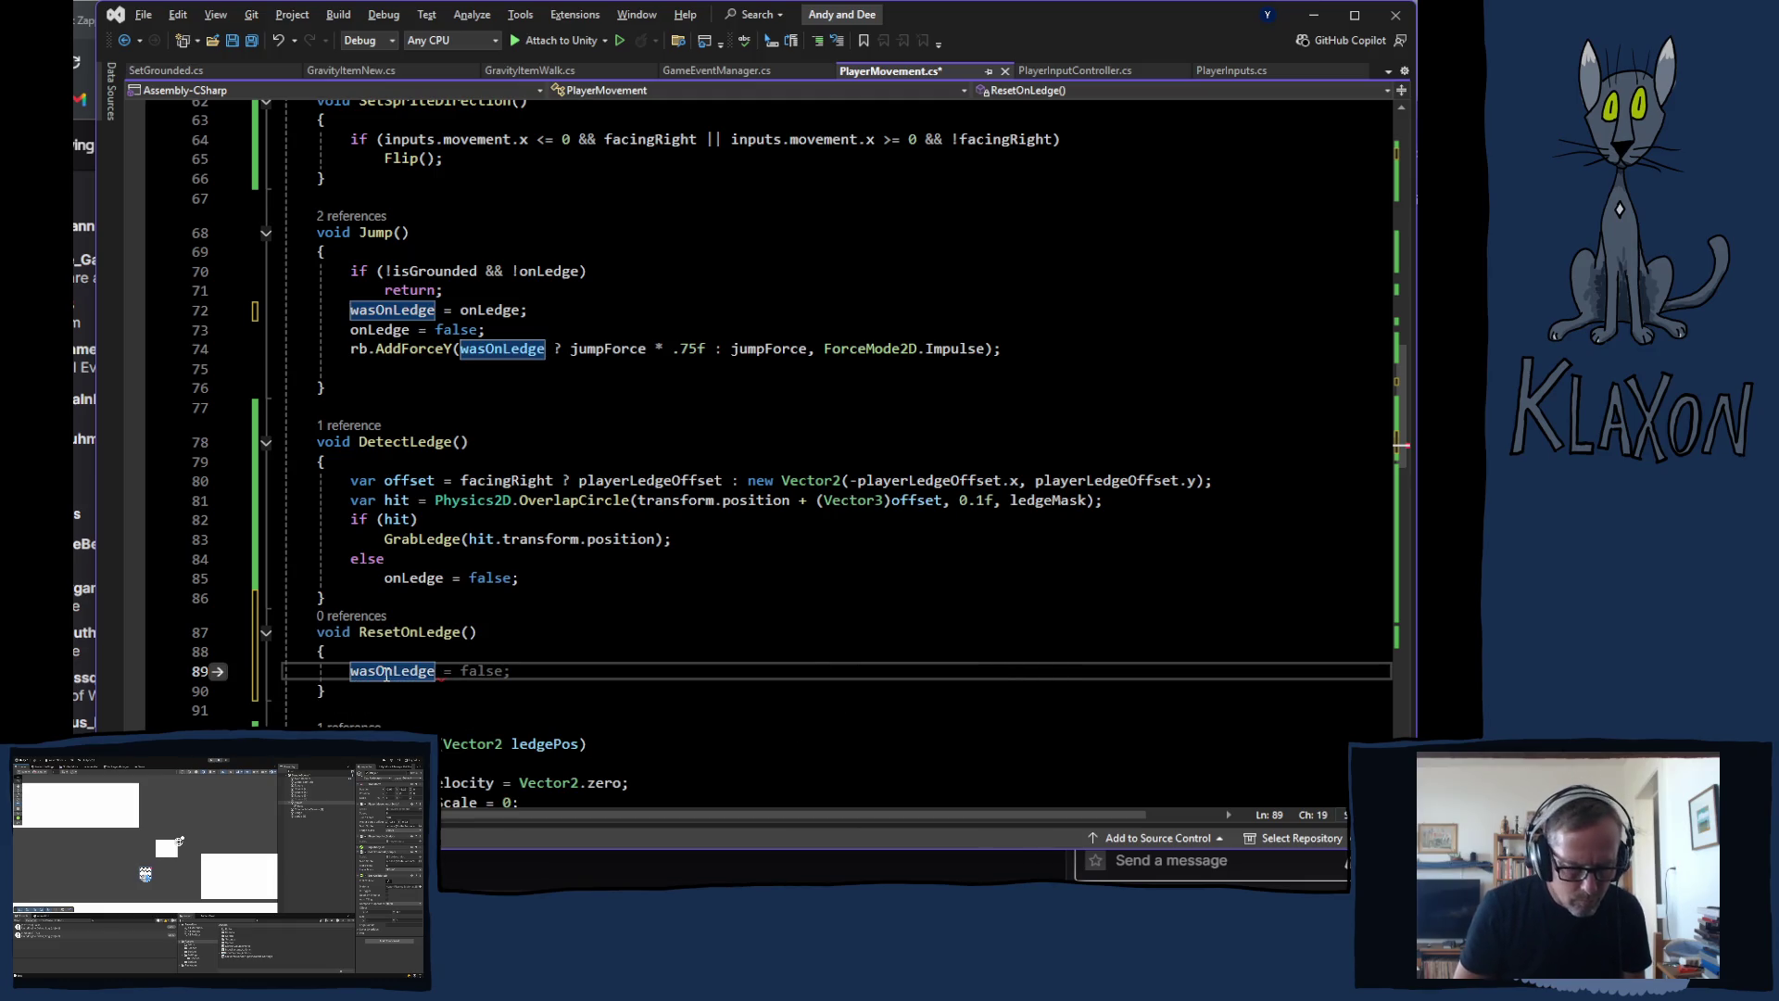
key(Tab)
key(ctrl+s)
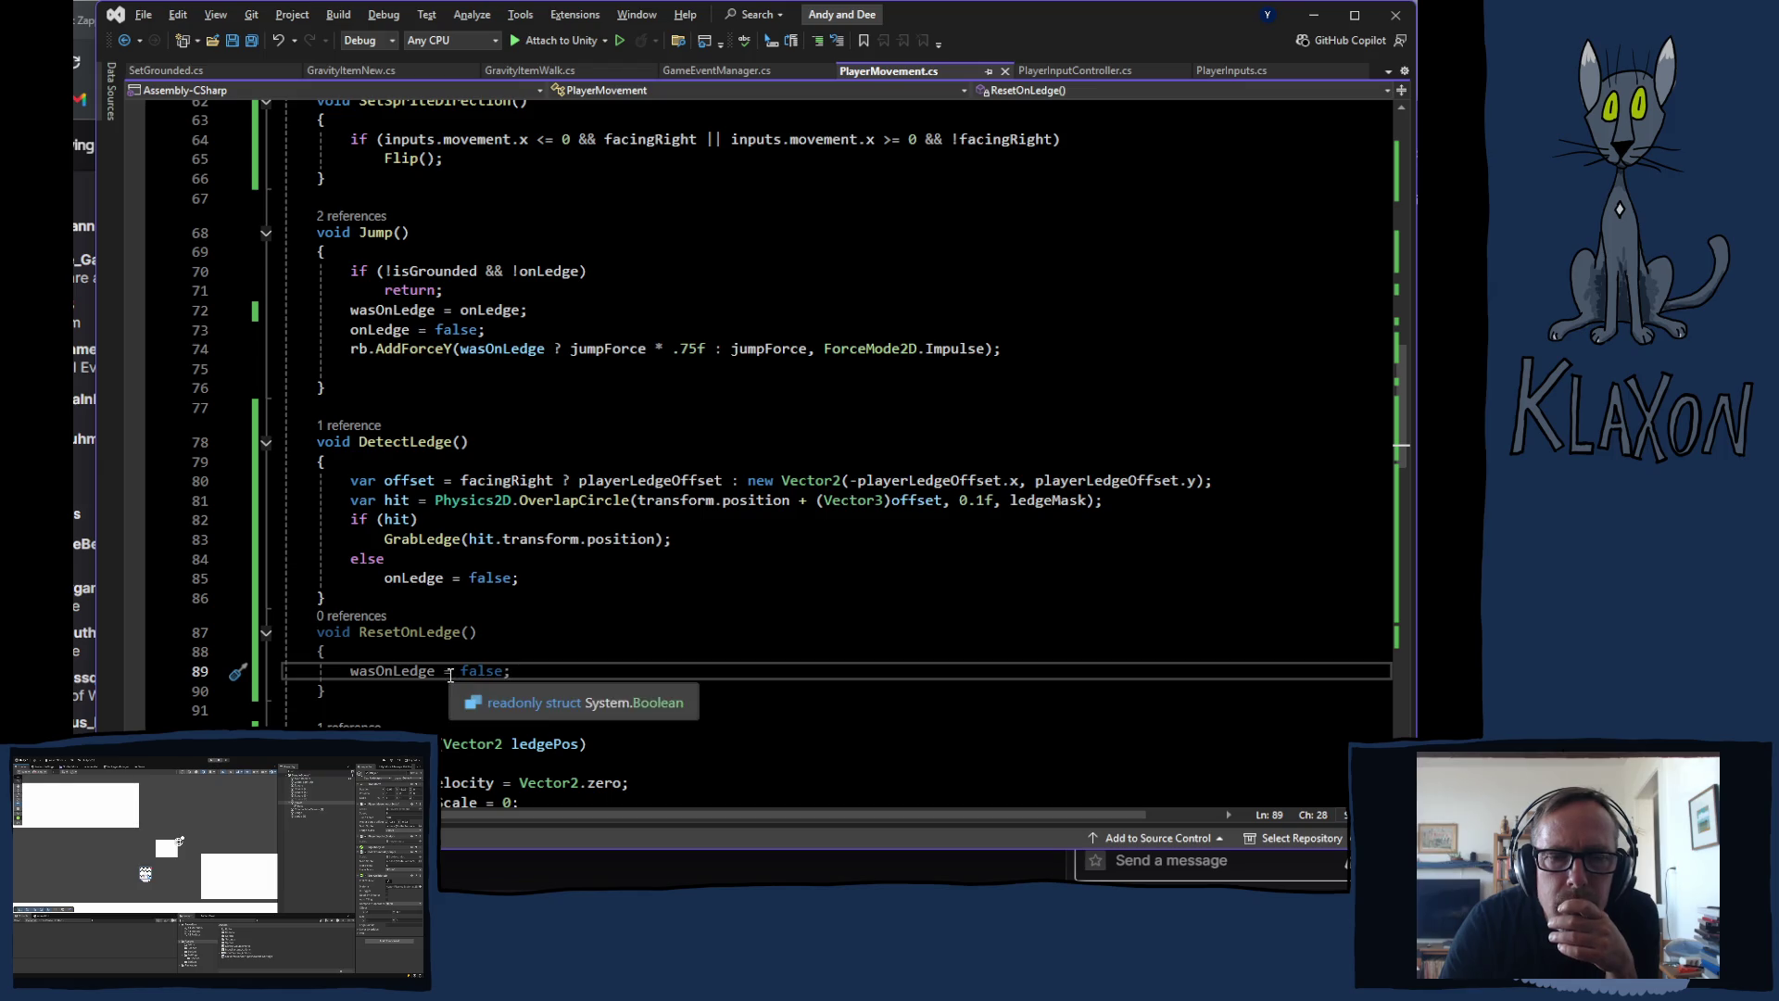
scroll(523, 649, up, 6)
scroll(523, 649, up, 8)
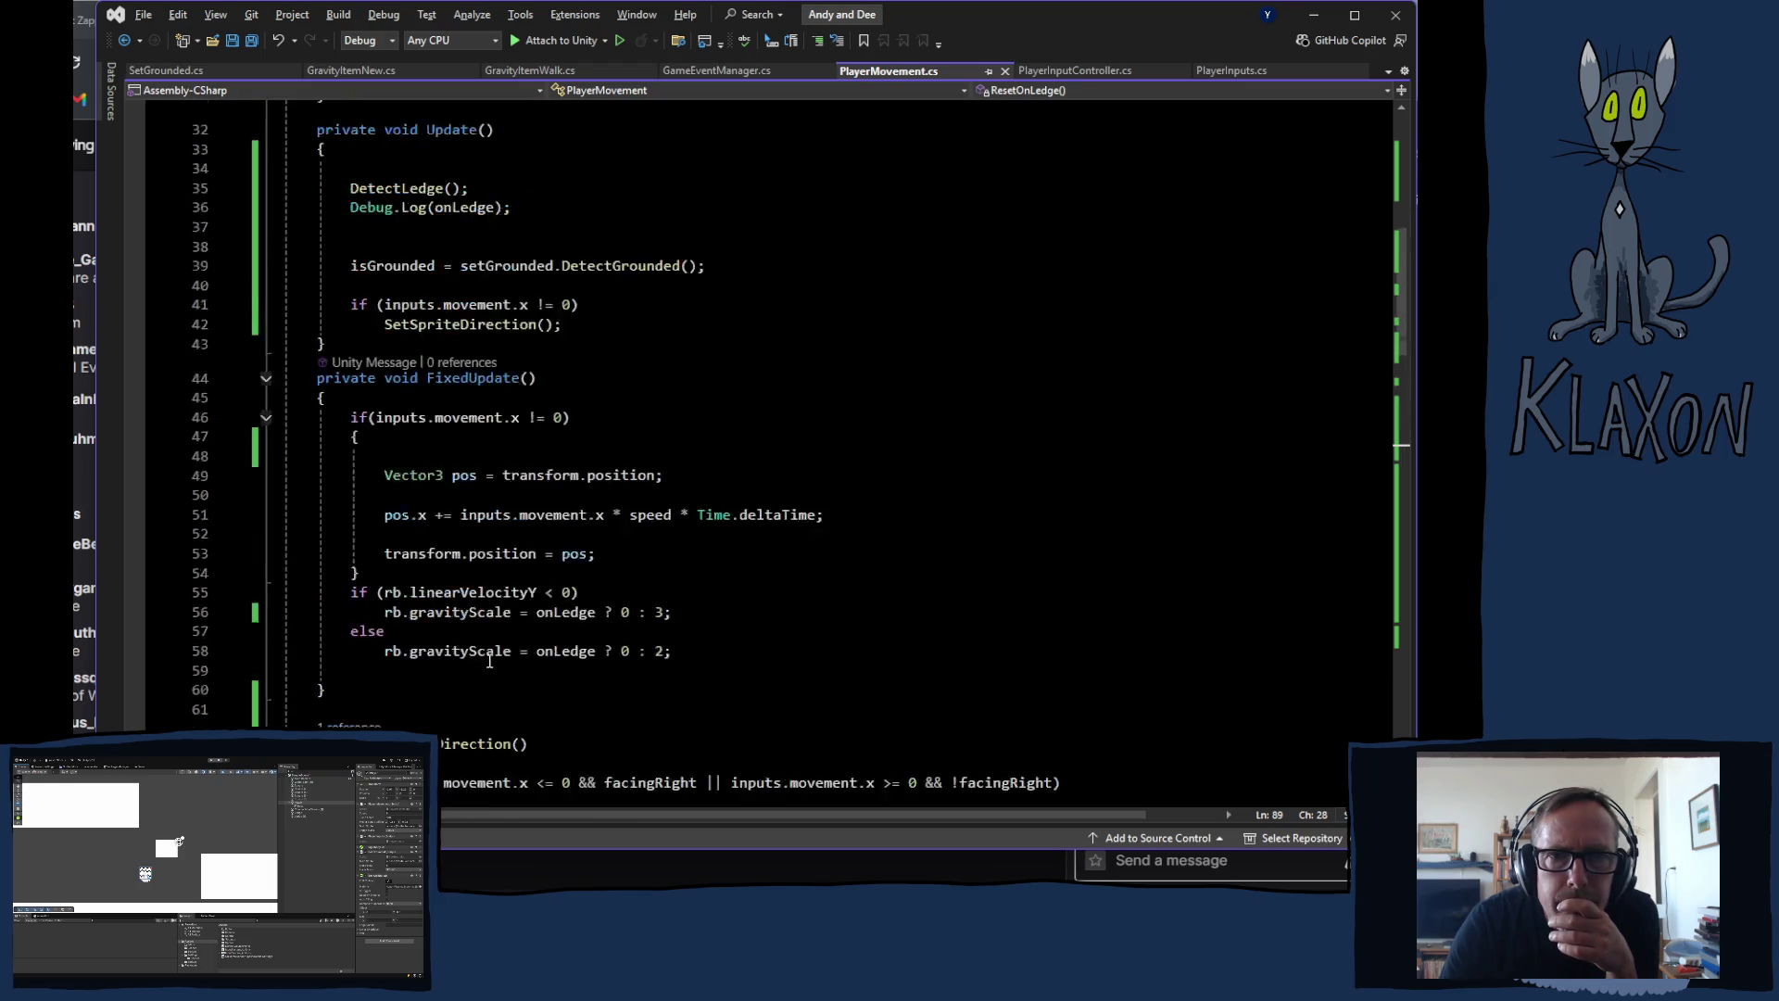
Step: Put the DetectLedge() call in Update under an if(!wasOnLedge) check
click(369, 461)
text(if()
text(!)
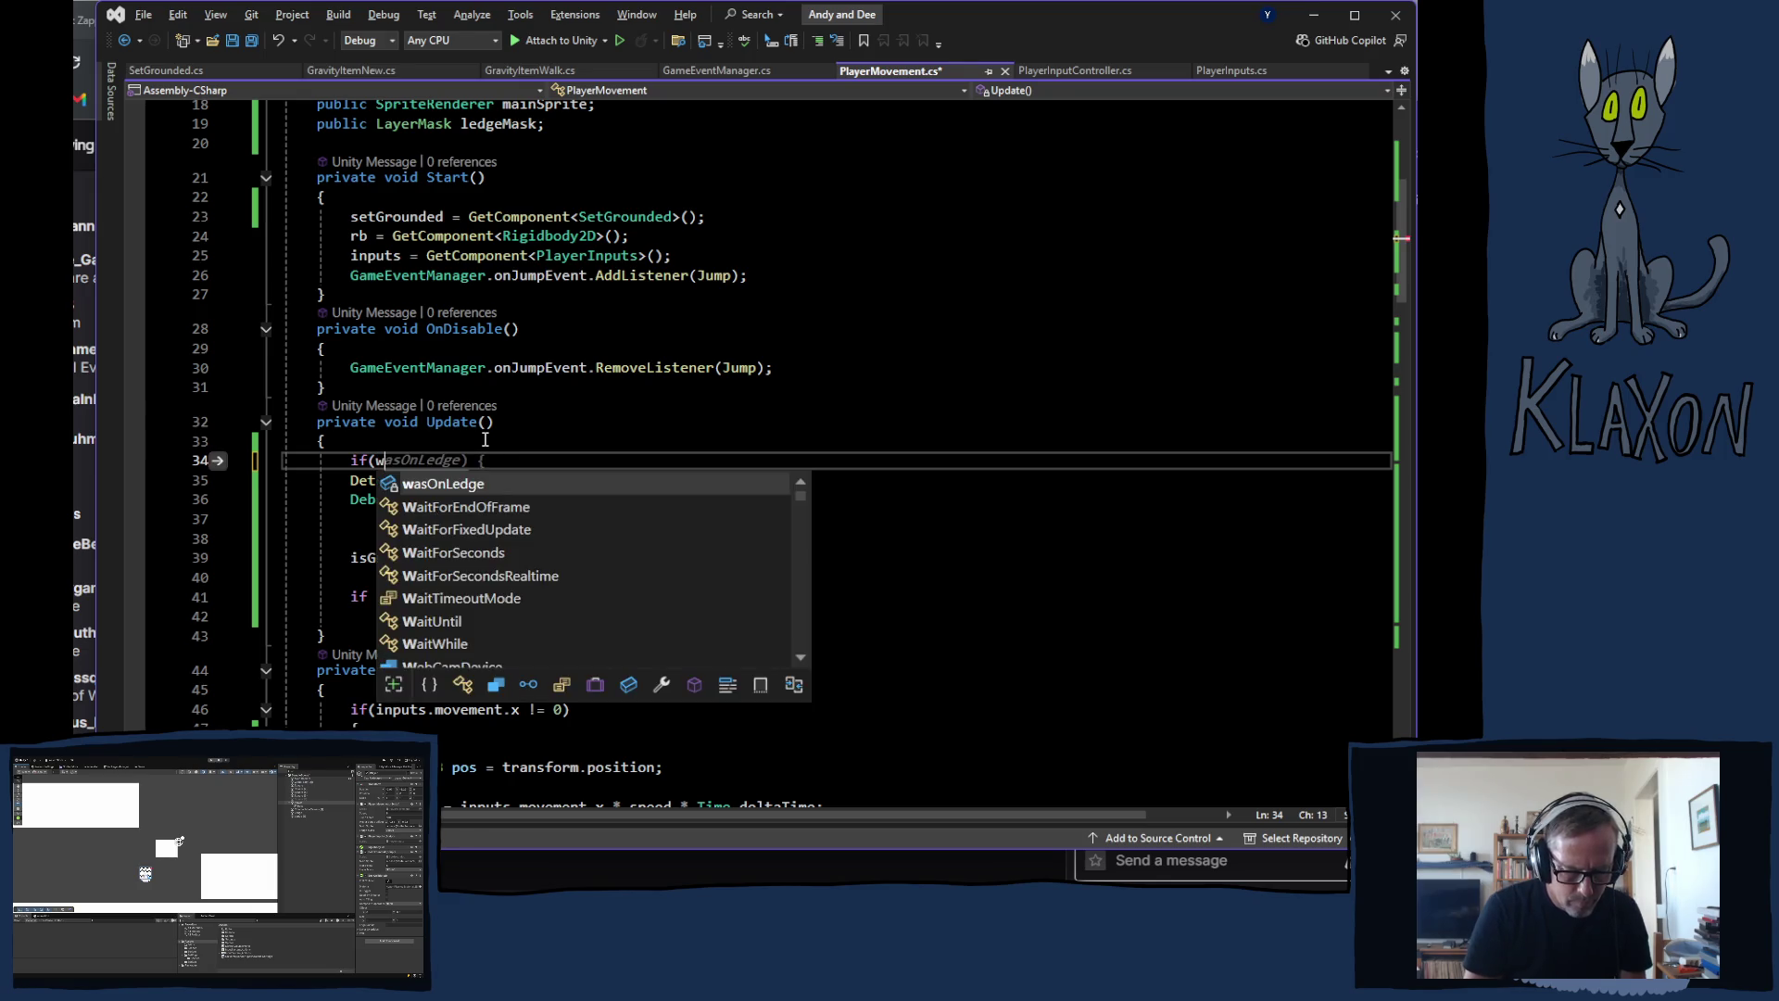
key(Escape)
text(wasO)
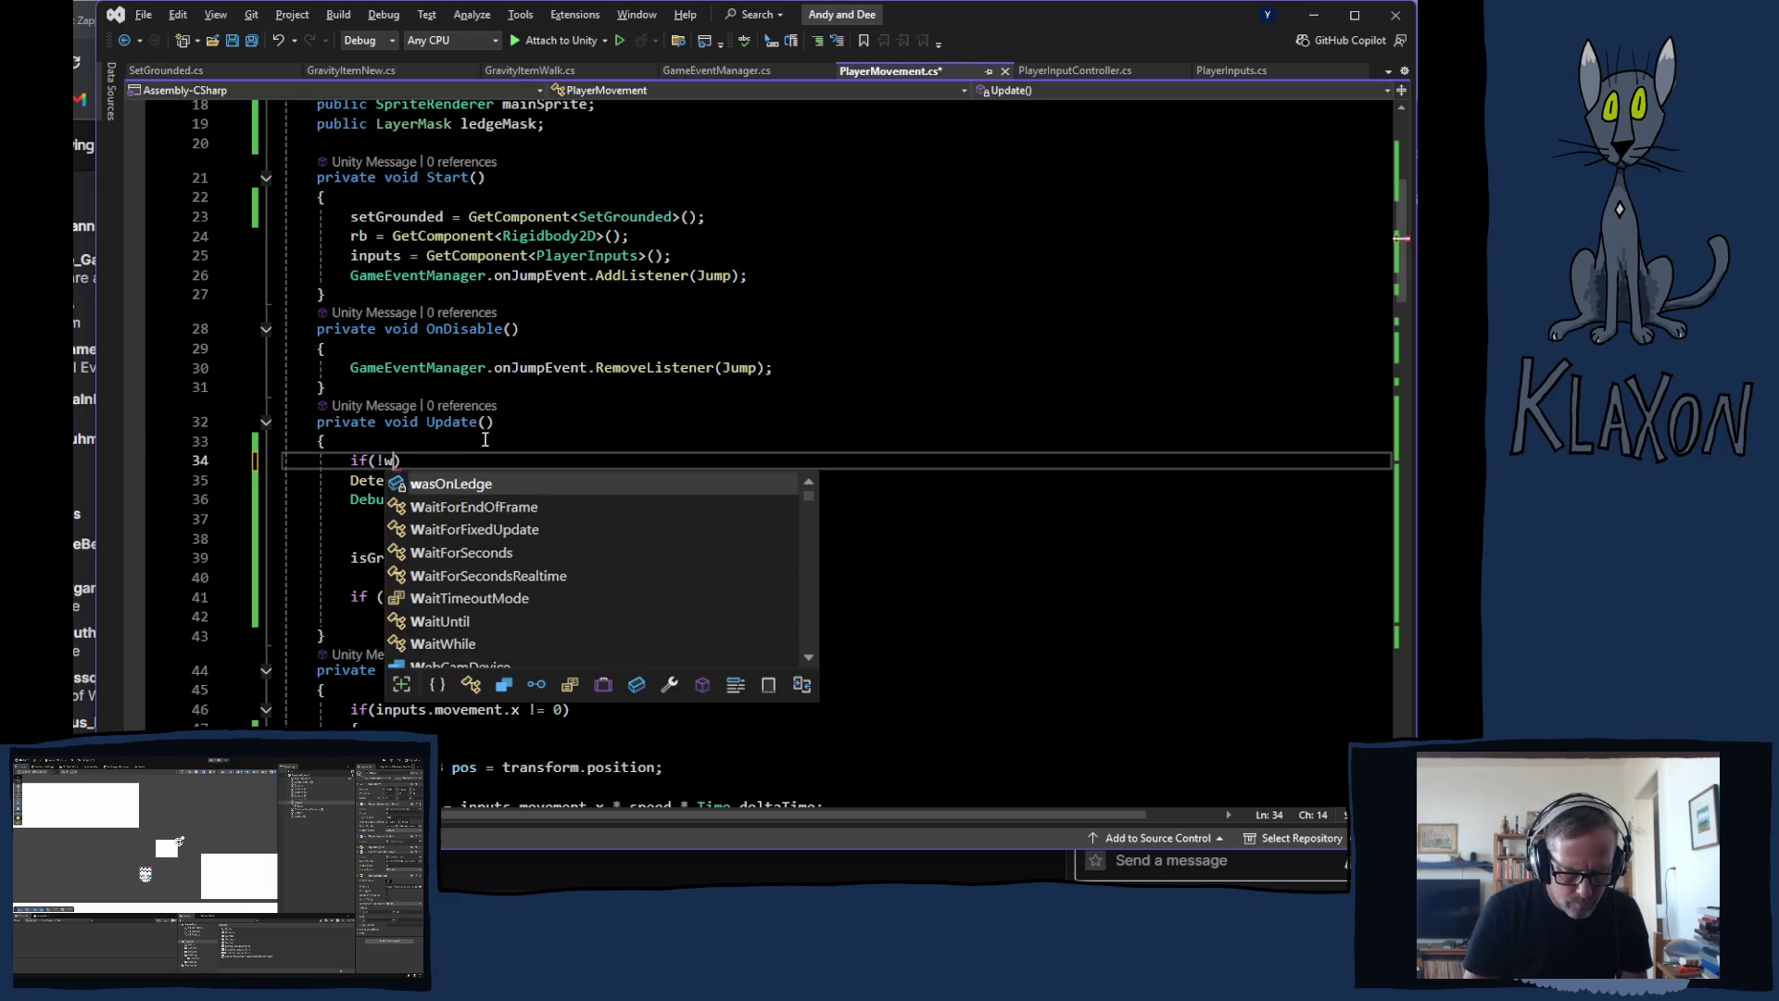
text())
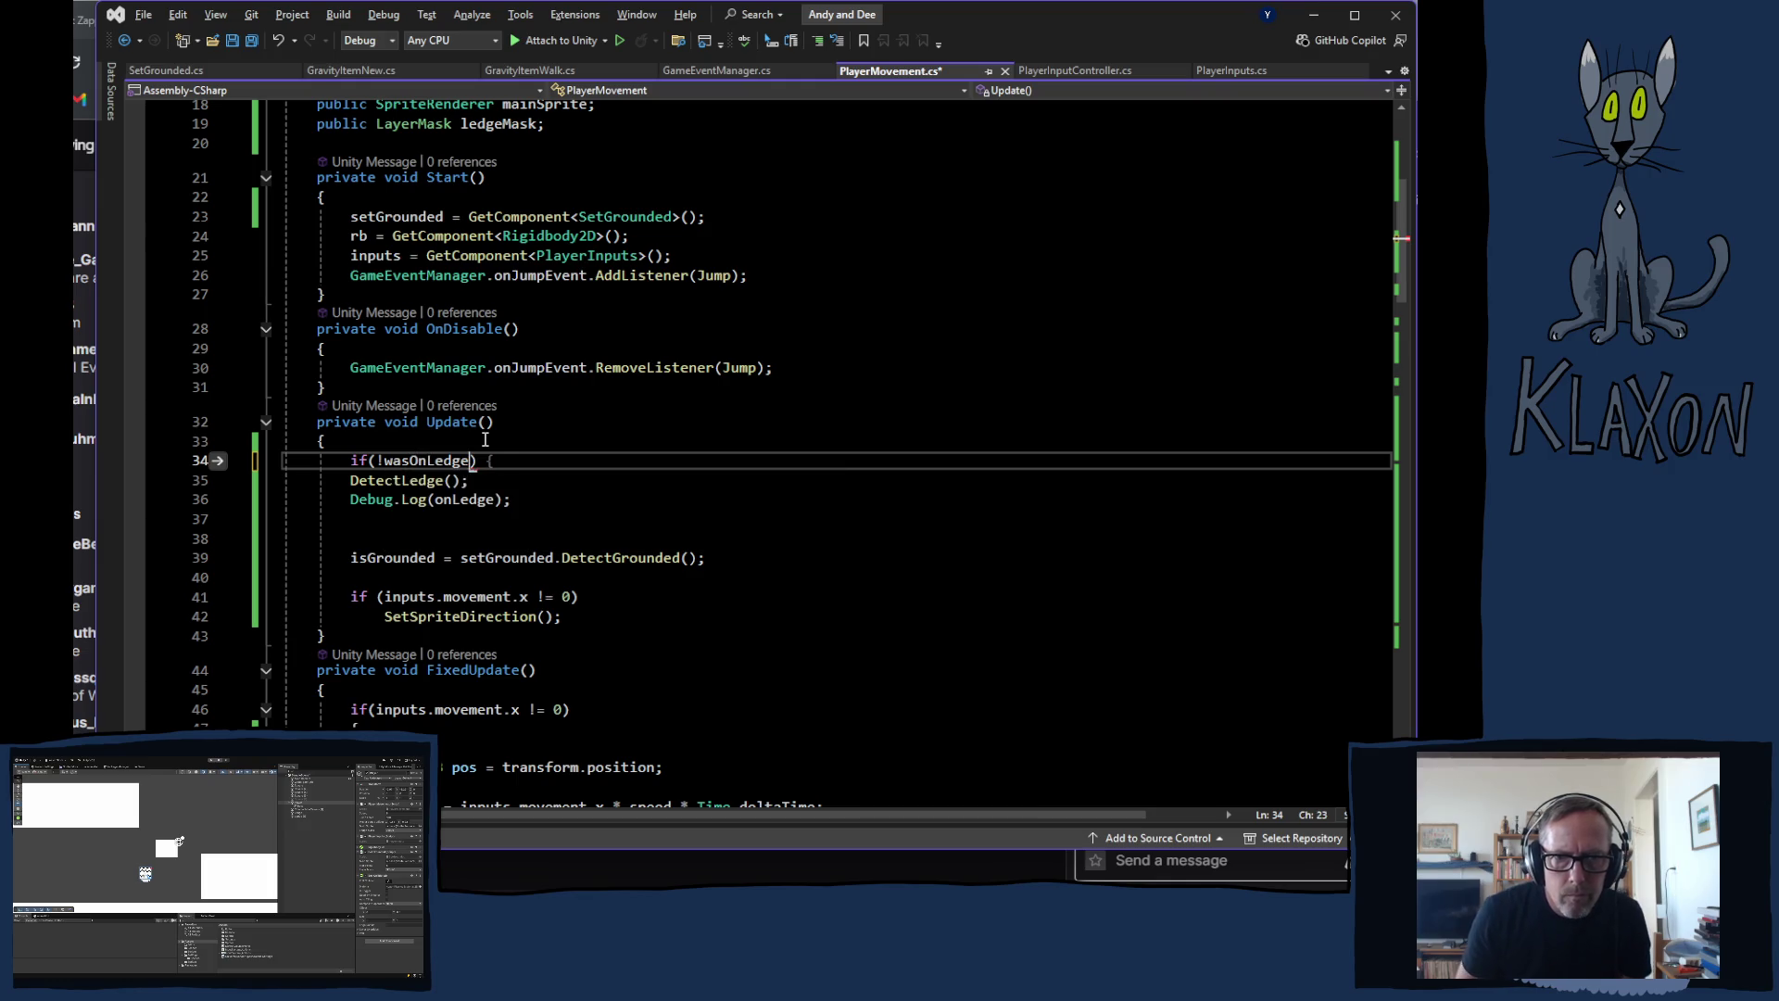
click(353, 479)
key(Tab)
Step: Delete the Debug.Log(onLedge) line from Update
double_click(436, 500)
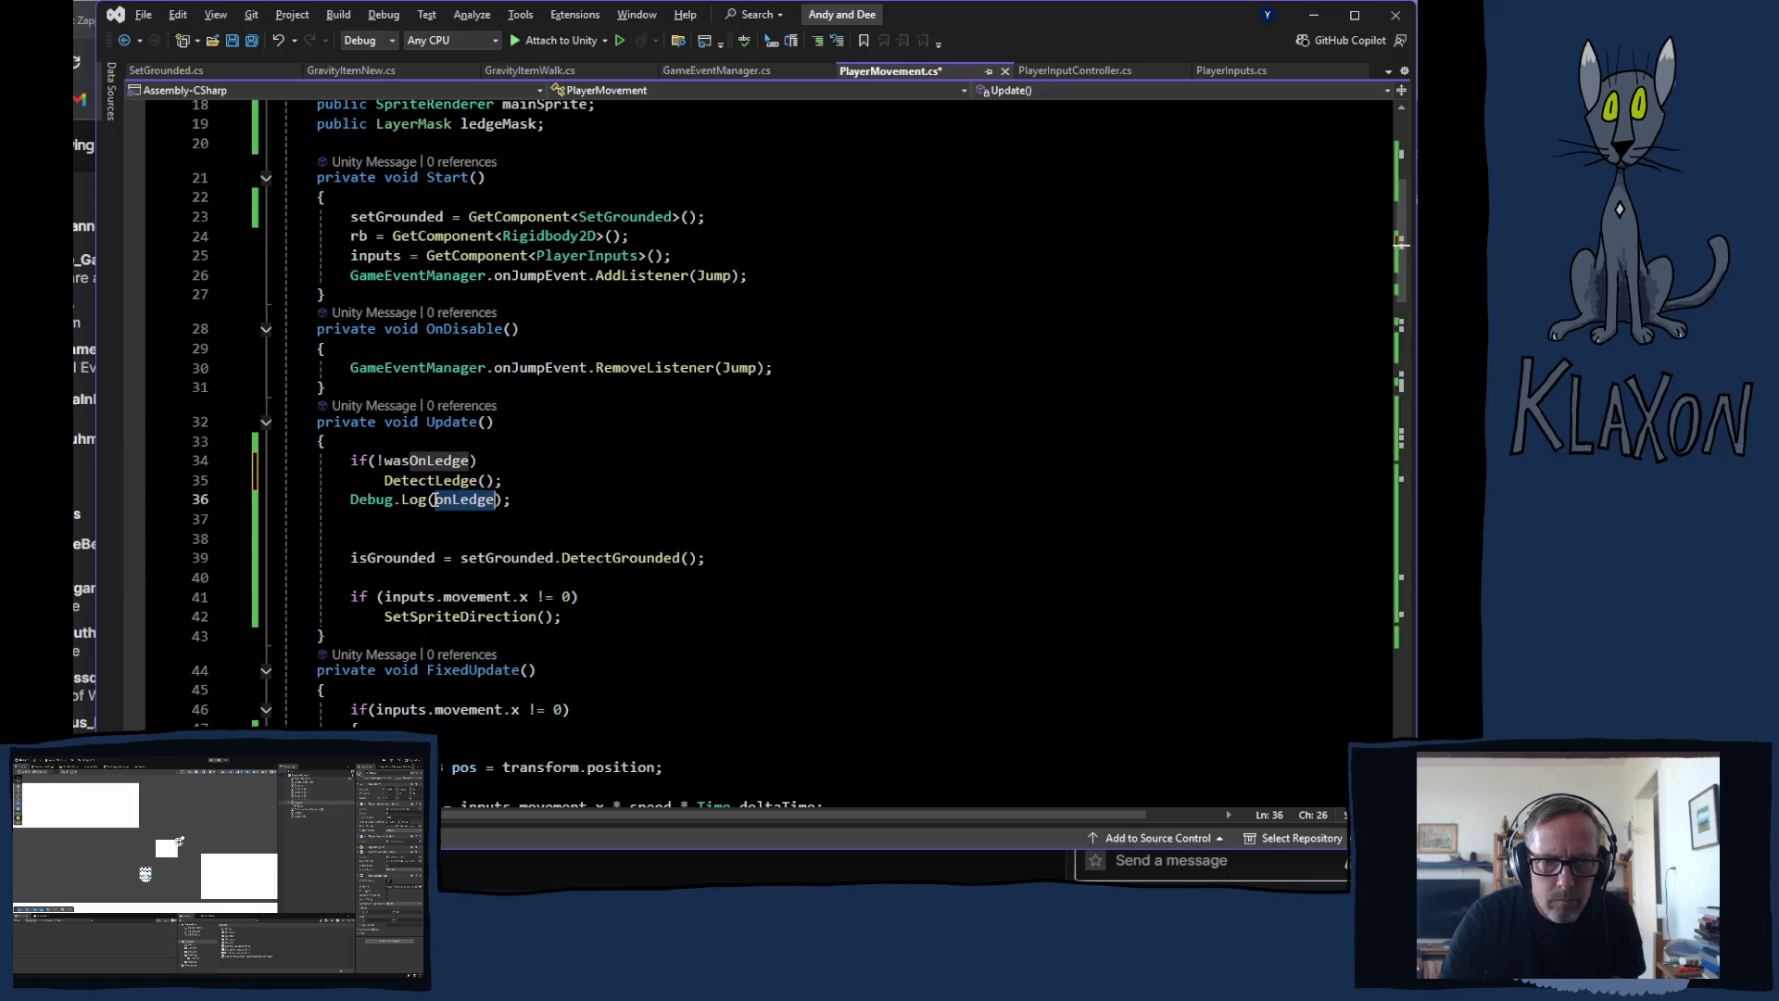
key(ctrl+l)
scroll(558, 562, down, 3)
scroll(558, 562, down, 6)
scroll(550, 577, down, 1)
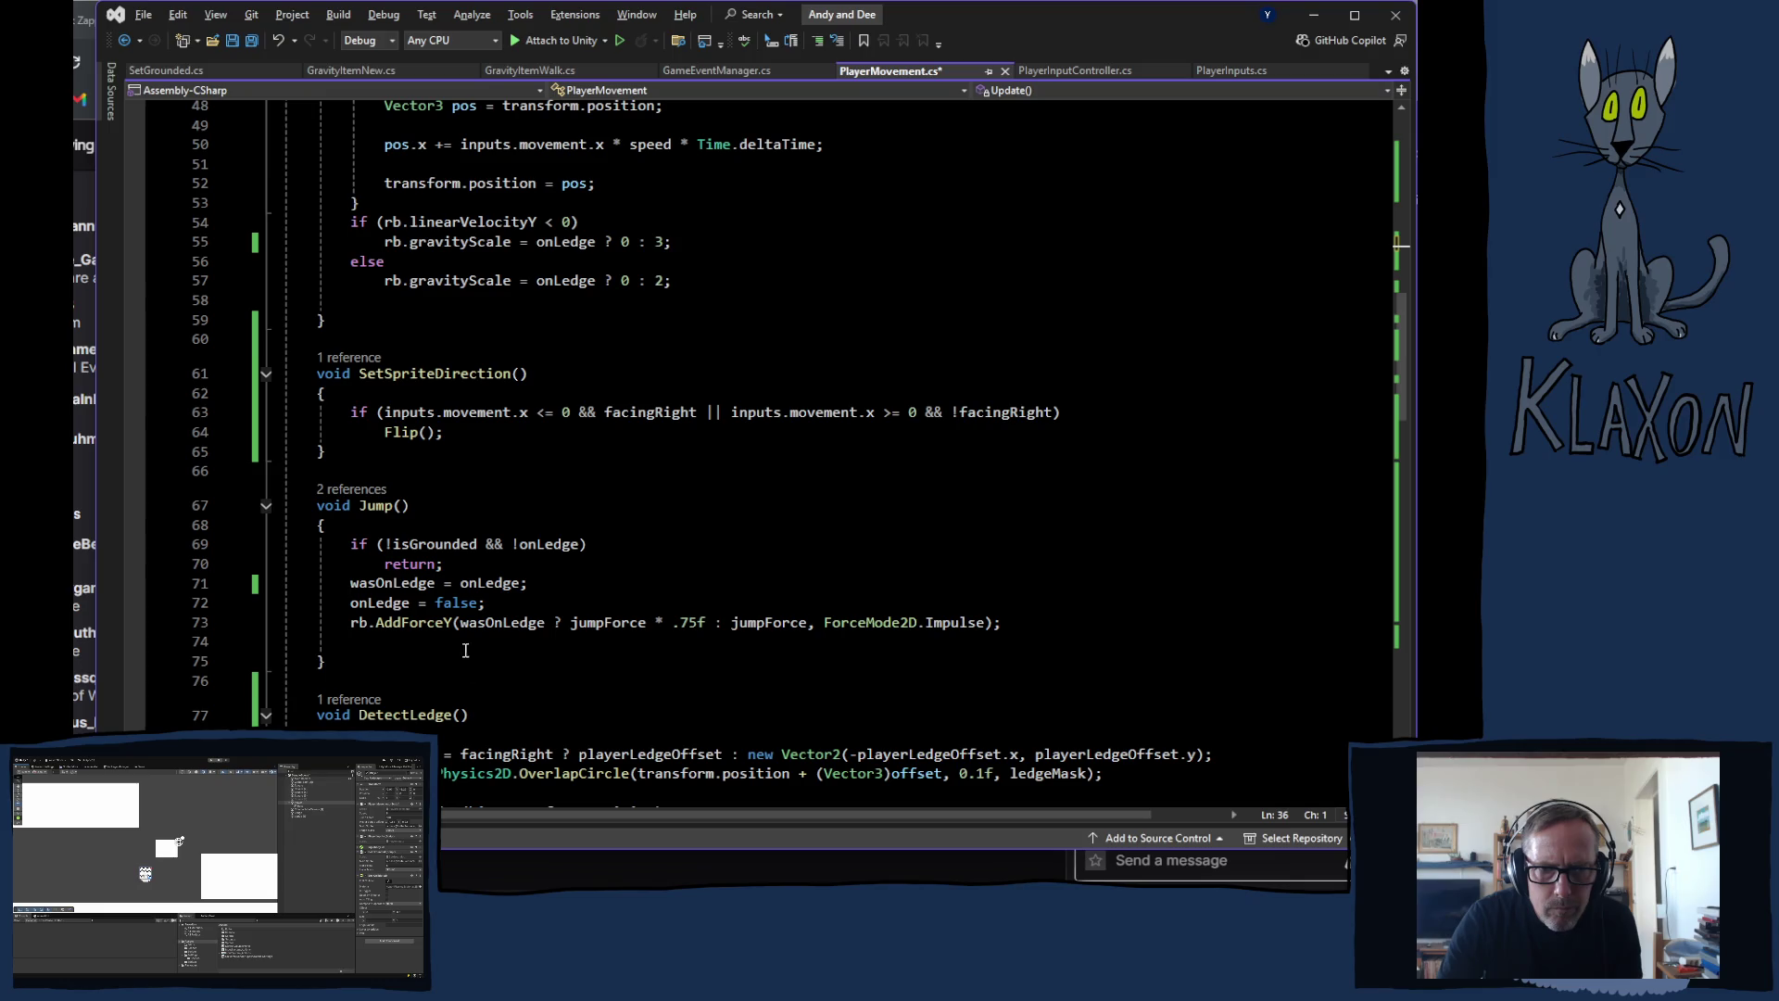
Step: End Jump() with Invoke("ResetOnLedge", 0.3f); and save PlayerMovement.cs
click(370, 640)
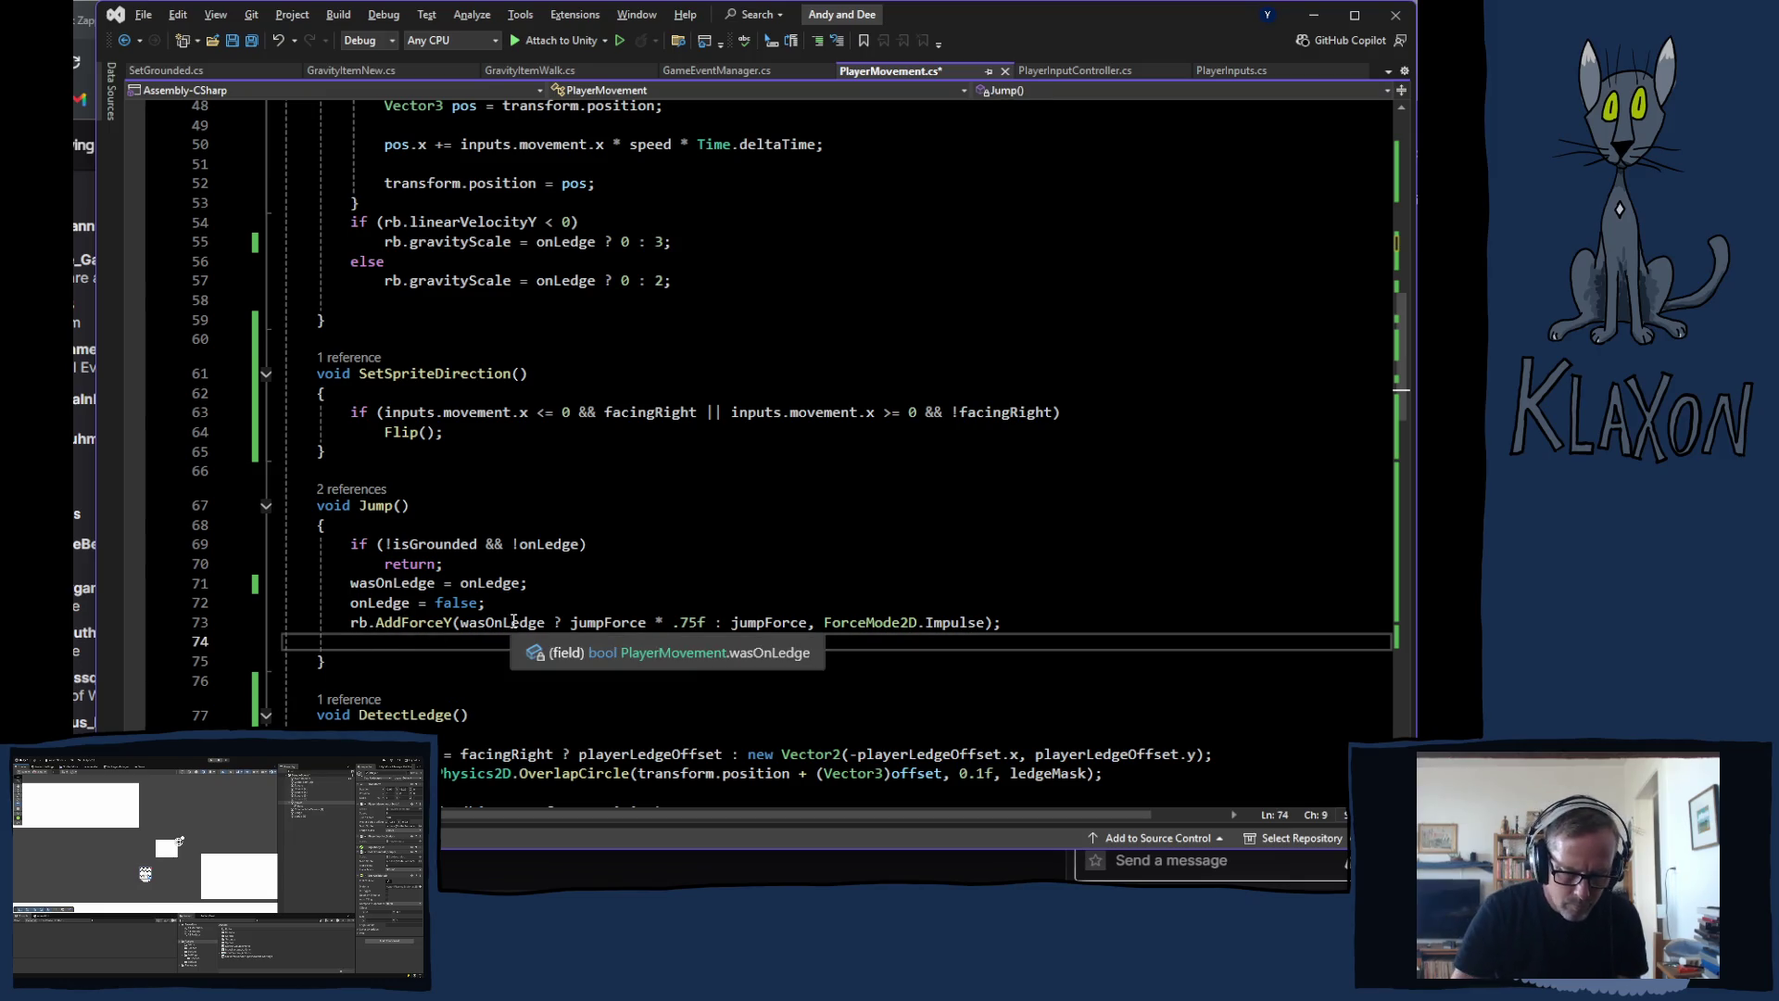
text(Ink)
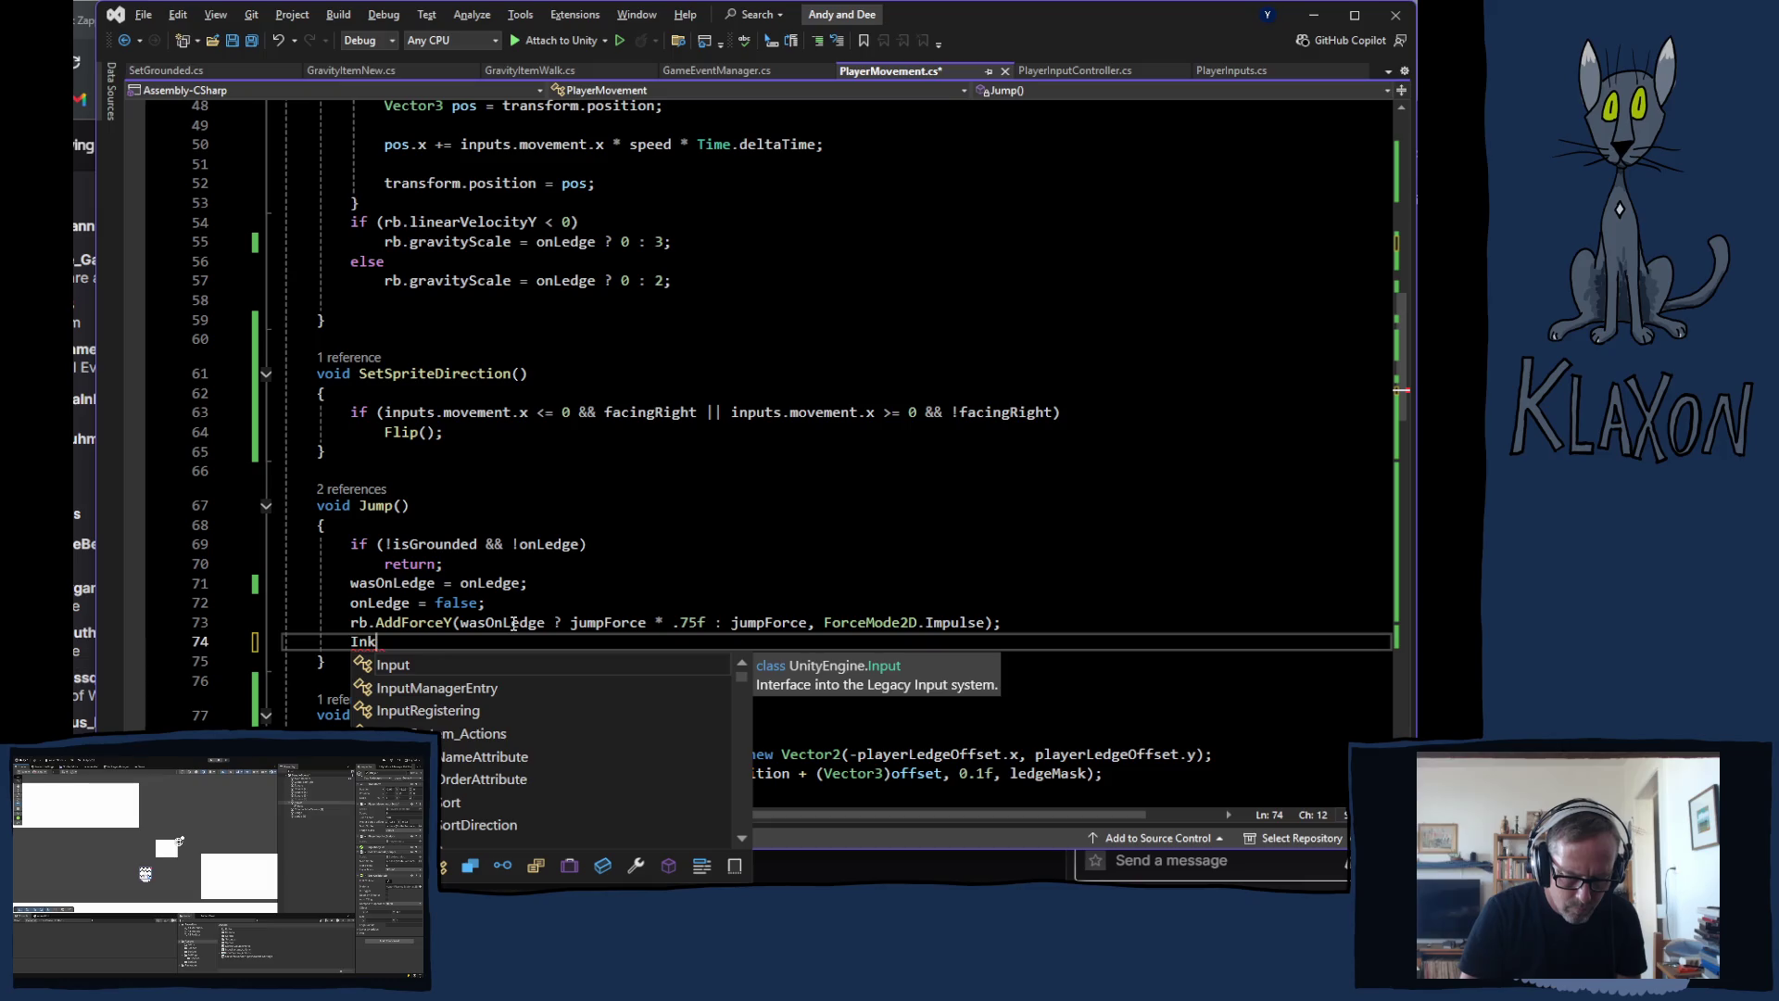
key(BackSpace)
text(voke(res)
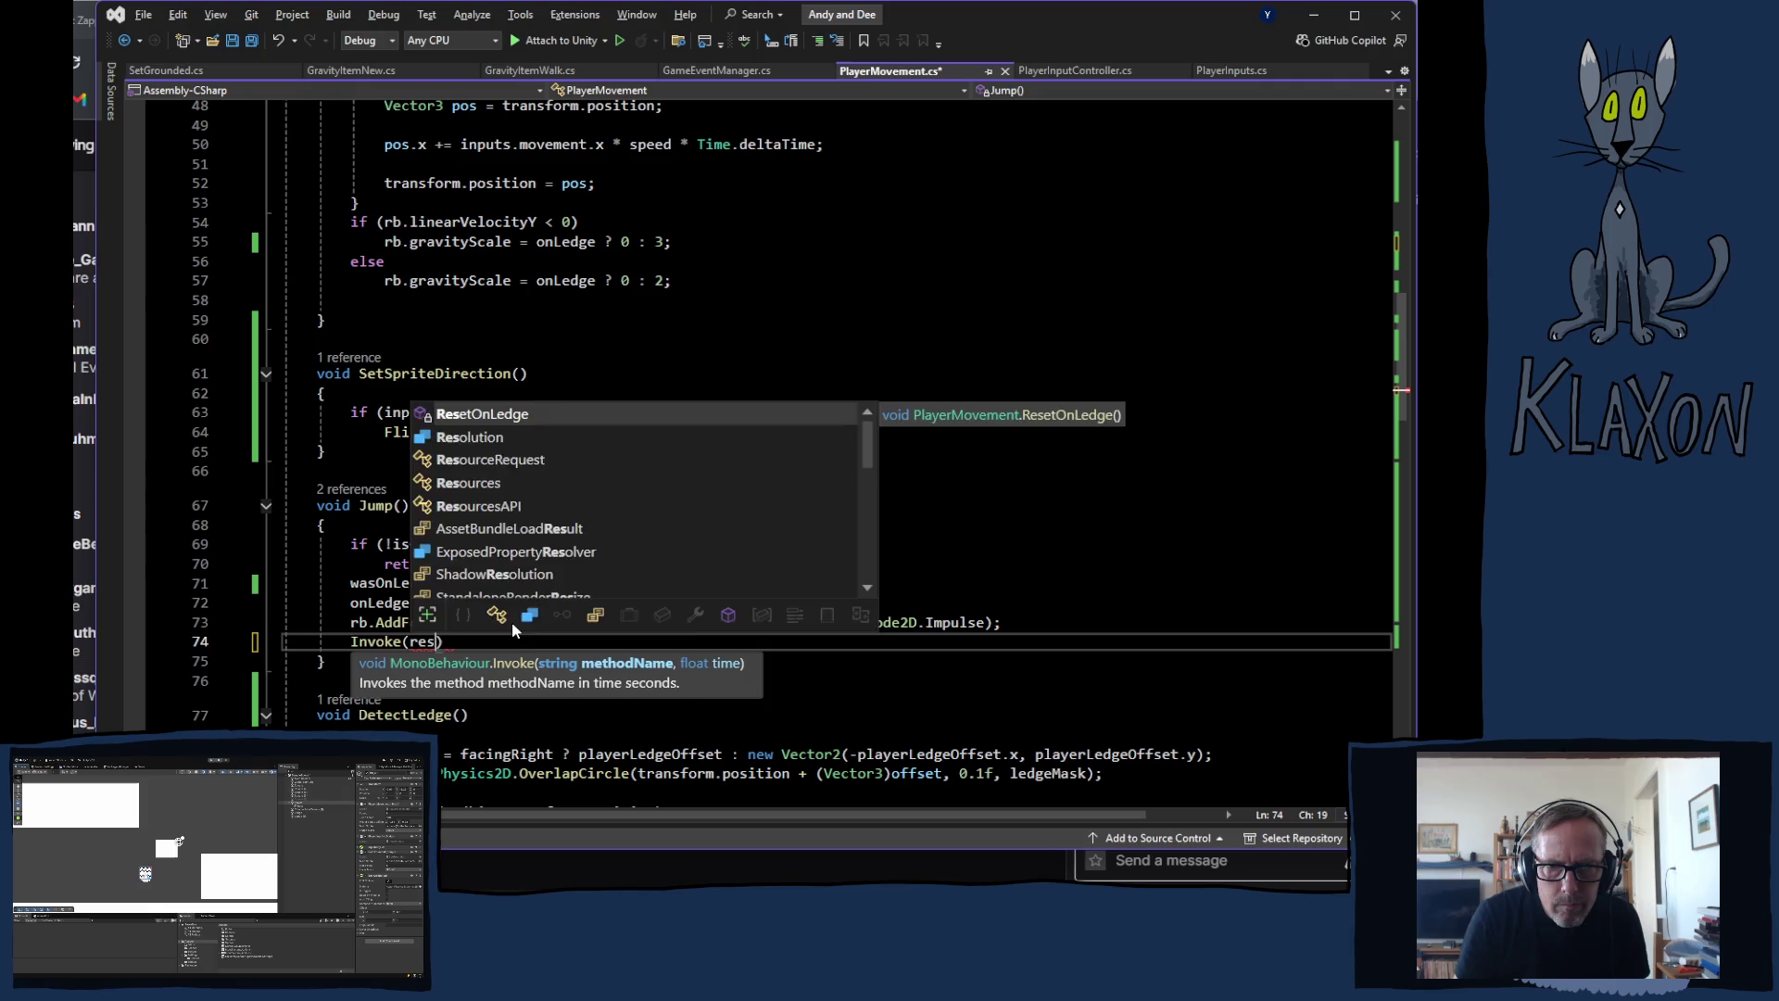
key(Tab)
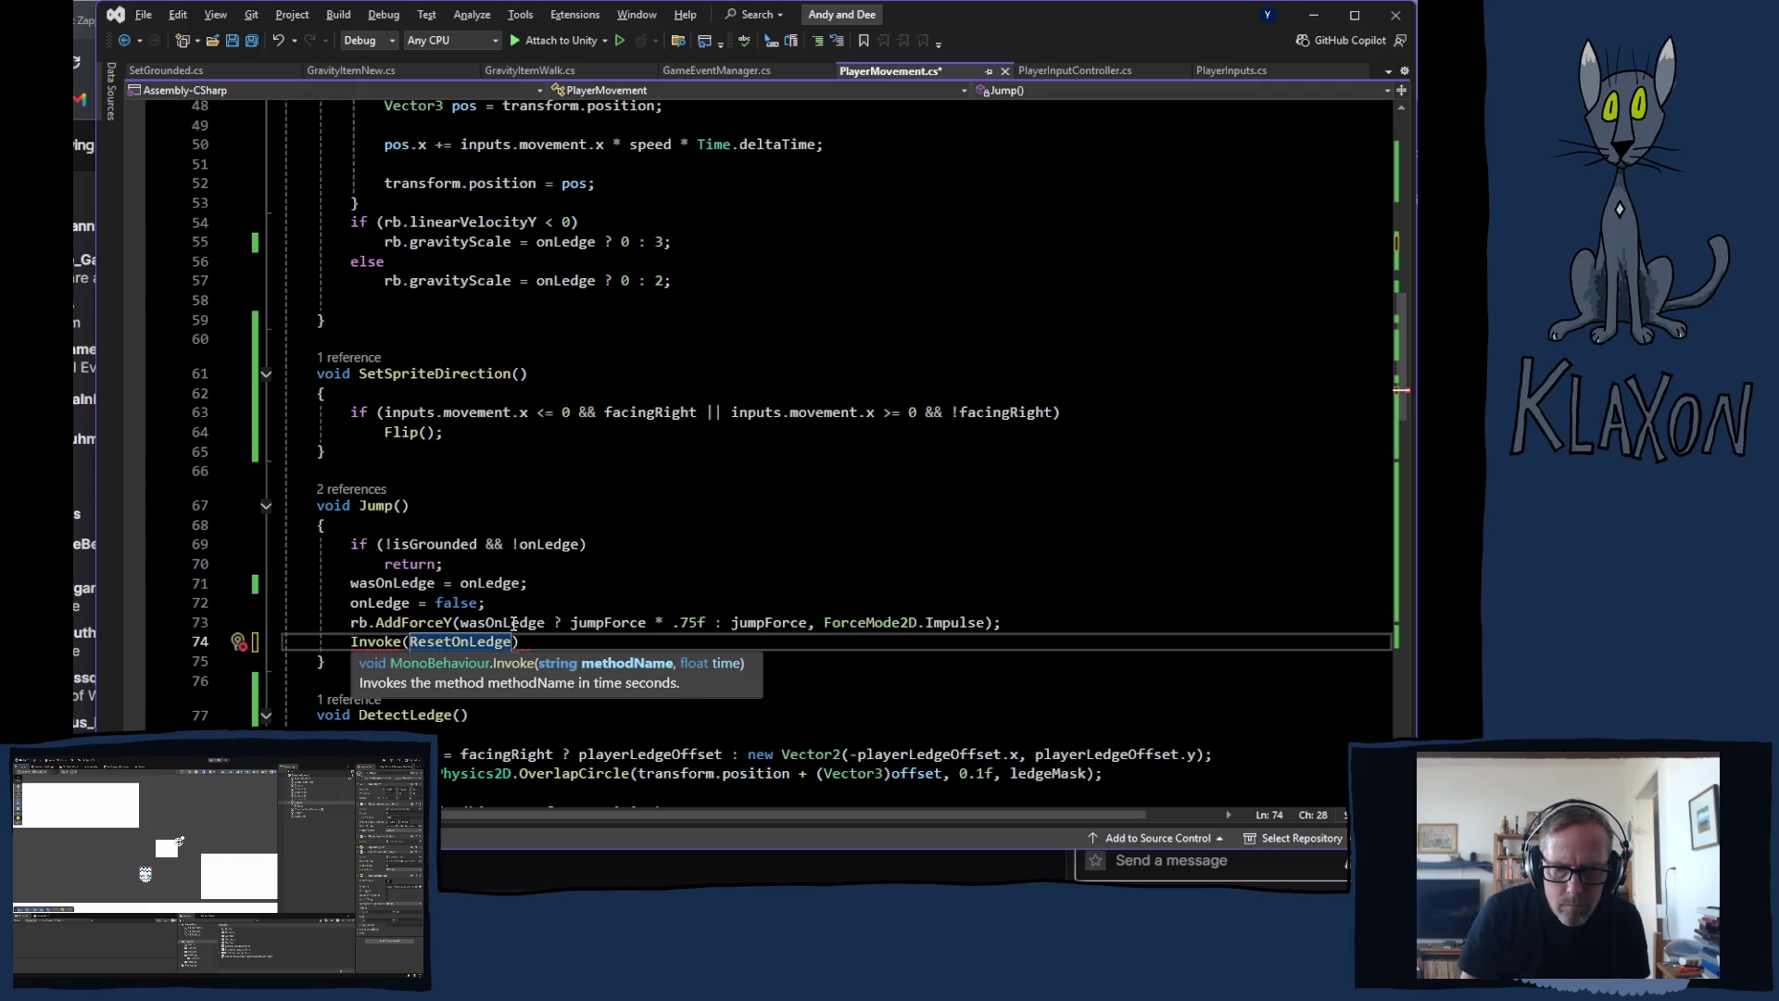
text(")
key(End)
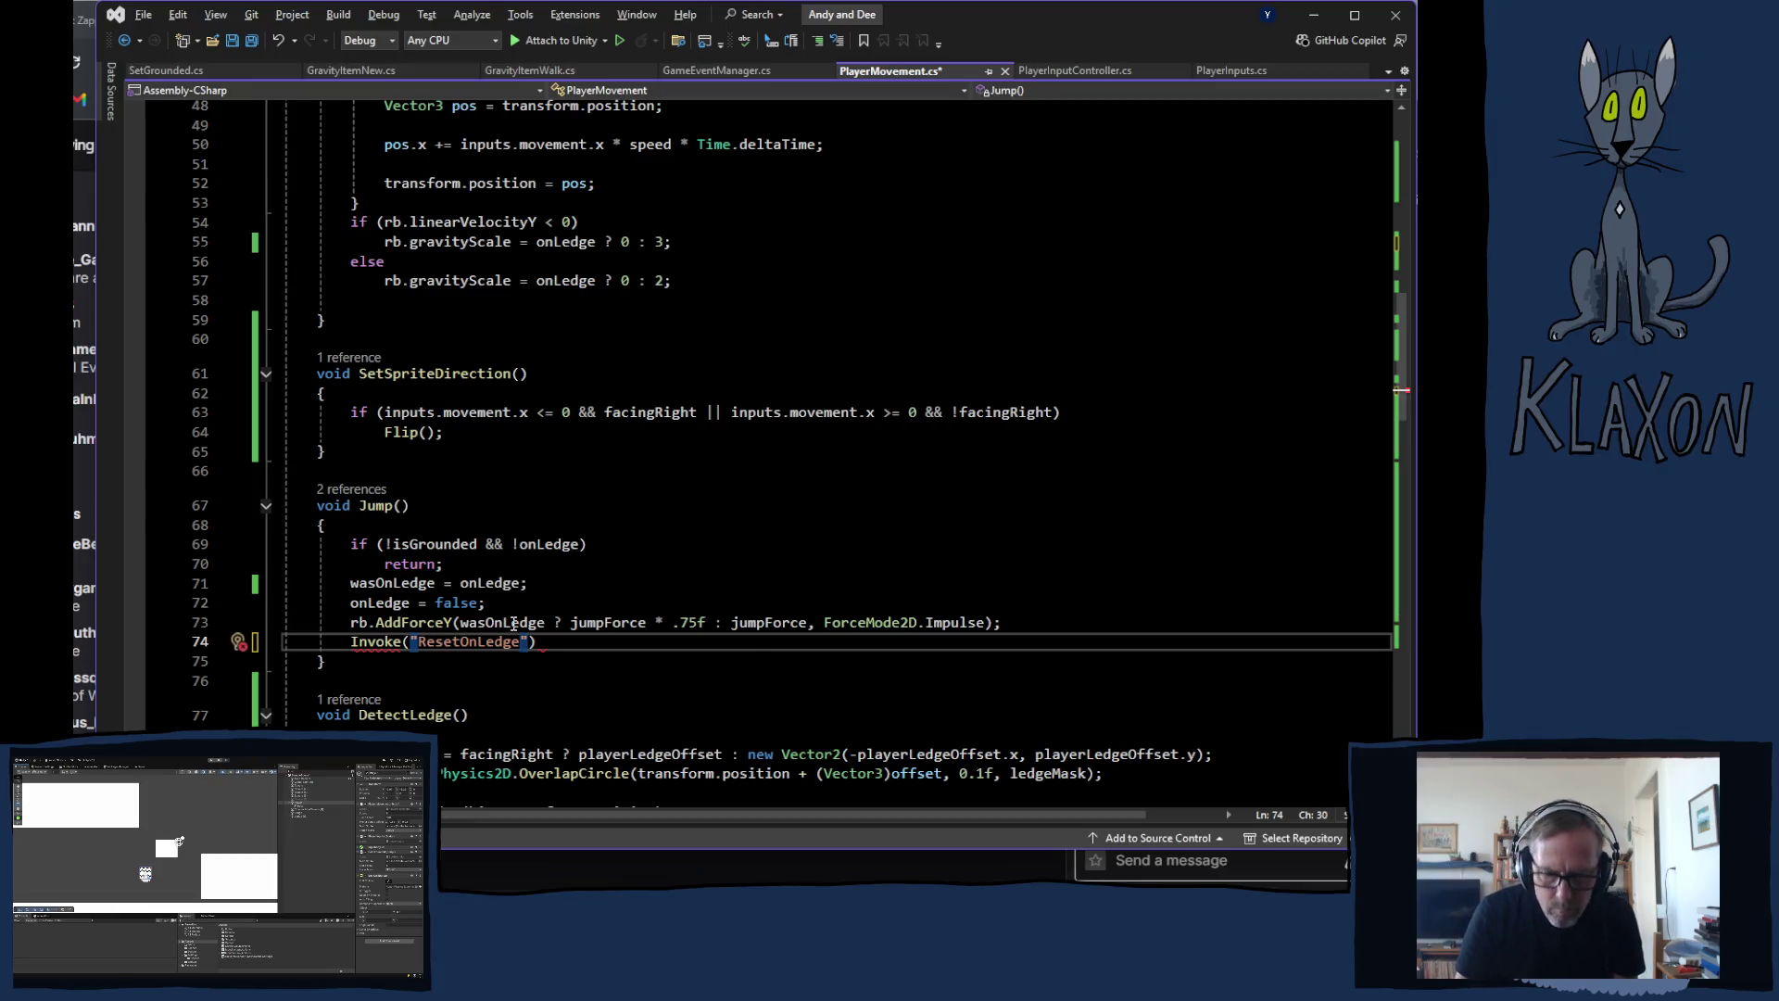
text(, 0.)
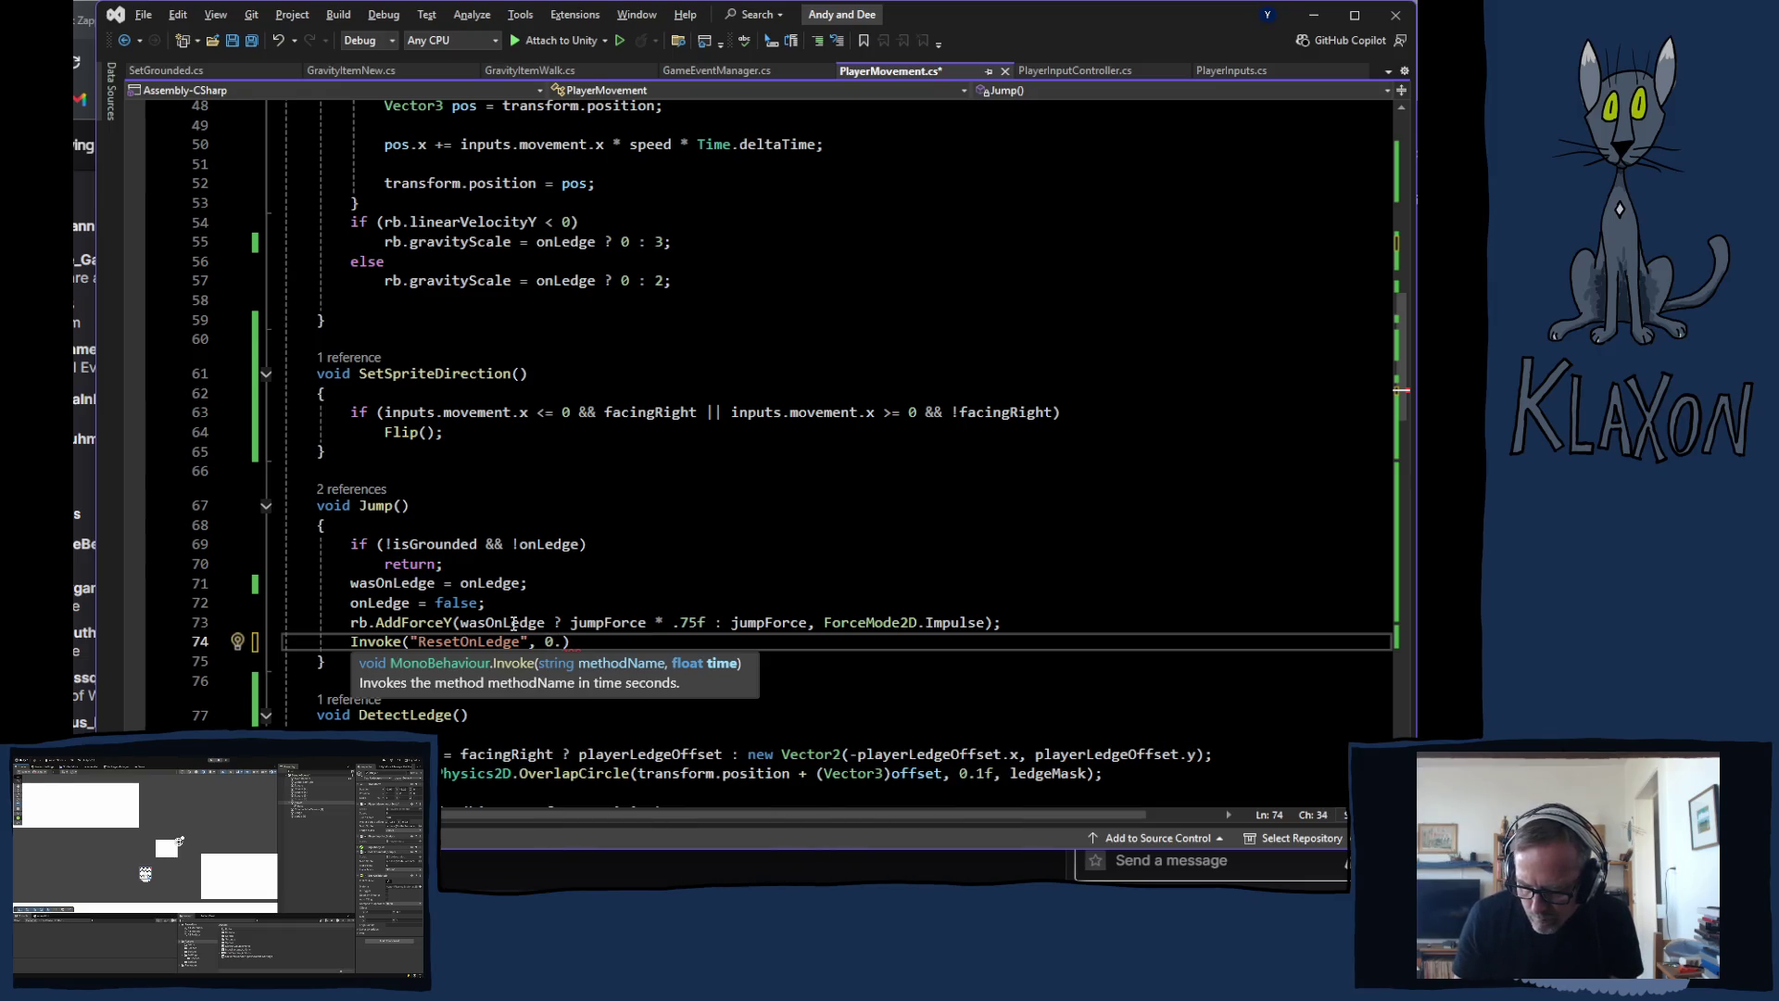
text(3f)
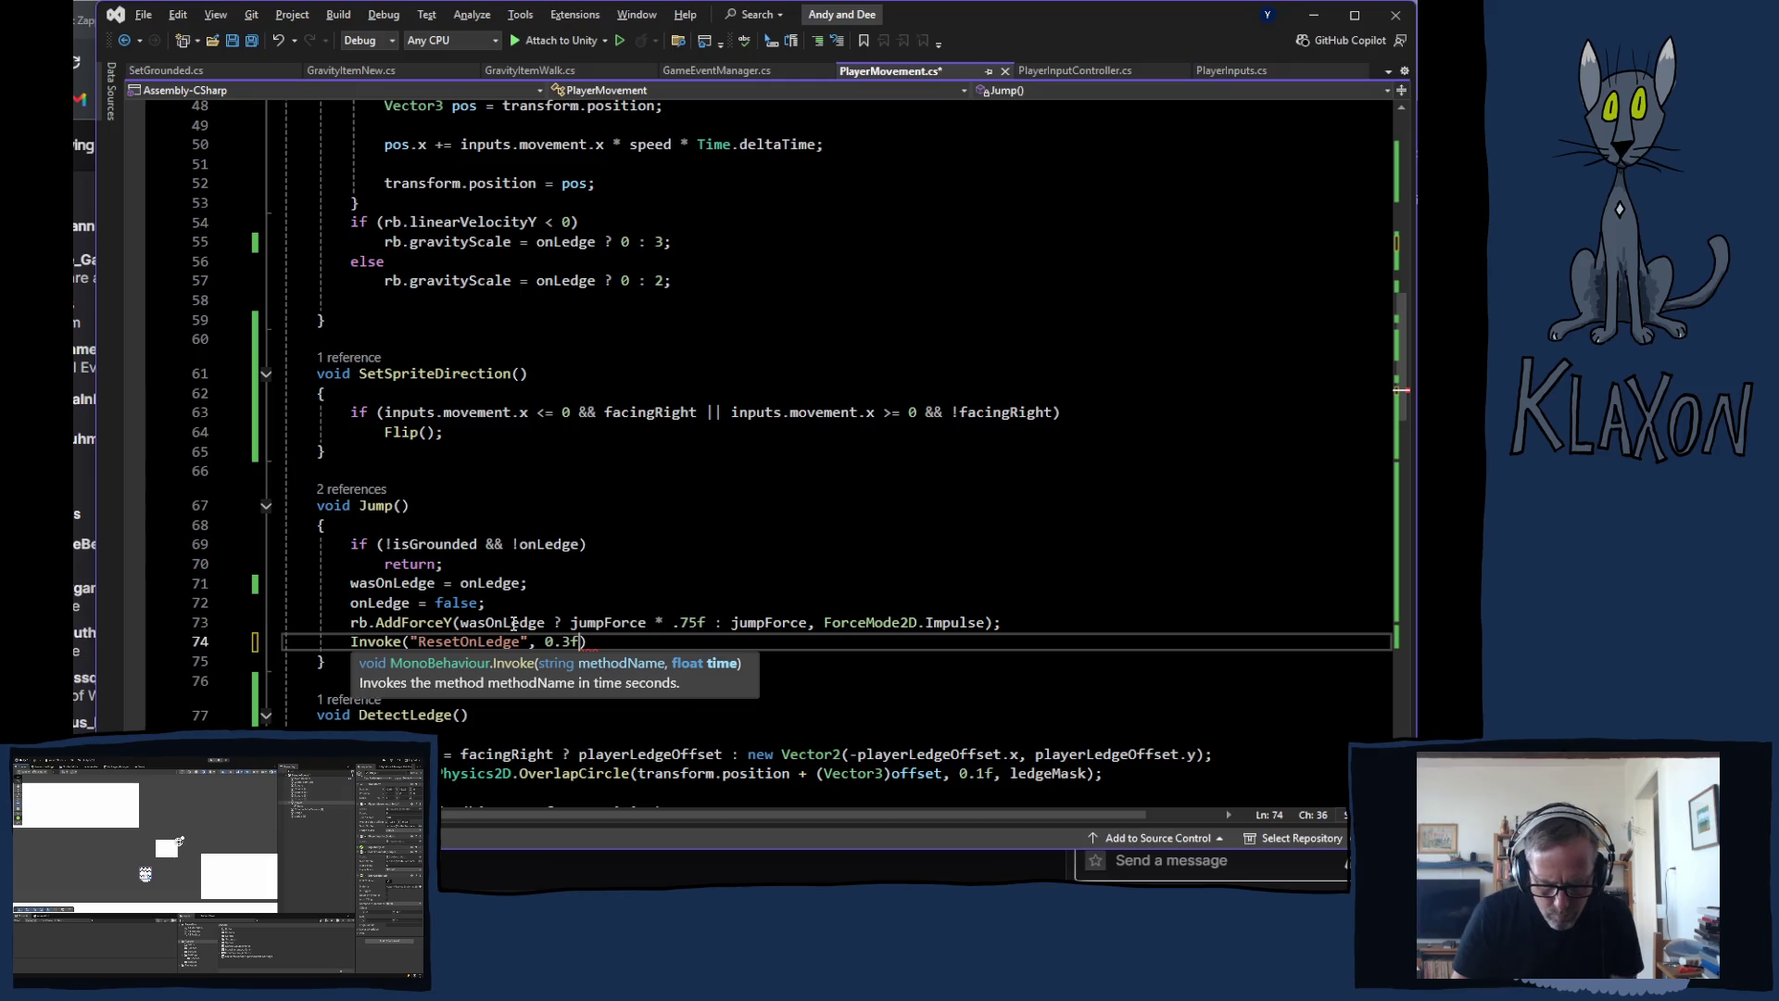
text();)
key(ctrl+s)
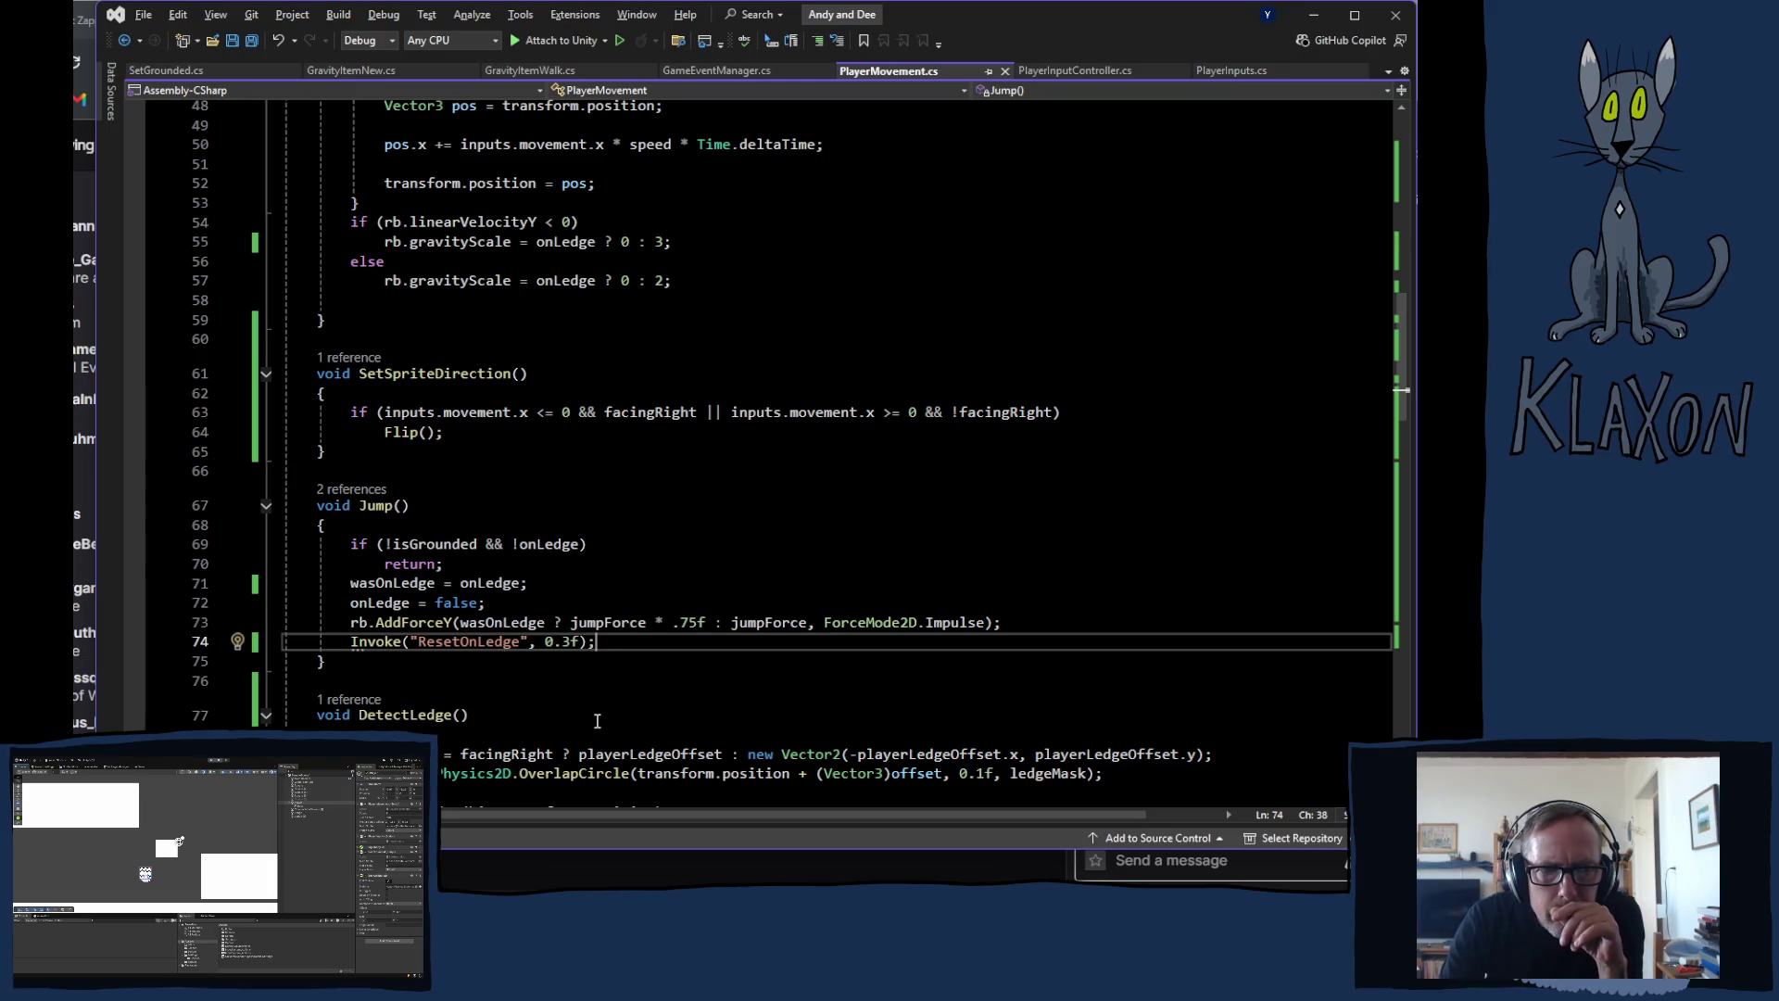
Step: Change the ResetOnLedge invoke delay from 0.3f to 0.5f
drag(572, 650, 563, 647)
text(5)
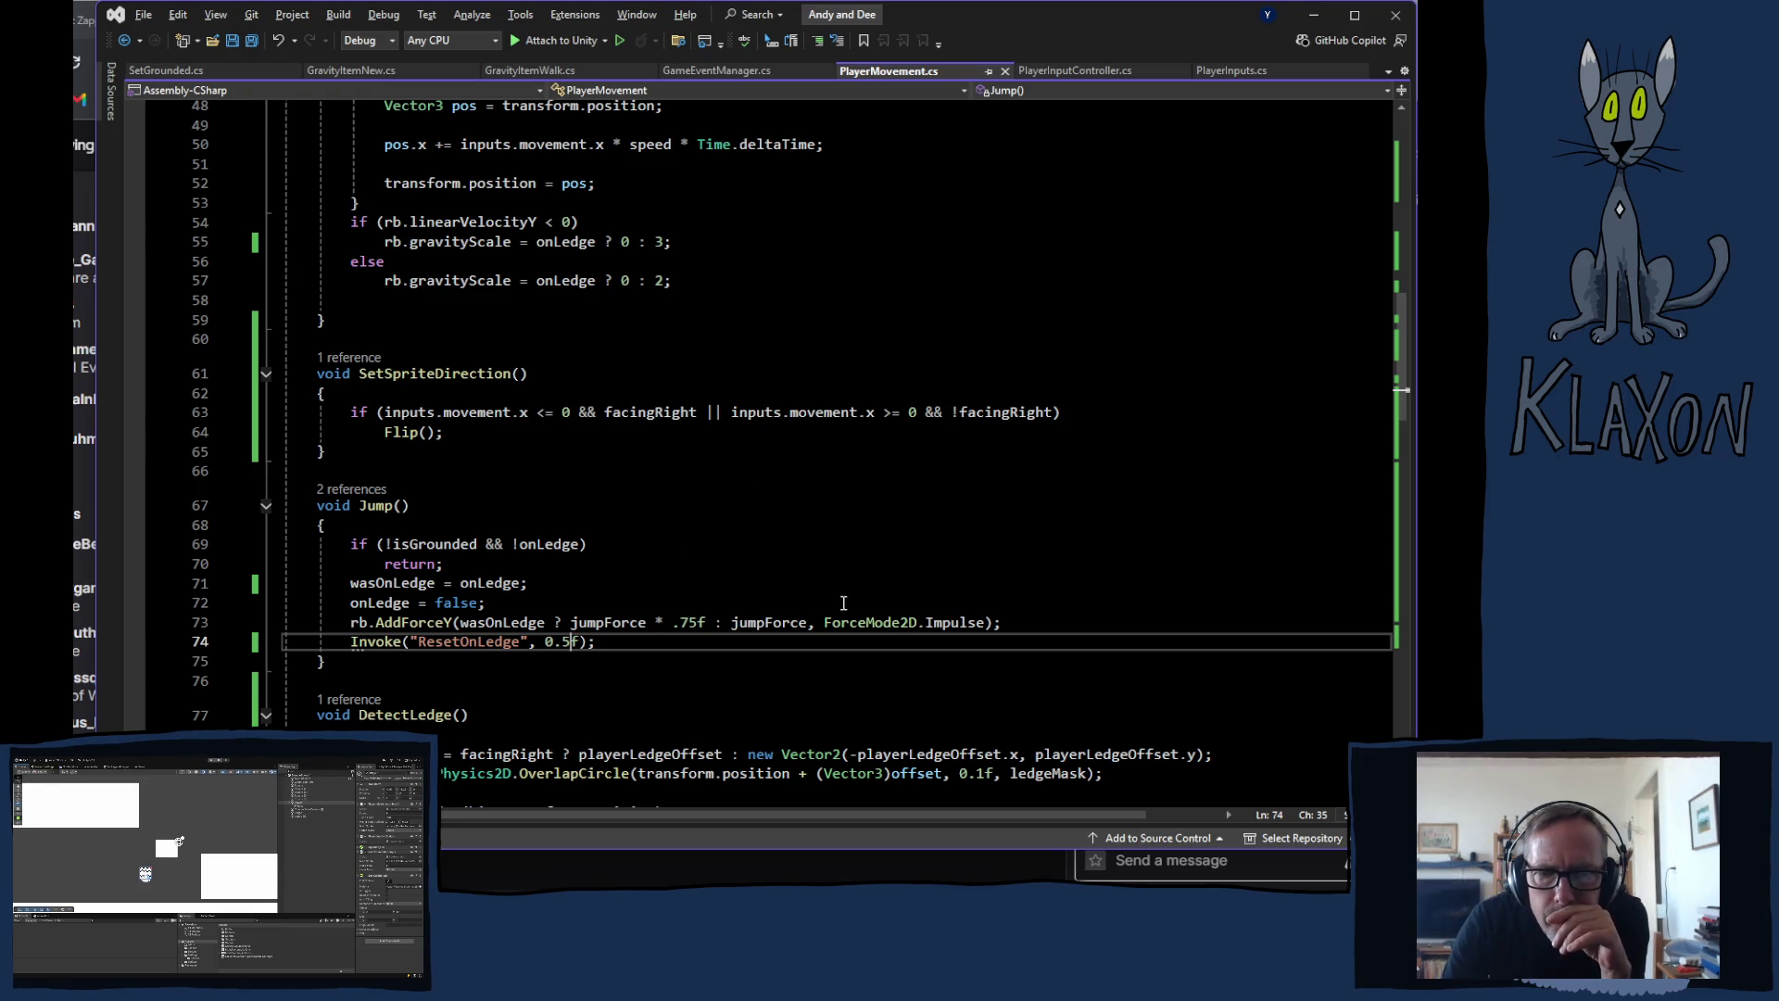
scroll(757, 591, up, 6)
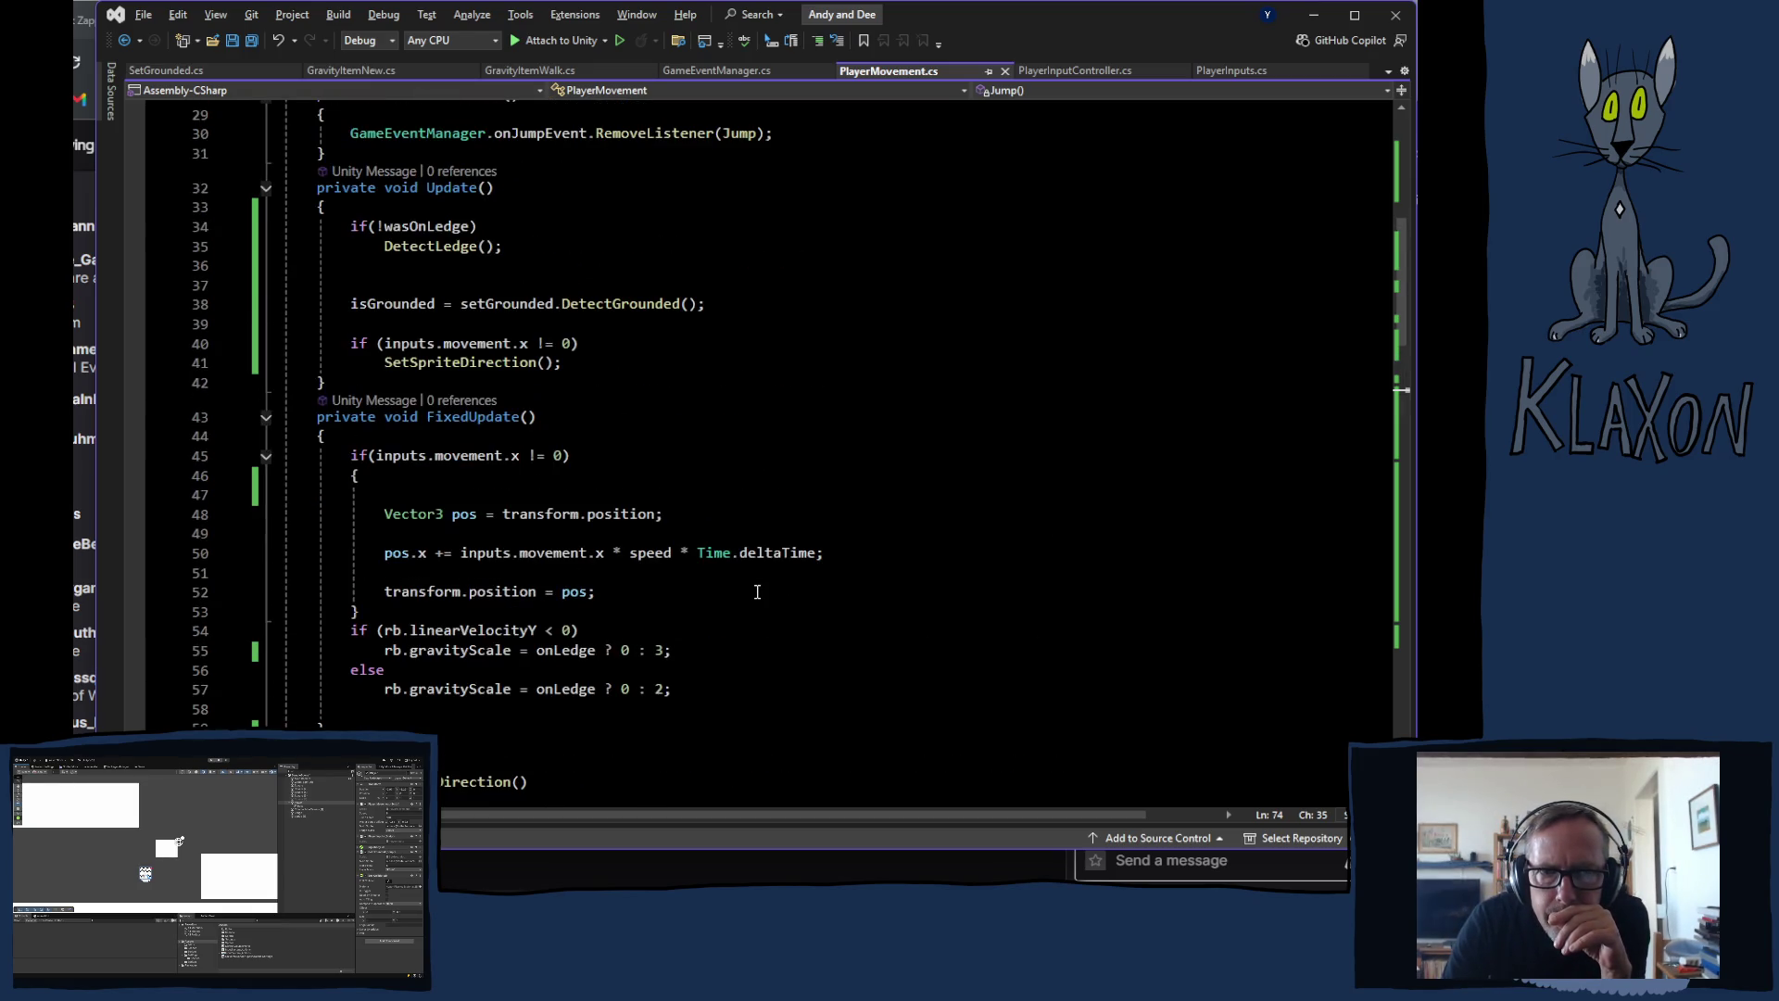
Step: Review ResetOnLedge and Jump in PlayerMovement.cs, then return to Unity to recompile
scroll(755, 593, down, 14)
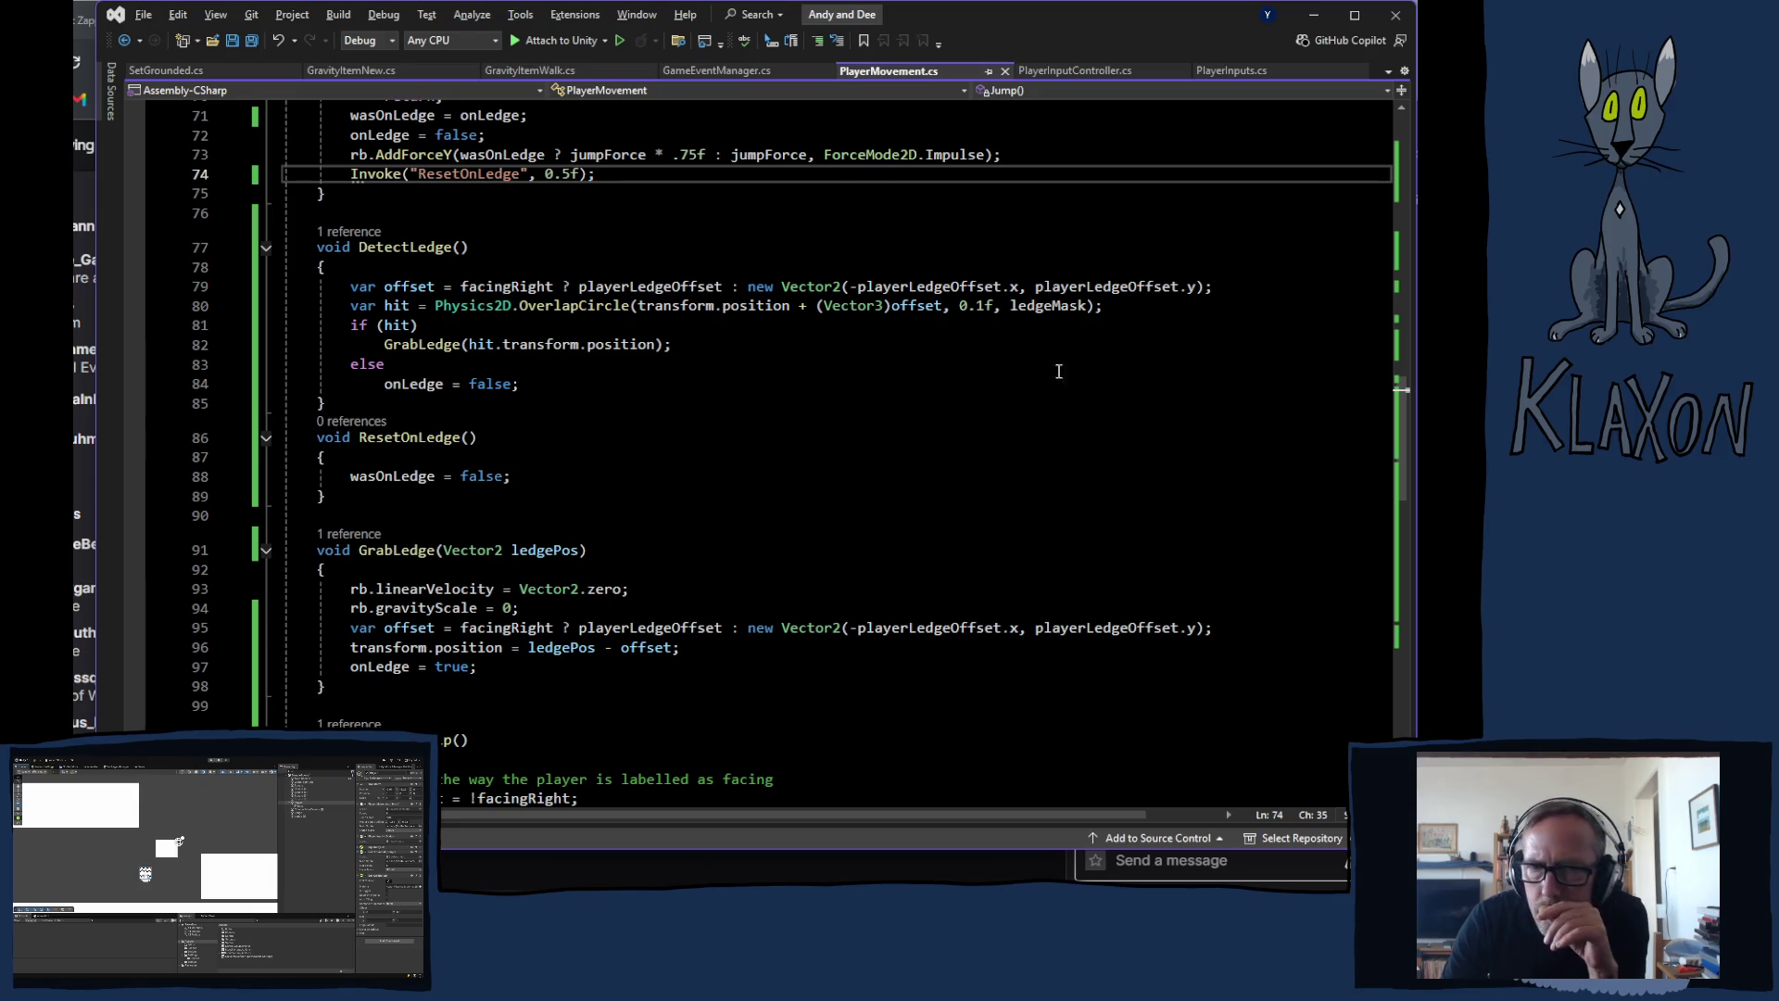
scroll(545, 640, down, 2)
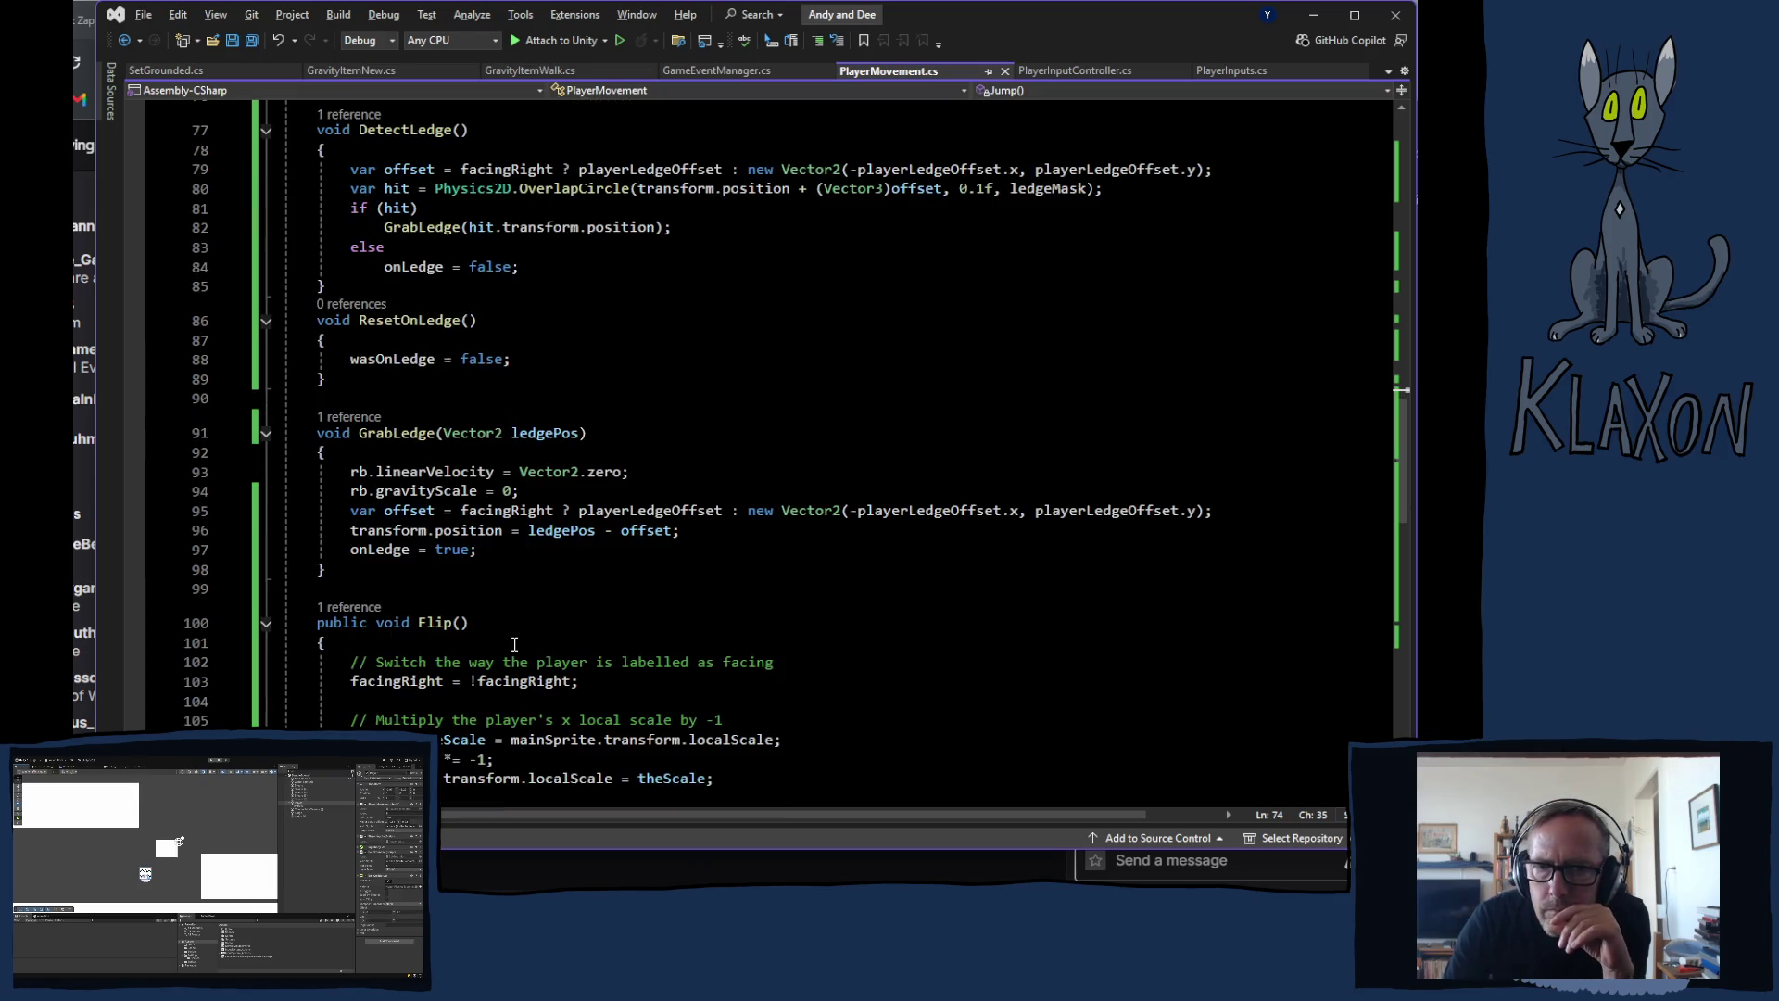
scroll(519, 639, up, 4)
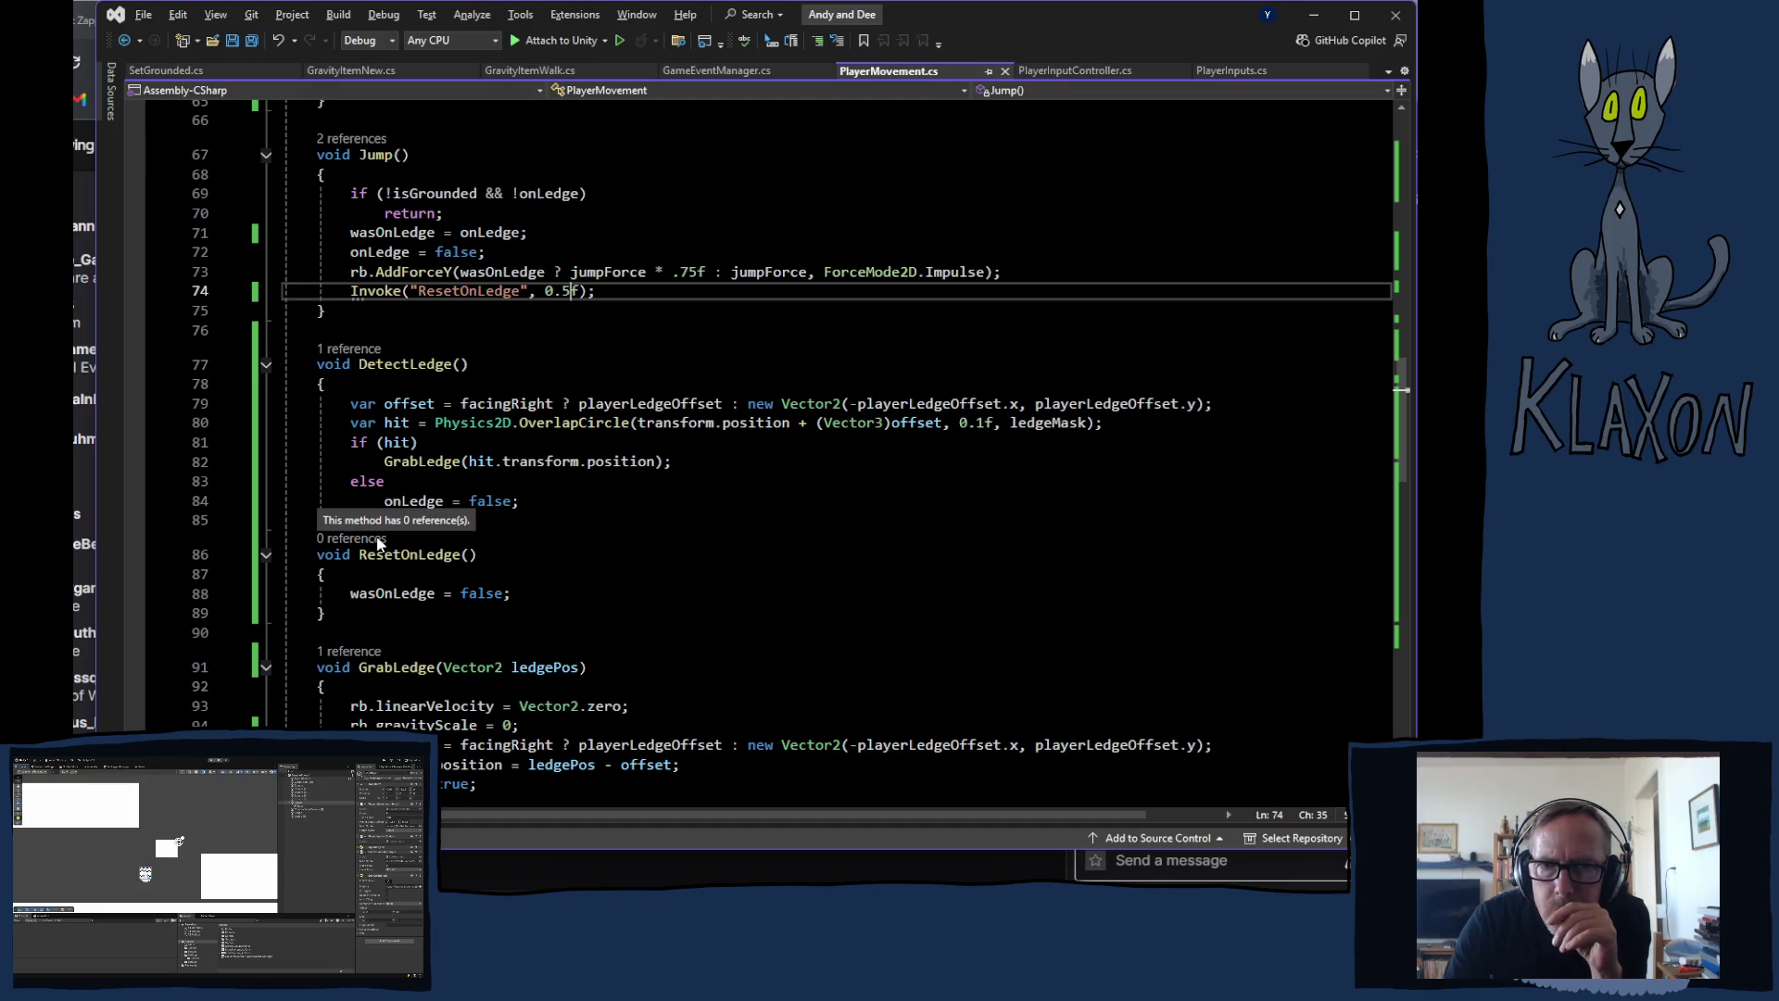
scroll(358, 512, up, 7)
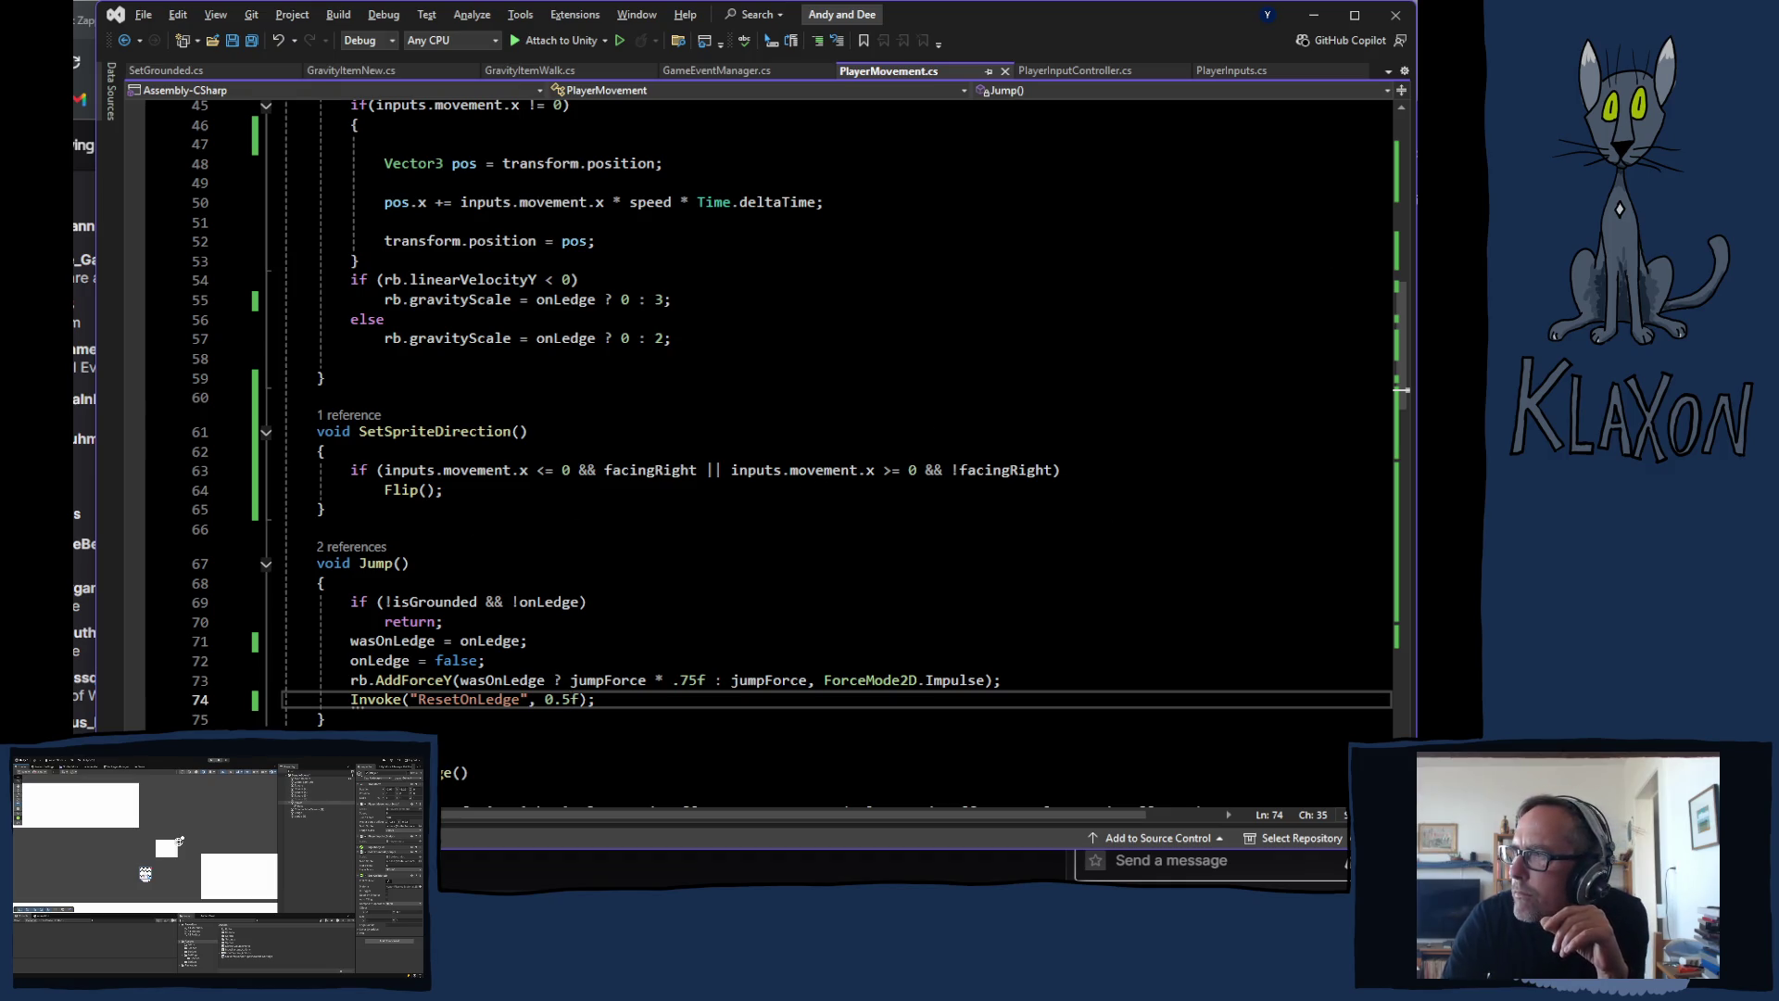
key(alt+Tab)
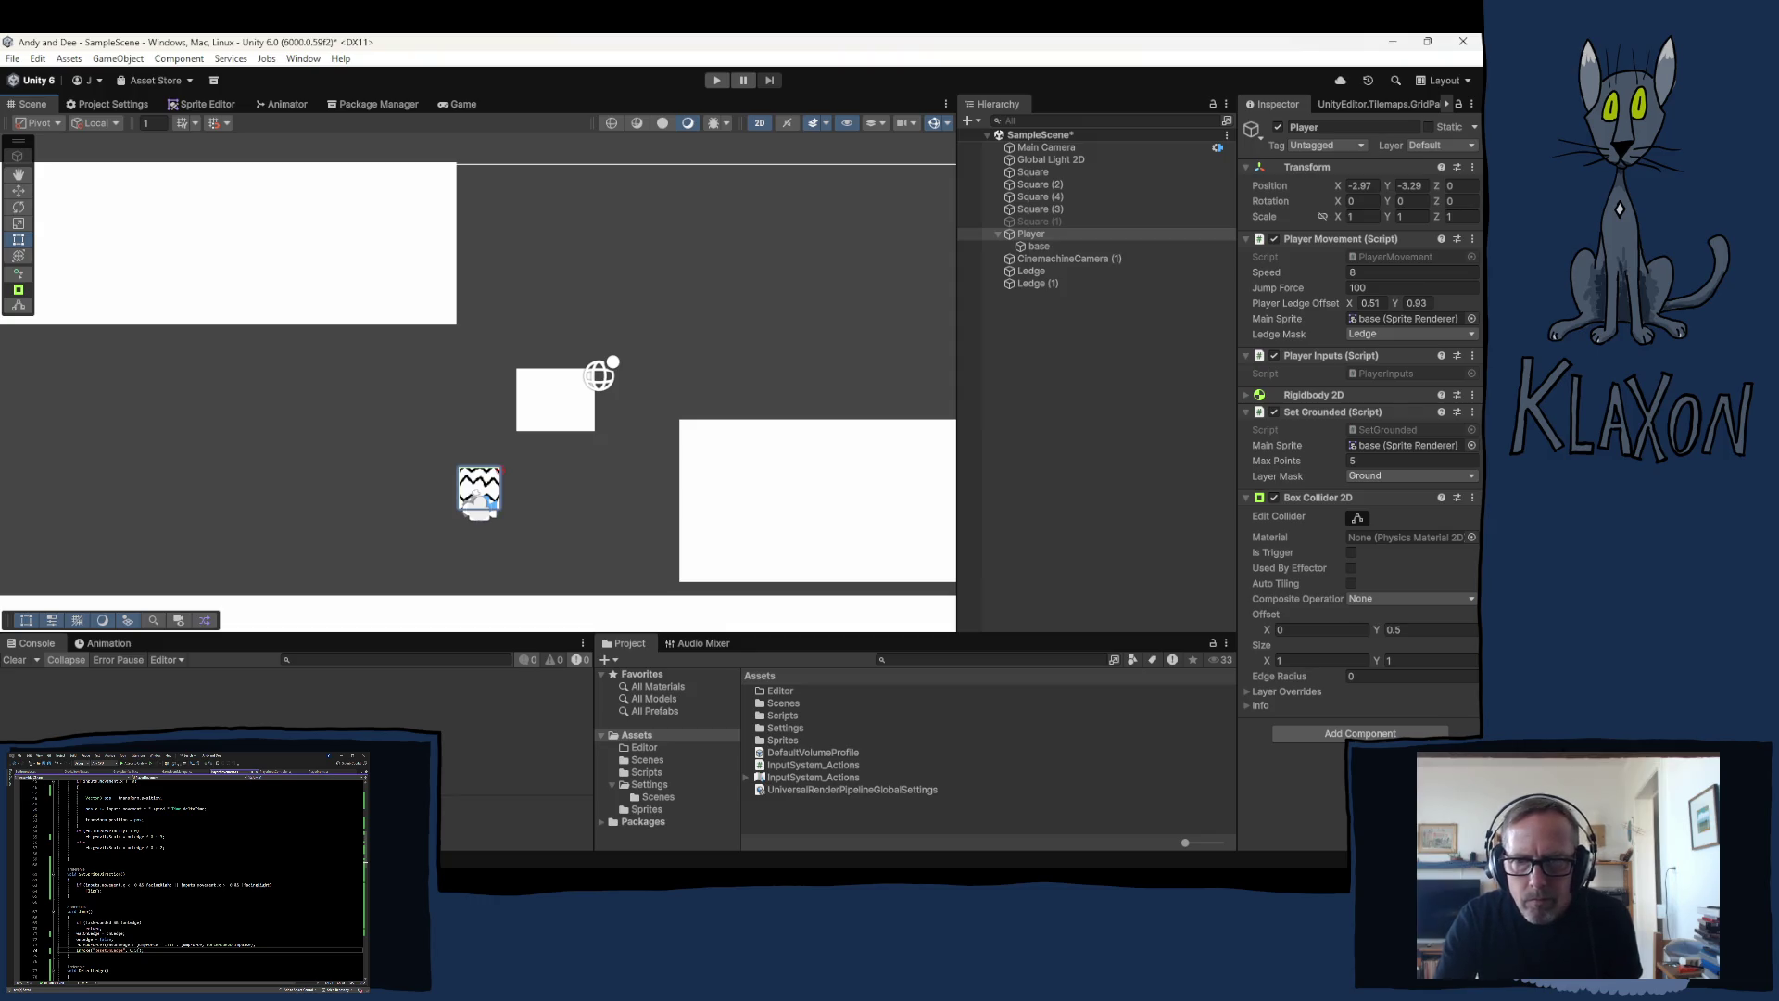
Step: Enter Play mode and run the player to the right
key(ctrl+p)
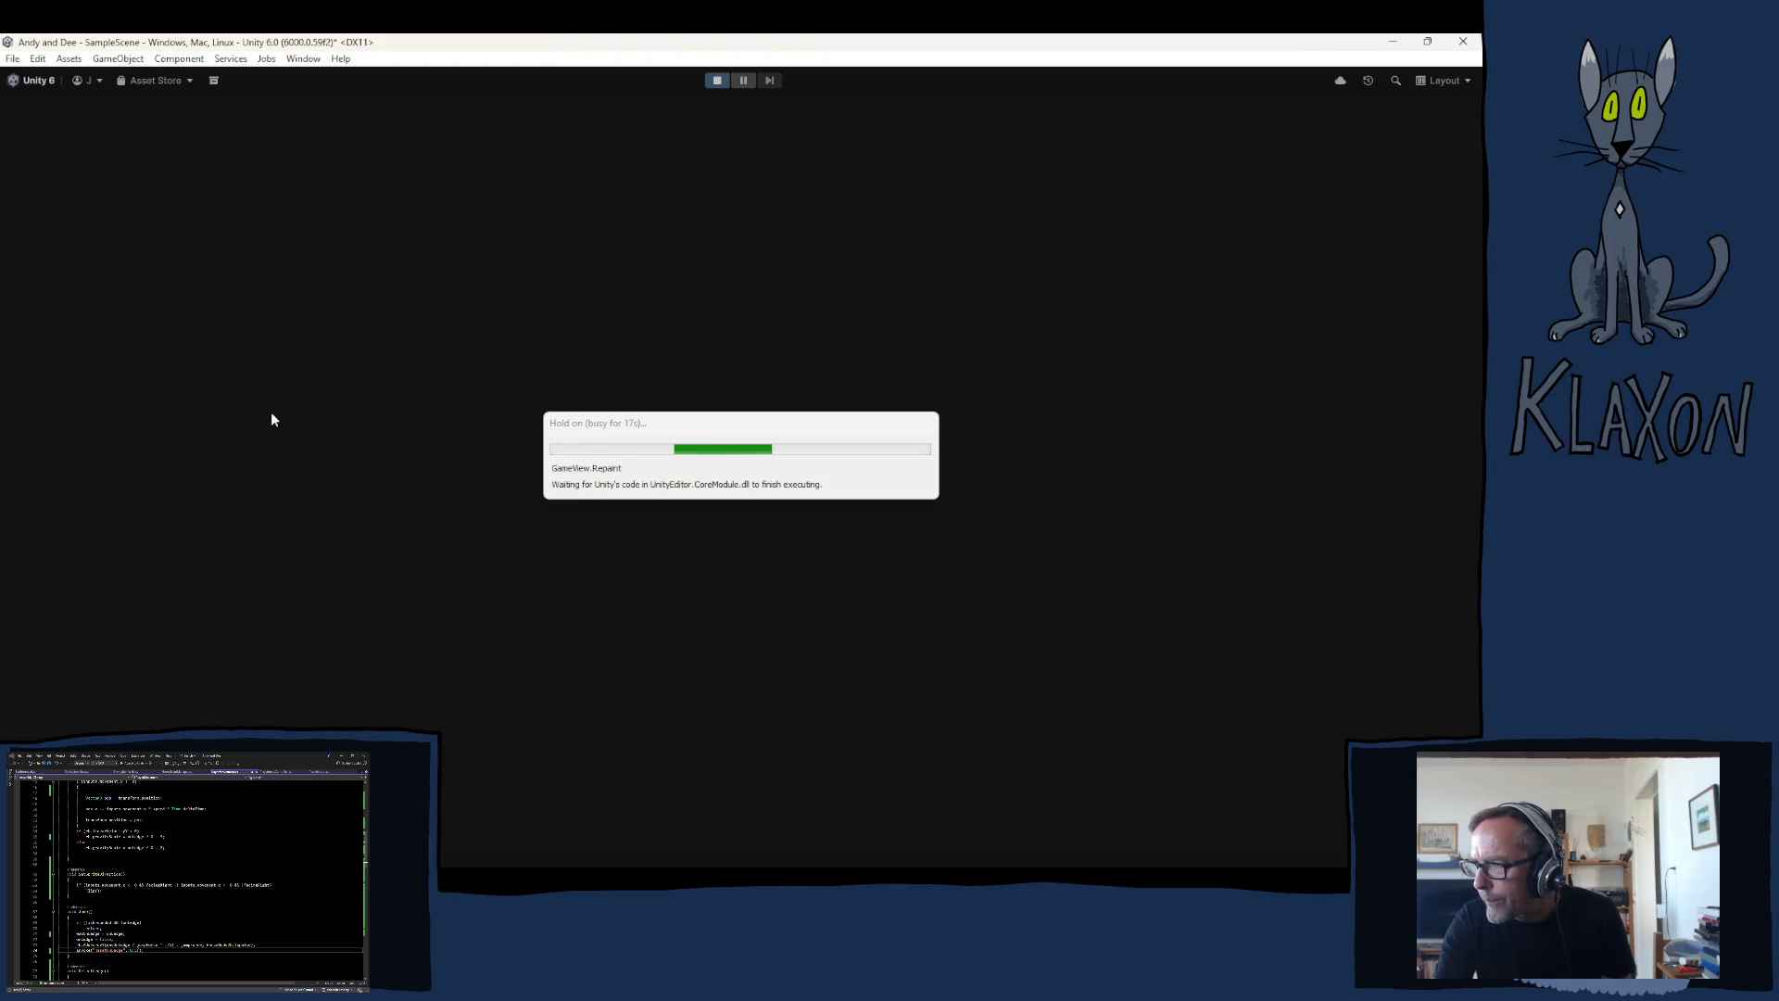
key(Right)
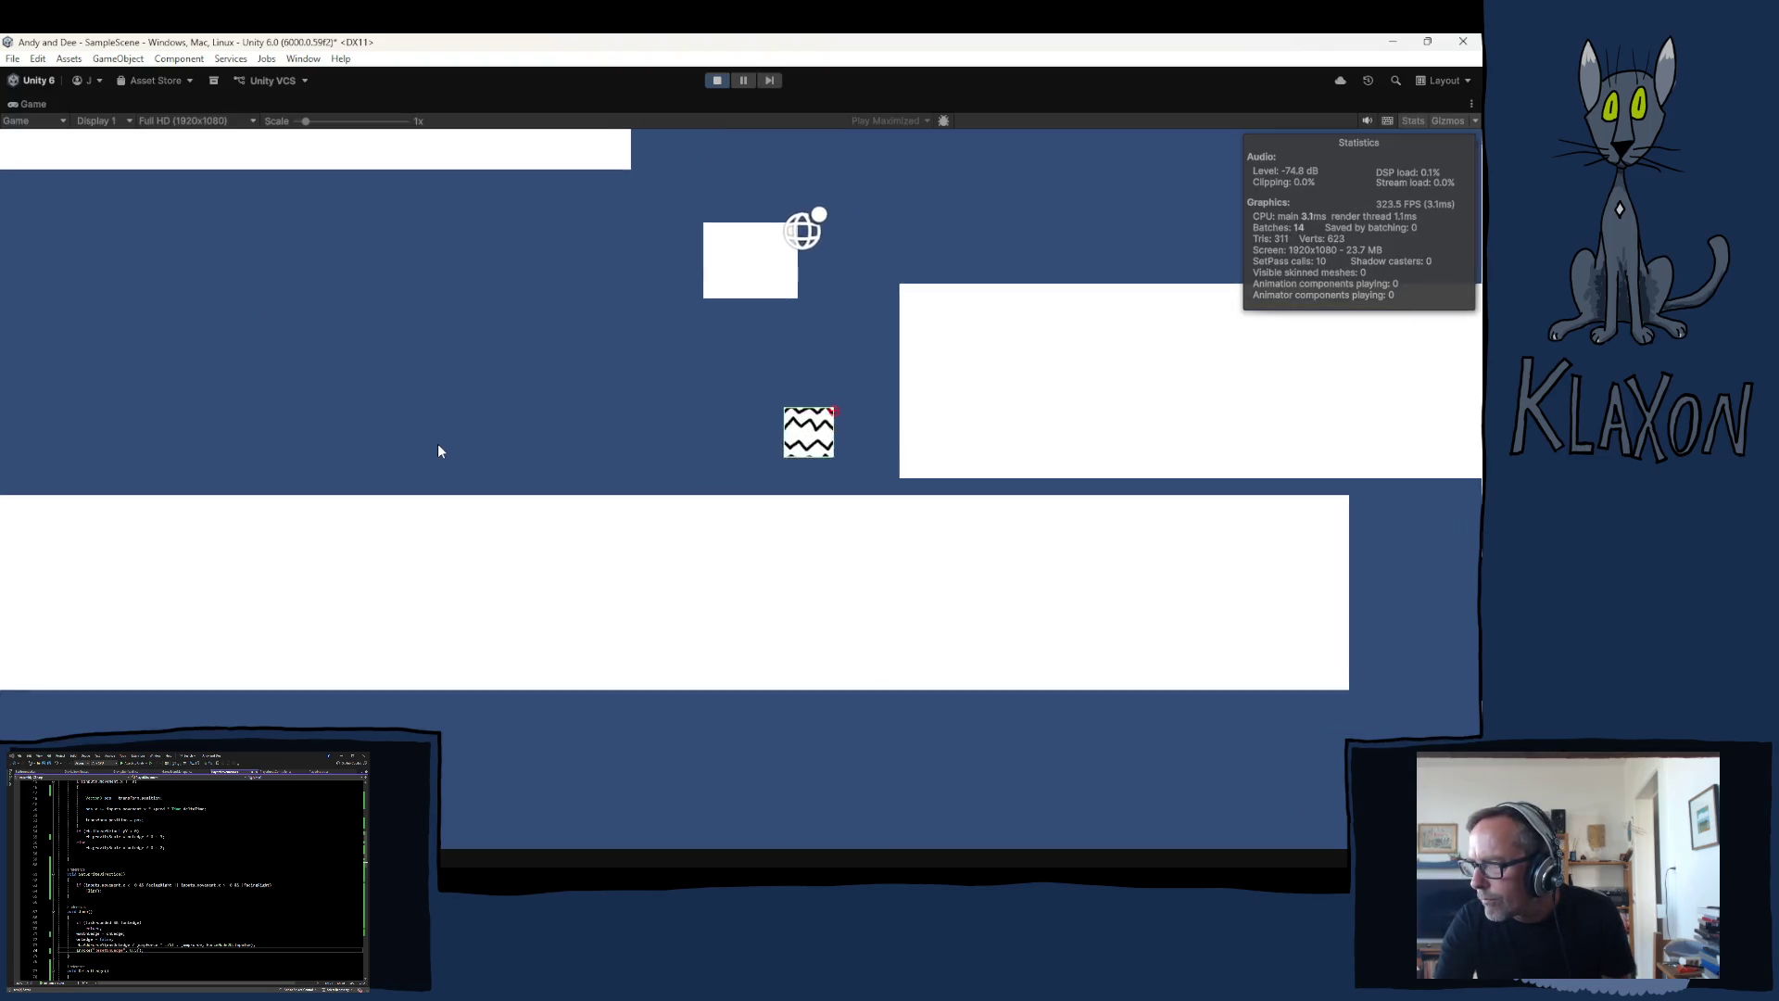
Step: Jump the player to test the ledge grab, then exit Play mode
key(space)
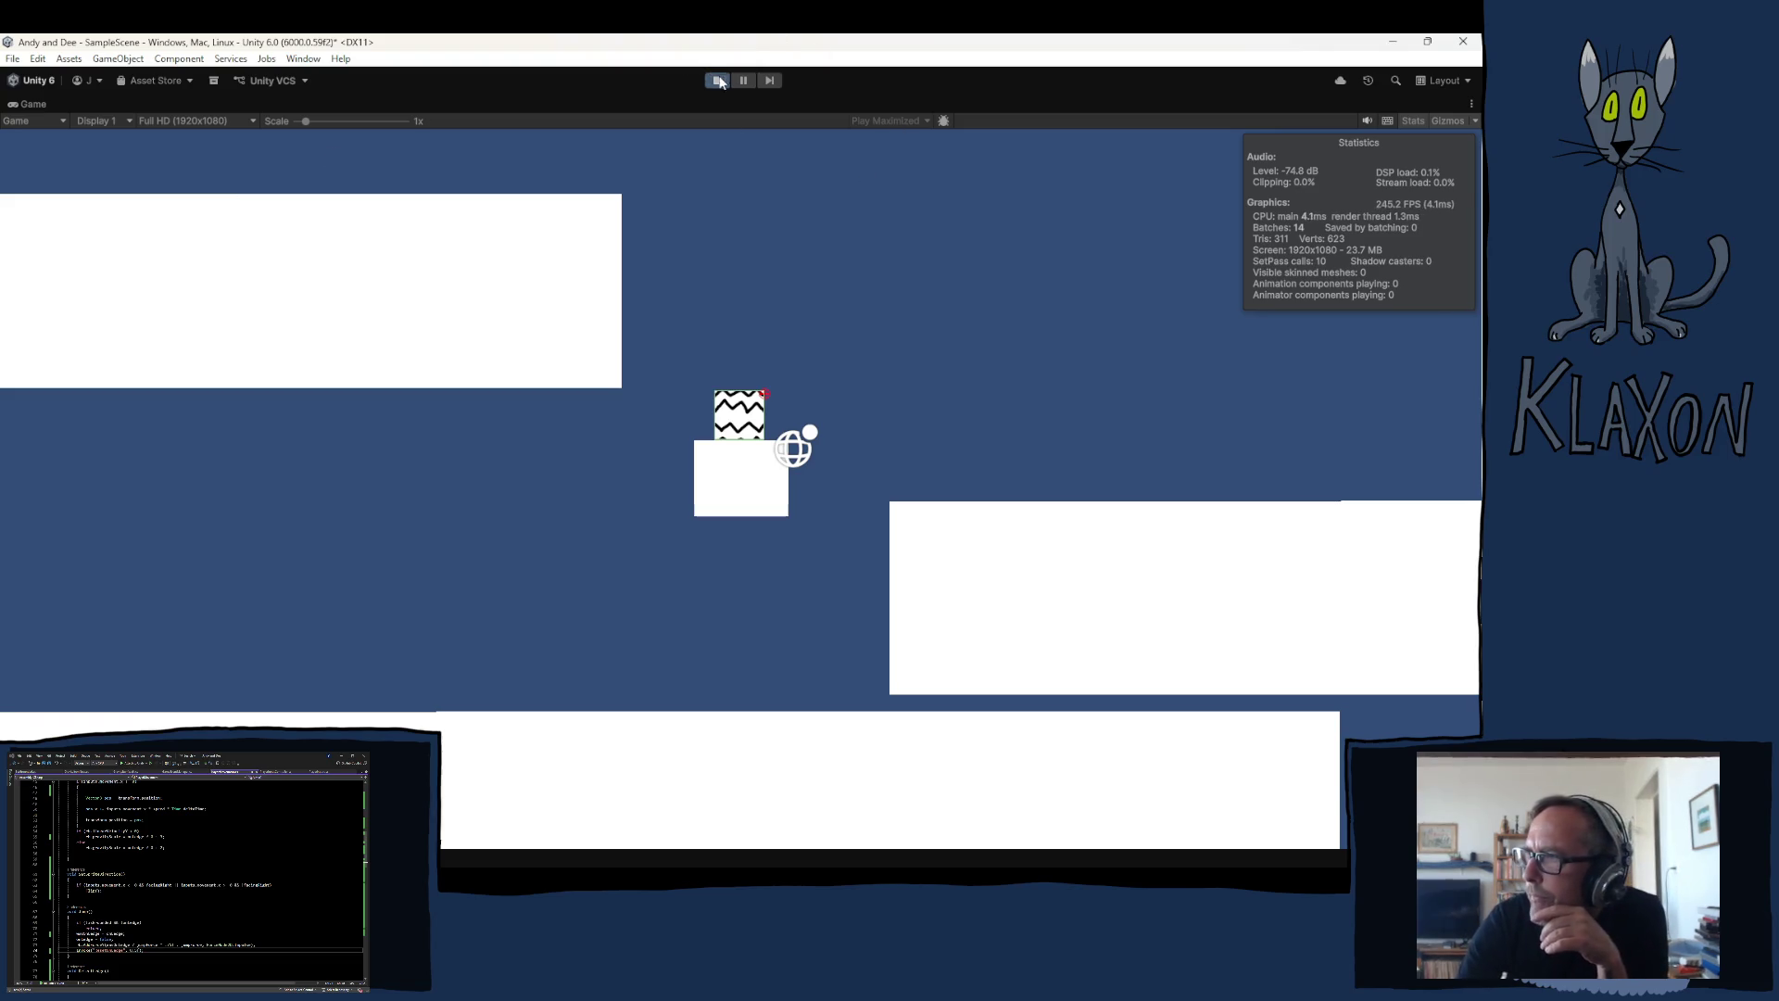
key(ctrl+p)
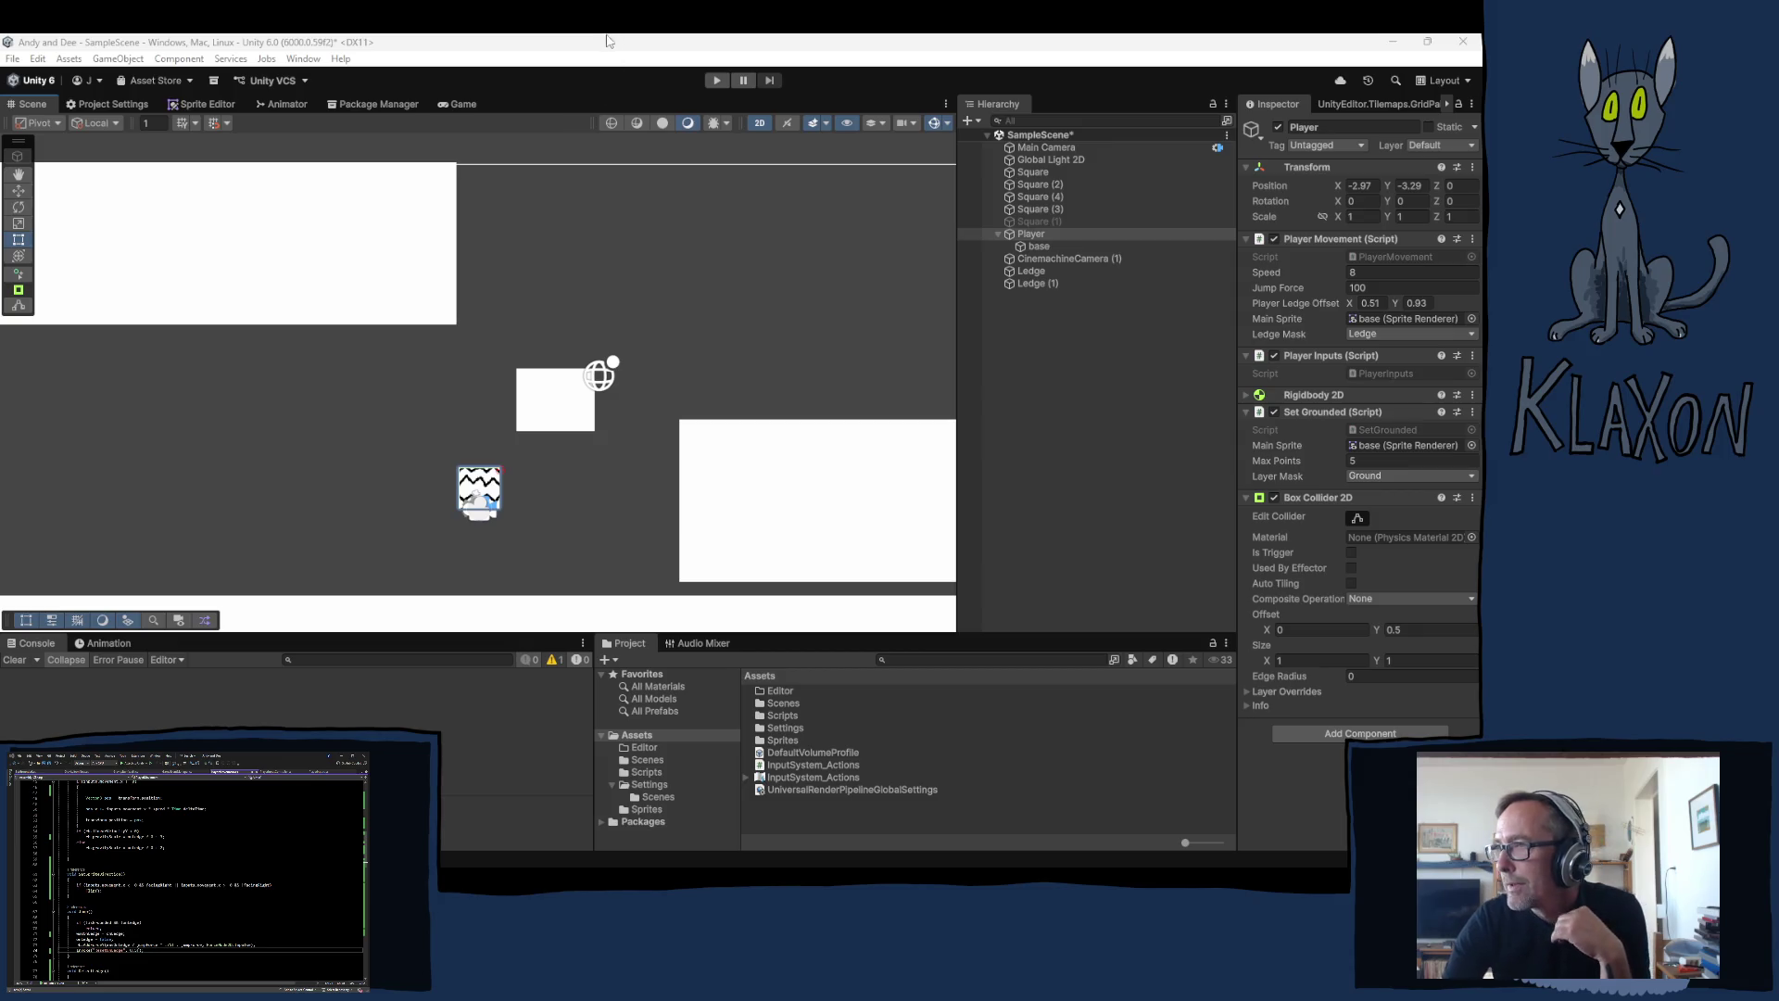
Step: Save the SampleScene and select the existing ledge point Ledge (1)
click(472, 41)
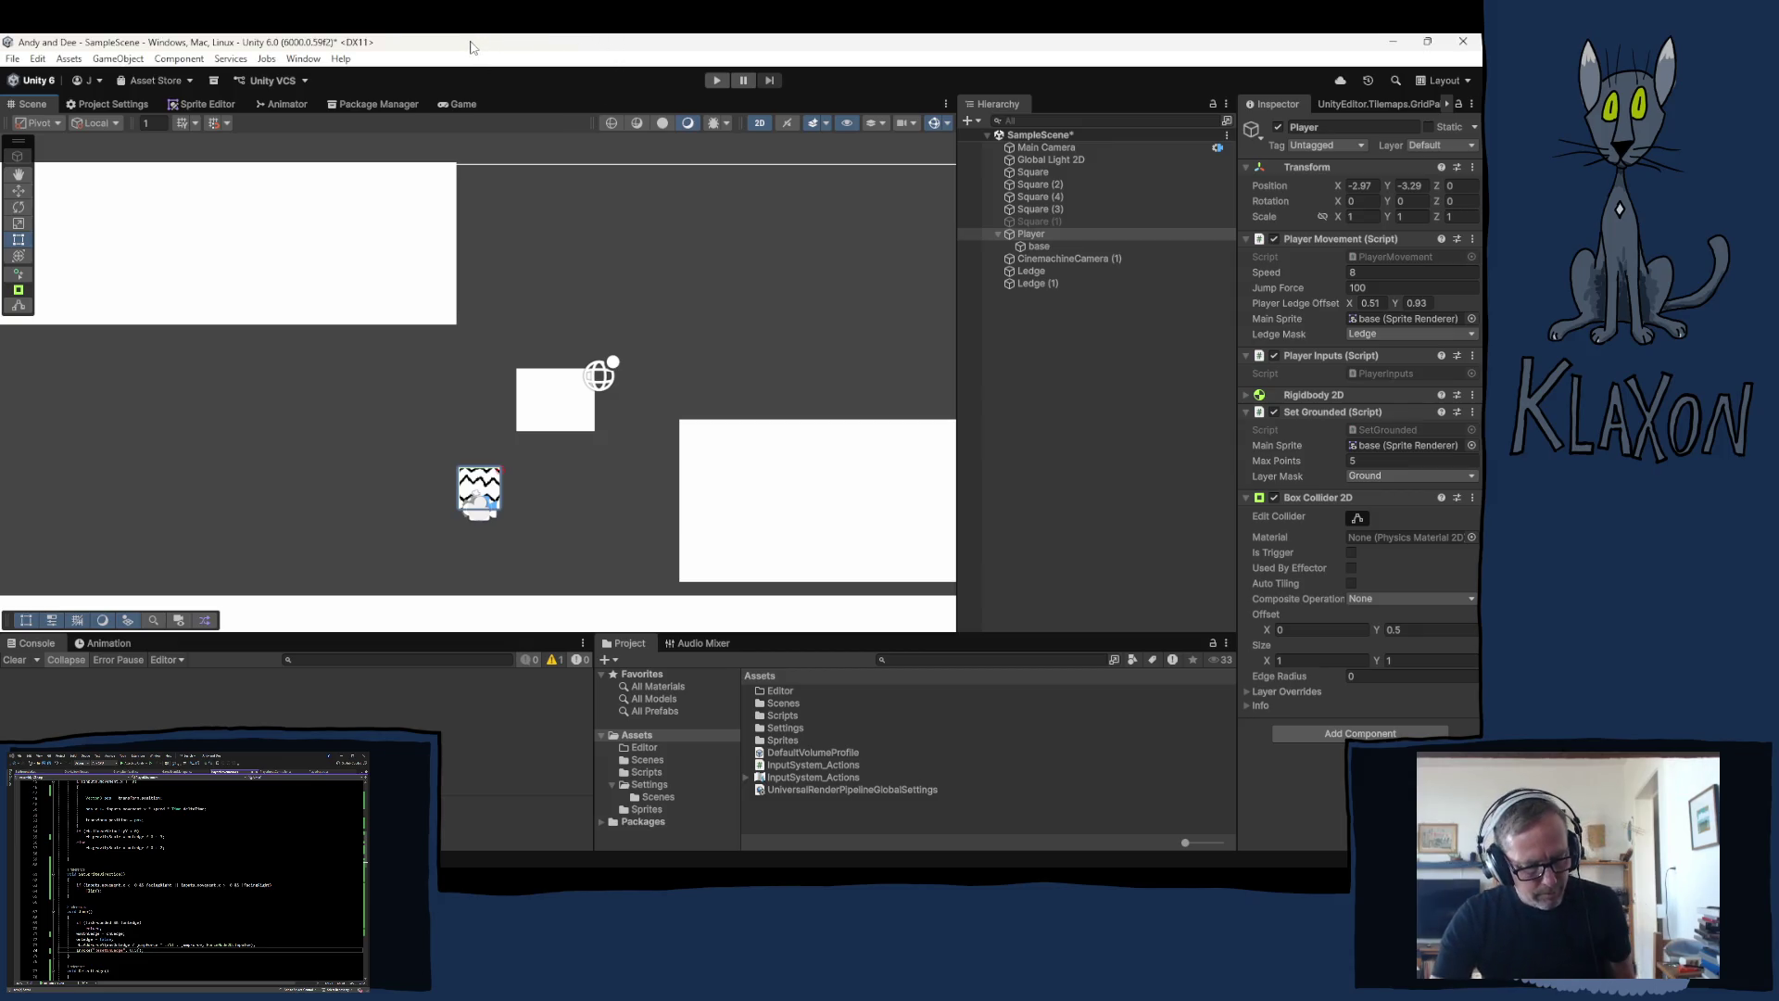
key(ctrl+s)
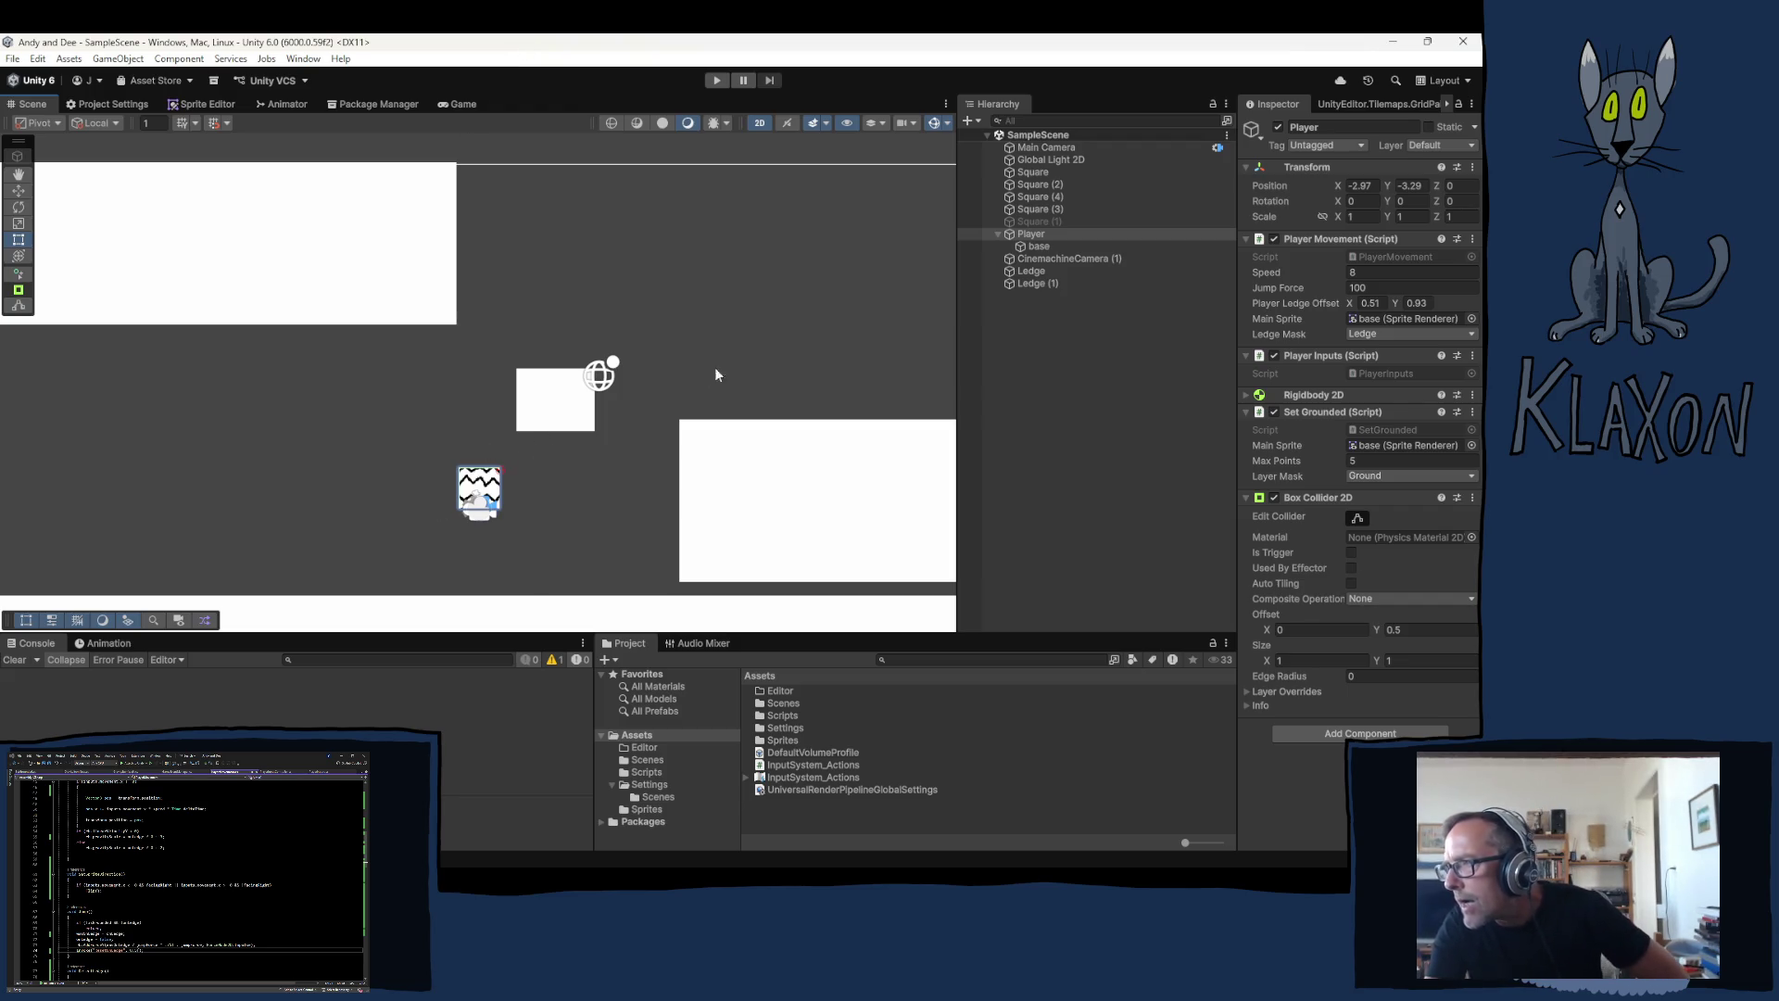
click(1029, 284)
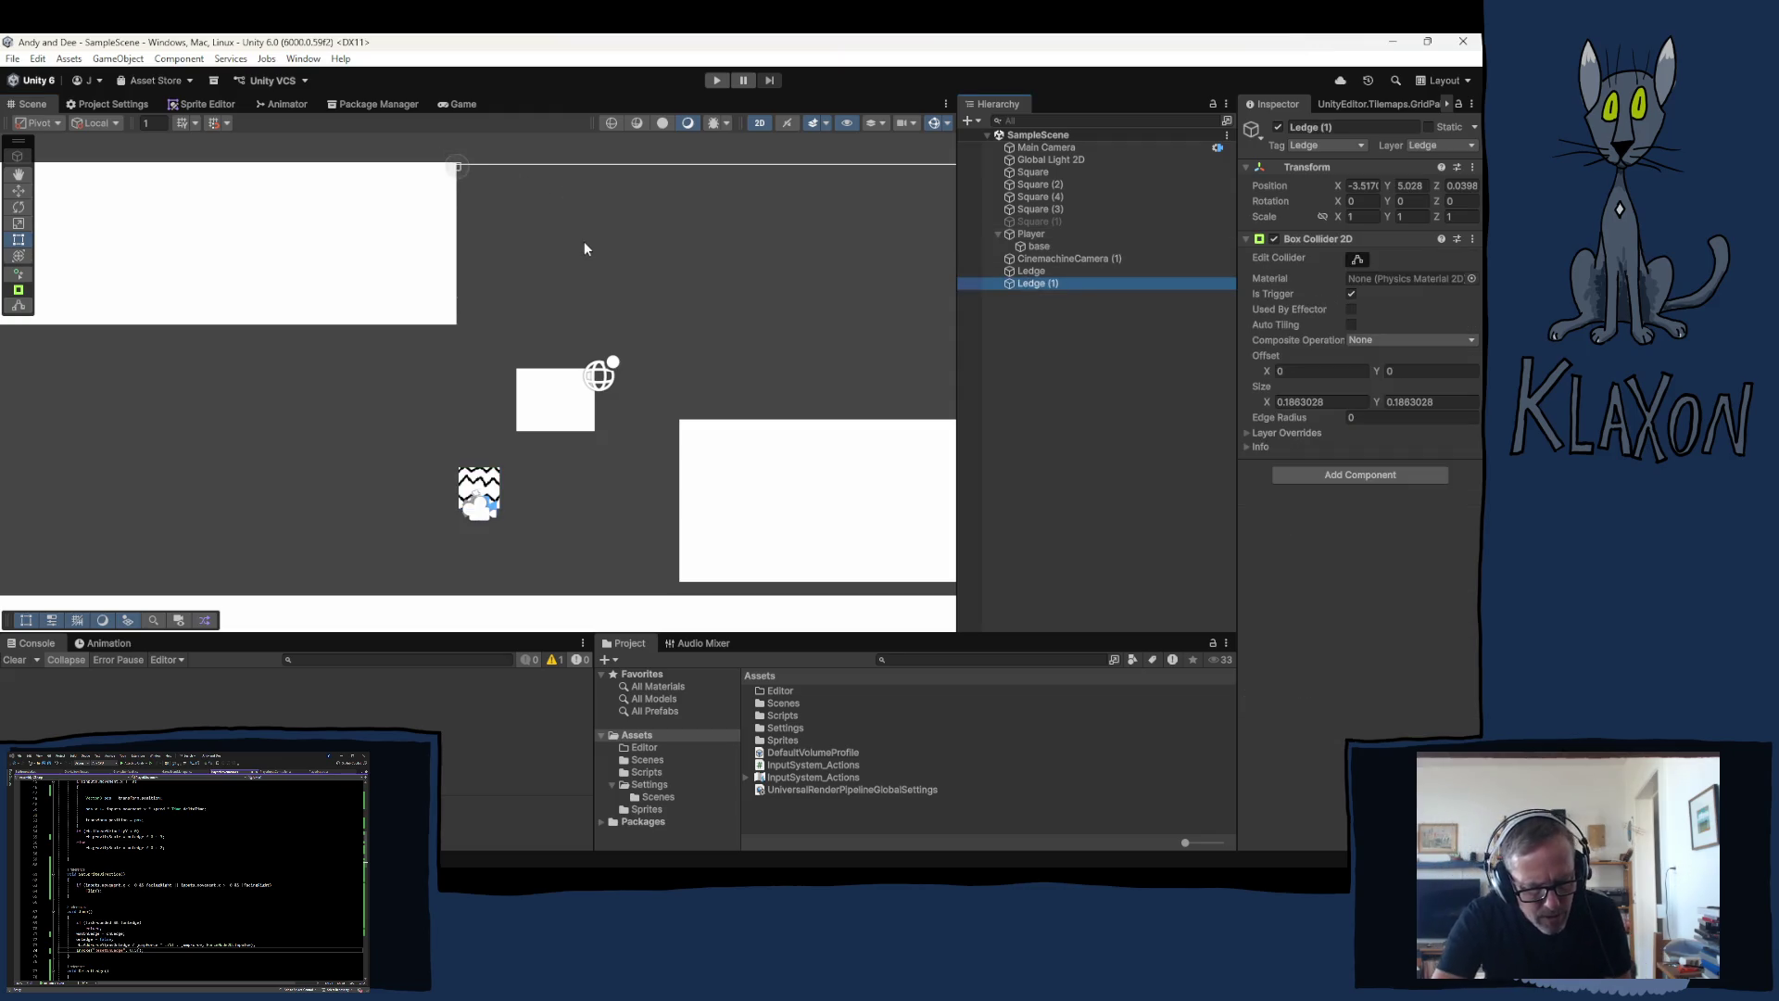
Step: Duplicate the ledge point as Ledge (2) and move it to another platform's corner
key(ctrl+d)
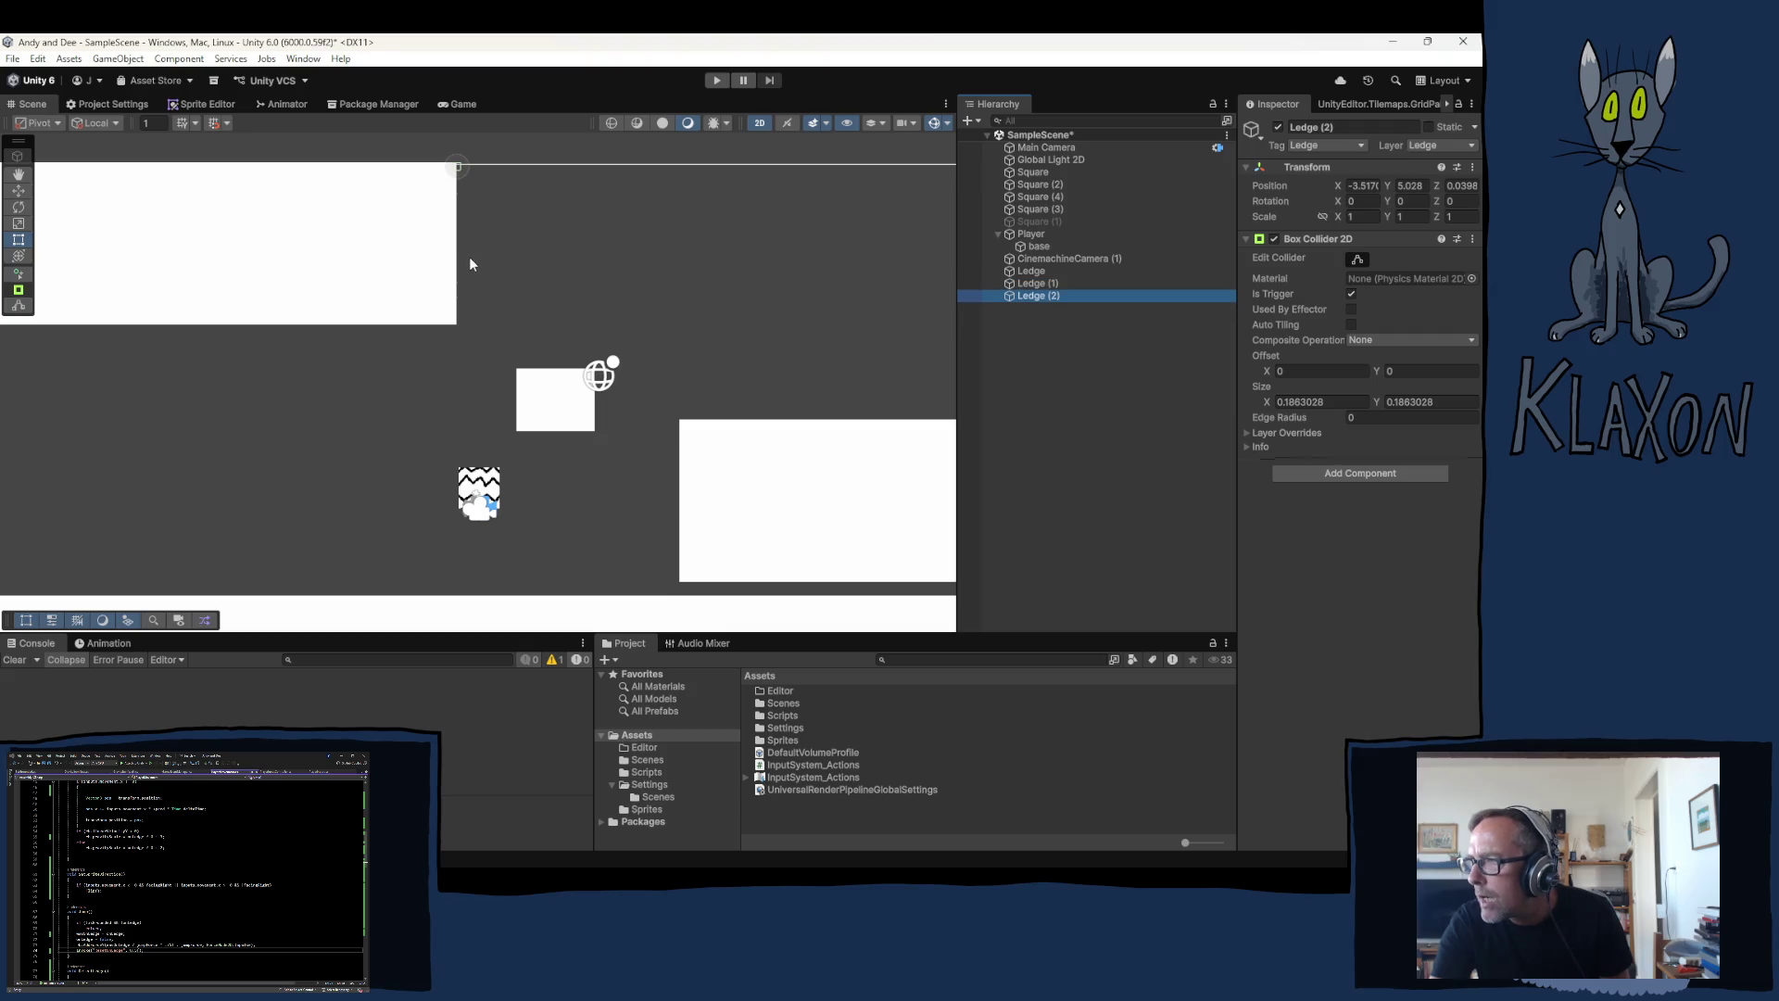
key(w)
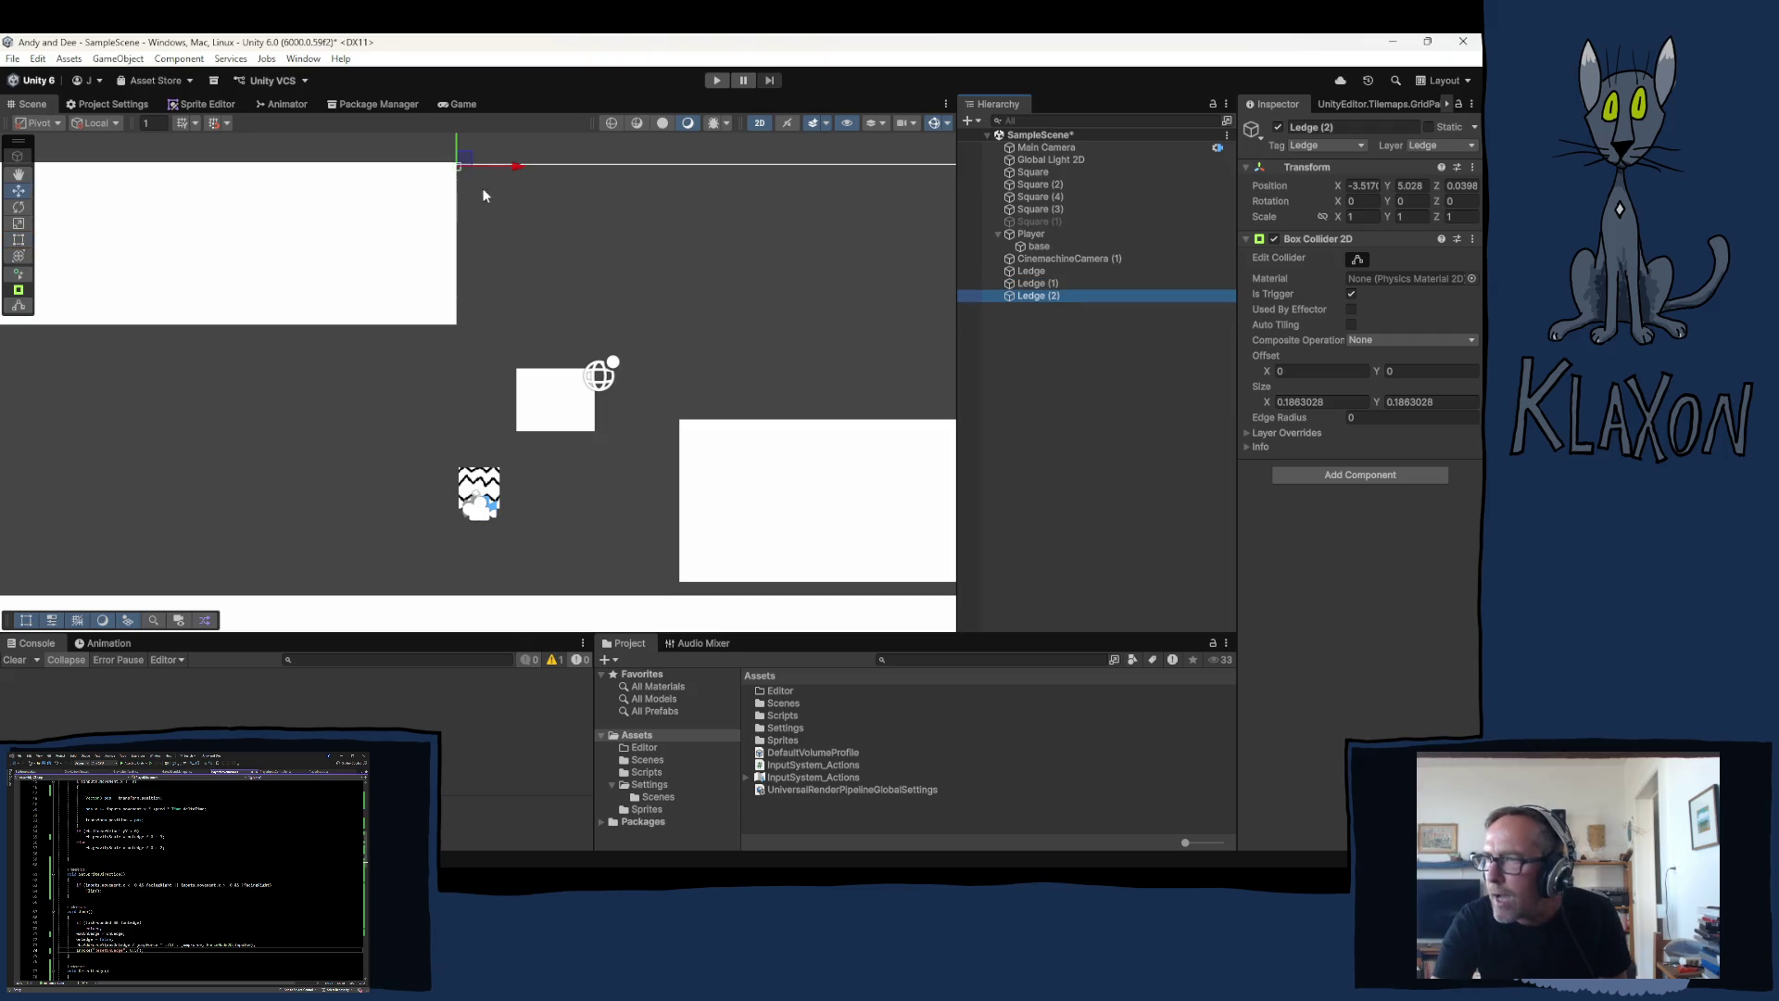
mouse_move(467, 171)
mouse_down()
mouse_move(506, 331)
mouse_move(497, 376)
mouse_move(555, 374)
mouse_up()
scroll(517, 371, up, 5)
scroll(517, 372, up, 4)
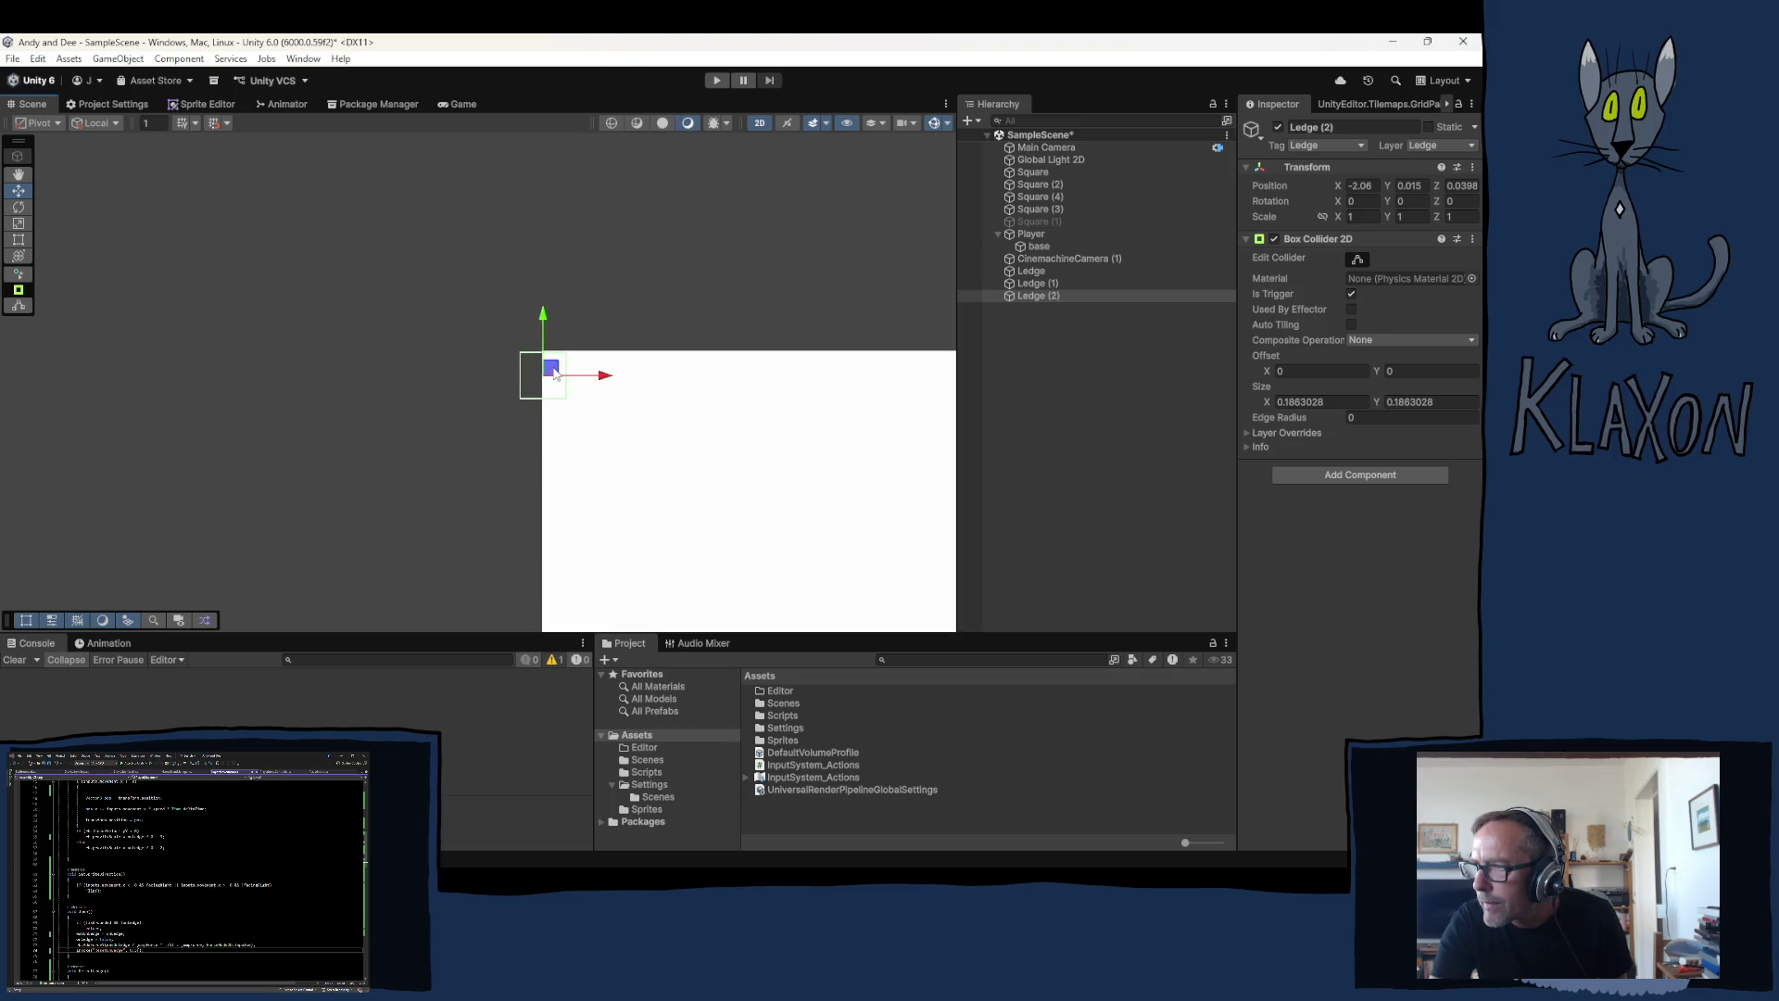
Step: Duplicate it again as Ledge (3) and place it at the platform's right corner
key(ctrl+d)
drag(739, 457, 292, 472)
mouse_move(112, 370)
mouse_down()
mouse_move(269, 389)
mouse_move(564, 387)
mouse_move(579, 369)
mouse_up()
click(716, 80)
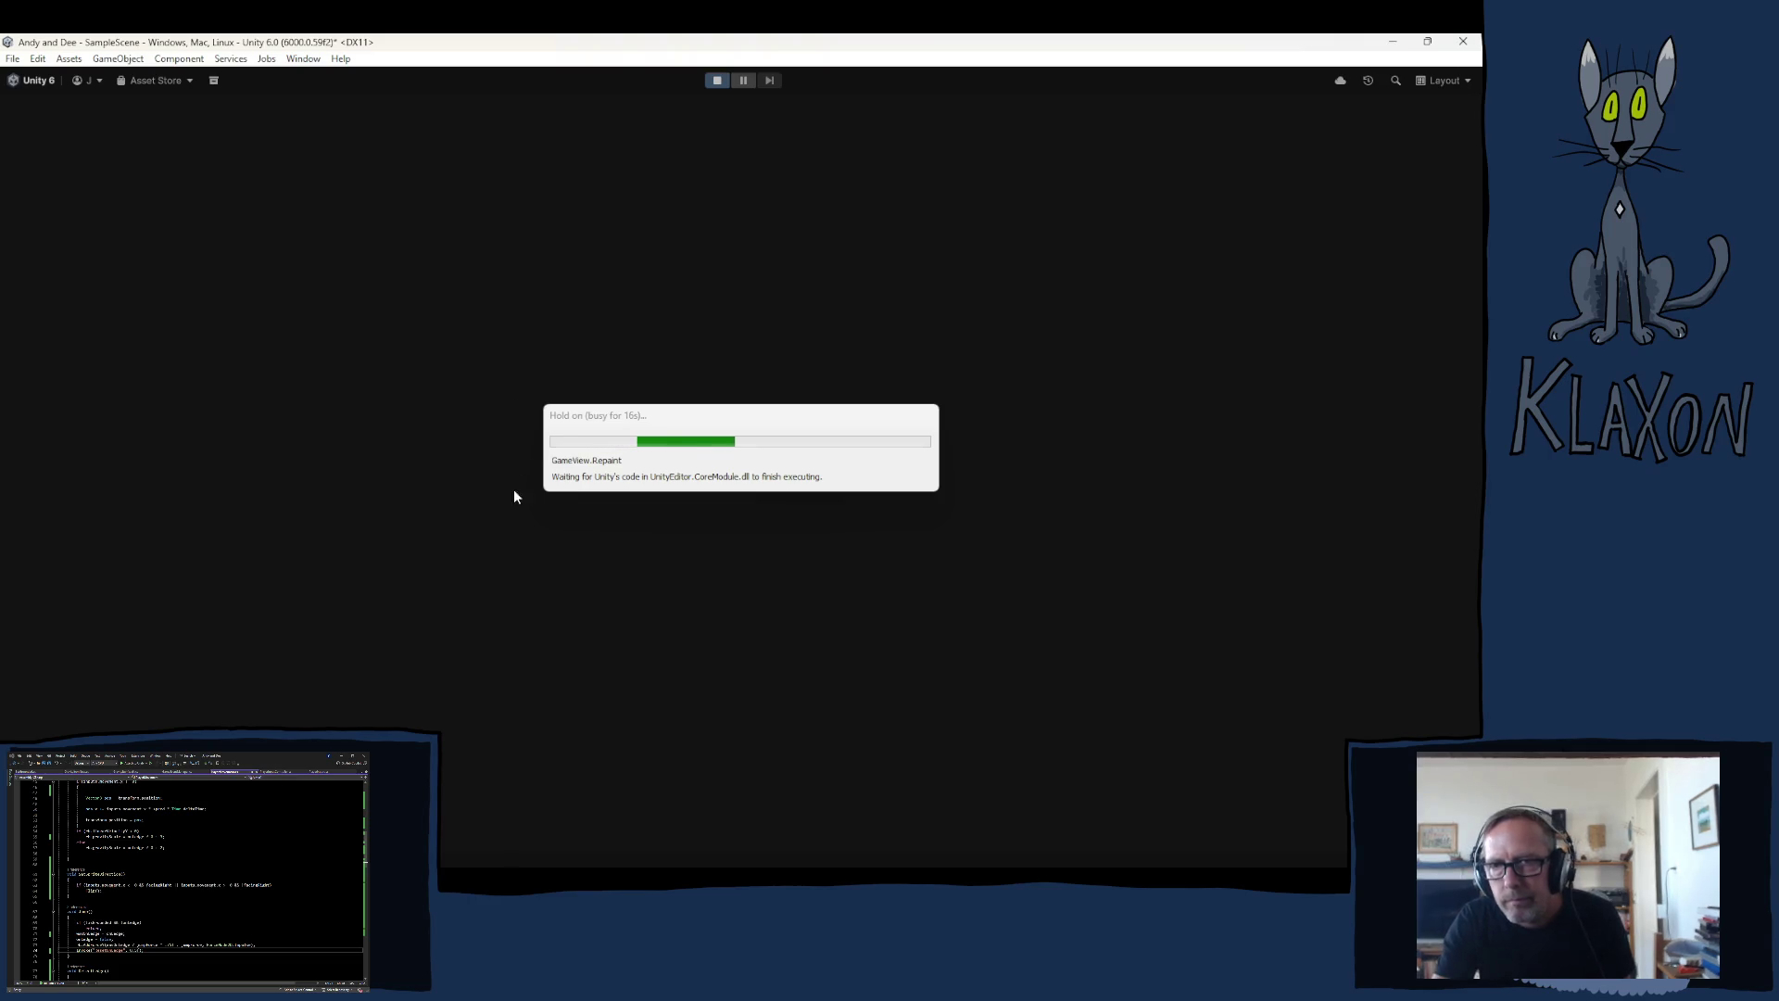
Step: Run right onto the platform and jump onto, around and over the small box
key(Right)
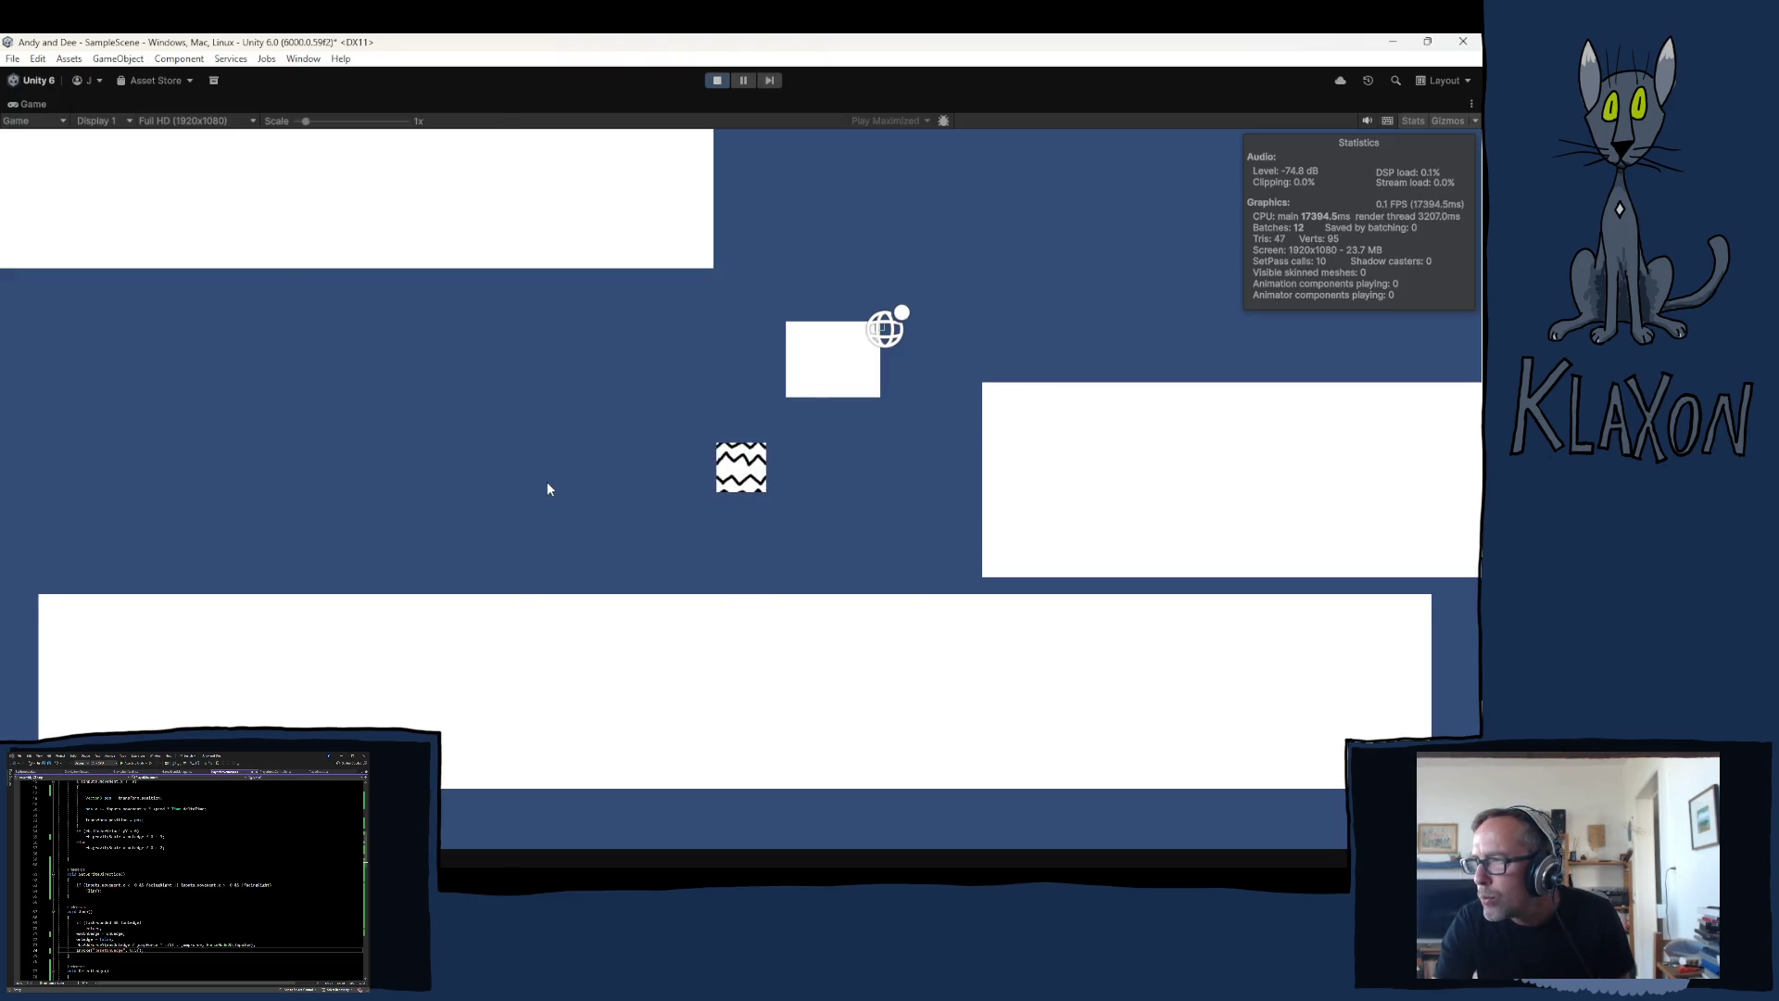
key(space)
key(Left)
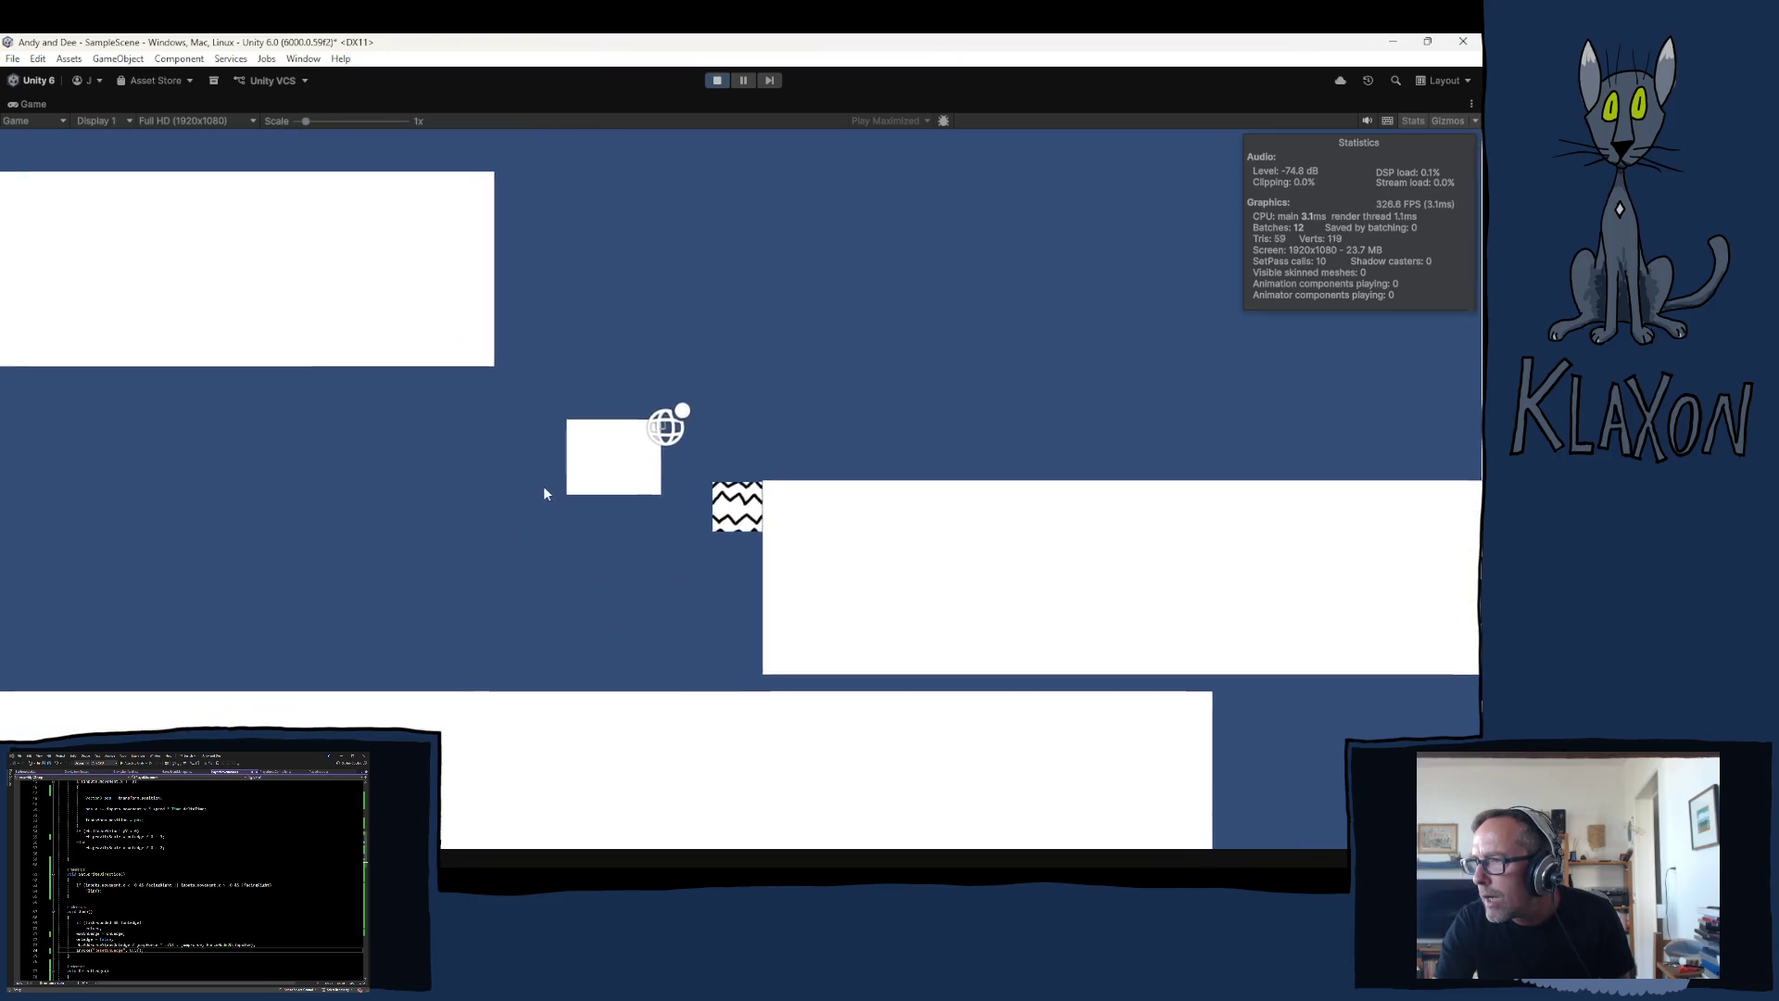
key(space)
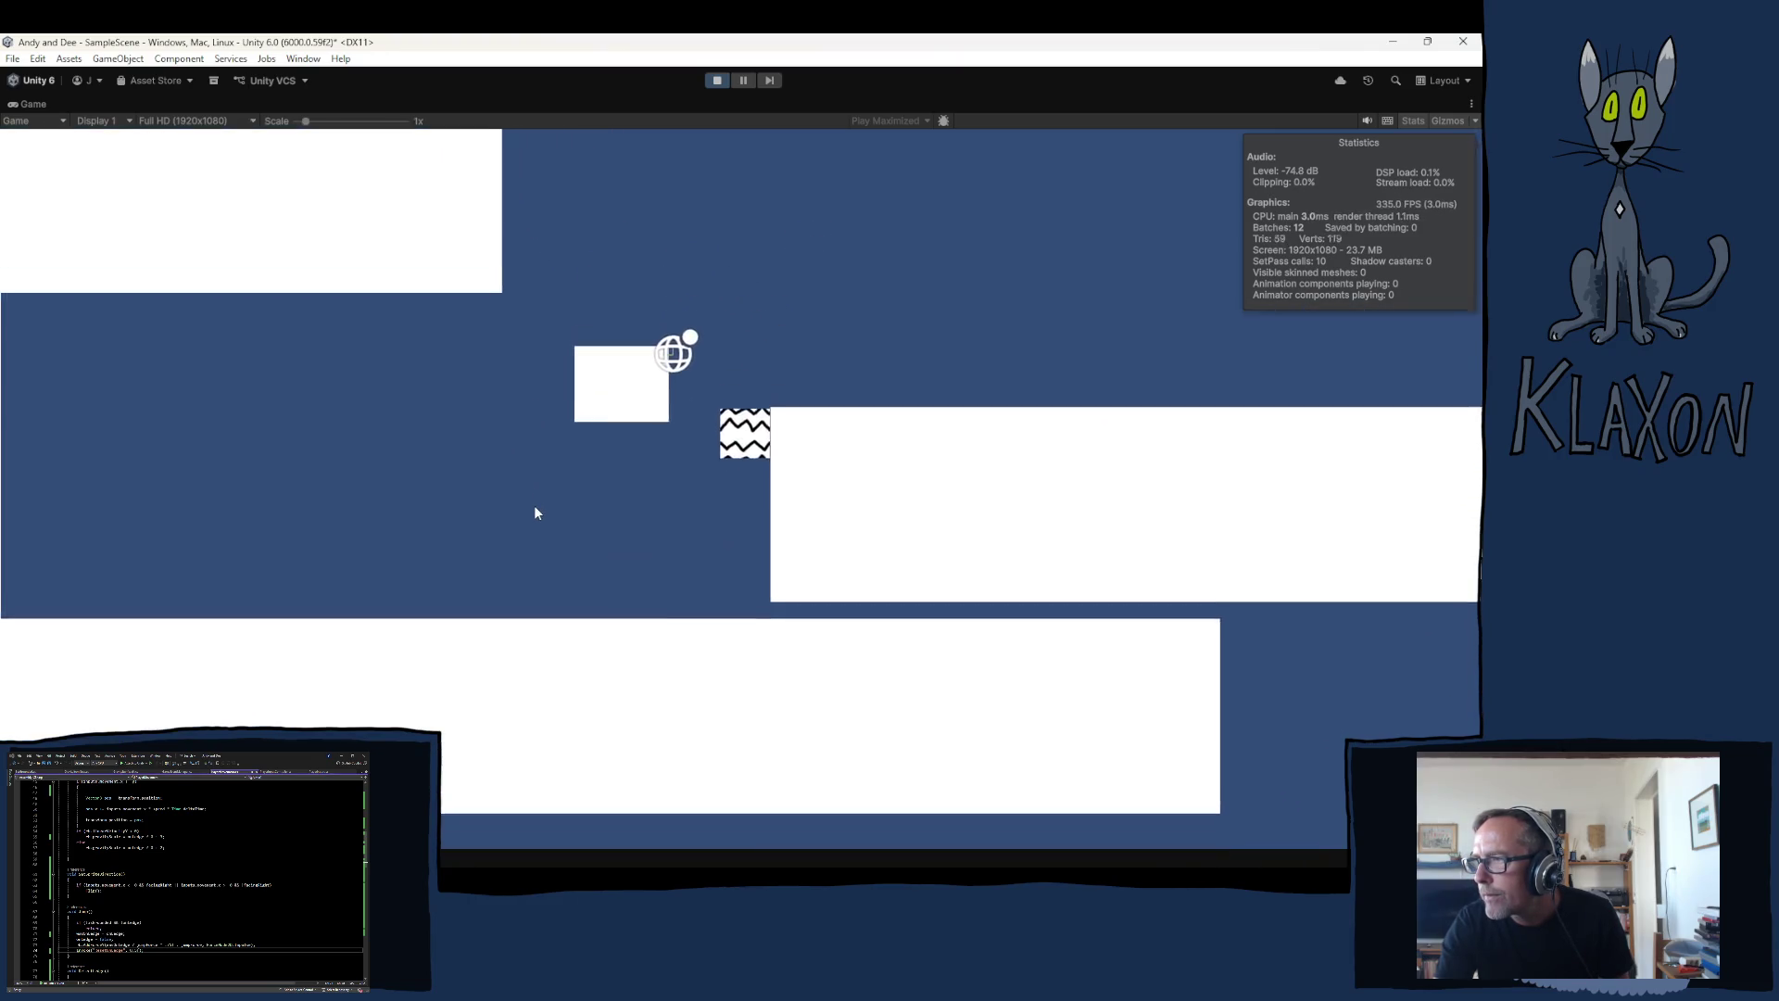
key(Left)
key(Left)
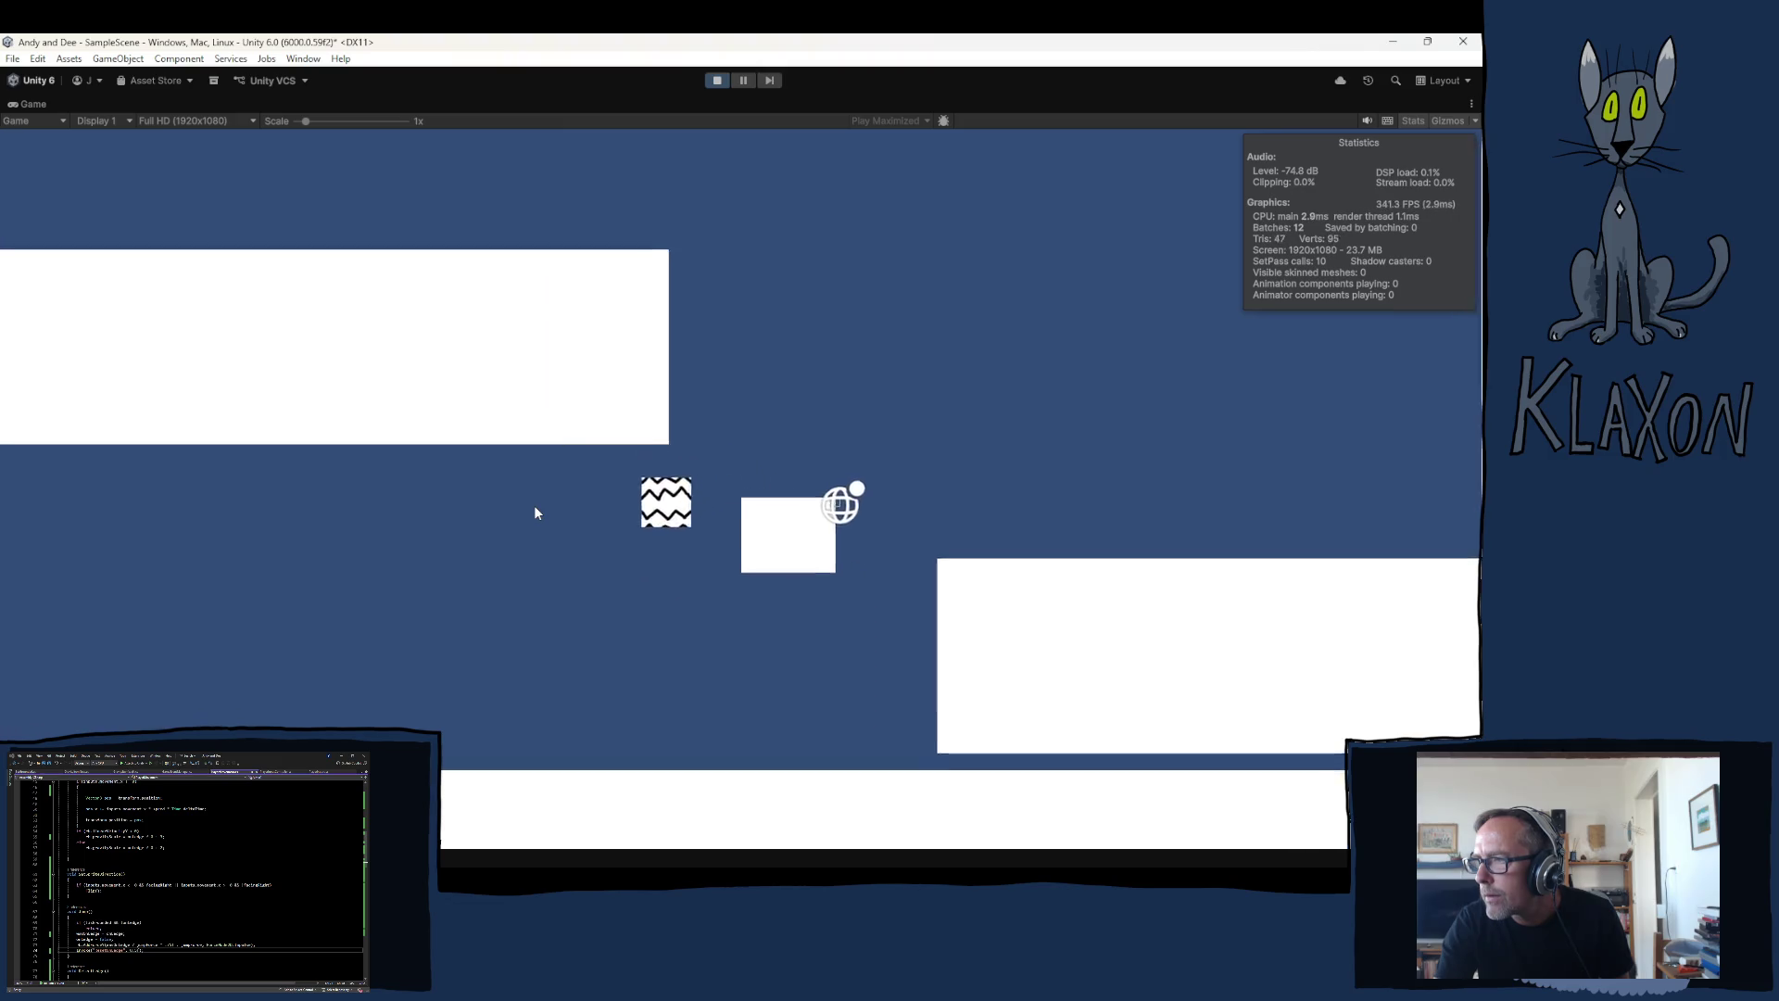
key(space)
key(Right)
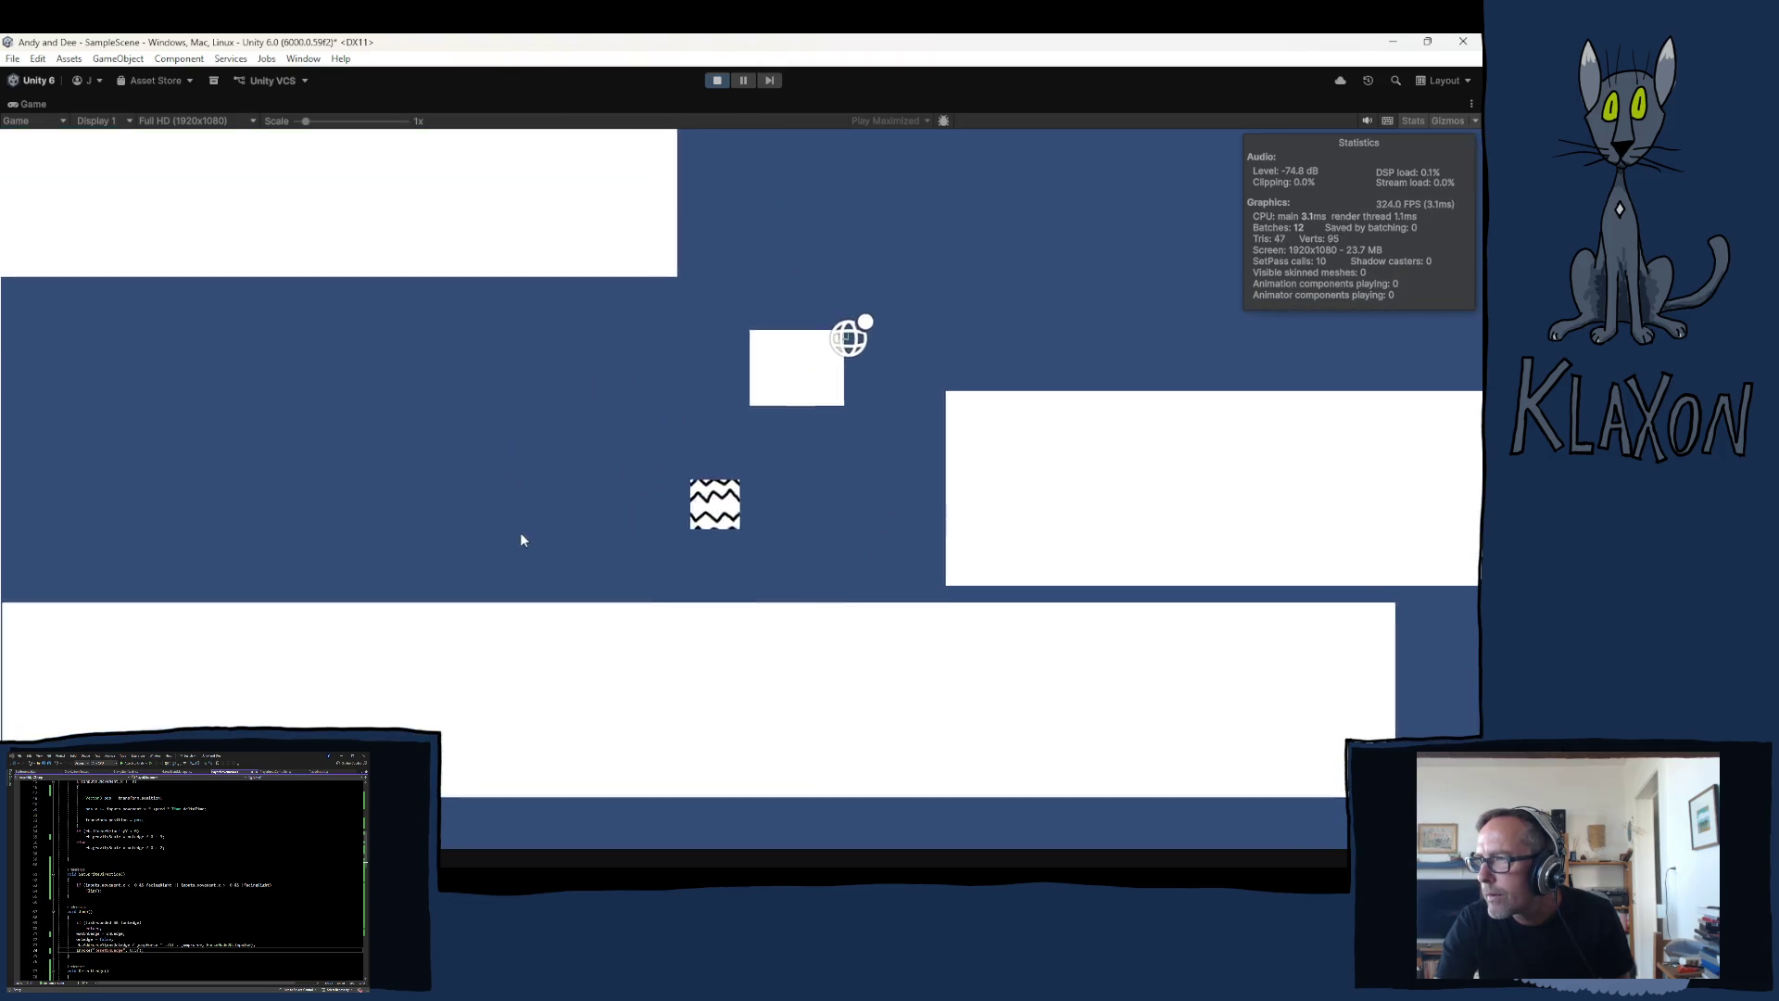
key(space)
key(Left)
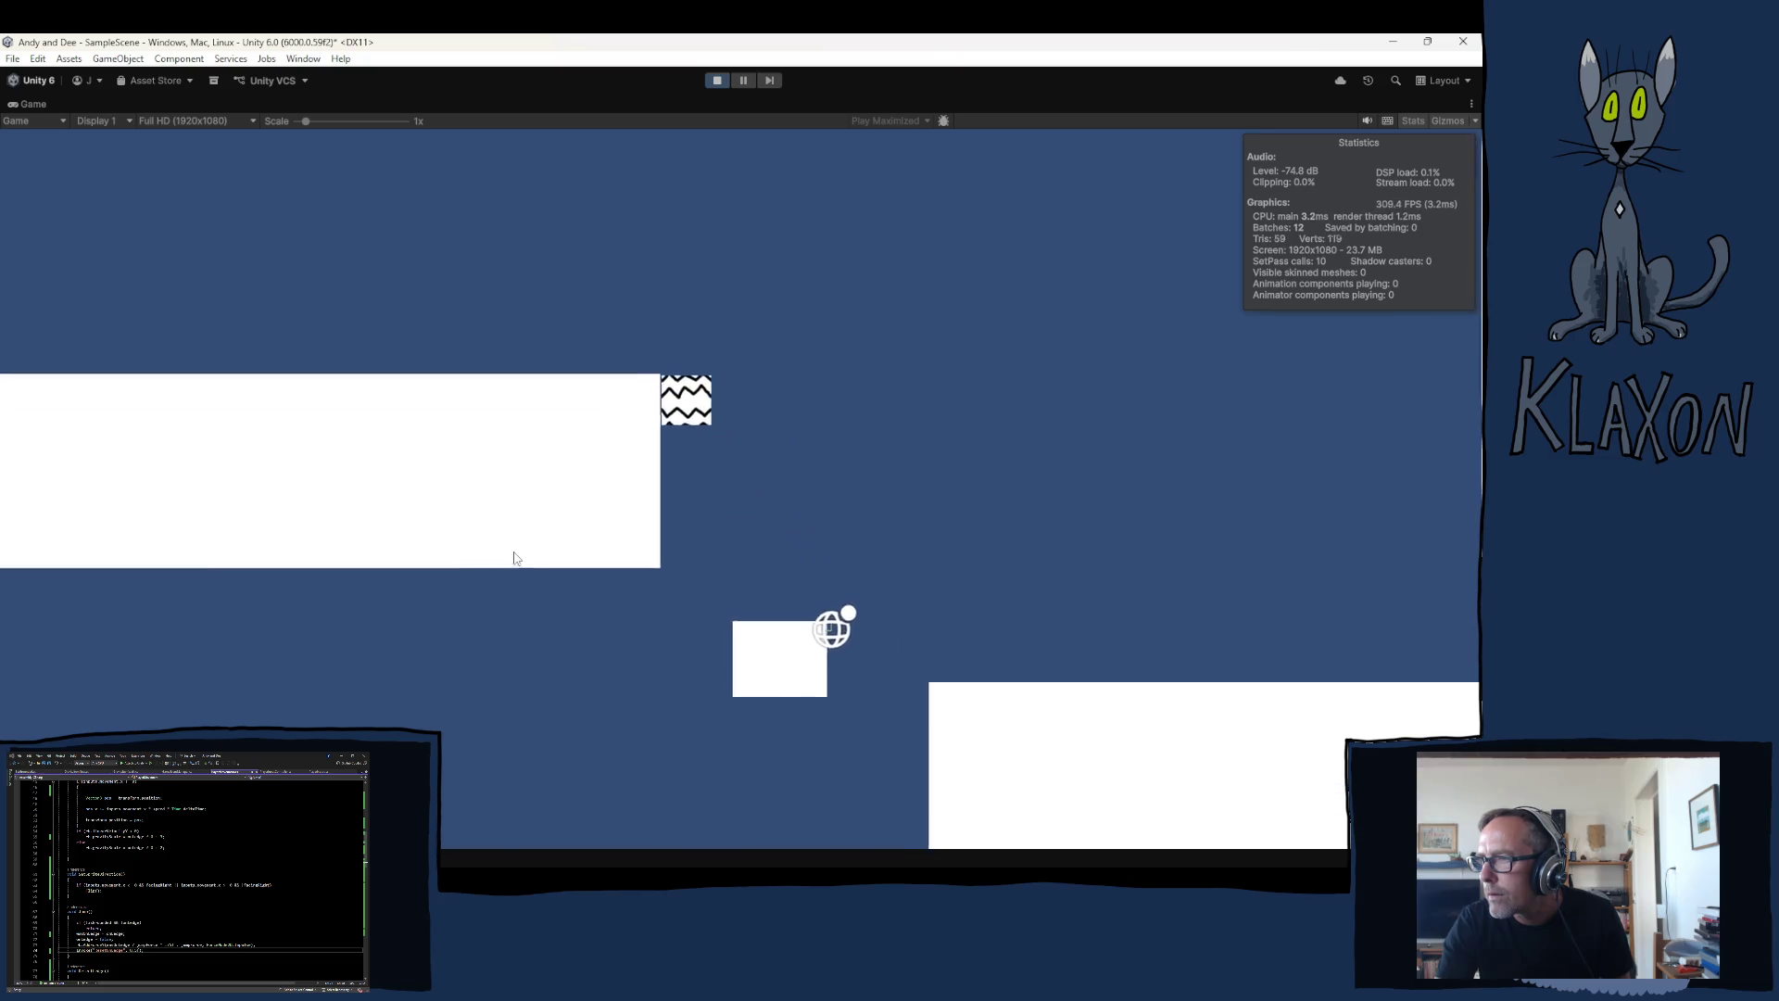
key(Right)
key(Left)
key(space)
key(Right)
key(space)
key(Right)
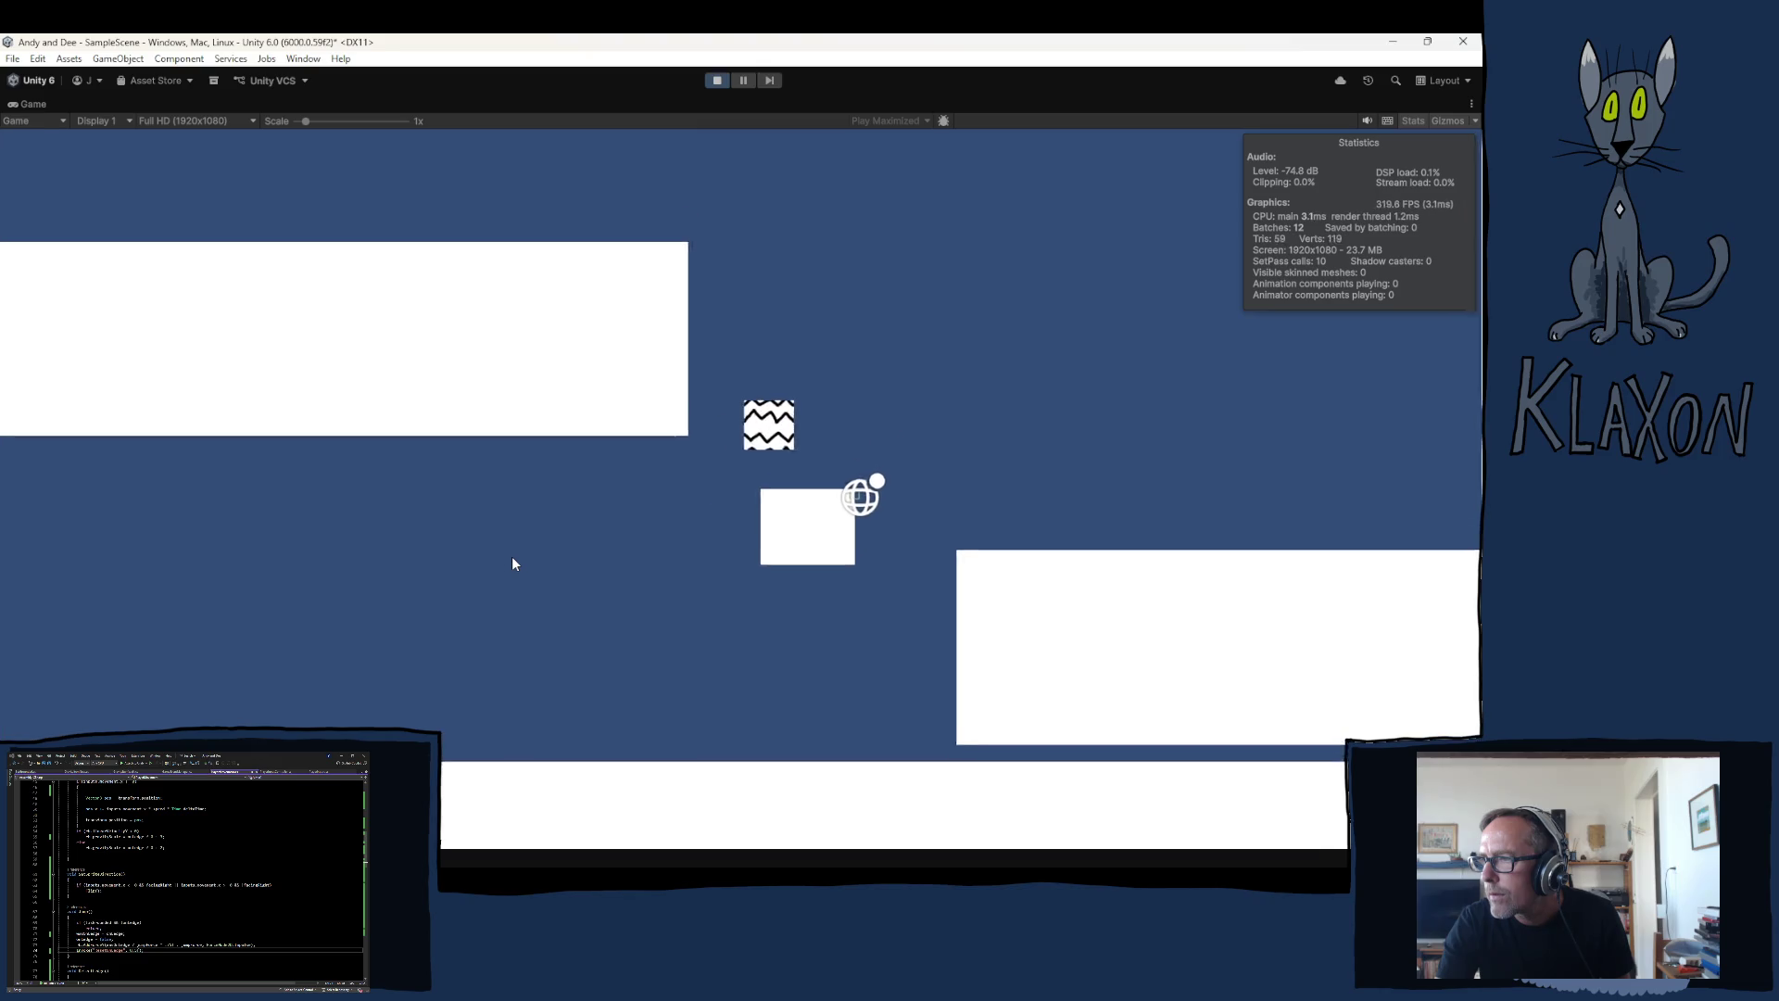
Step: Test grabbing the platform's ledge by jumping up from the lower platform
key(Left)
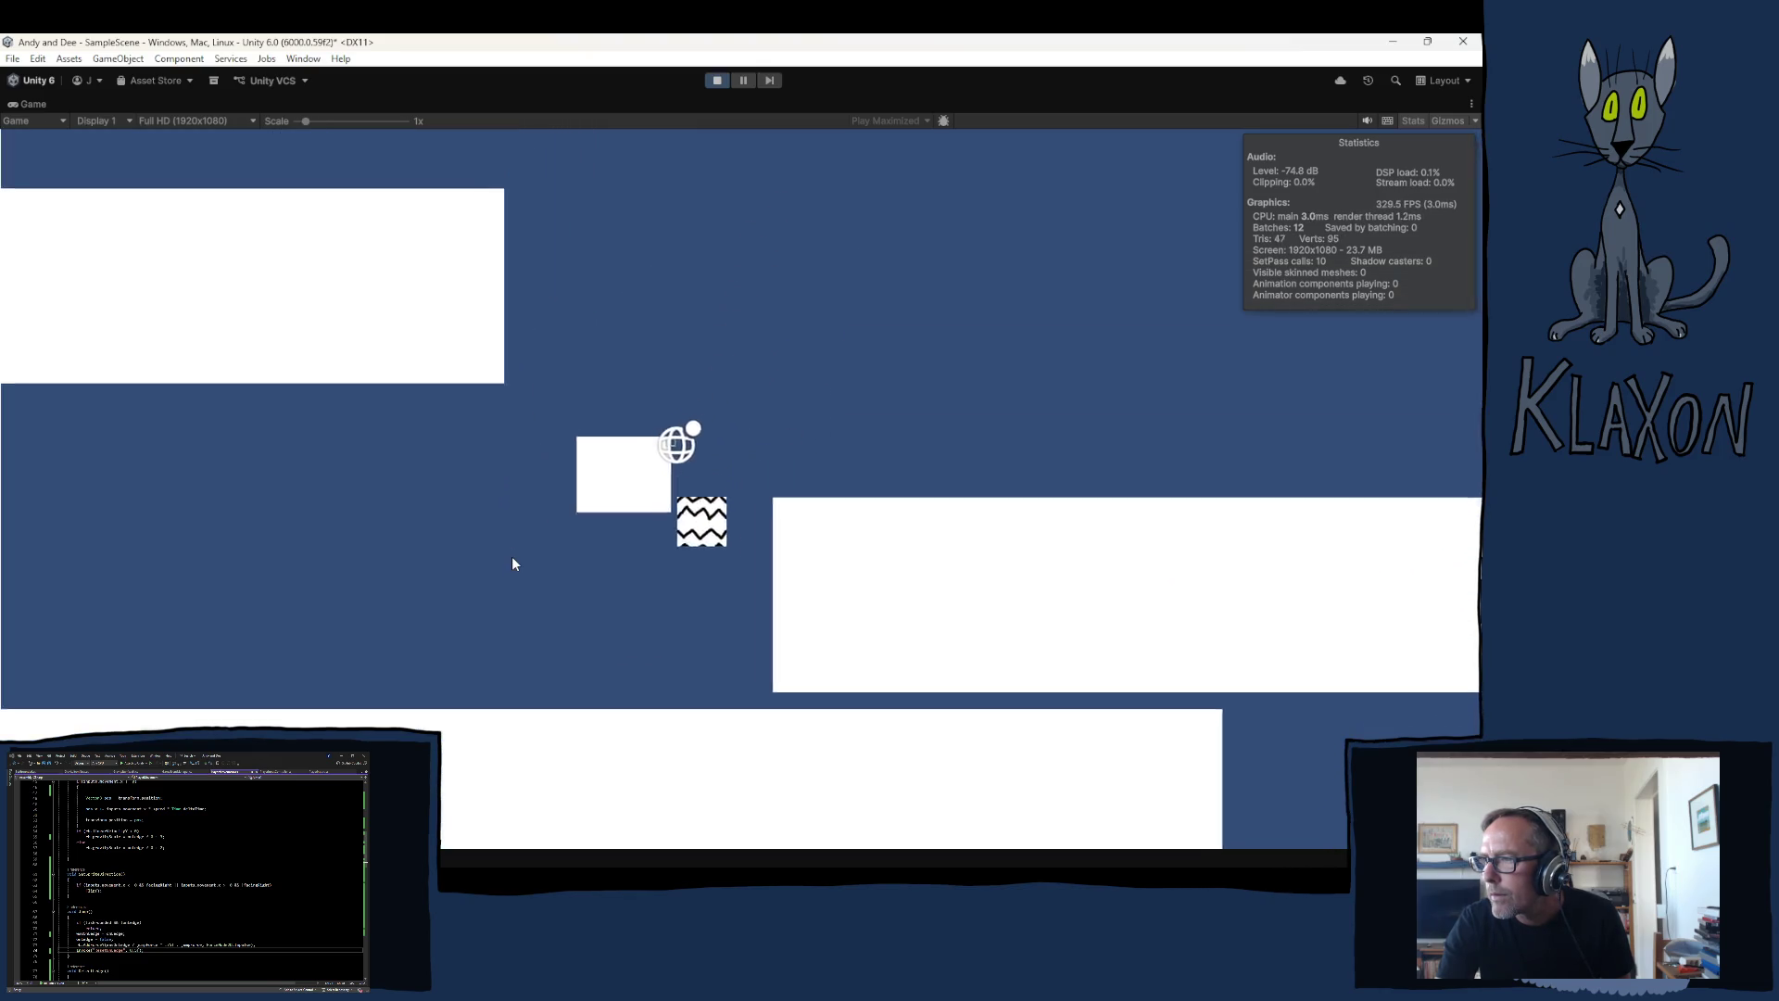
key(space)
key(Right)
key(space)
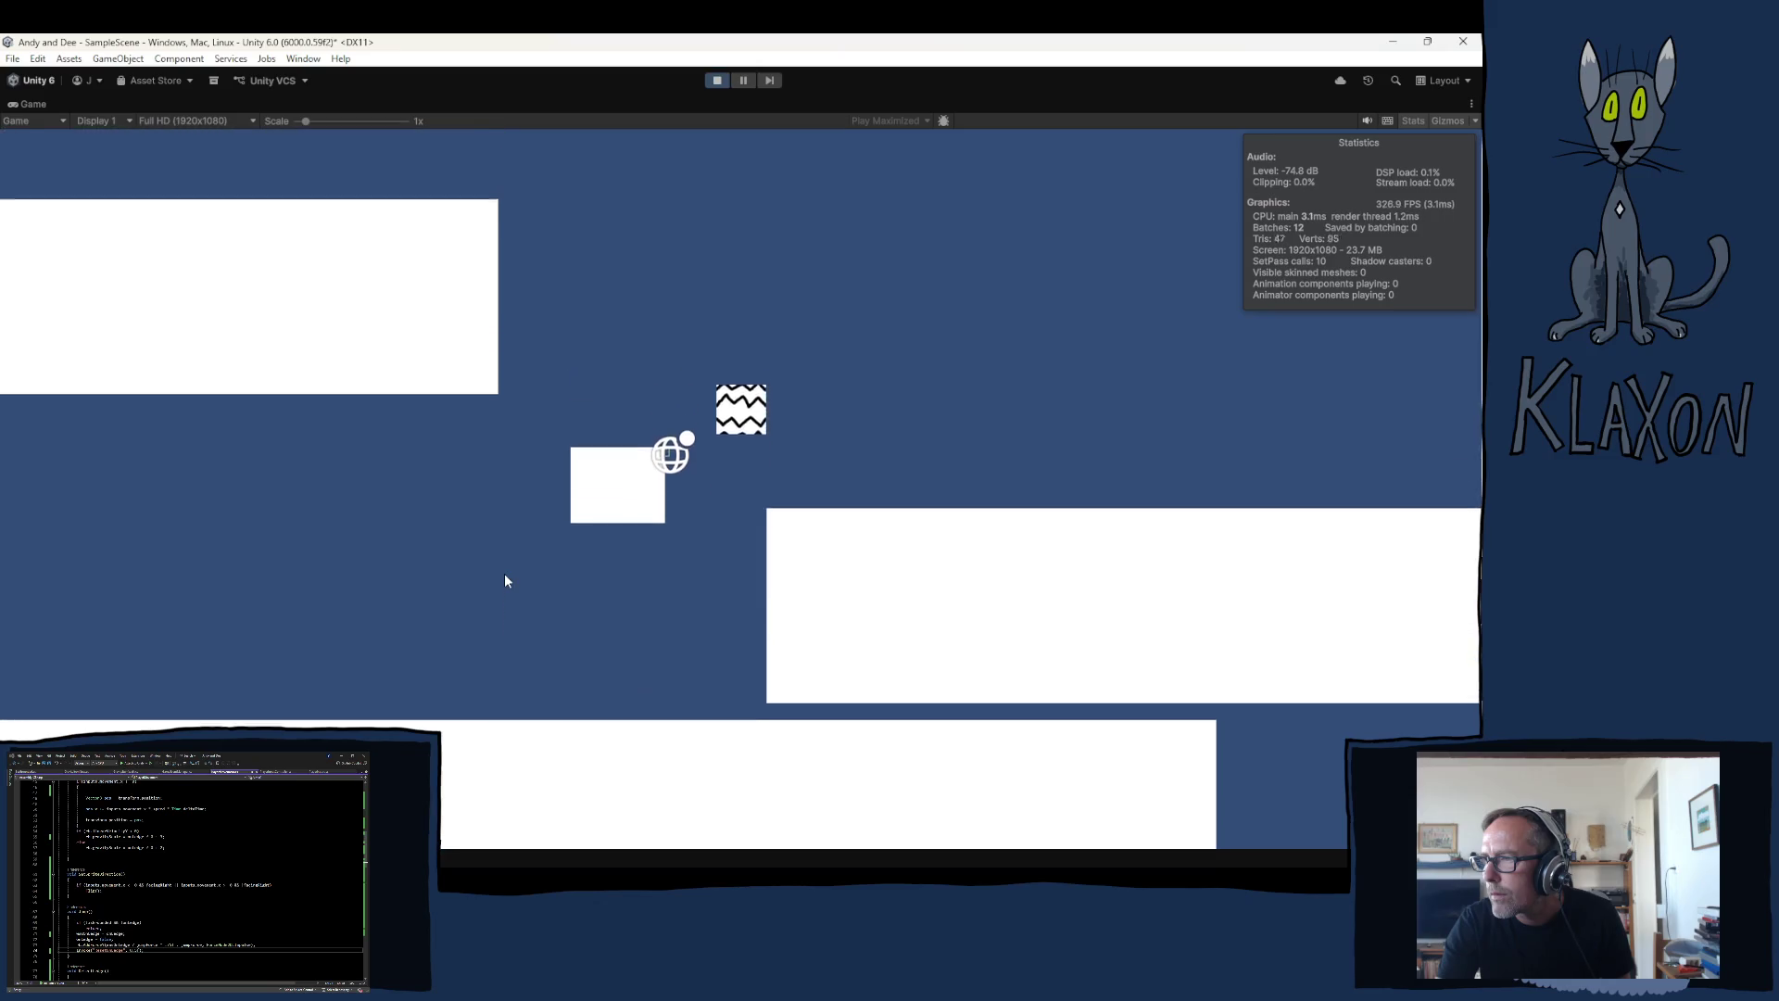
key(space)
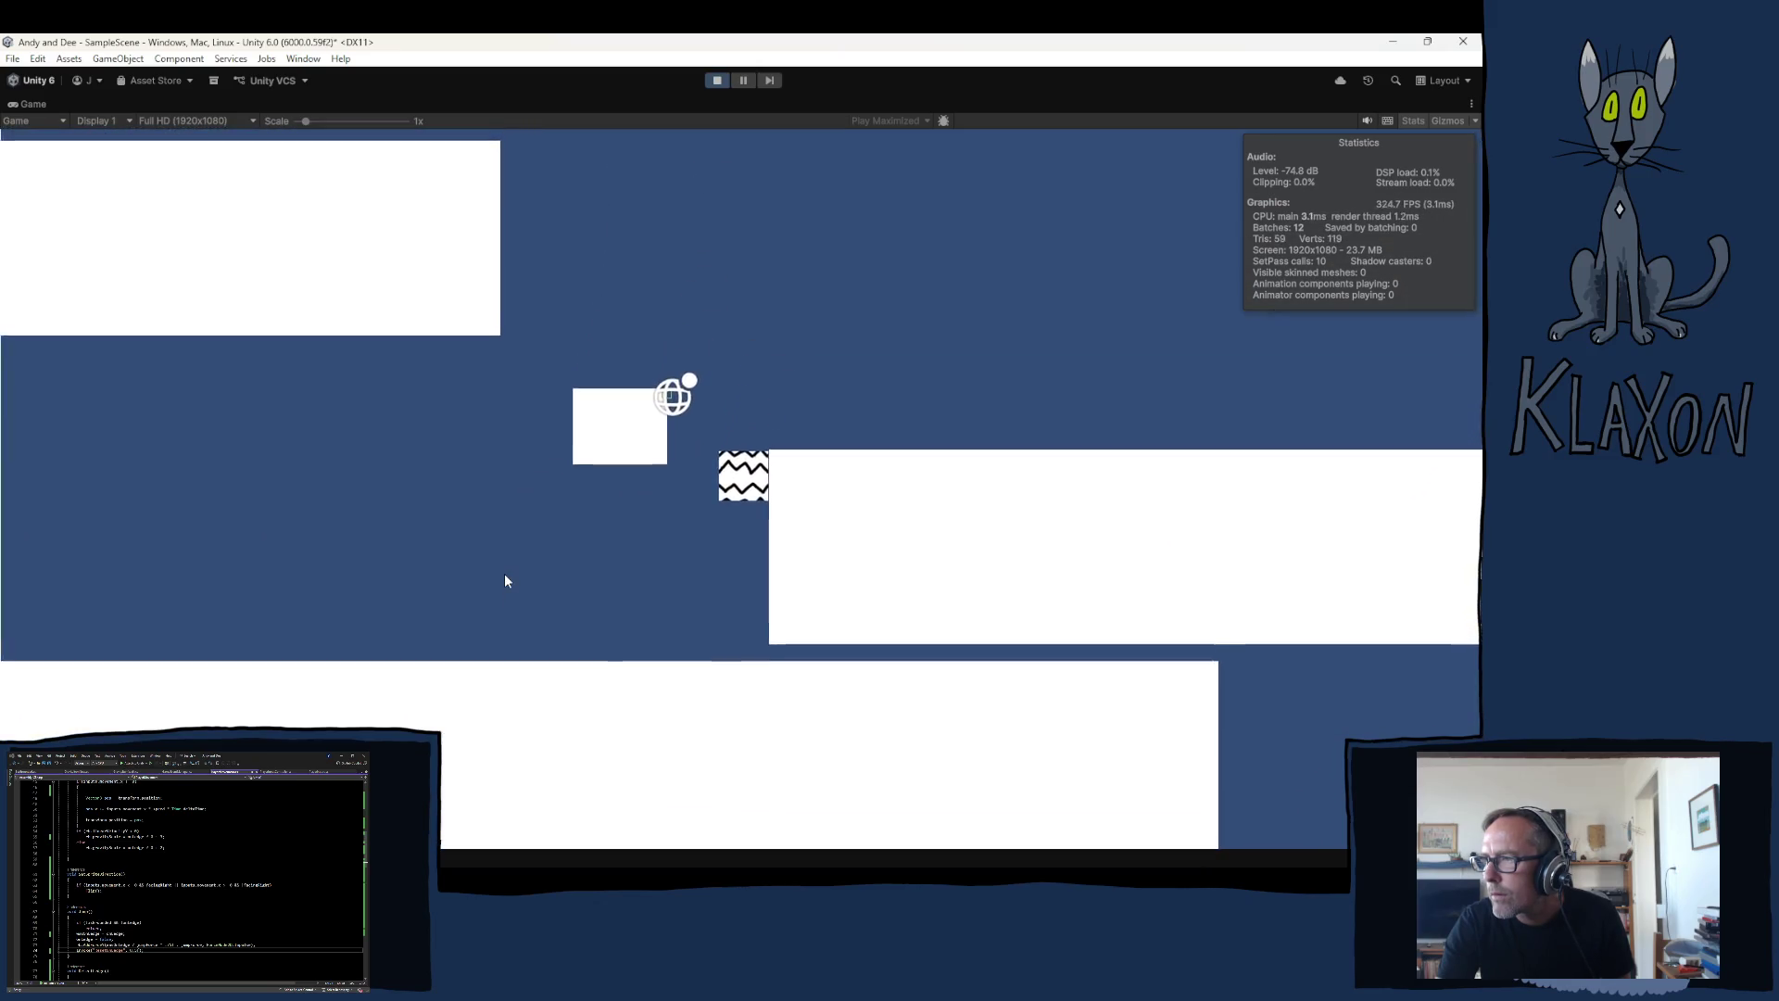
key(space)
key(space)
key(Right)
key(Left)
key(Right)
key(Left)
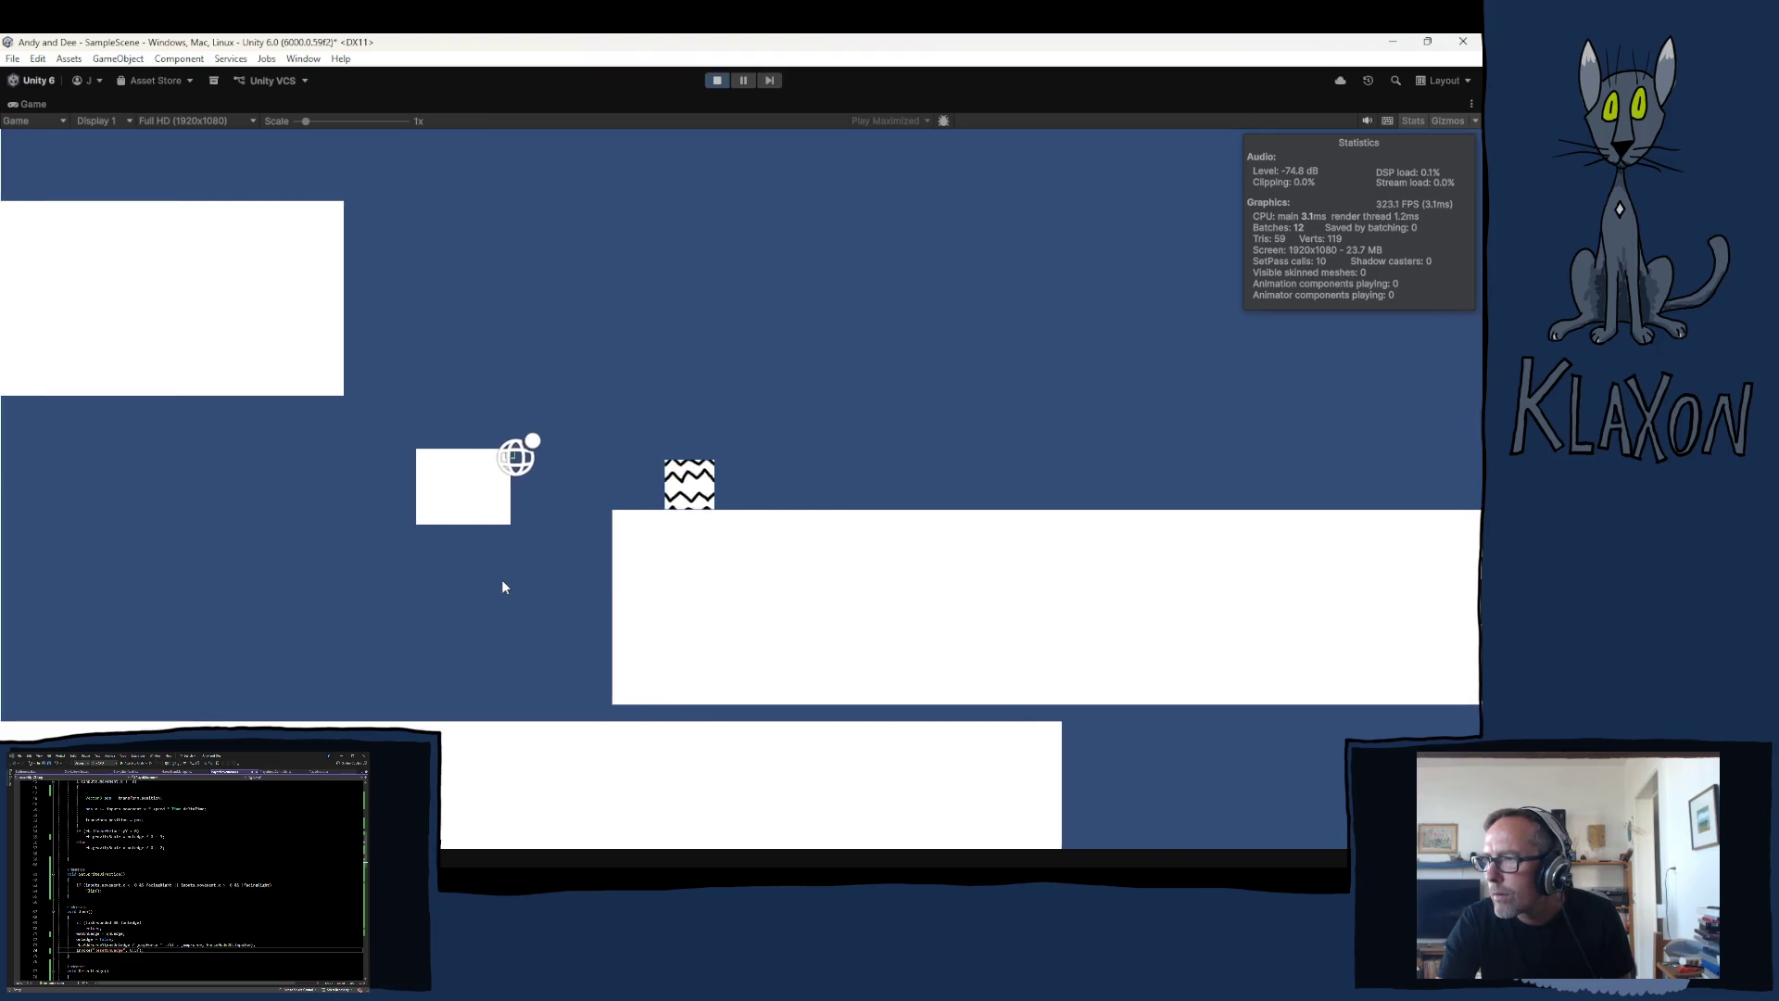
key(space)
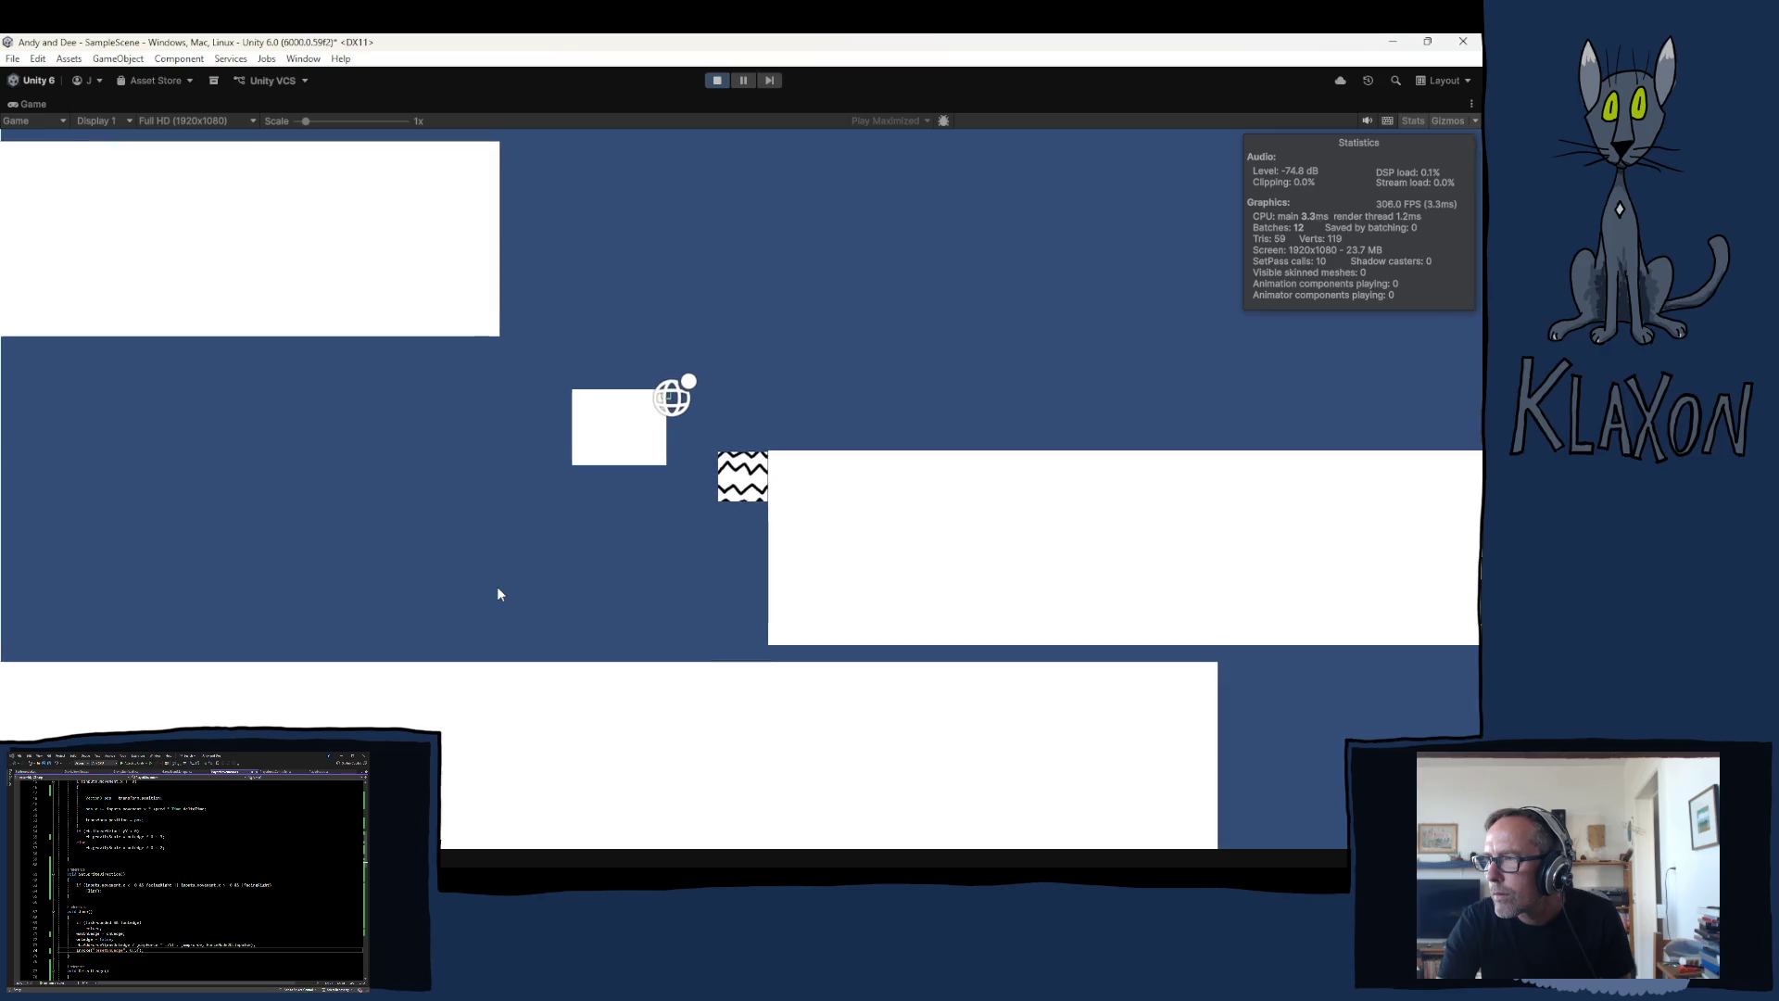
key(space)
key(Left)
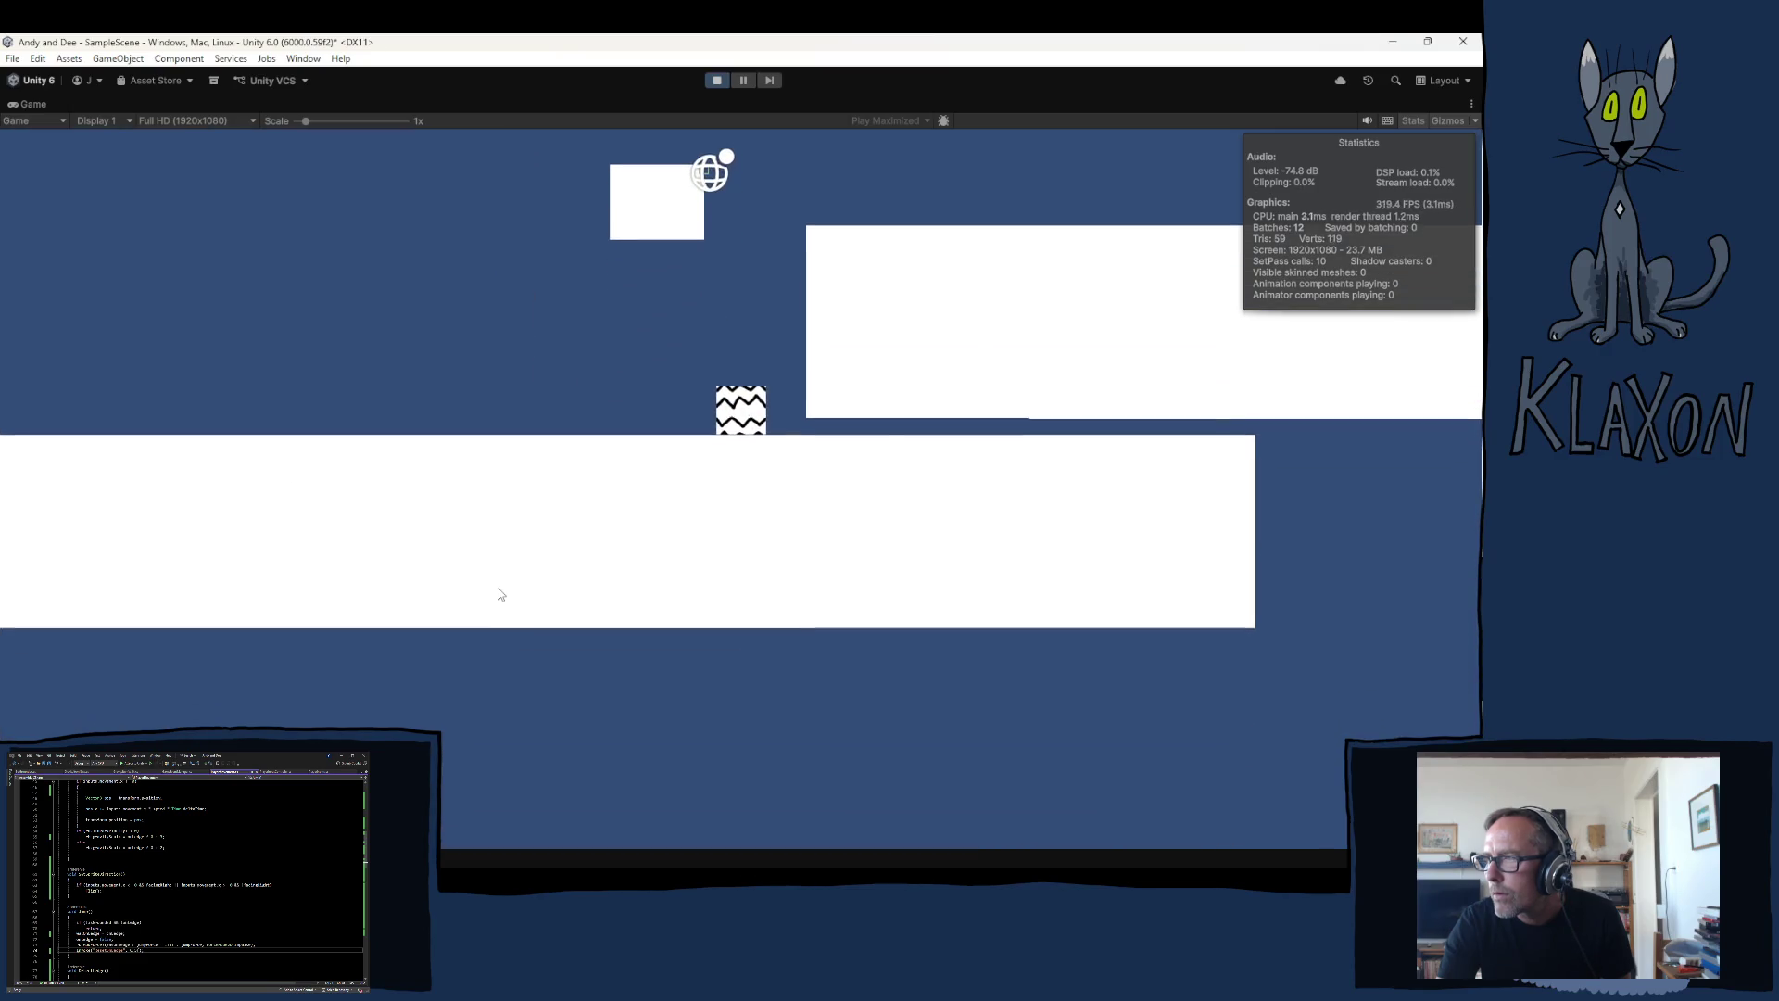
key(space)
Step: Keep jumping at the right platform's edge and the block, then stop the game
key(Right)
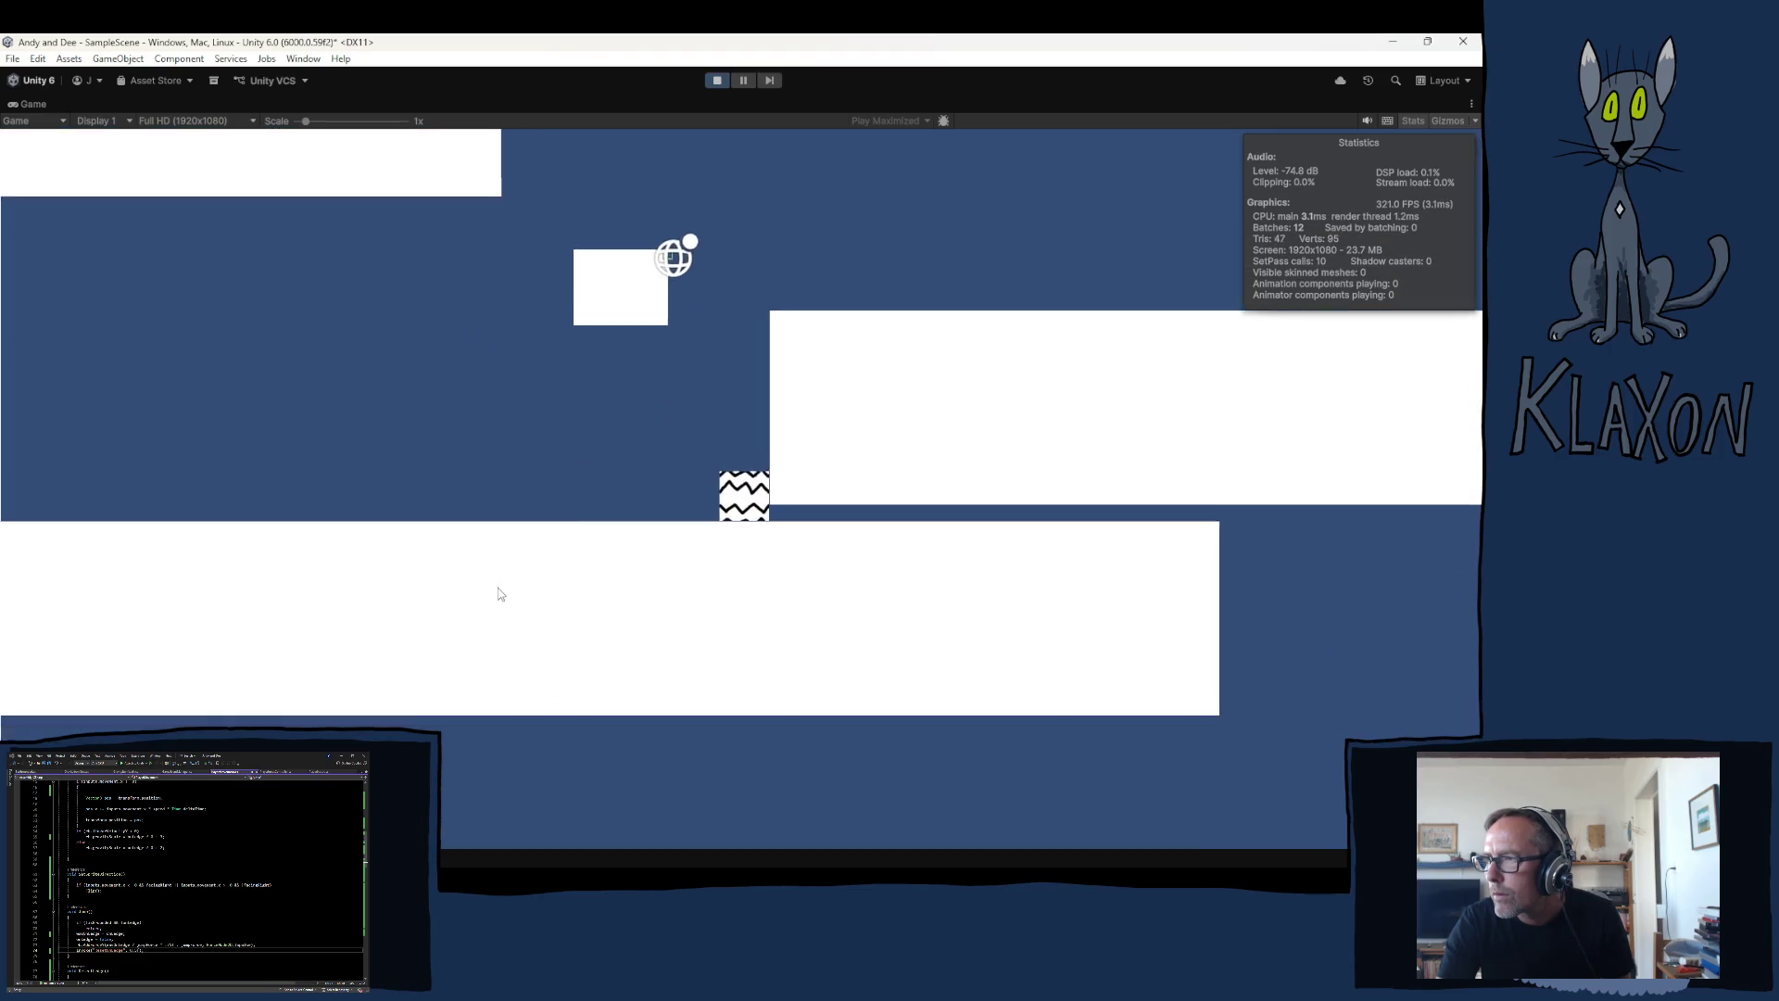
key(space)
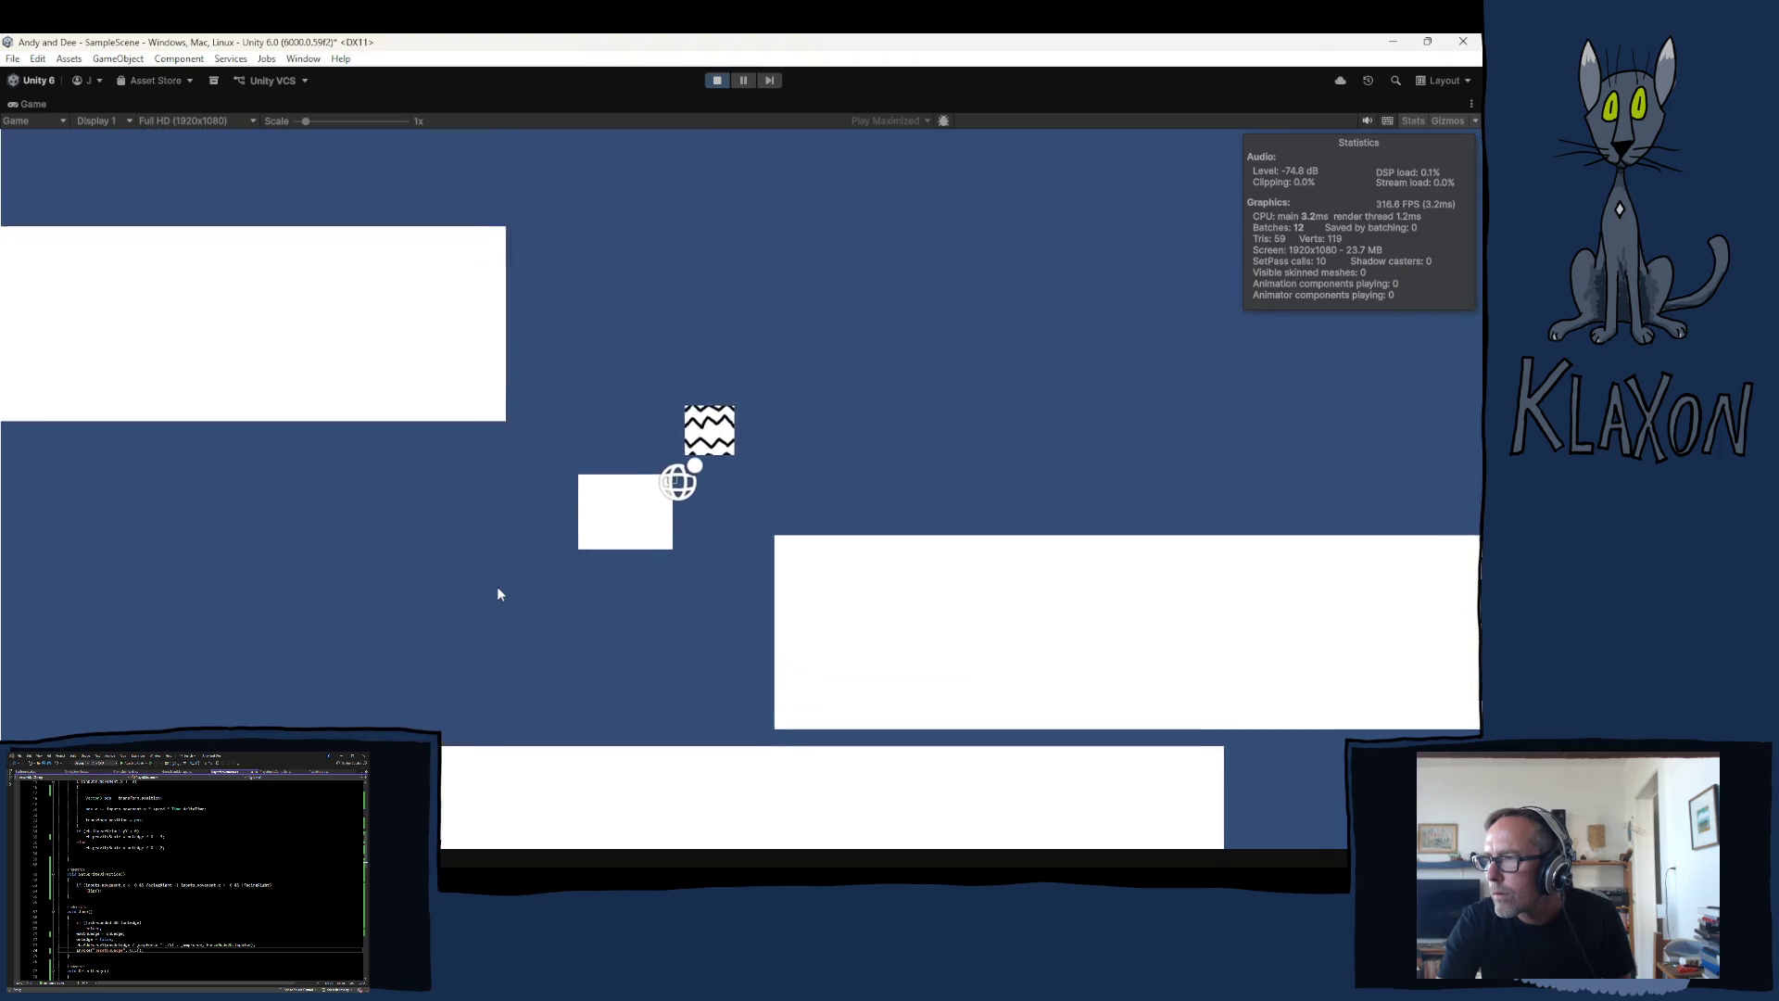
key(space)
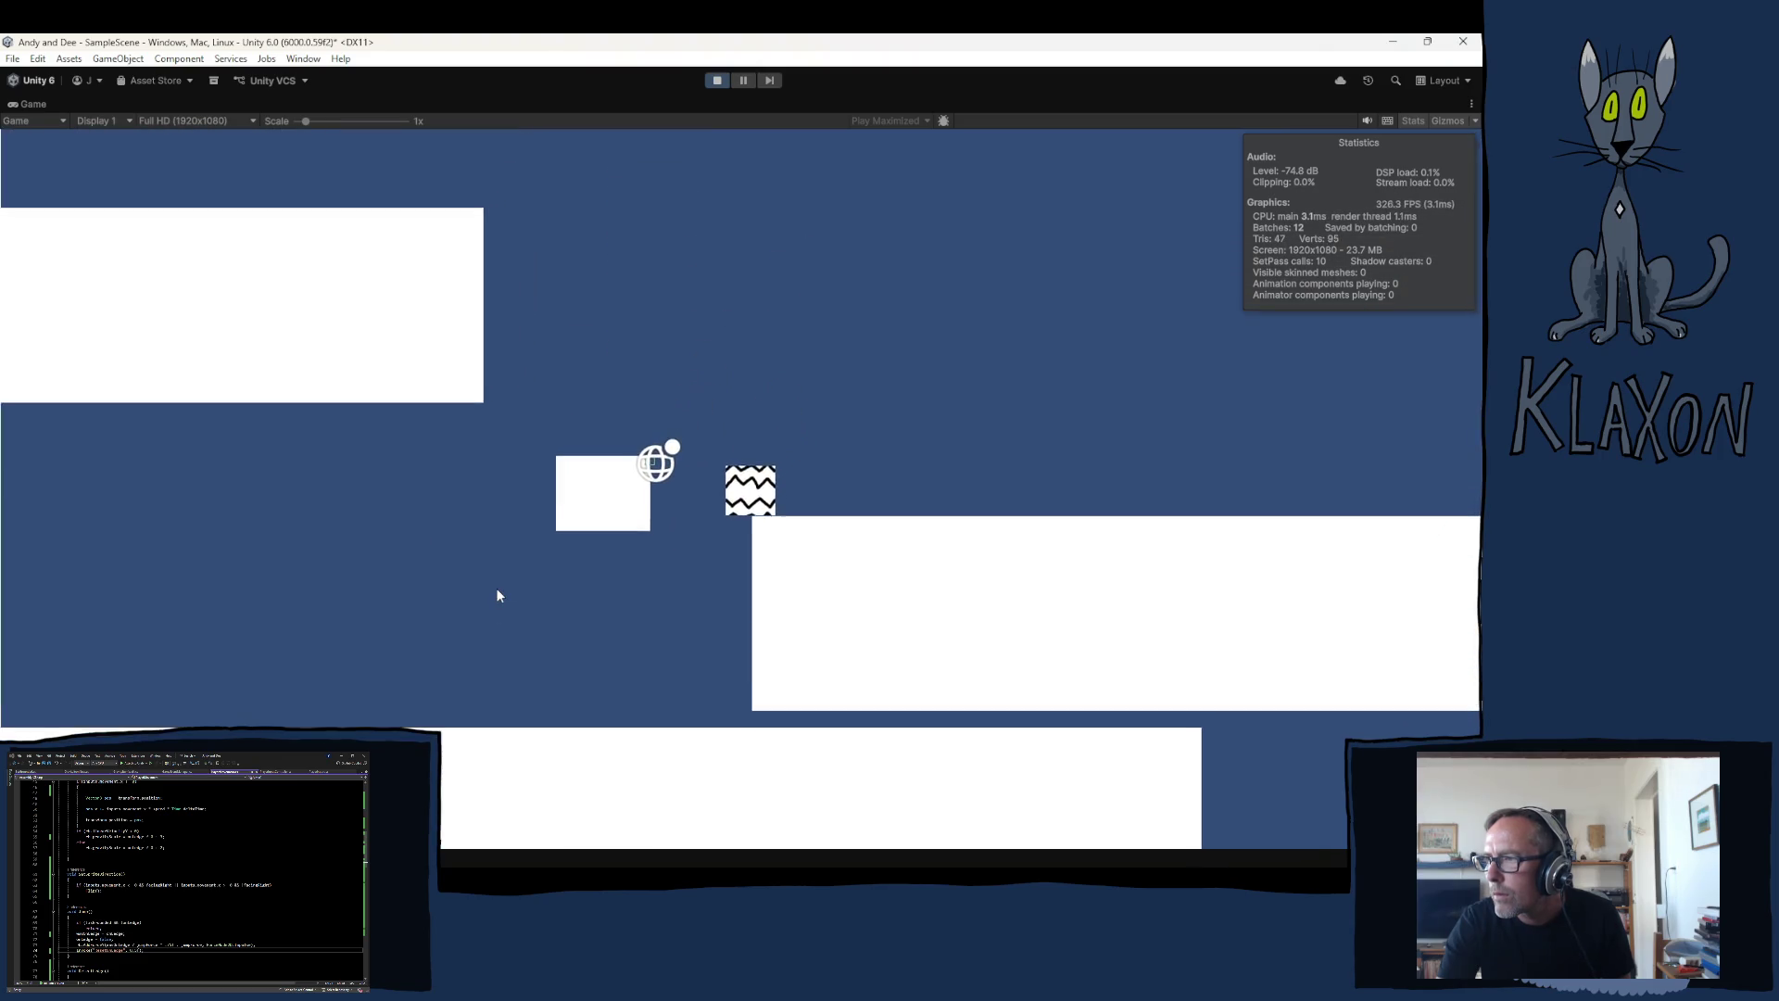
key(space)
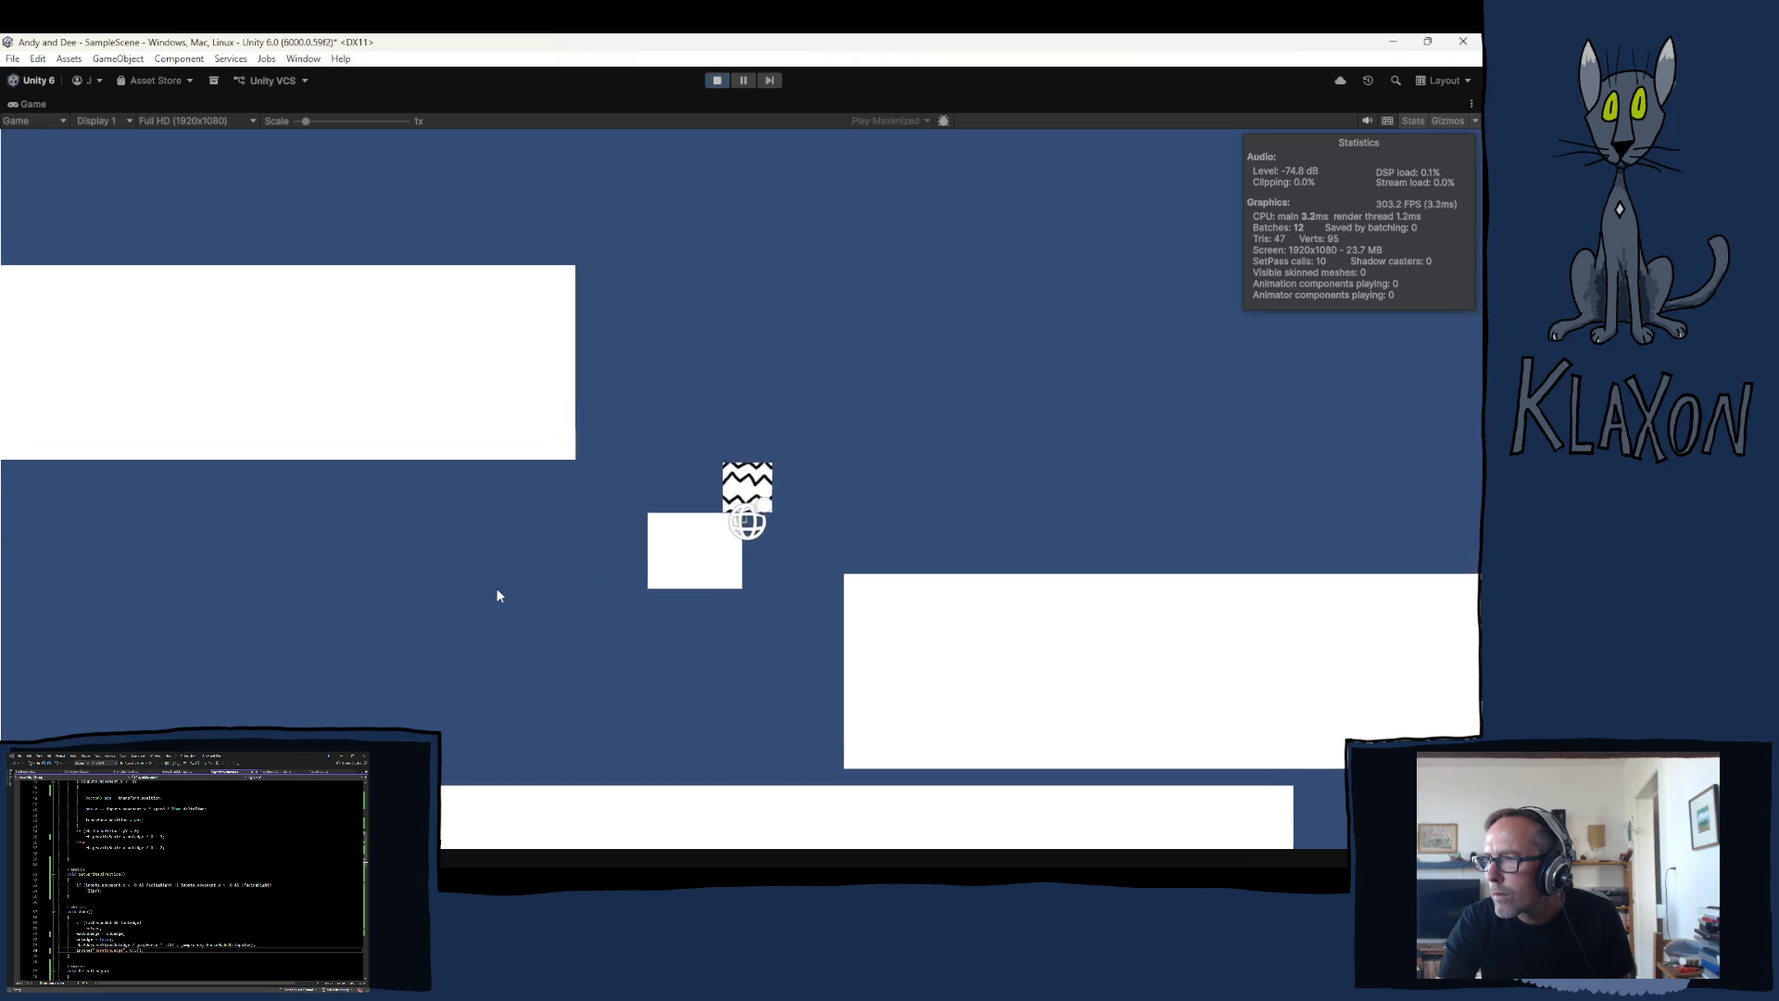
key(space)
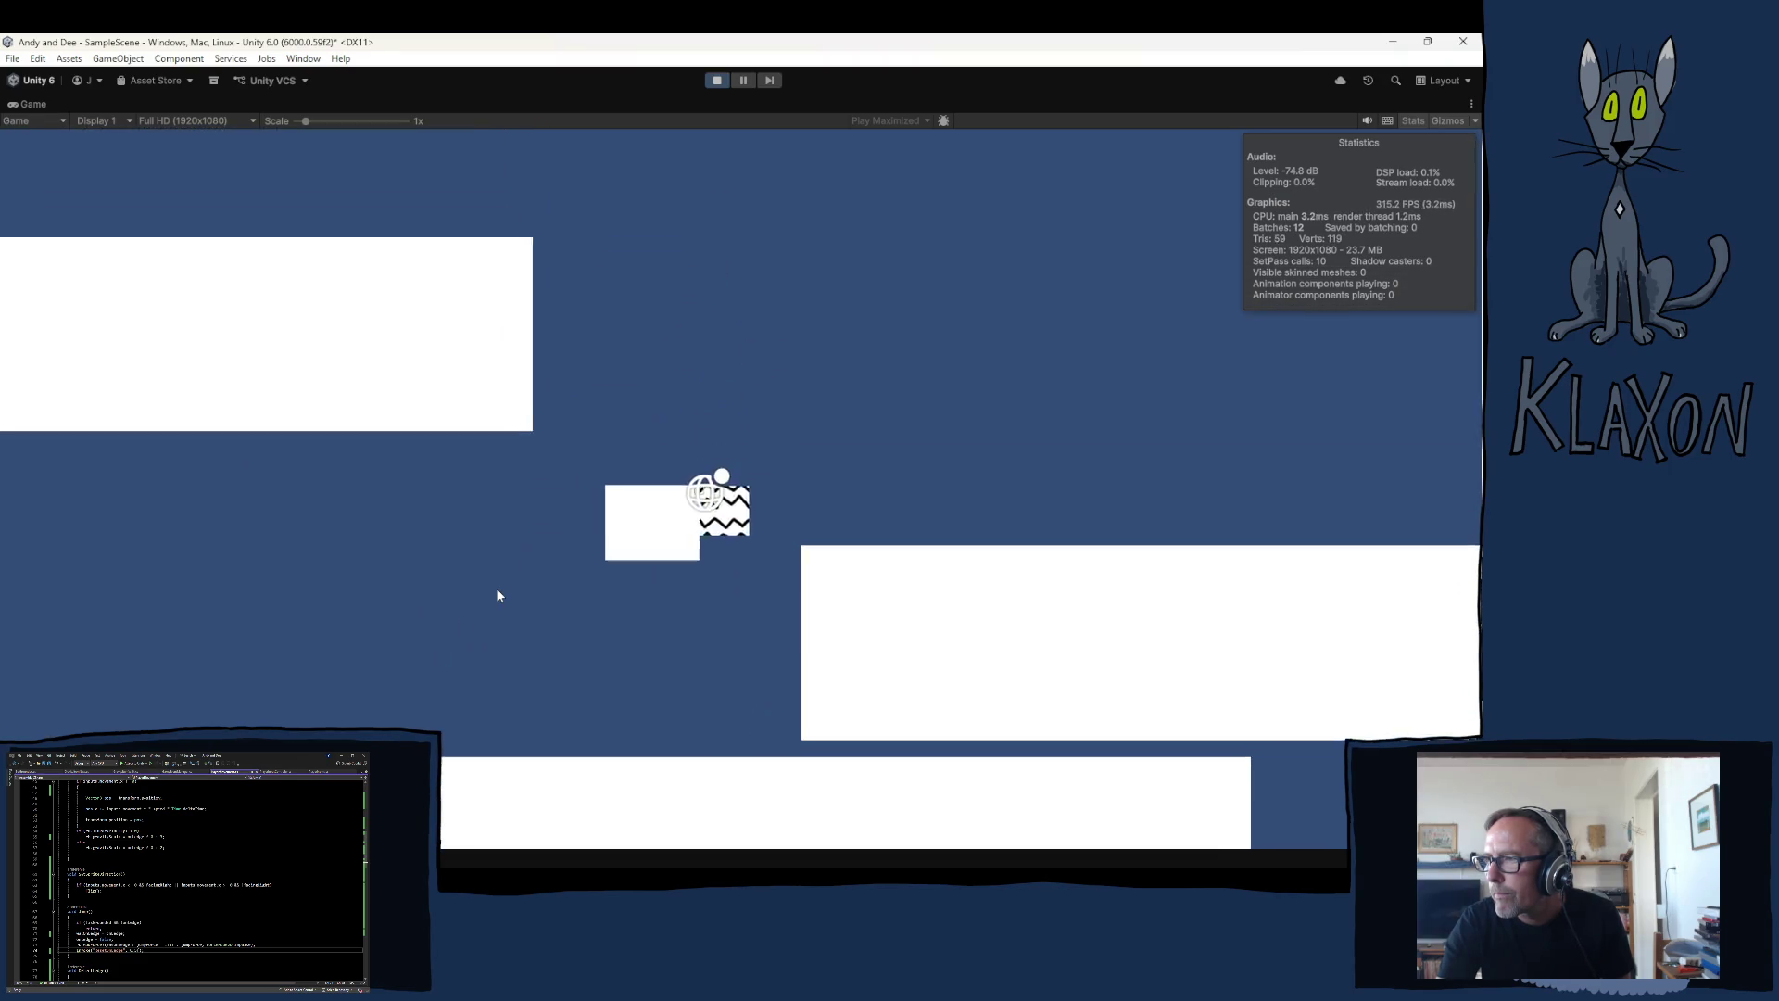
key(space)
key(space)
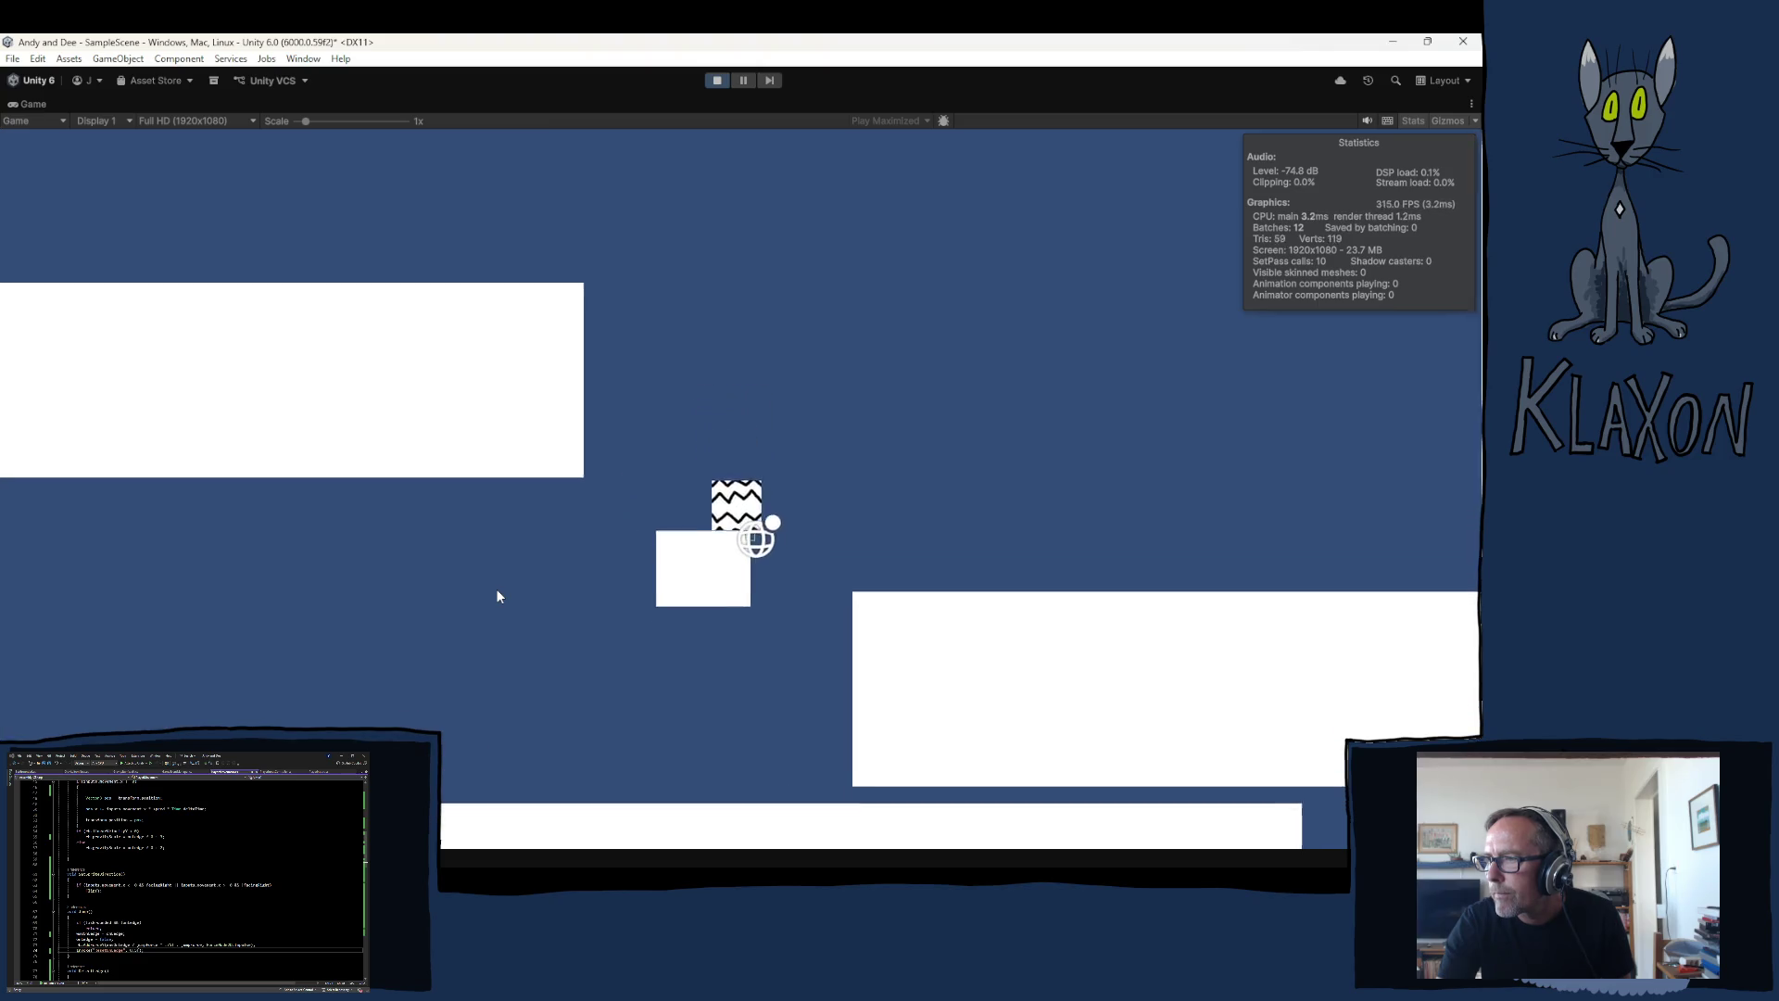
key(space)
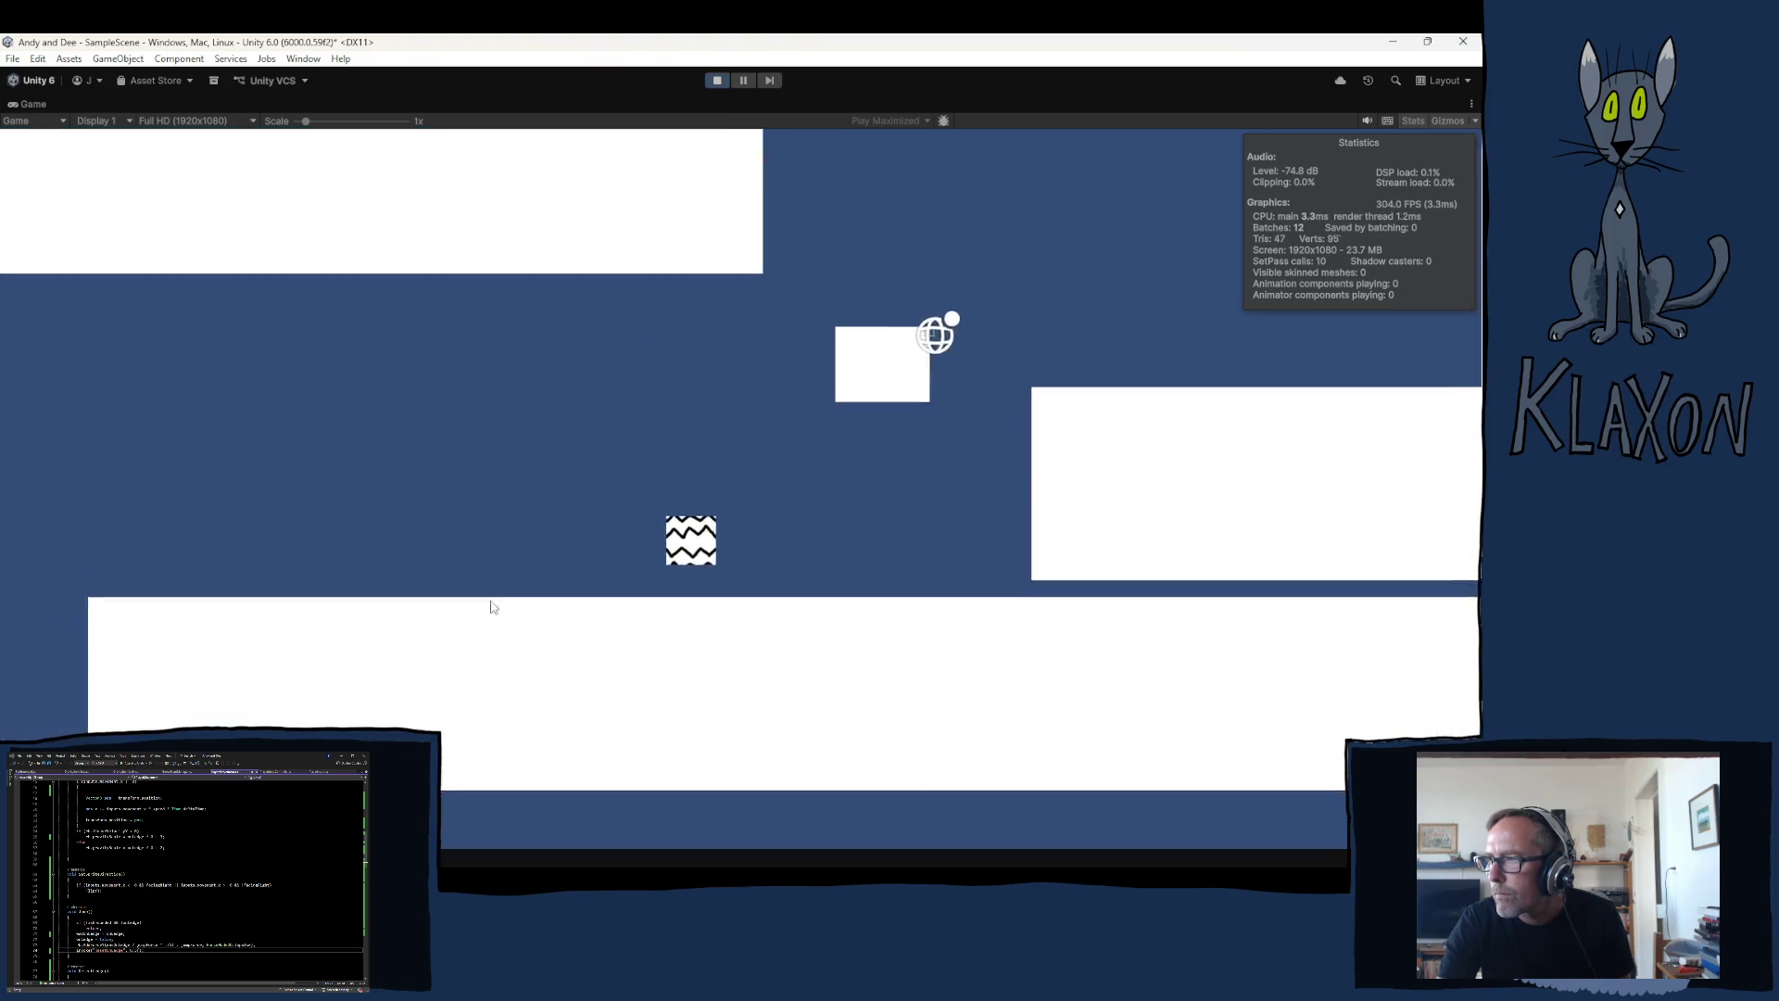
key(space)
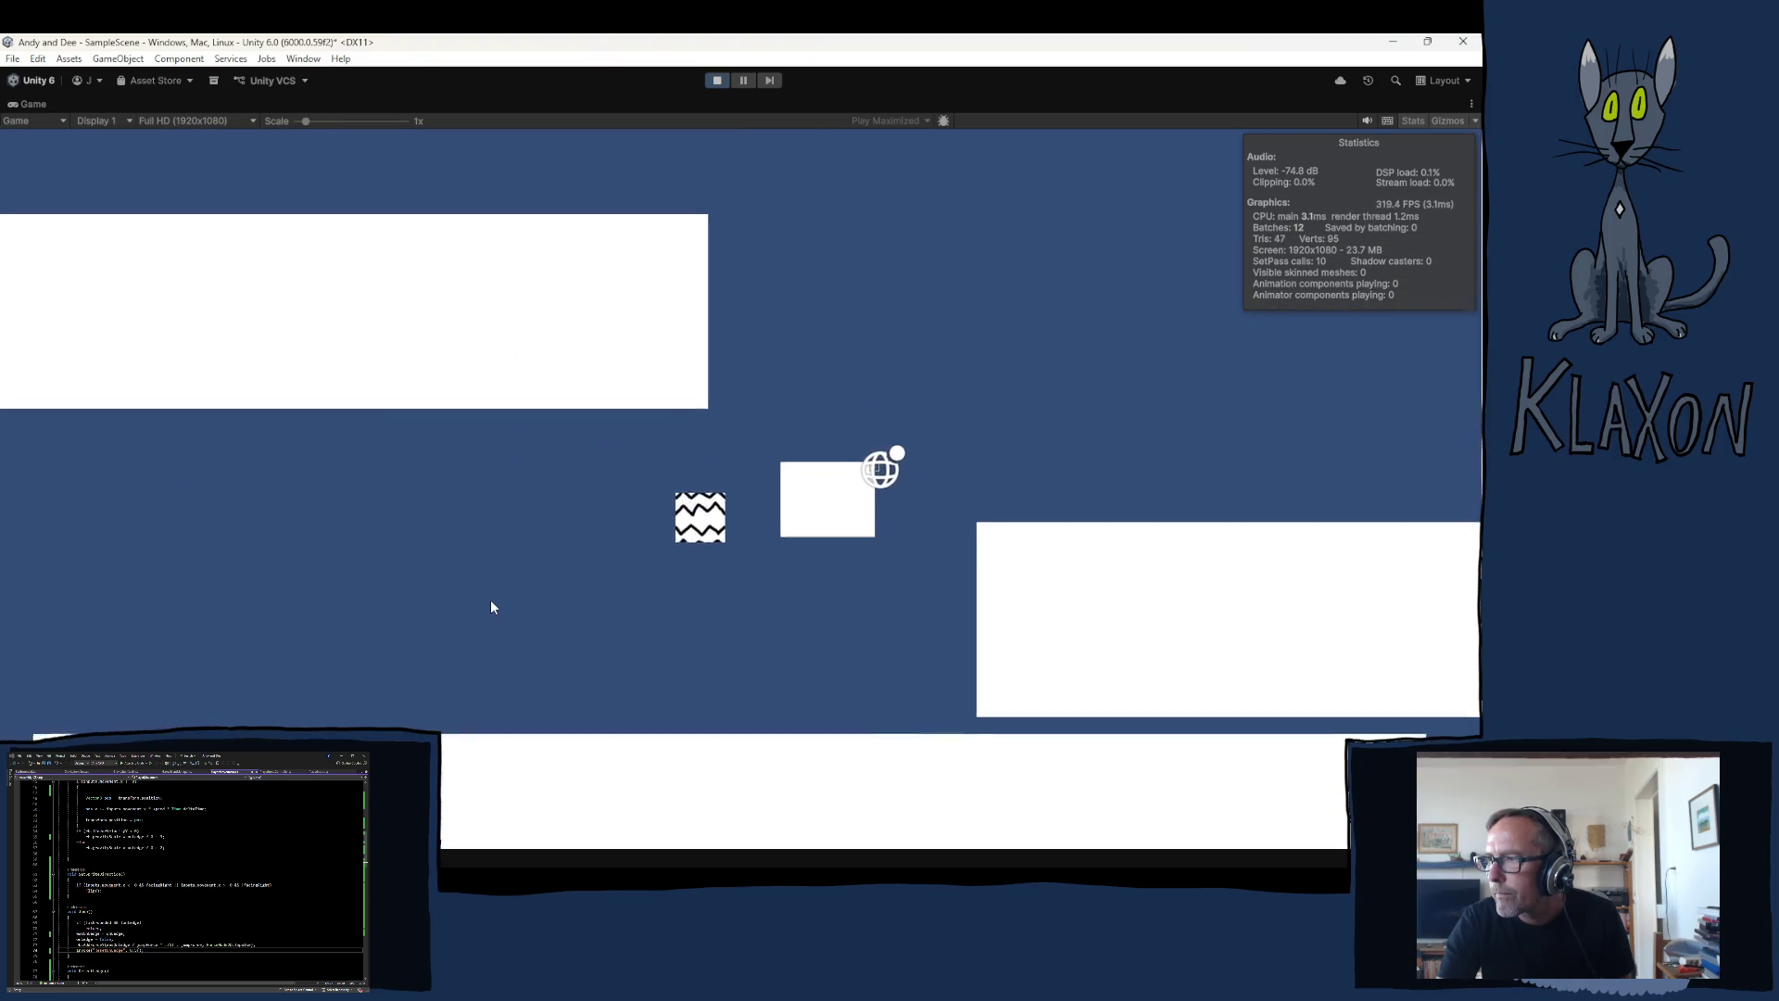
key(space)
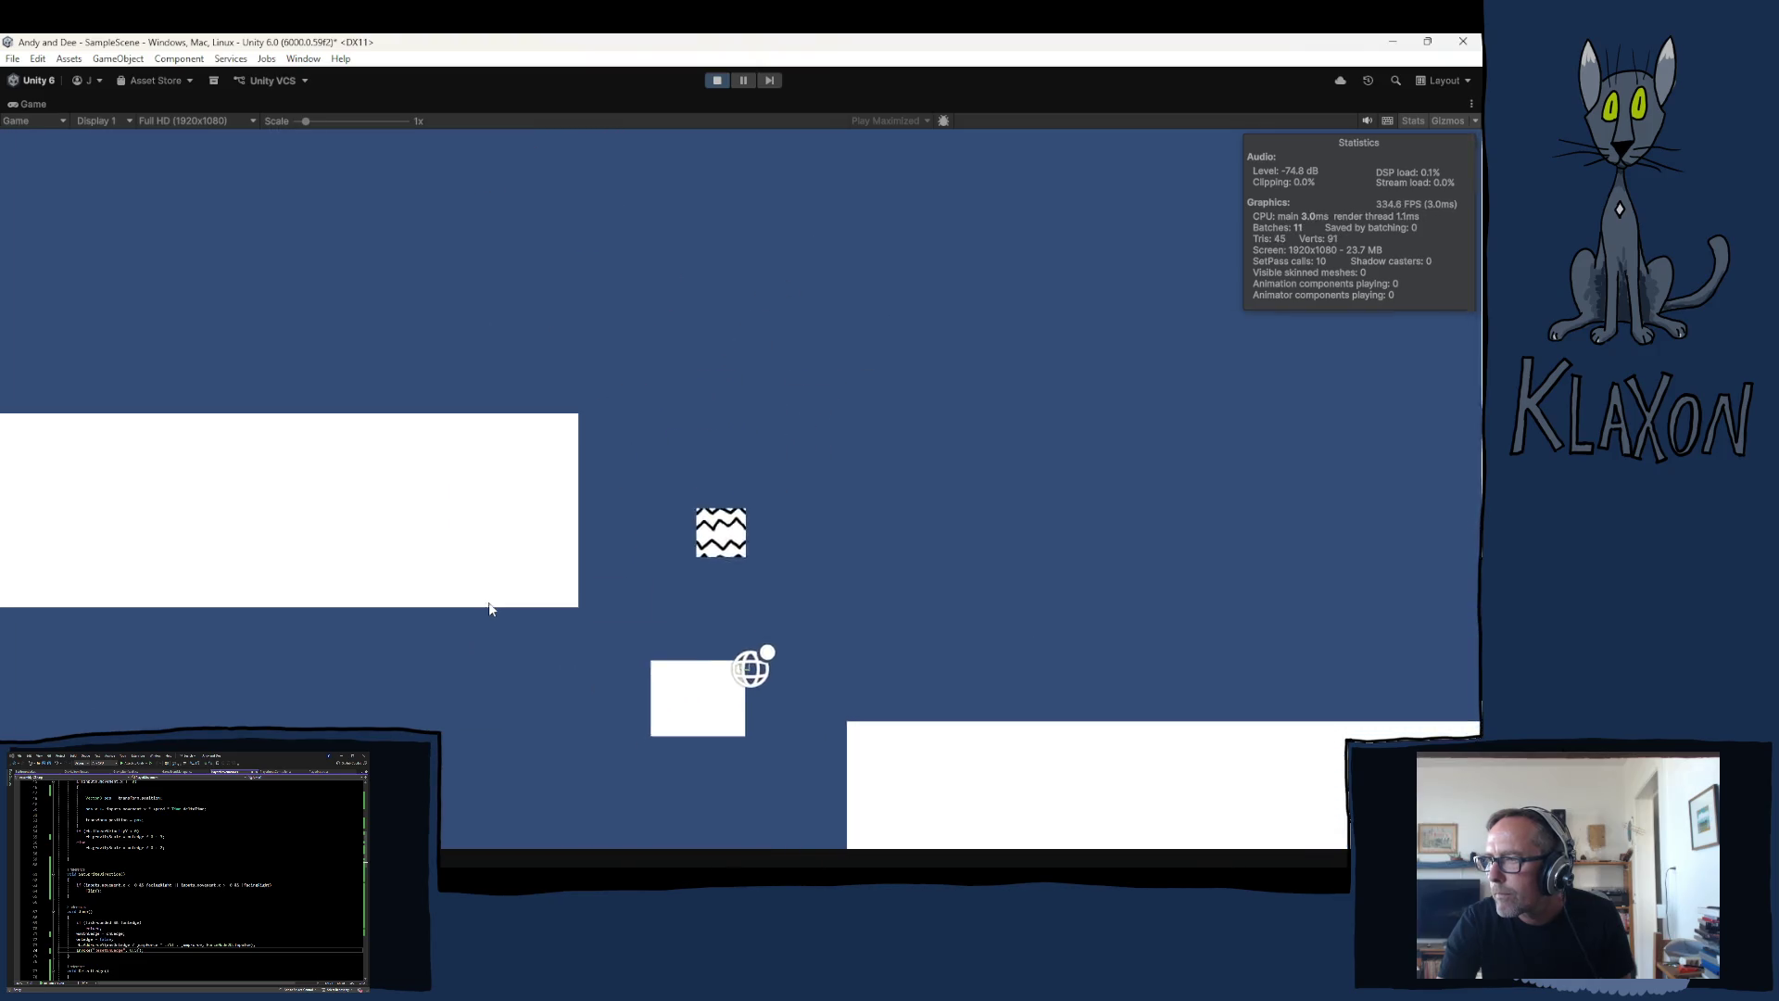
key(space)
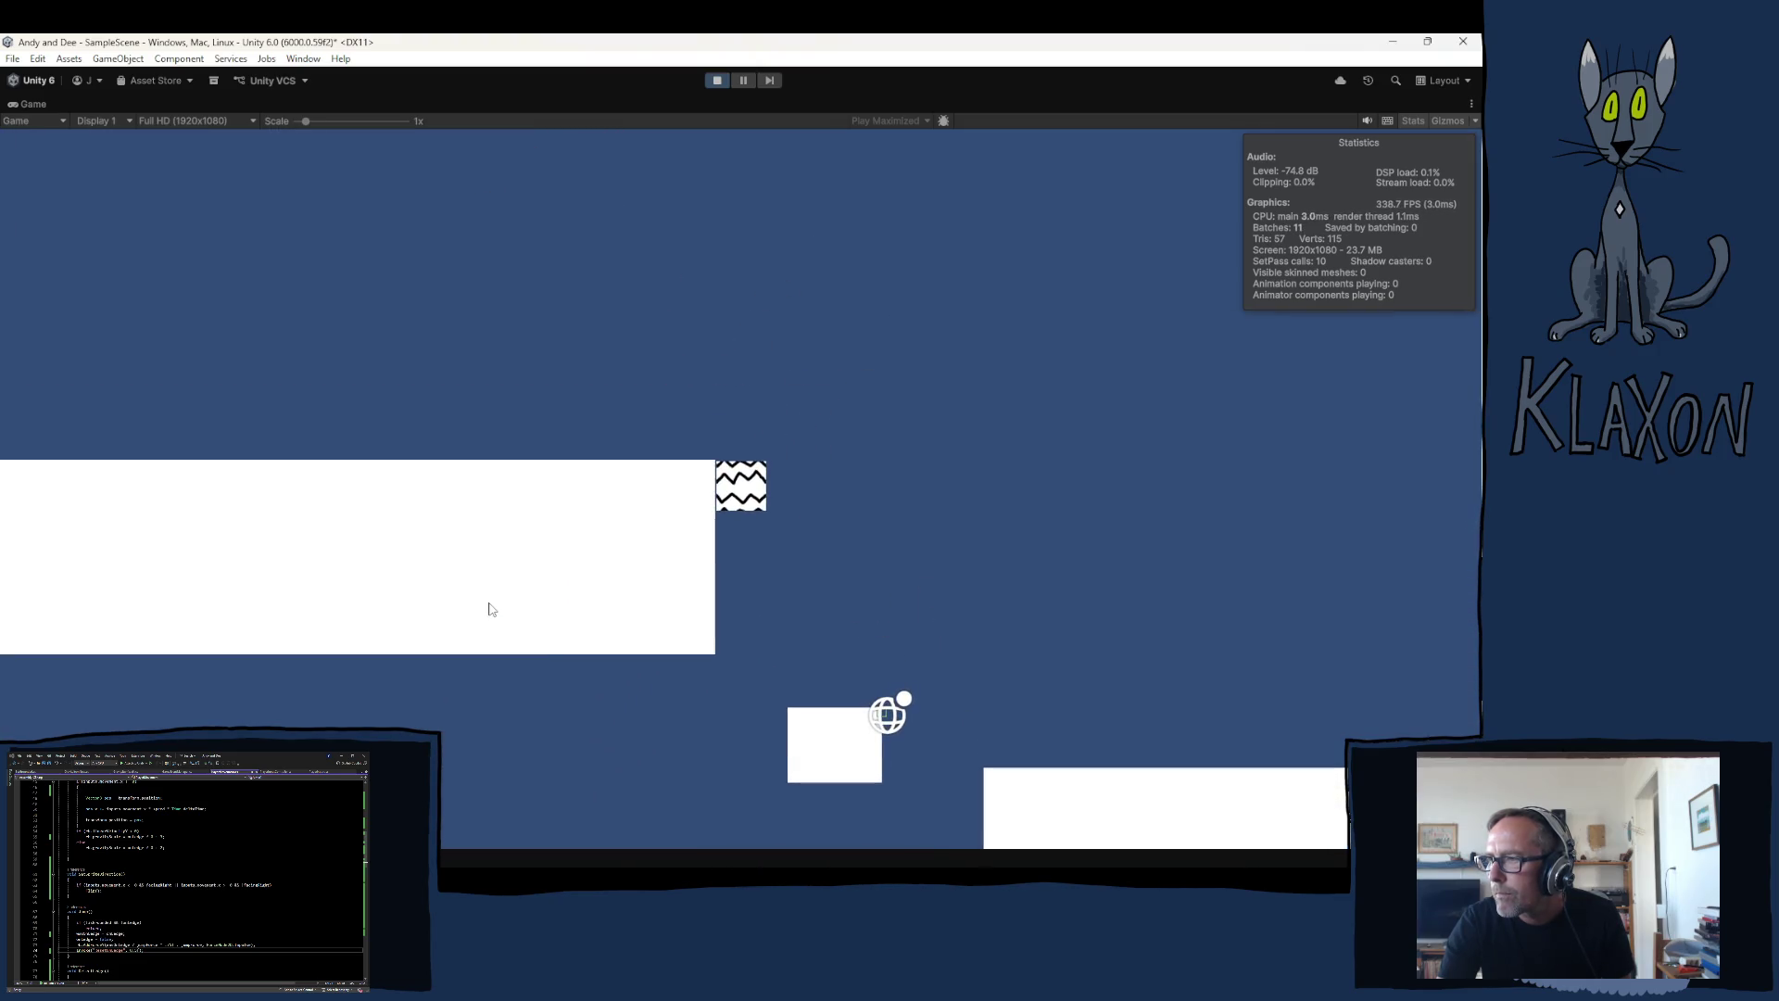
click(719, 82)
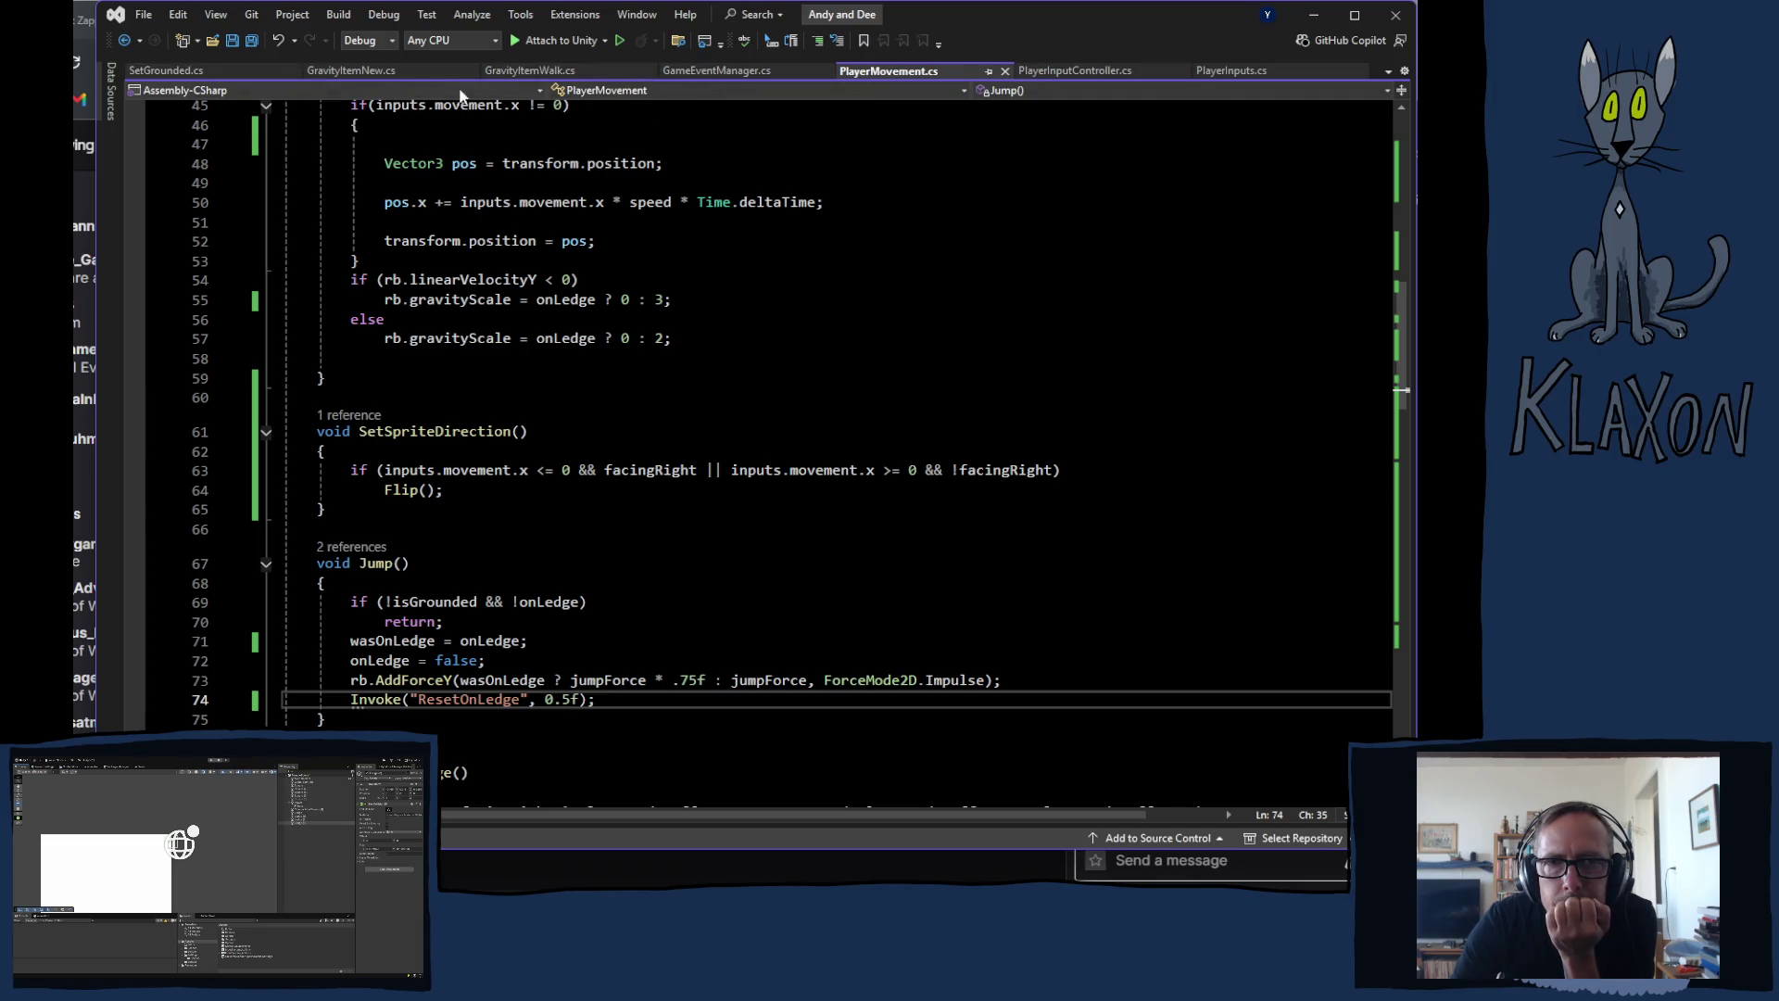
Step: In SetGrounded.cs, insert a blank line after the py declaration on line 29
click(167, 72)
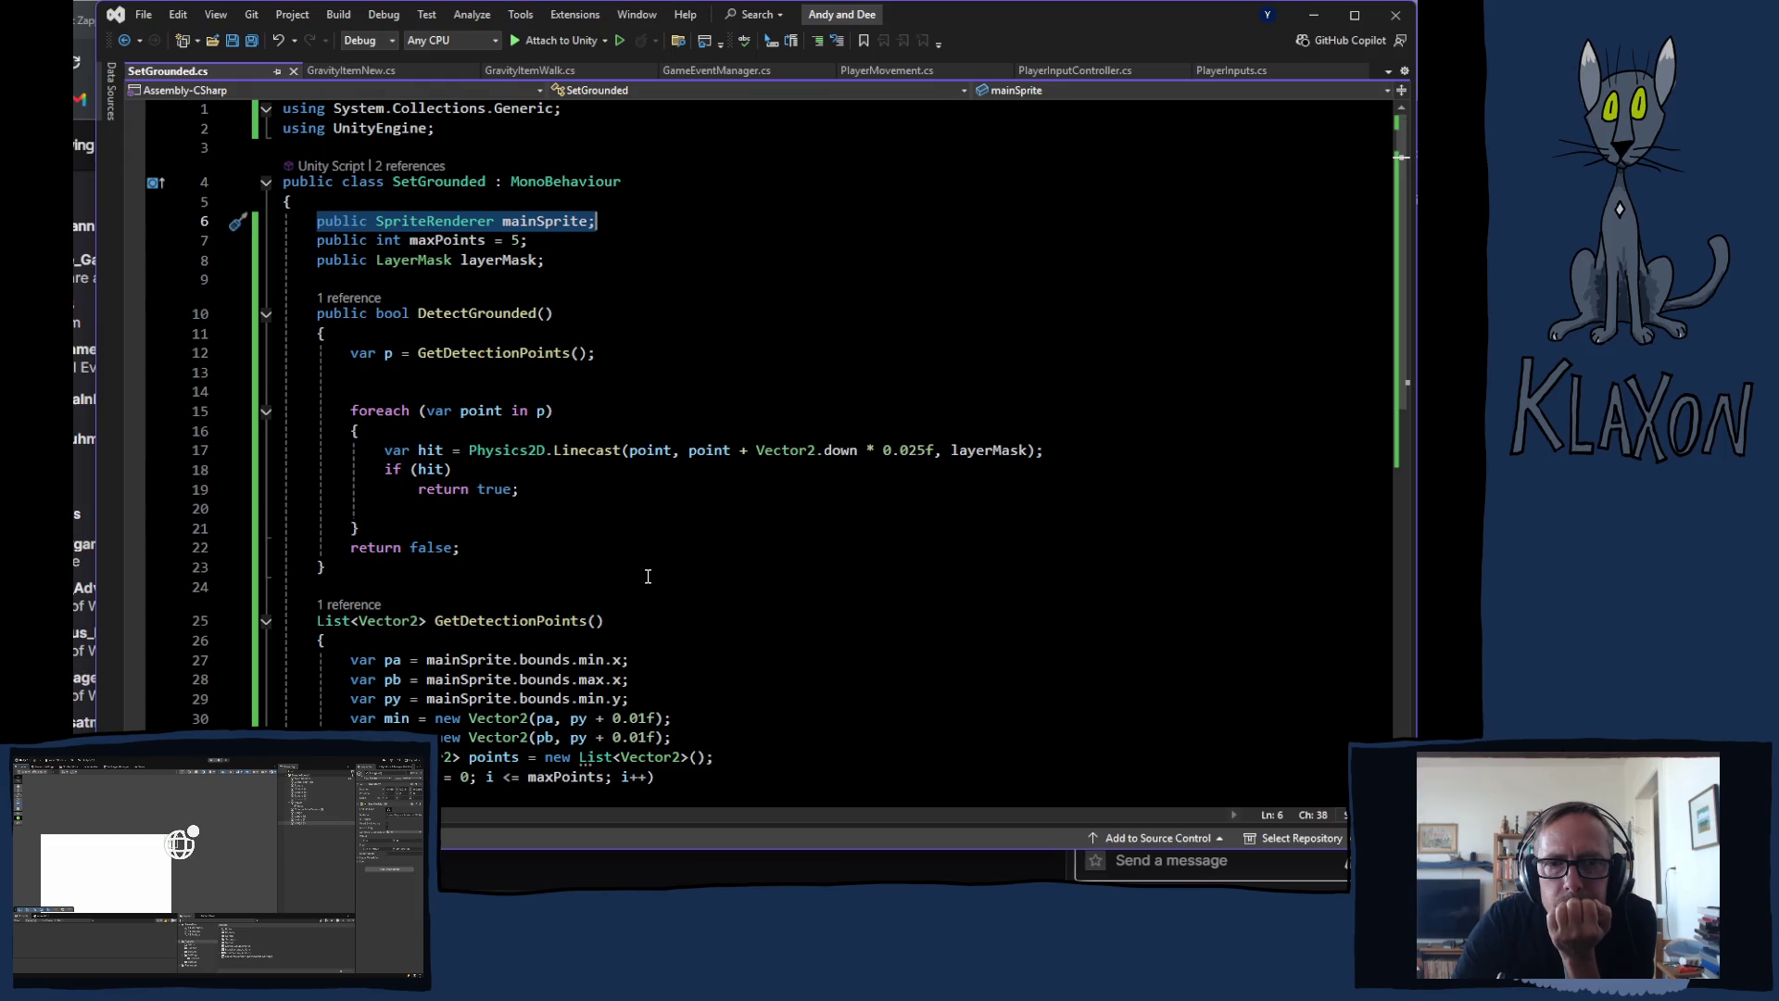
scroll(636, 580, down, 4)
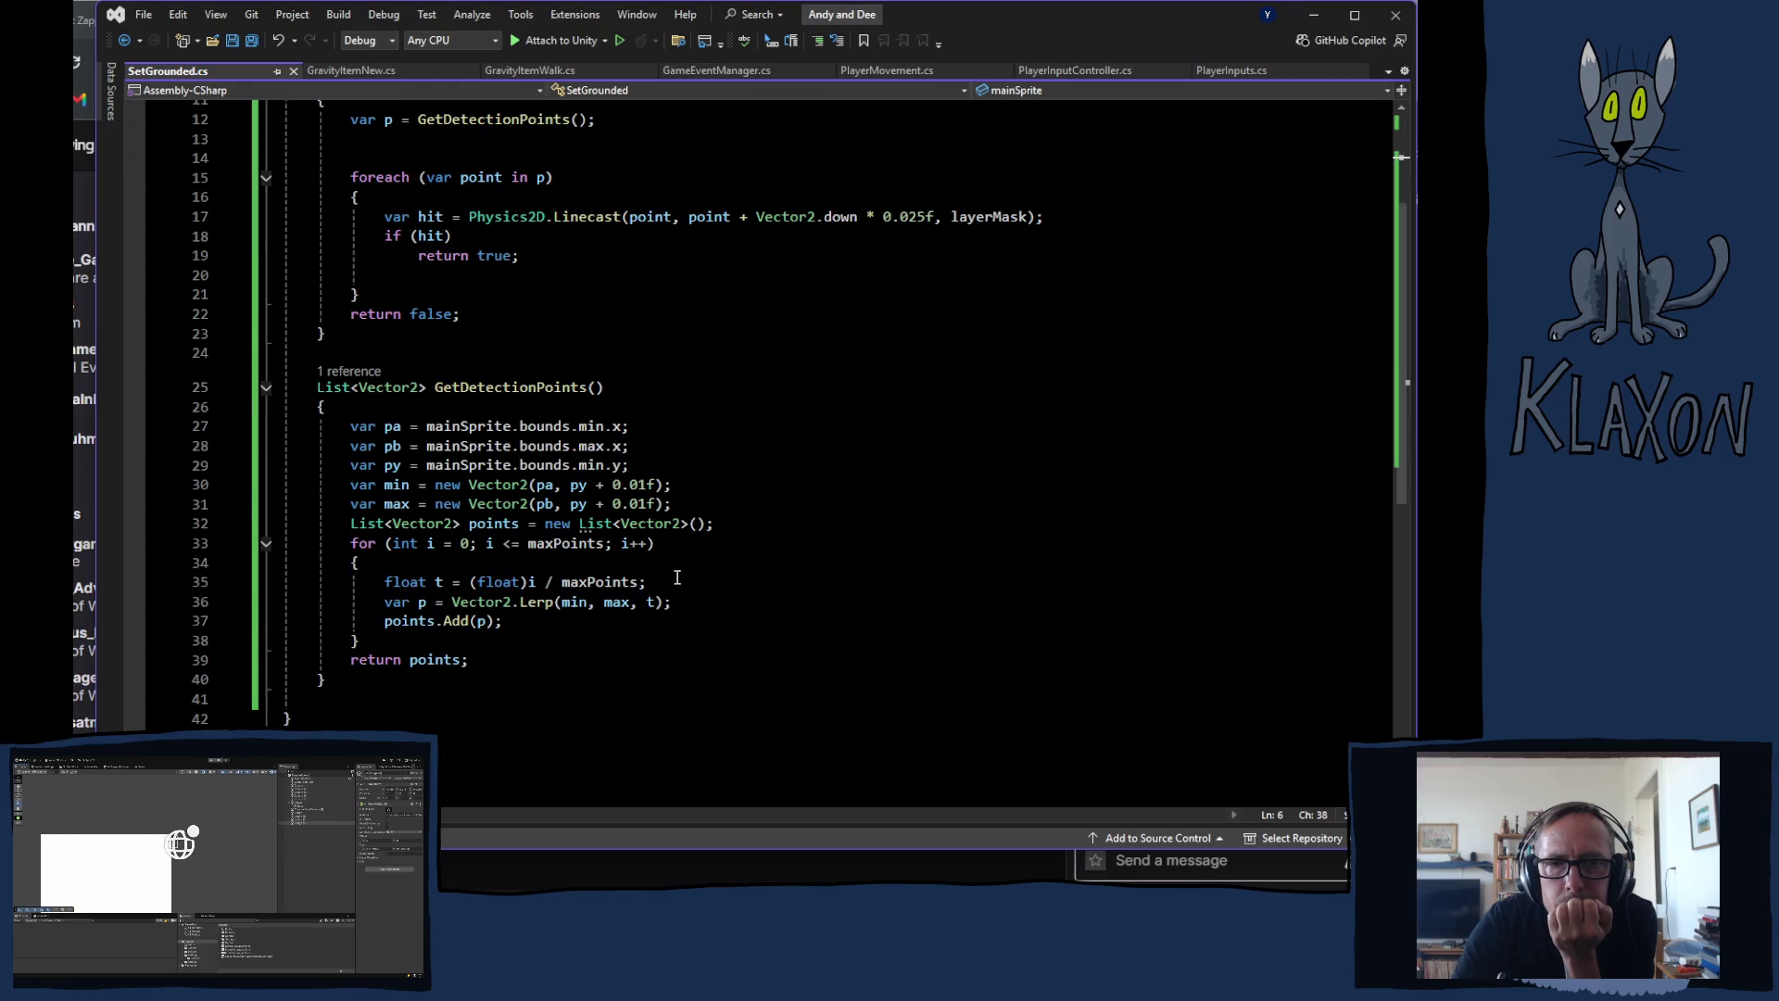
scroll(669, 578, up, 1)
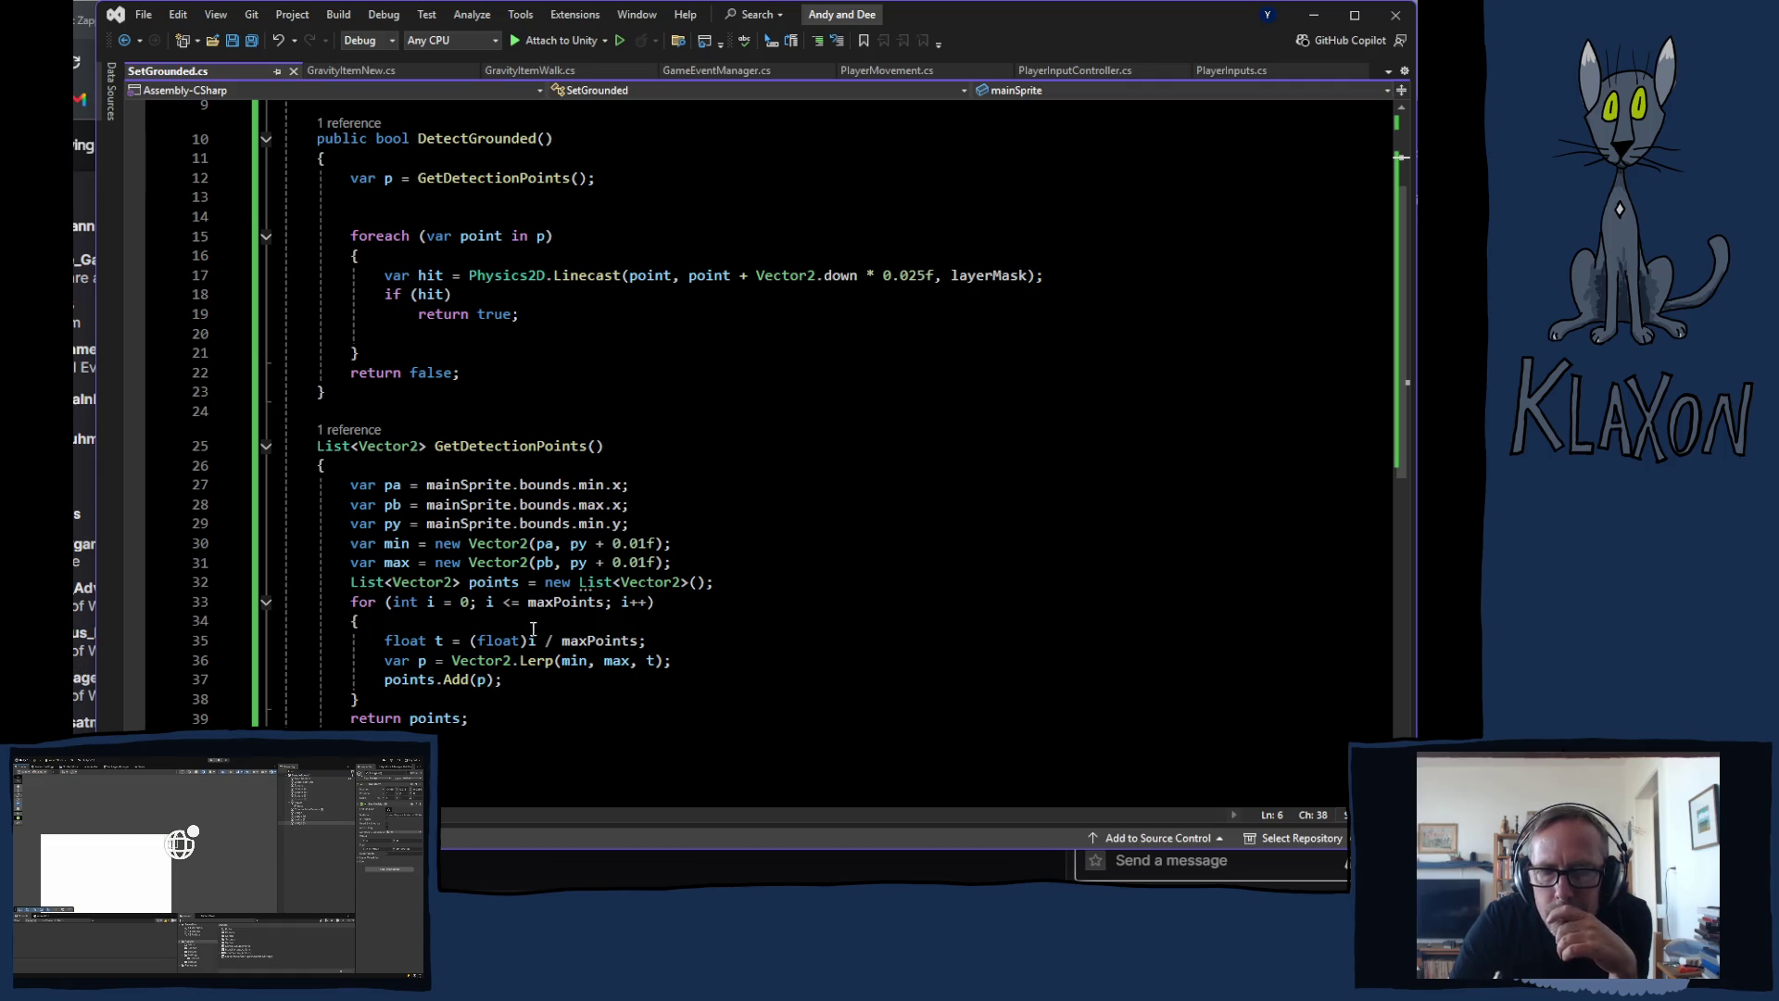
click(553, 545)
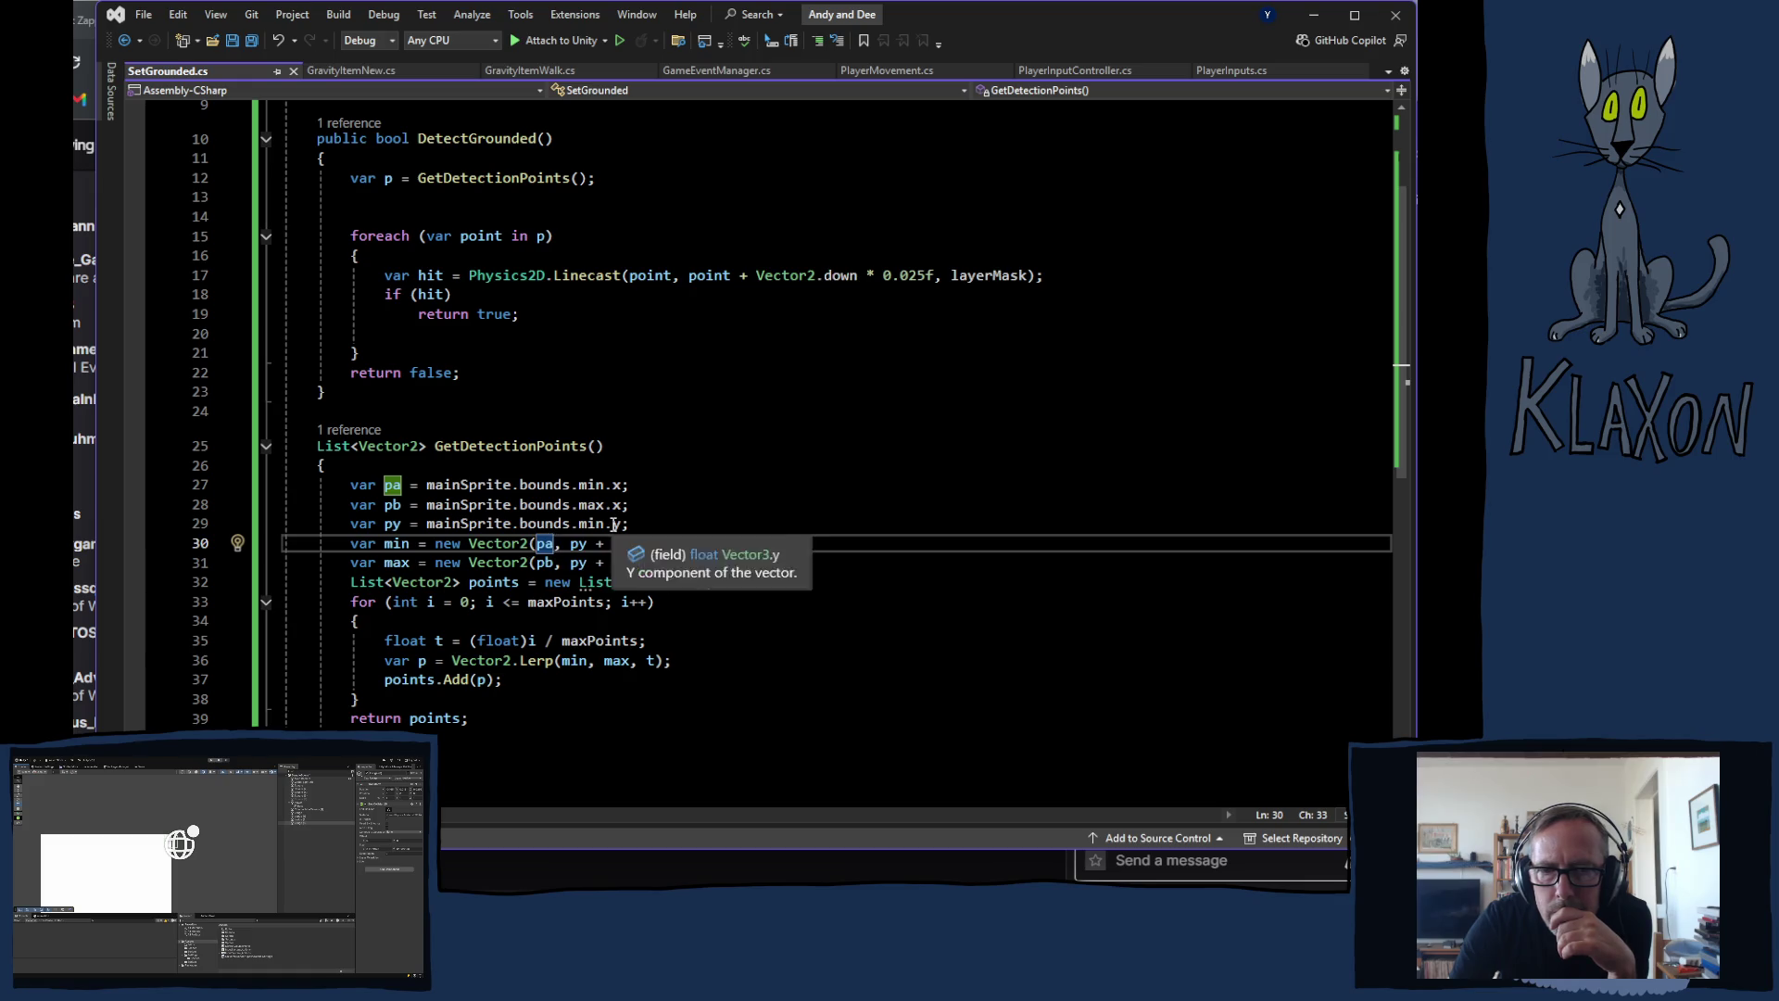
click(660, 522)
key(Return)
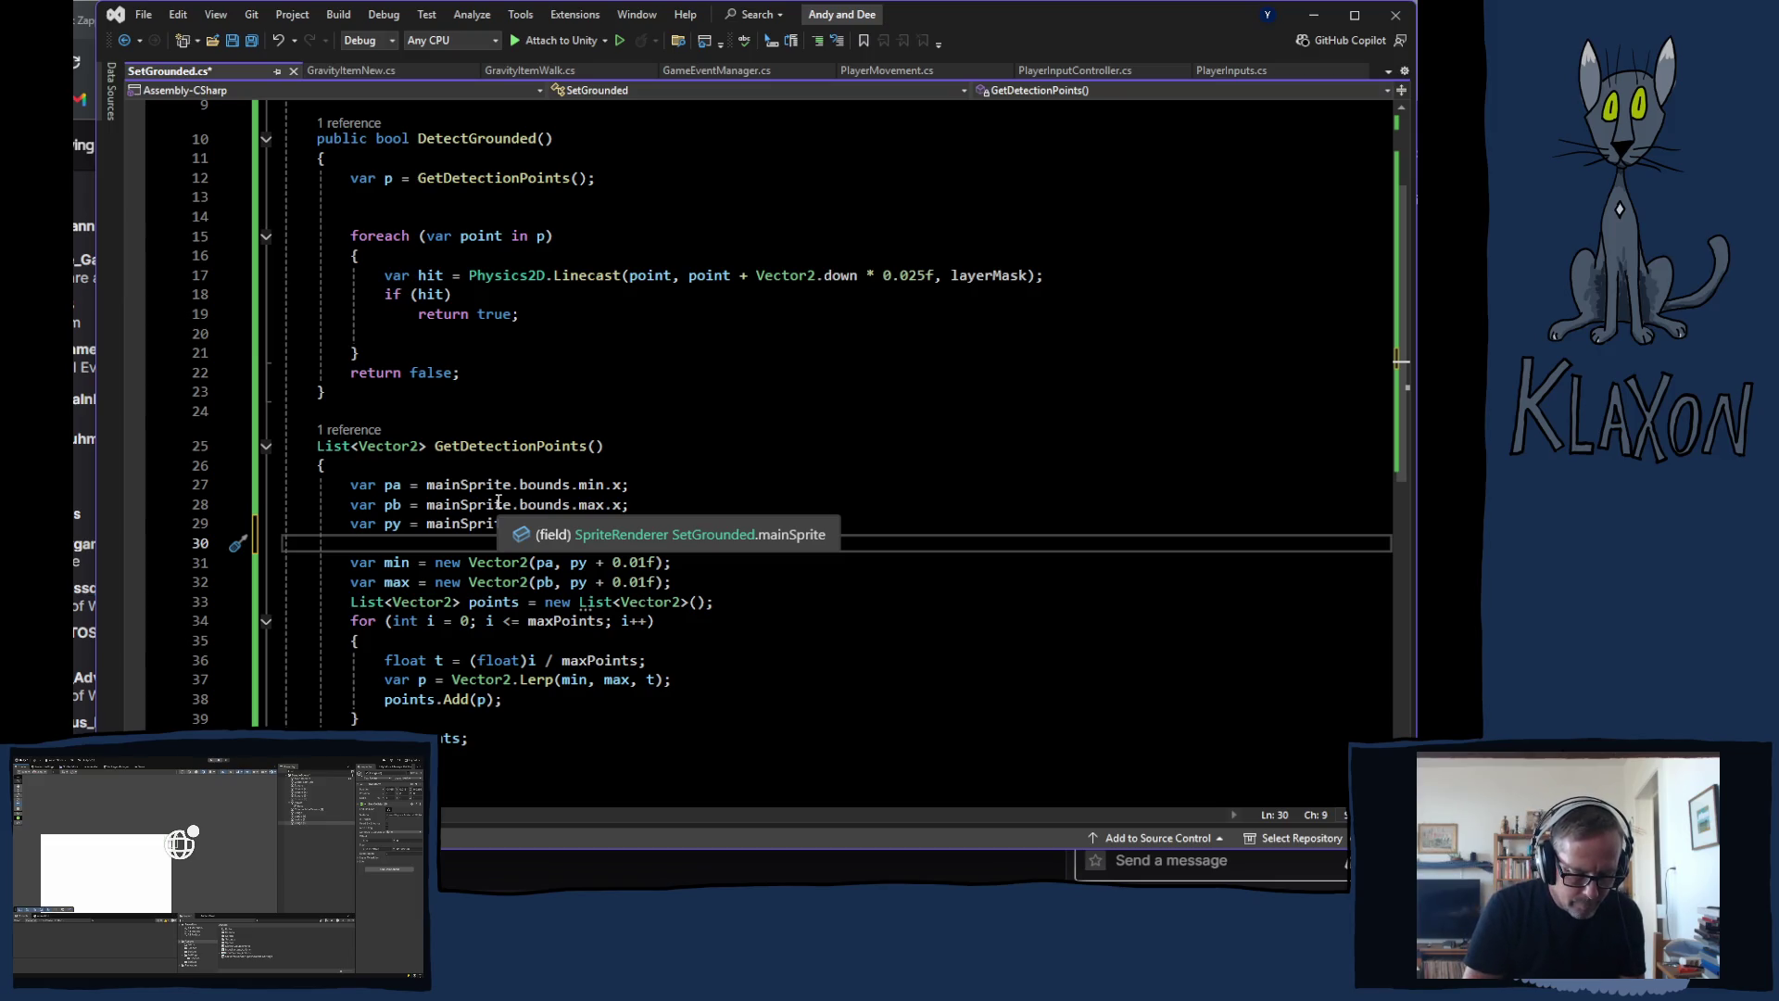
Step: Start a var coyoteTime declaration on line 30, then delete it
text(var o)
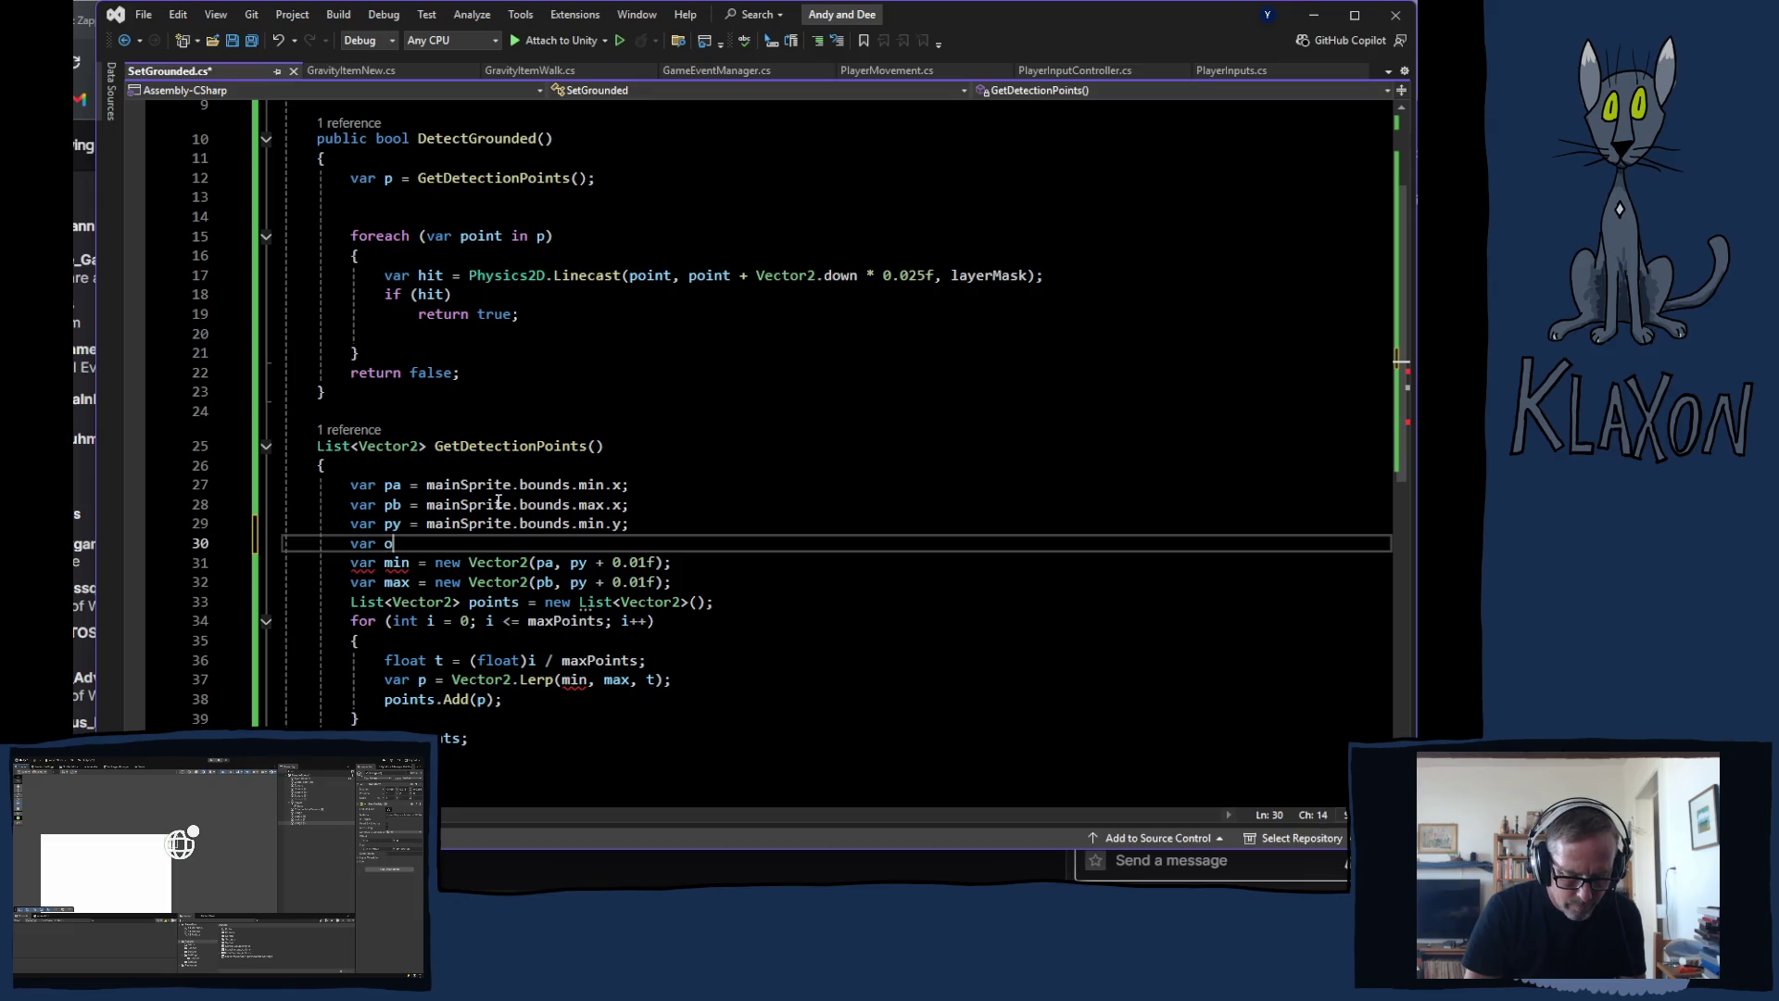
key(BackSpace)
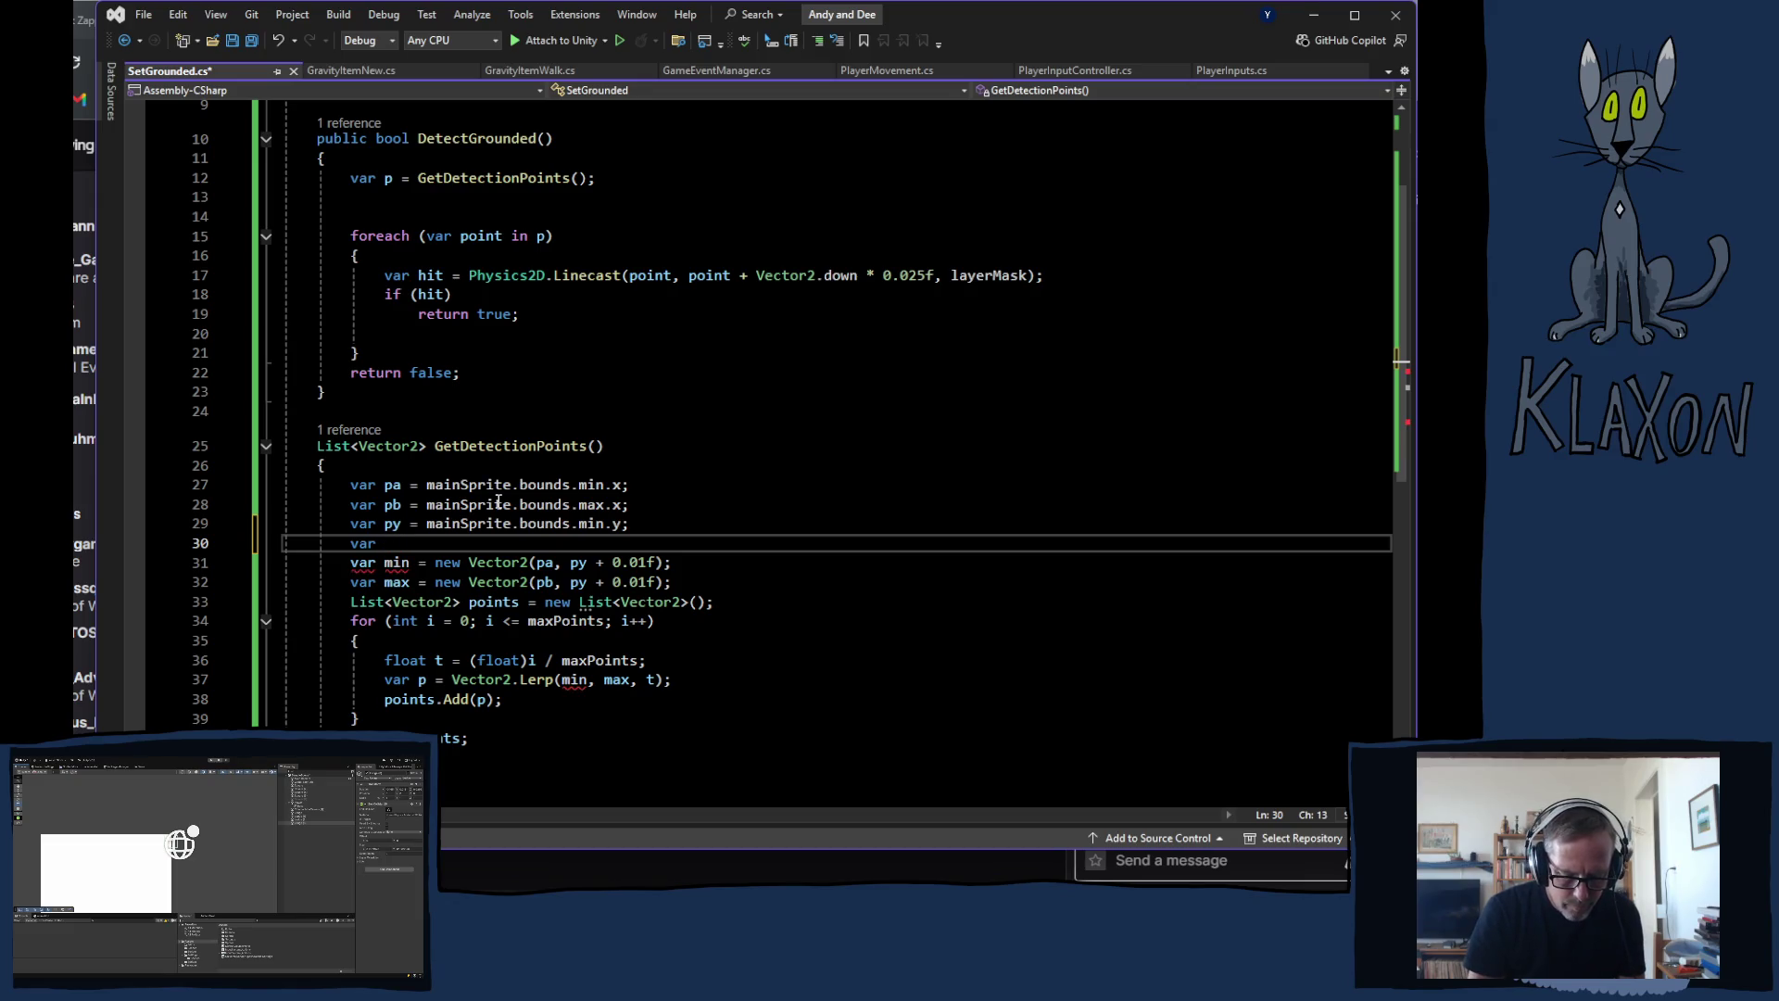
text(co)
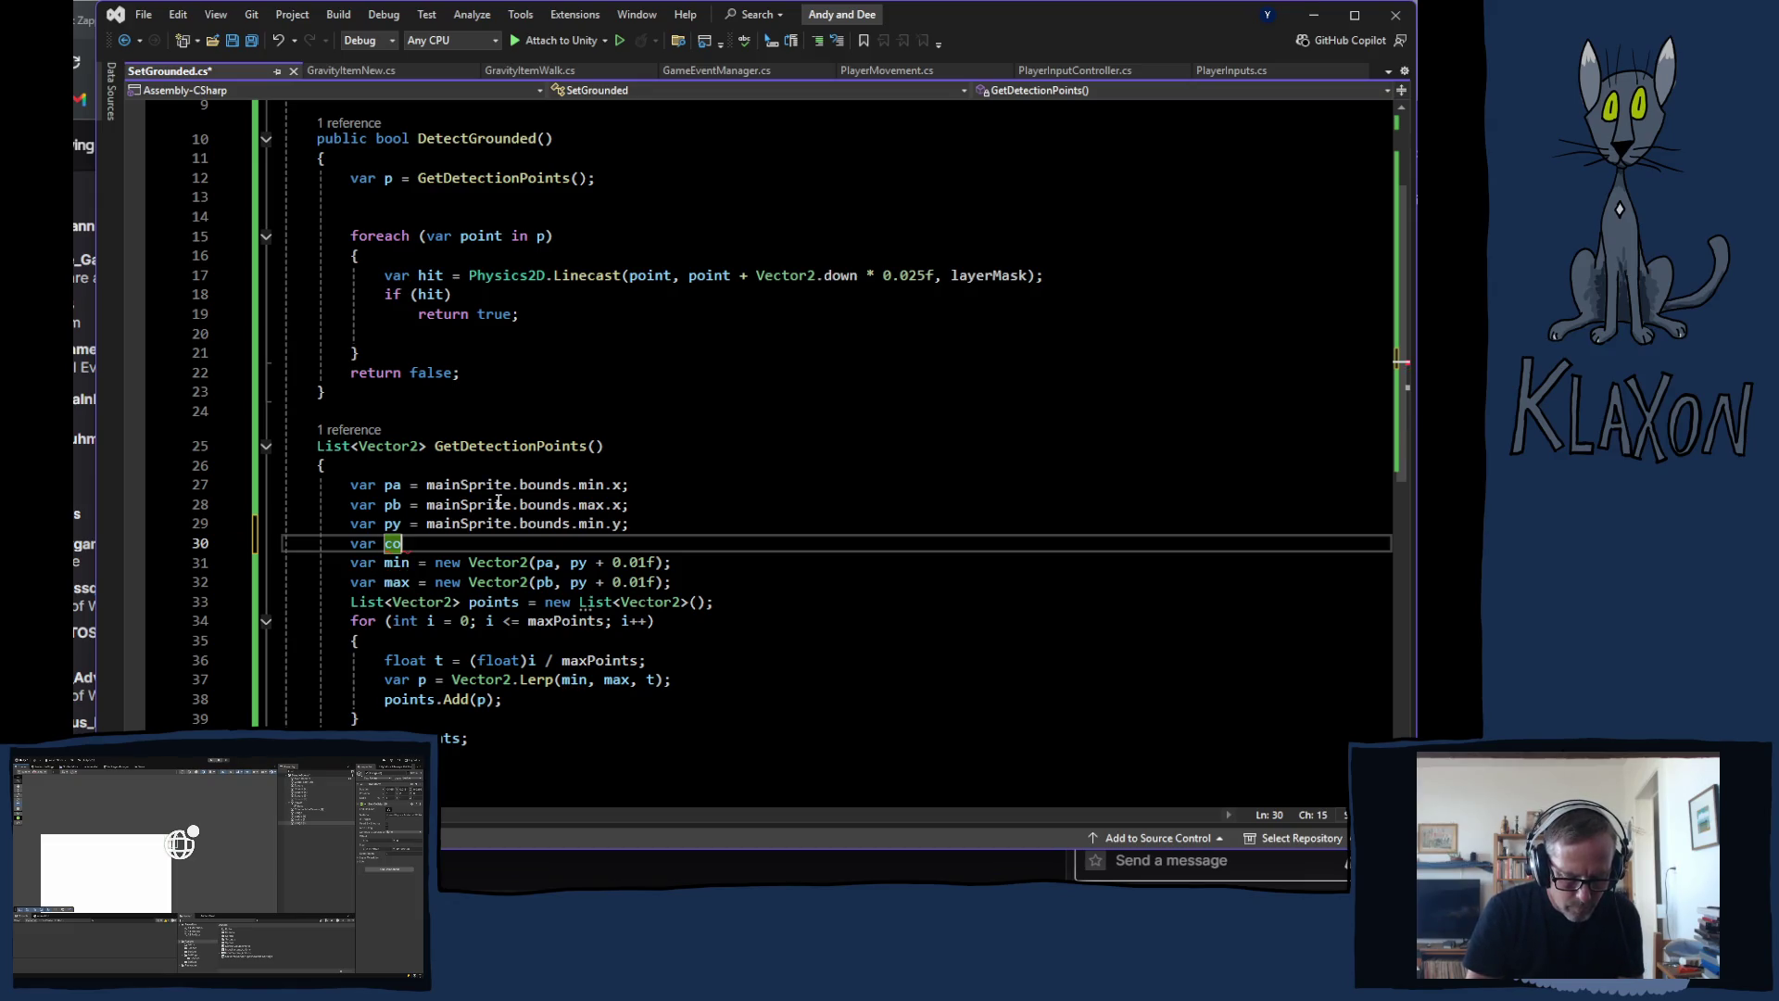
text(yoteT)
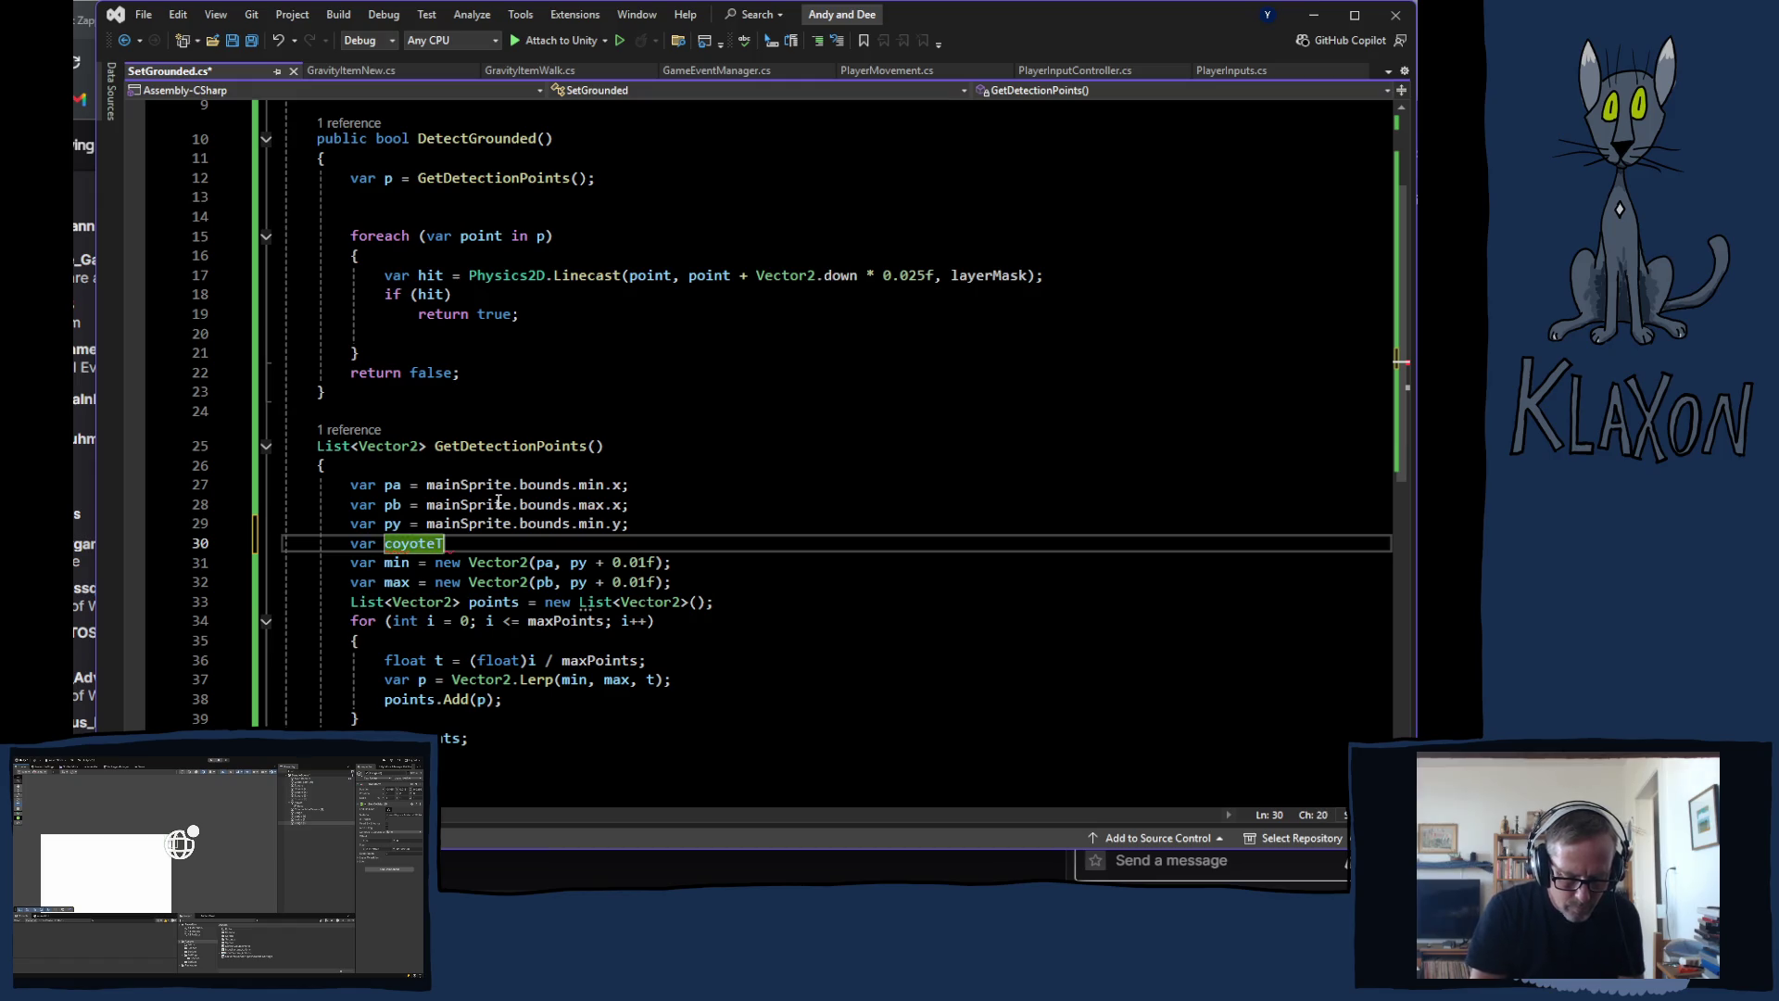
text(ime =)
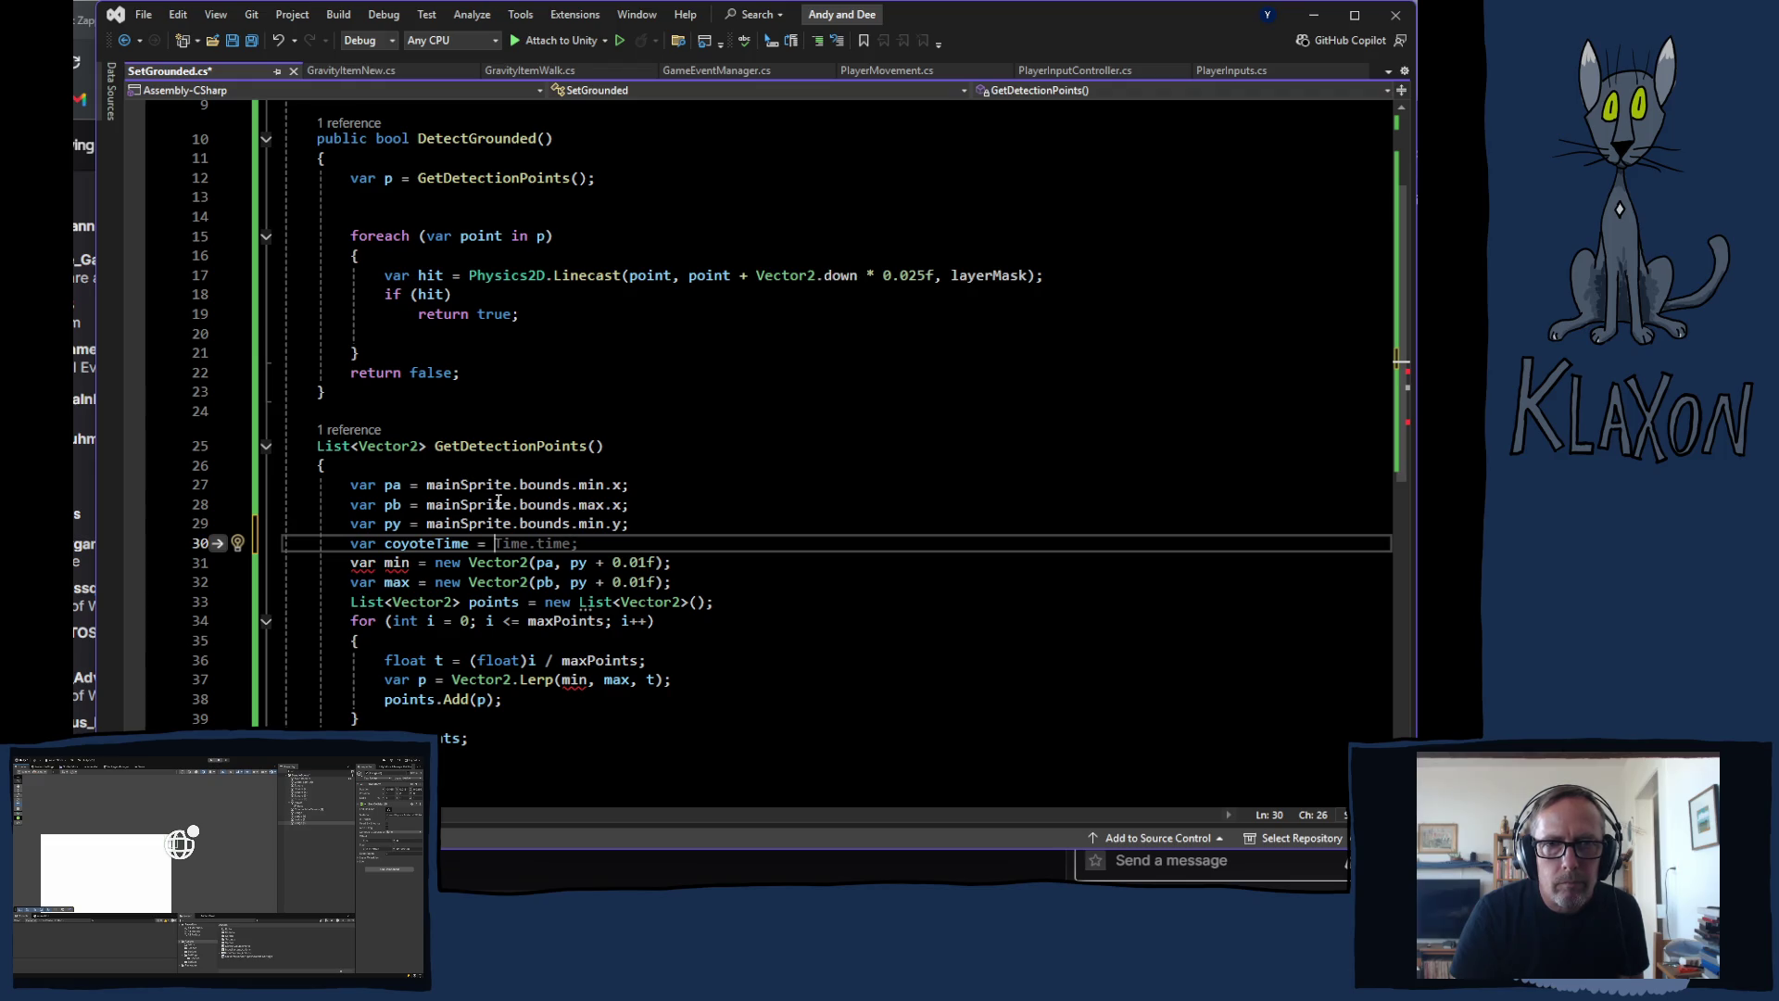
scroll(743, 333, up, 3)
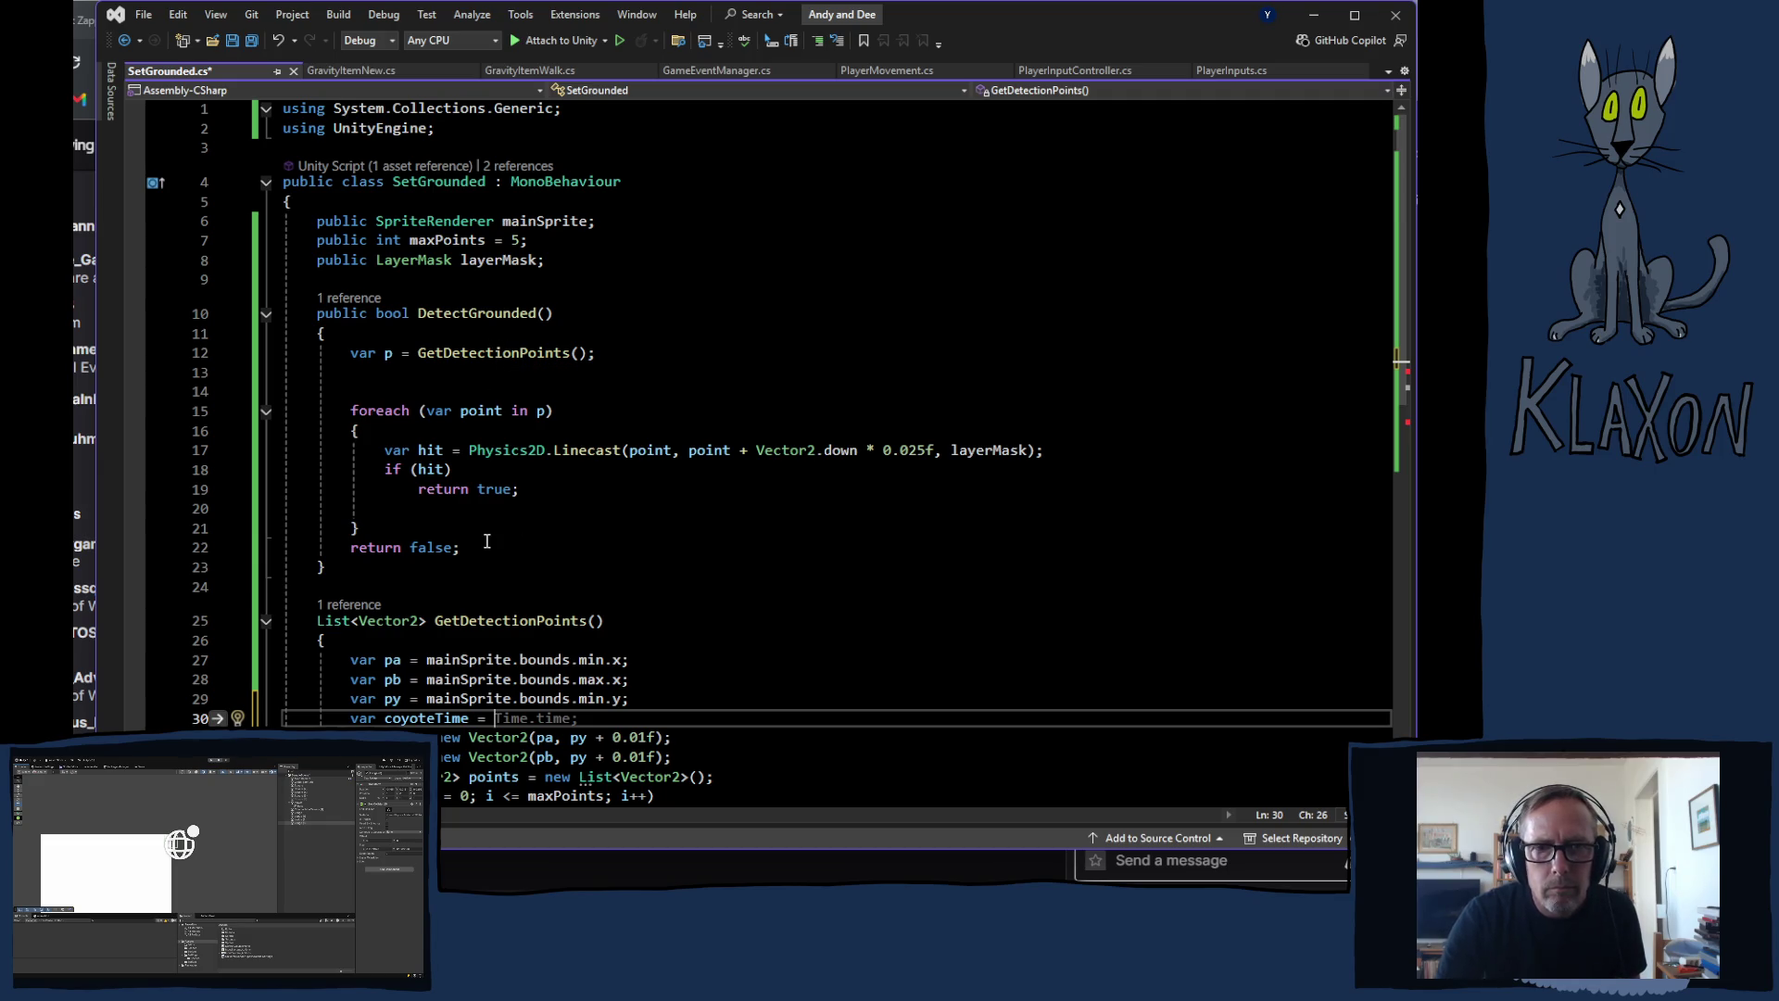
click(405, 720)
drag(353, 721, 491, 720)
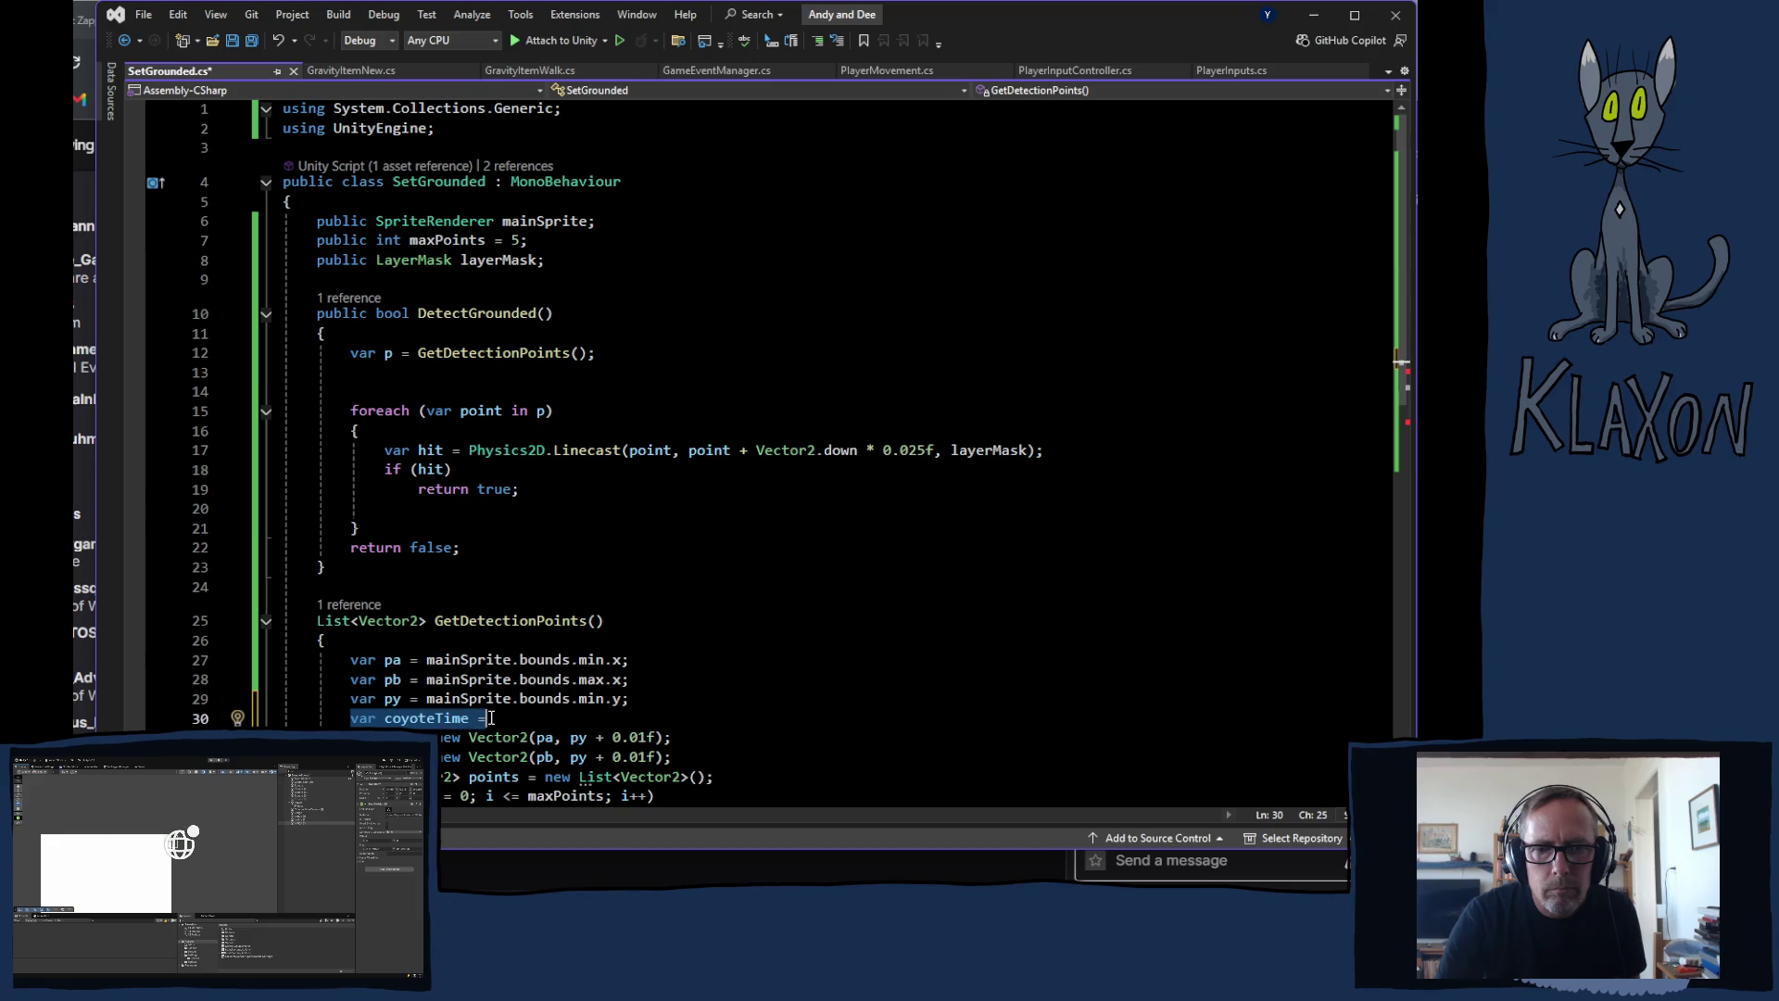
key(Delete)
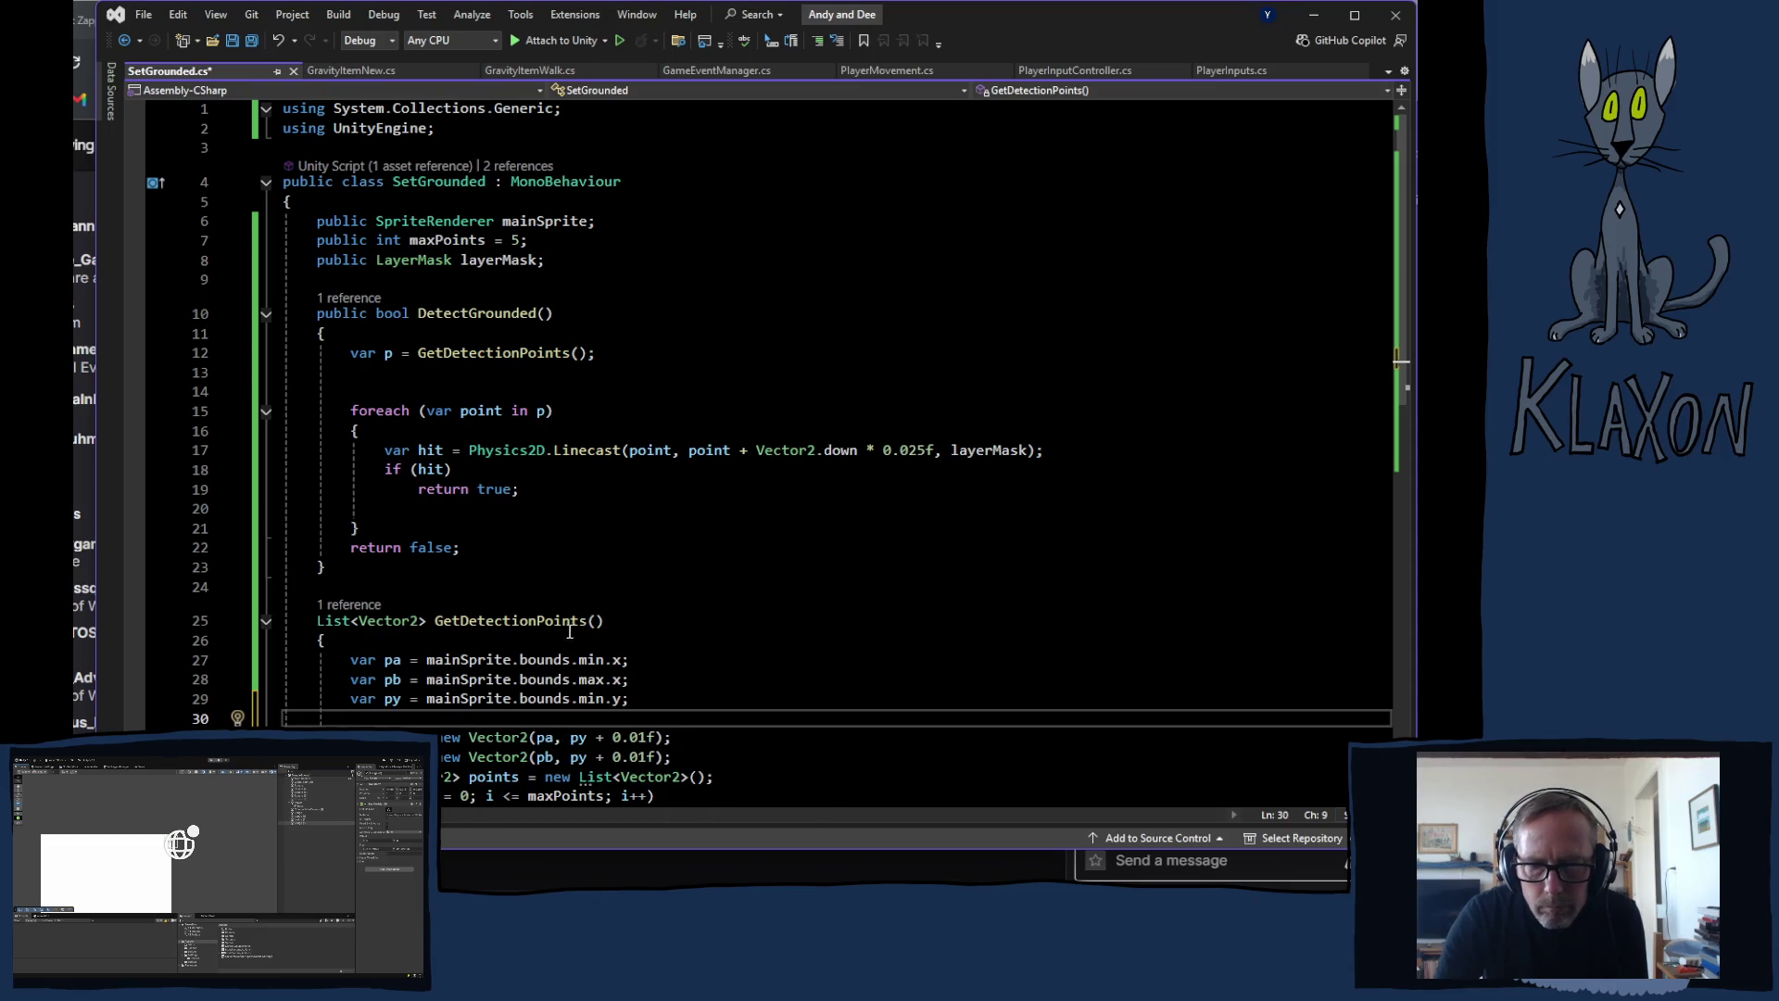
Step: Give GetDetectionPoints a float coyoteTime parameter and change pa to pa-coyoteTime
click(598, 623)
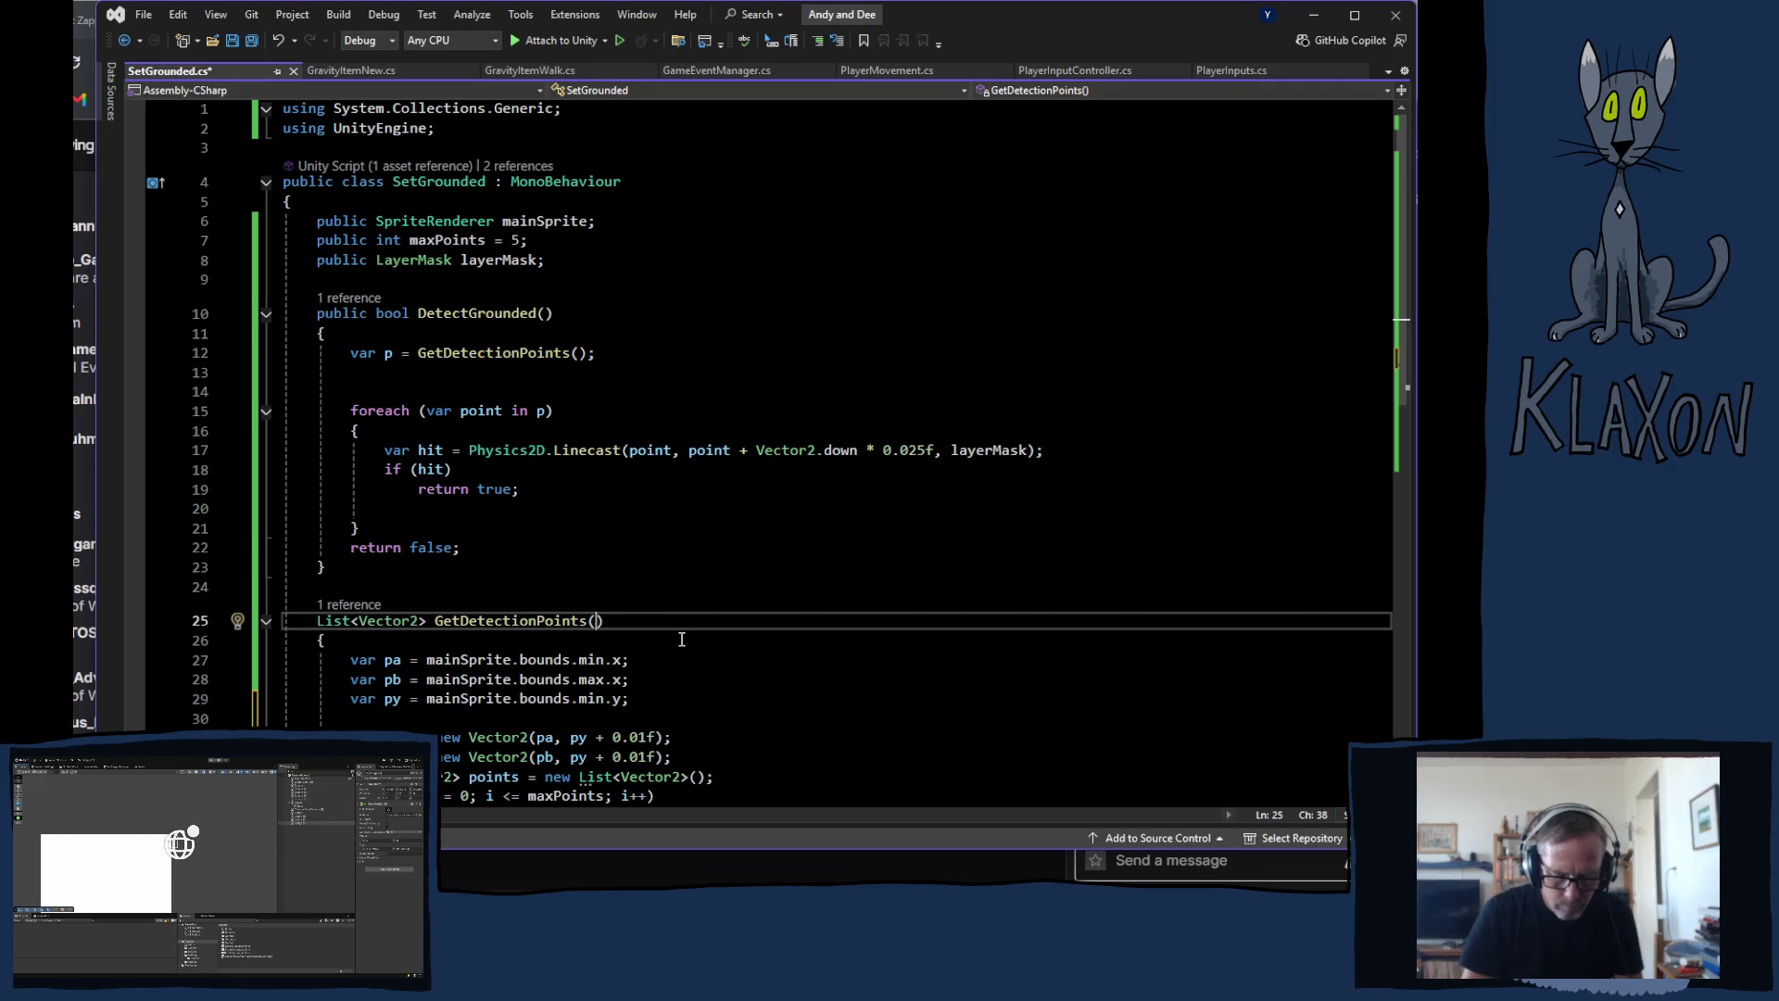
text(float coyote)
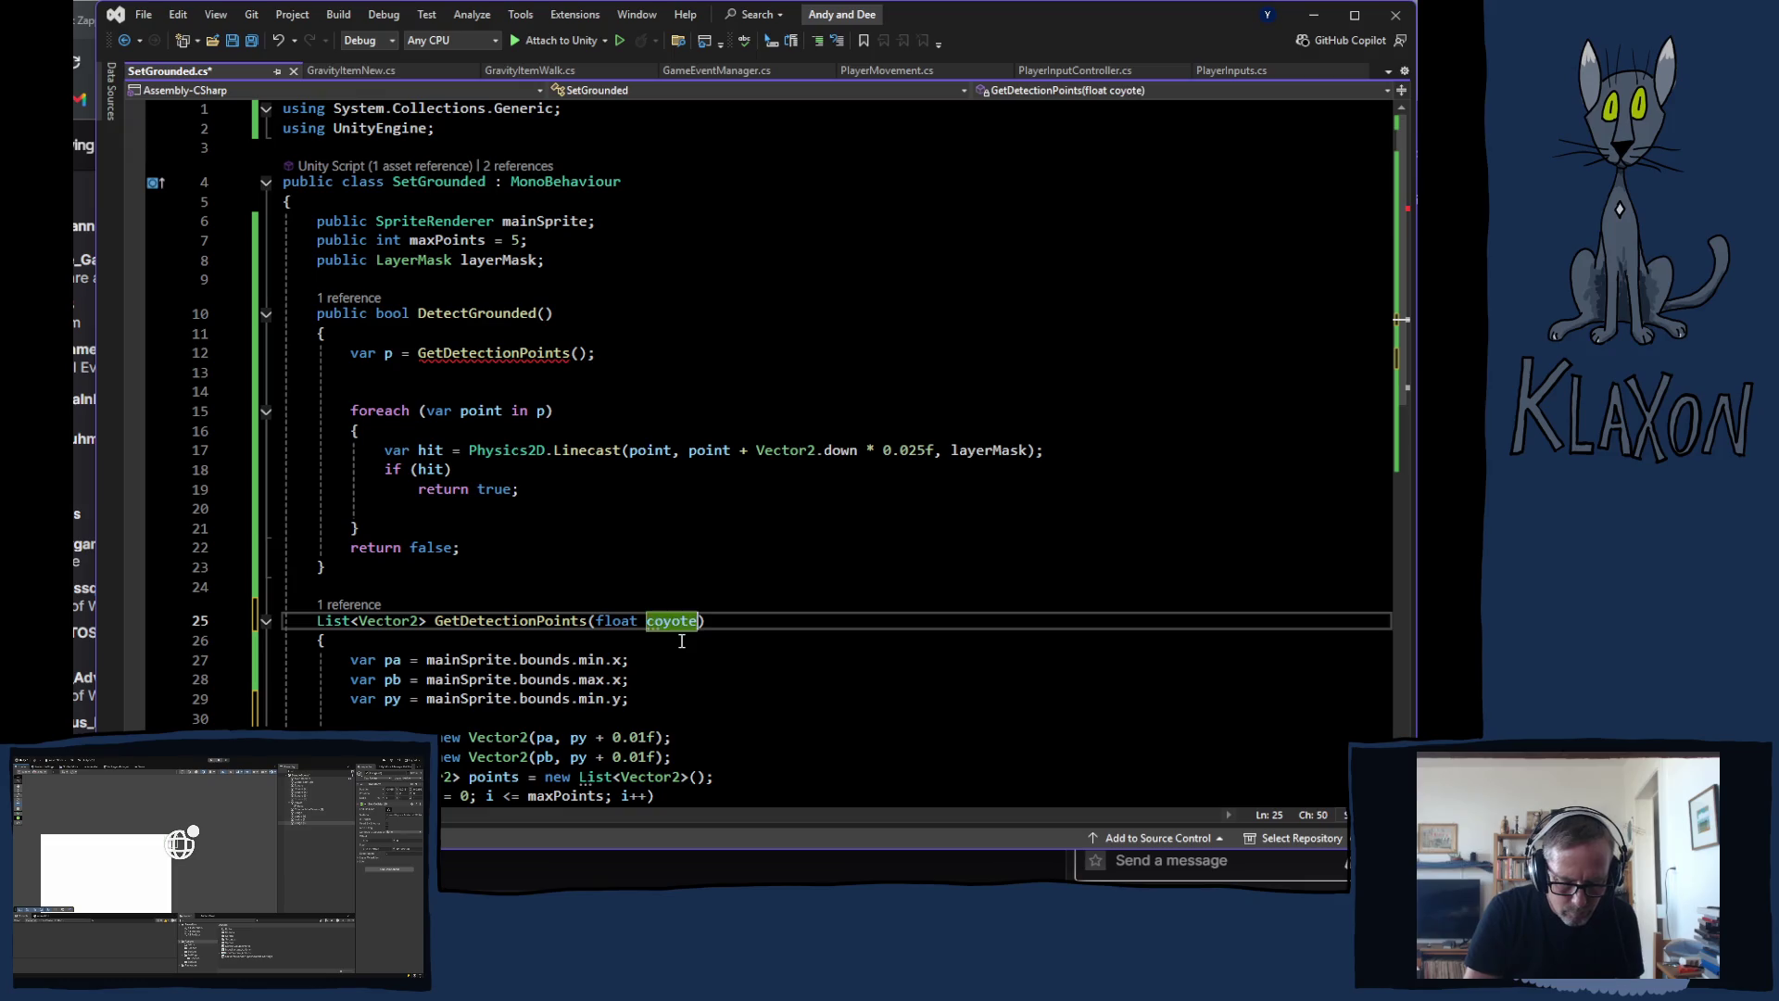
text(Time)
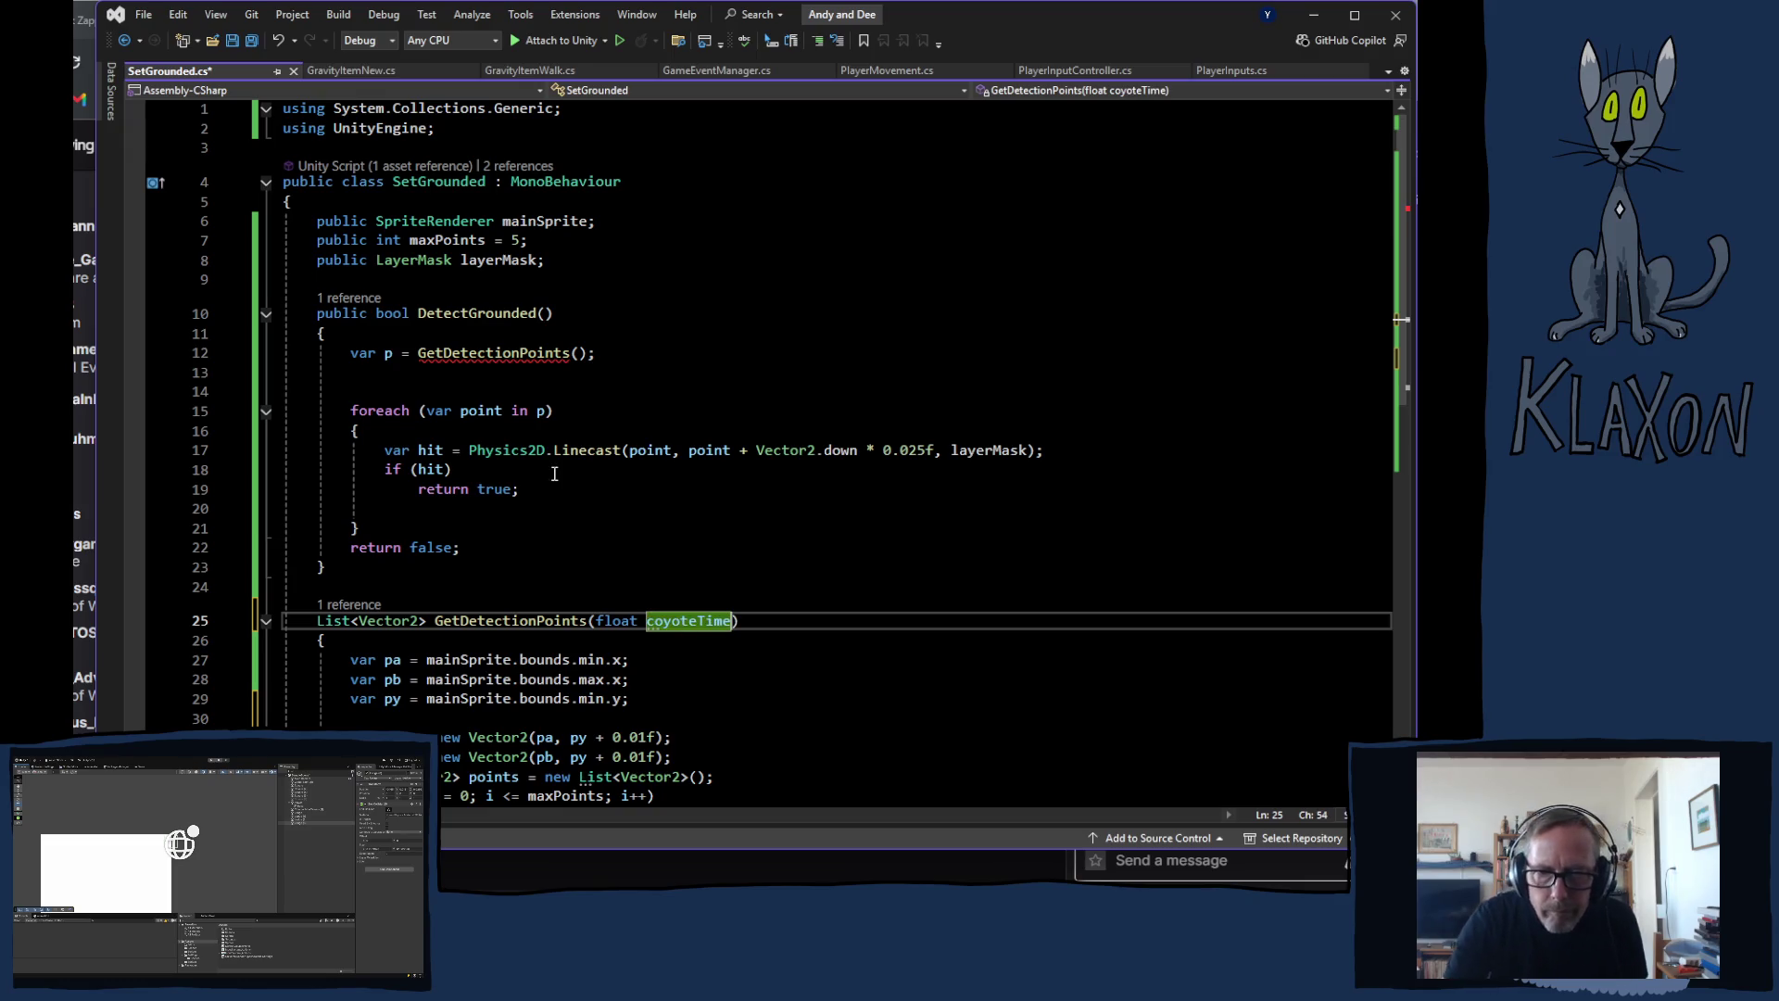
scroll(554, 474, down, 2)
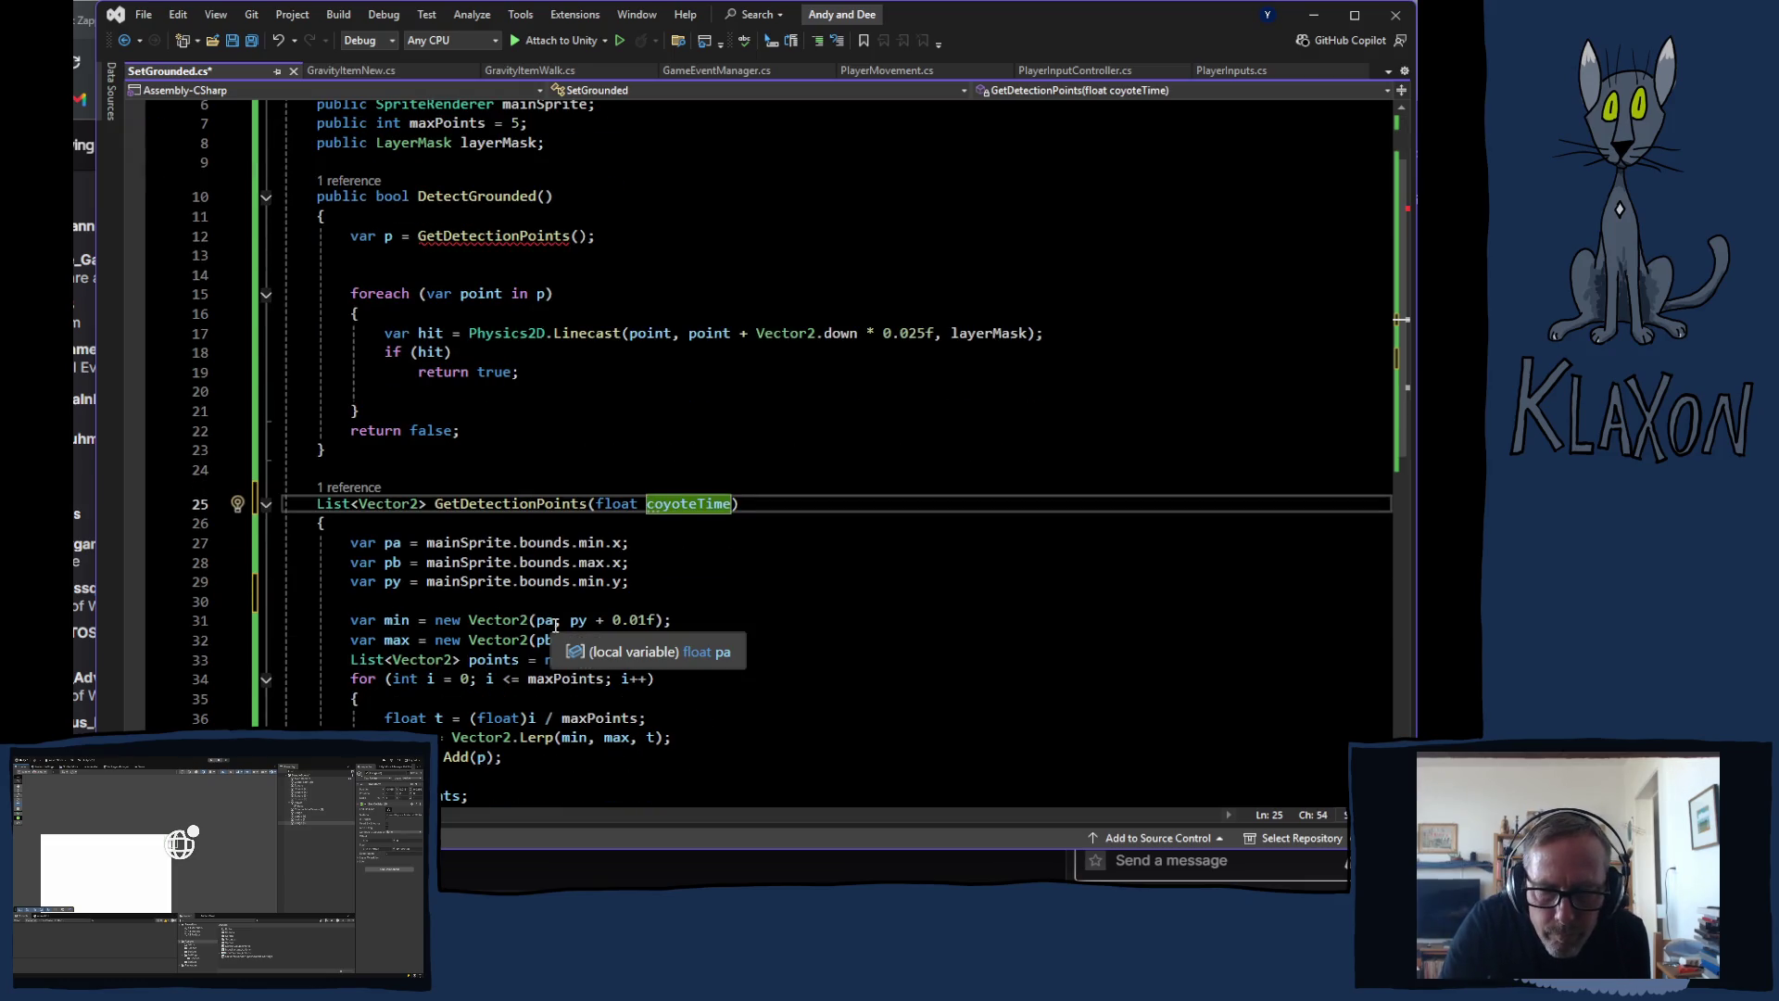
click(559, 627)
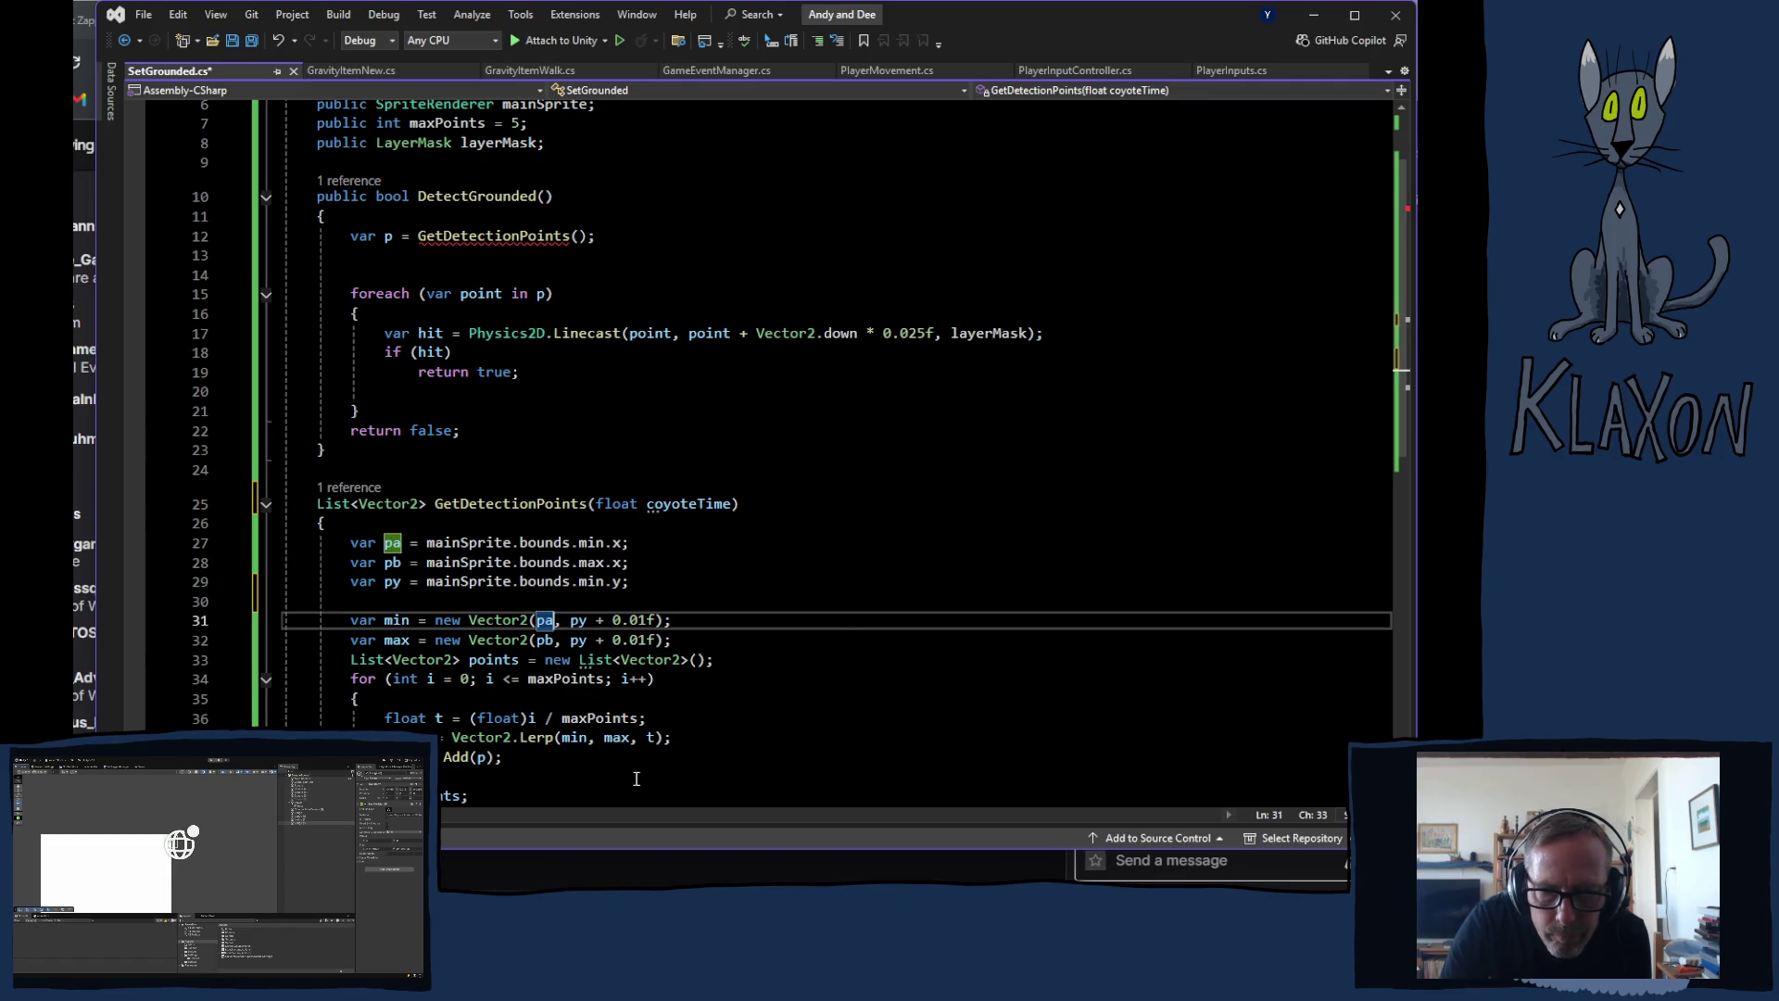
scroll(674, 745, down, 1)
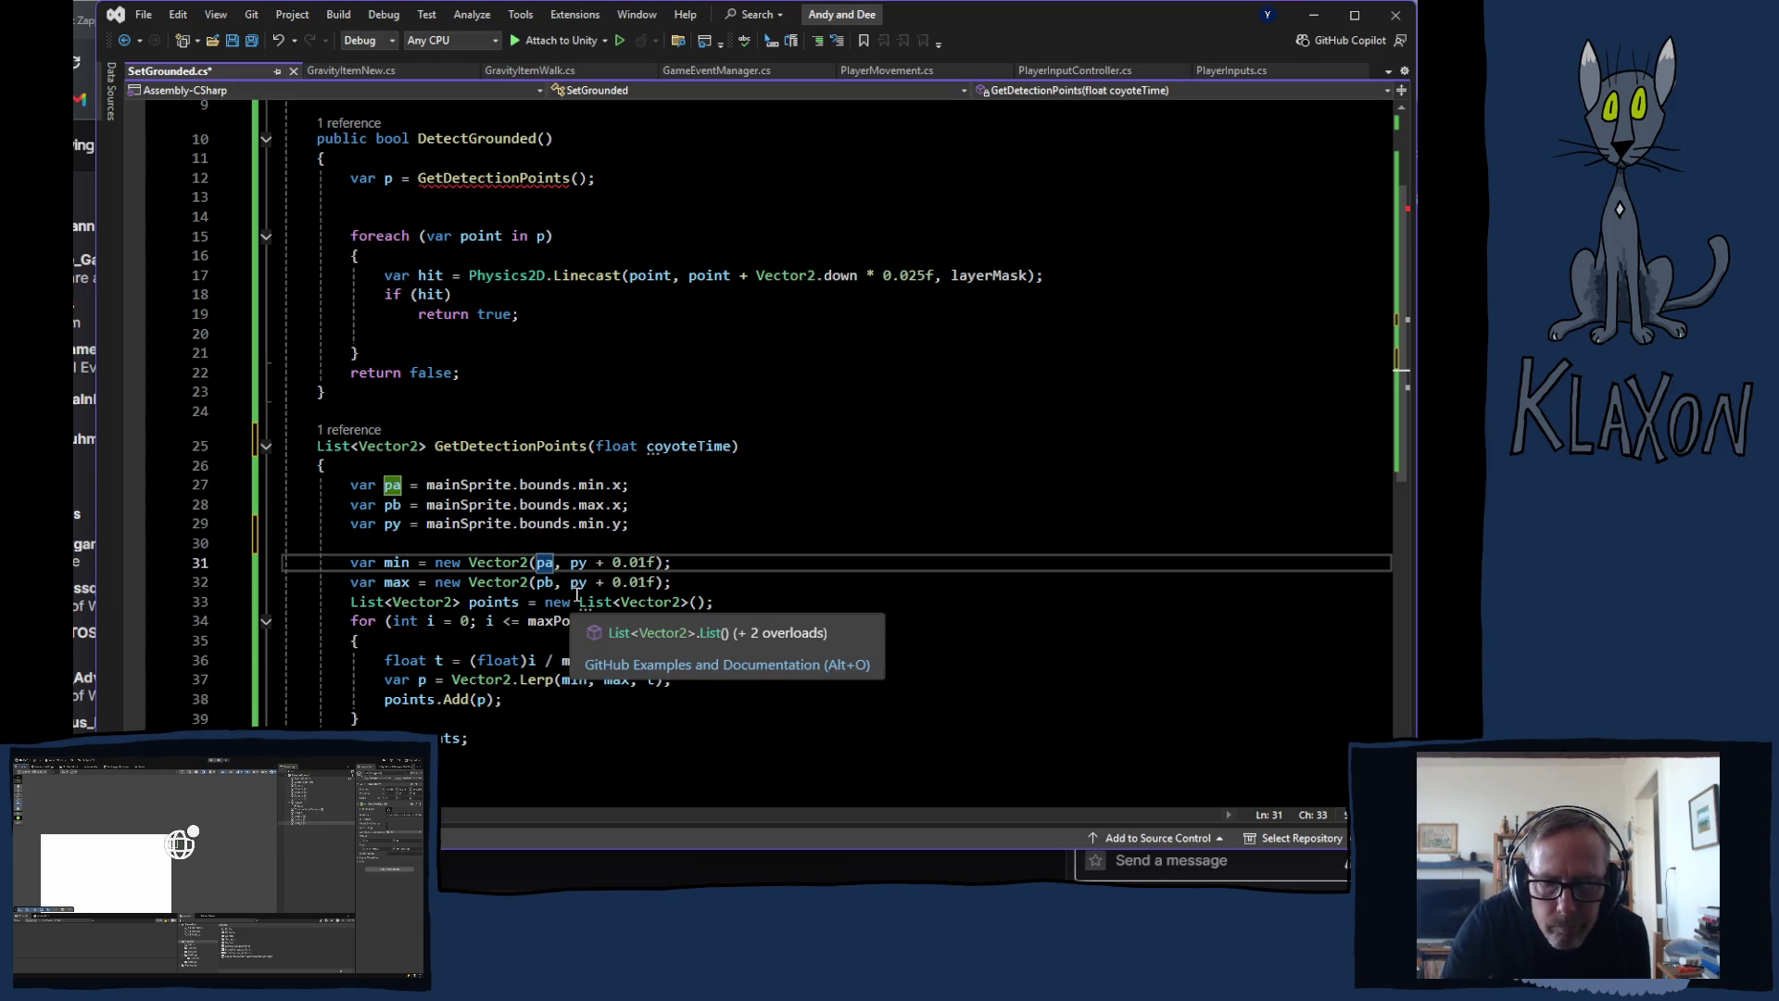
text(-co)
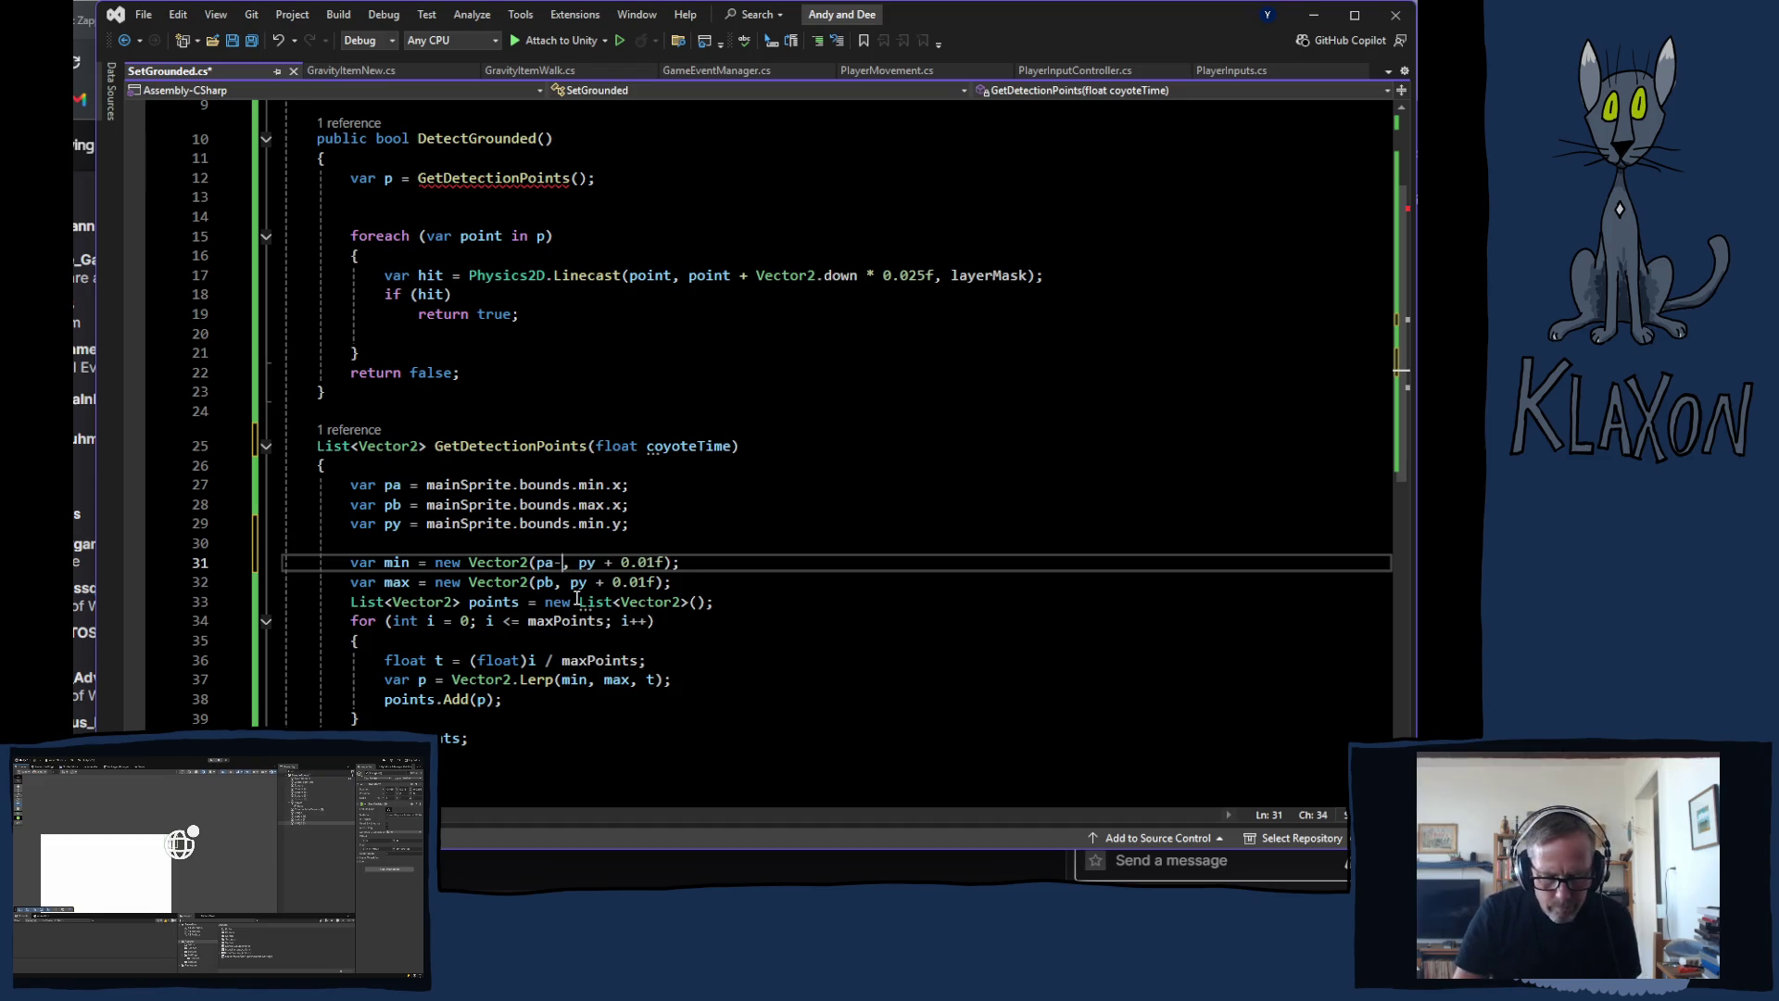
key(Tab)
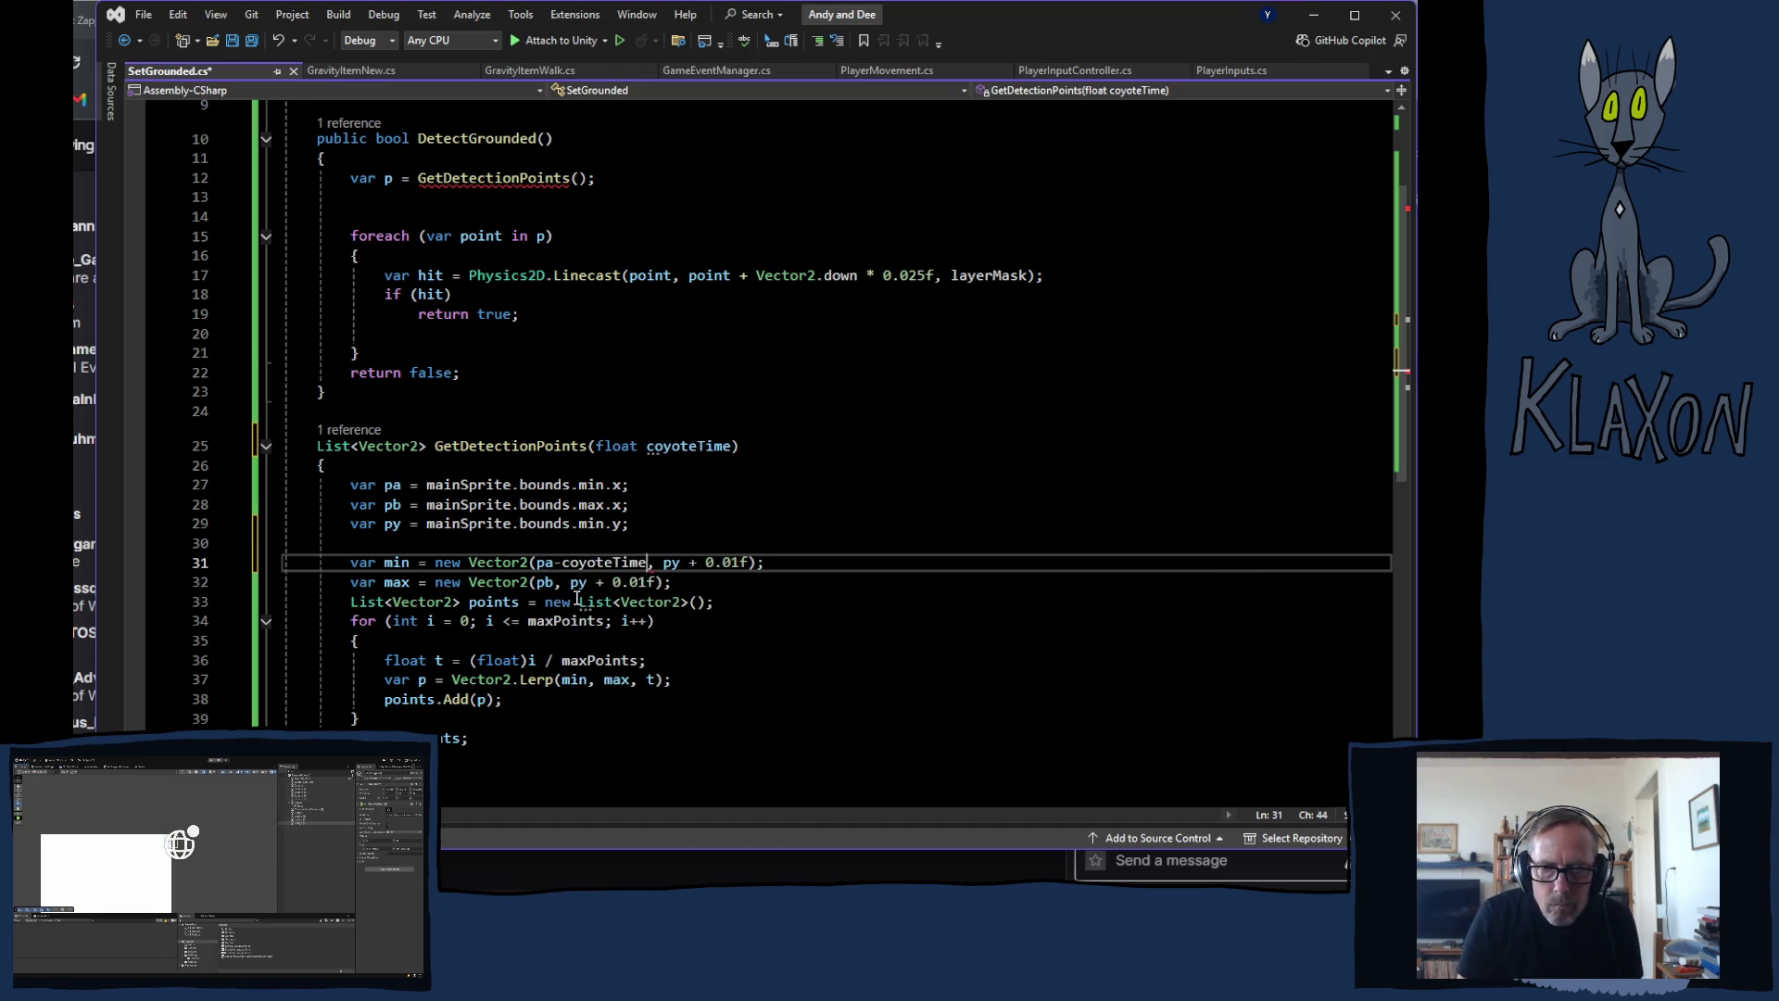
Step: Change pb to pb+coyoteTime and save SetGrounded.cs
click(556, 582)
text(+co)
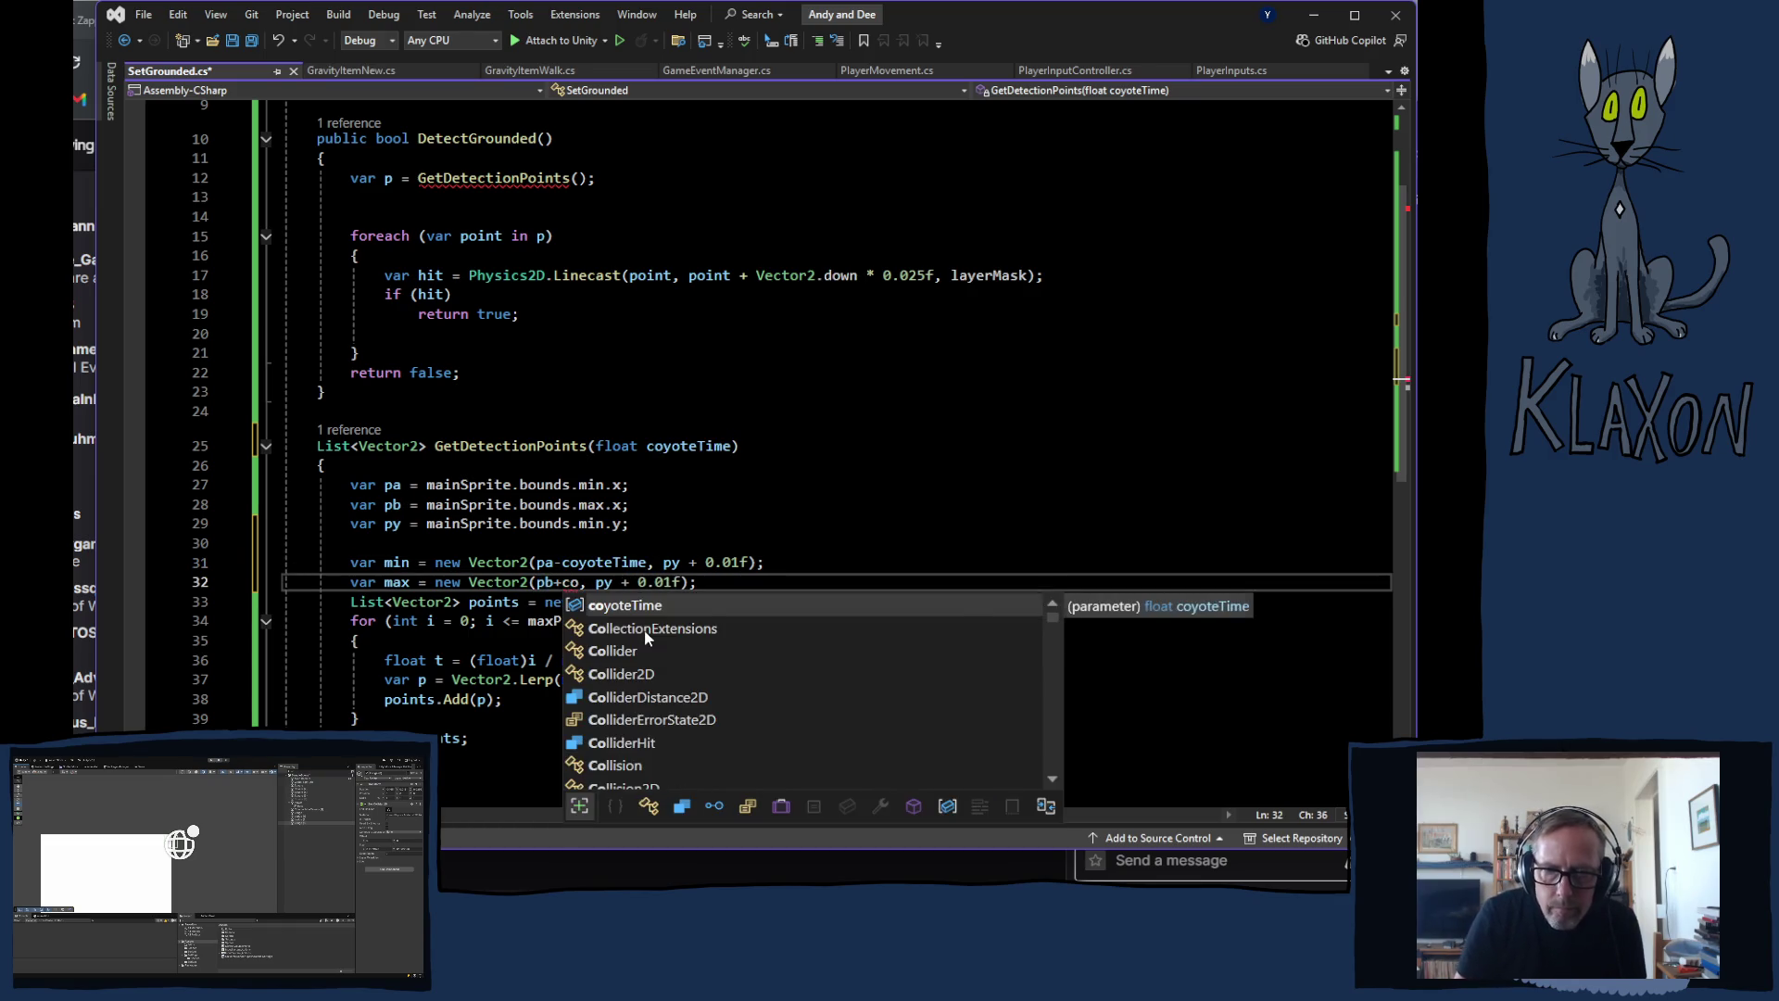
key(Tab)
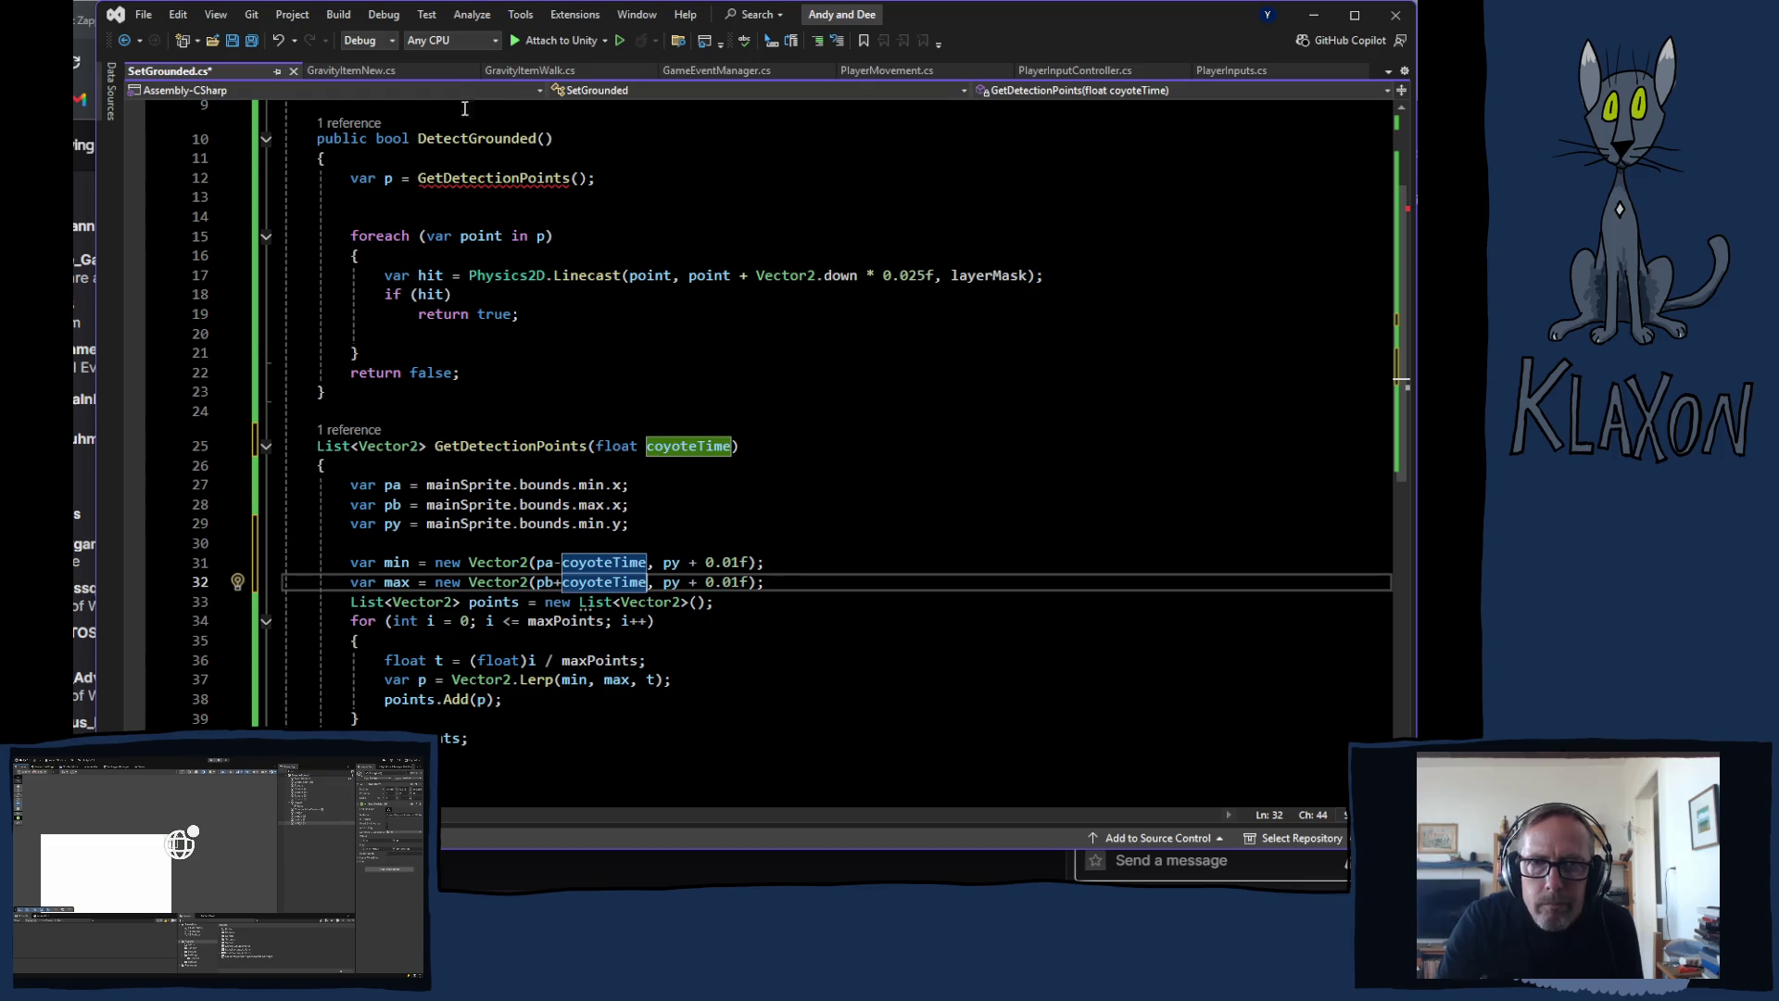
key(ctrl+s)
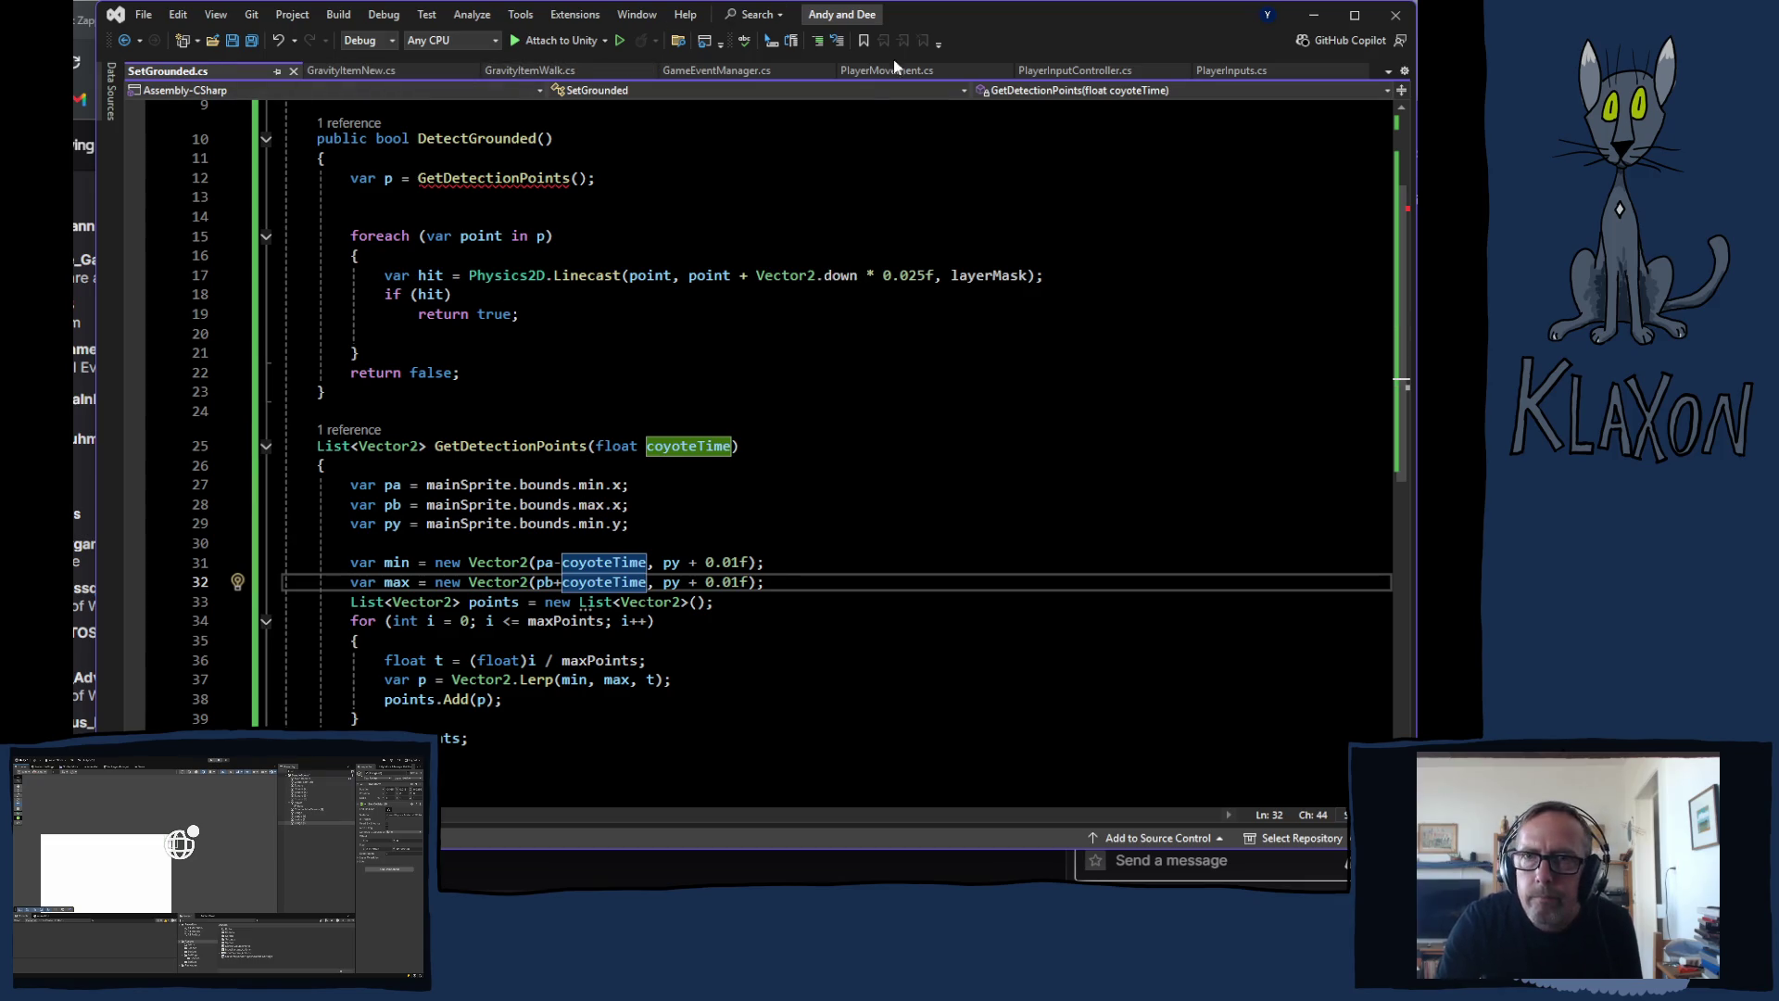
click(881, 72)
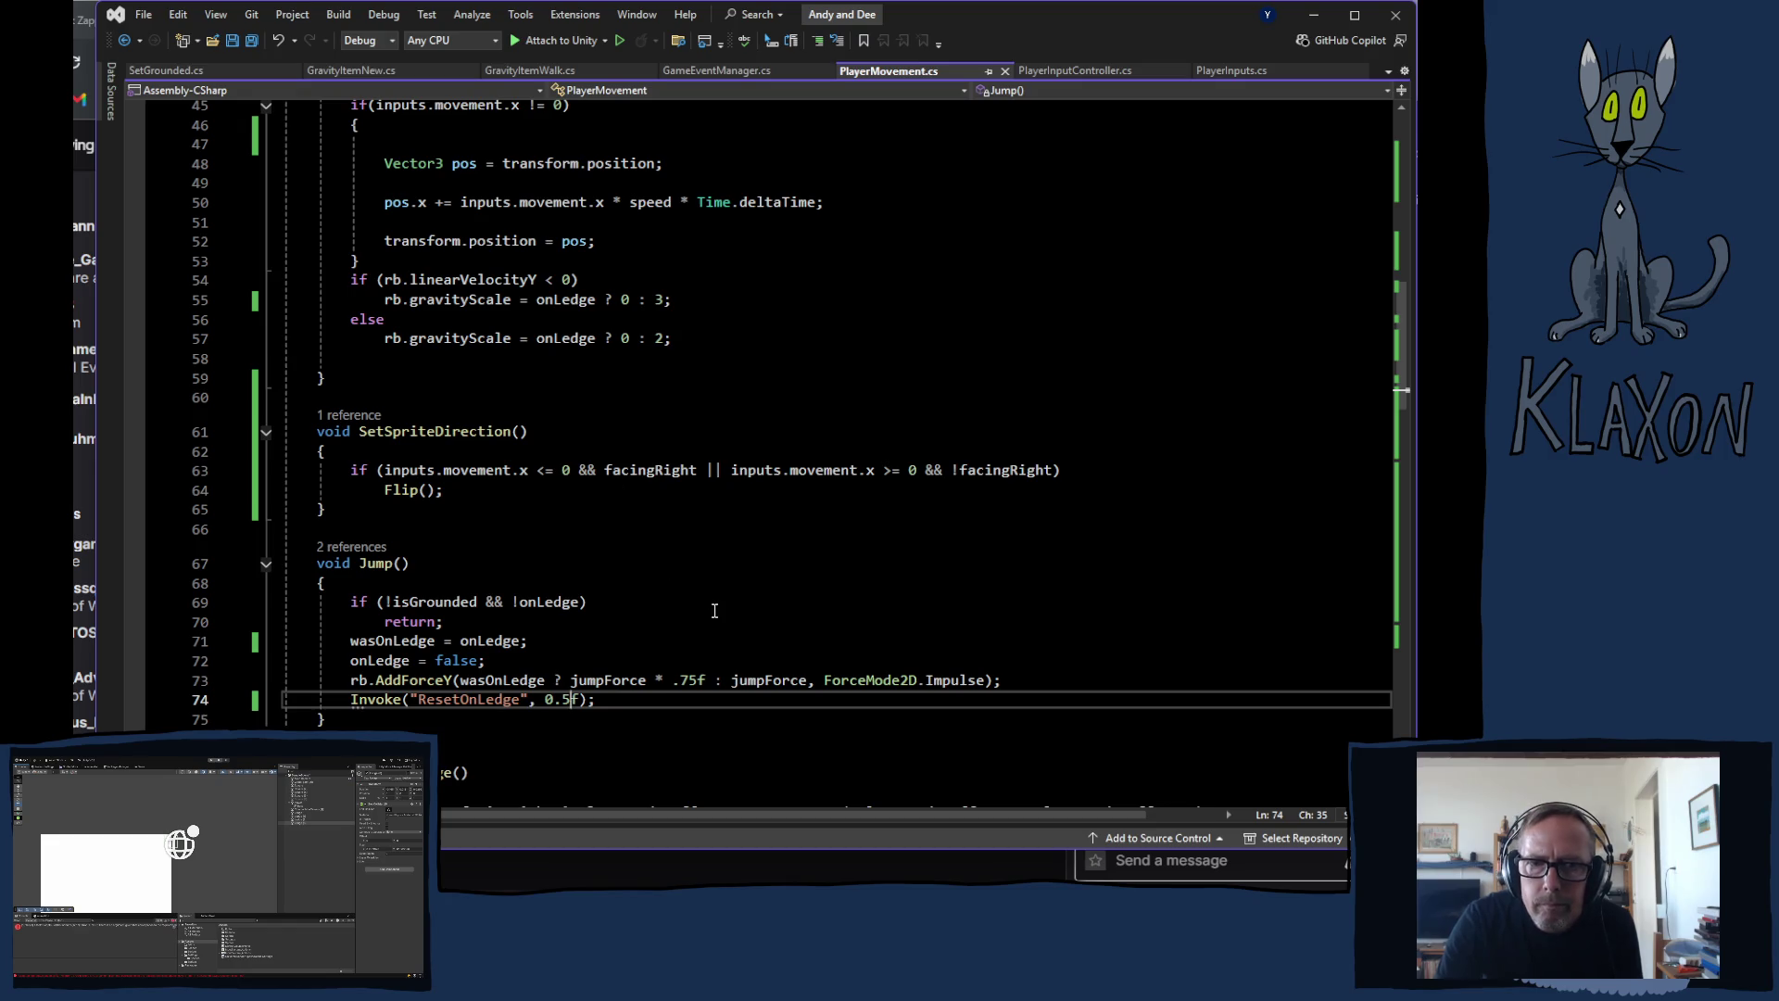
Step: Check the line 12 missing-argument error, then copy 'float coyoteTime' into DetectGrounded()'s parameters
scroll(793, 630, up, 13)
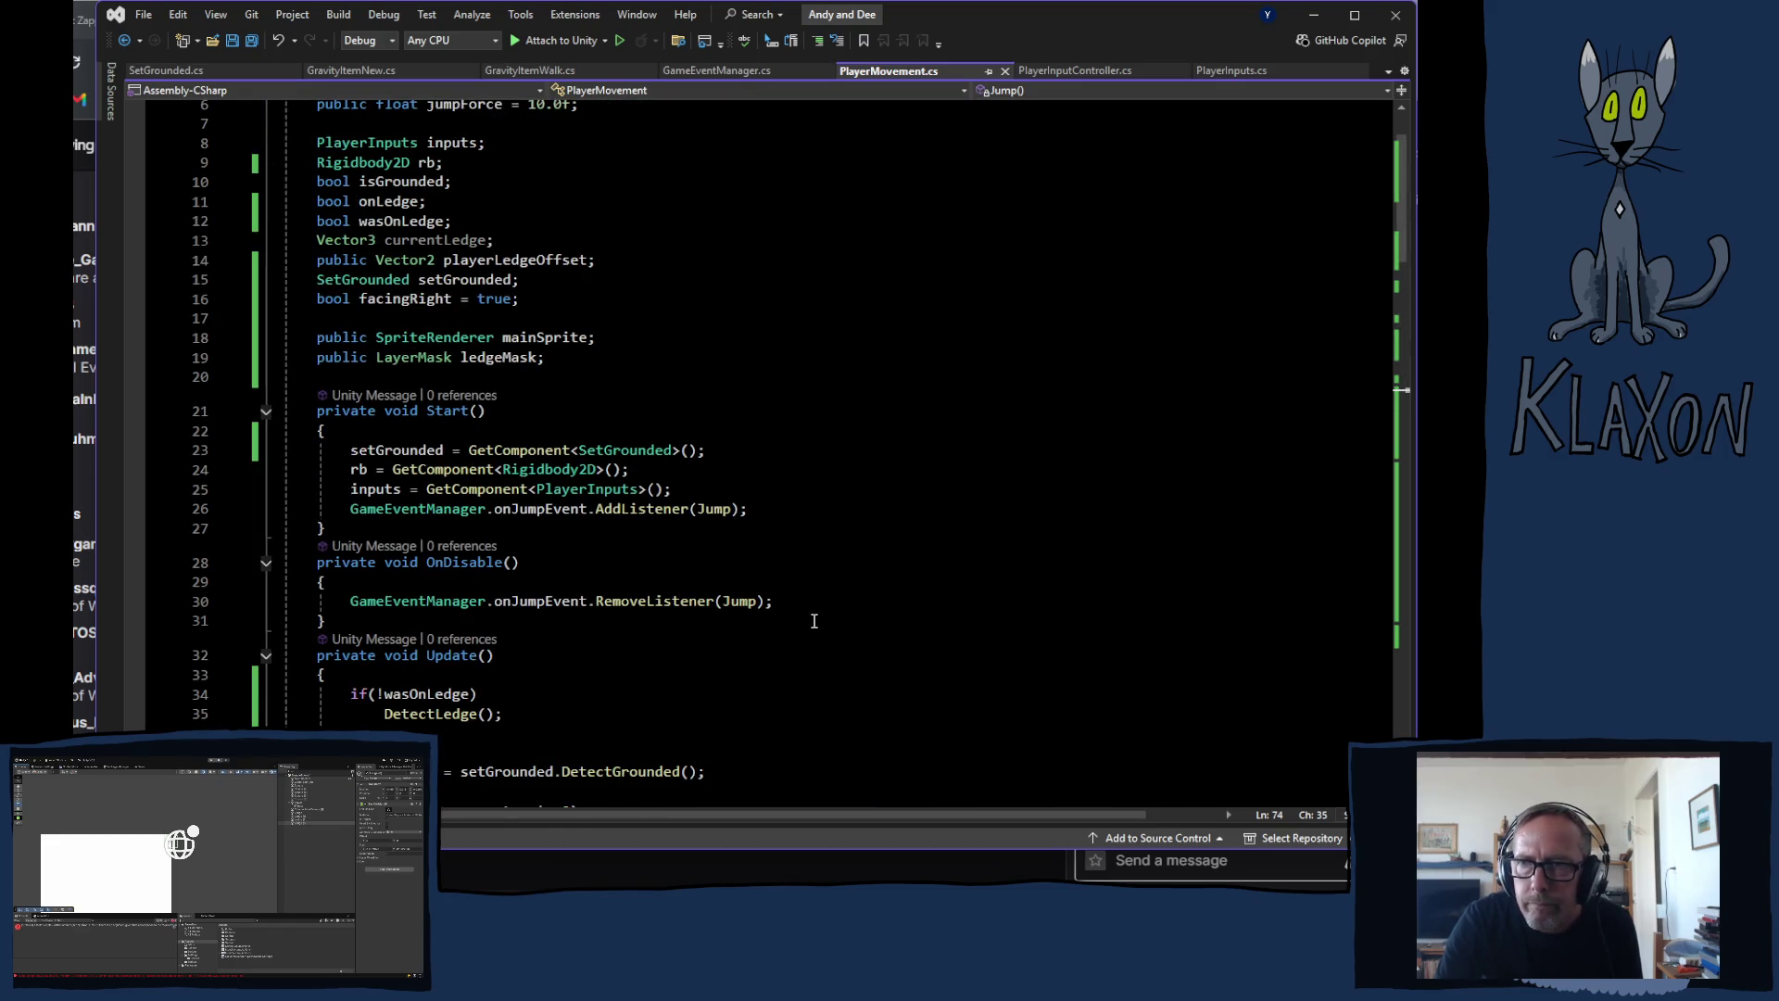
scroll(788, 616, down, 4)
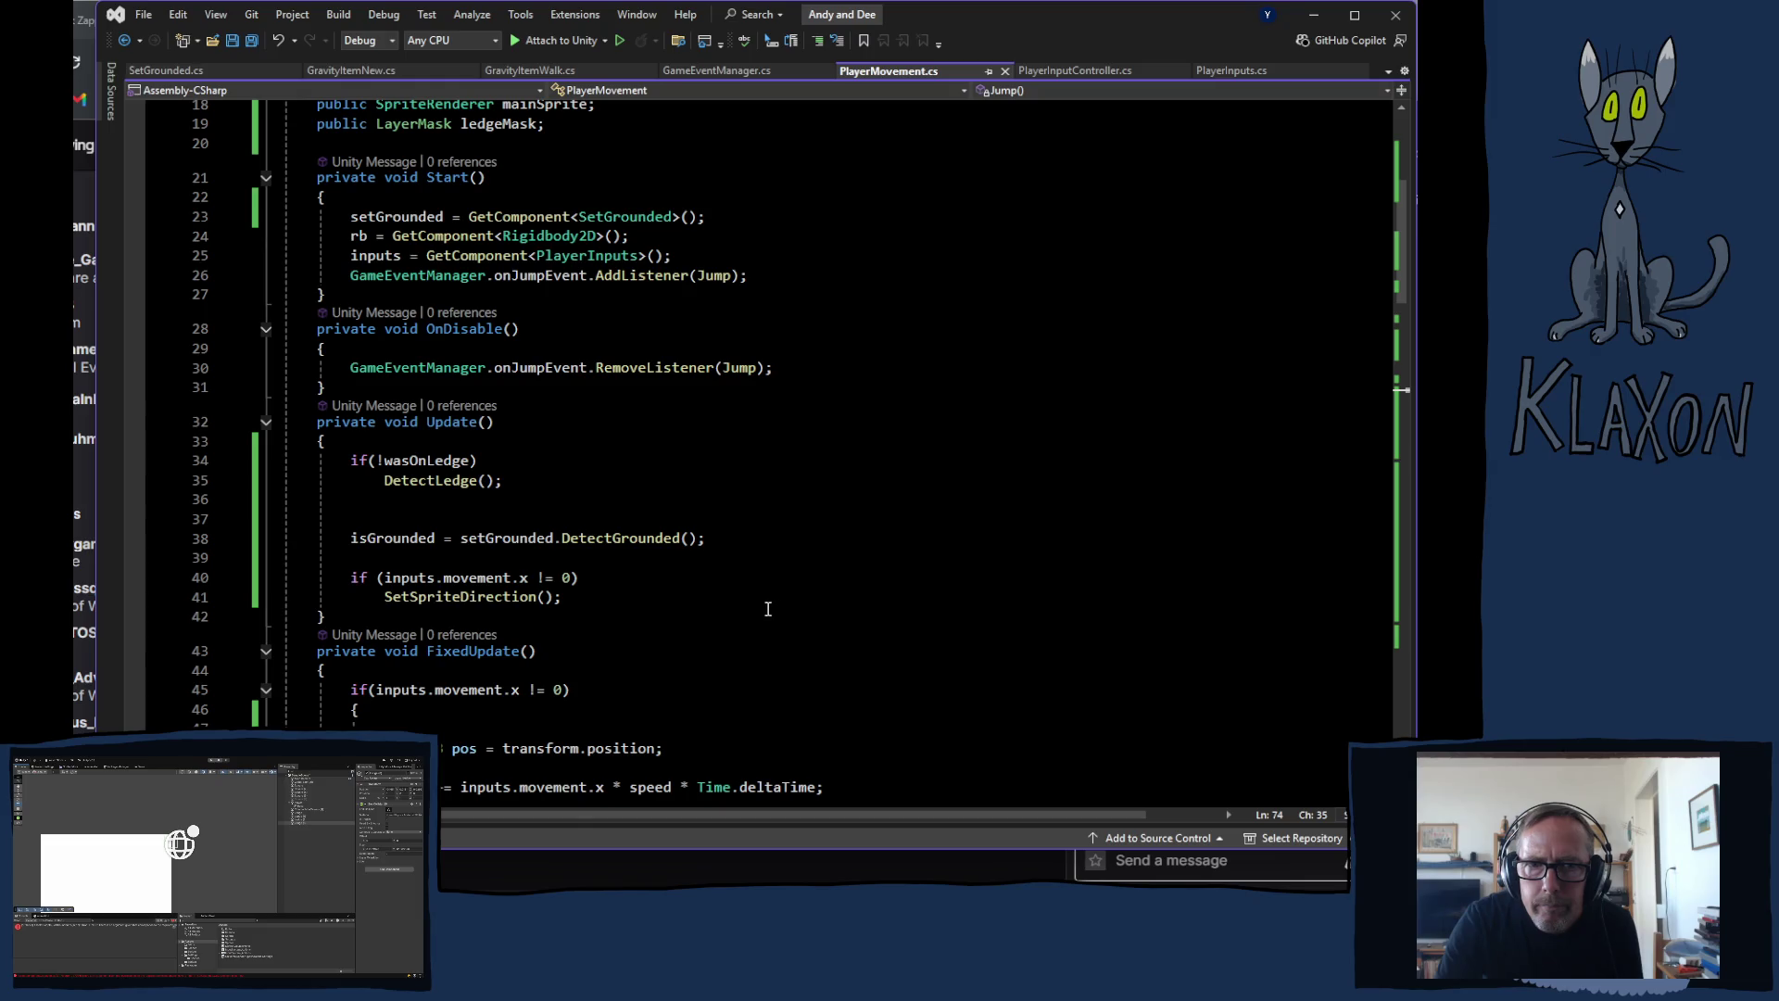
scroll(770, 610, down, 6)
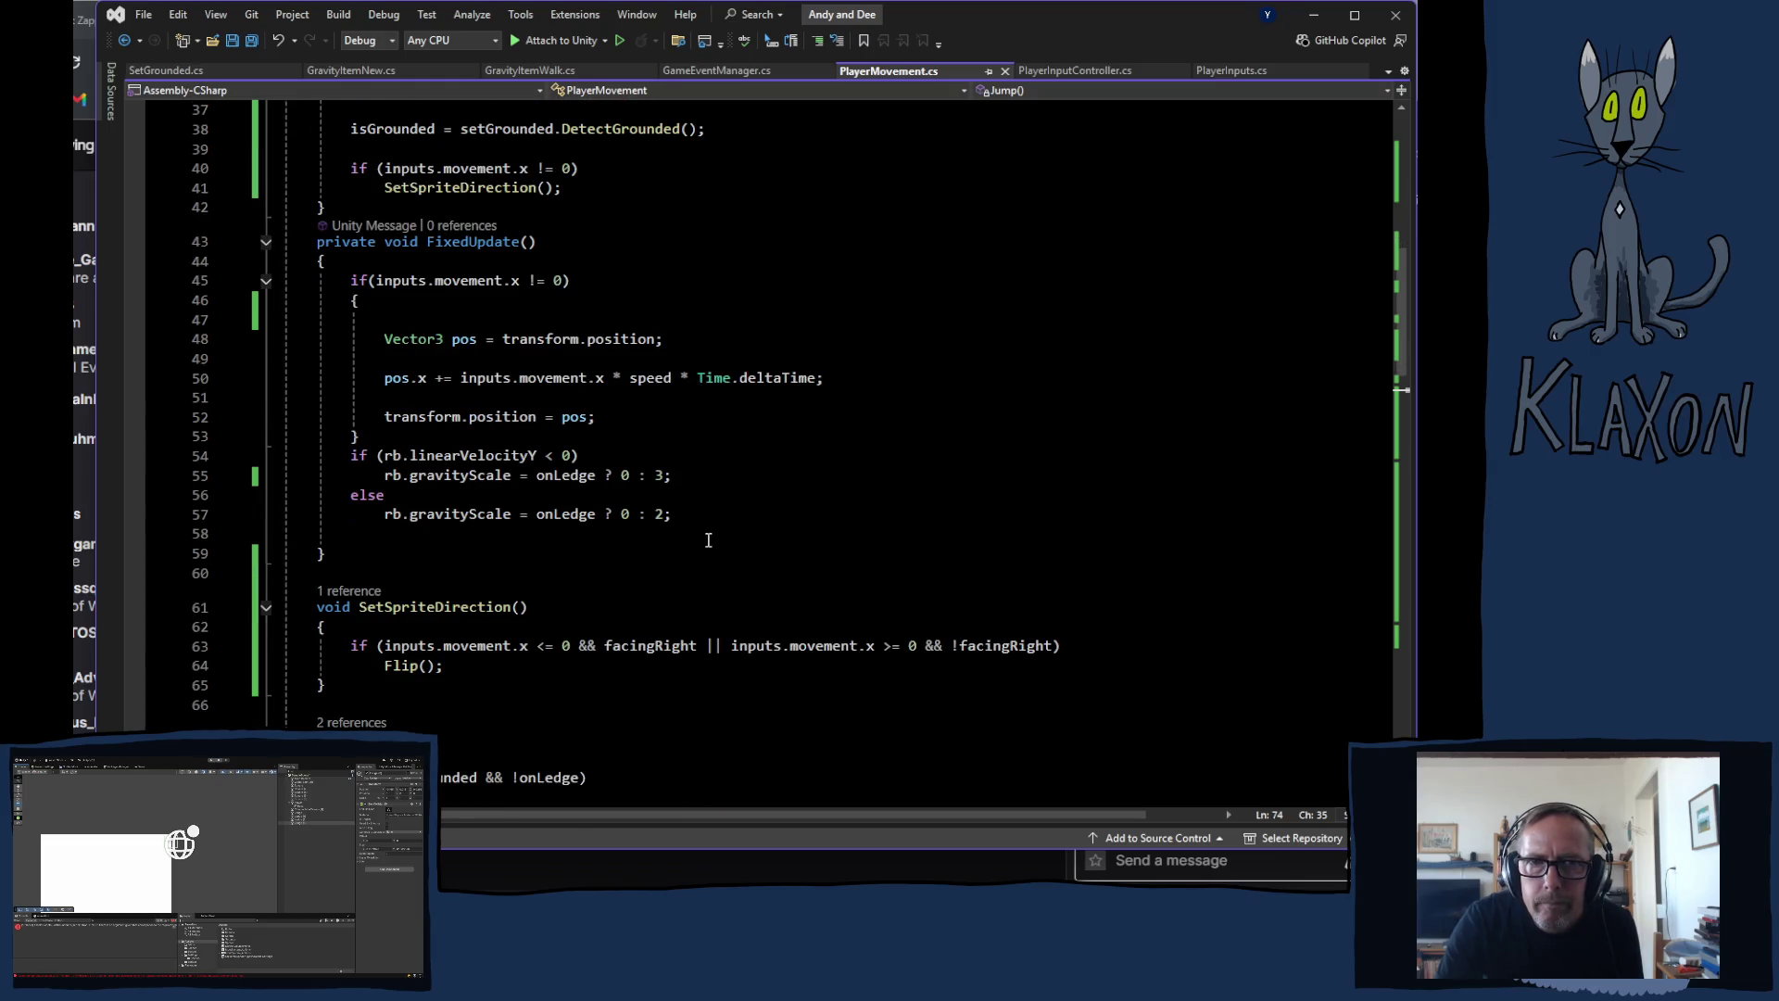
scroll(639, 273, up, 3)
click(647, 314)
click(687, 306)
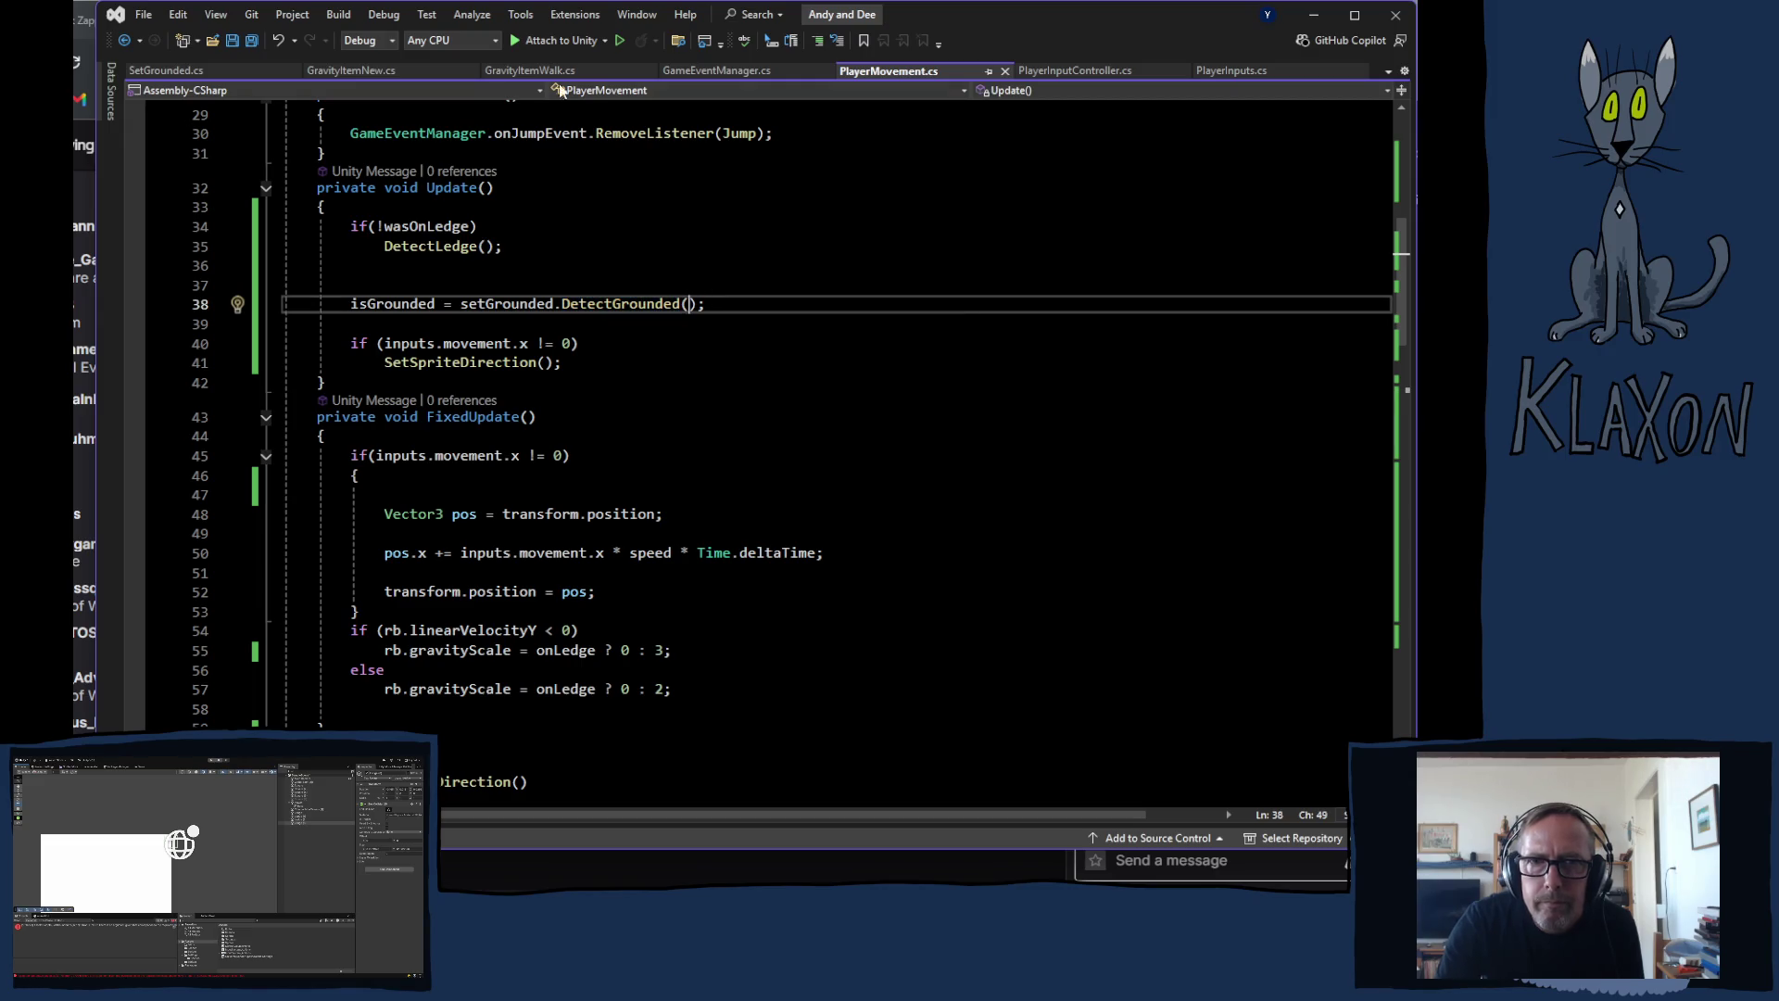
click(180, 71)
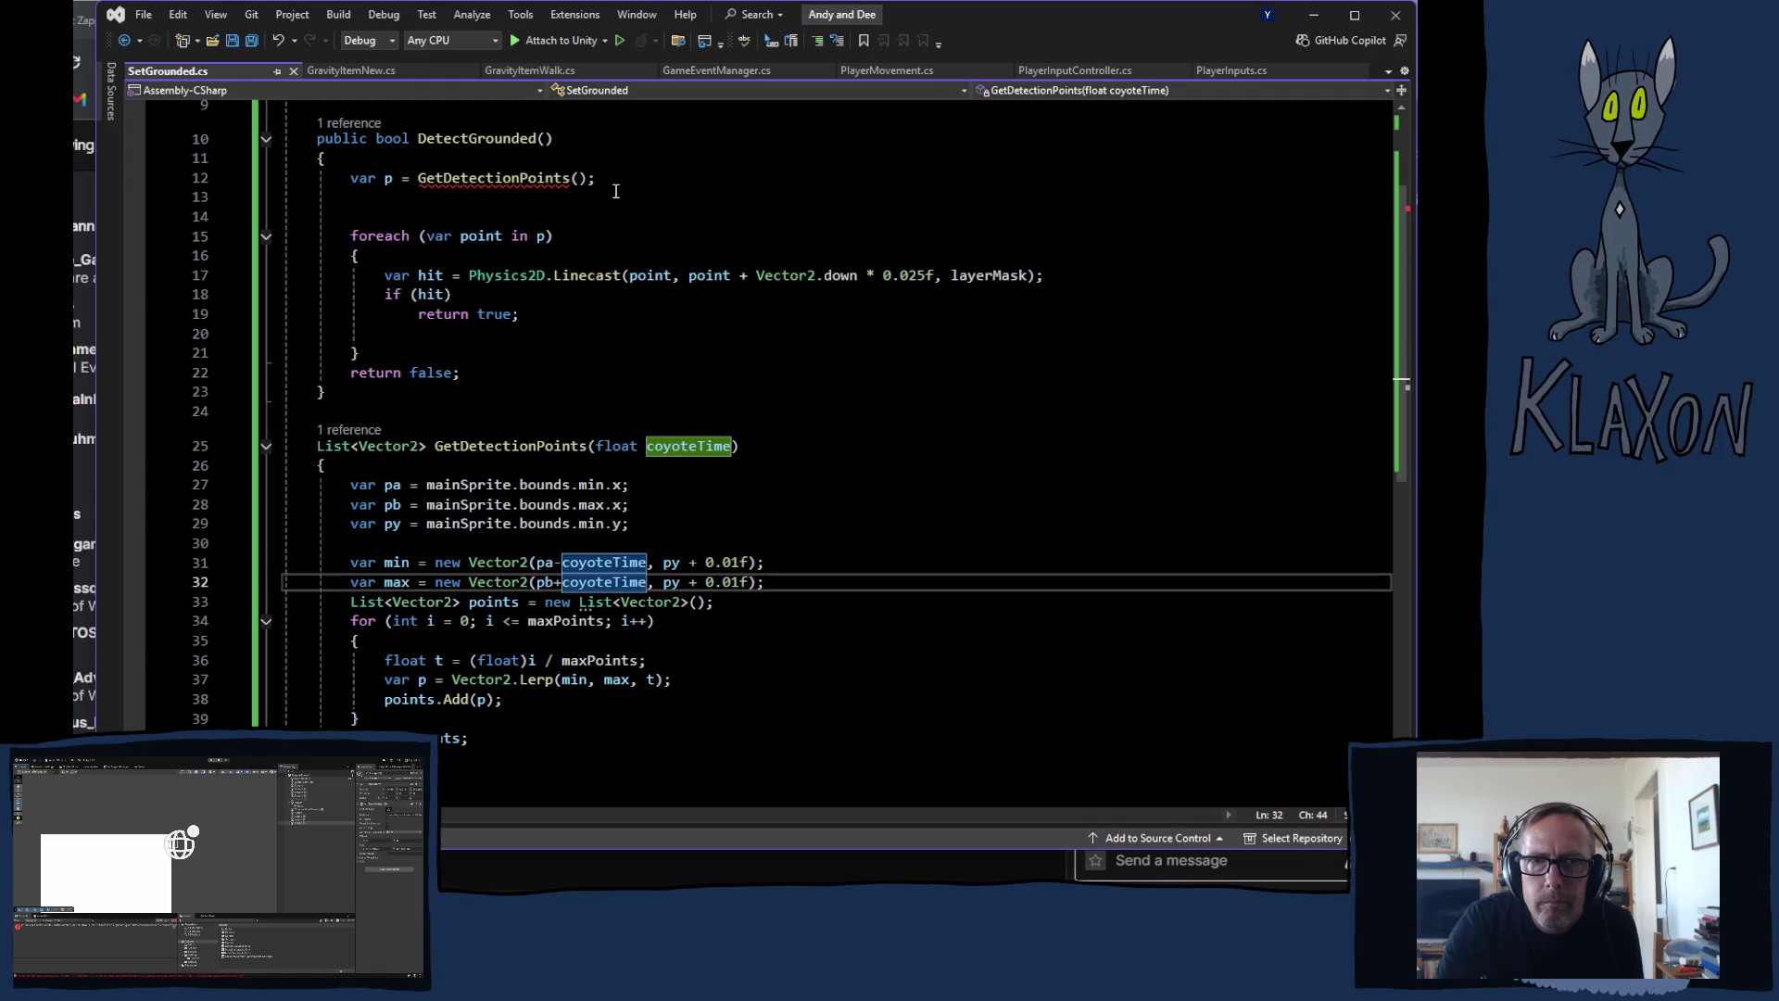
click(582, 178)
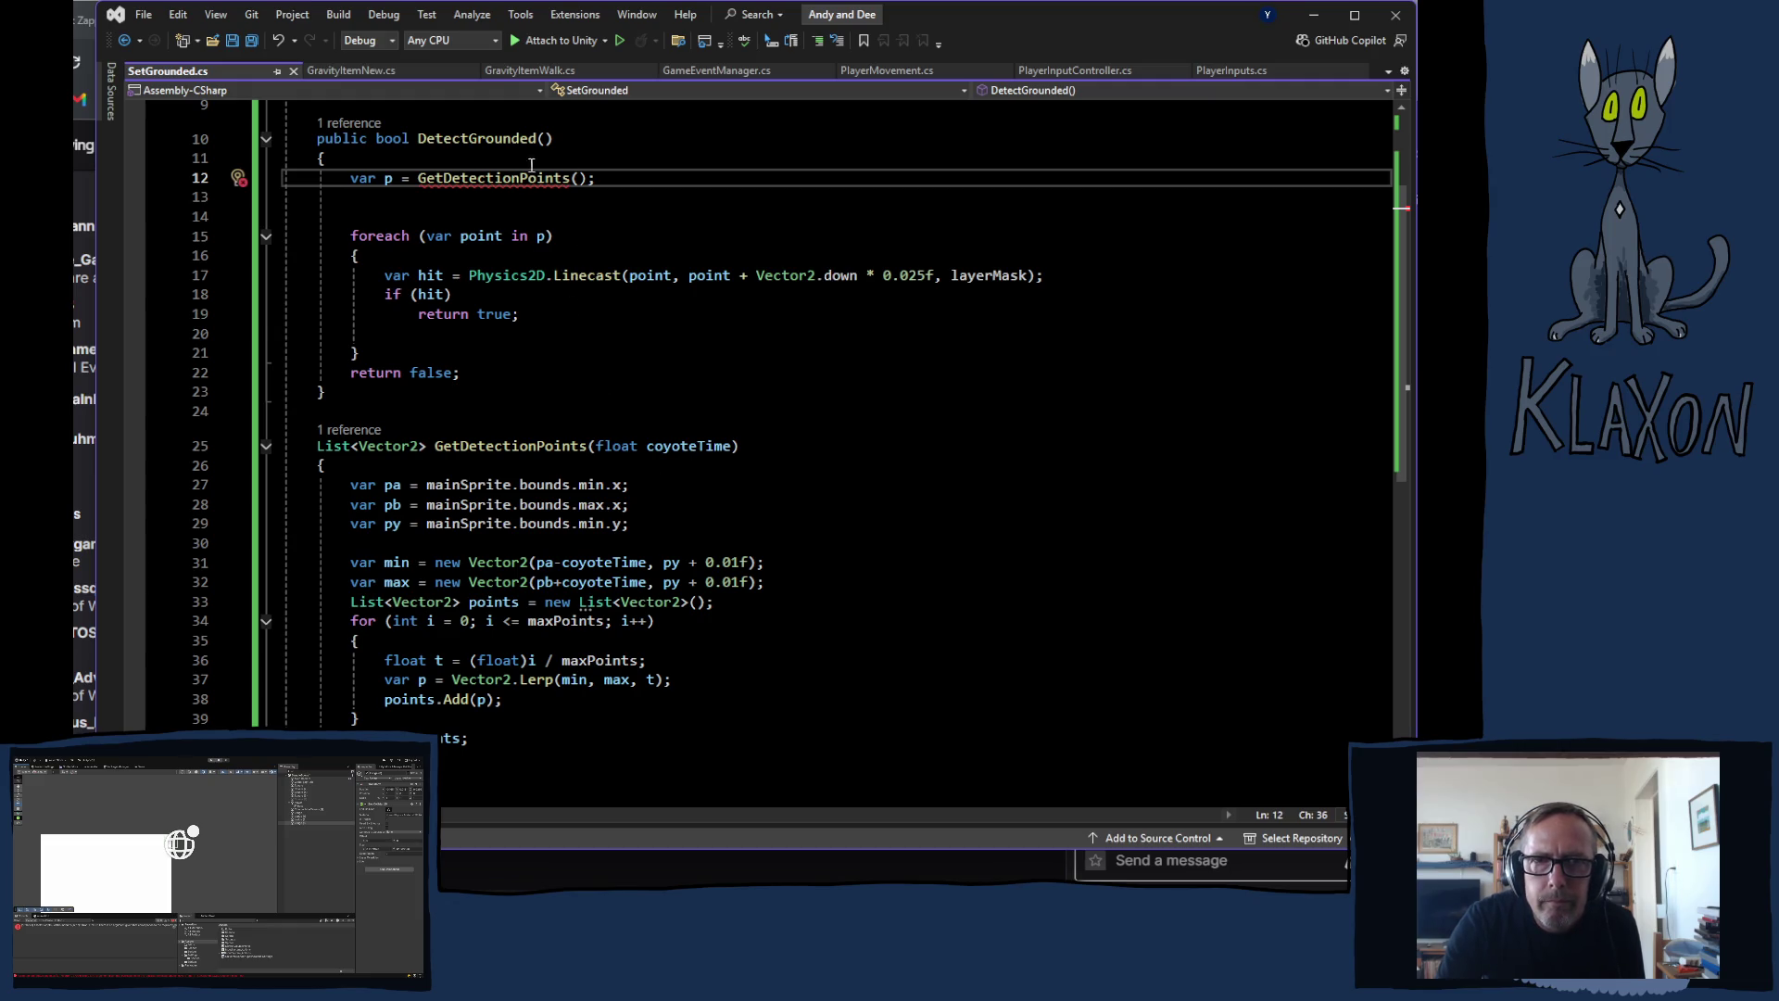
drag(598, 448, 739, 450)
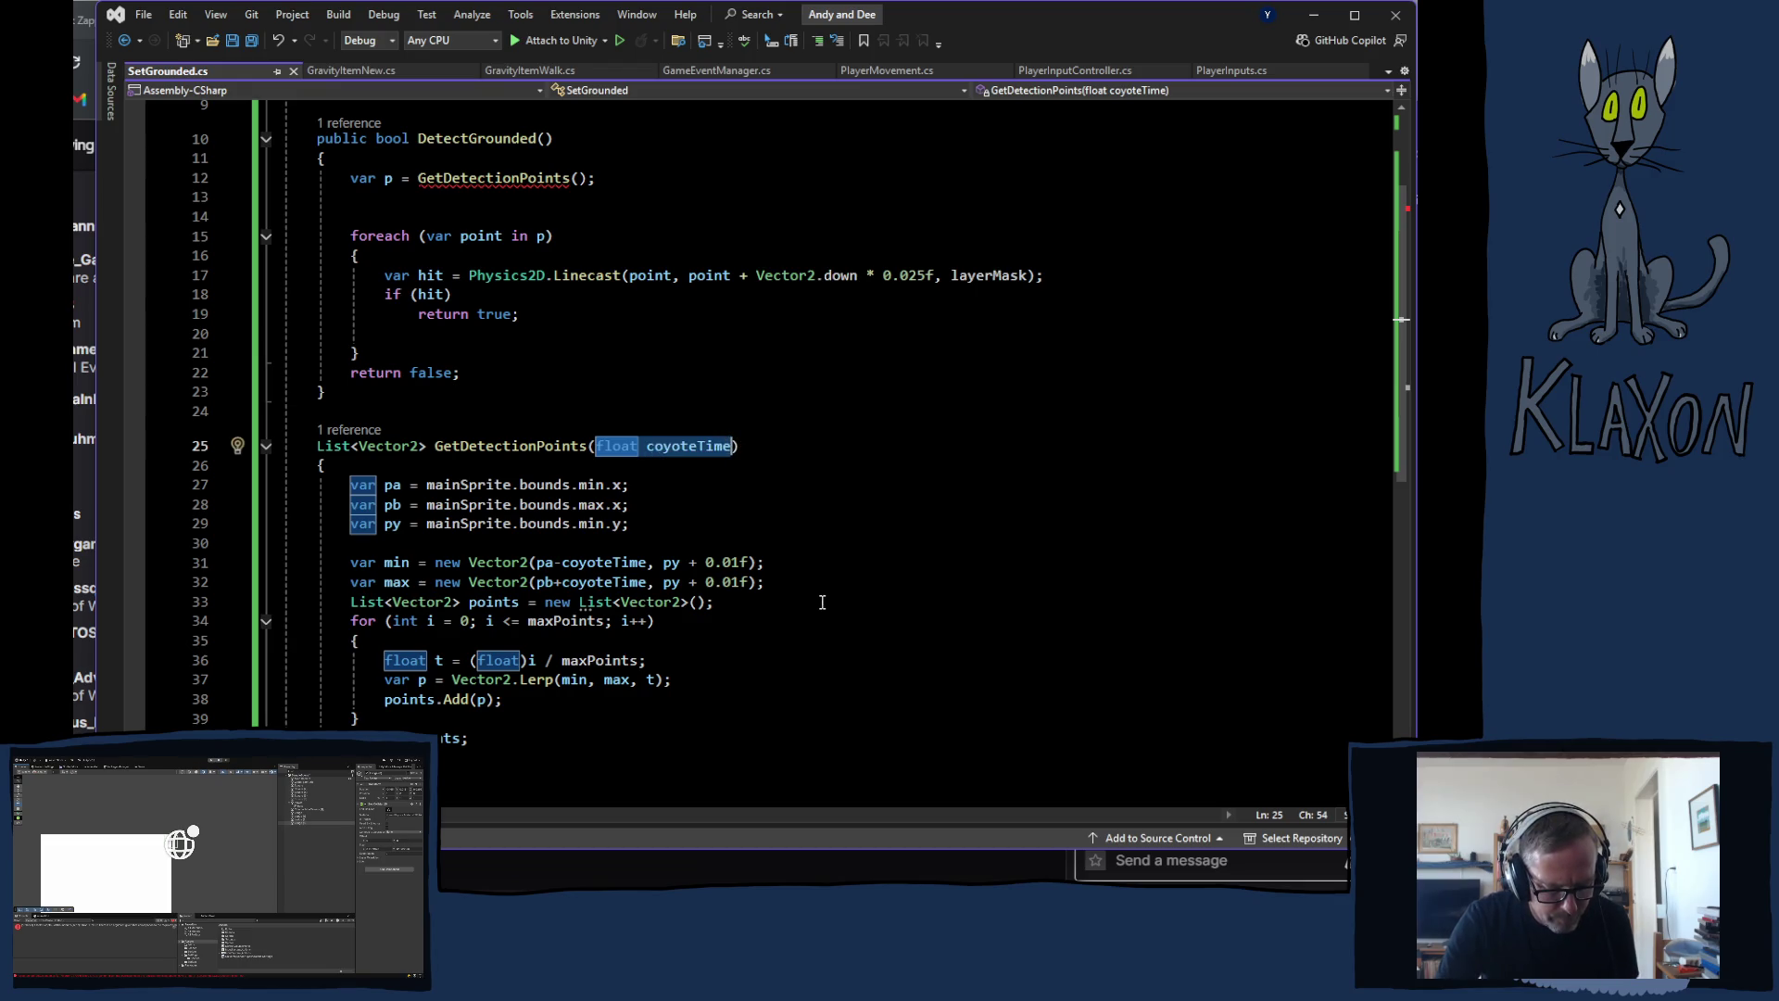
key(ctrl+c)
click(545, 139)
key(ctrl+v)
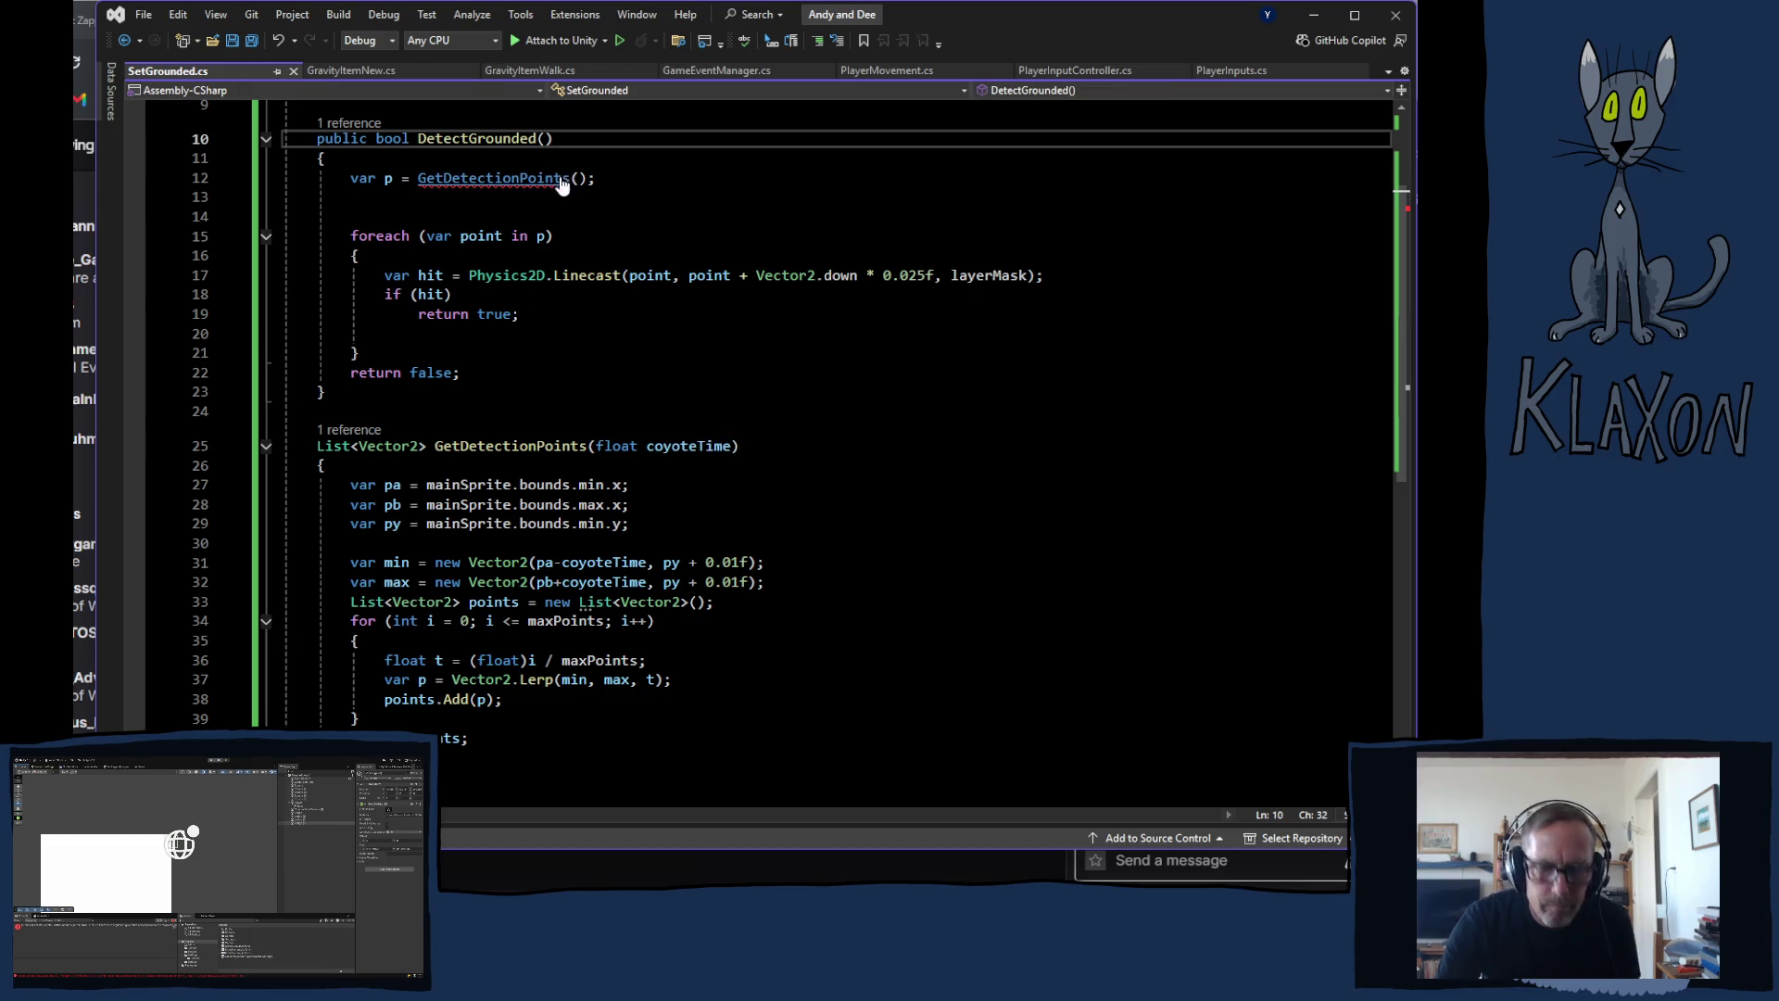
Step: Pass coyoteTime into the GetDetectionPoints() call and close the GravityItemNew.cs and GravityItemWalk.cs tabs
click(579, 178)
key(ctrl+v)
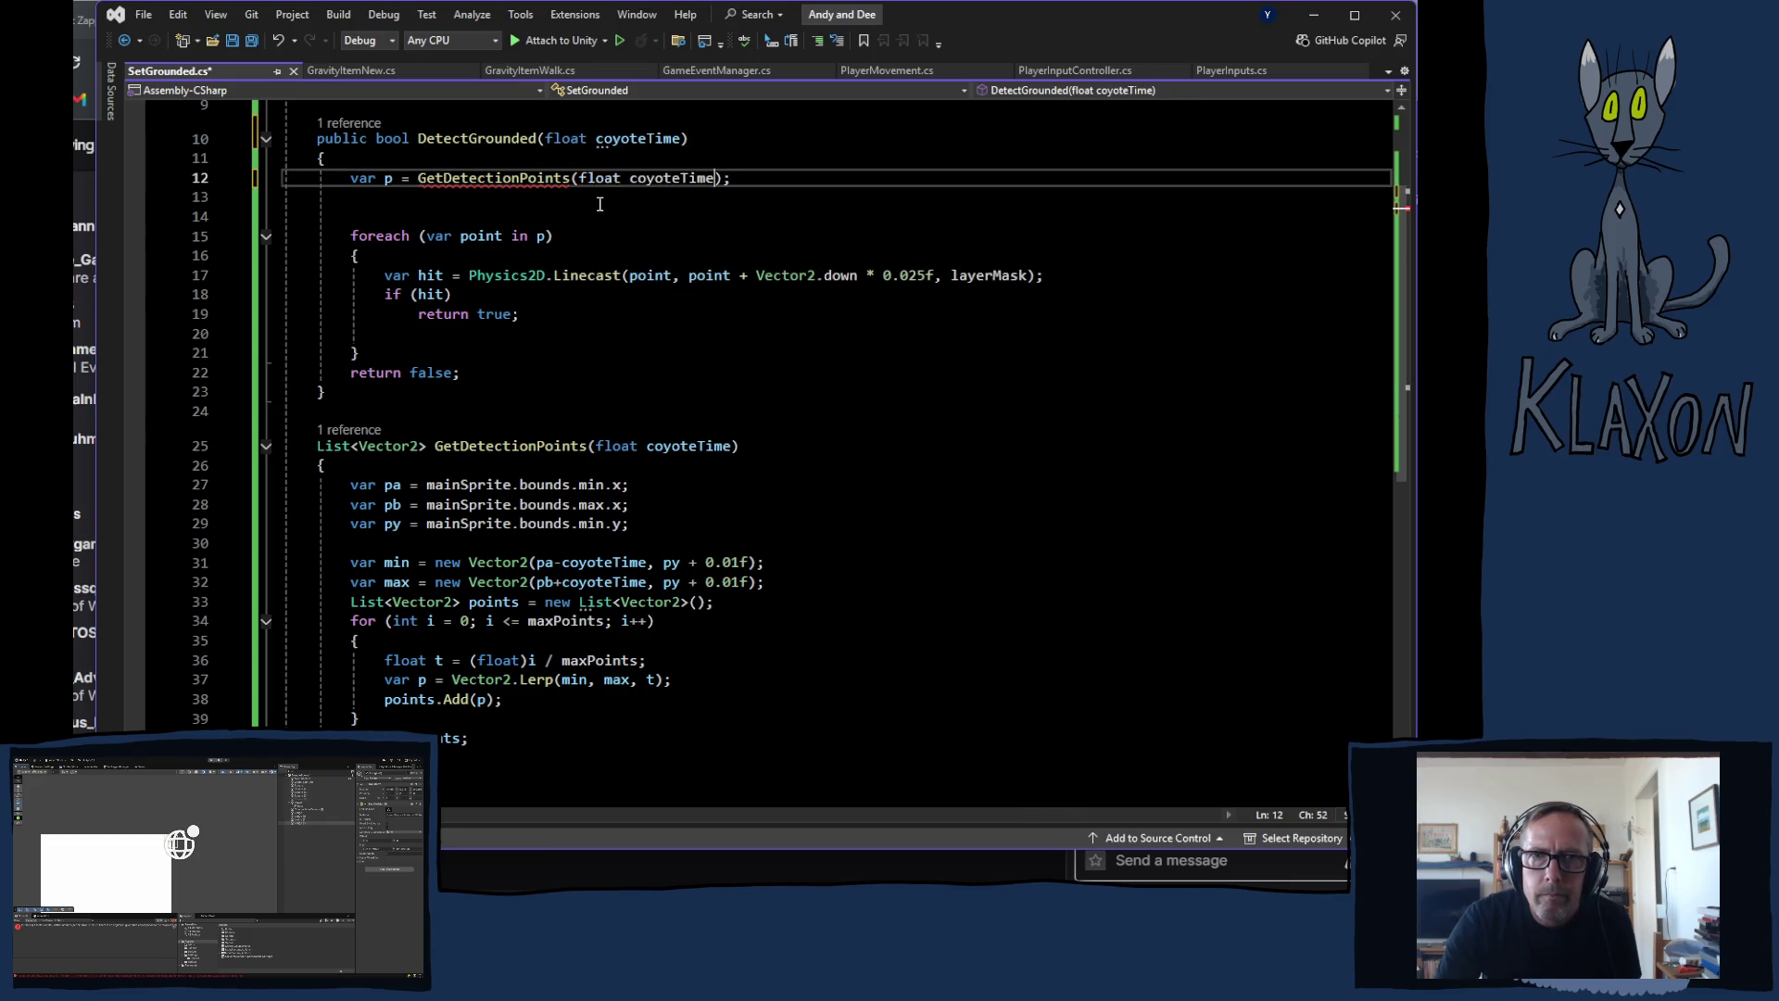
click(622, 178)
key(Delete)
key(BackSpace)
key(BackSpace)
key(BackSpace)
key(BackSpace)
key(BackSpace)
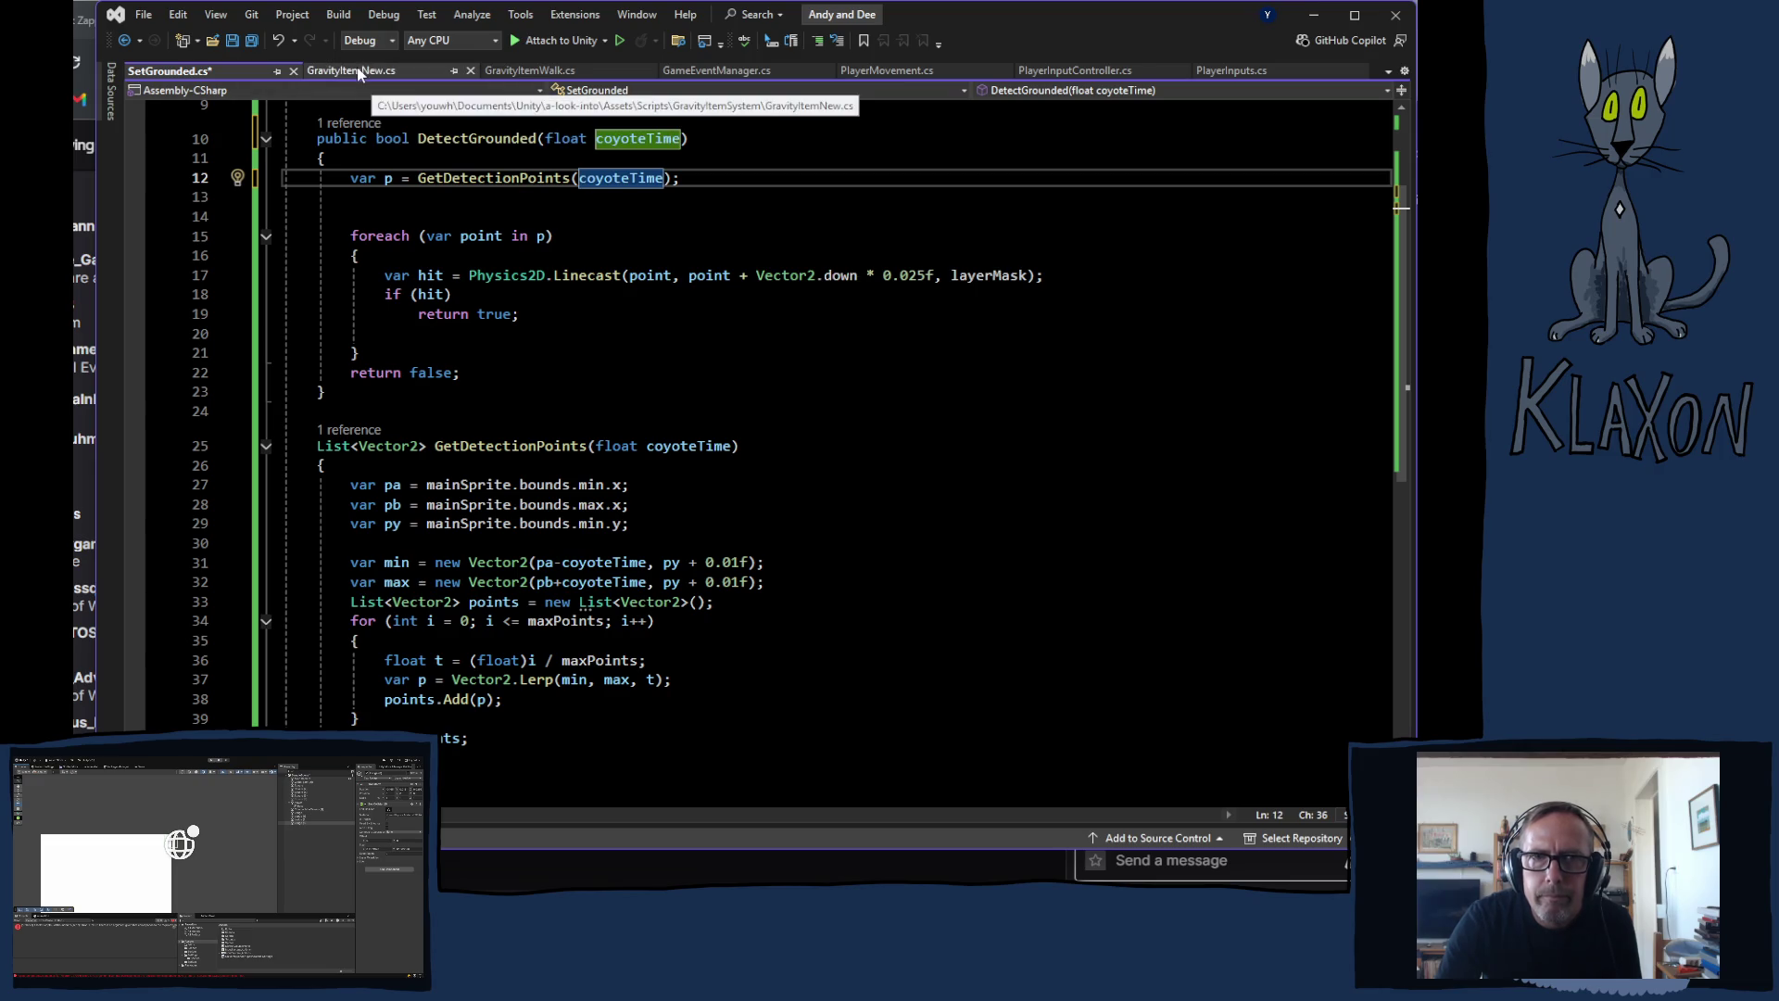
click(470, 72)
click(470, 72)
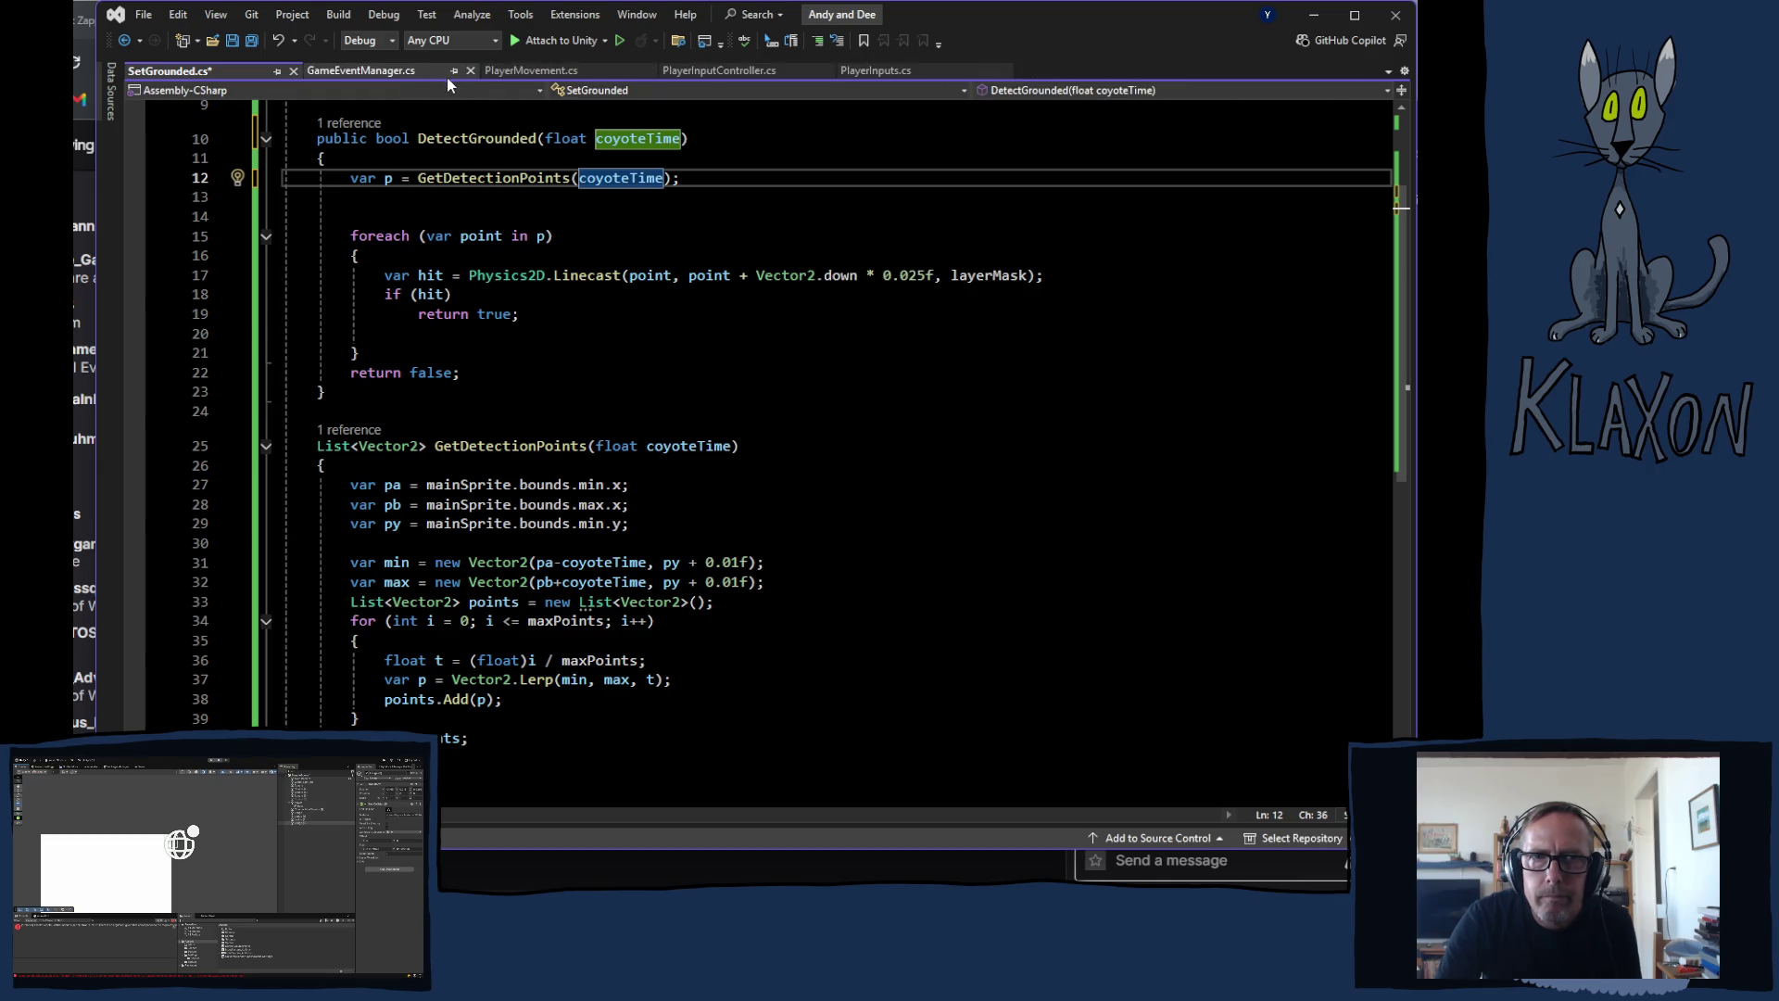
Step: In PlayerMovement.cs, change the DetectGrounded width value from .02f to .15f and save
click(531, 71)
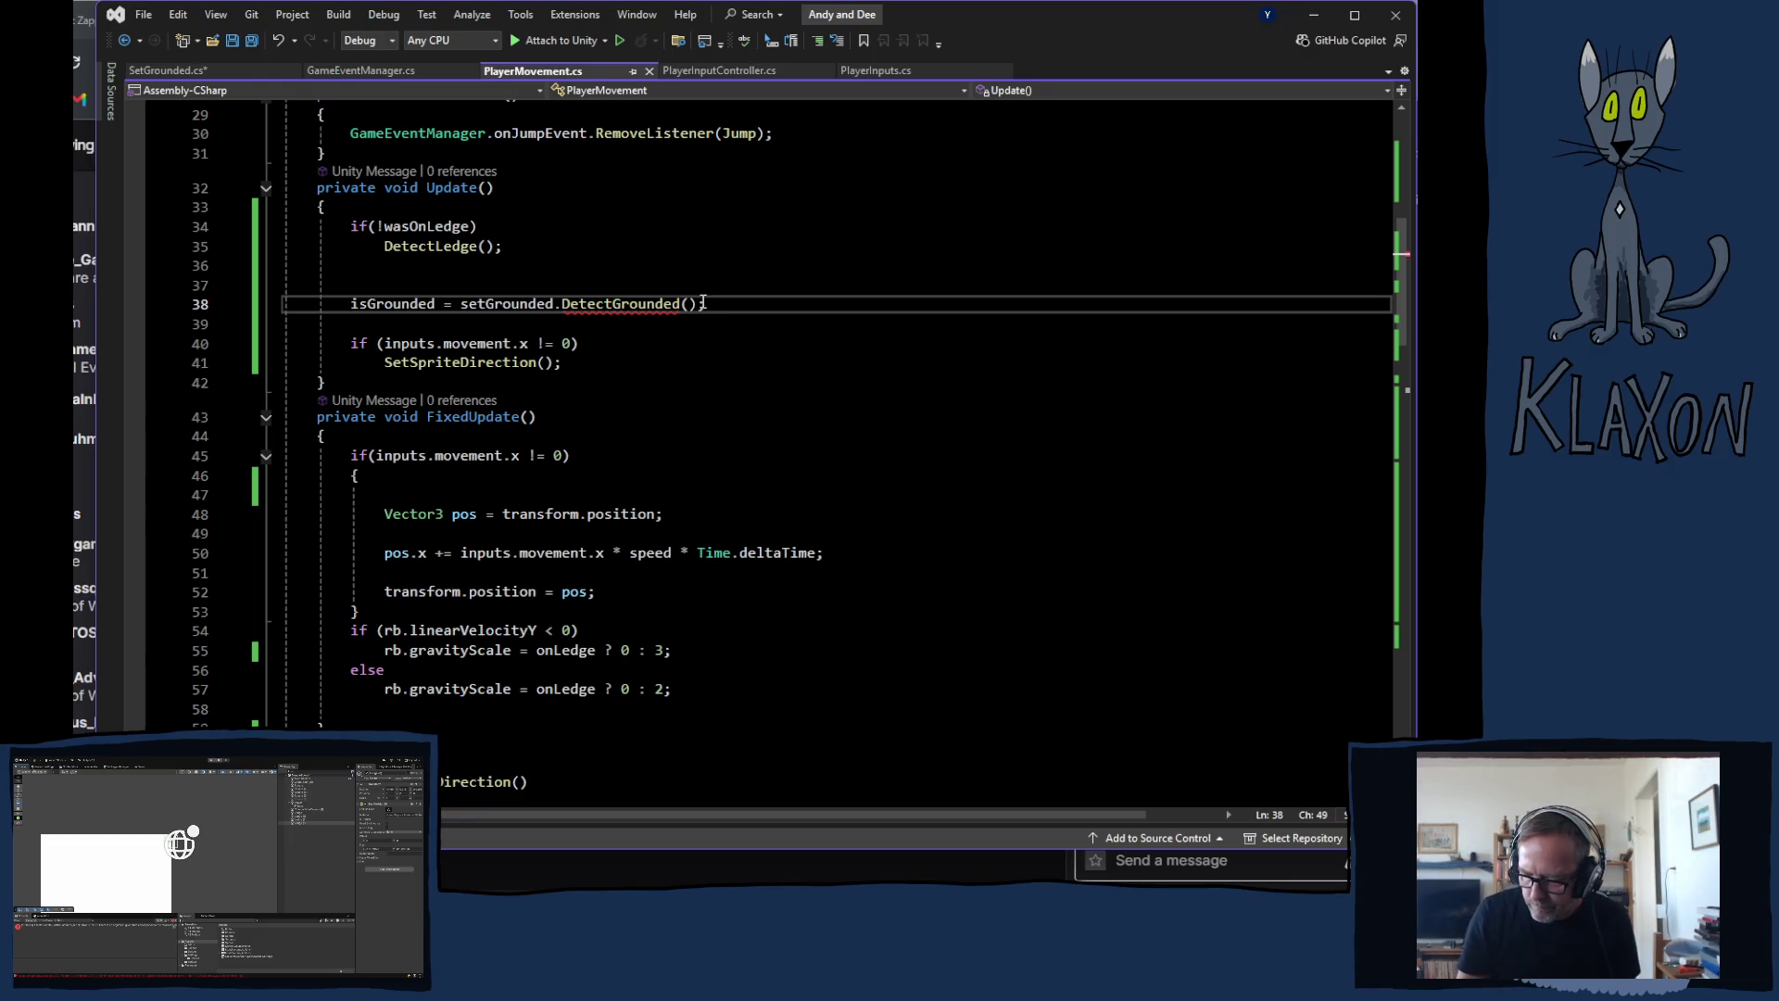
text(.)
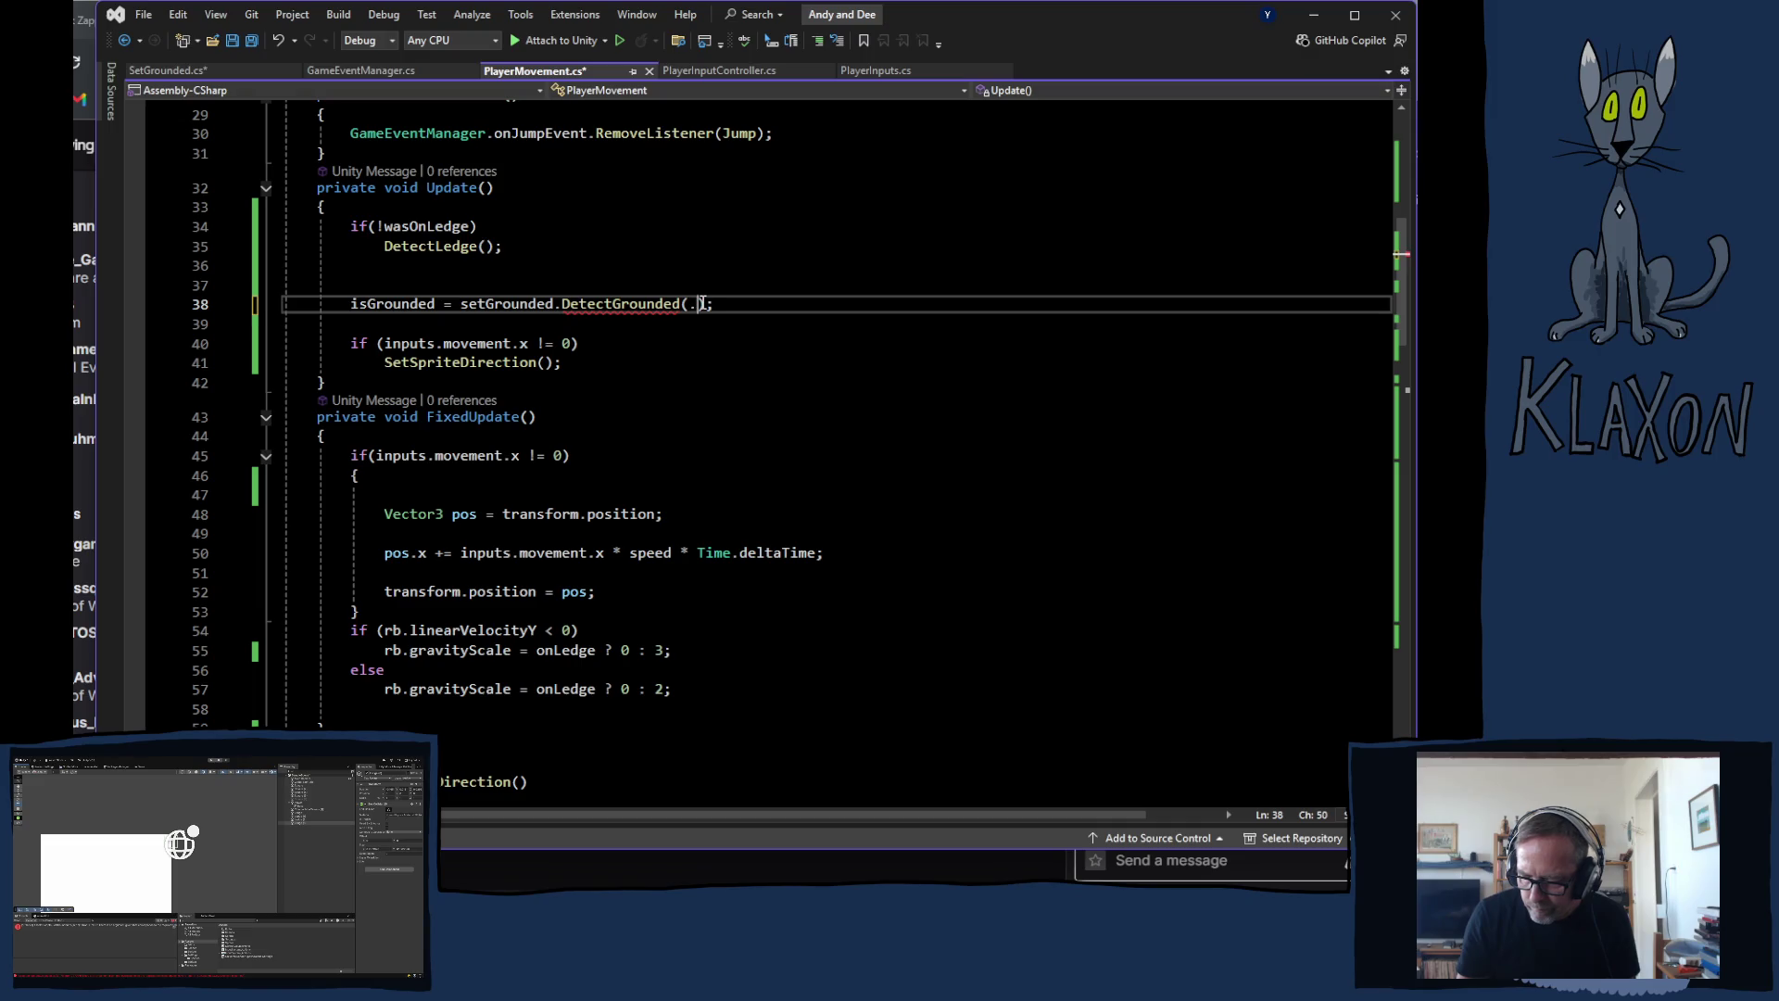
text(0)
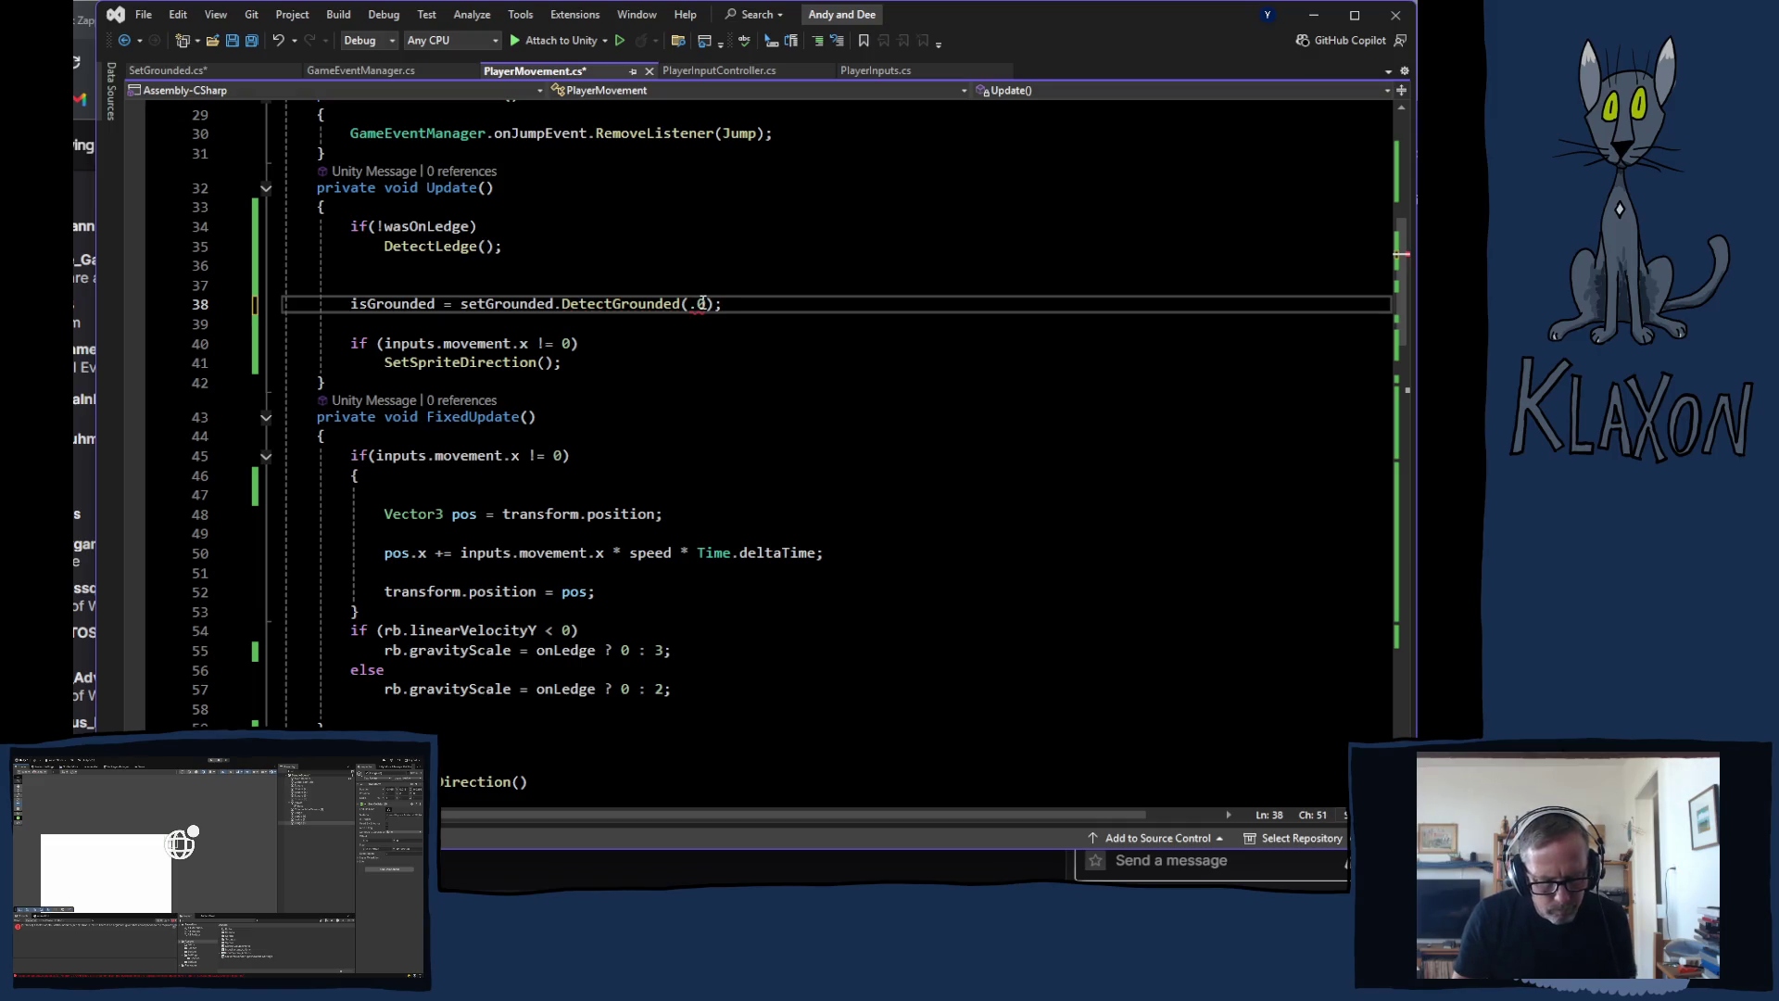
text(2f)
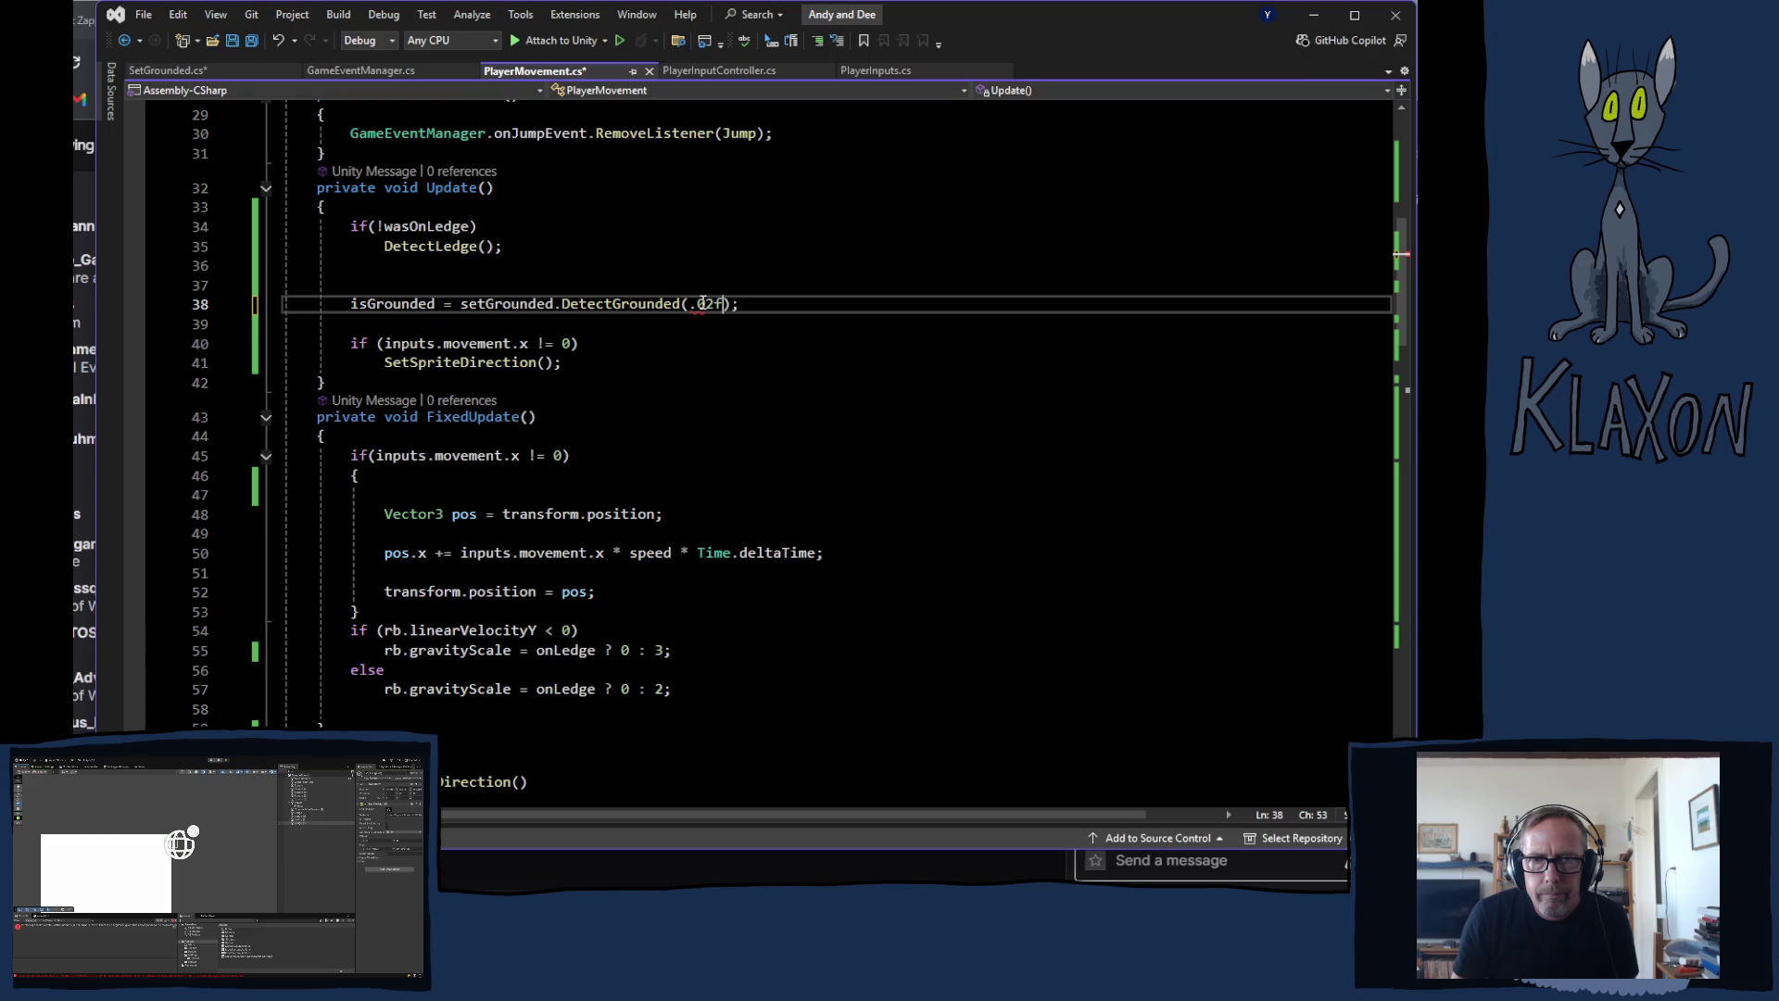
click(707, 303)
drag(716, 303, 697, 303)
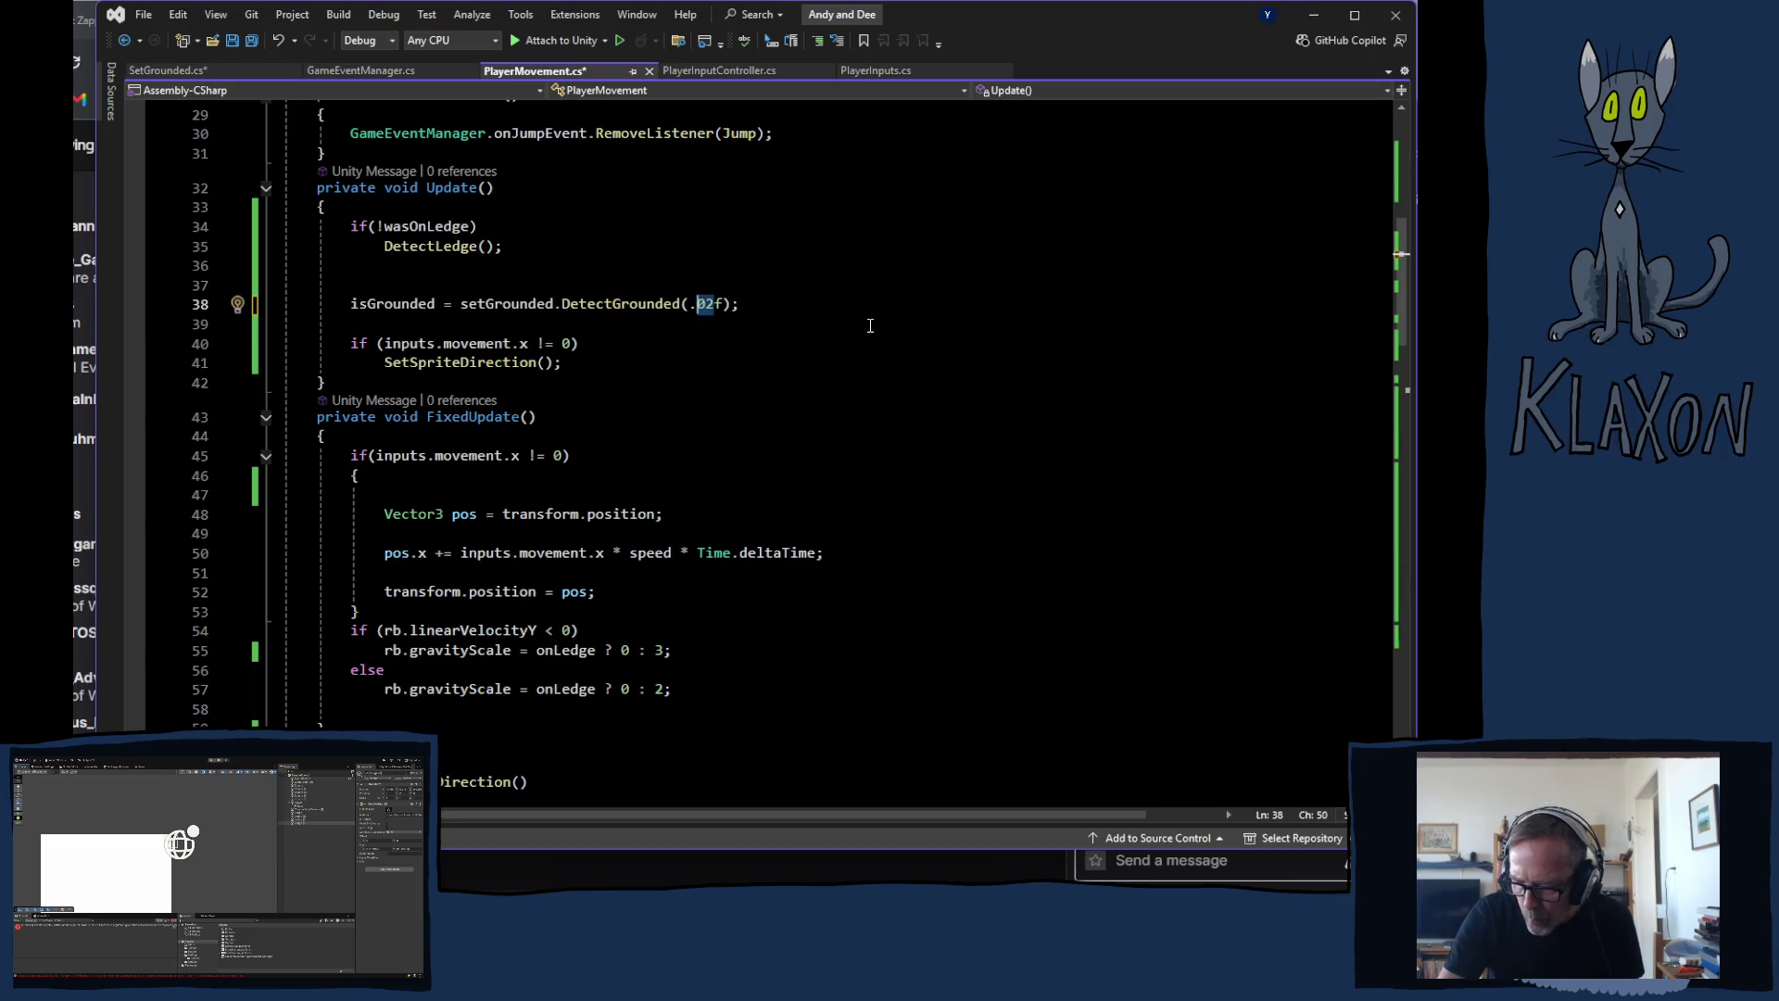
text(15)
key(ctrl+s)
Step: Make line 38's argument 'isGrounded ? 0.15f : 0.0f' and save PlayerMovement.cs
click(689, 304)
text(0)
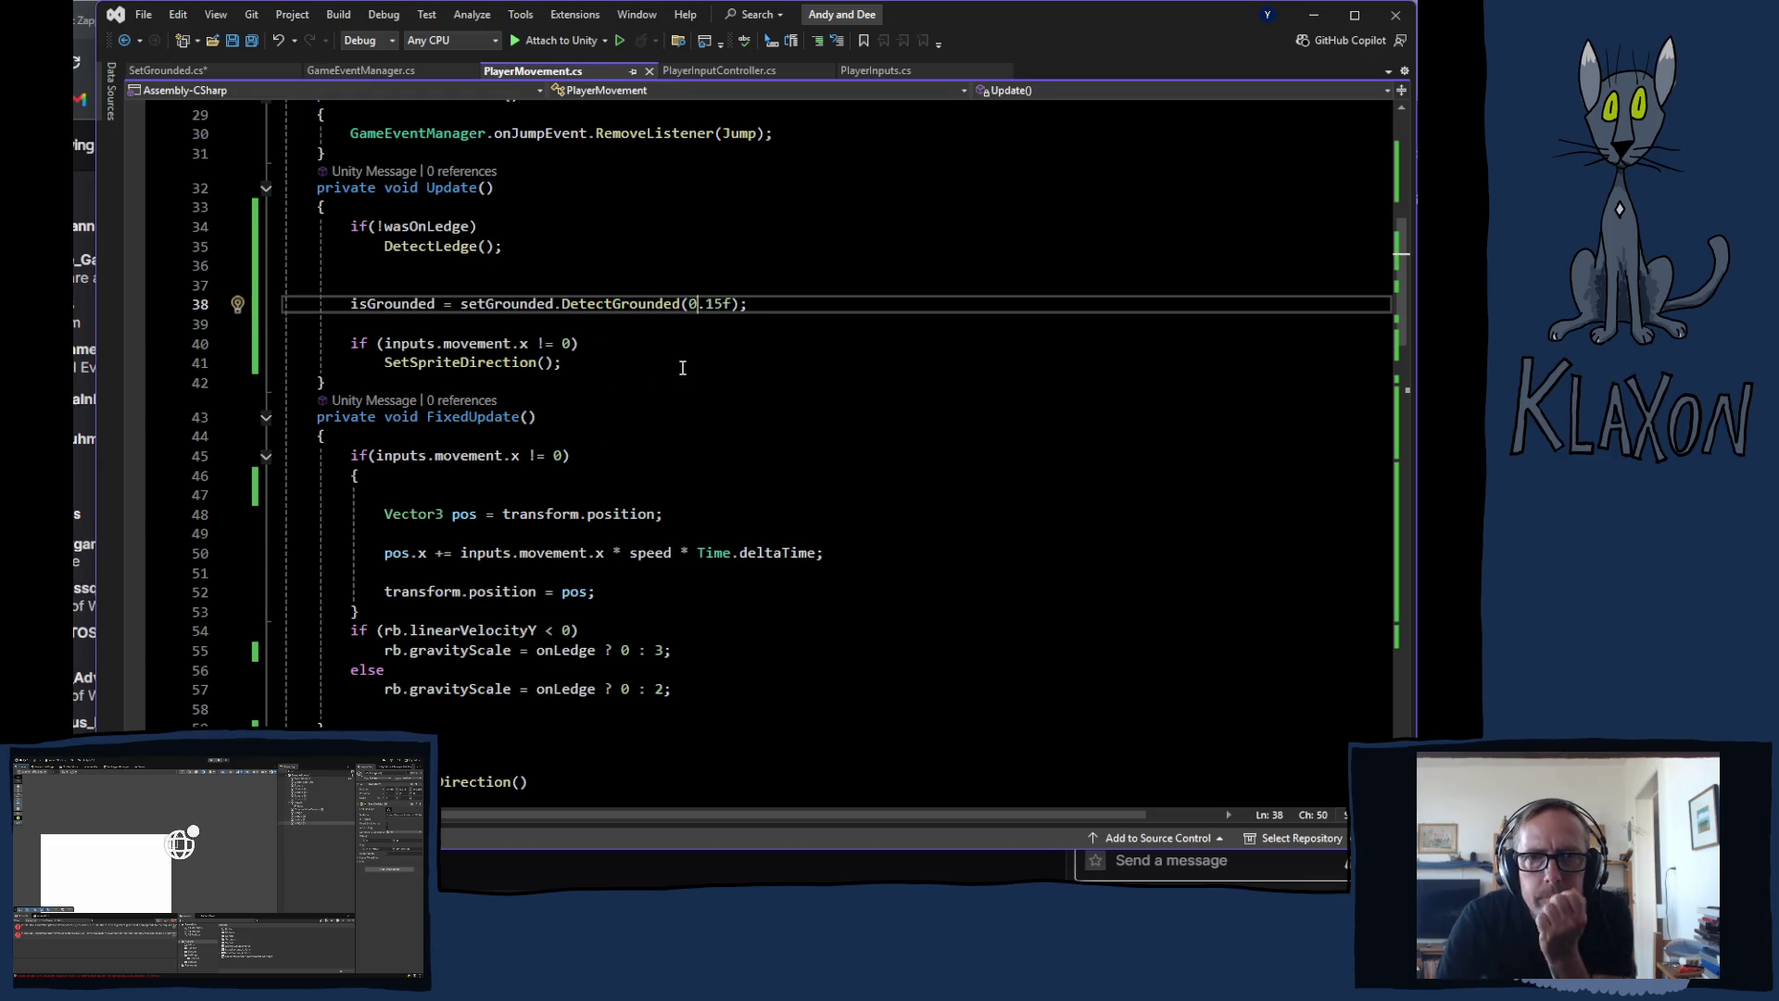
click(689, 304)
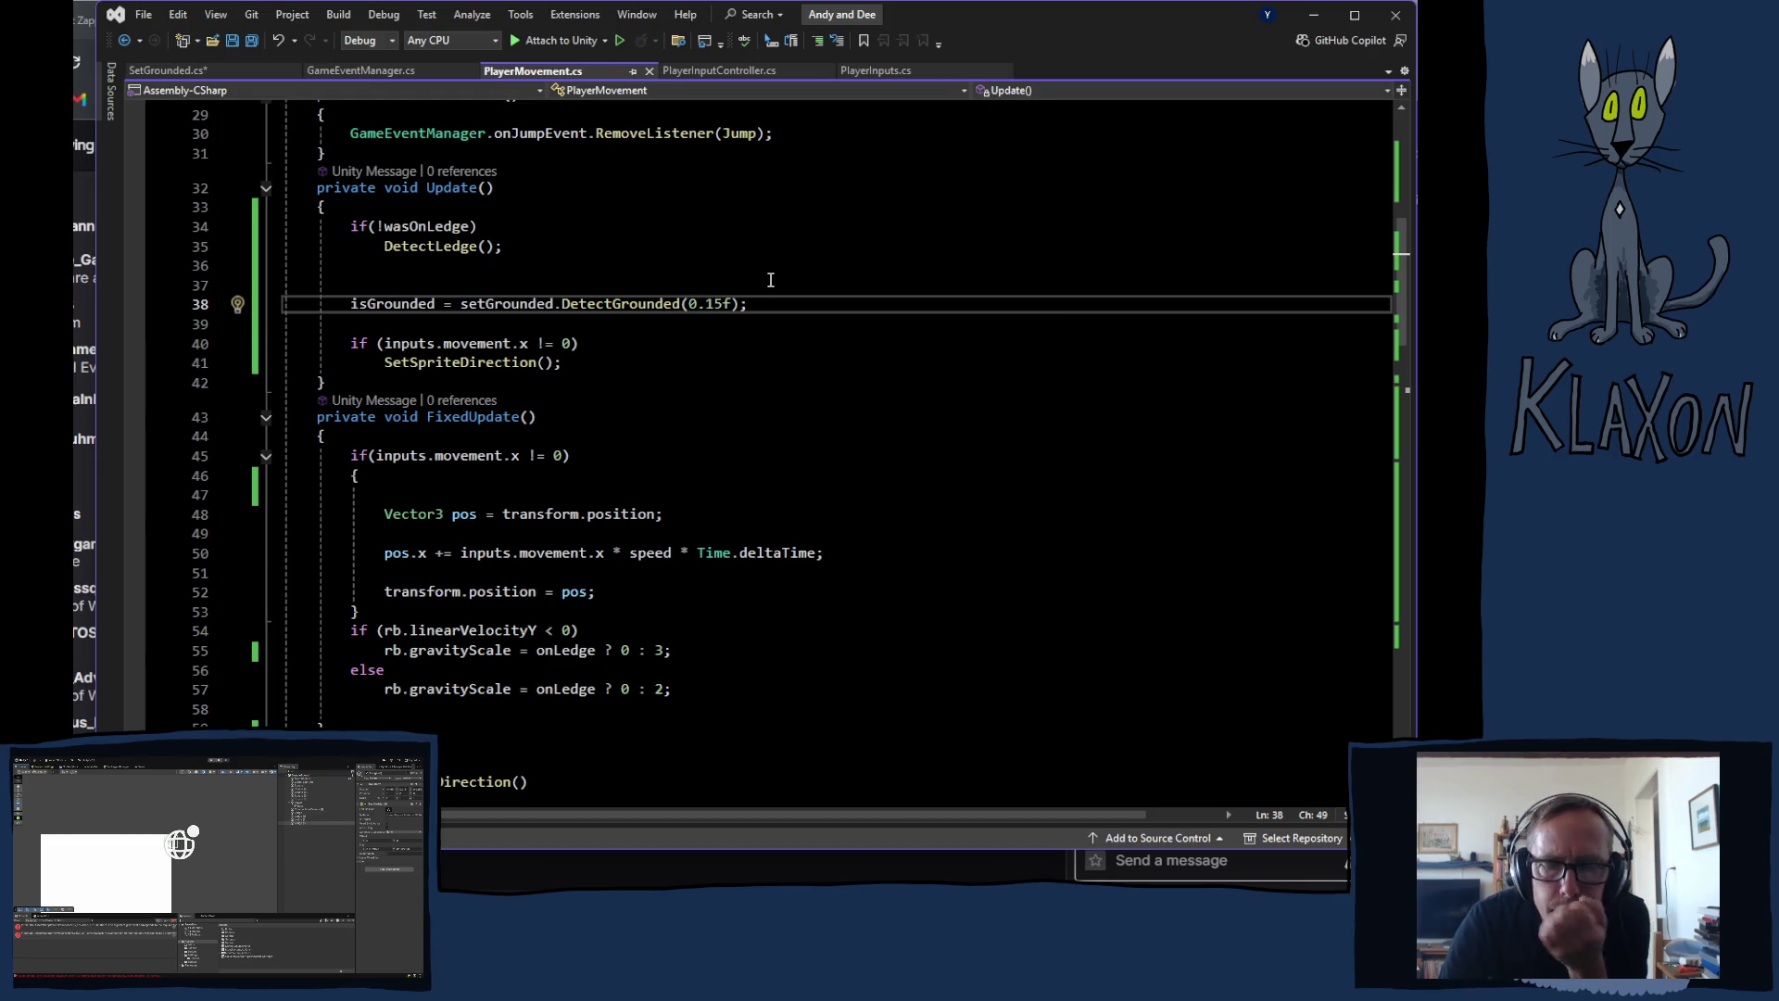
text(isgr)
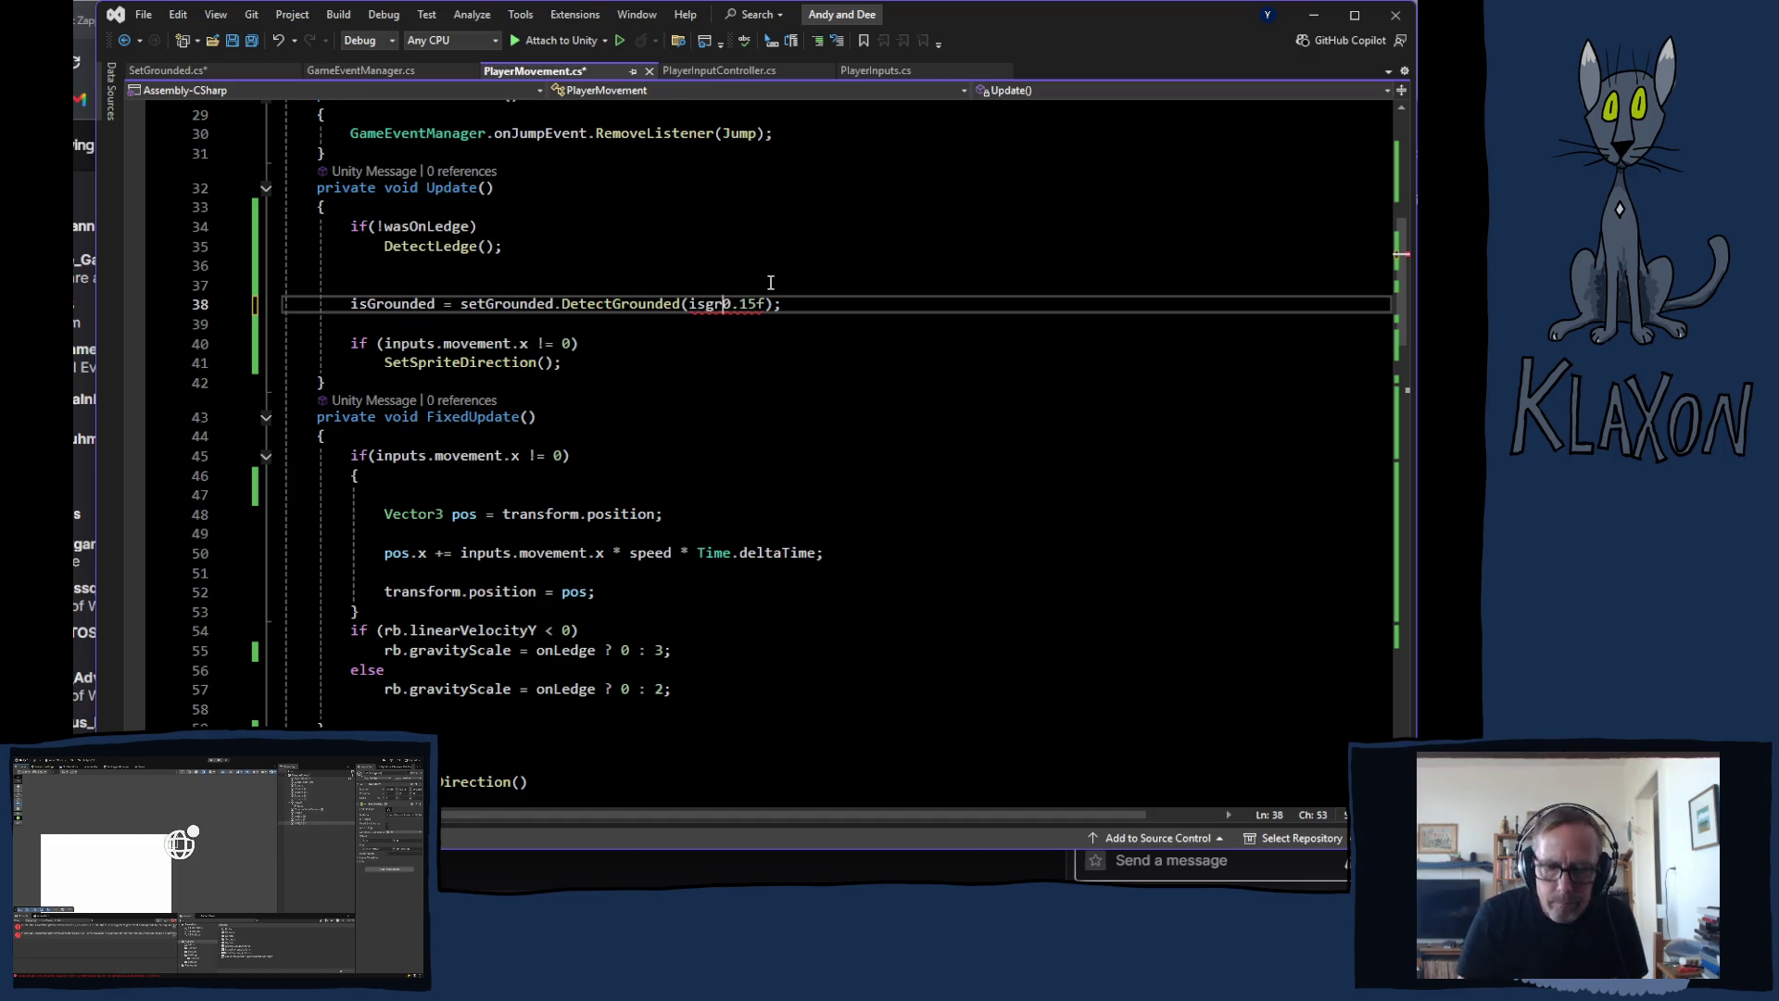
key(BackSpace)
key(BackSpace)
text(Groun)
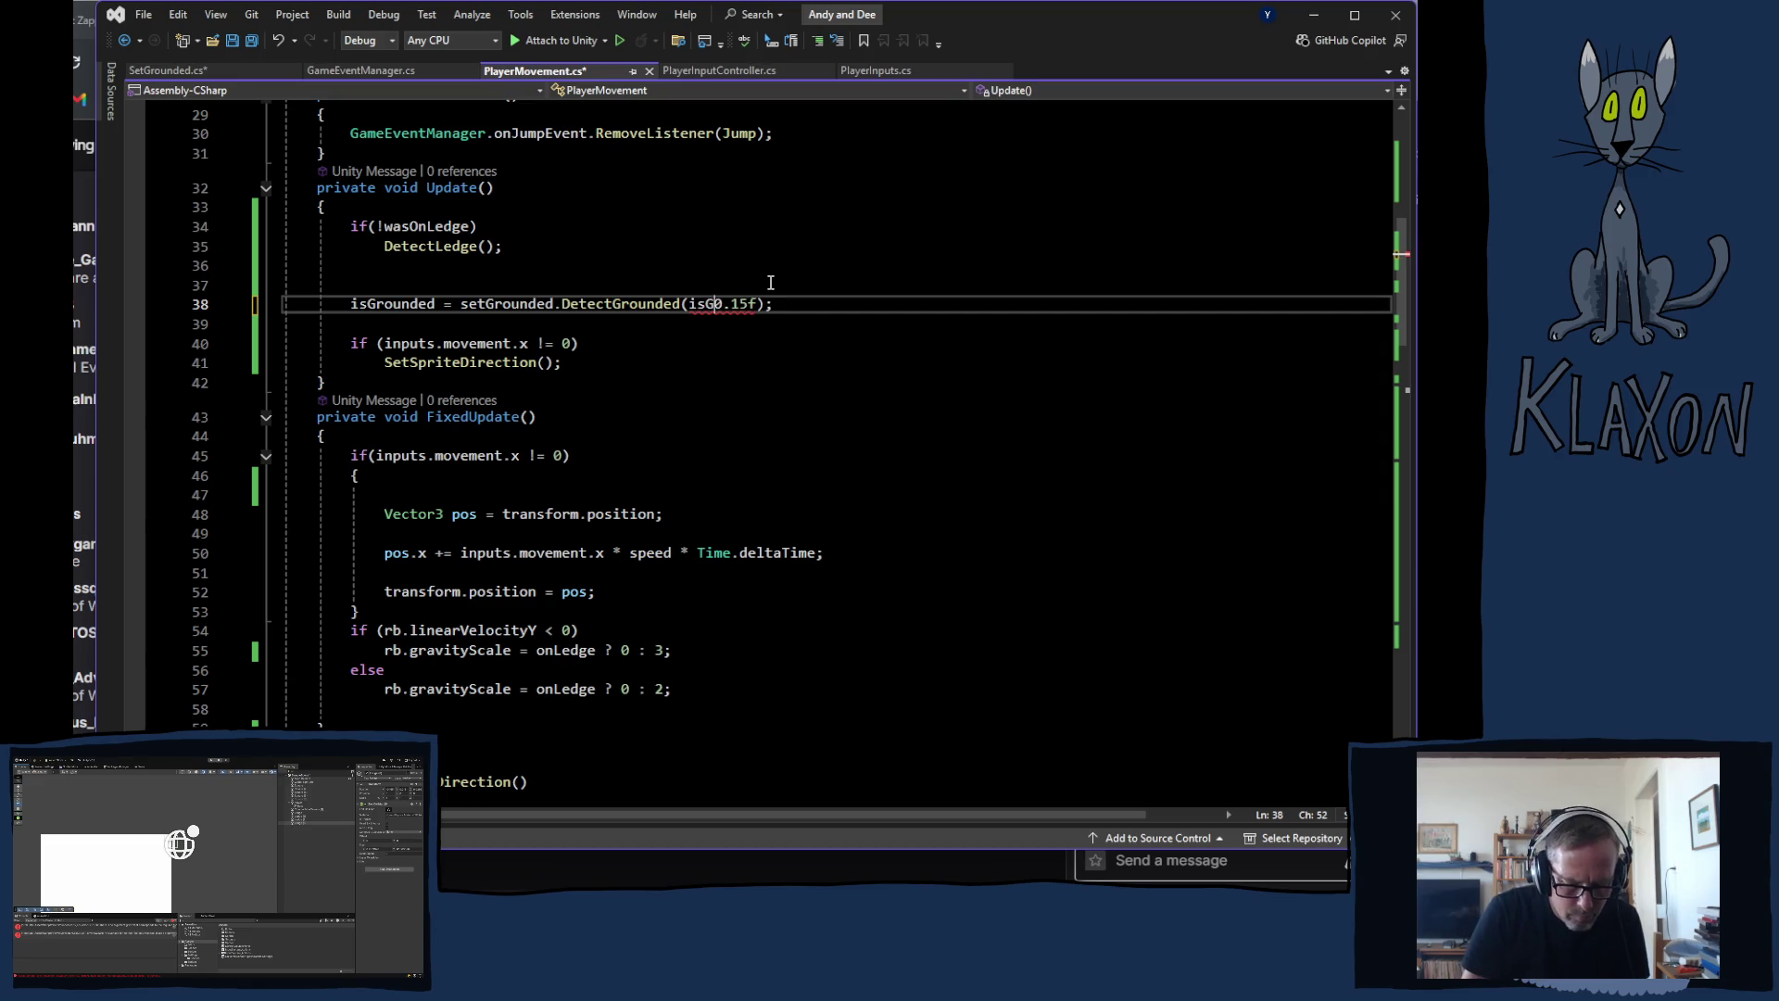
text(dde)
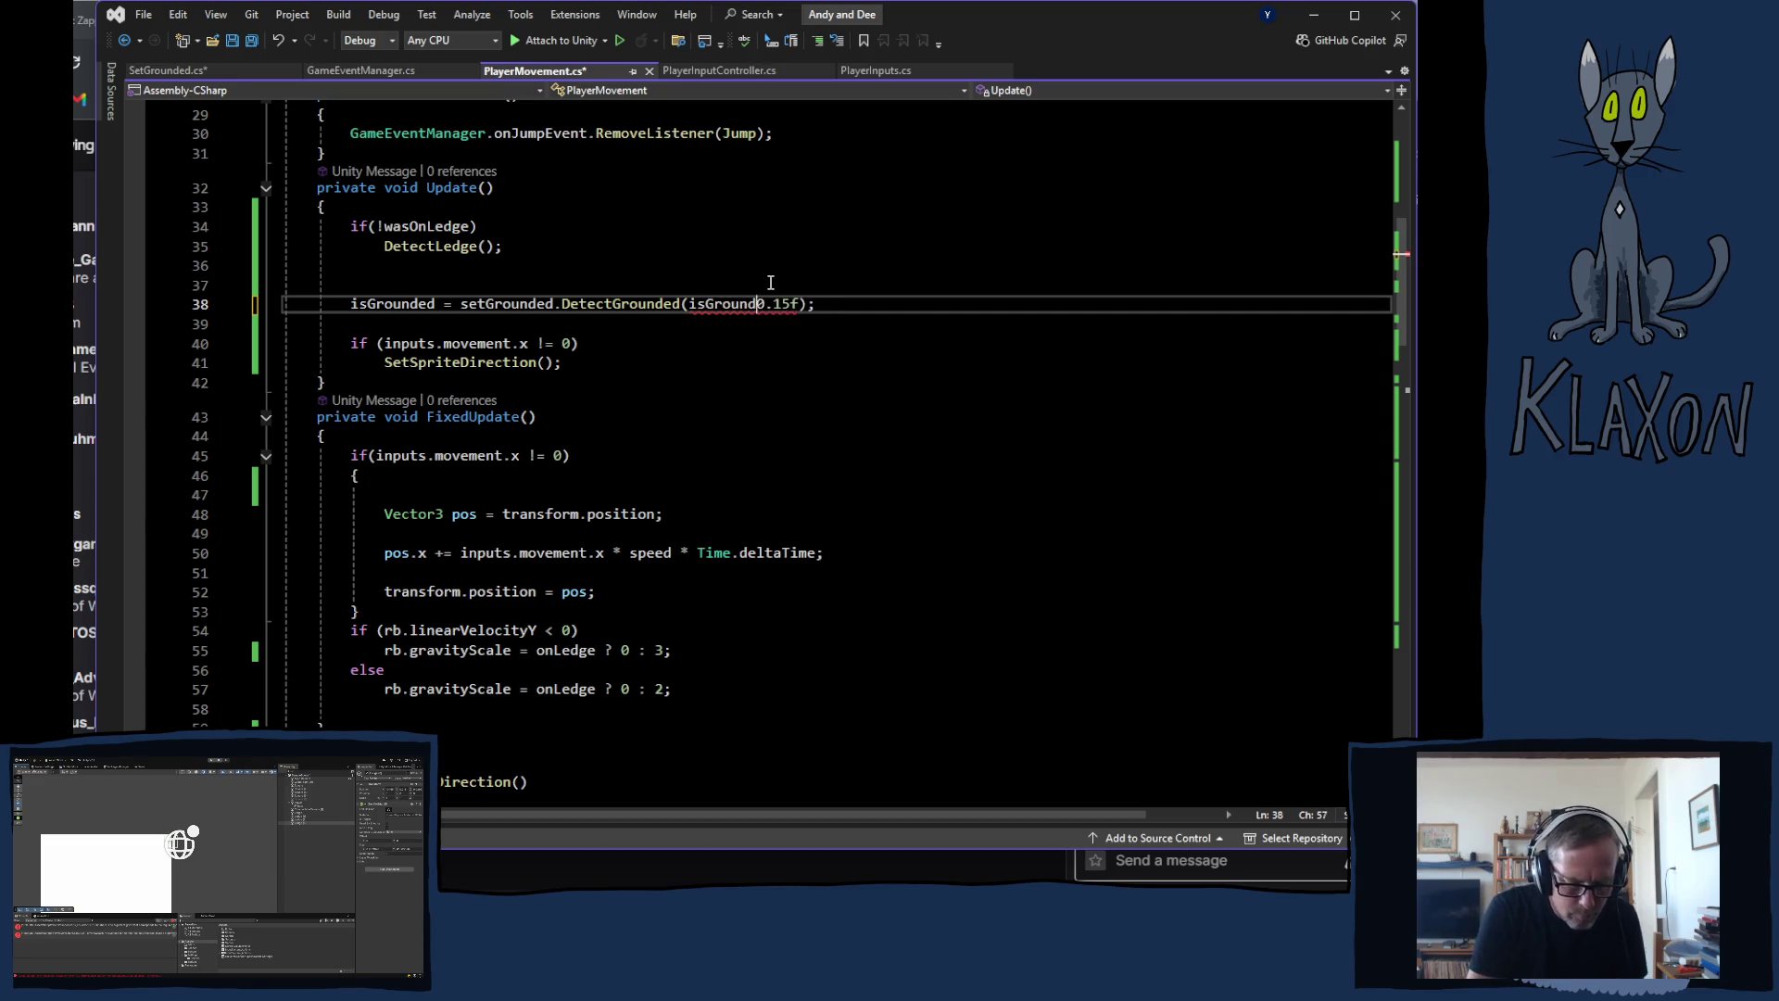
key(BackSpace)
key(BackSpace)
text(ed)
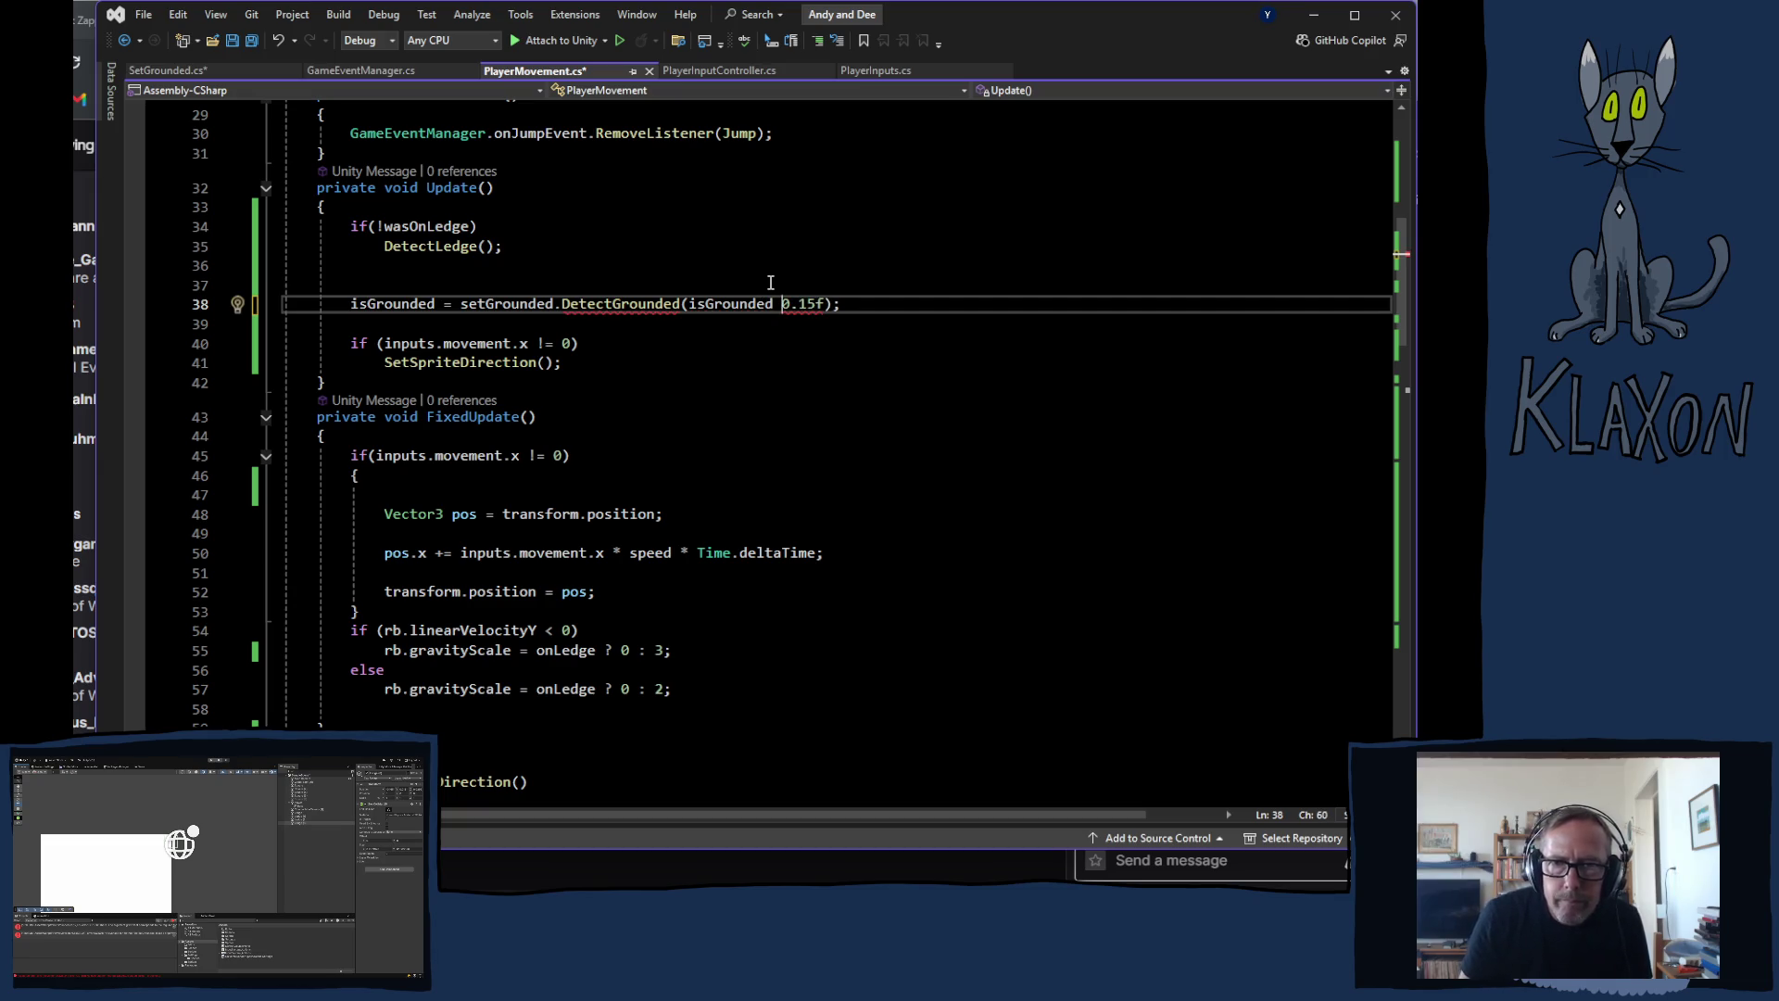
text( ?)
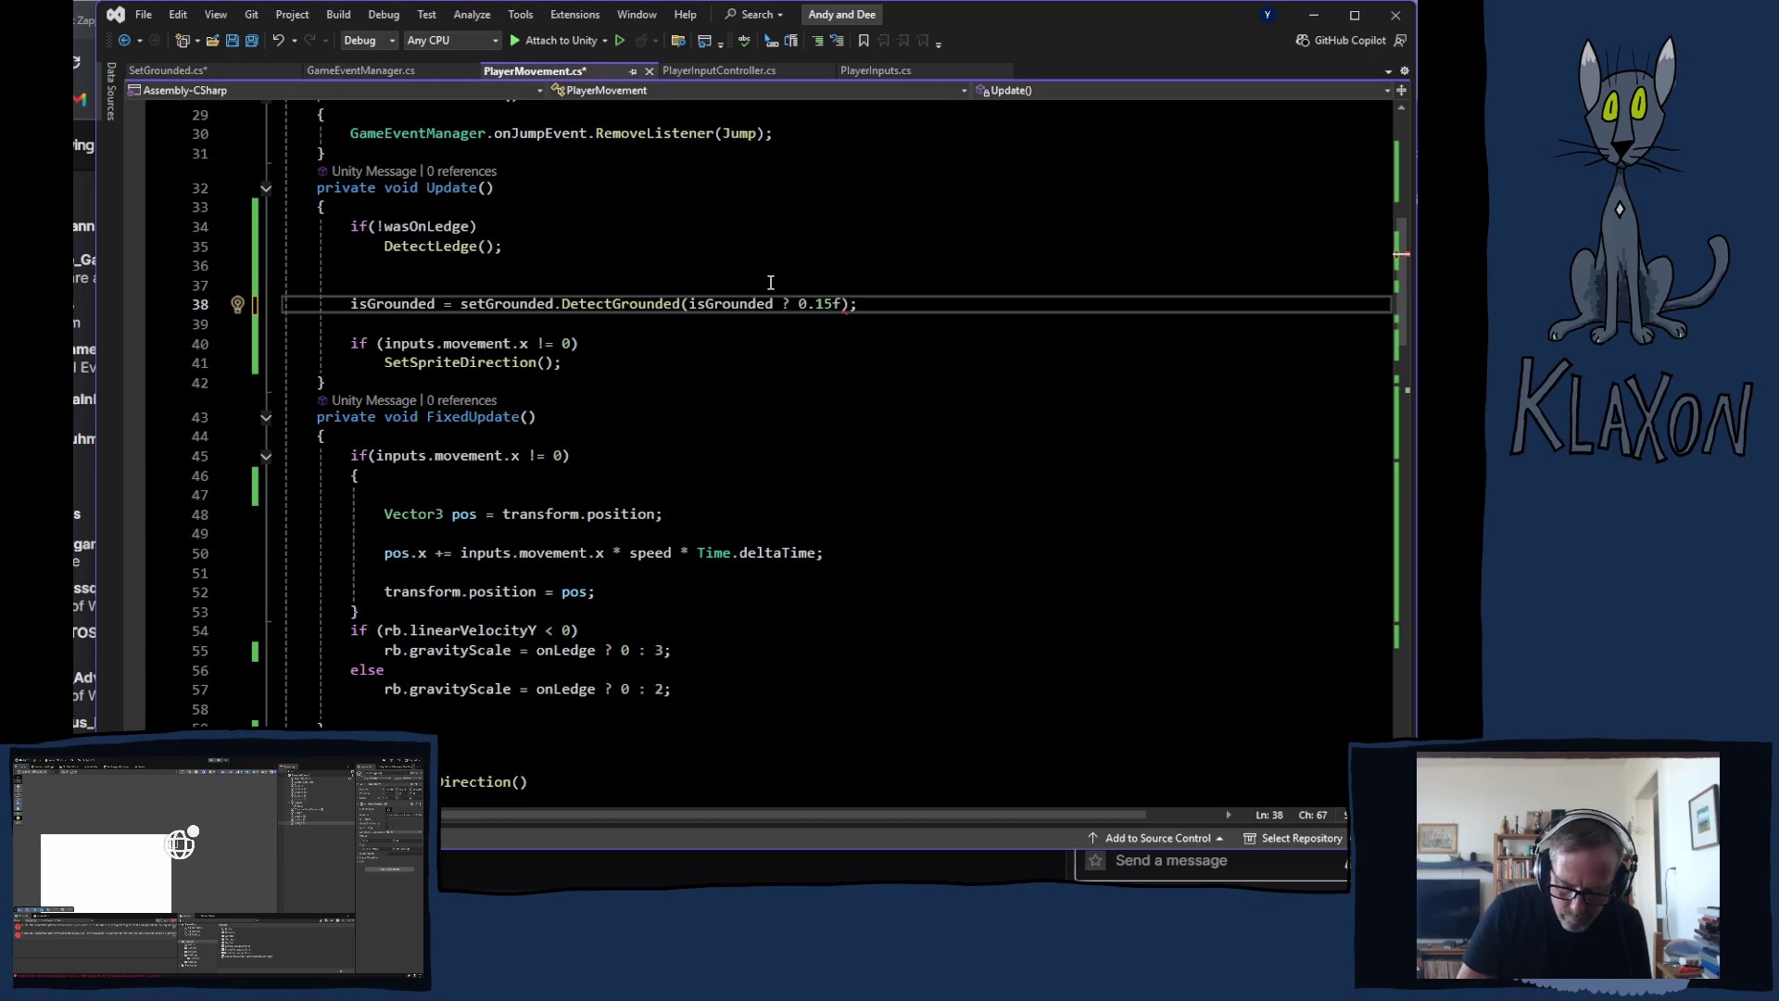
text(: 0.0)
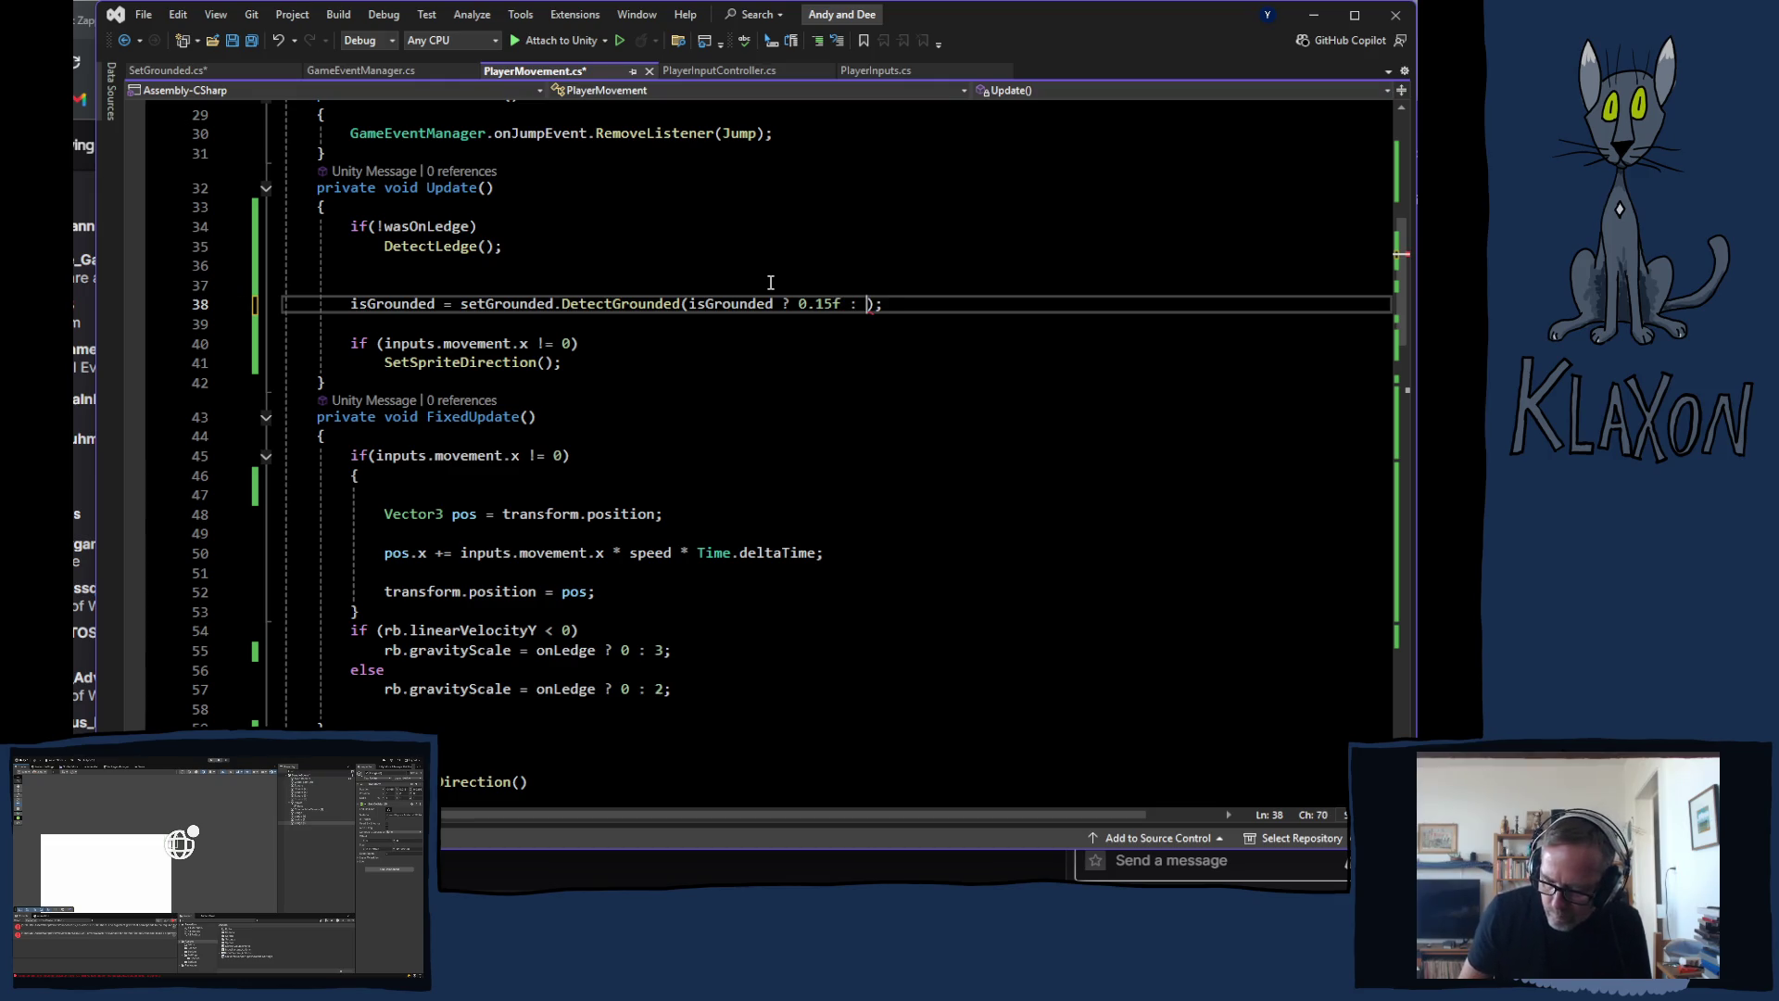
text(f)
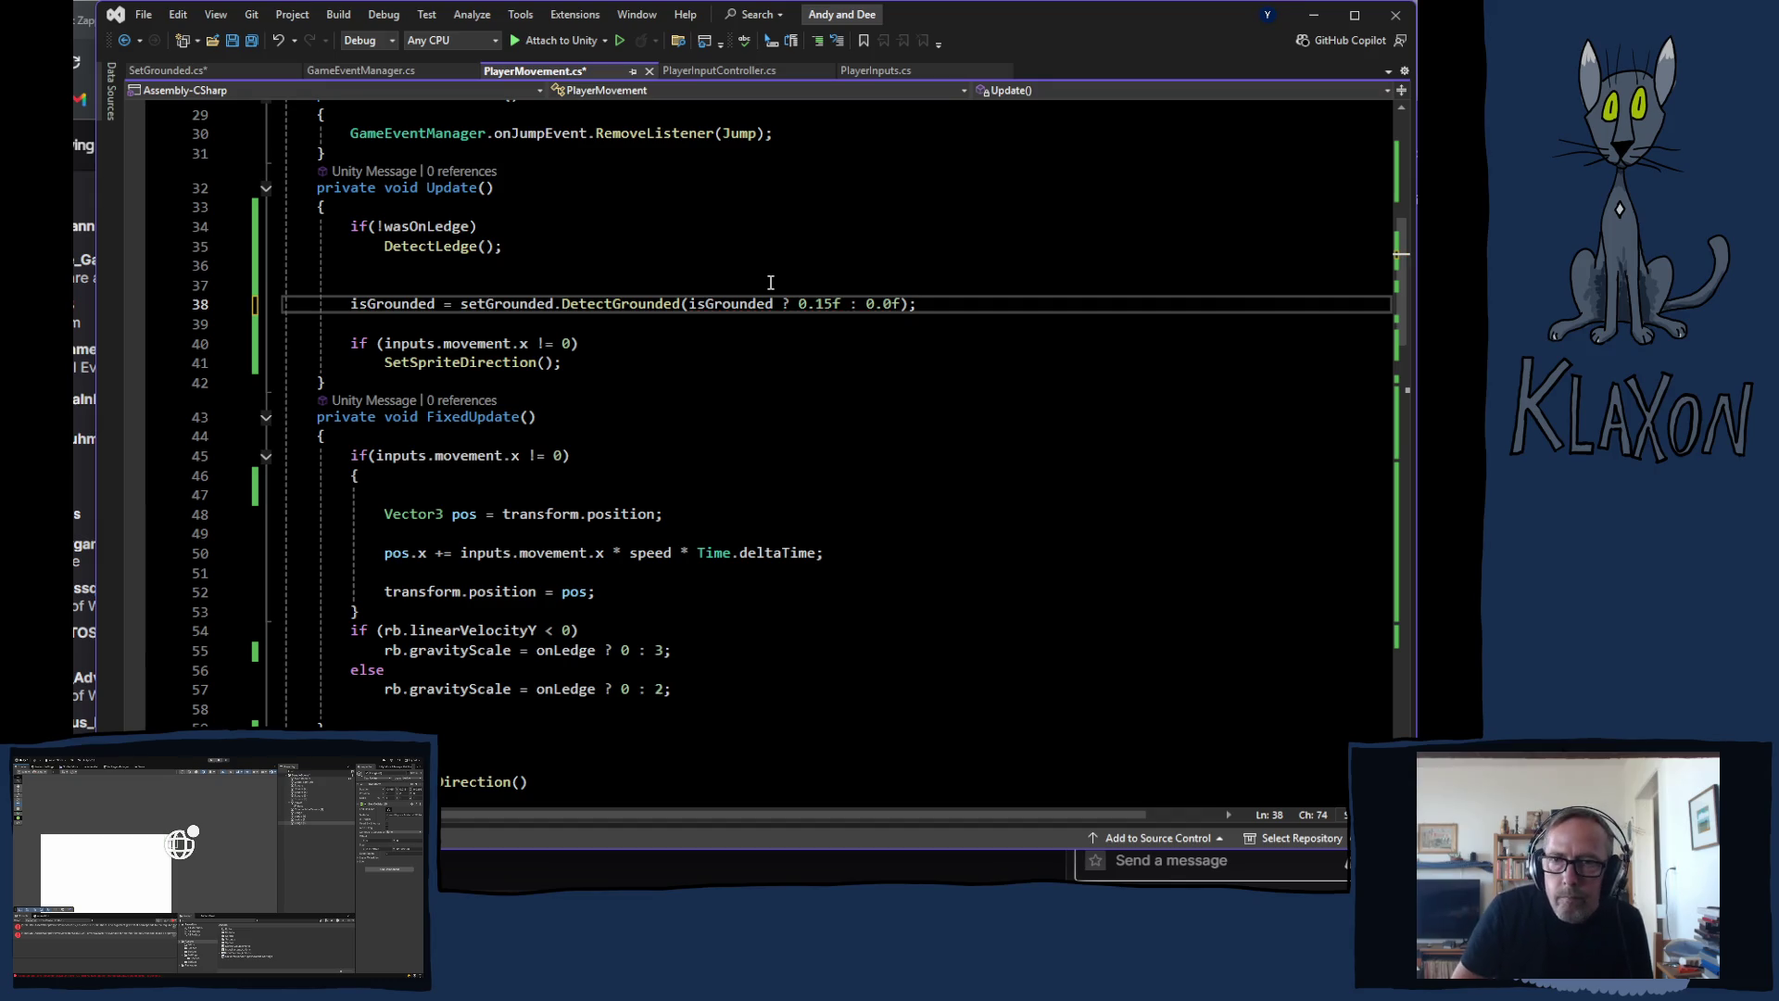
key(ctrl+s)
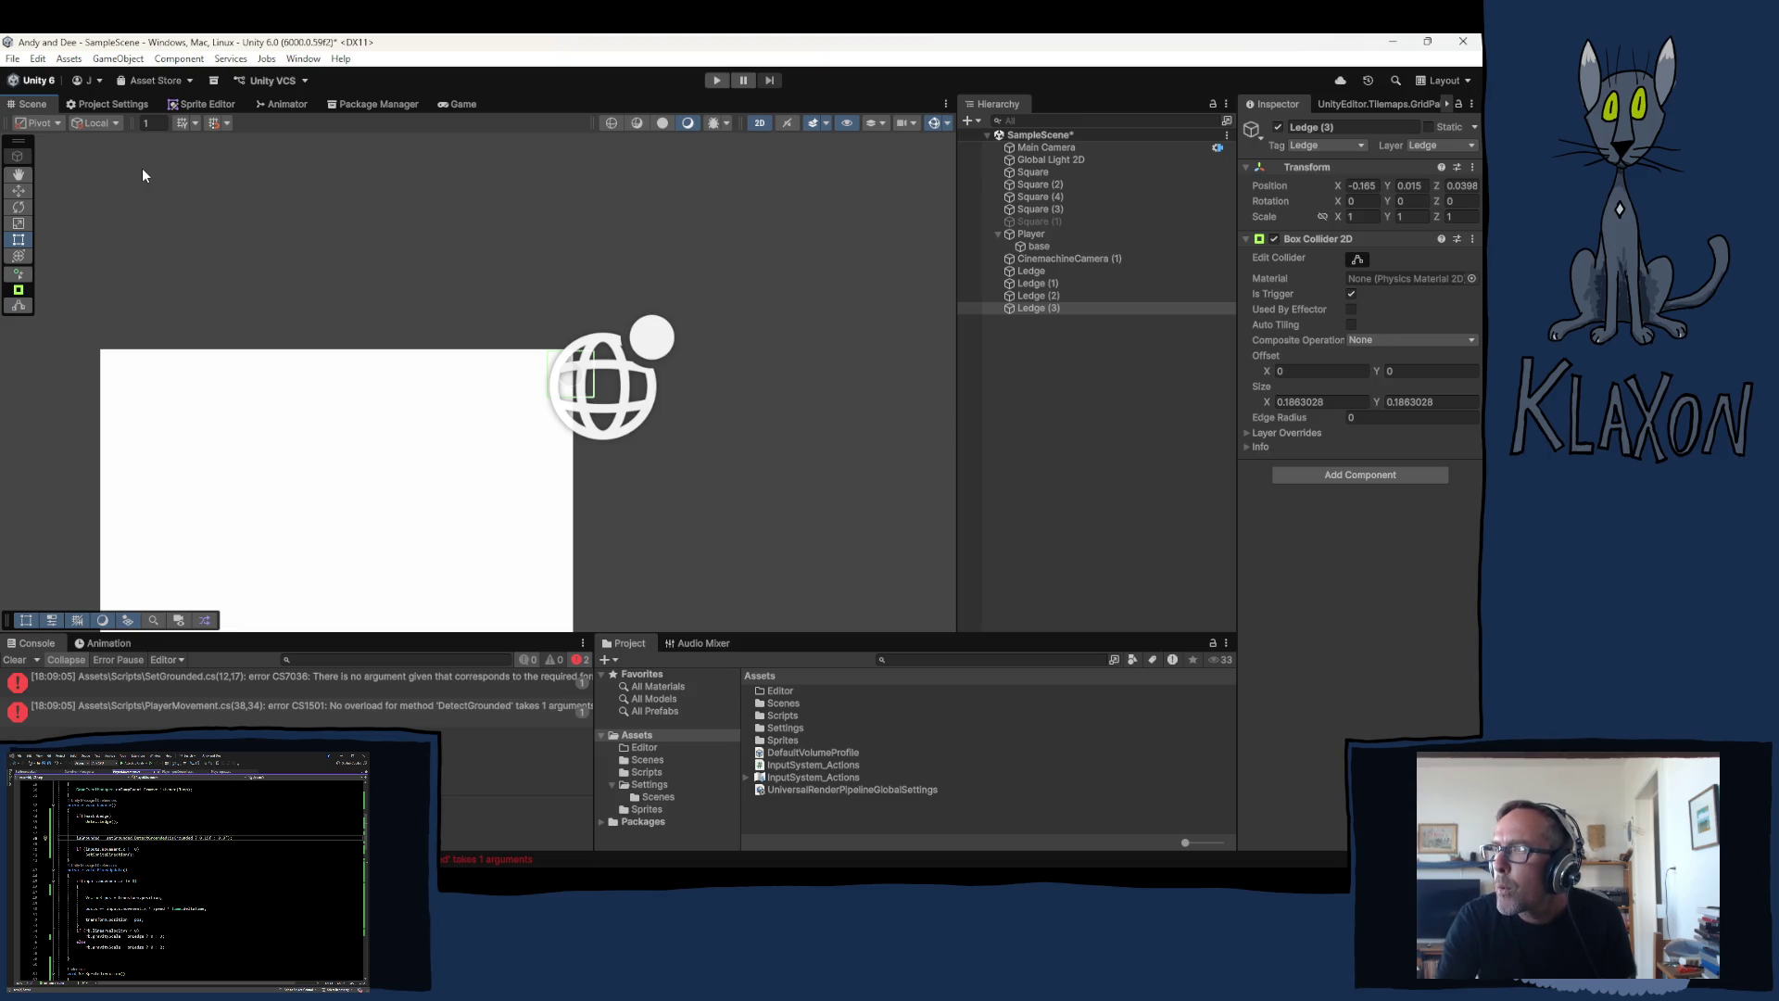
Step: Try Play mode, then open the first Console compile error in SetGrounded.cs at line 12
click(715, 81)
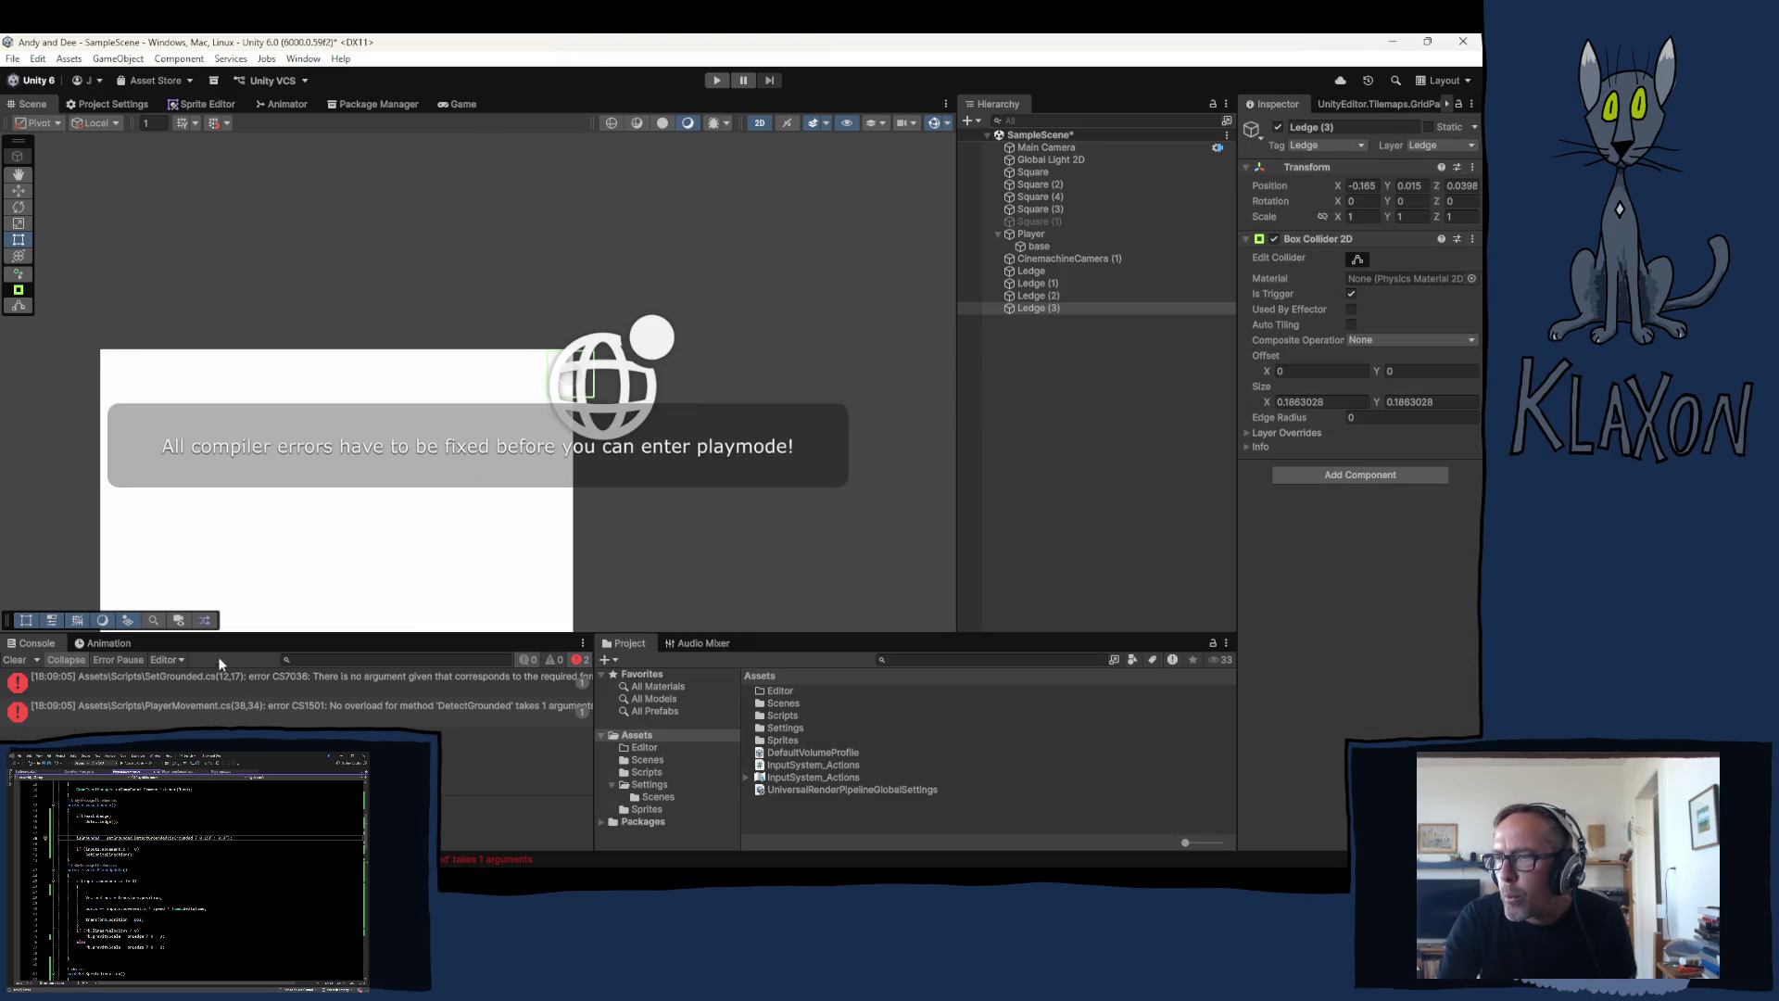
double_click(187, 676)
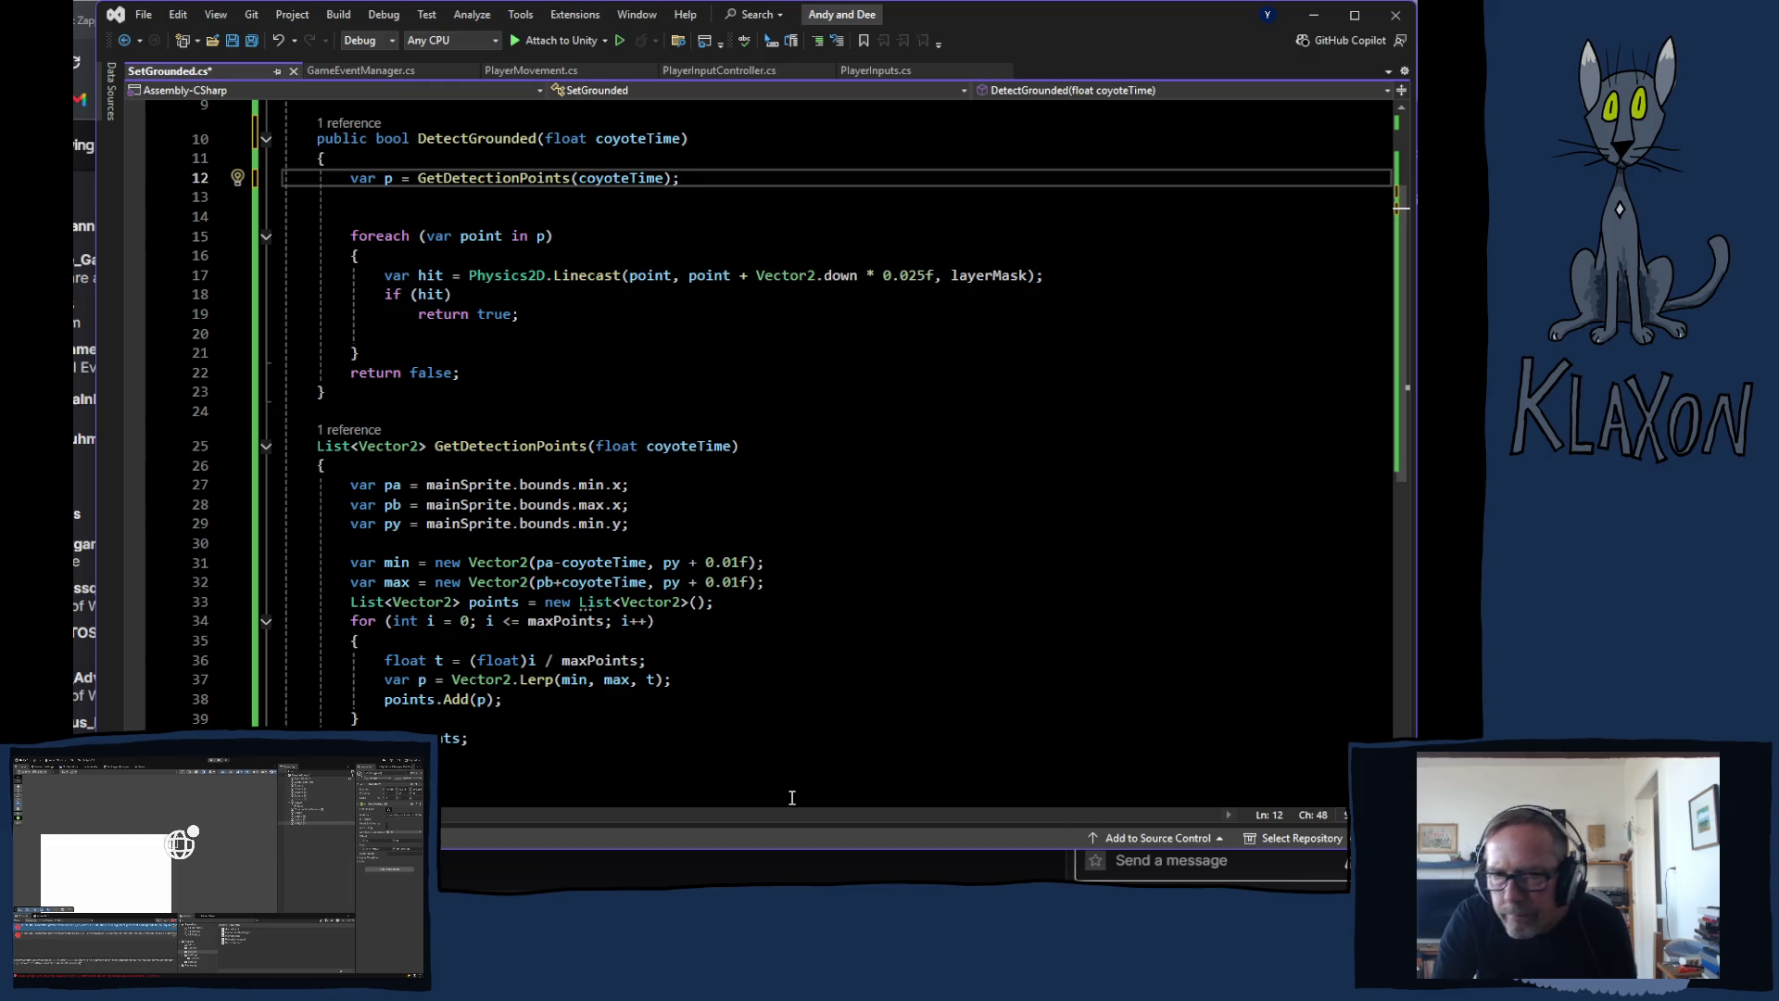
Step: Review the GetDetectionPoints declaration and its call on line 12
scroll(577, 554, down, 4)
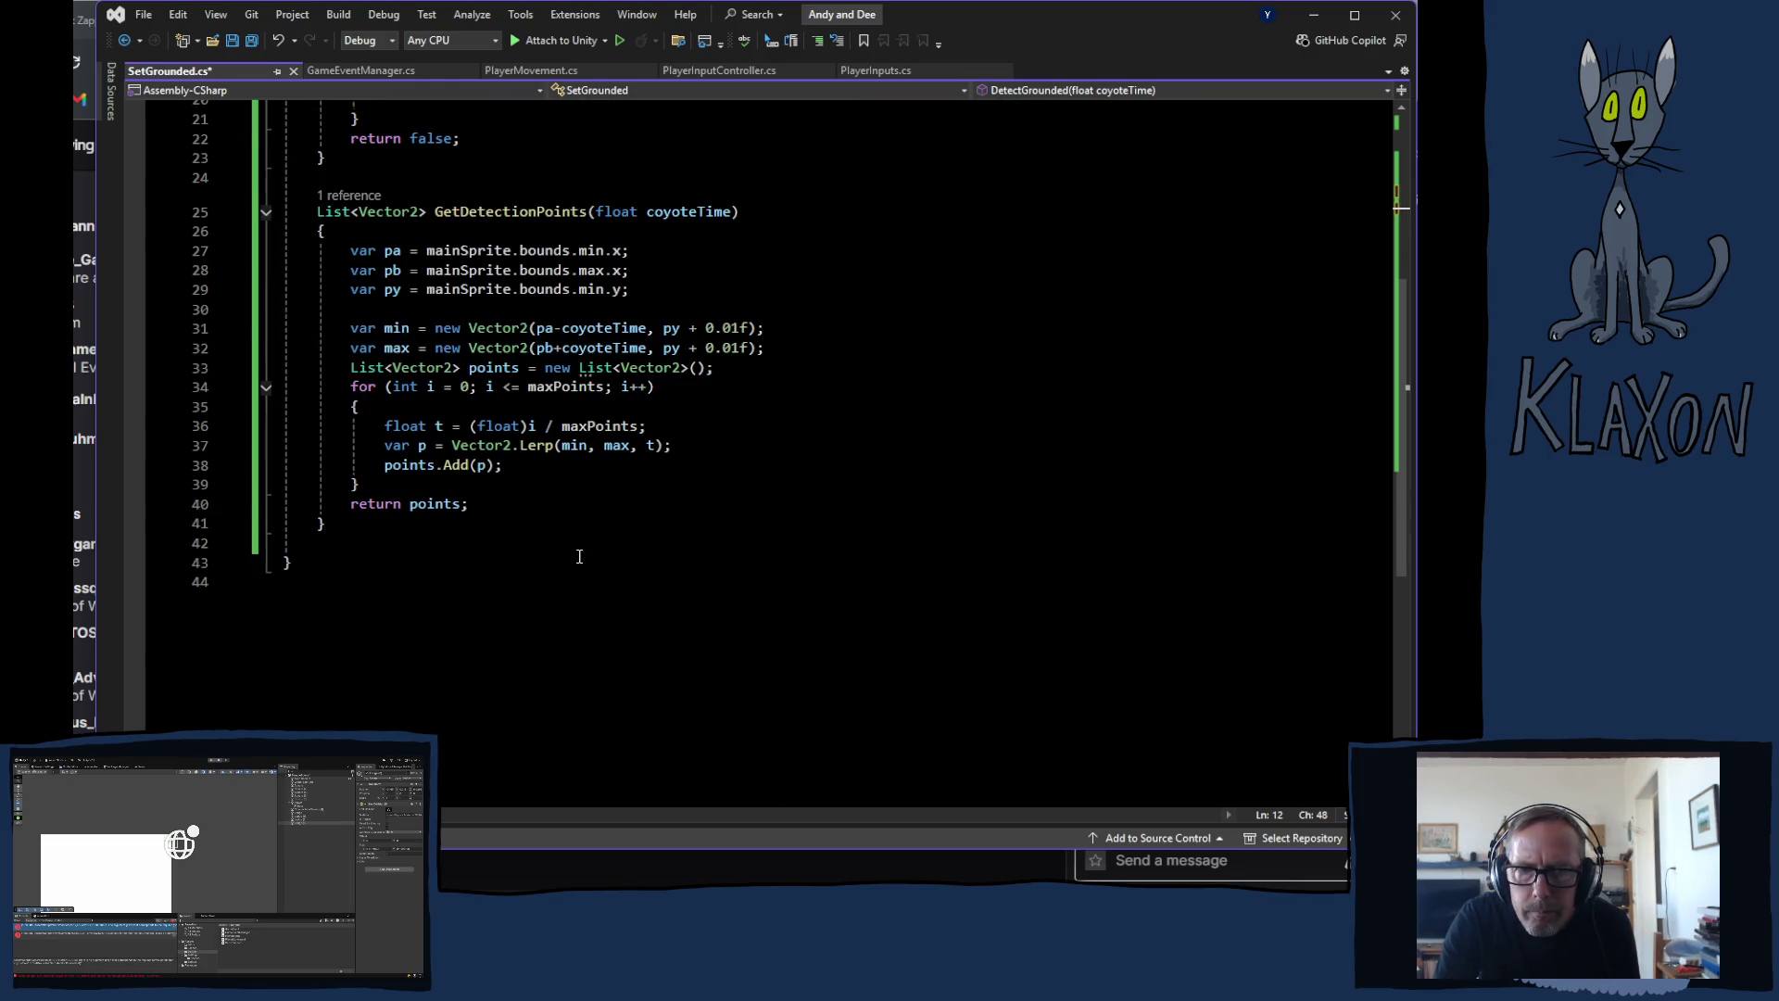
scroll(576, 554, up, 4)
scroll(577, 554, up, 1)
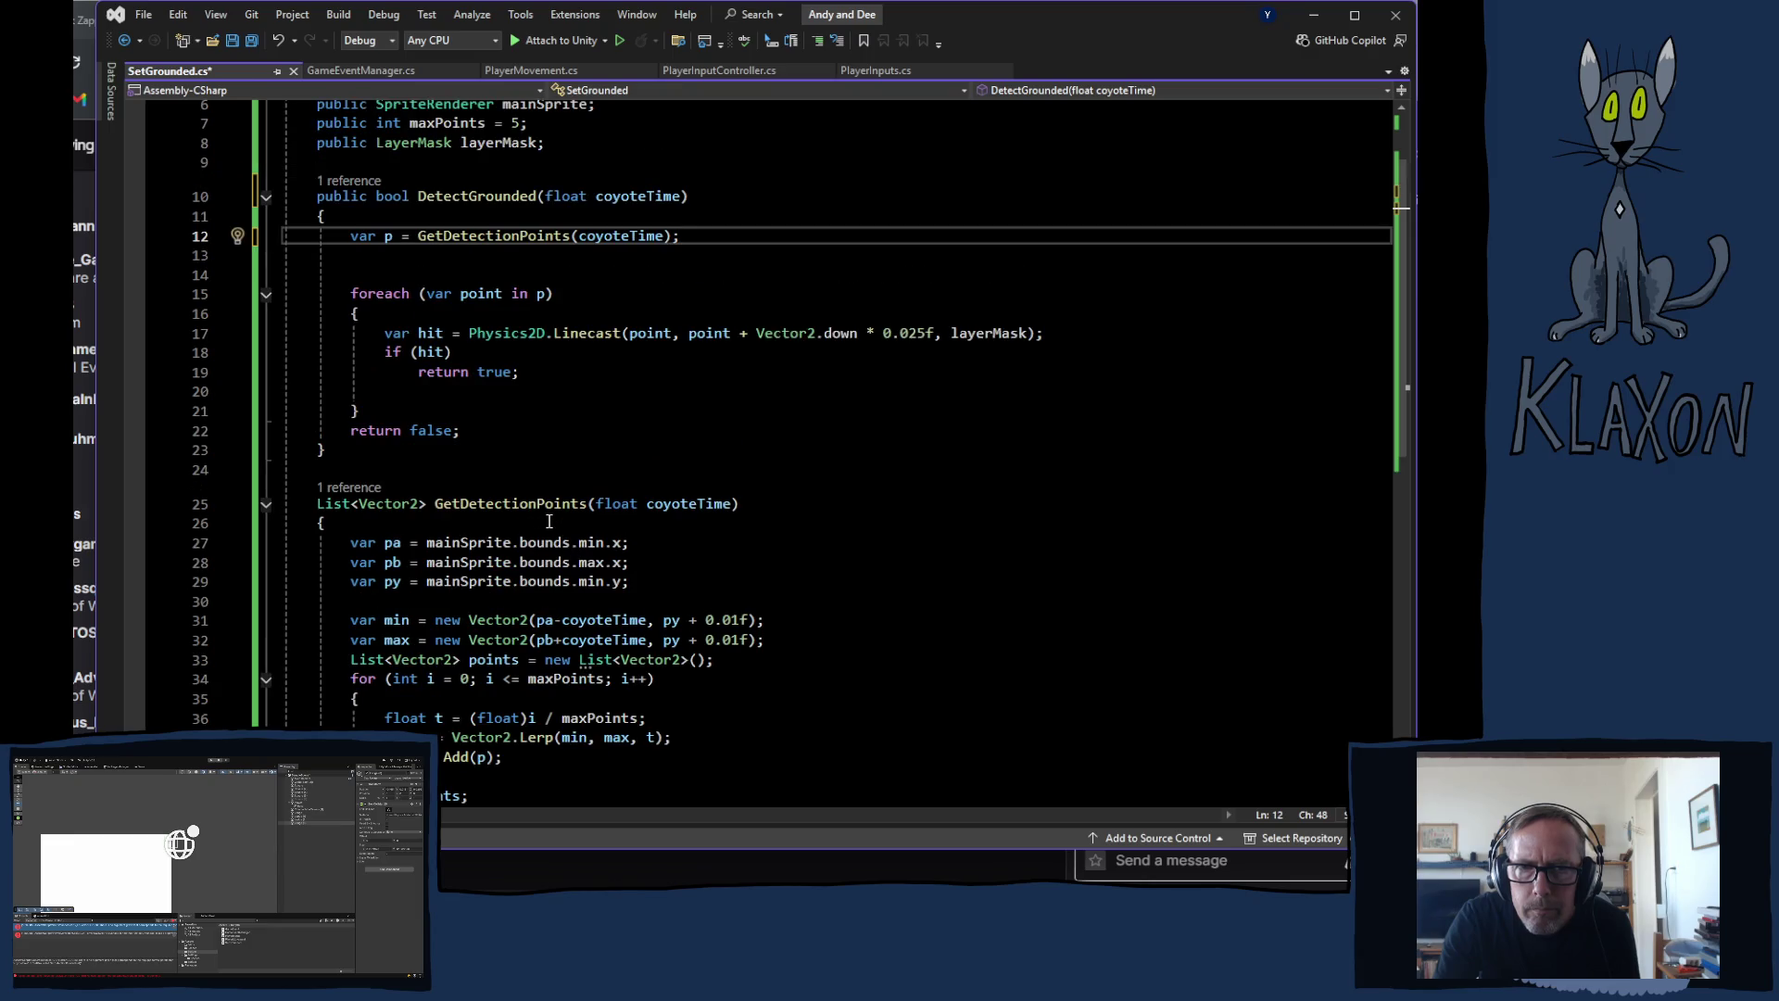
click(557, 505)
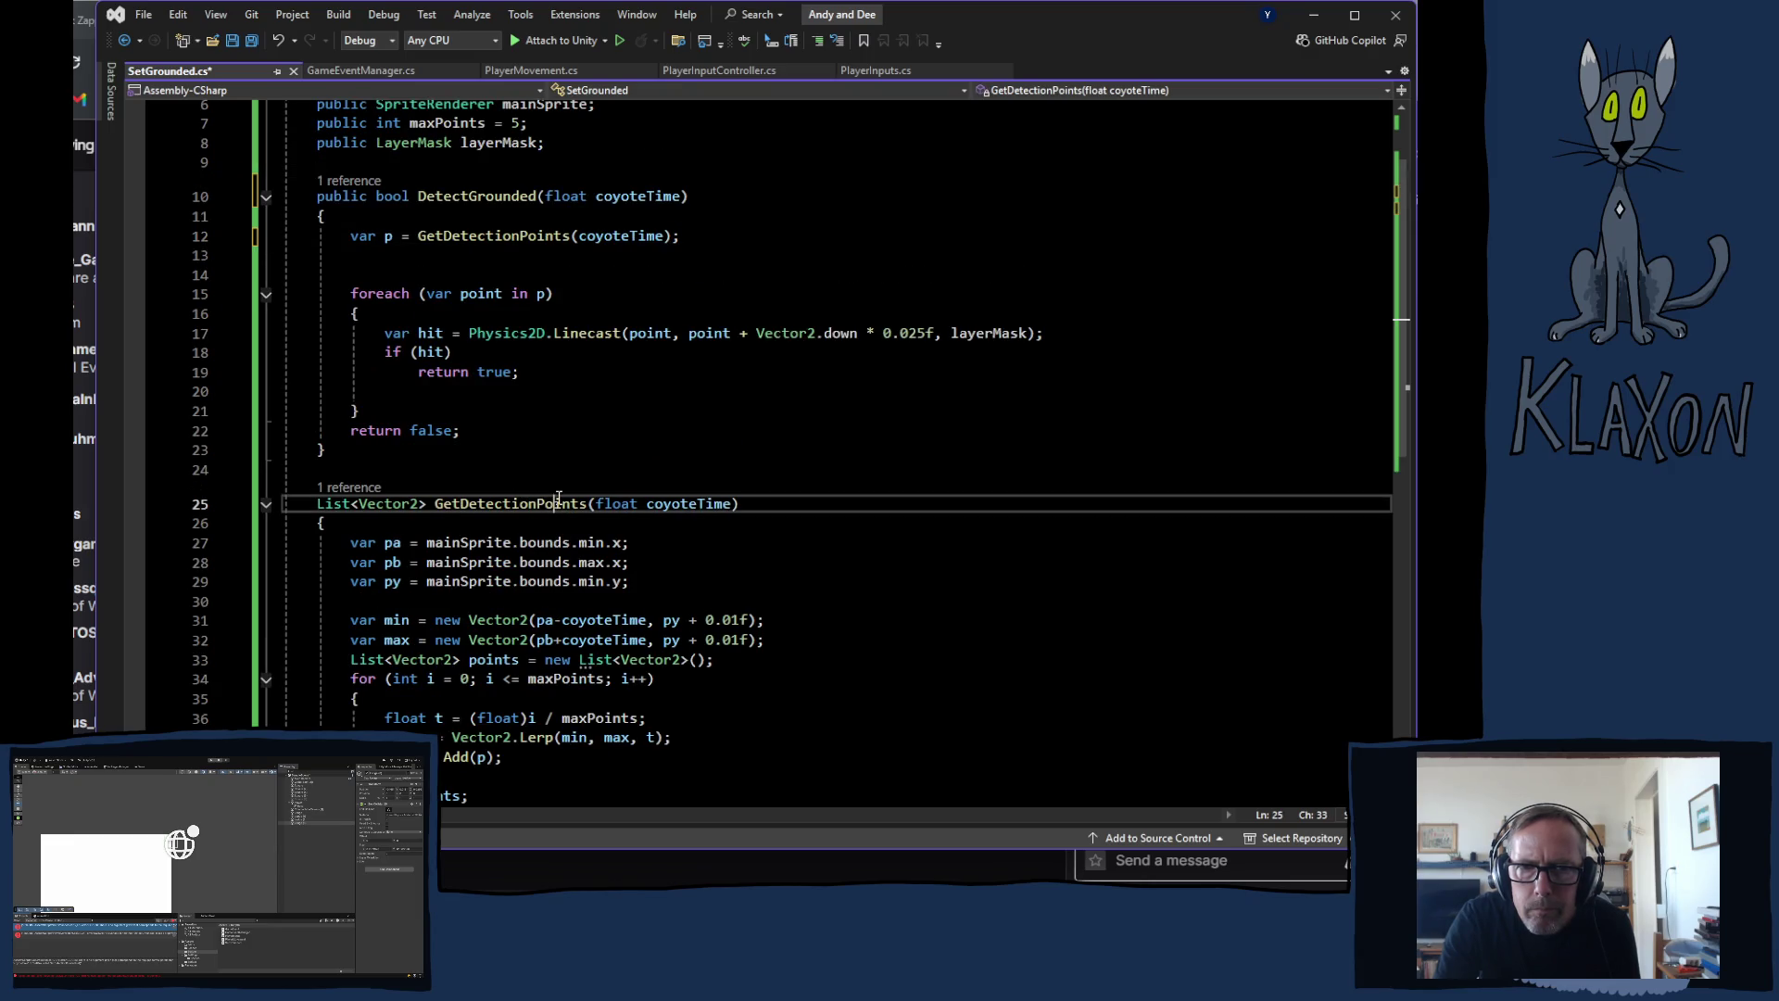
click(679, 235)
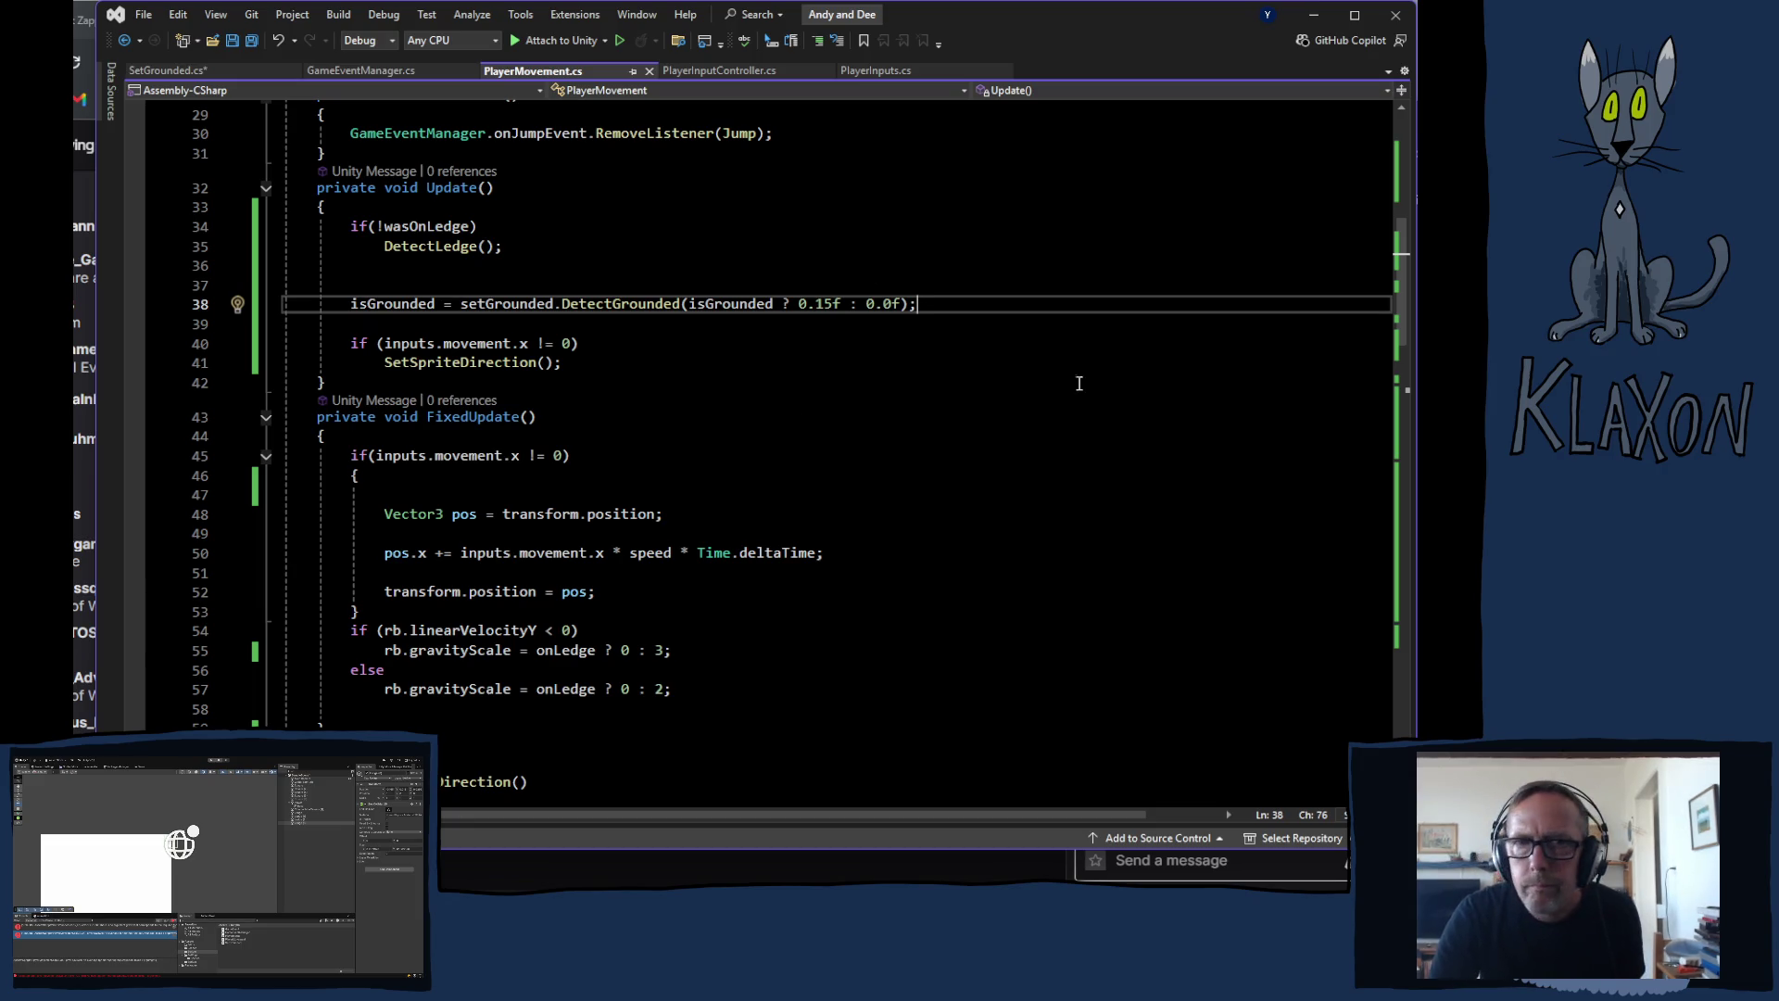
Step: Save SetGrounded.cs and return to Unity so the scripts recompile without errors
click(167, 71)
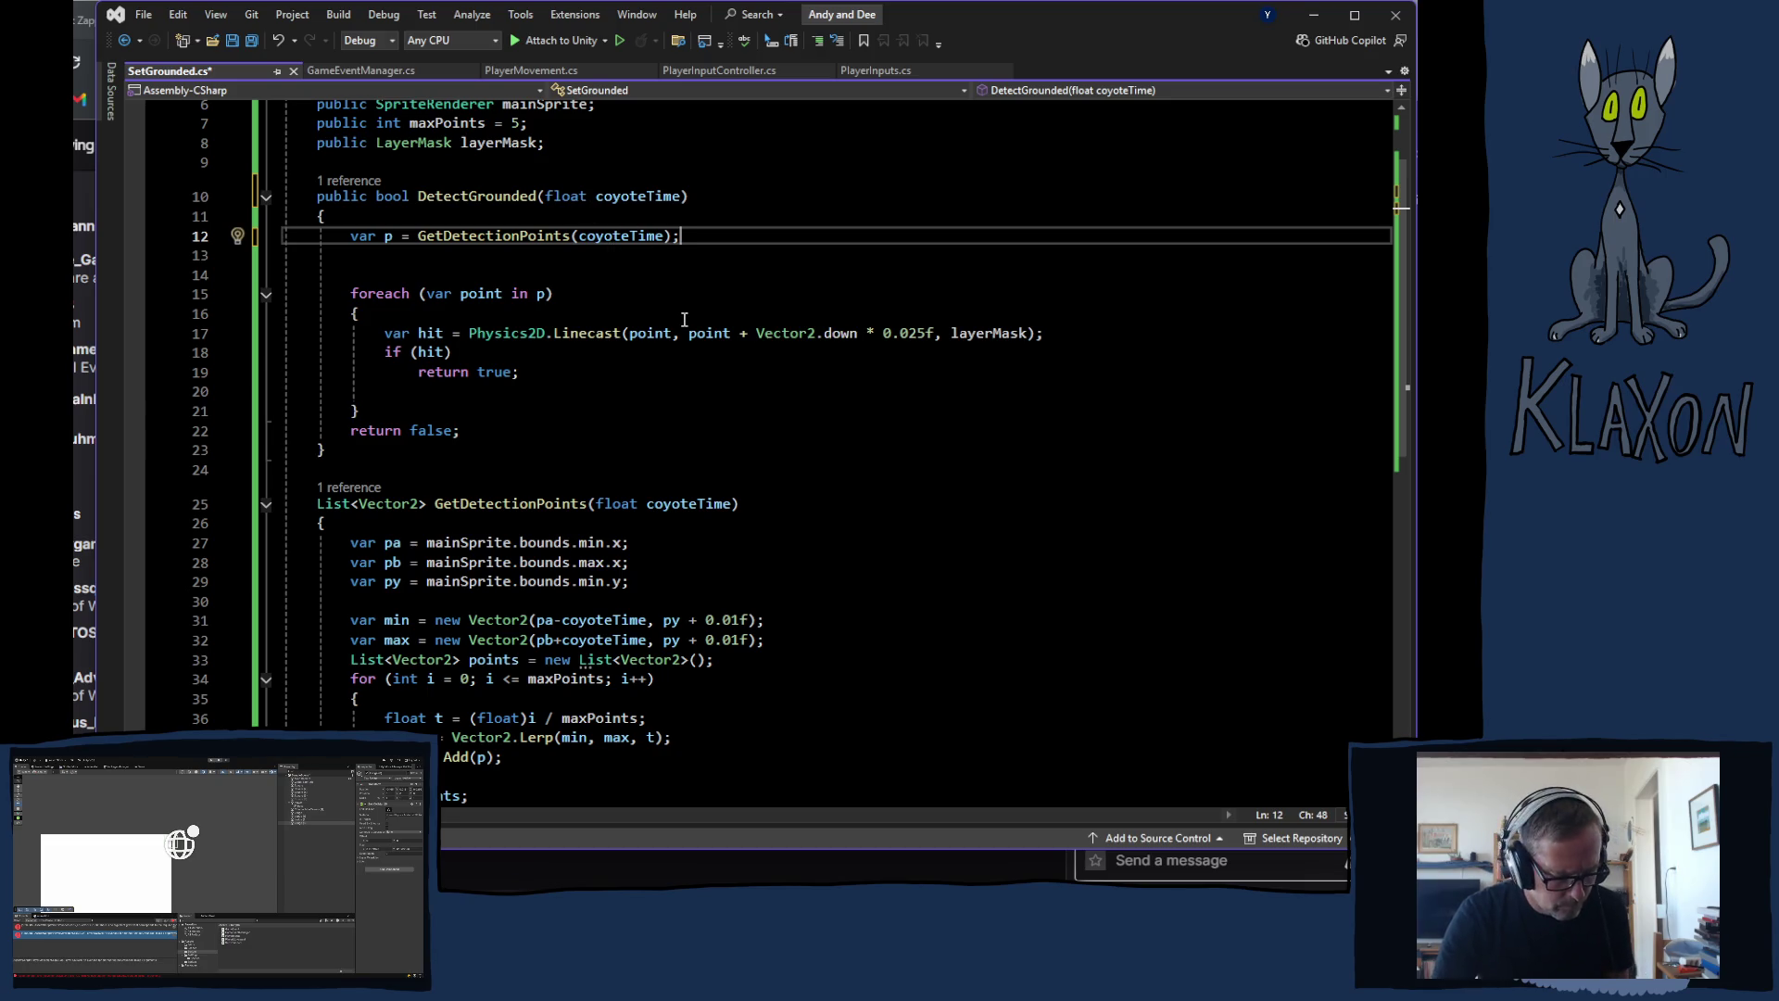
key(ctrl+s)
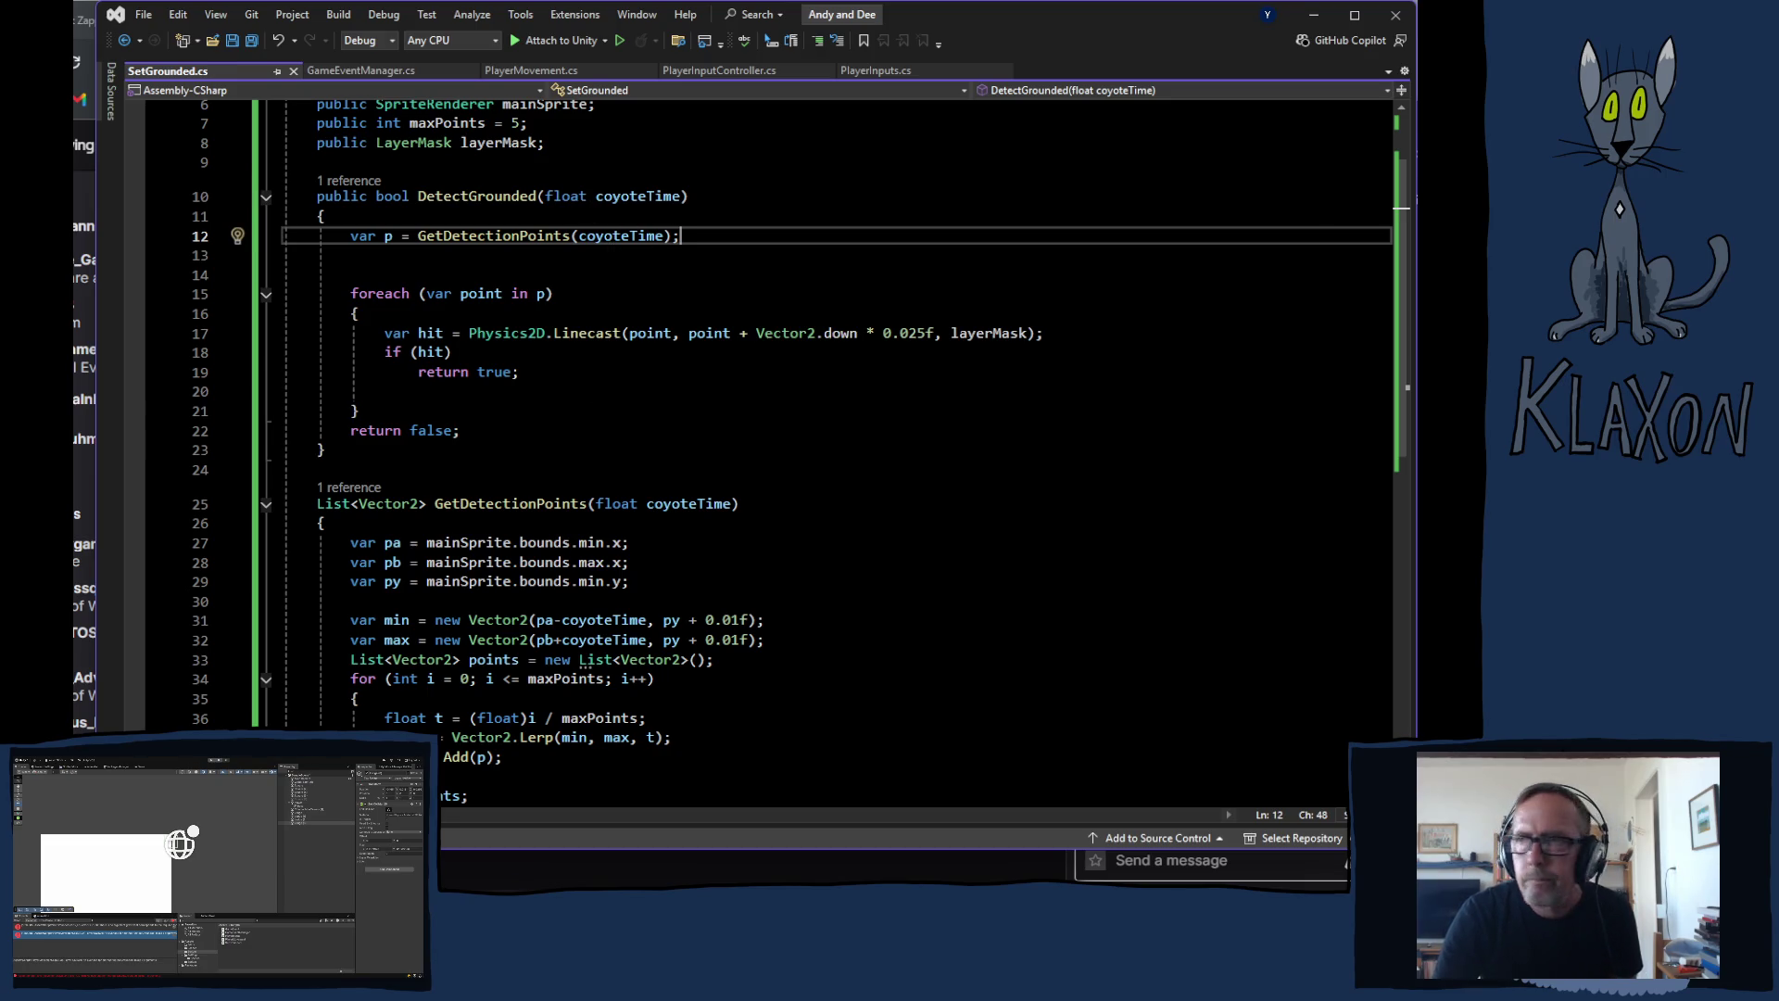
key(alt+Tab)
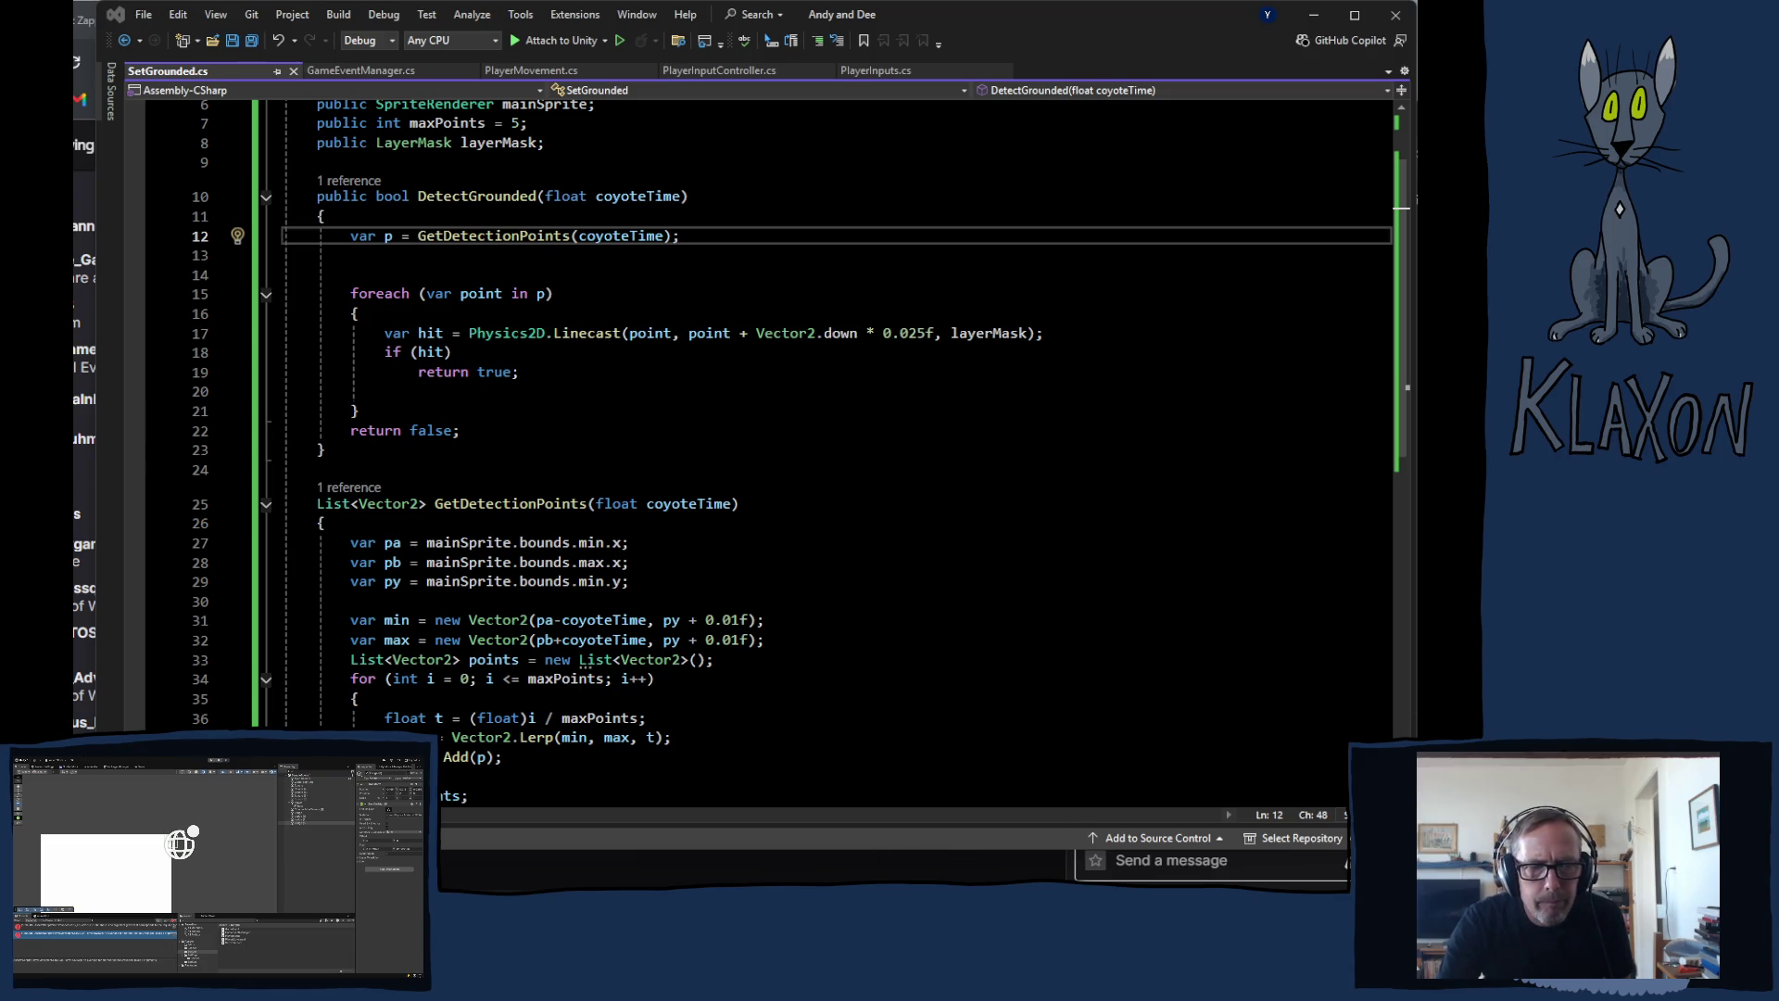
key(alt+Tab)
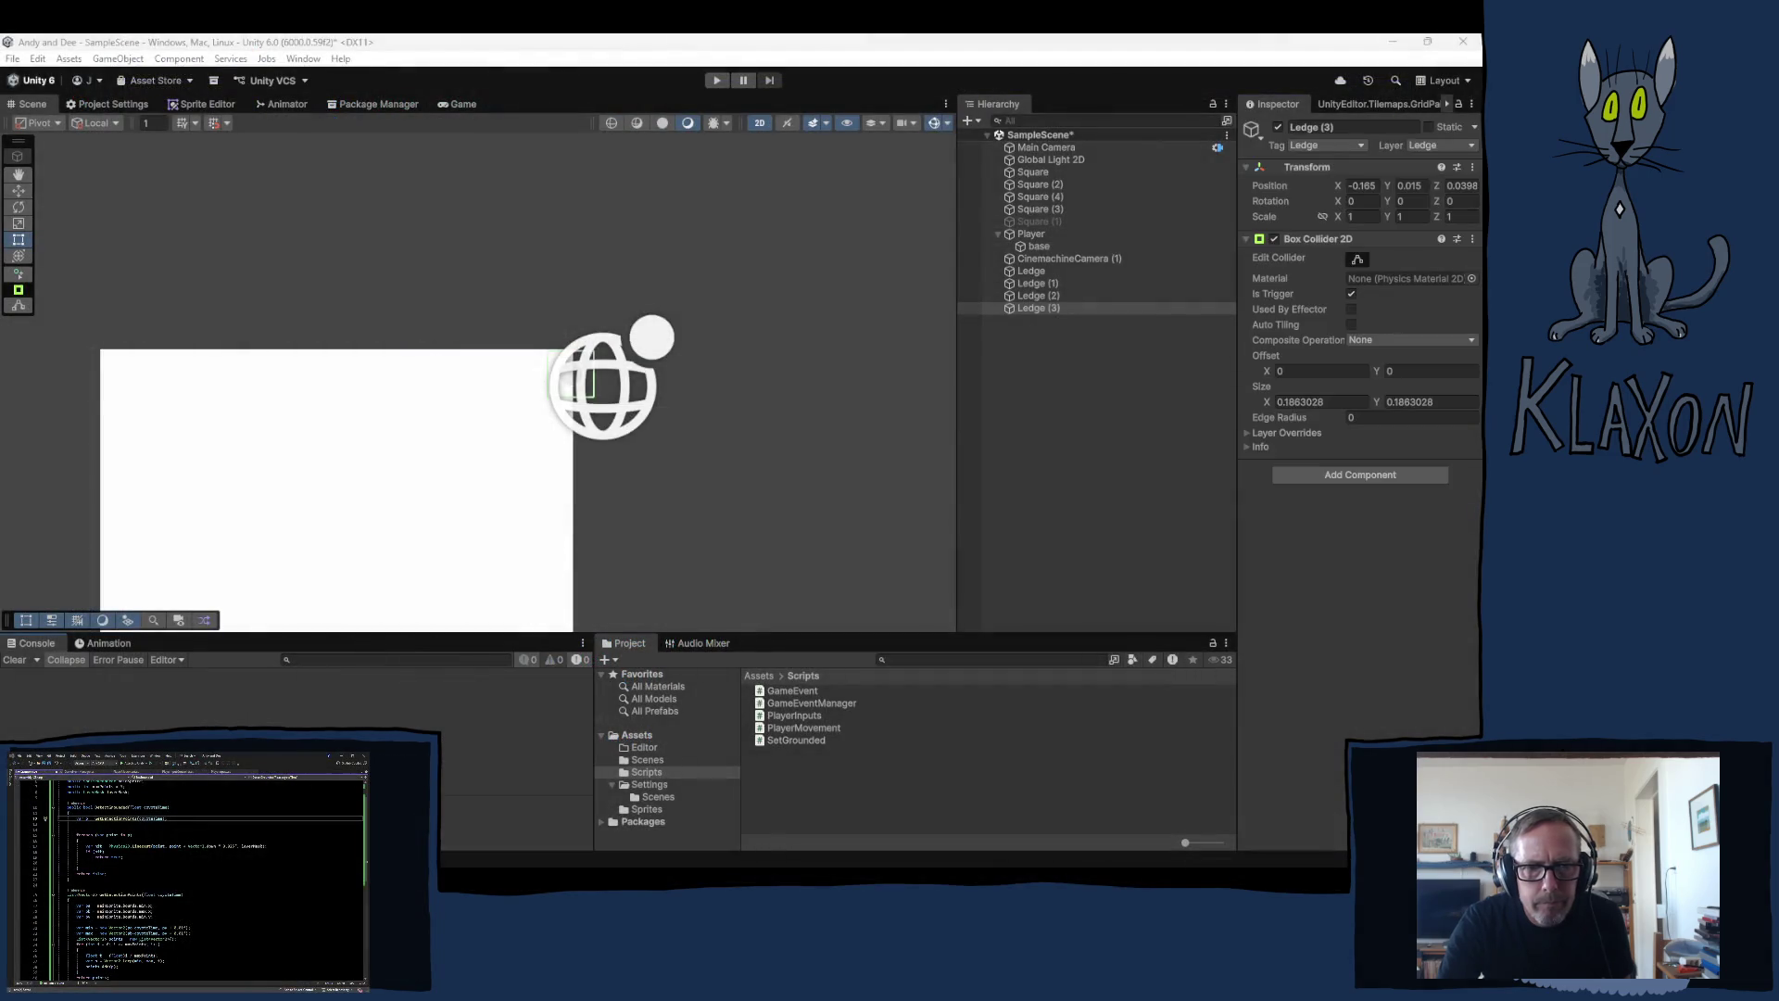
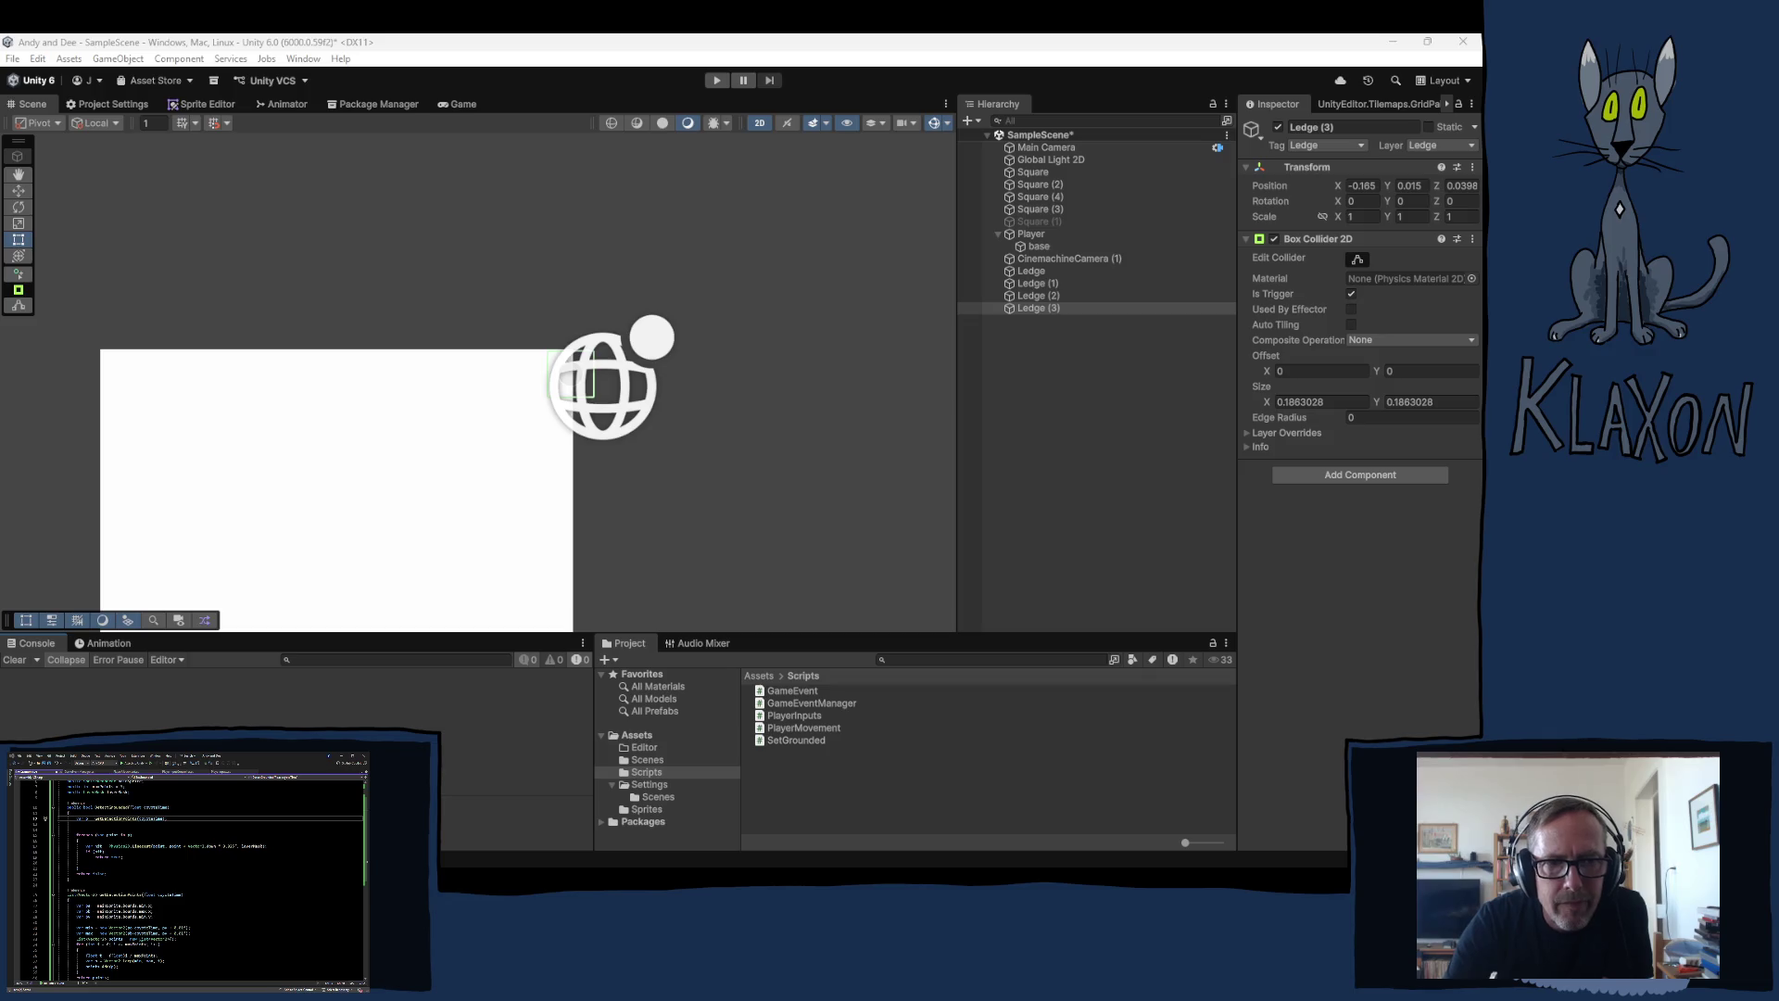
Step: Zoom out in the Scene view before starting Play mode
scroll(464, 454, down, 5)
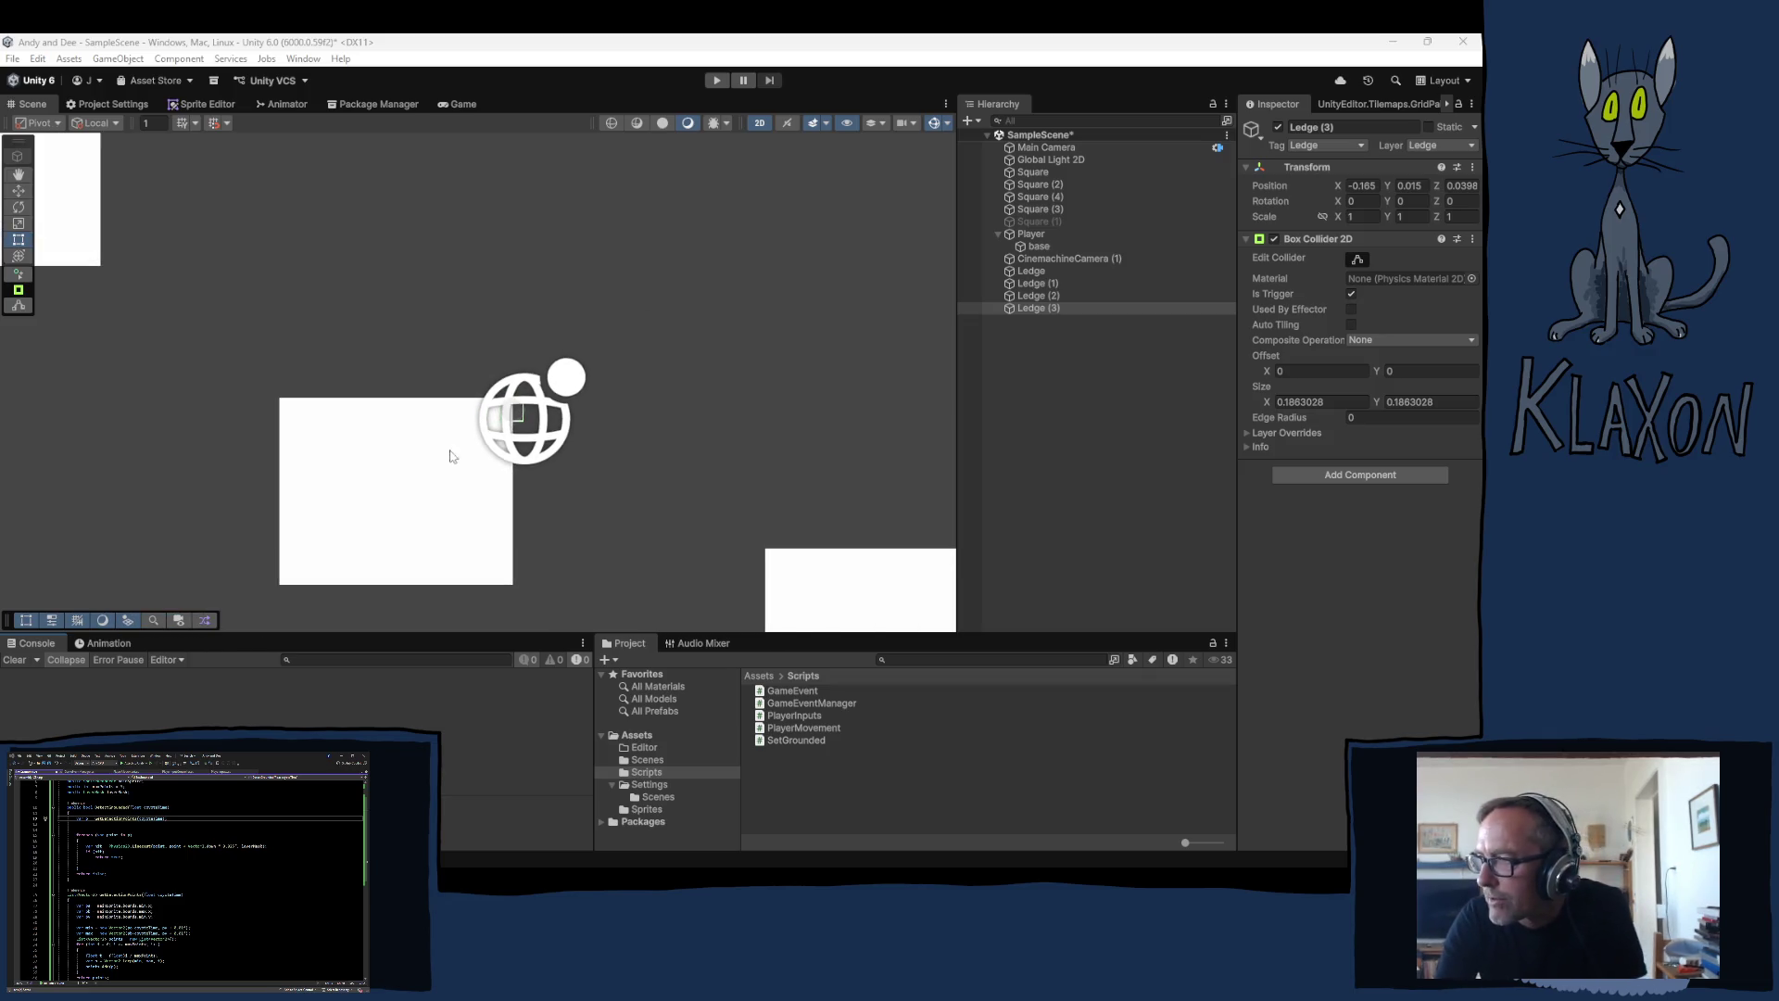
scroll(469, 444, down, 3)
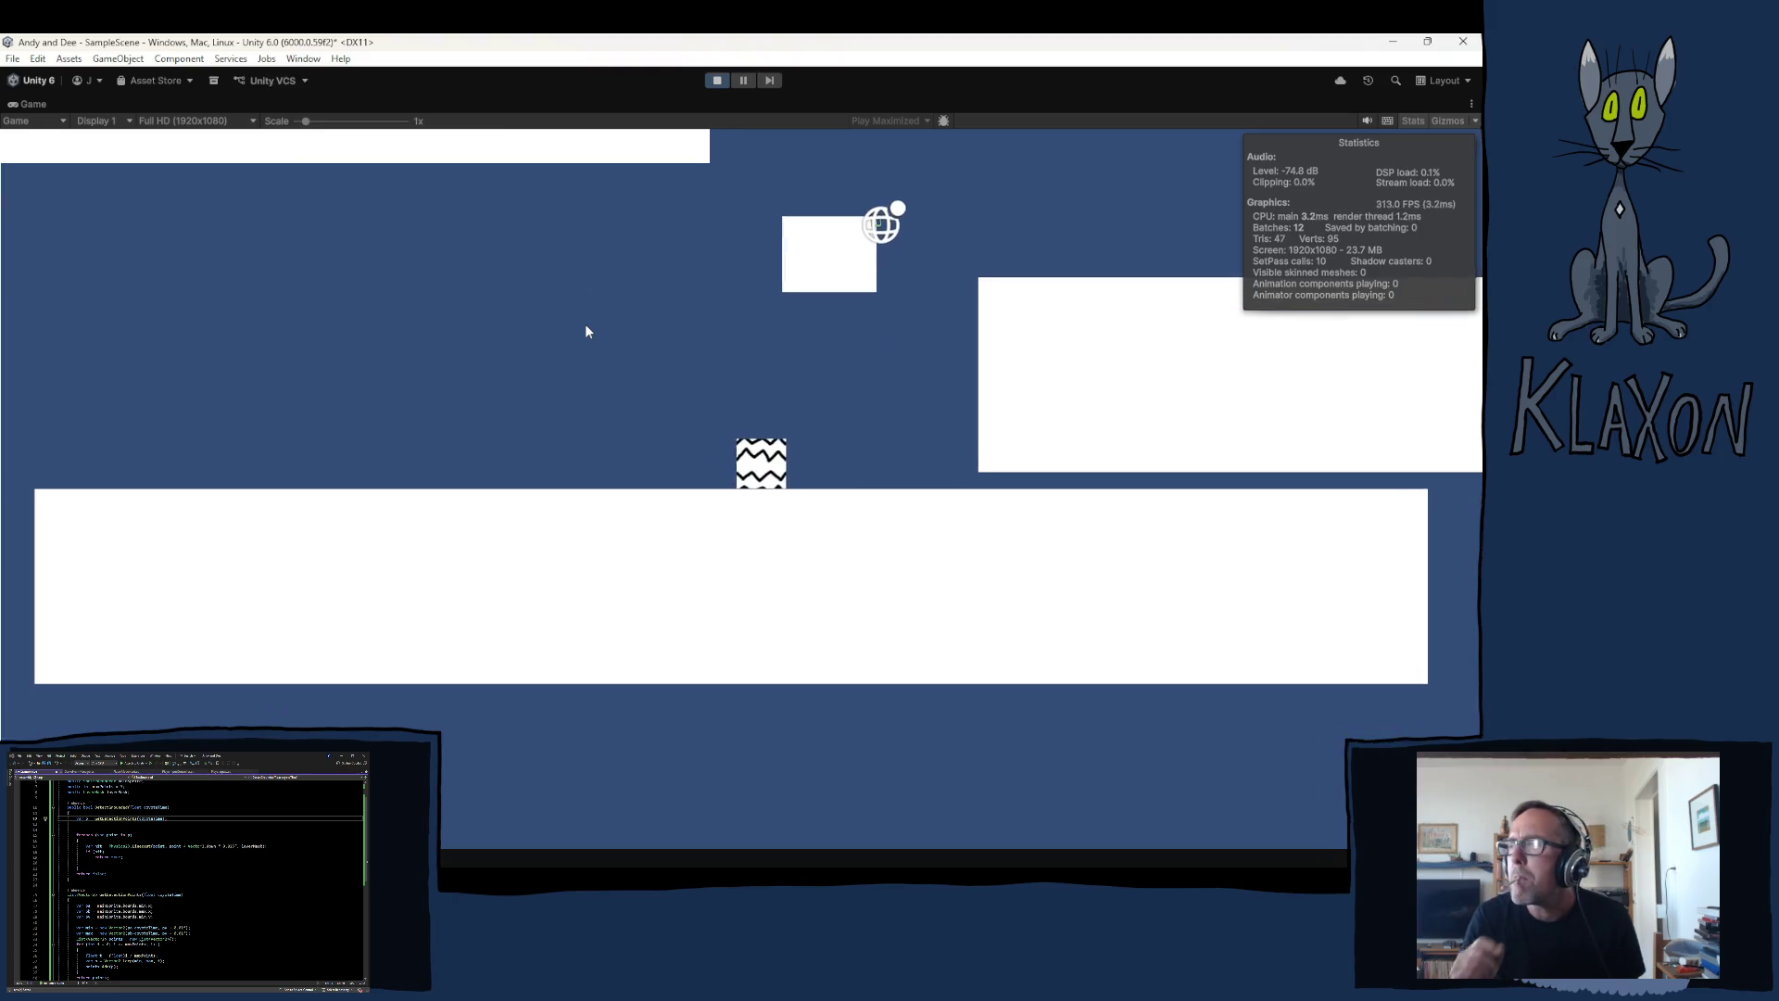
Step: Run and jump the player between the ledges, the small white box and the lower-right platform
key(Right)
key(space)
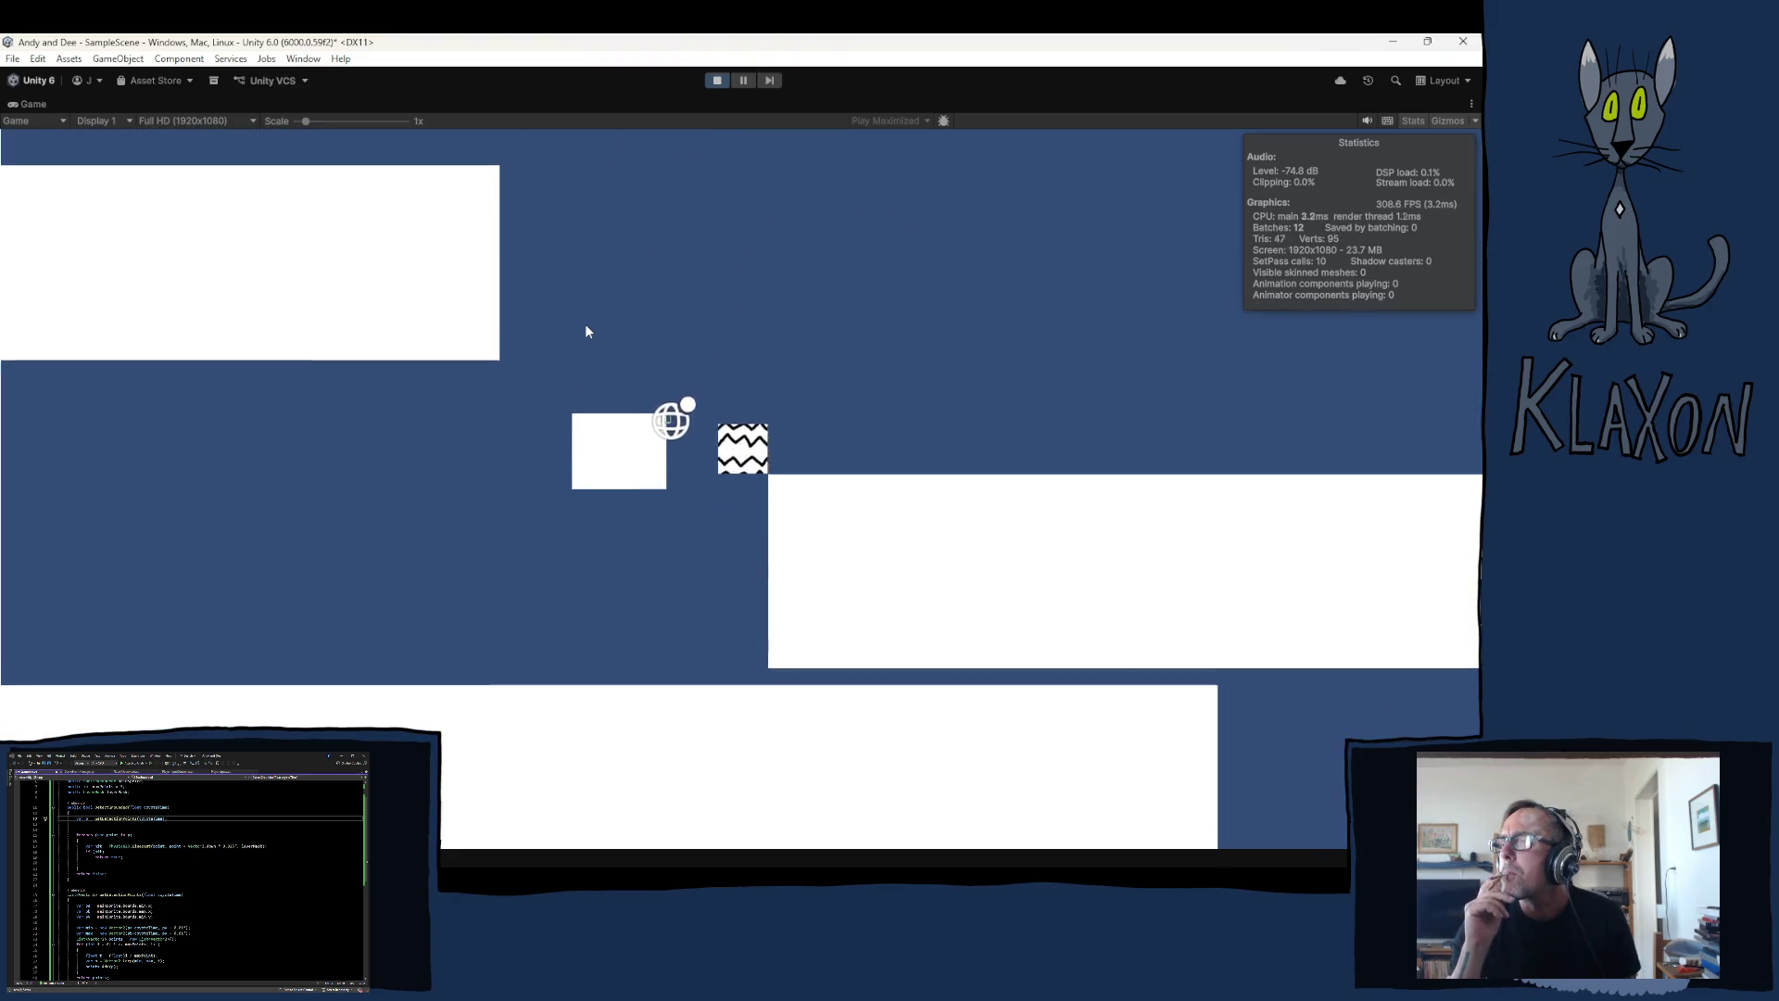
key(Left)
key(space)
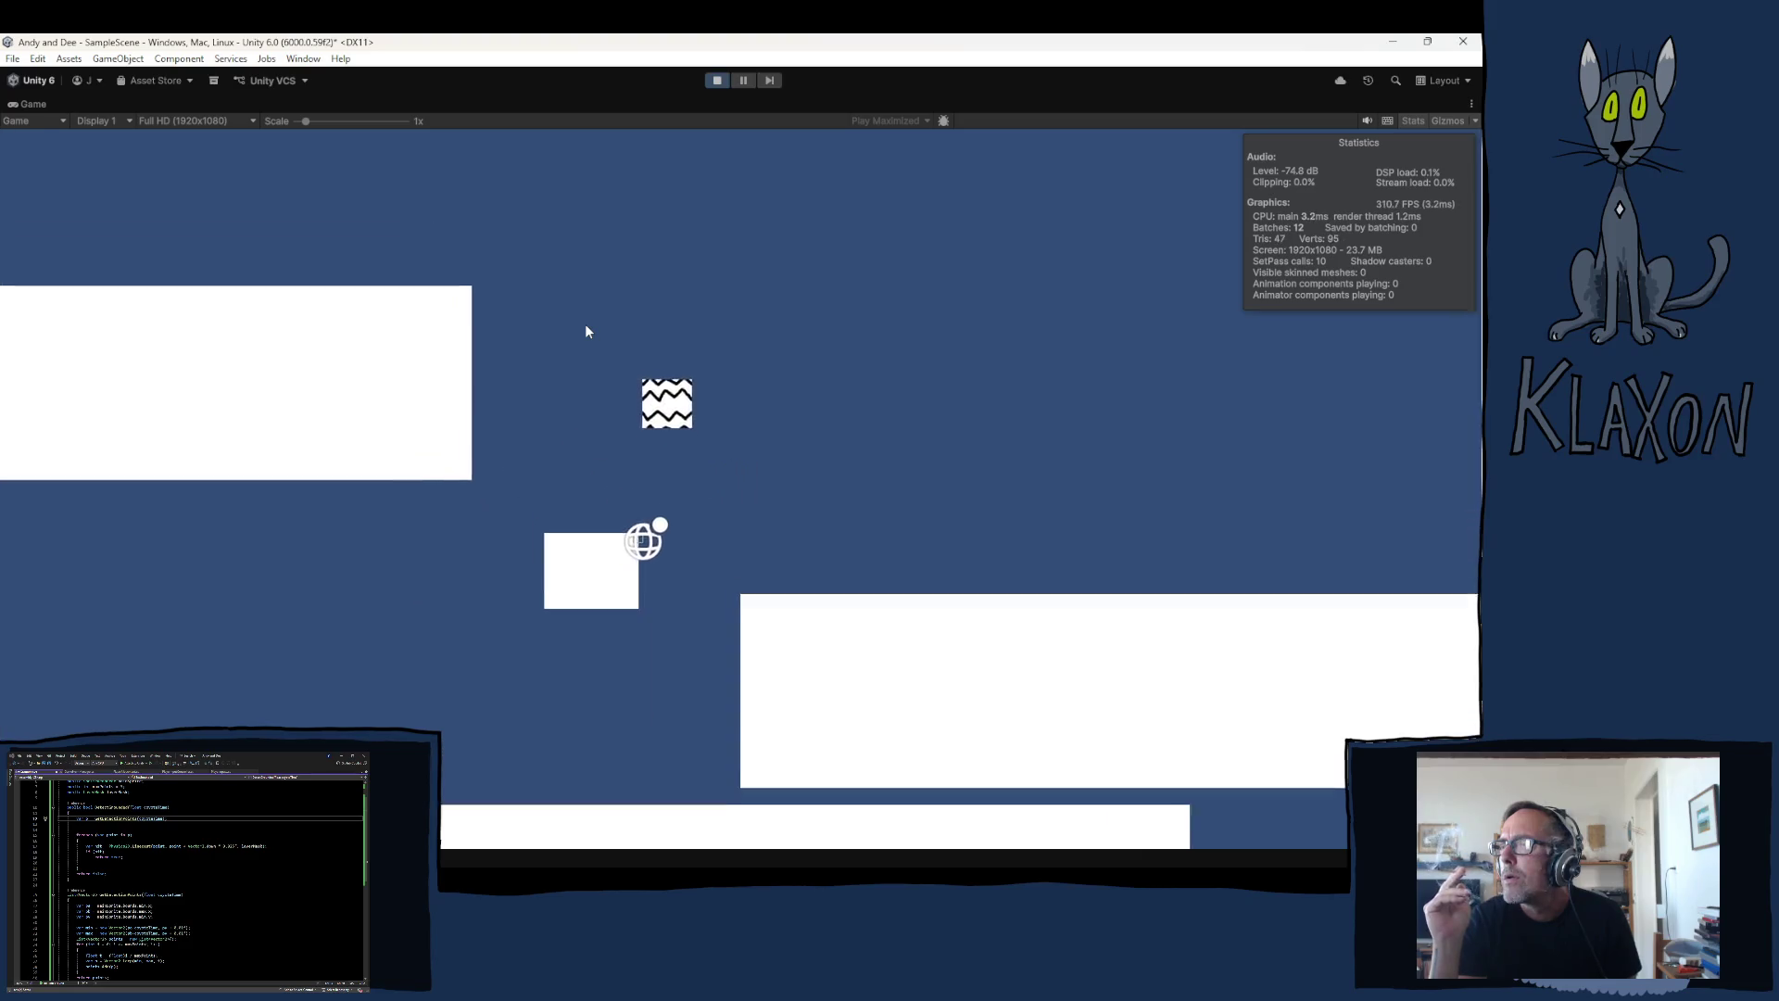
key(Right)
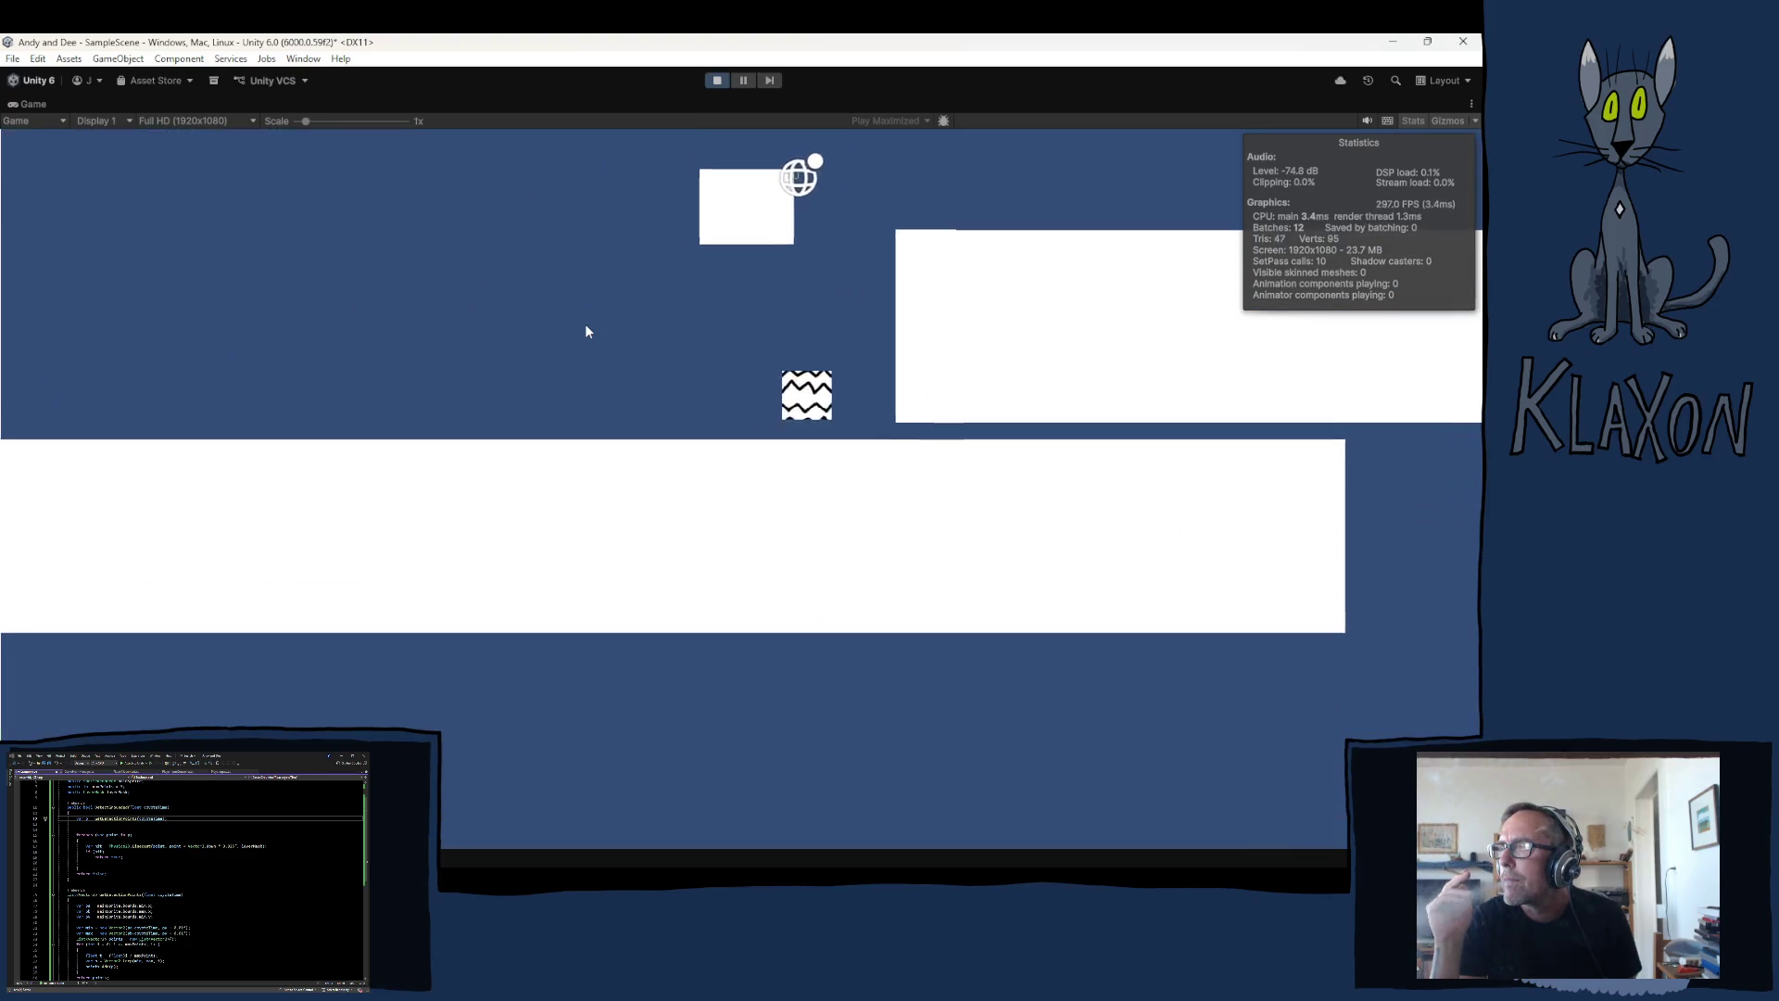
key(space)
key(Left)
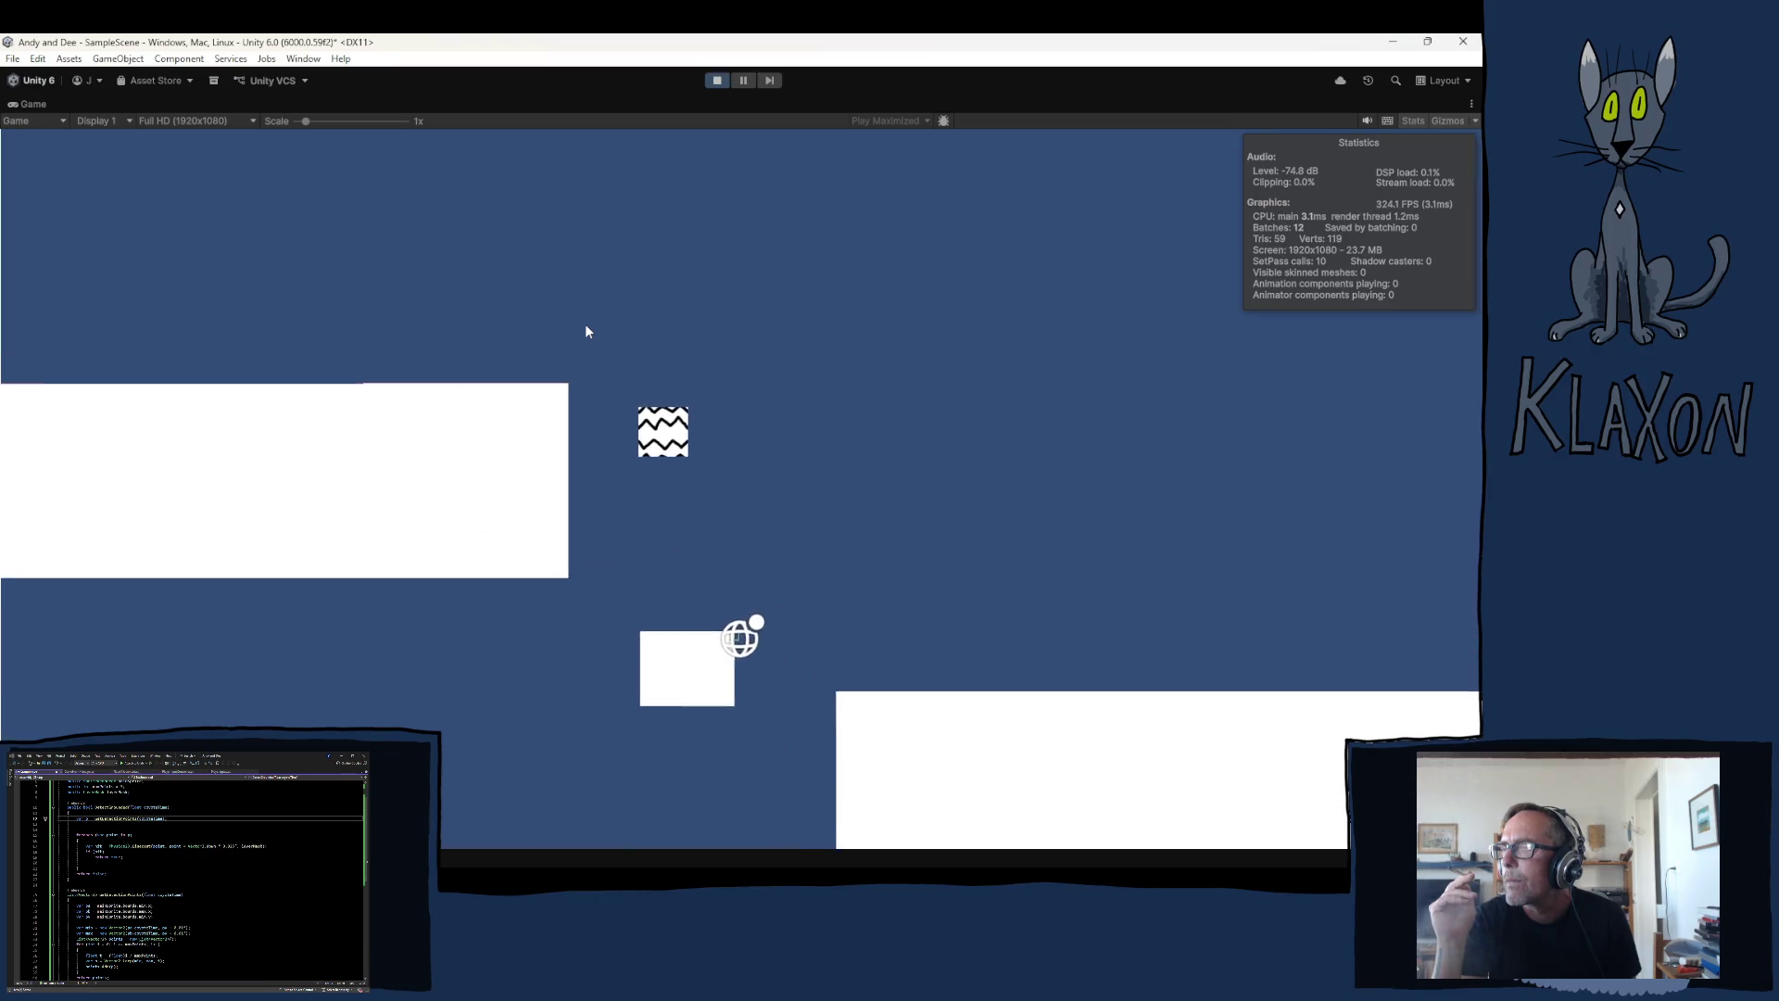
key(Right)
key(space)
key(Right)
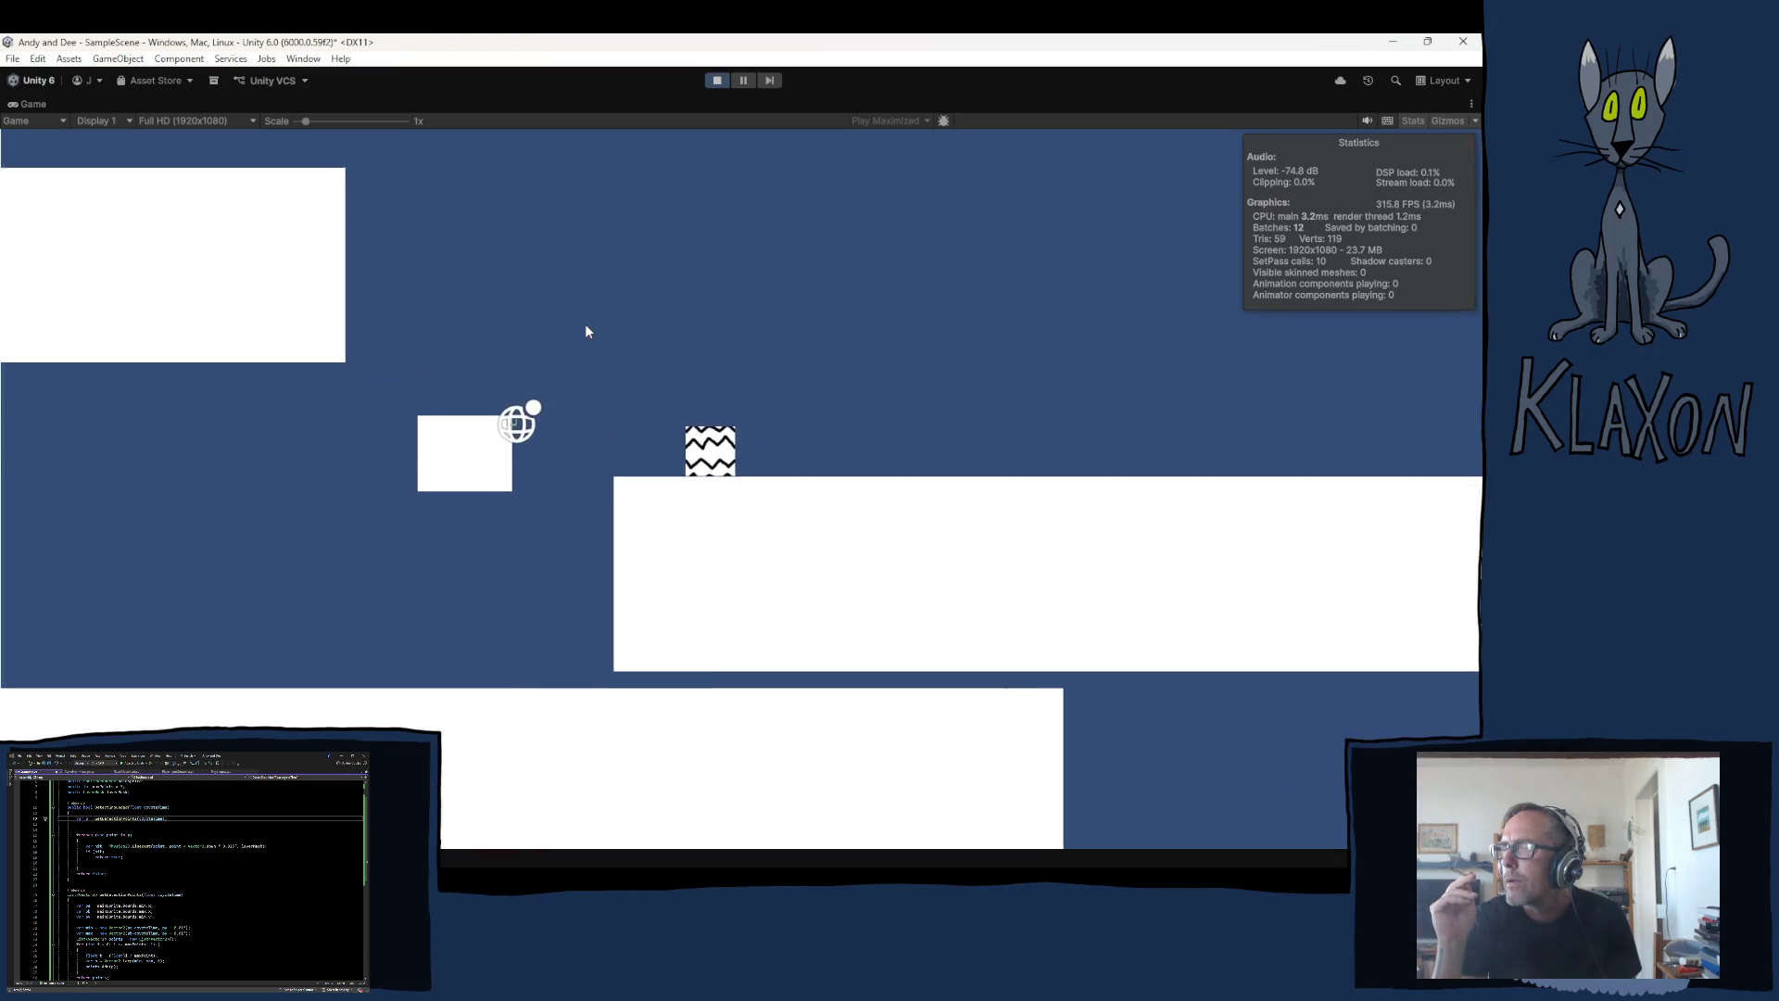
key(space)
Step: Hop the player around the small box, the left platform and the lower-right platform
key(Left)
key(space)
key(Left)
key(Right)
key(Right)
key(Left)
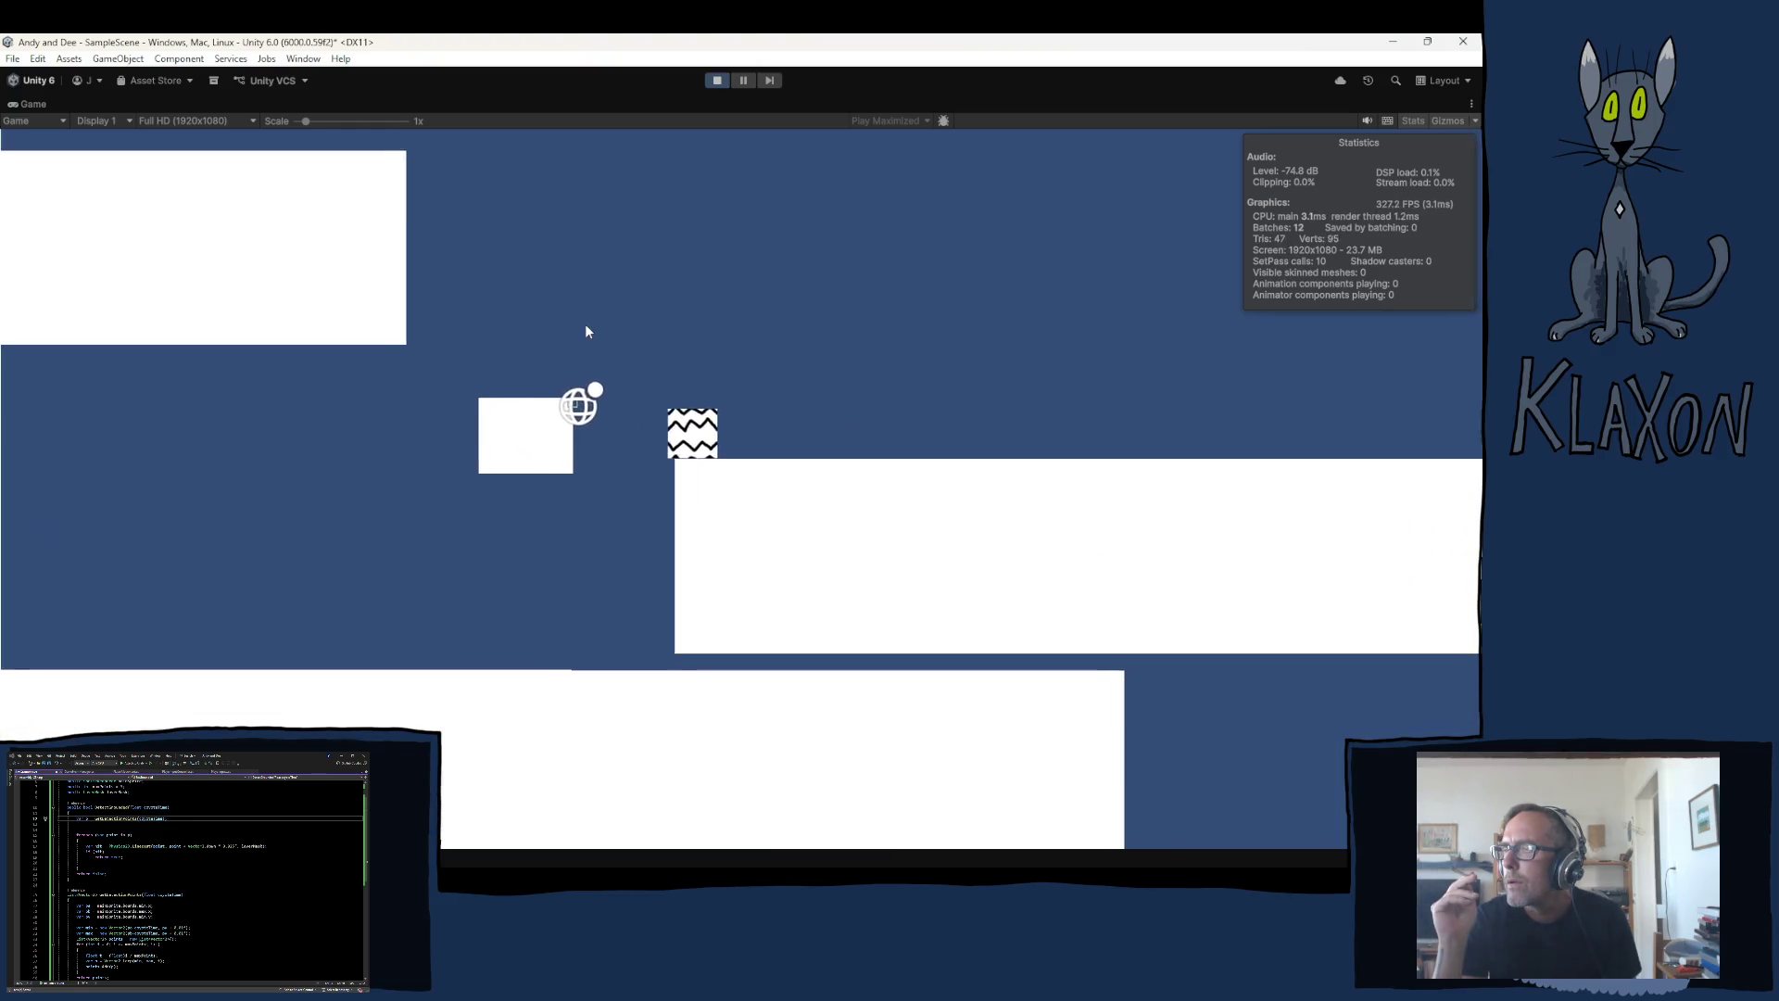
key(space)
key(Right)
key(Left)
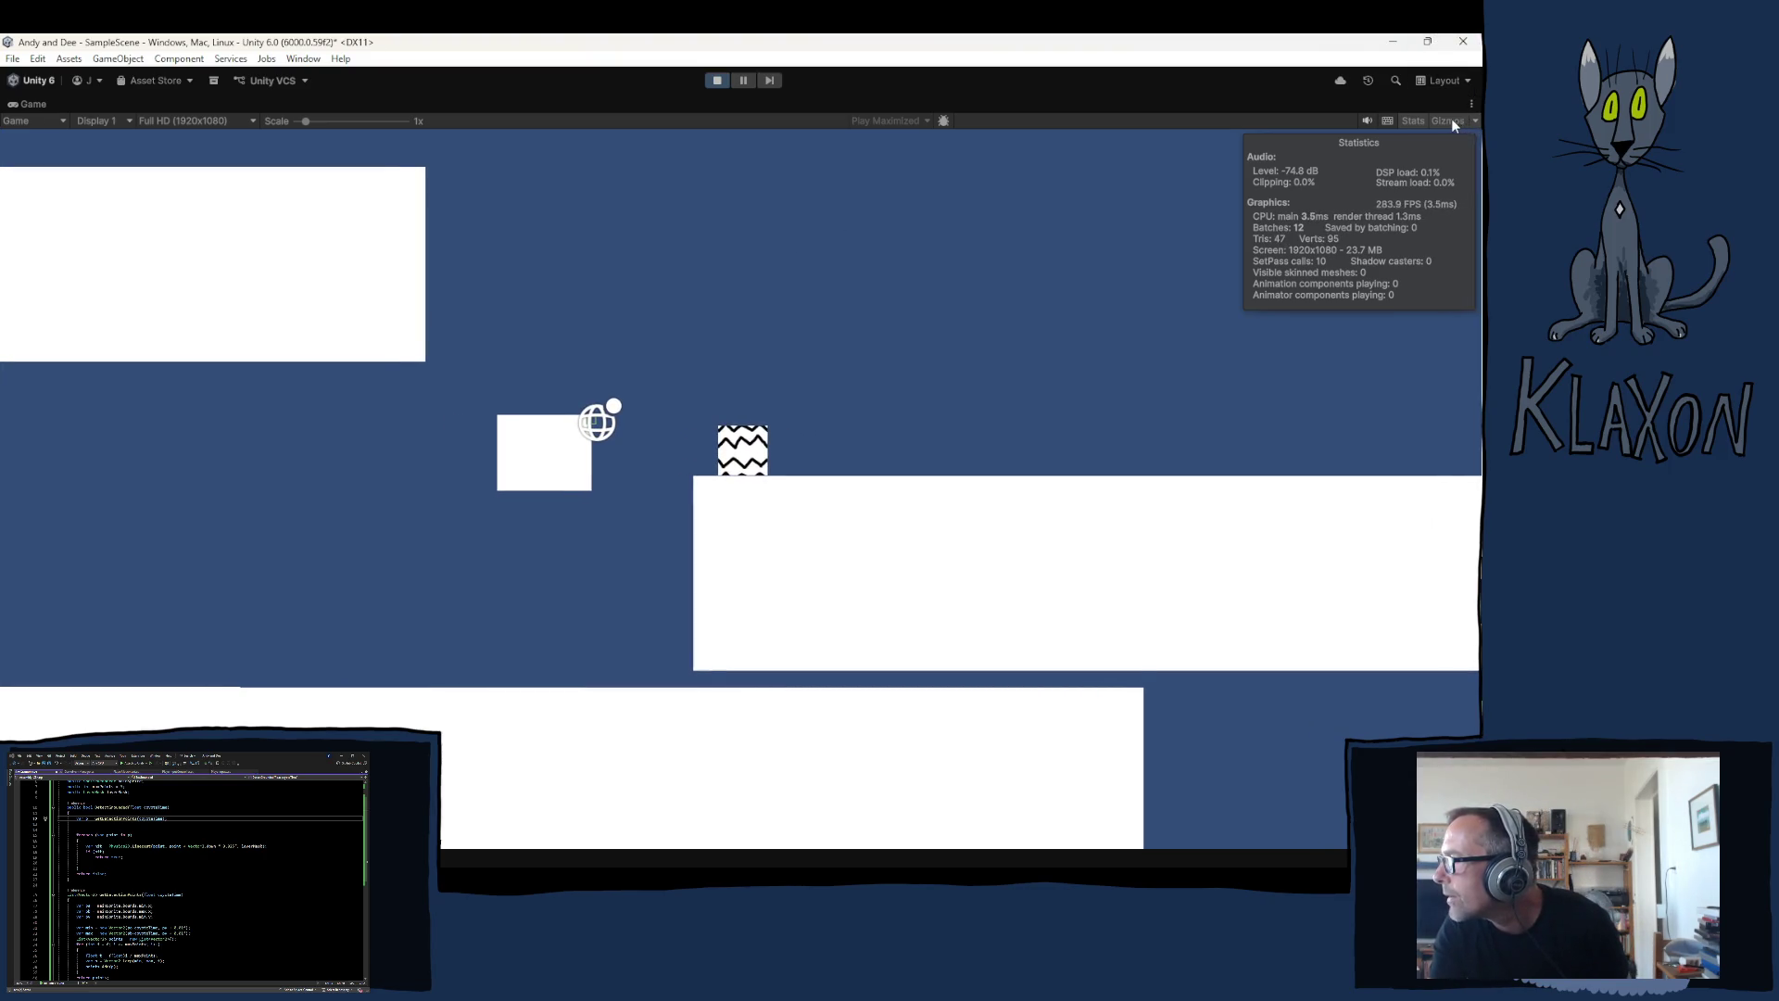
Step: Step off the platform edge onto the large platform, then bring up PlayerMovement.cs in Visual Studio
key(Left)
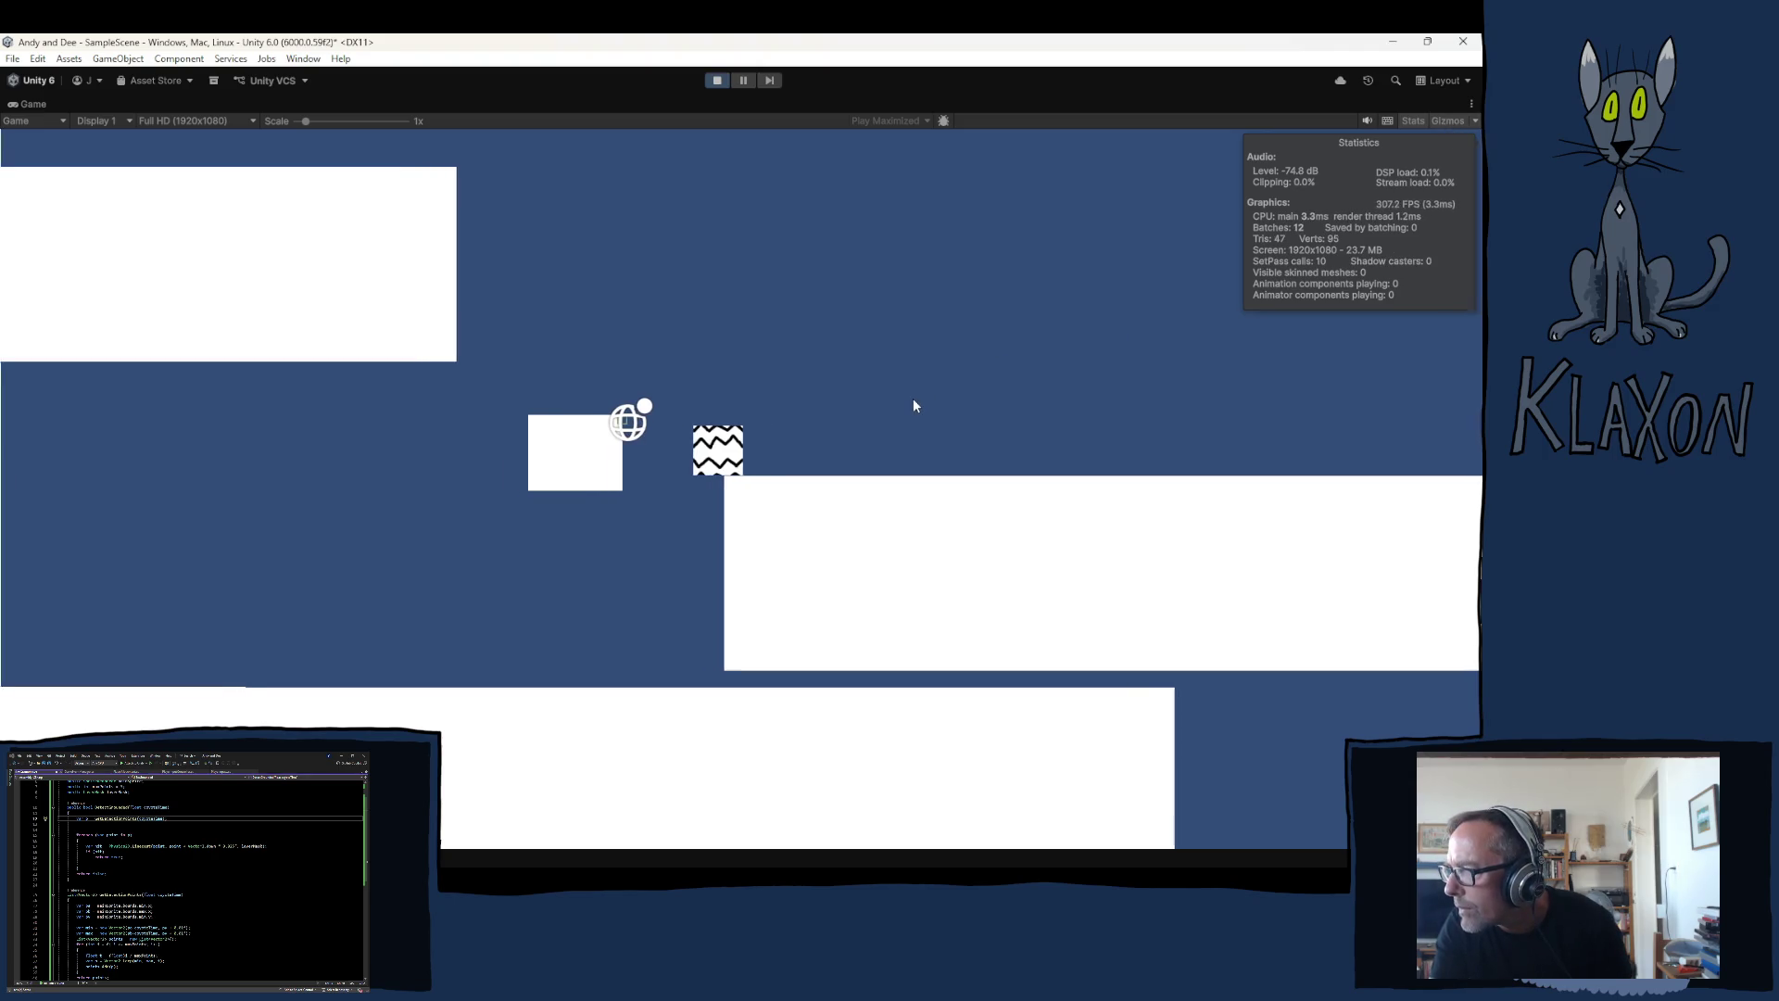
key(Right)
key(Left)
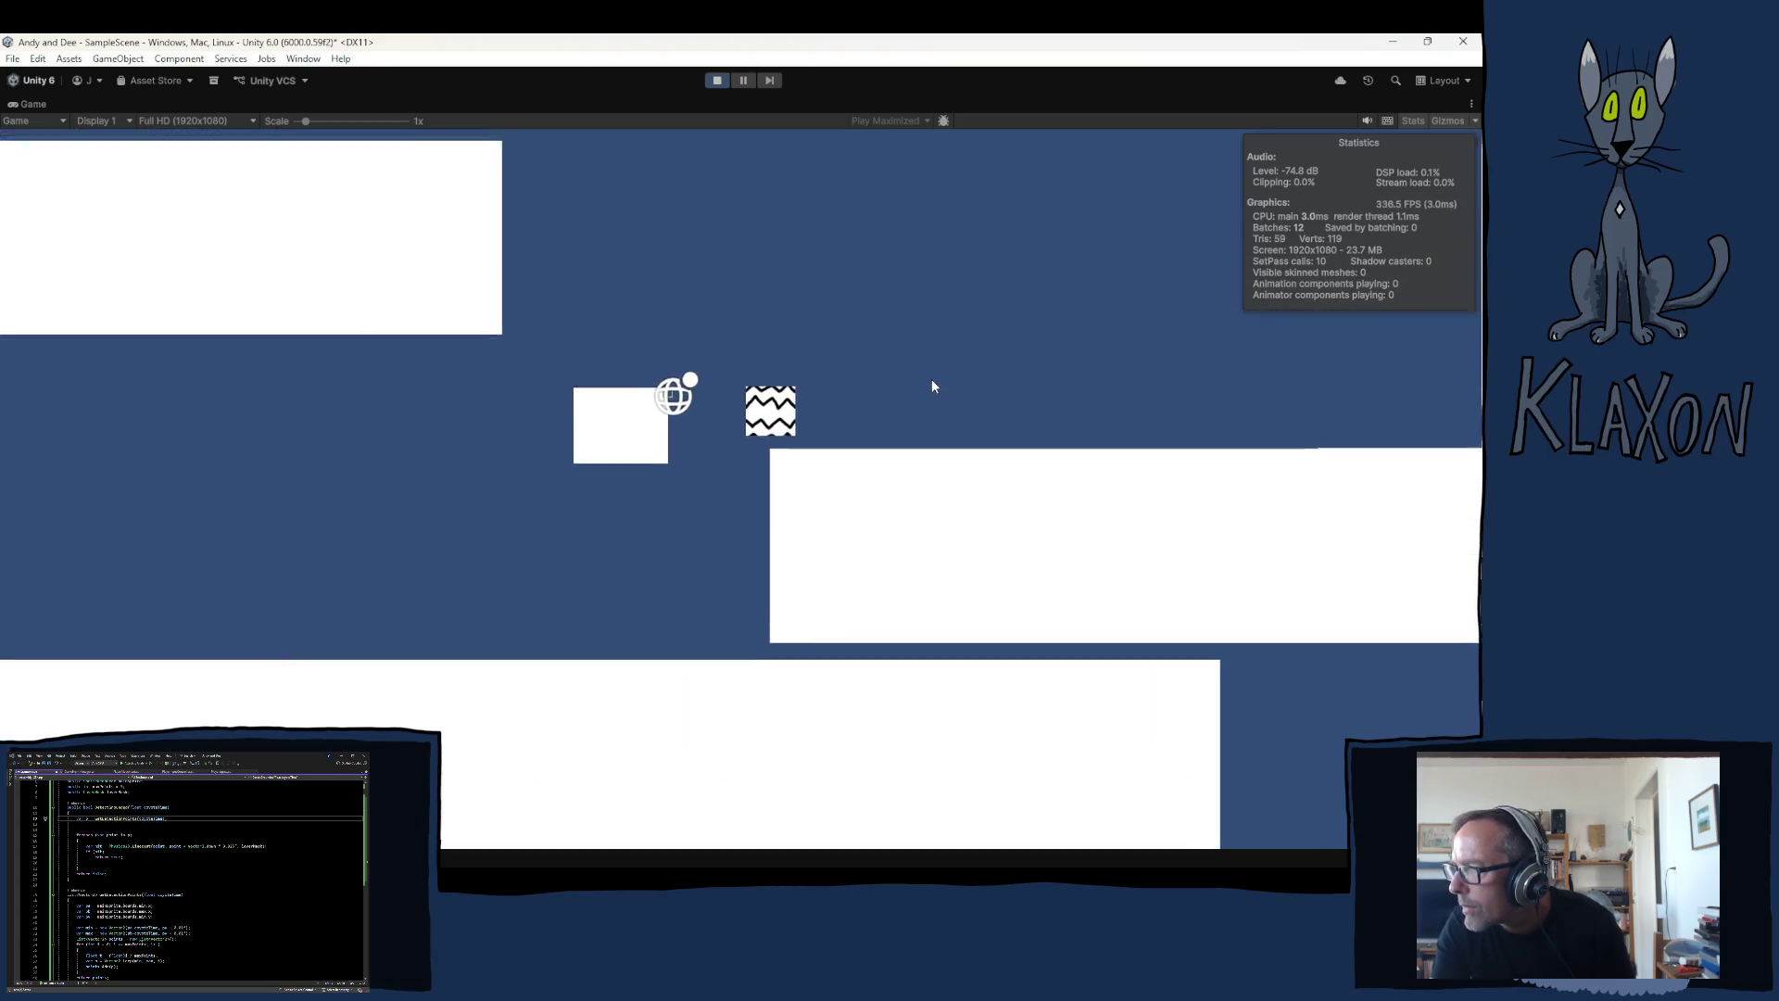
key(Right)
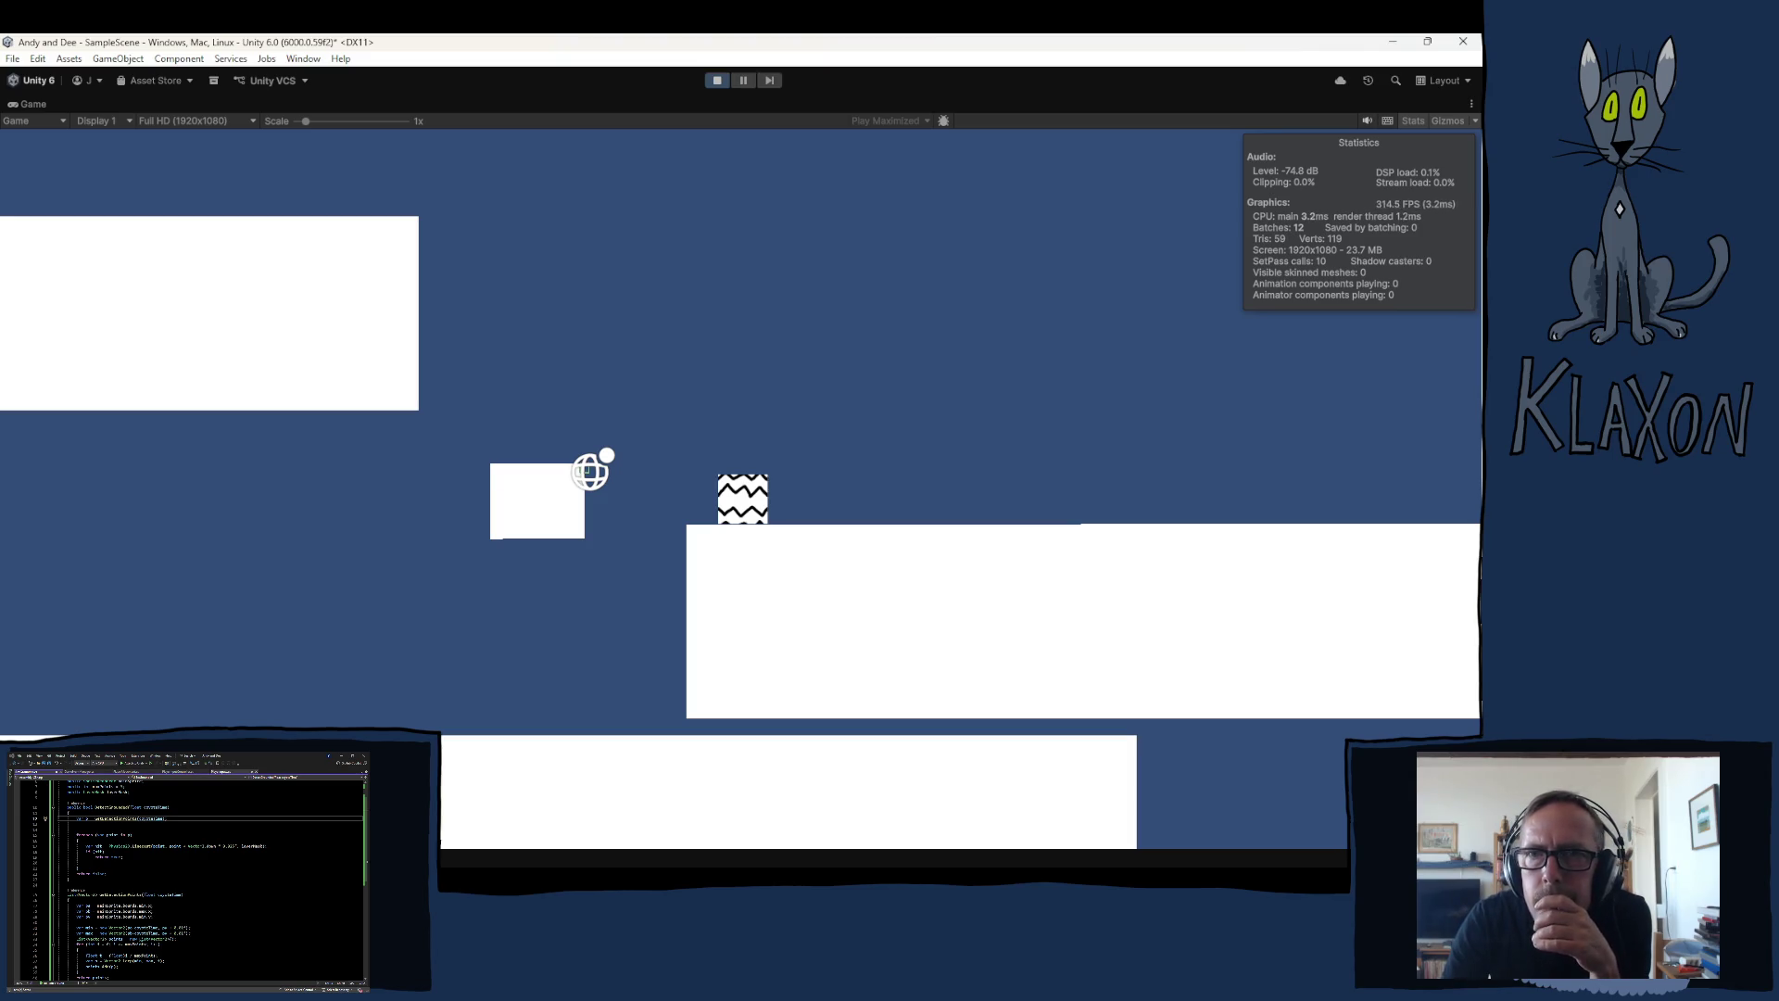
key(alt+Tab)
click(533, 71)
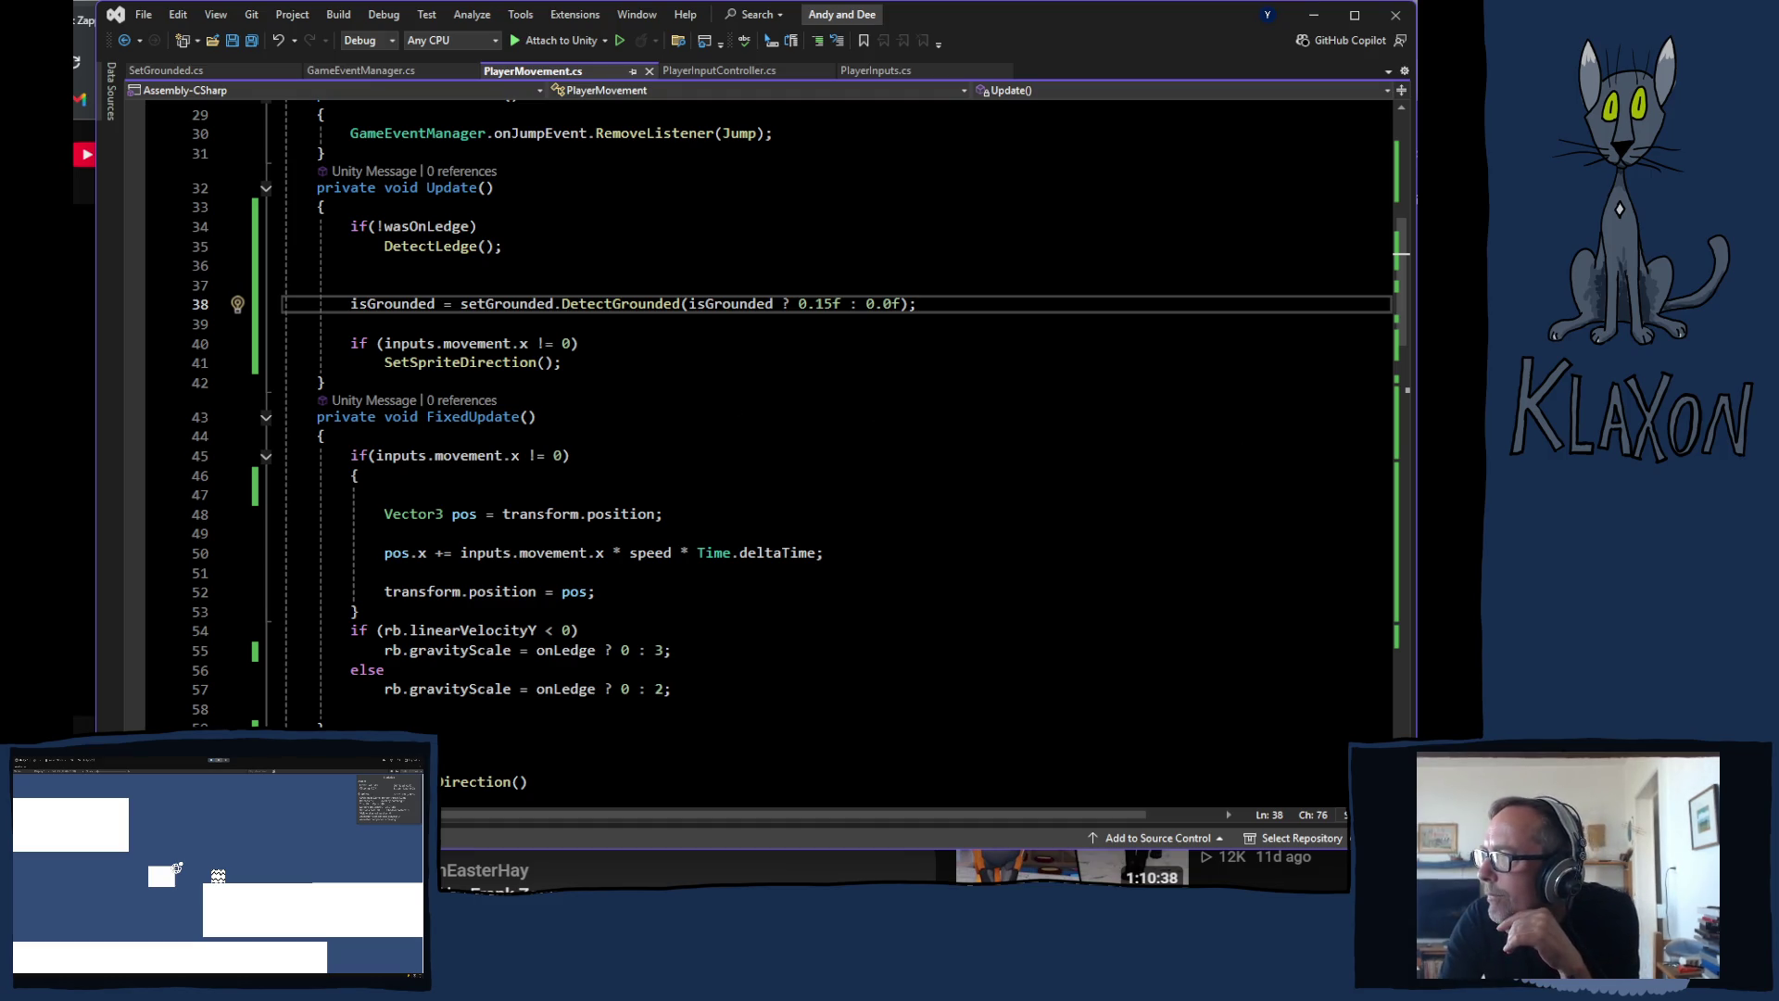
Step: Back in Unity, pause the game, select Player in the Hierarchy, and resume play
click(718, 41)
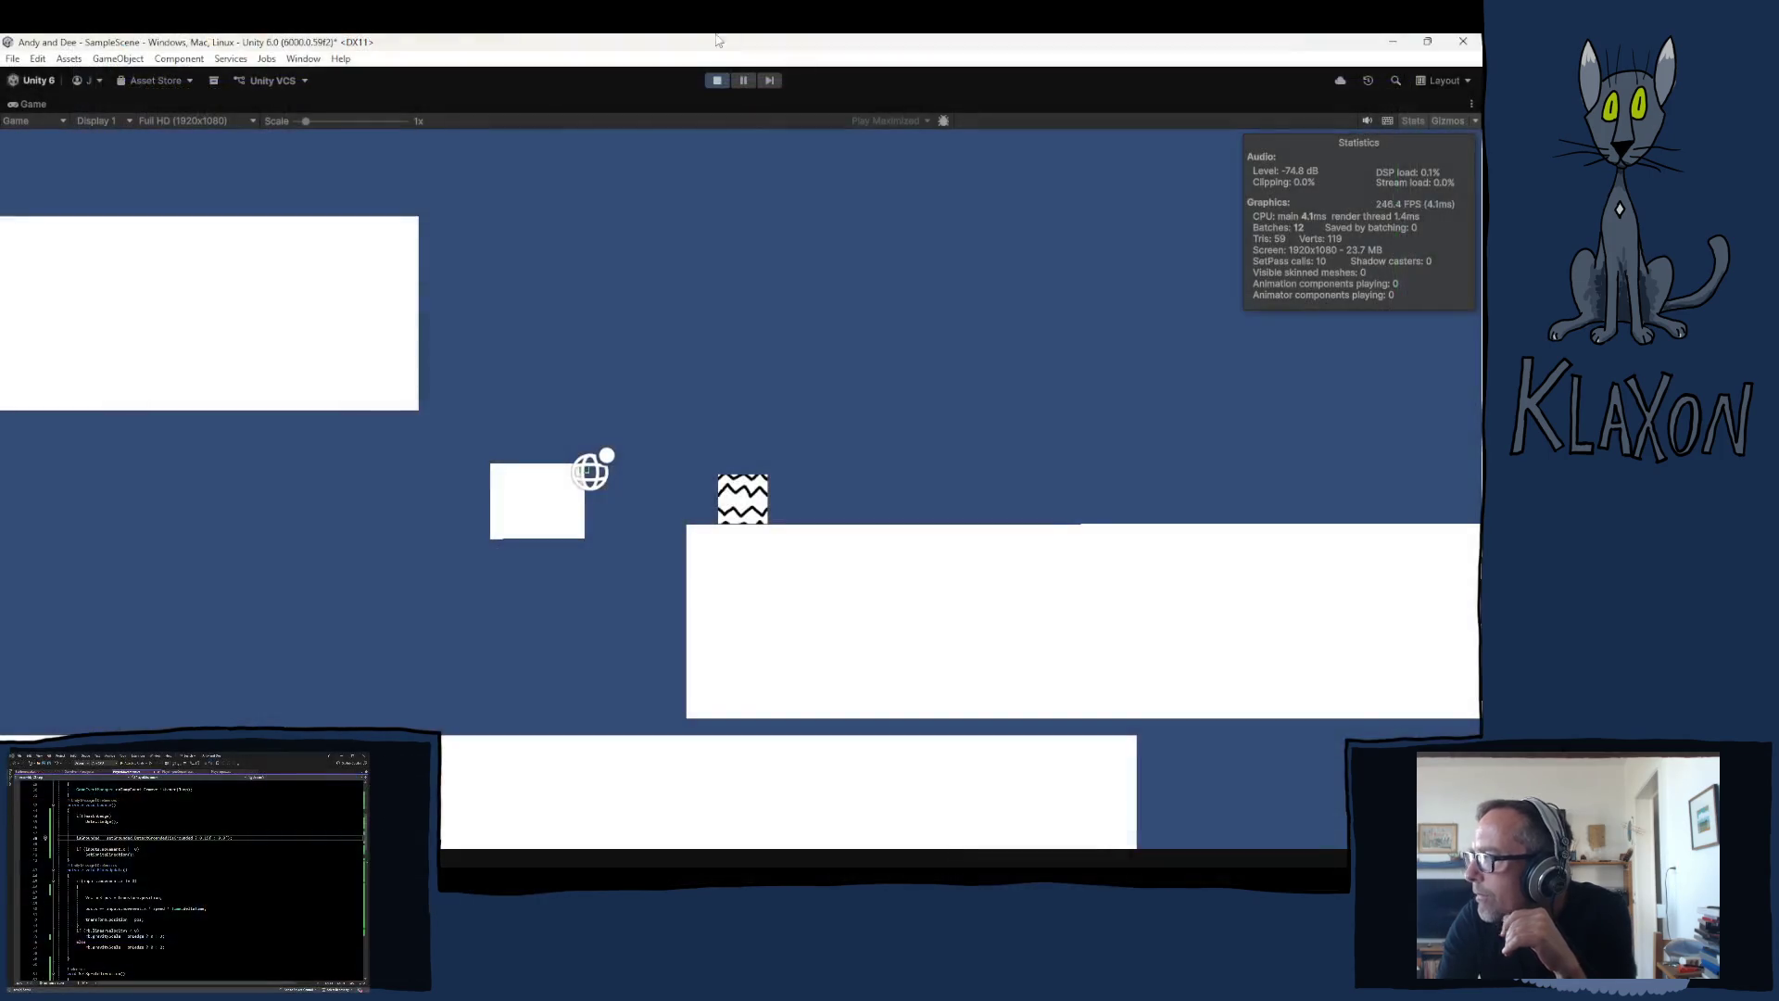
click(743, 81)
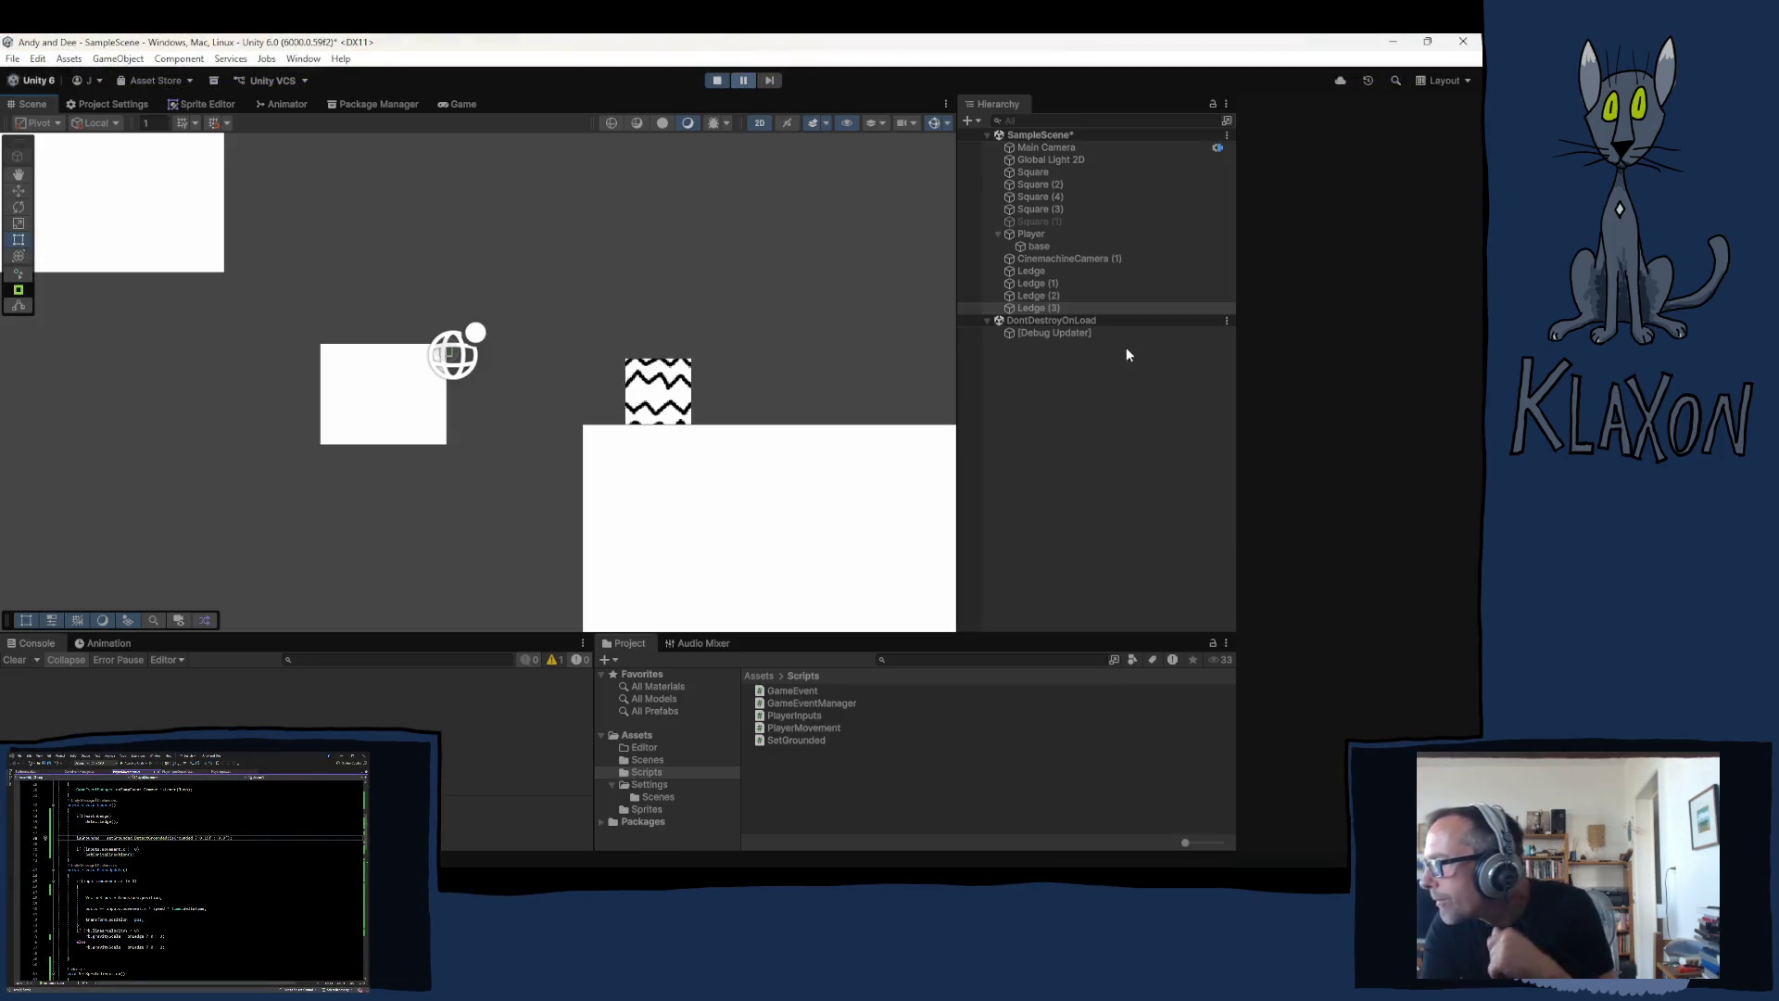
click(1031, 234)
click(744, 80)
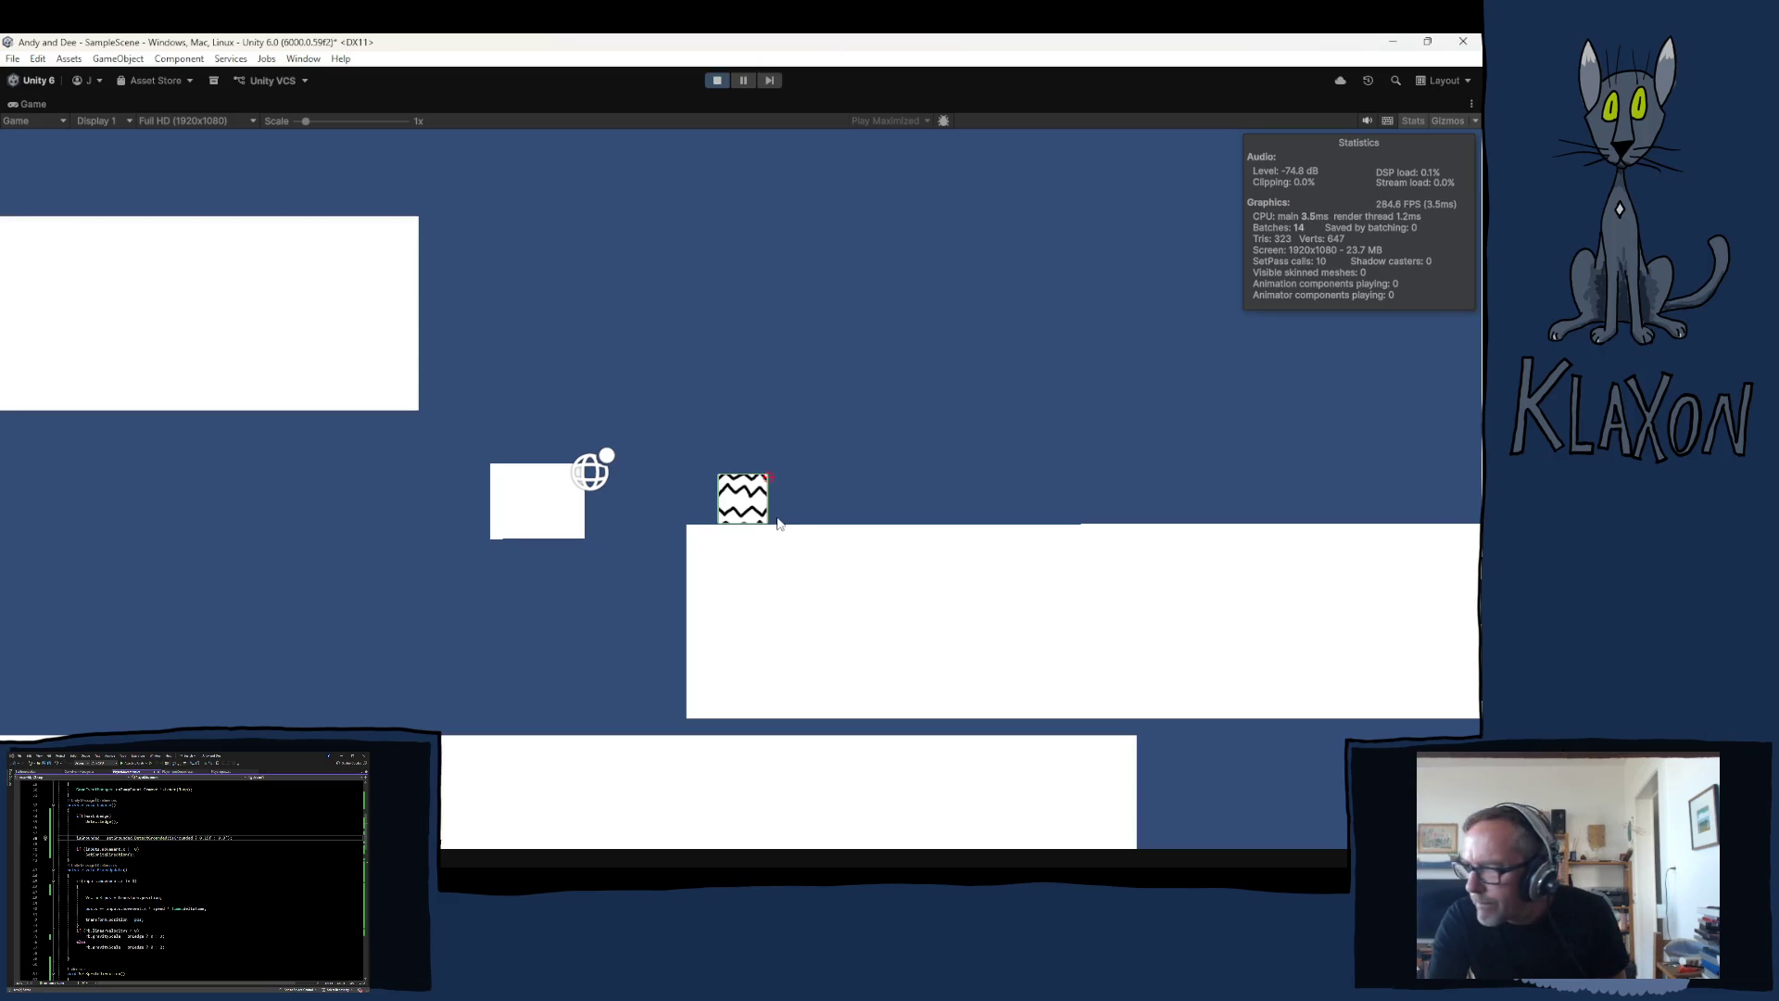
Step: Walk the player left over the gap and jump between the first platforms
key(Left)
key(Left)
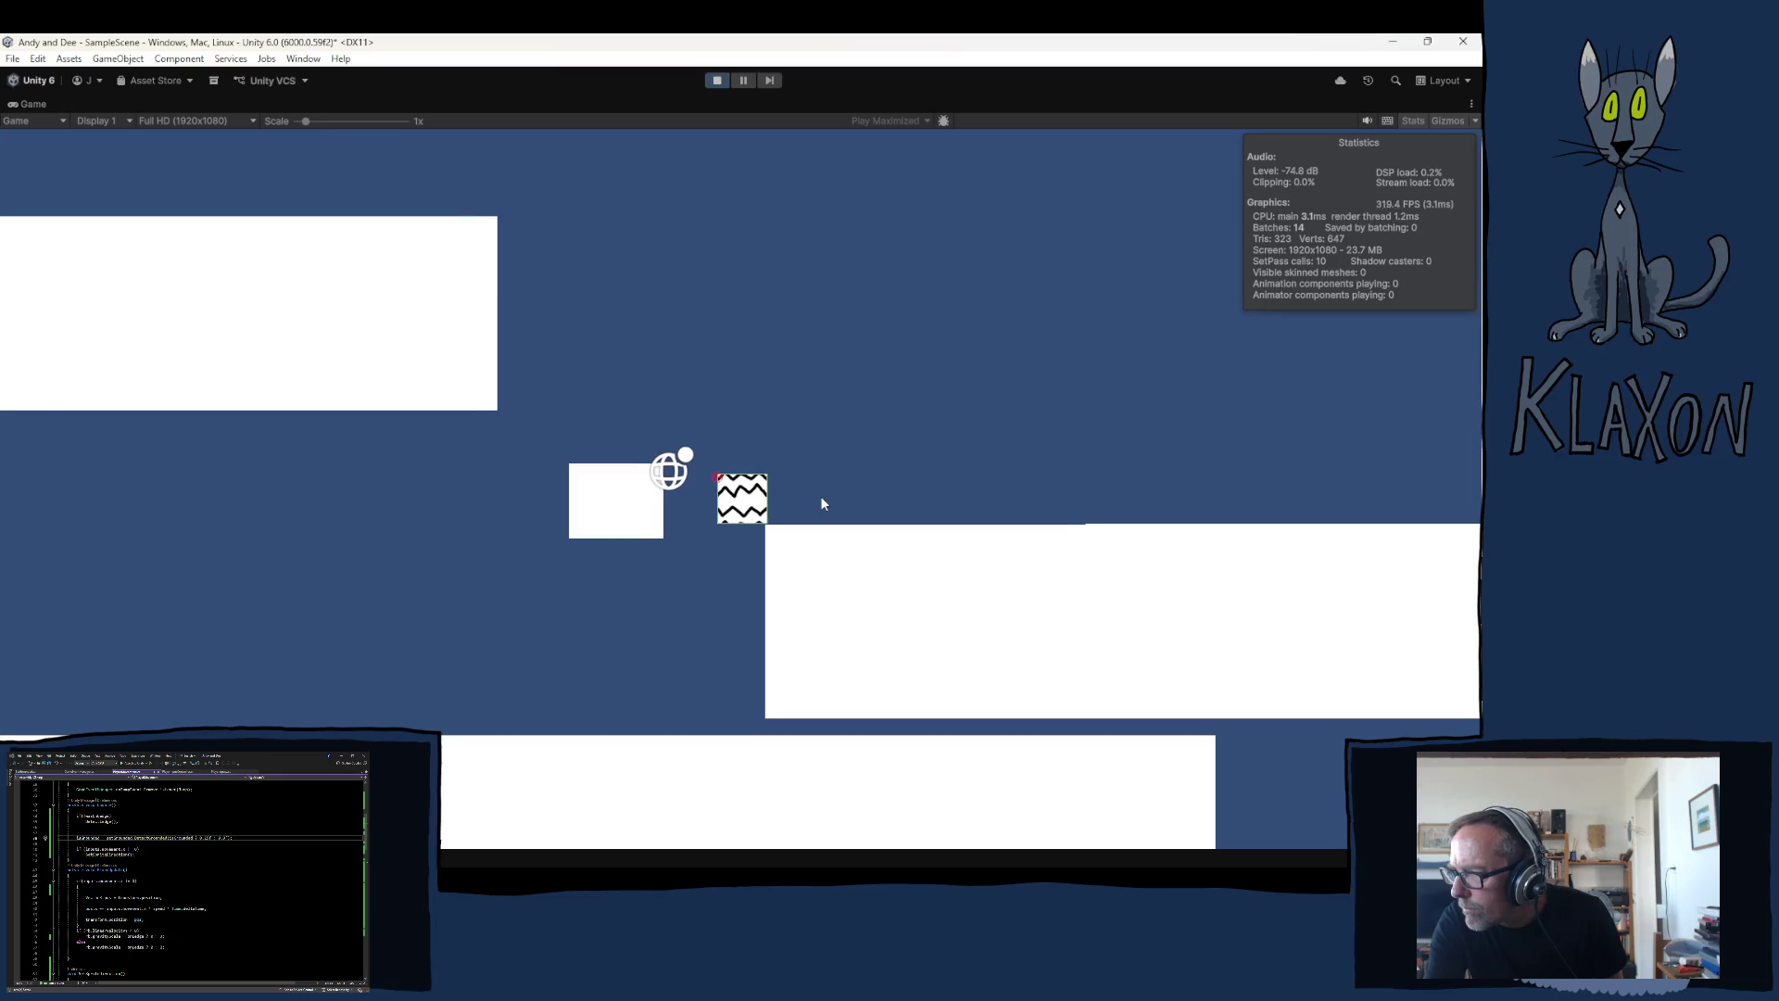
key(space)
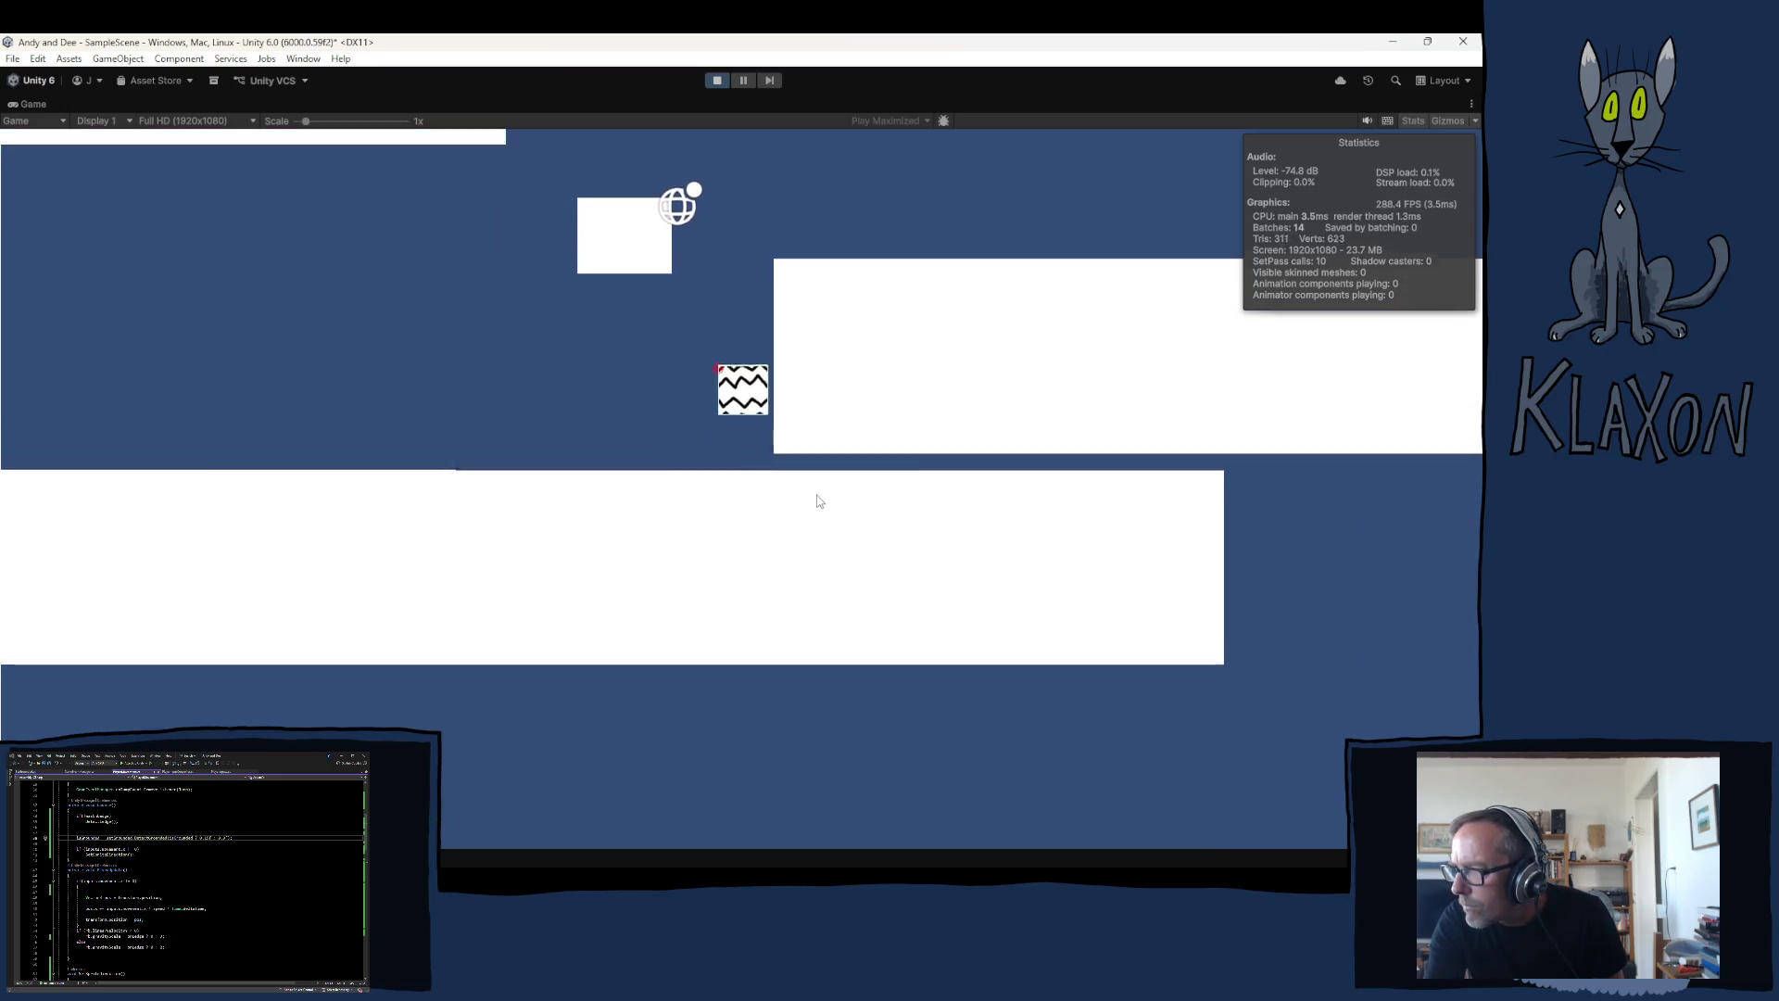
key(space)
key(Left)
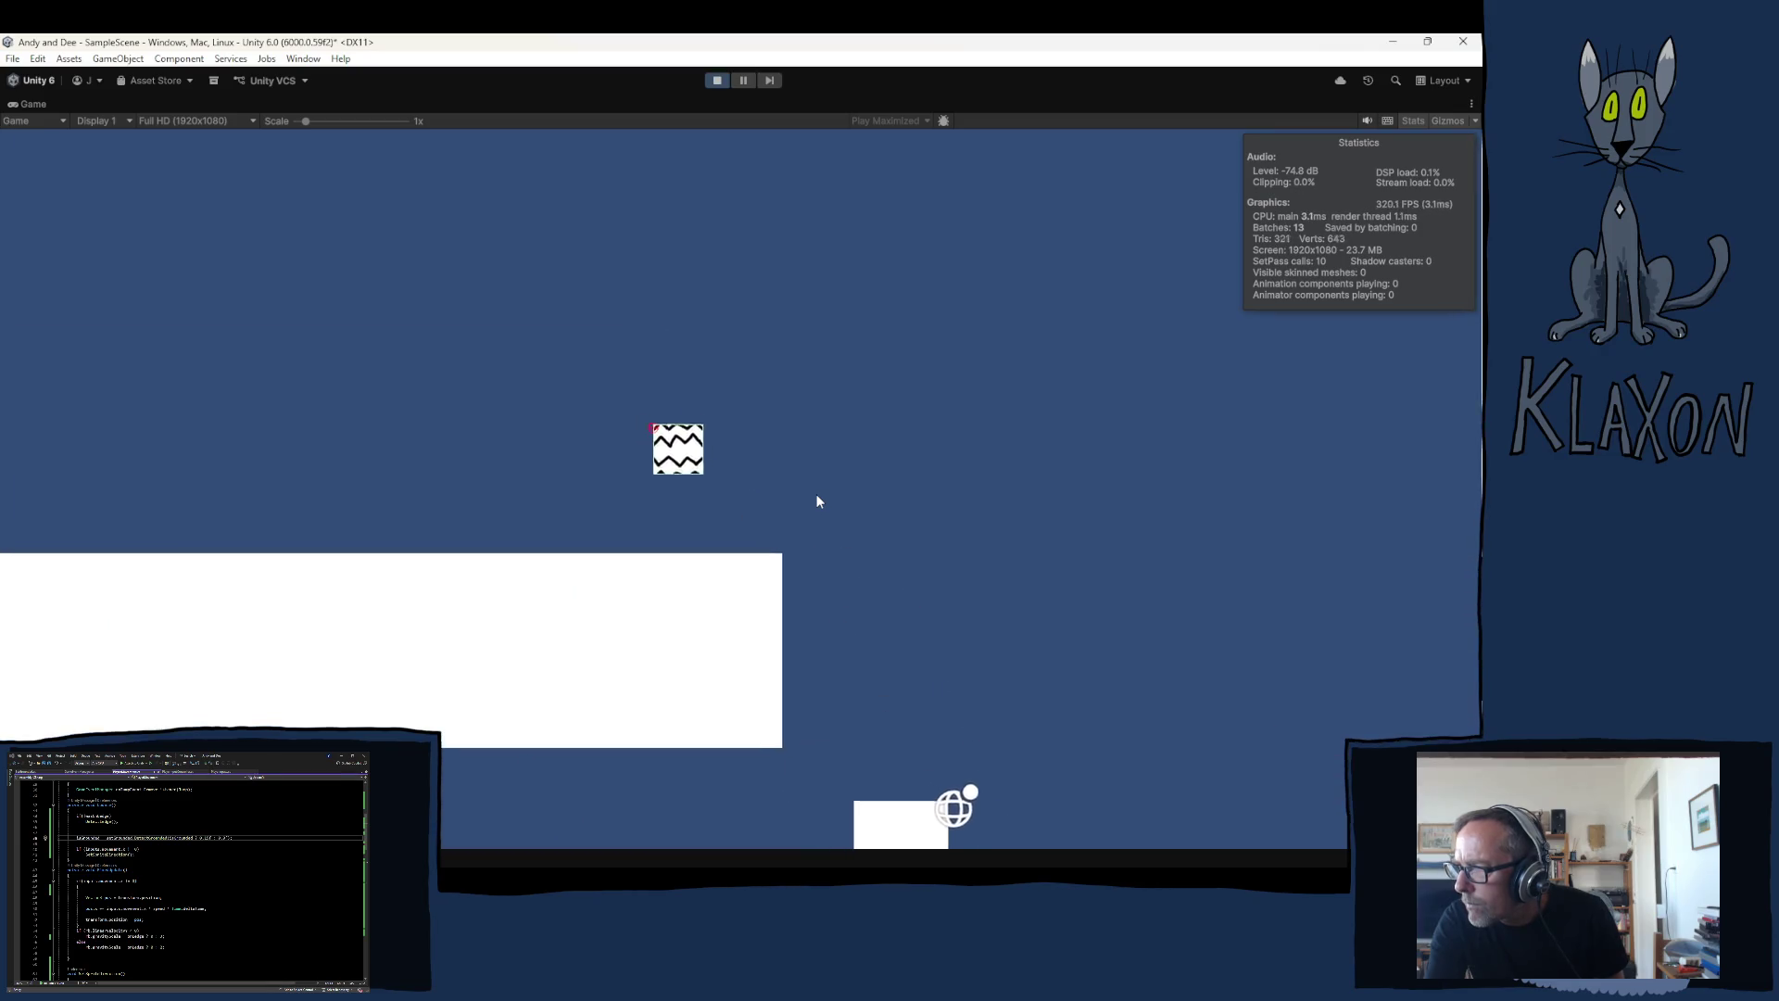
key(space)
key(Right)
key(space)
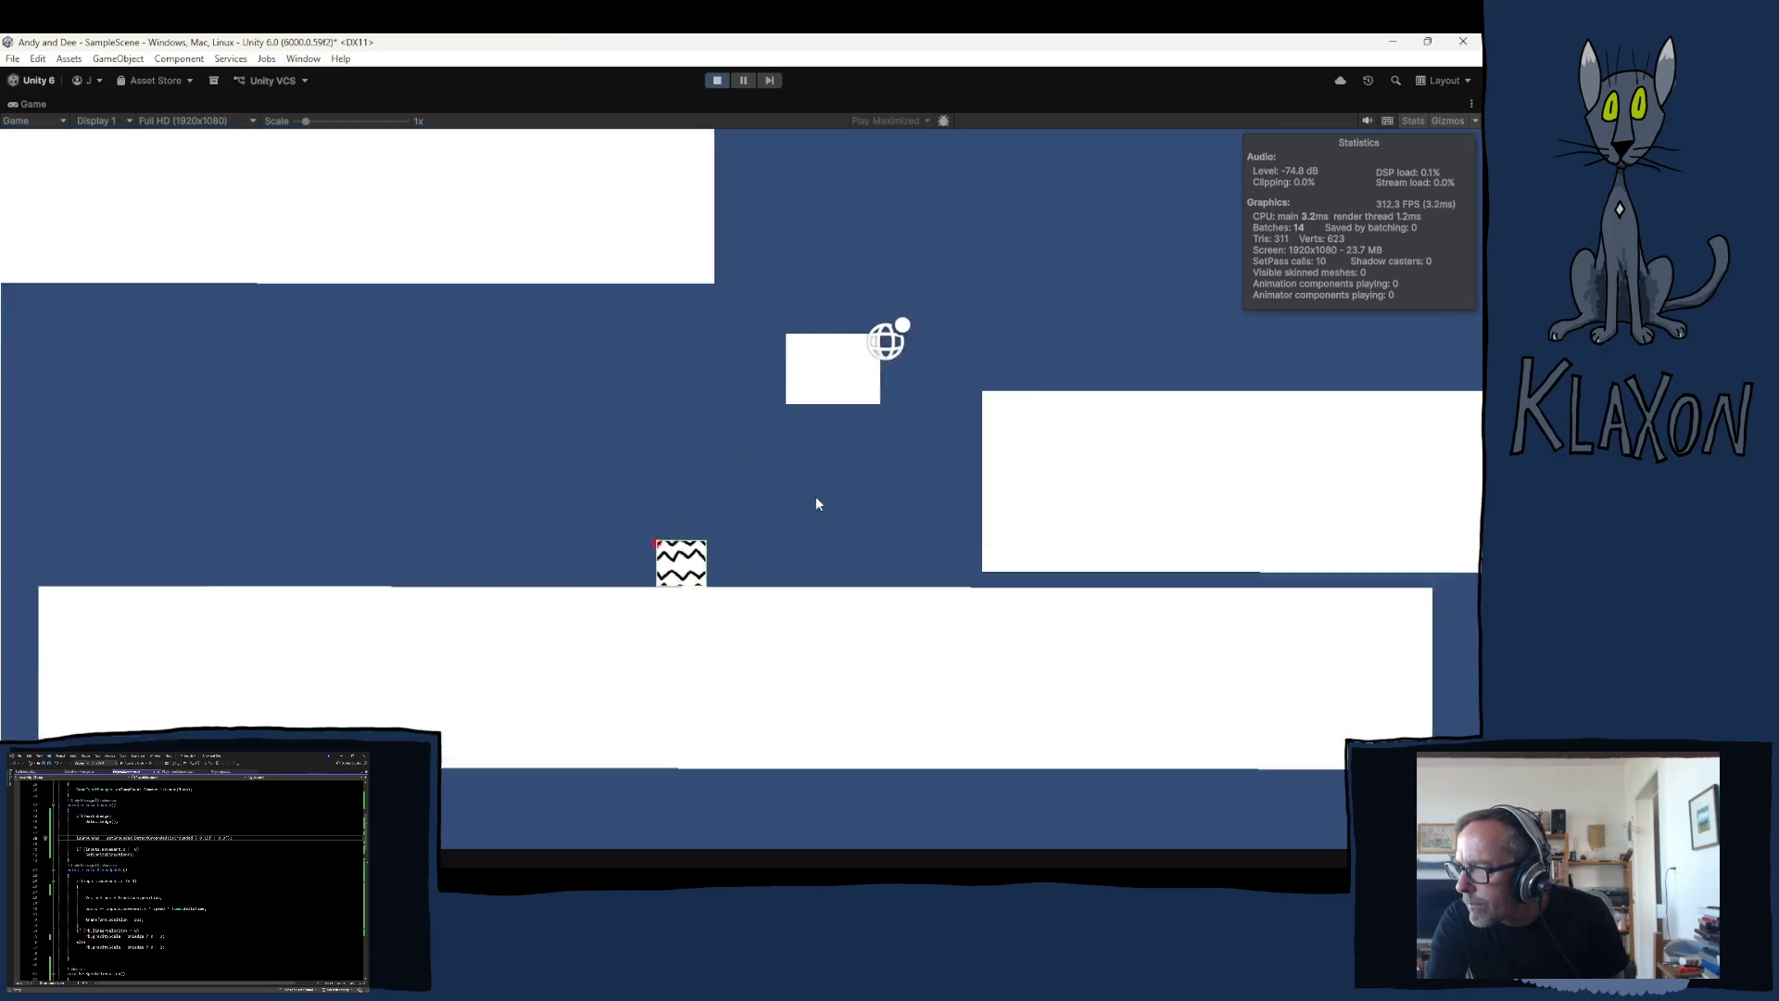
key(Left)
key(Right)
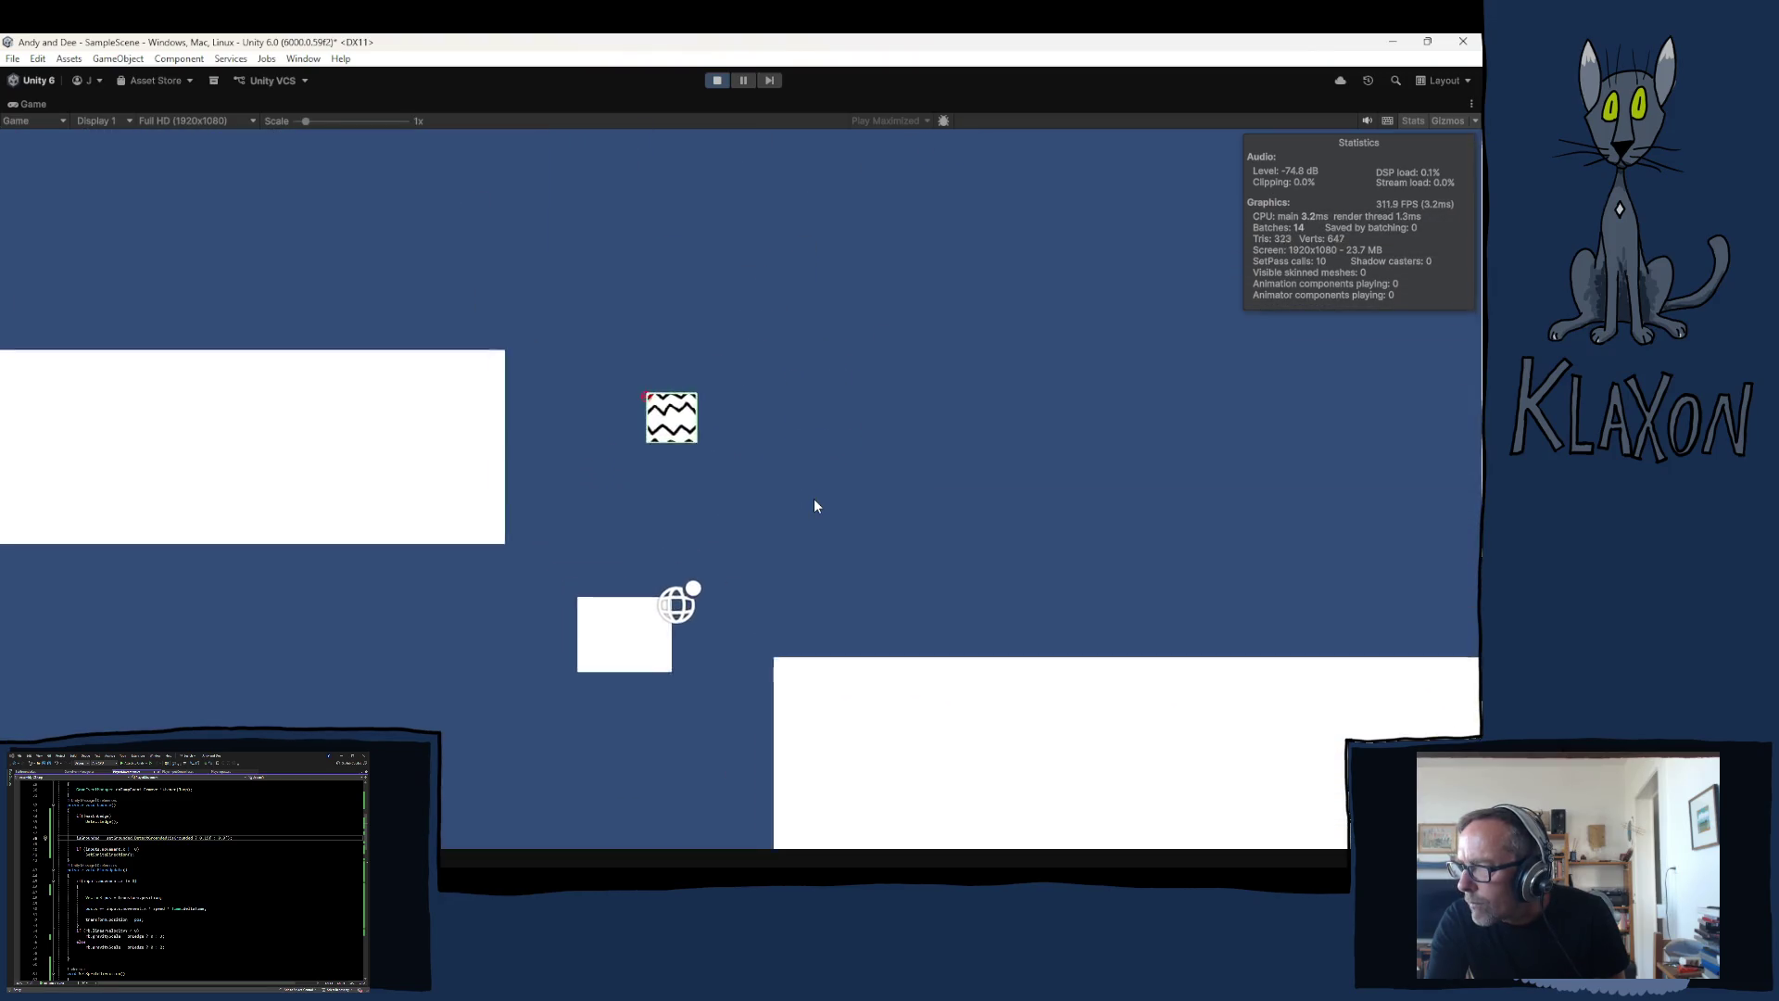
key(Left)
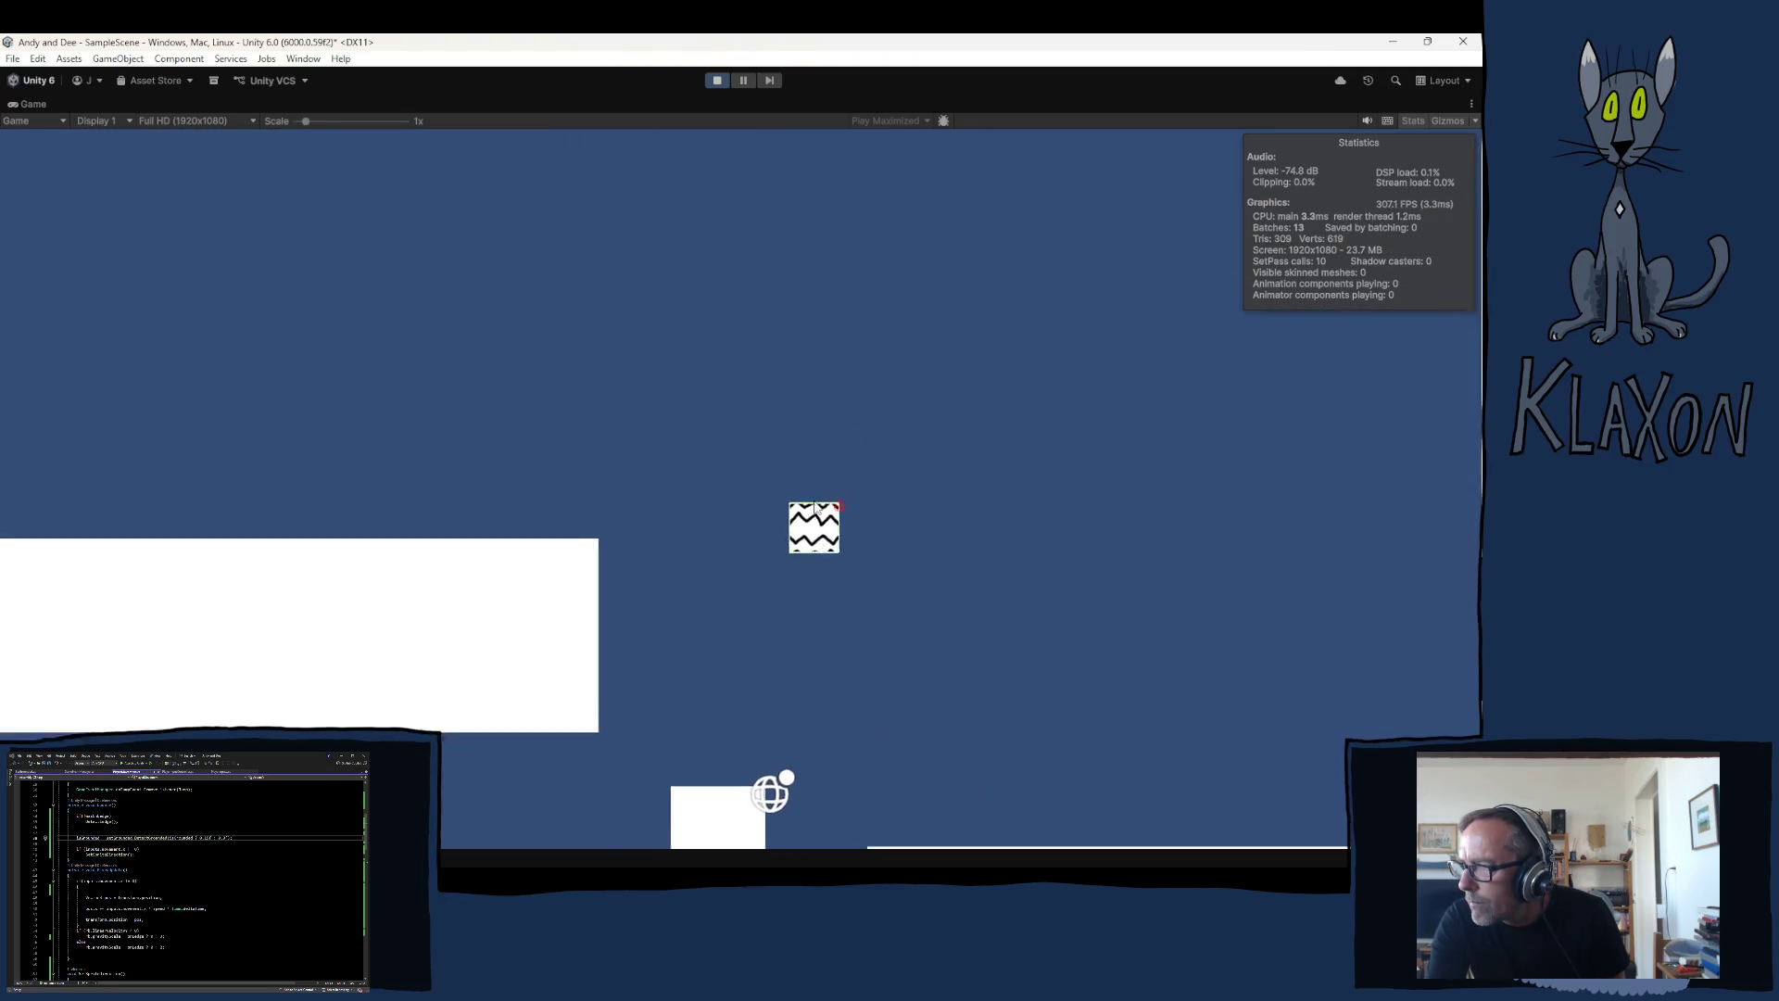
key(space)
key(Left)
key(space)
key(Right)
Step: Jump the player up beside the ledge and onto the raised platform's edge
key(space)
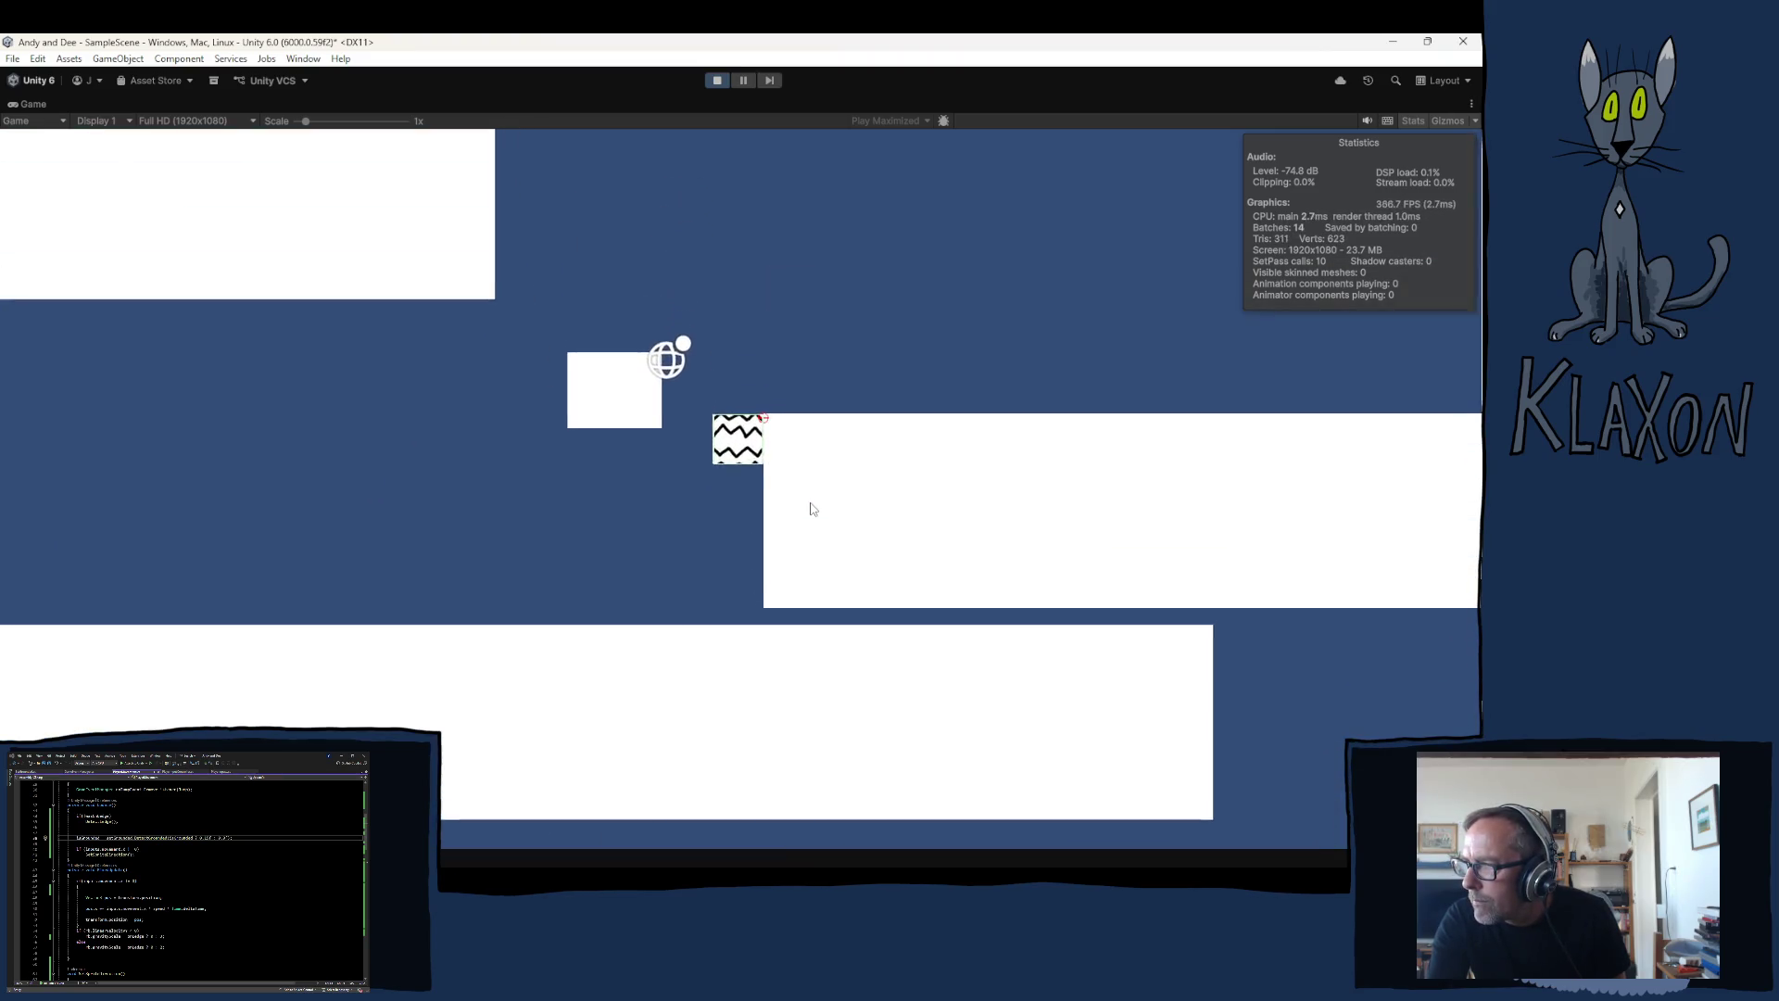
key(Right)
key(Left)
key(space)
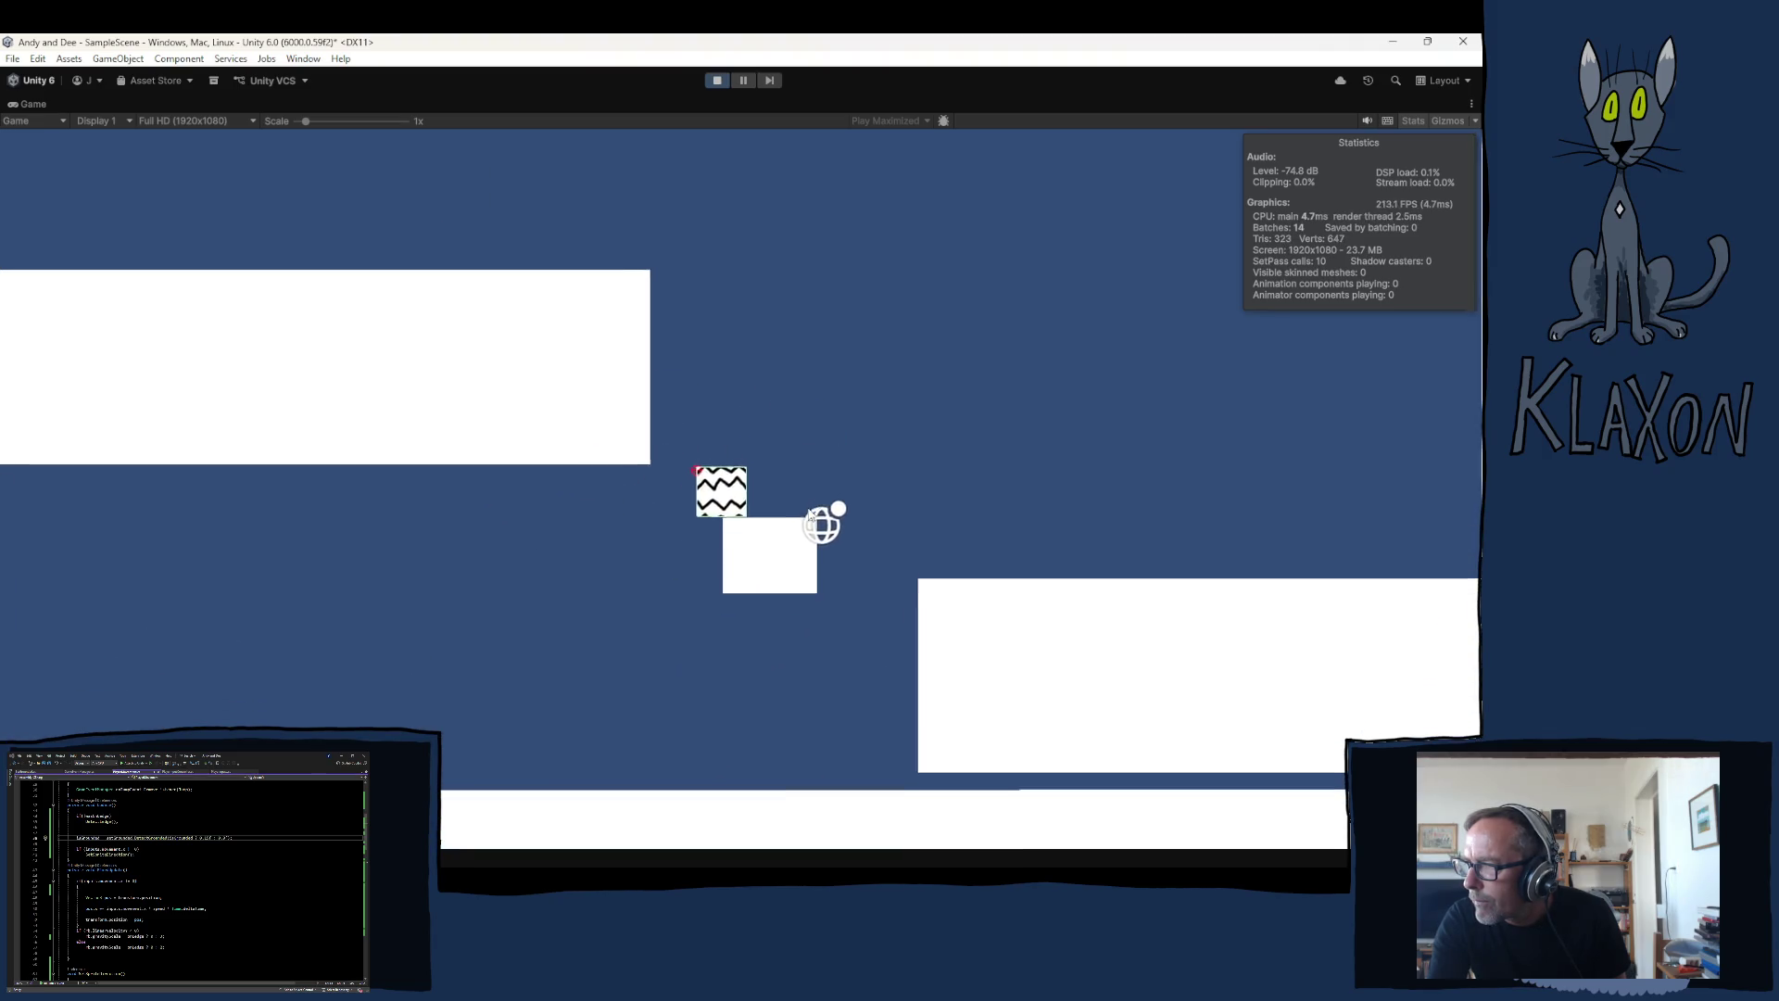
key(Right)
key(Left)
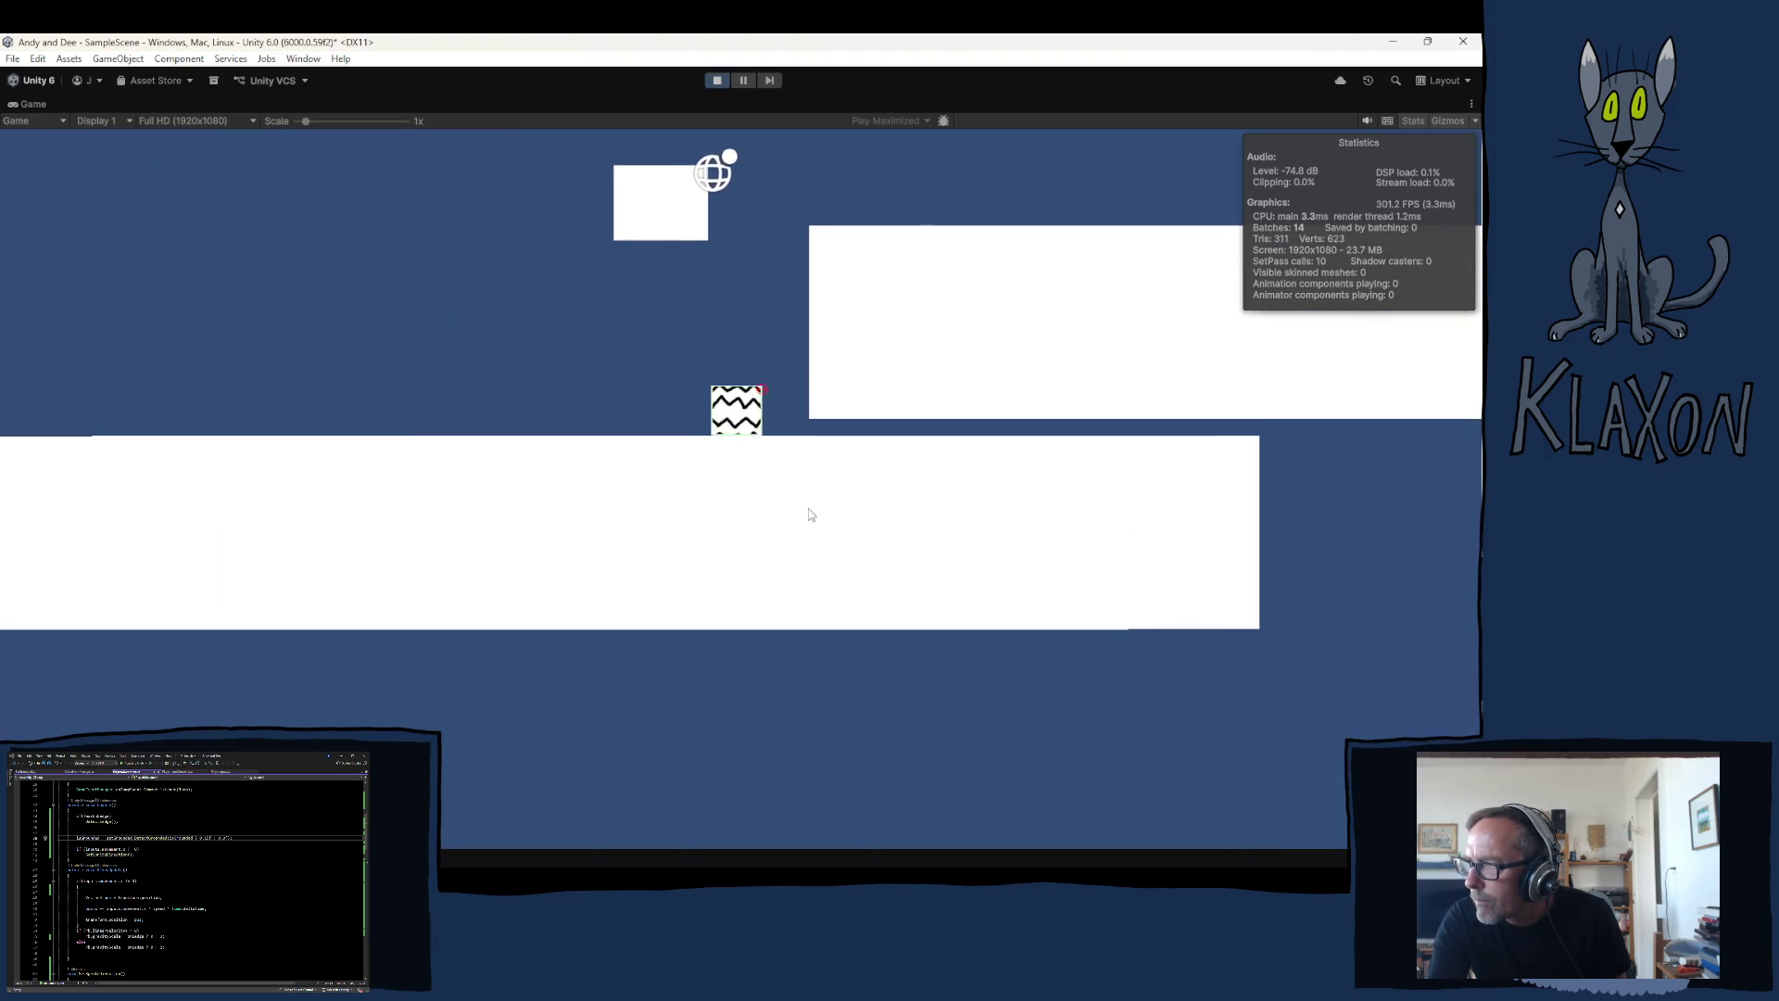
key(space)
key(space)
key(Right)
key(space)
key(Right)
key(Left)
key(space)
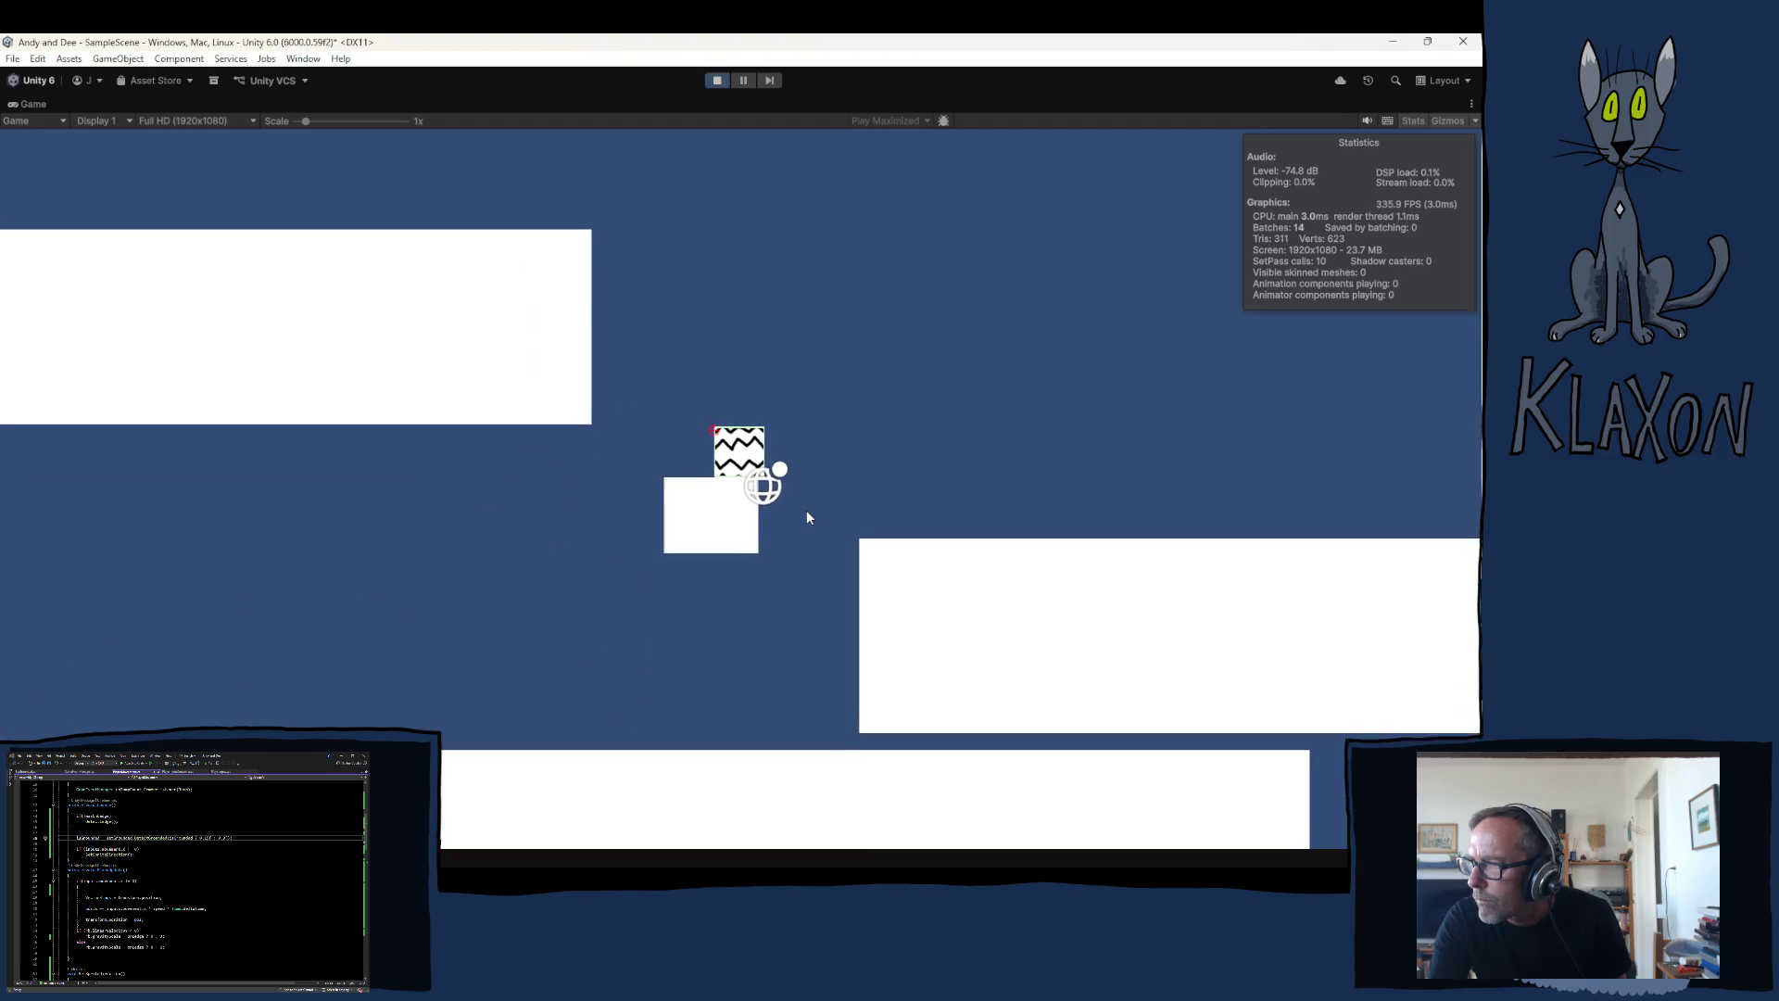
Step: Hop between the small, large and left platforms, then stop Play mode
key(Right)
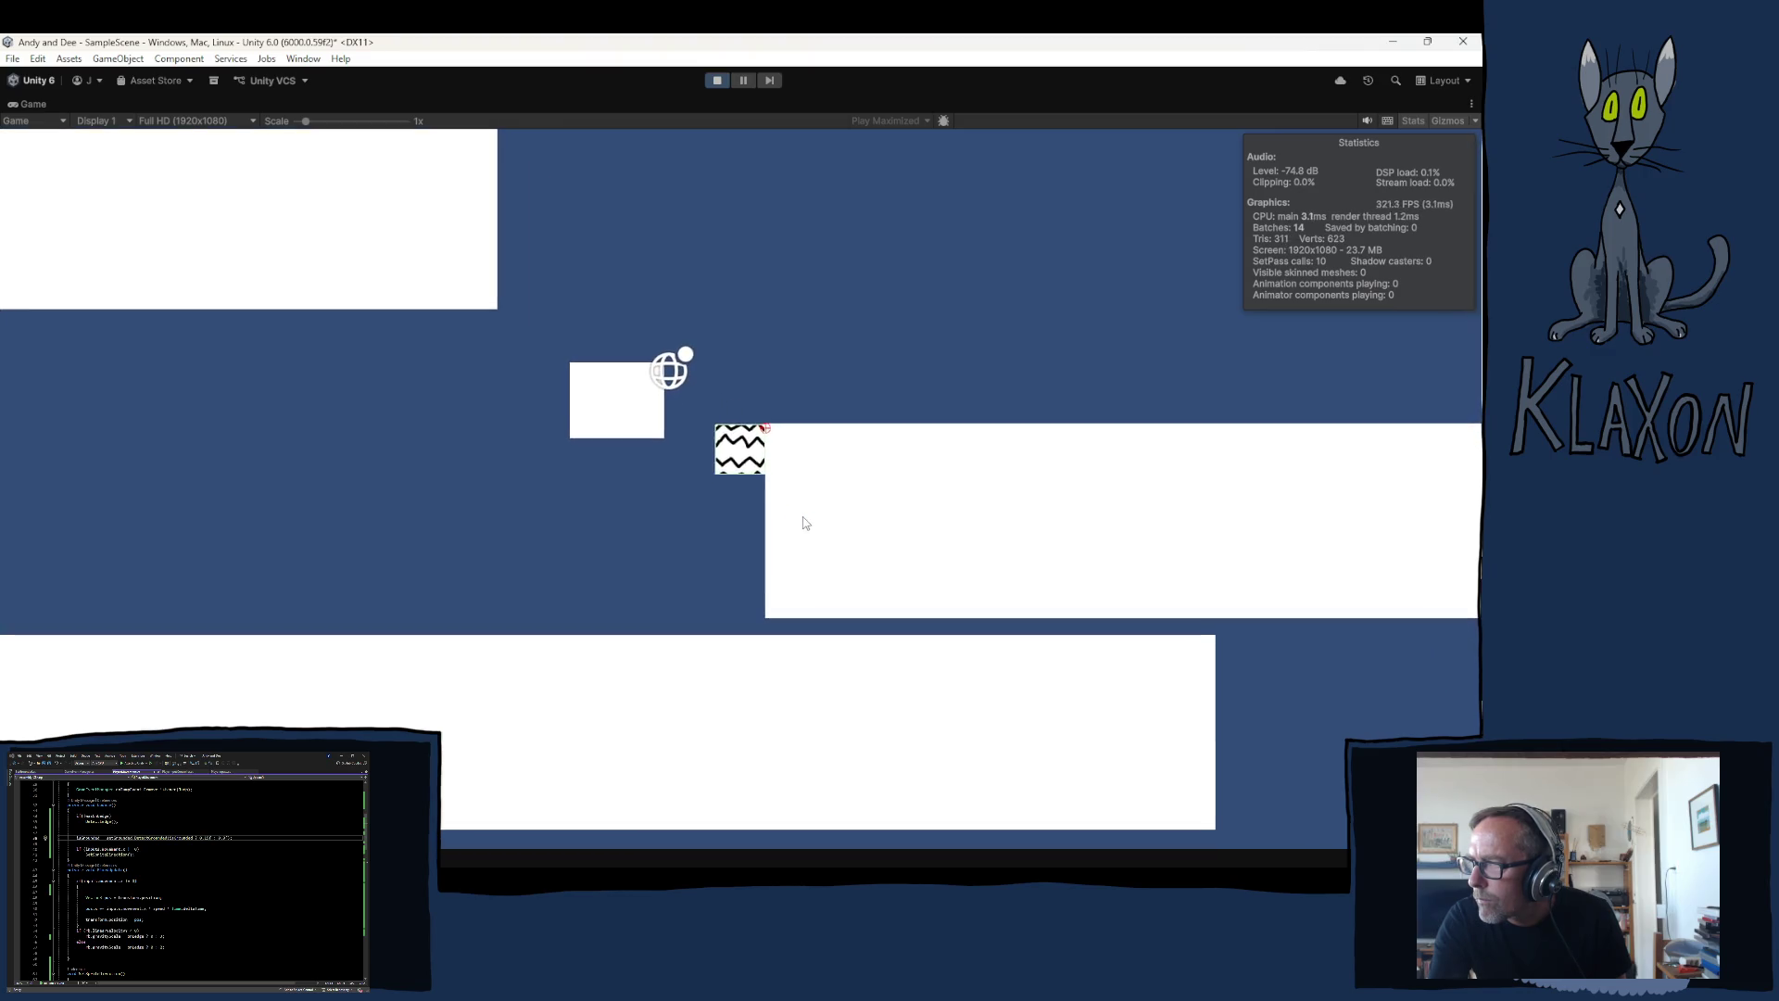
key(space)
key(Left)
key(Right)
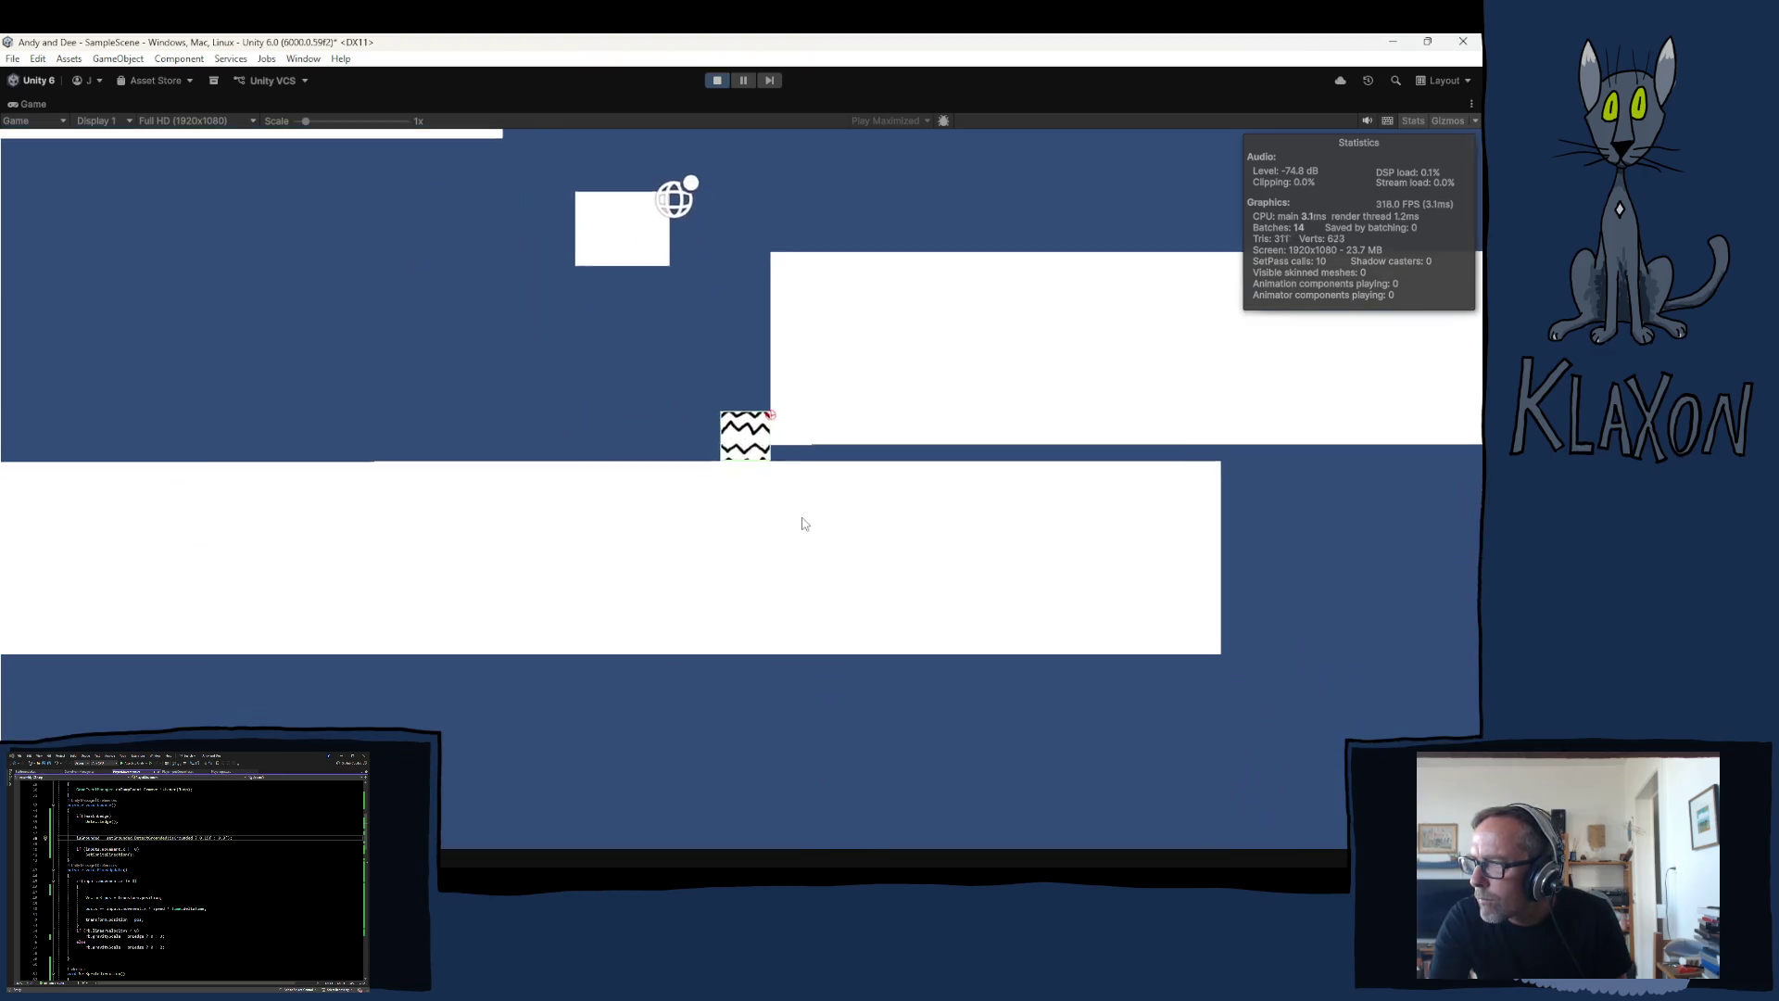
key(space)
key(Left)
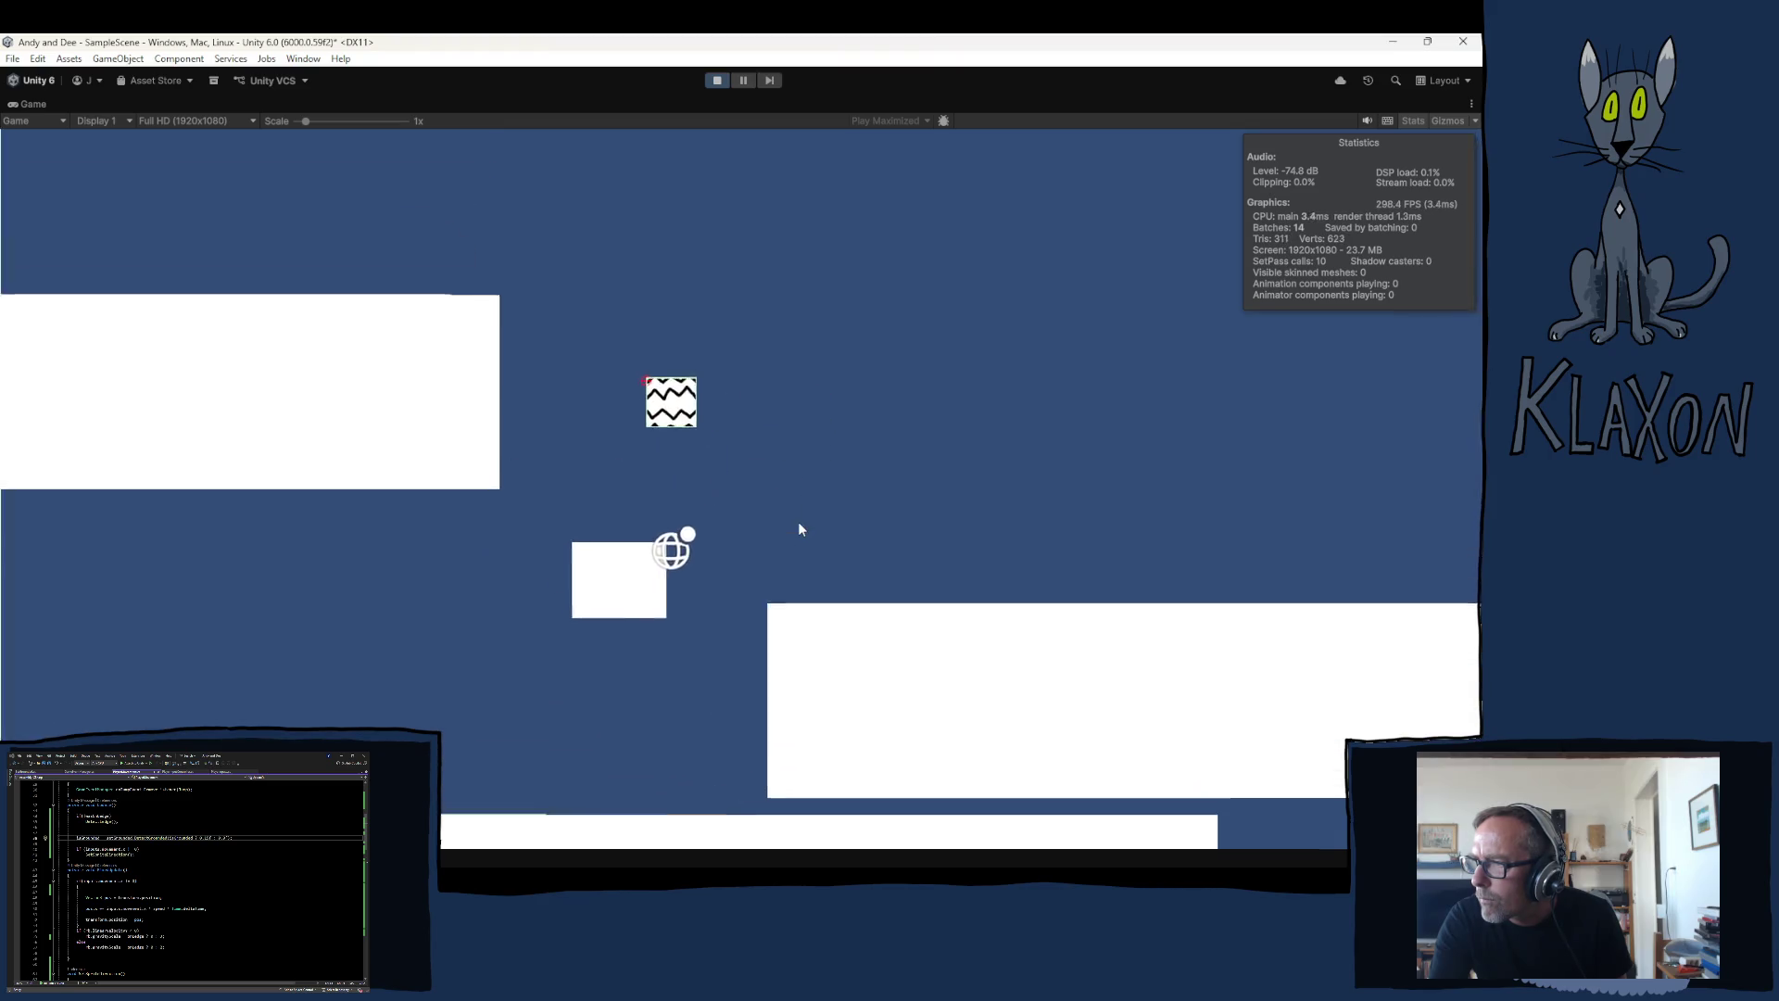
key(Right)
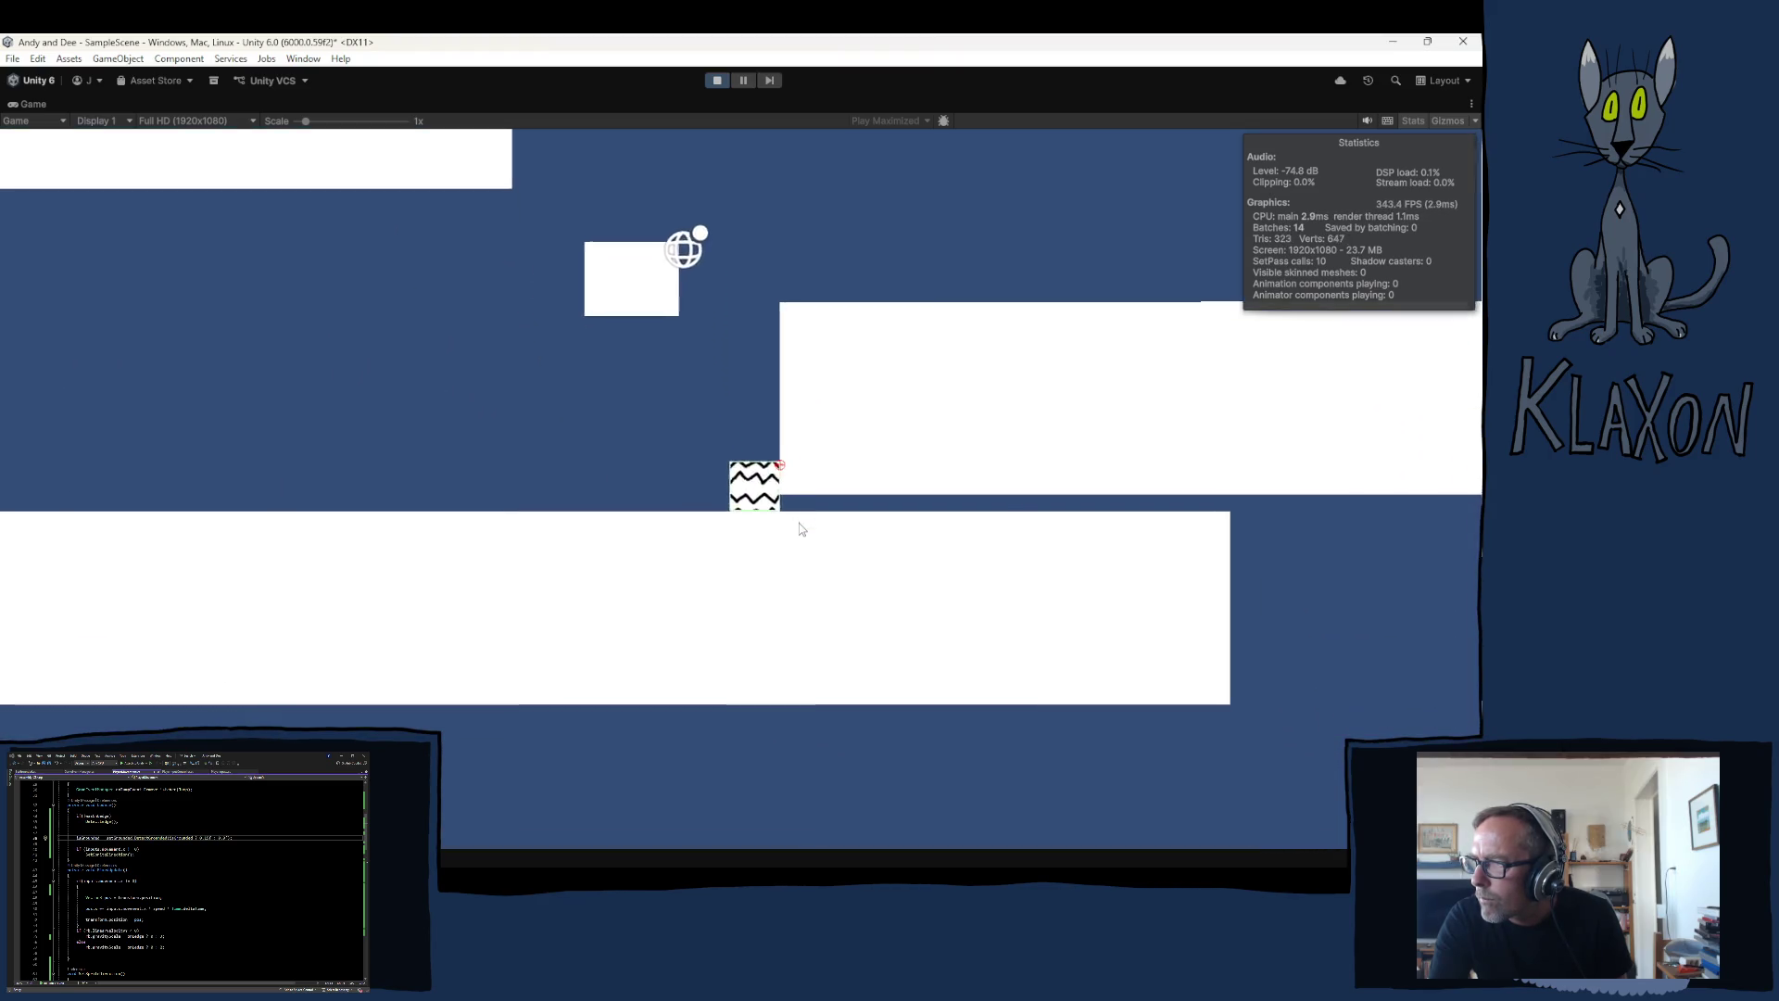
key(space)
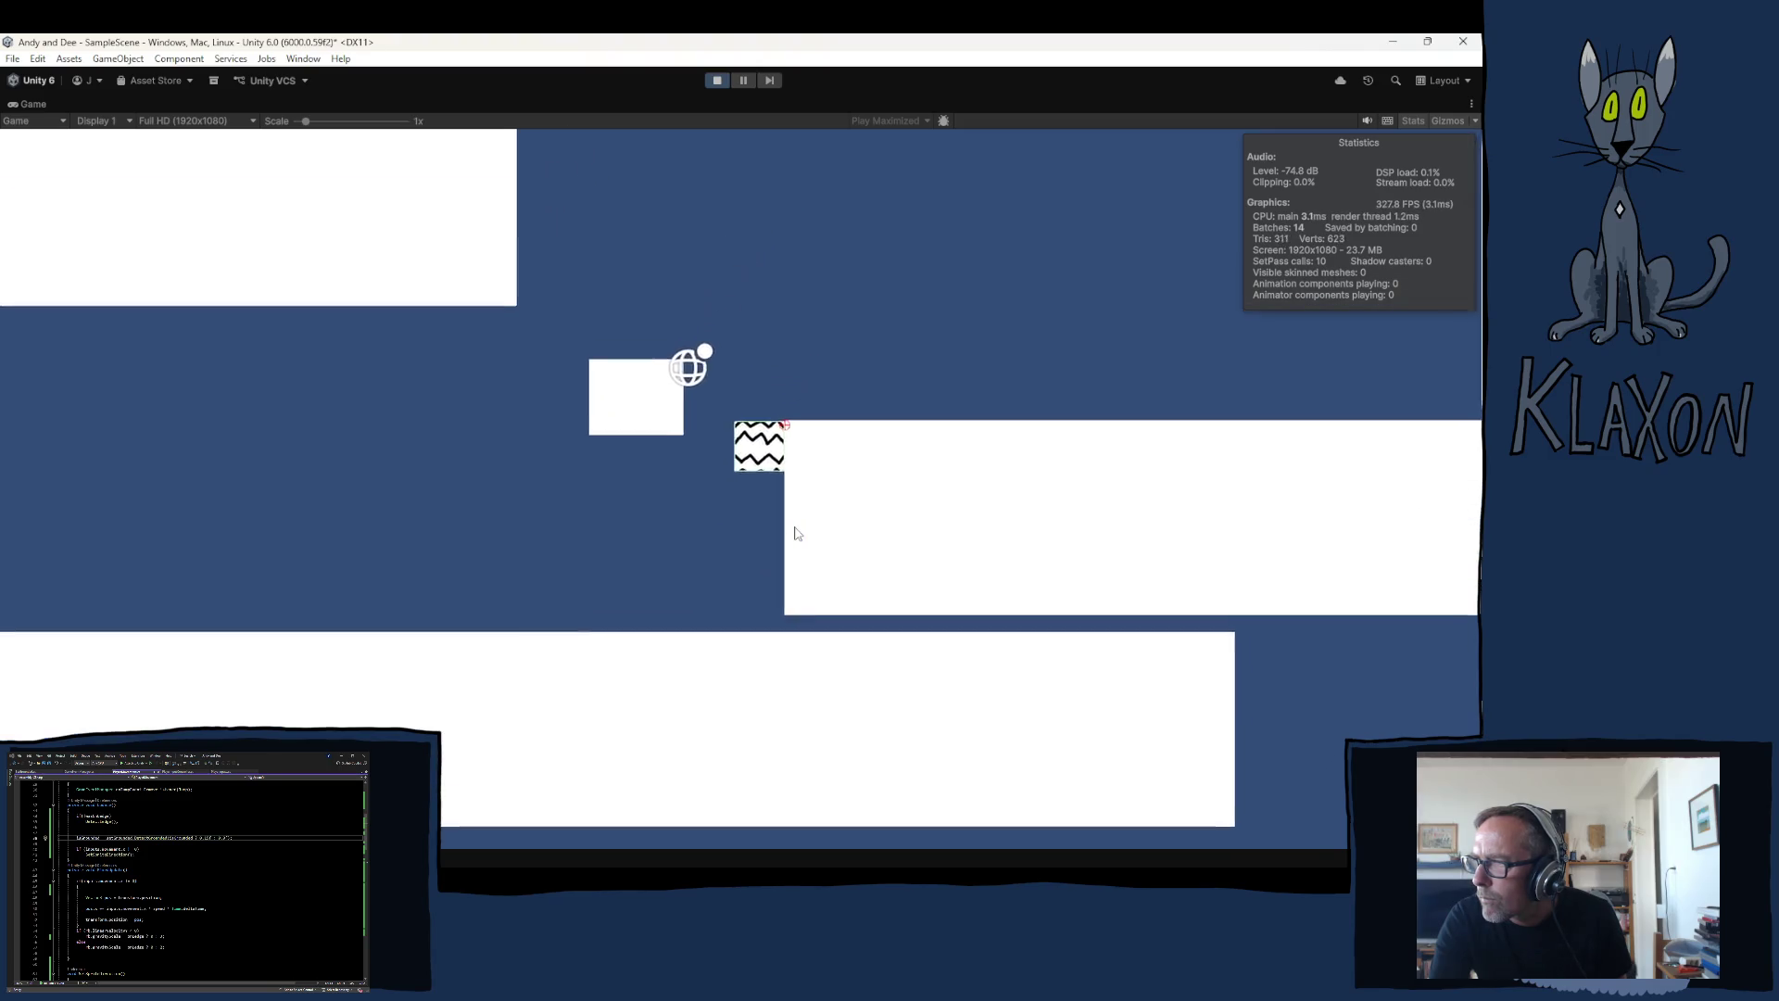
key(Right)
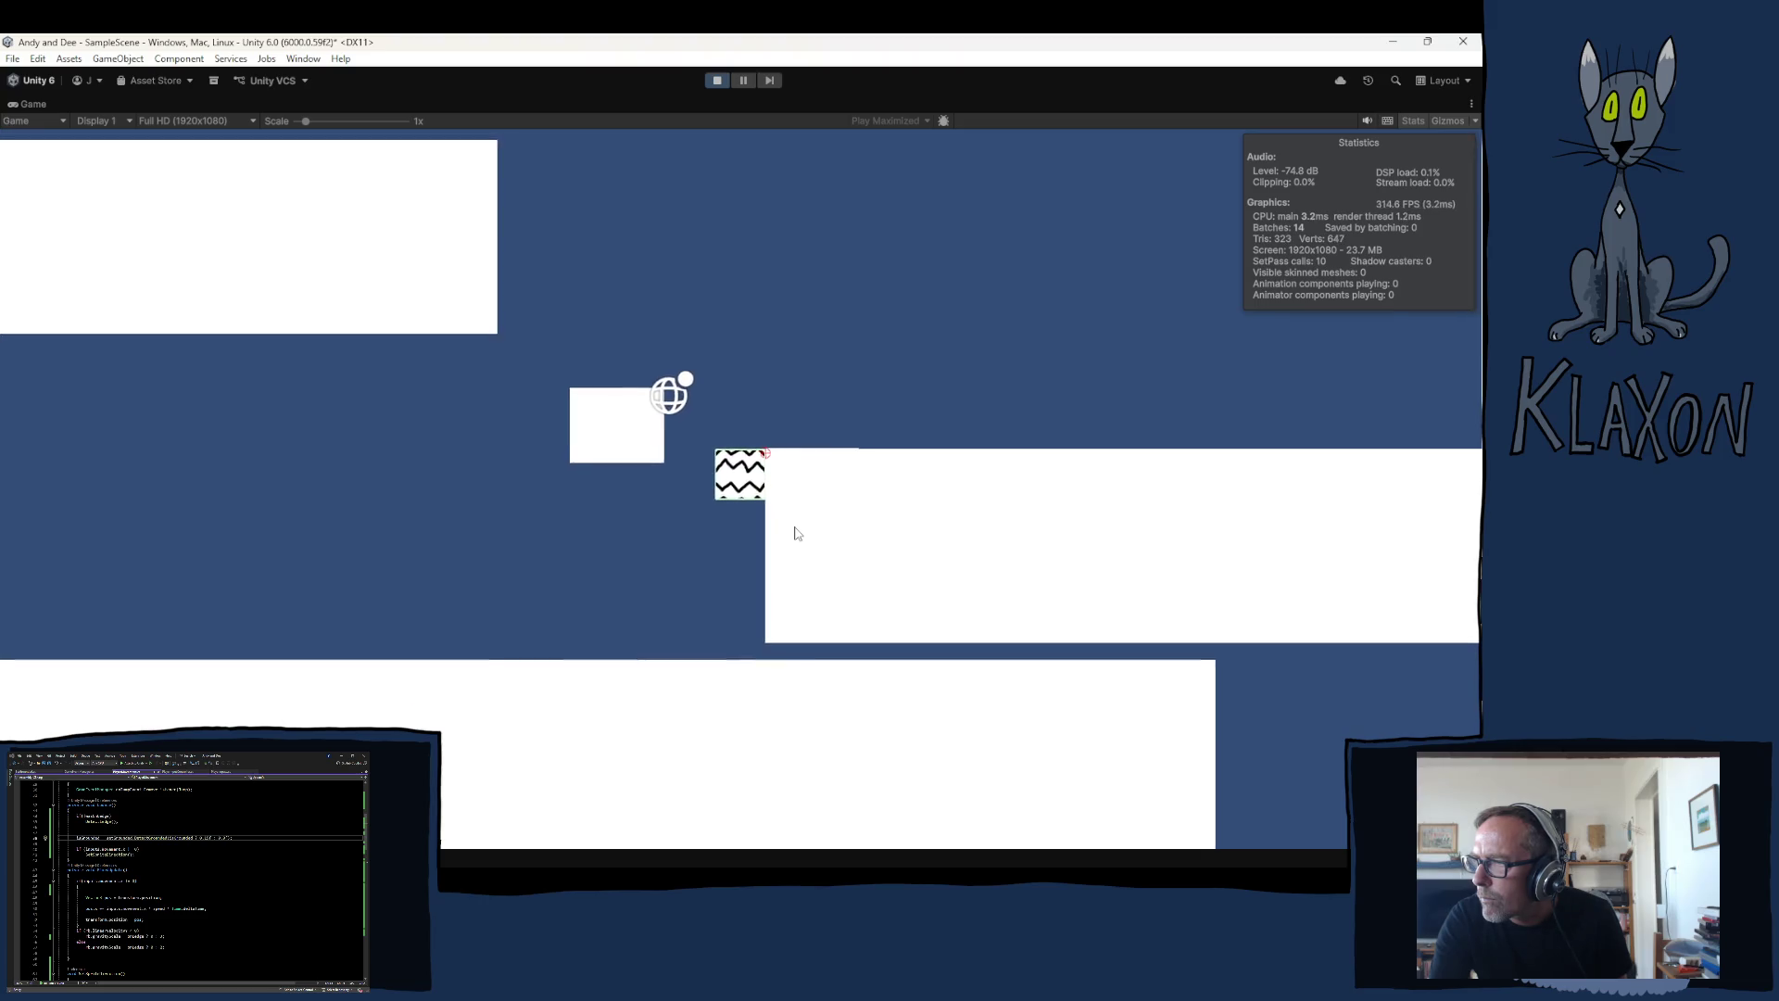
key(space)
key(Left)
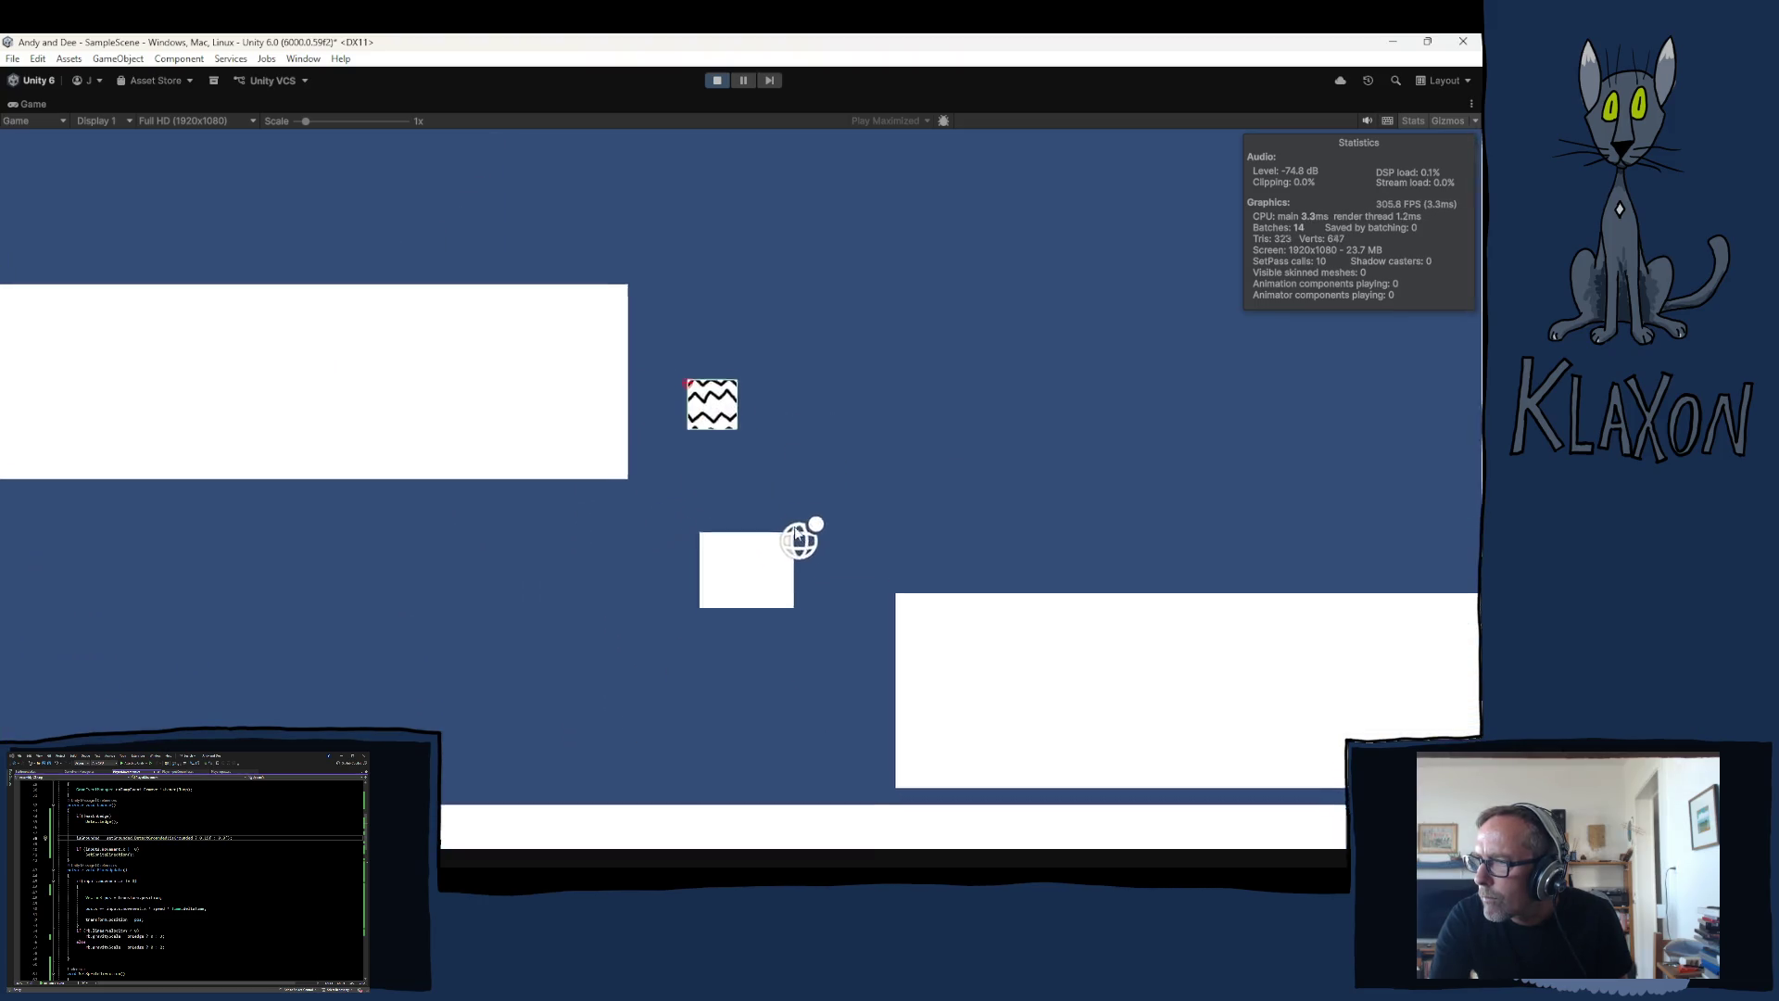
key(space)
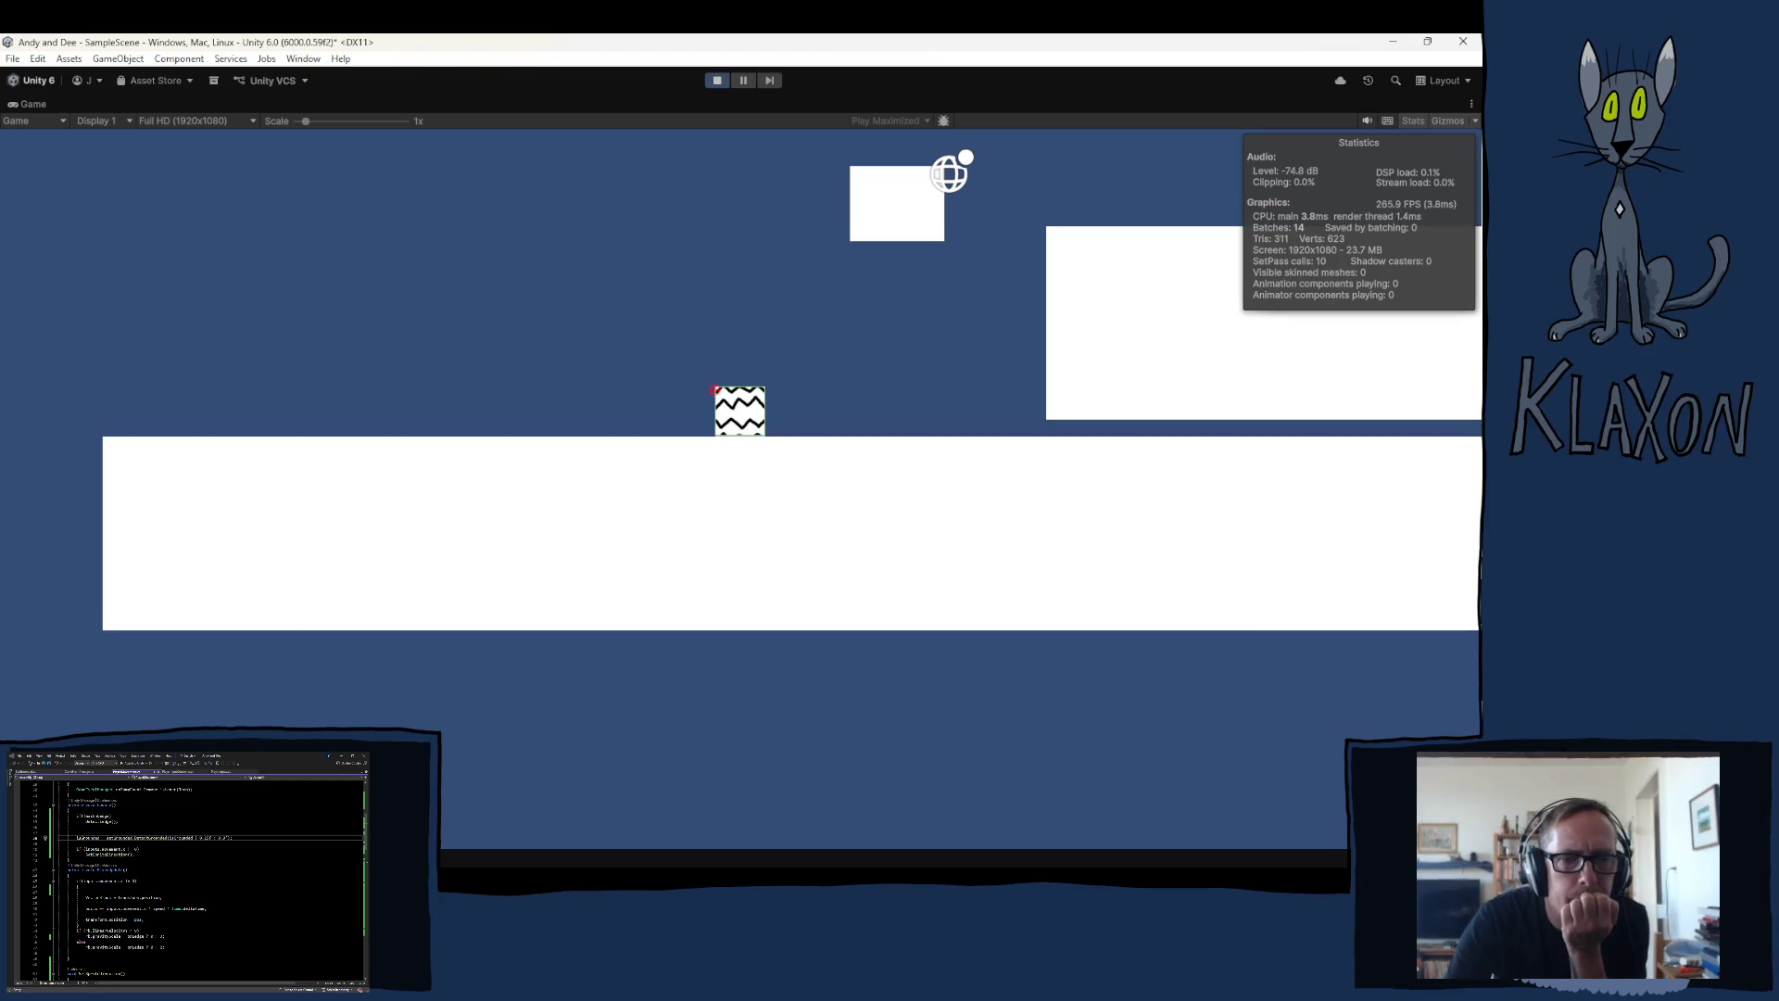
click(718, 81)
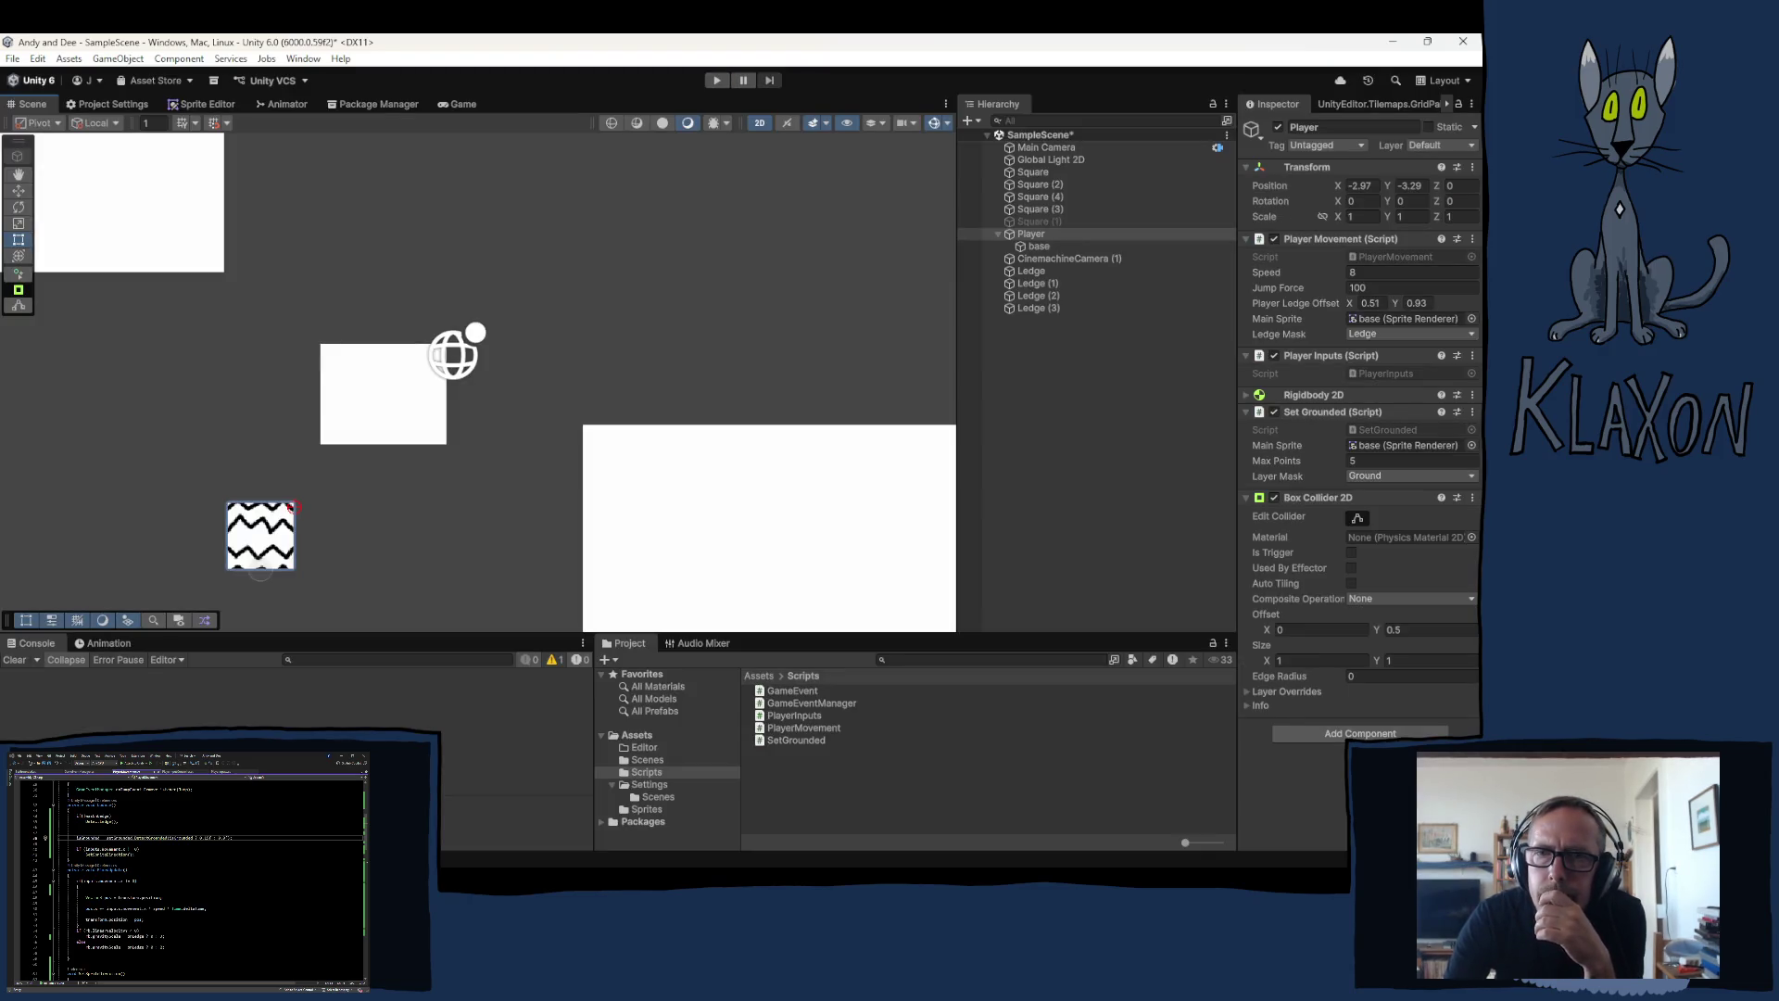
Step: Switch from Unity to PlayerMovement.cs in Visual Studio
key(alt+Tab)
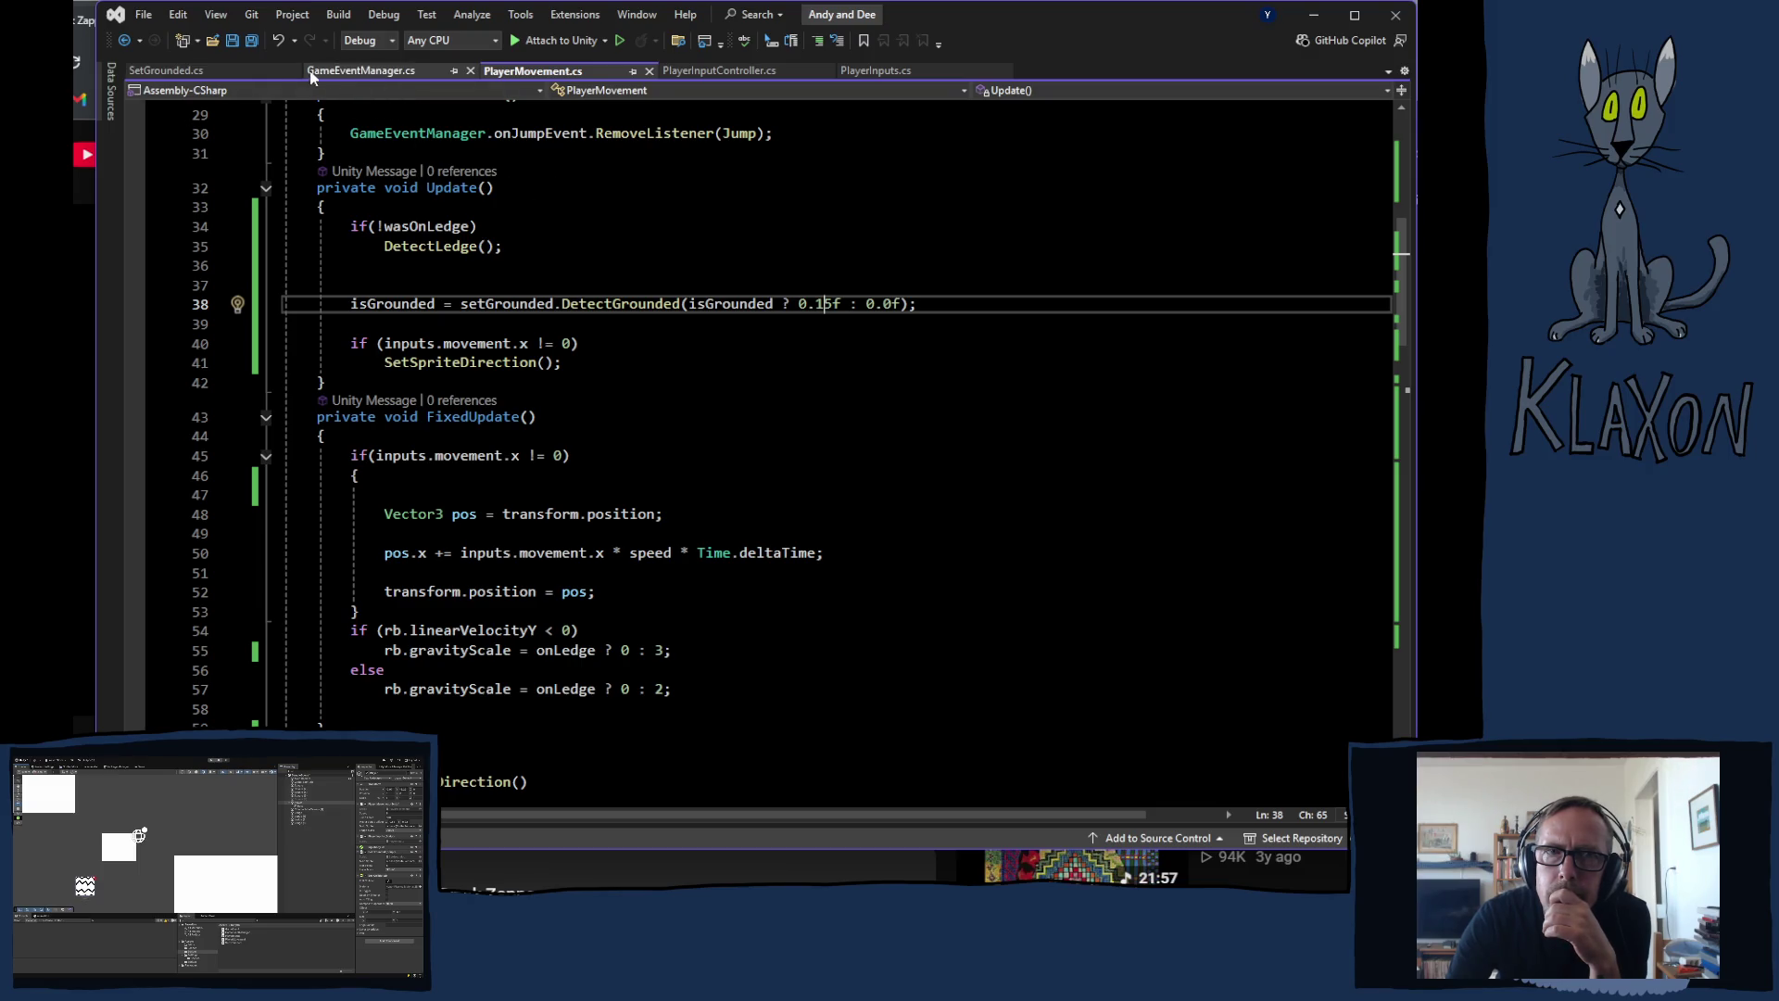
Step: Glance at SetGrounded.cs and close the GameEventManager.cs tab
click(158, 70)
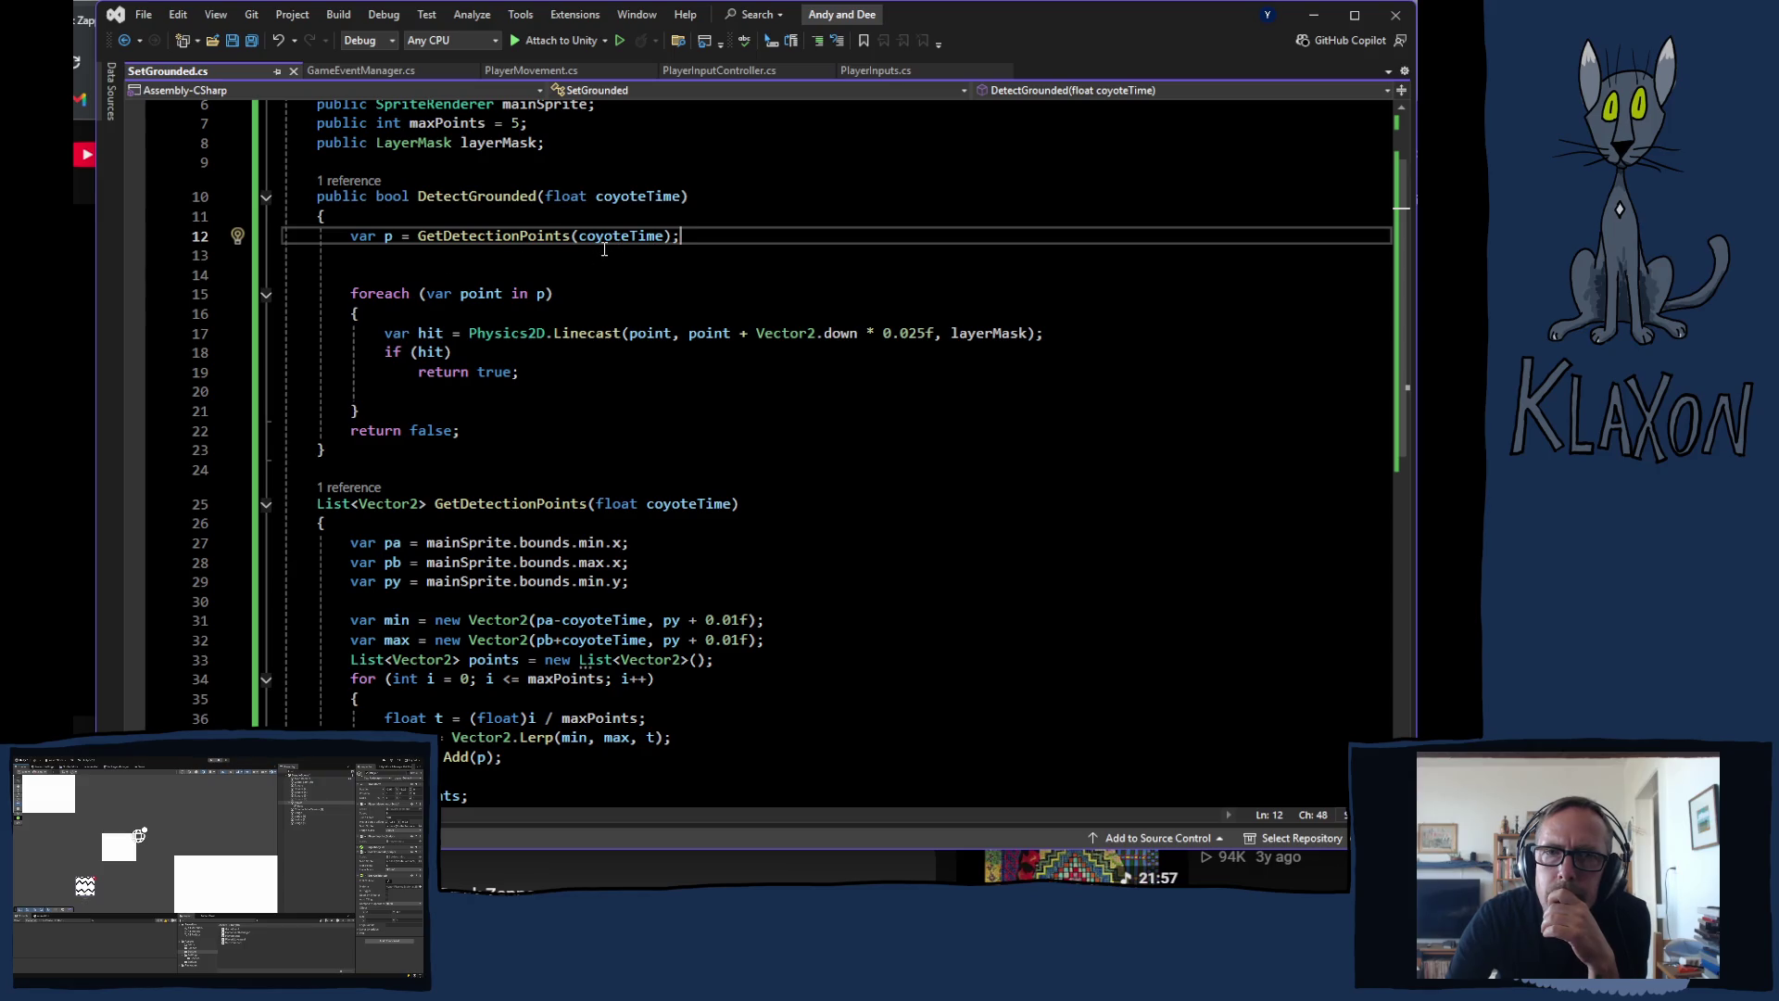
click(470, 71)
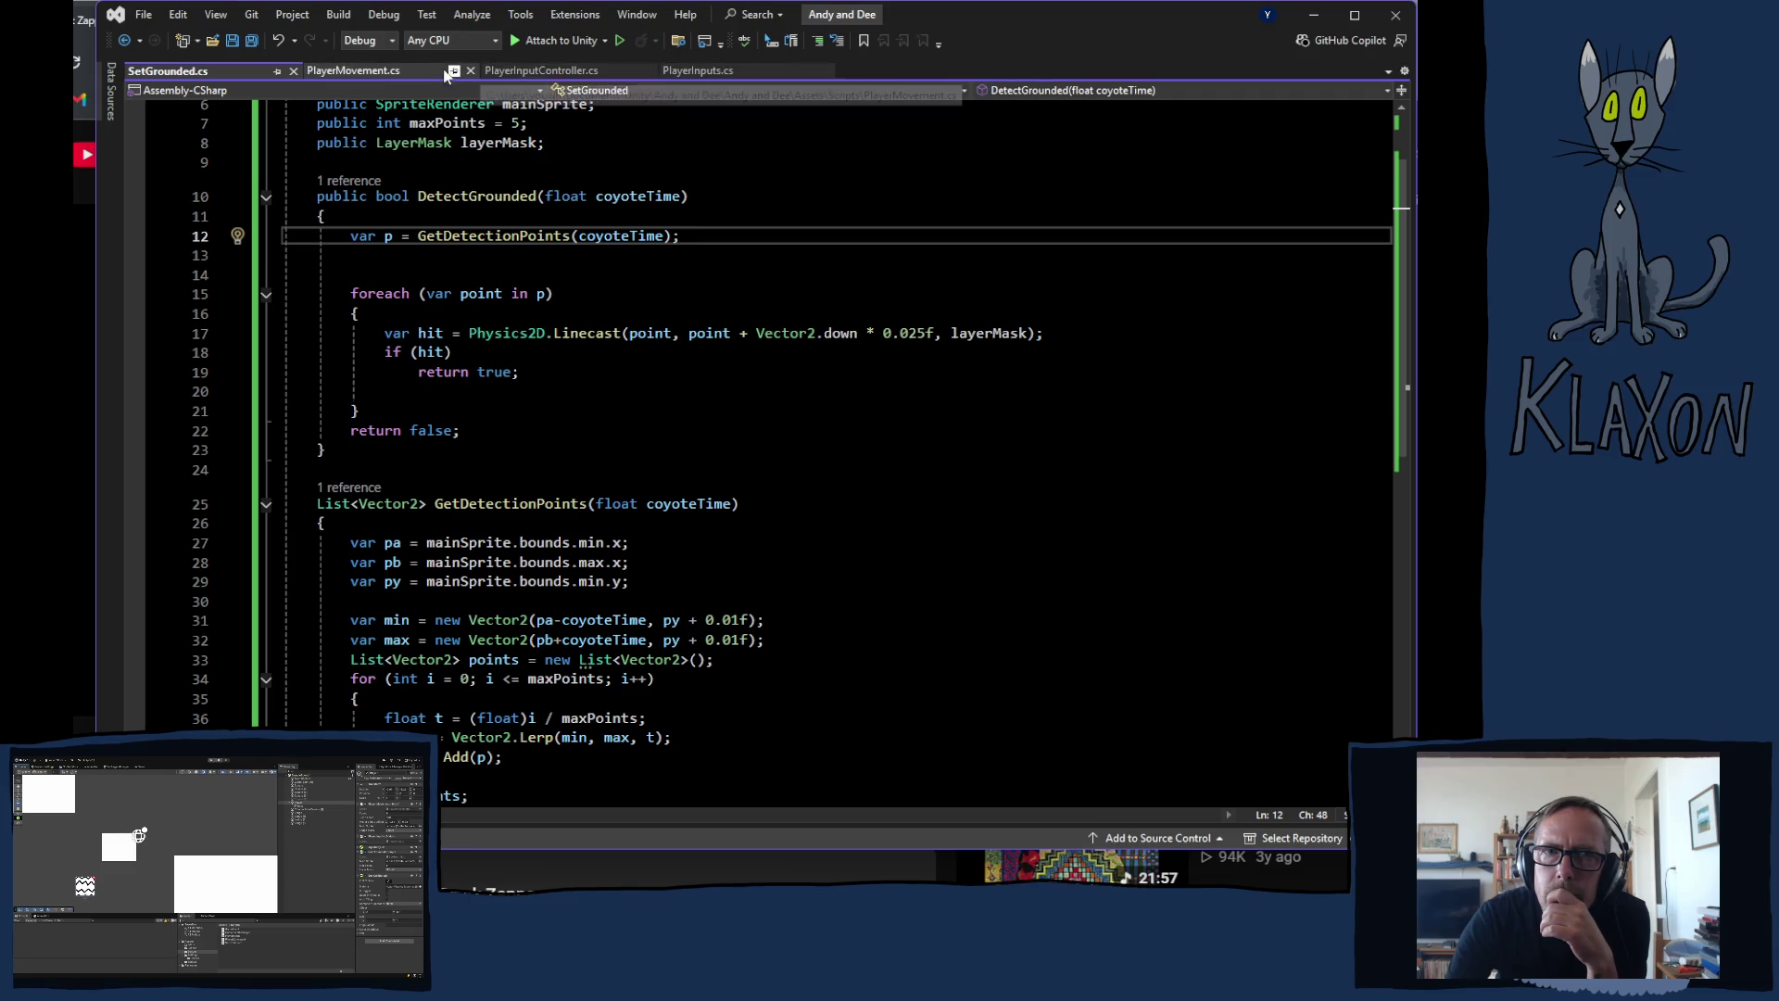
click(357, 70)
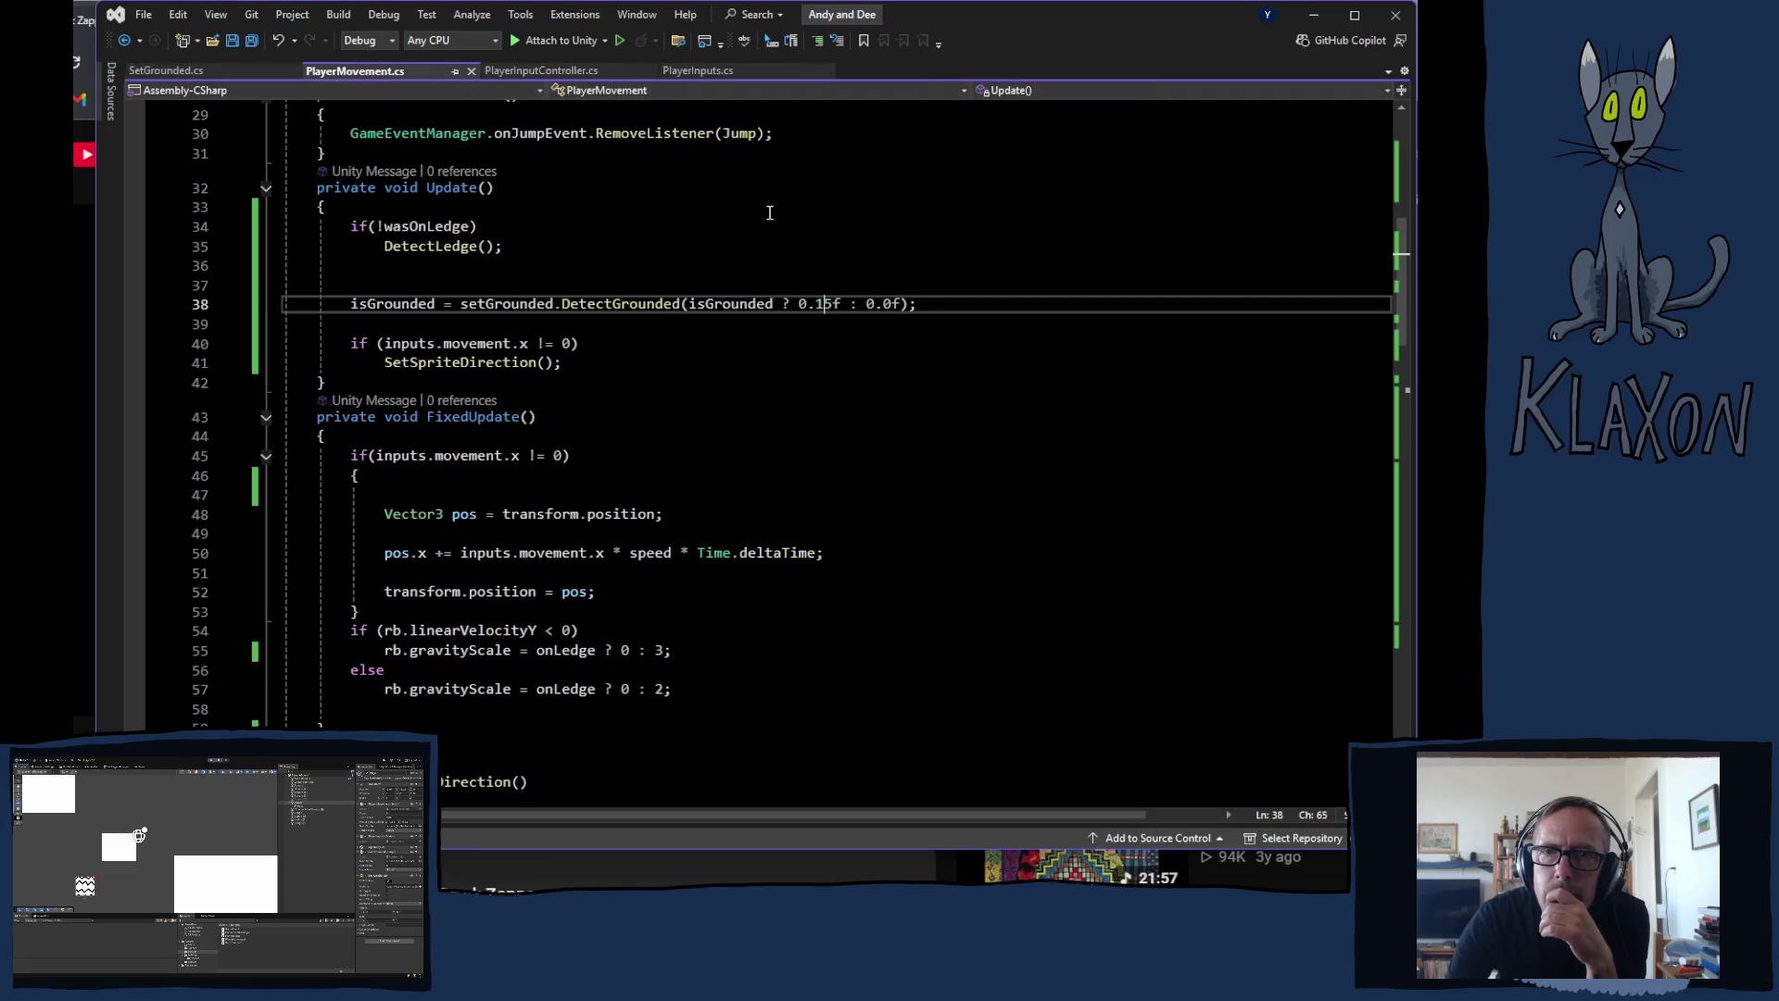
Step: Change line 38's 0.15f to 0.5f and save PlayerMovement.cs
drag(833, 303, 816, 304)
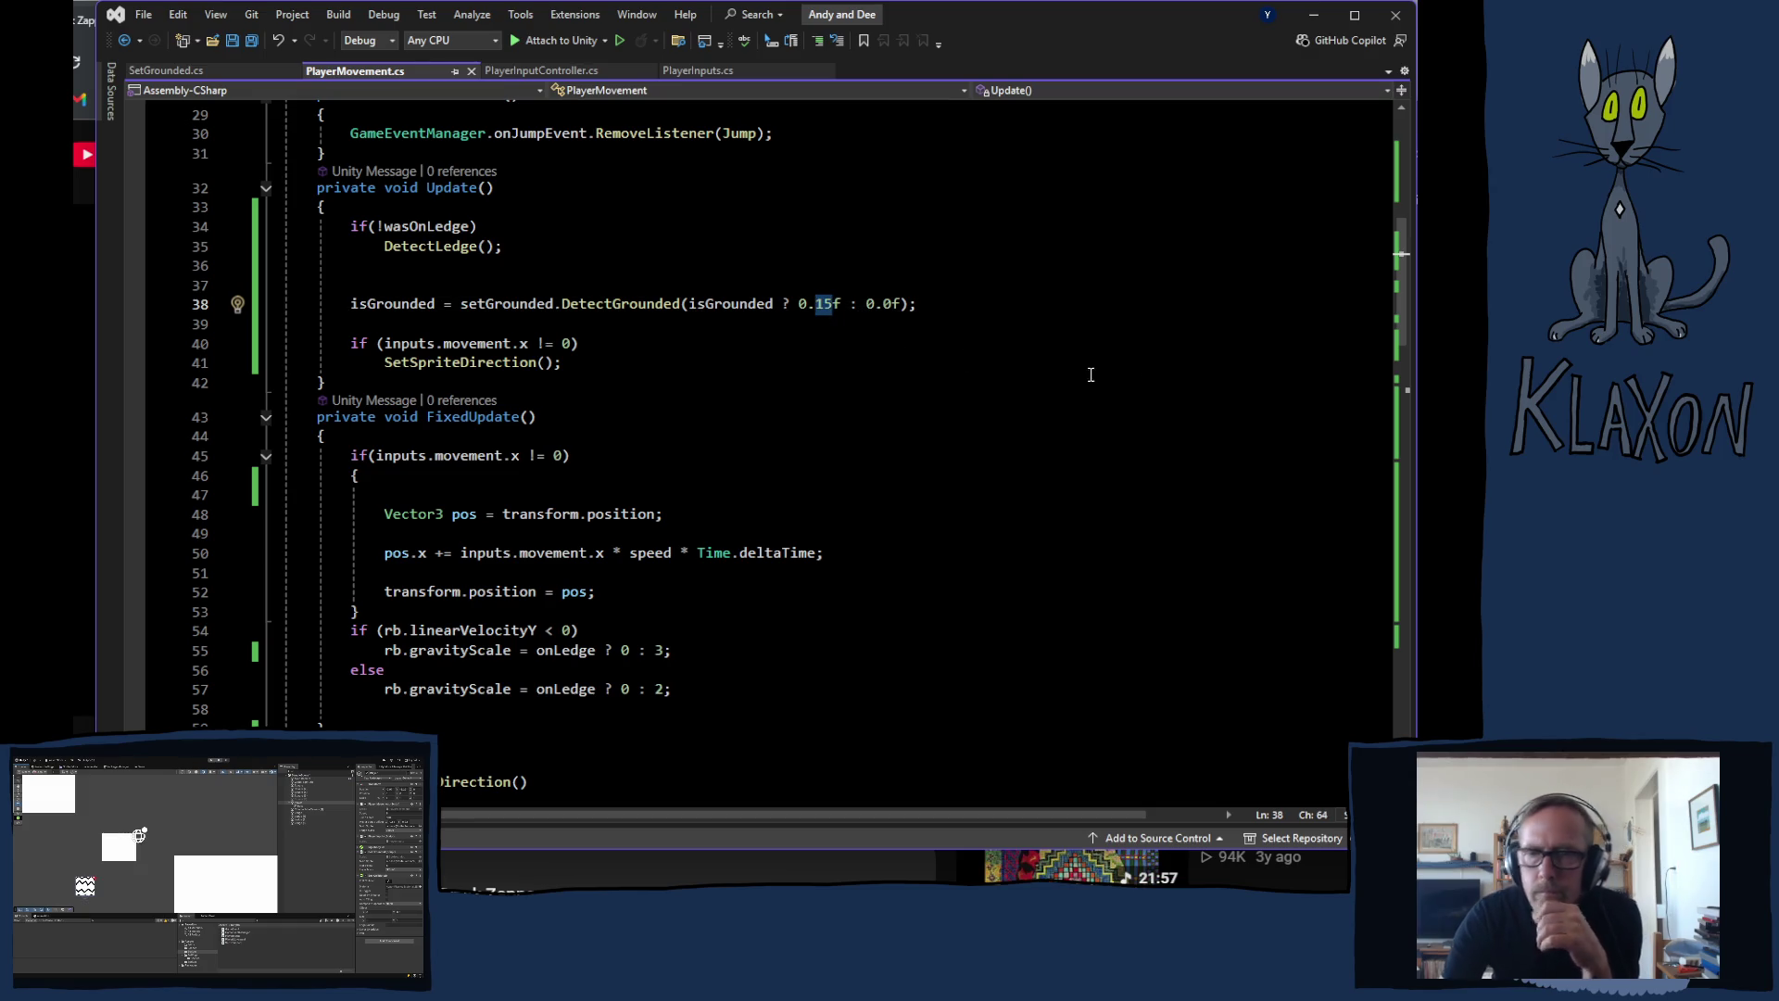
text(5)
key(ctrl+s)
key(alt+Tab)
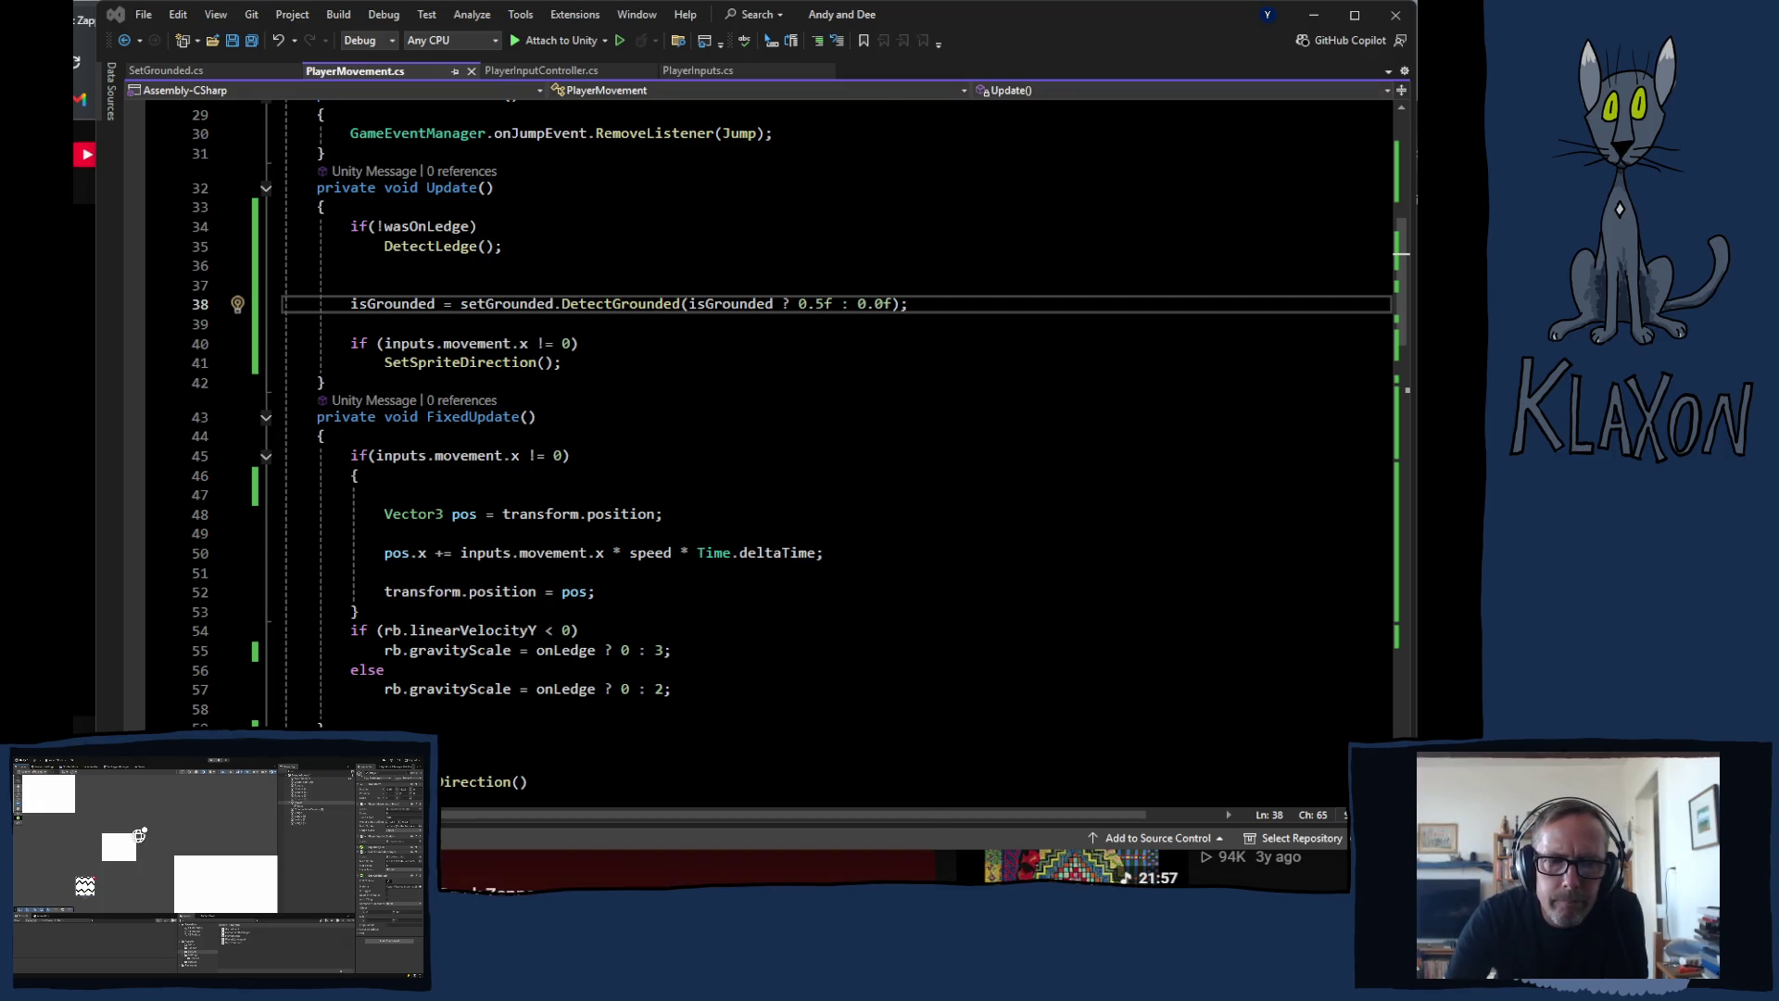
key(alt+Tab)
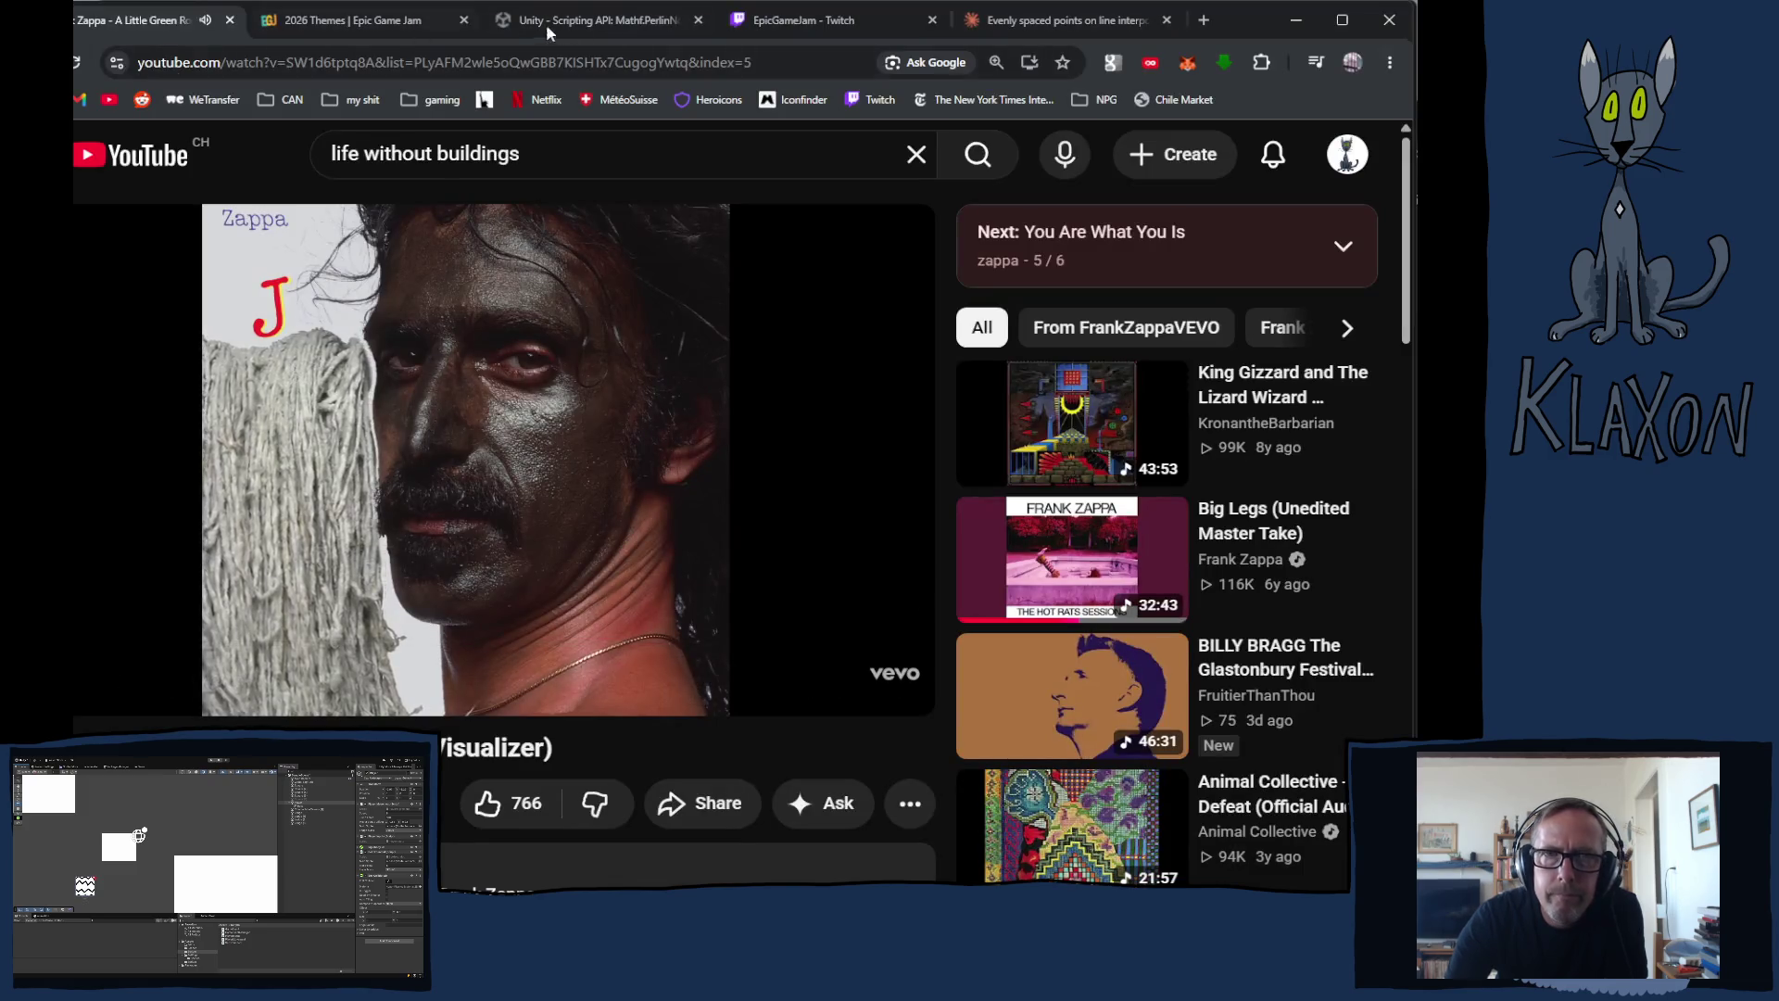
Step: Switch from the YouTube video back to the running Unity game
key(alt+Tab)
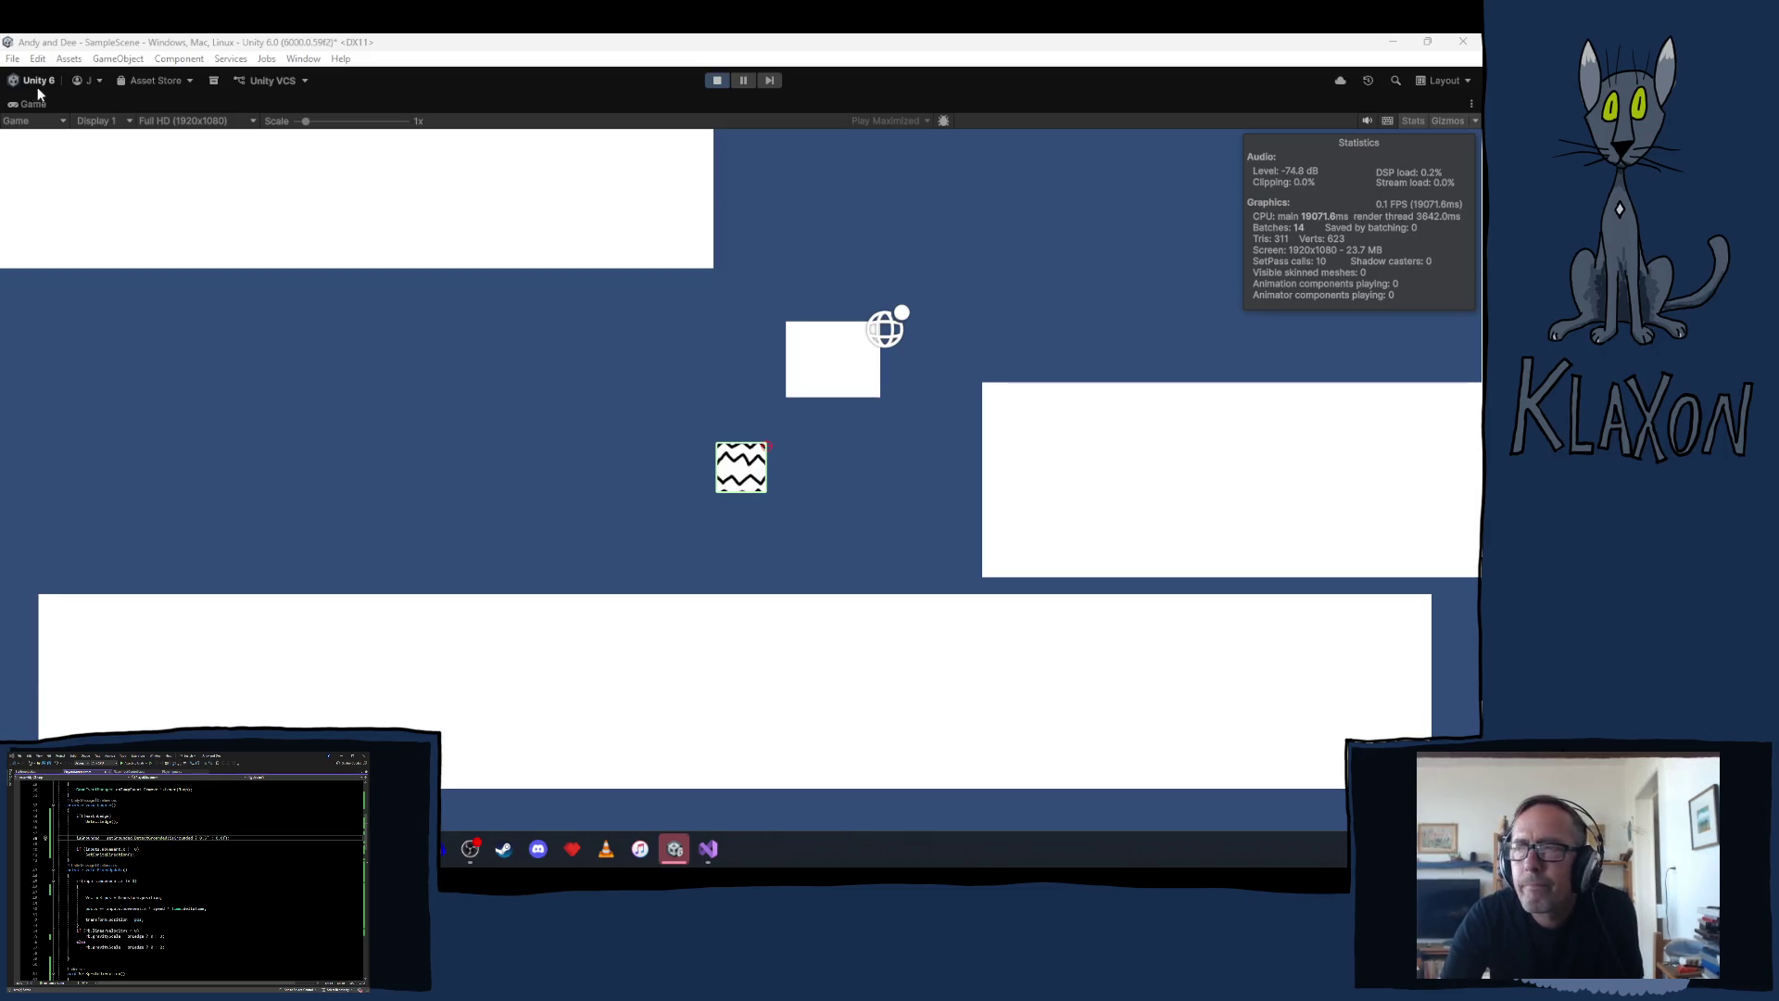
Step: Stop the game and switch to PlayerMovement.cs in Visual Studio
click(717, 80)
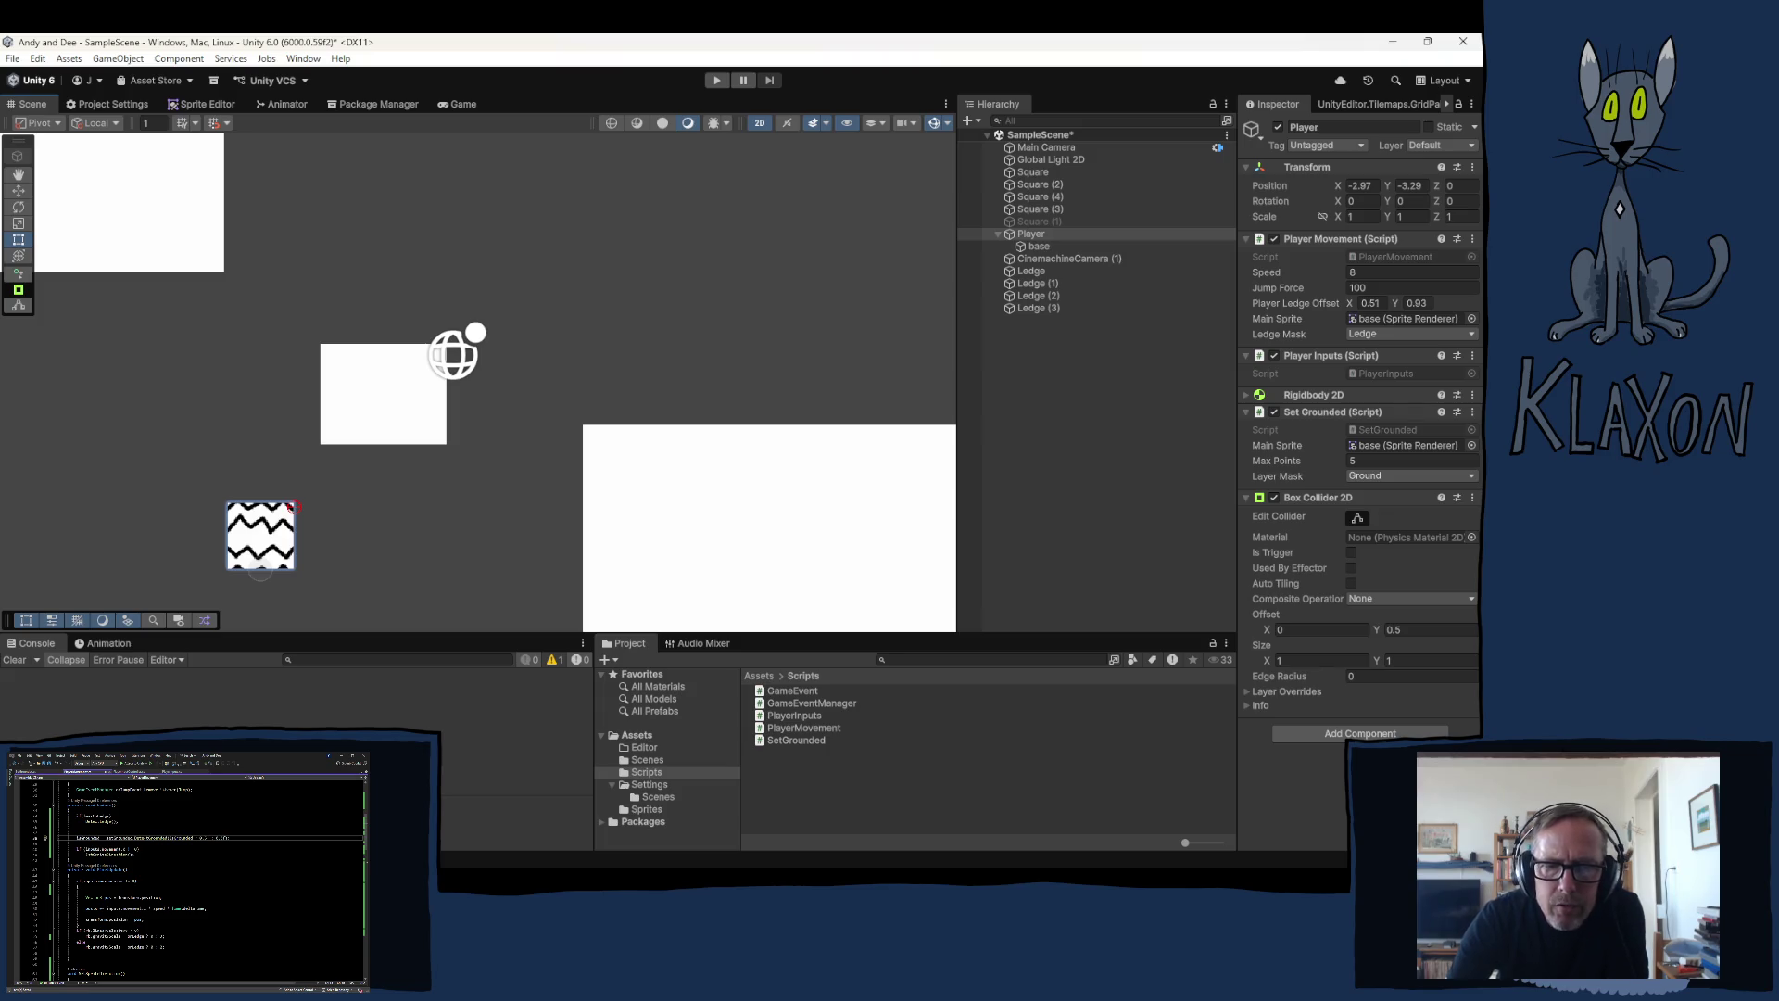
key(alt+Tab)
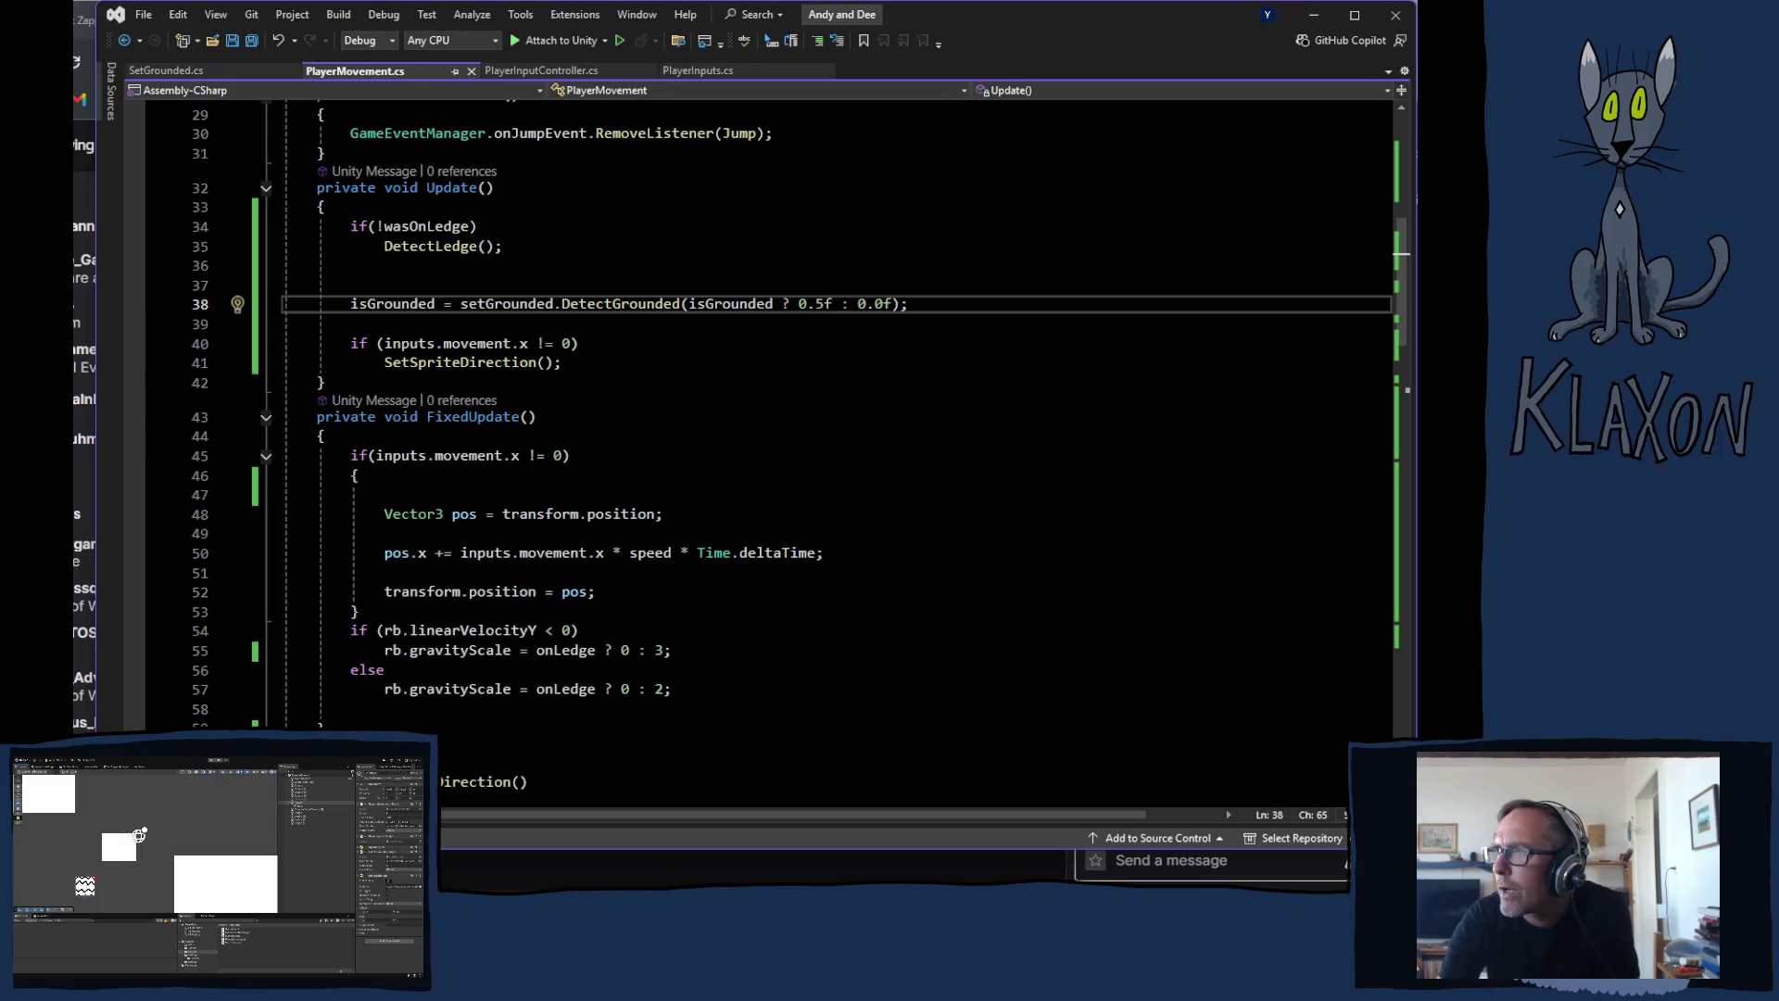
Step: Return to Unity and press Play to test the 0.5f coyote time
key(alt+Tab)
click(719, 80)
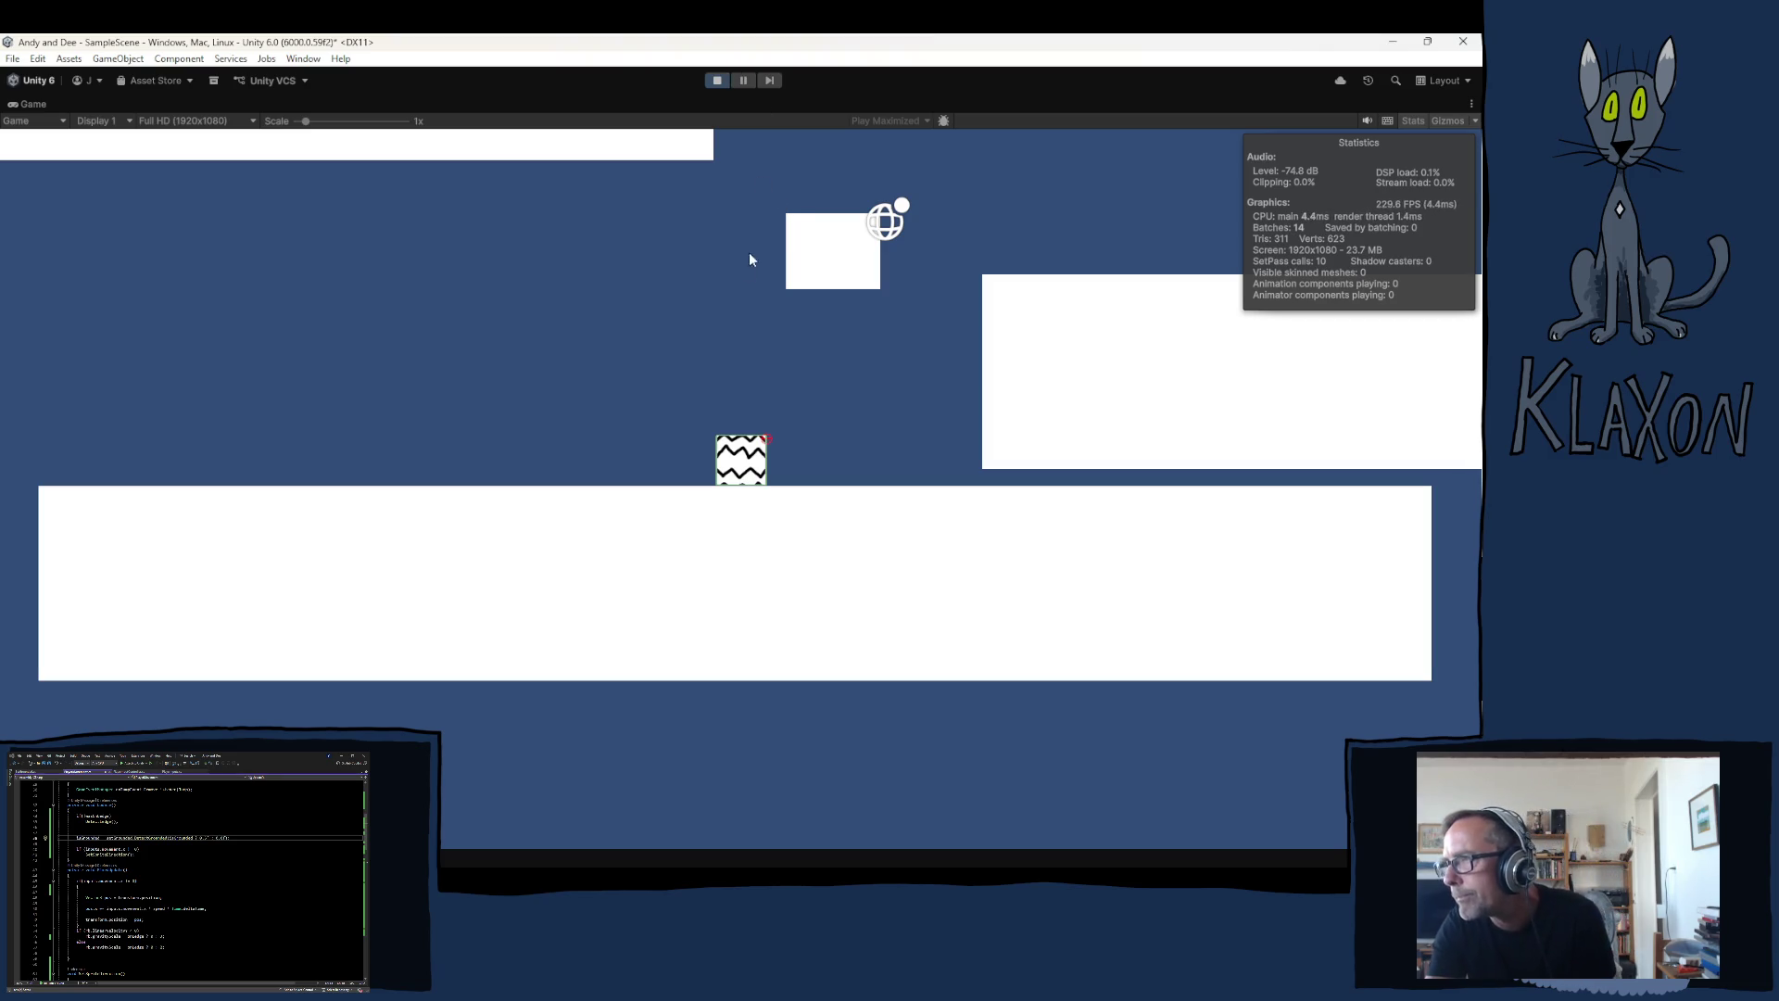
Step: Run right onto the right platform, then jump up onto and along the left platform
key(Right)
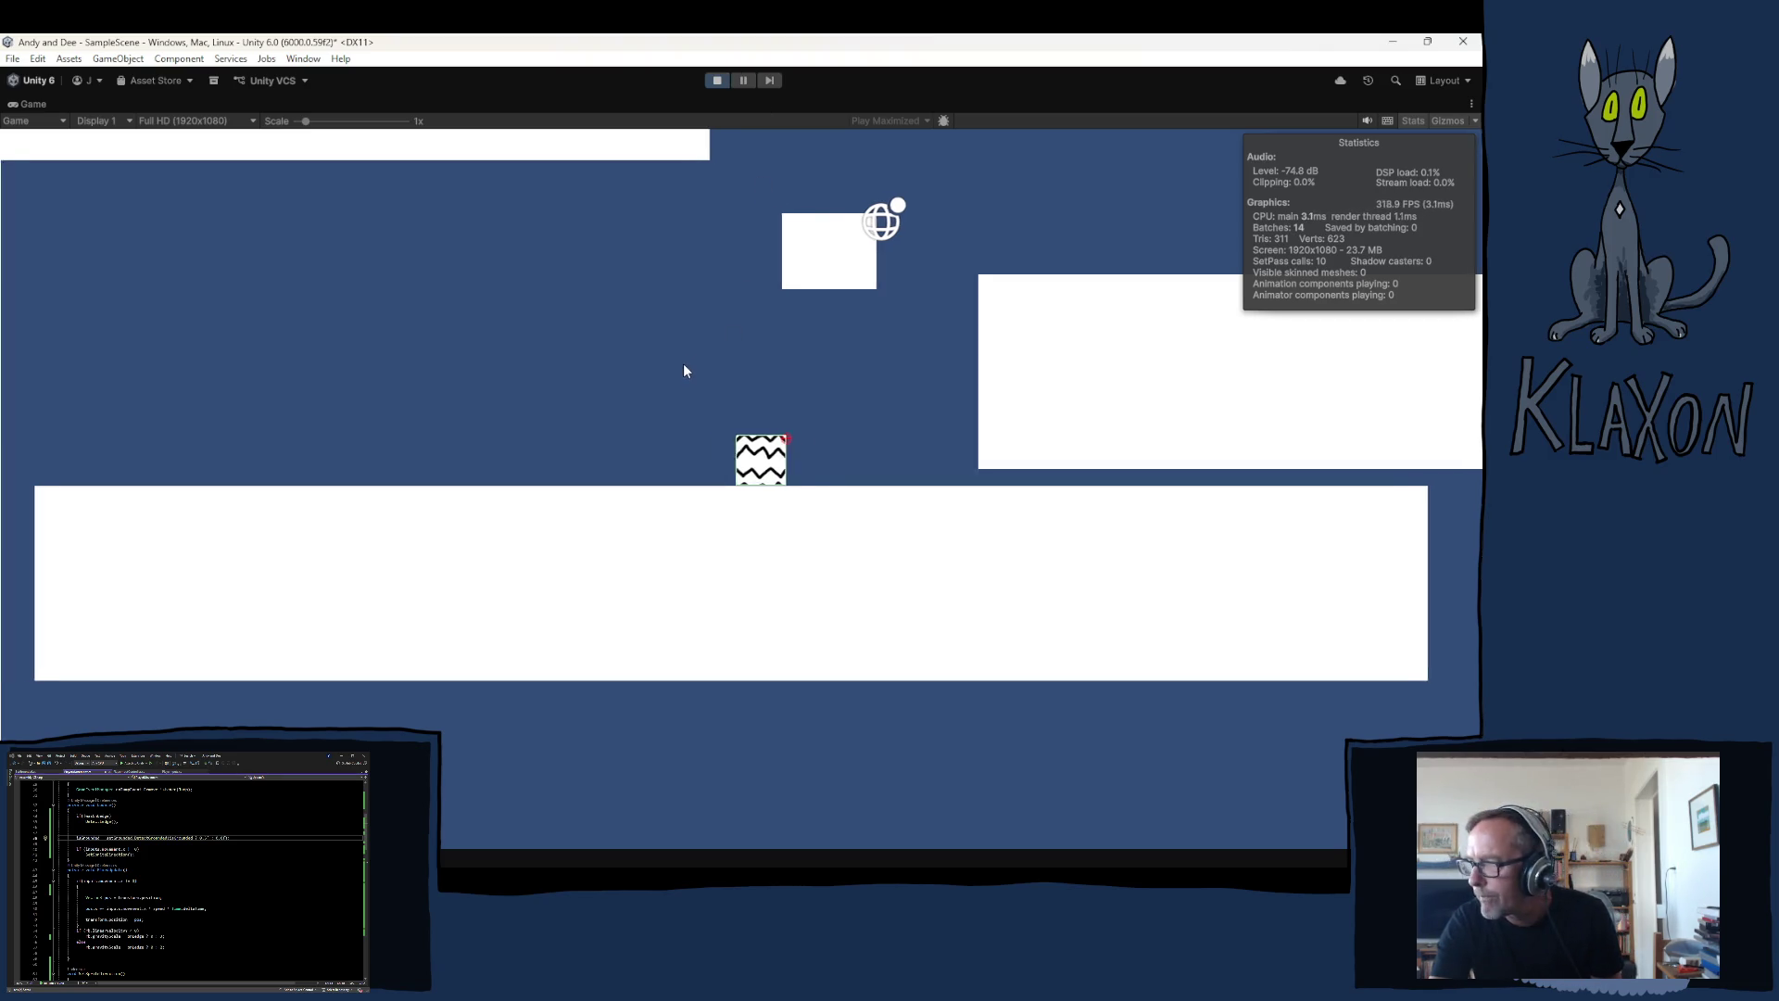
key(space)
key(Left)
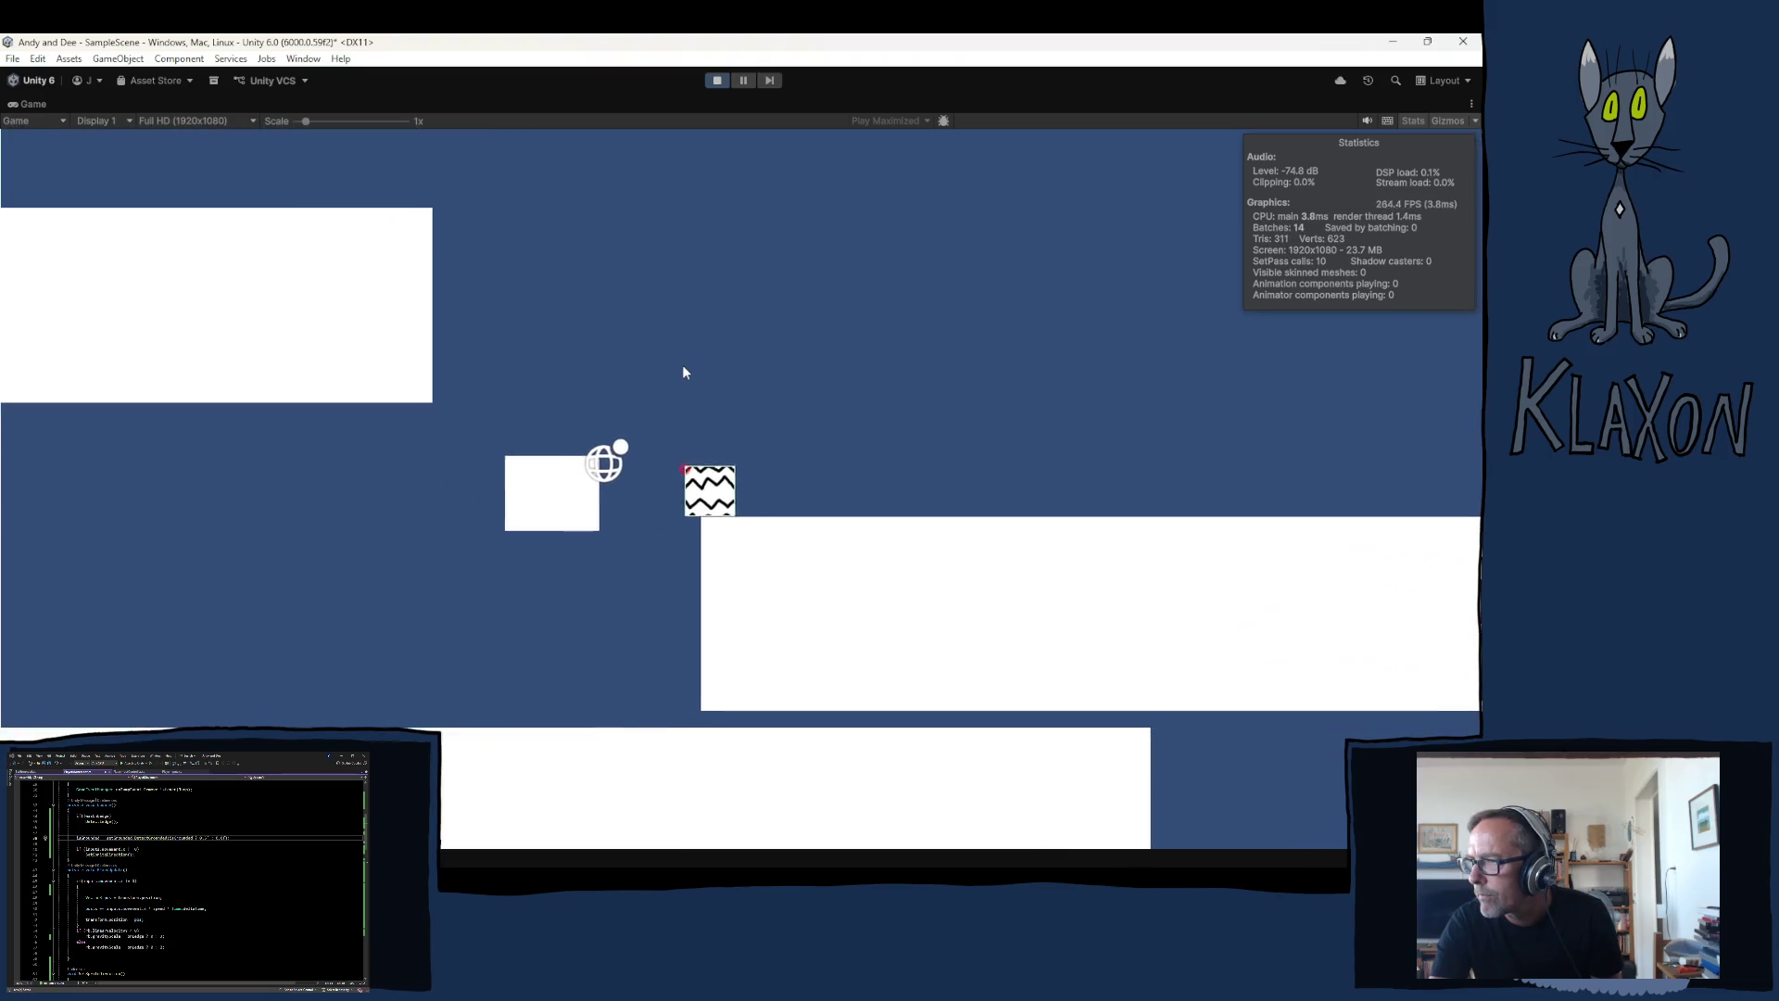
key(space)
key(Left)
key(space)
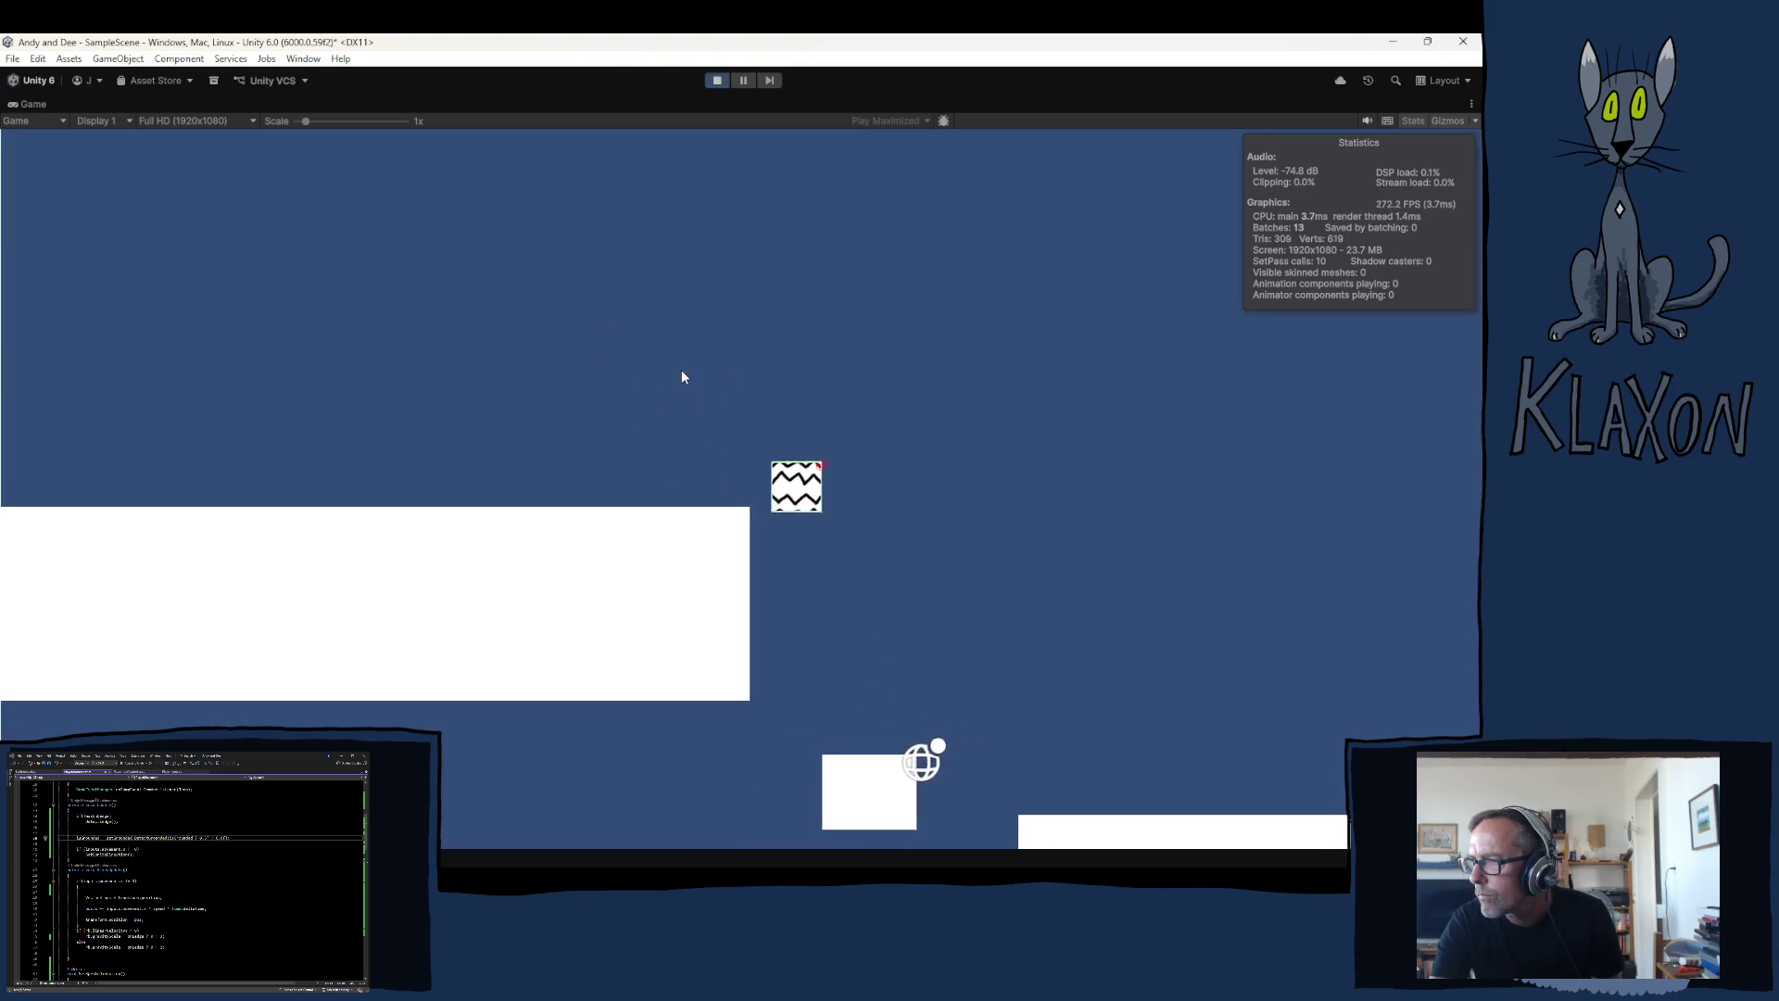
key(space)
key(Left)
key(Right)
key(Left)
key(Right)
key(space)
Step: Jump back and forth past the small platform, landing on the left and lower platforms
key(Left)
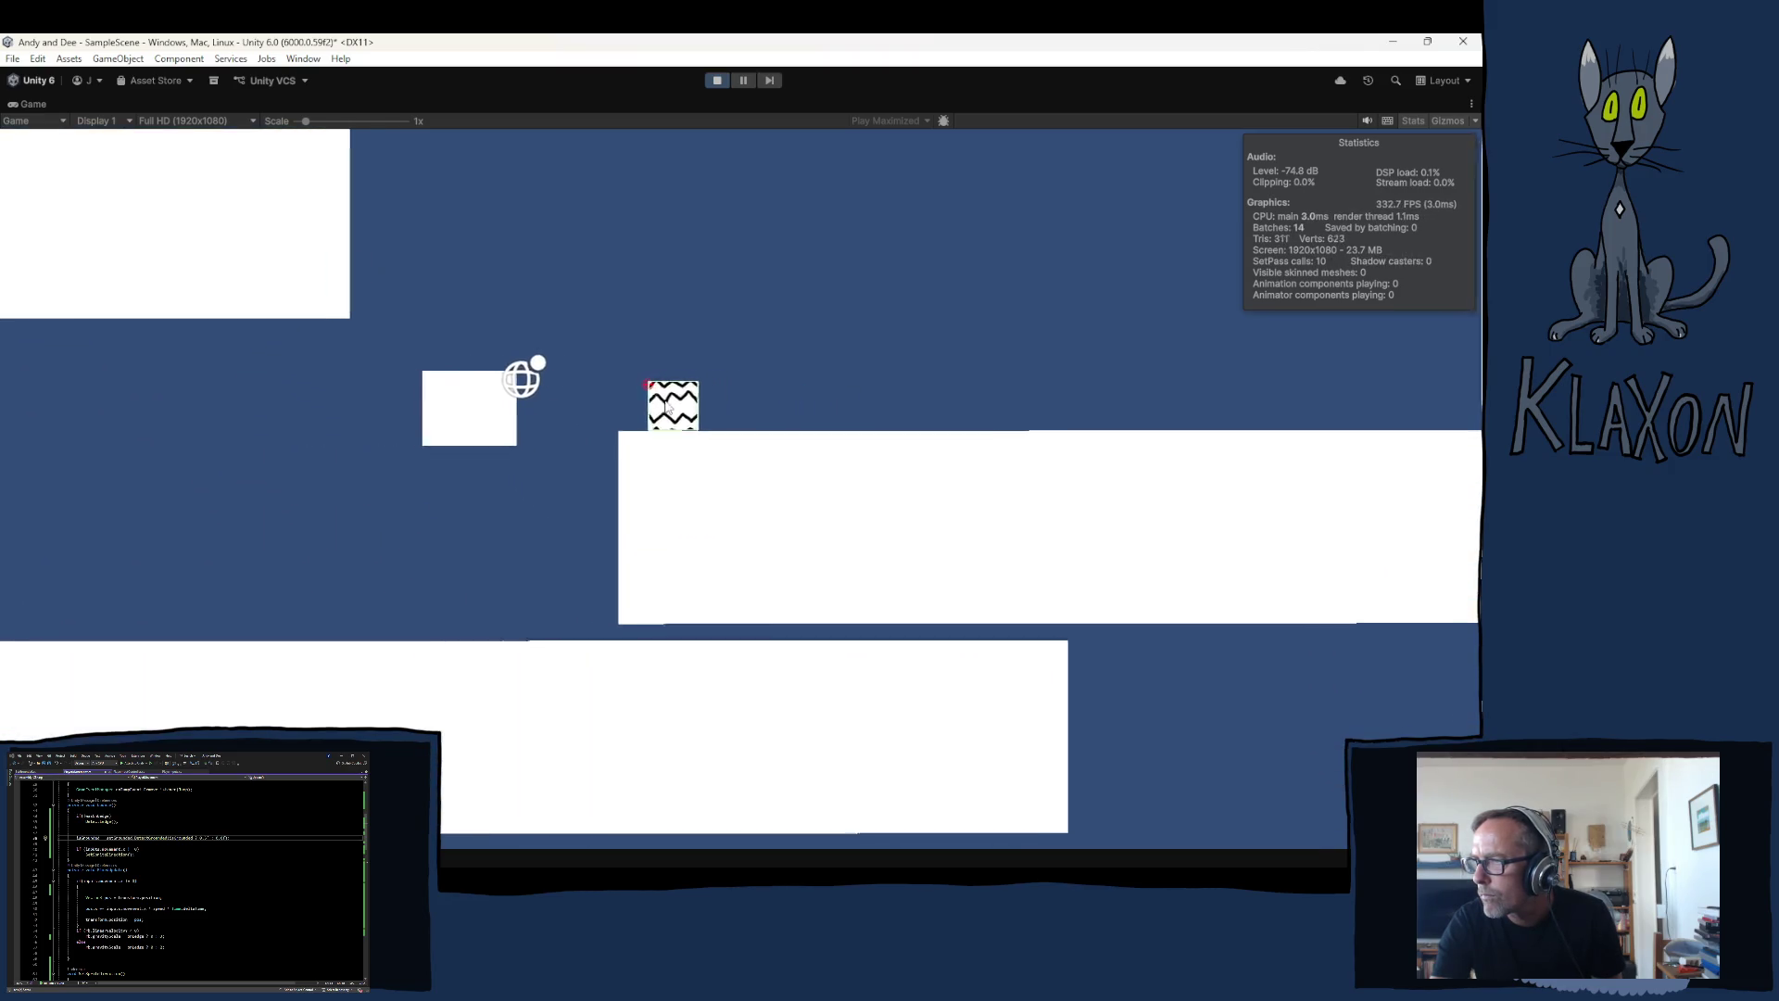
key(space)
key(Right)
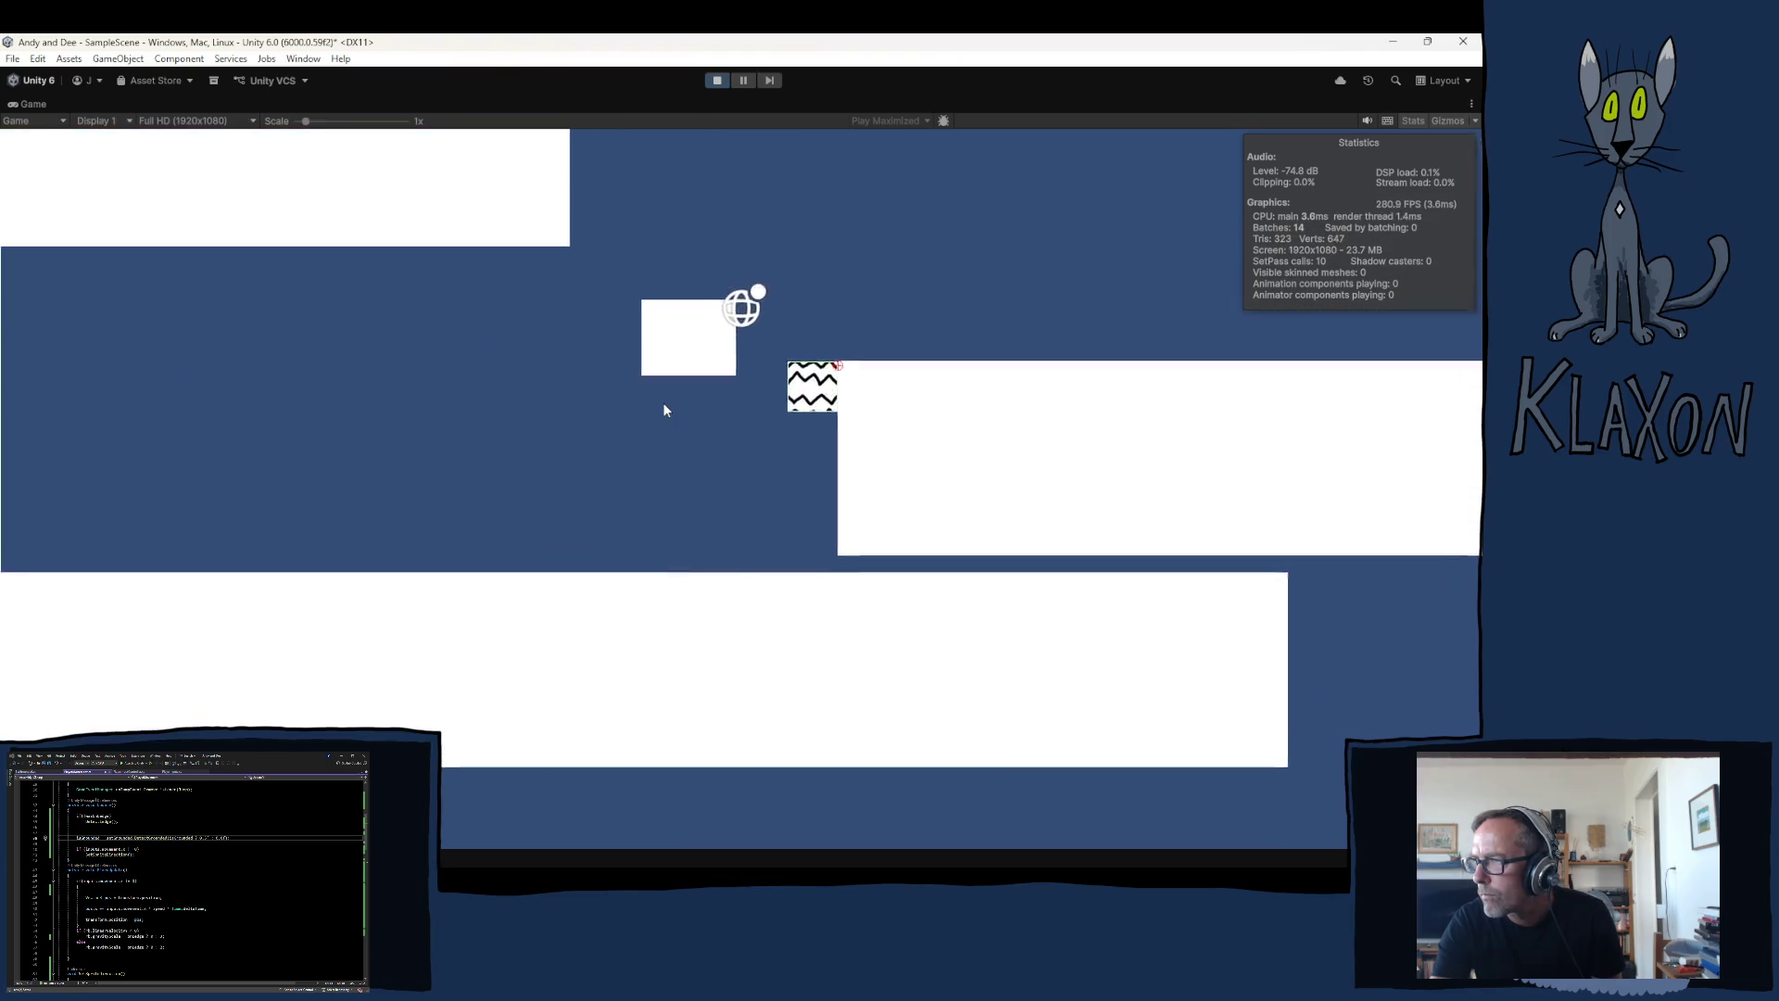
key(Left)
key(space)
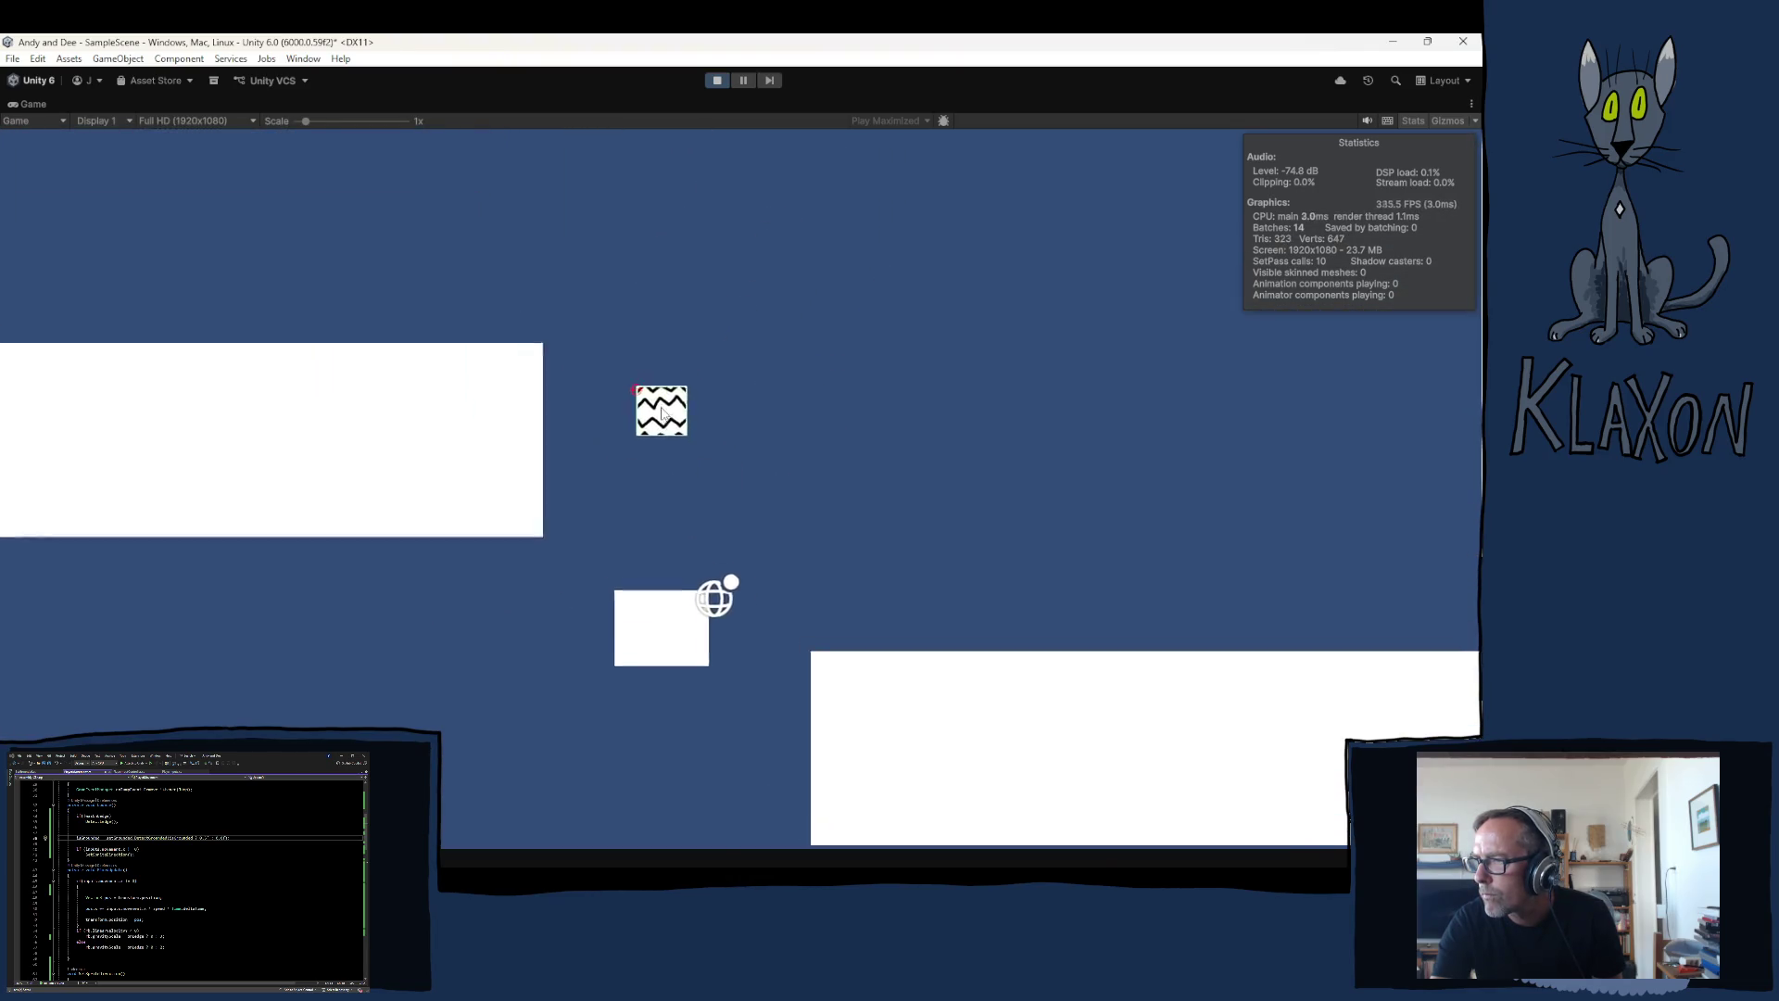
key(Right)
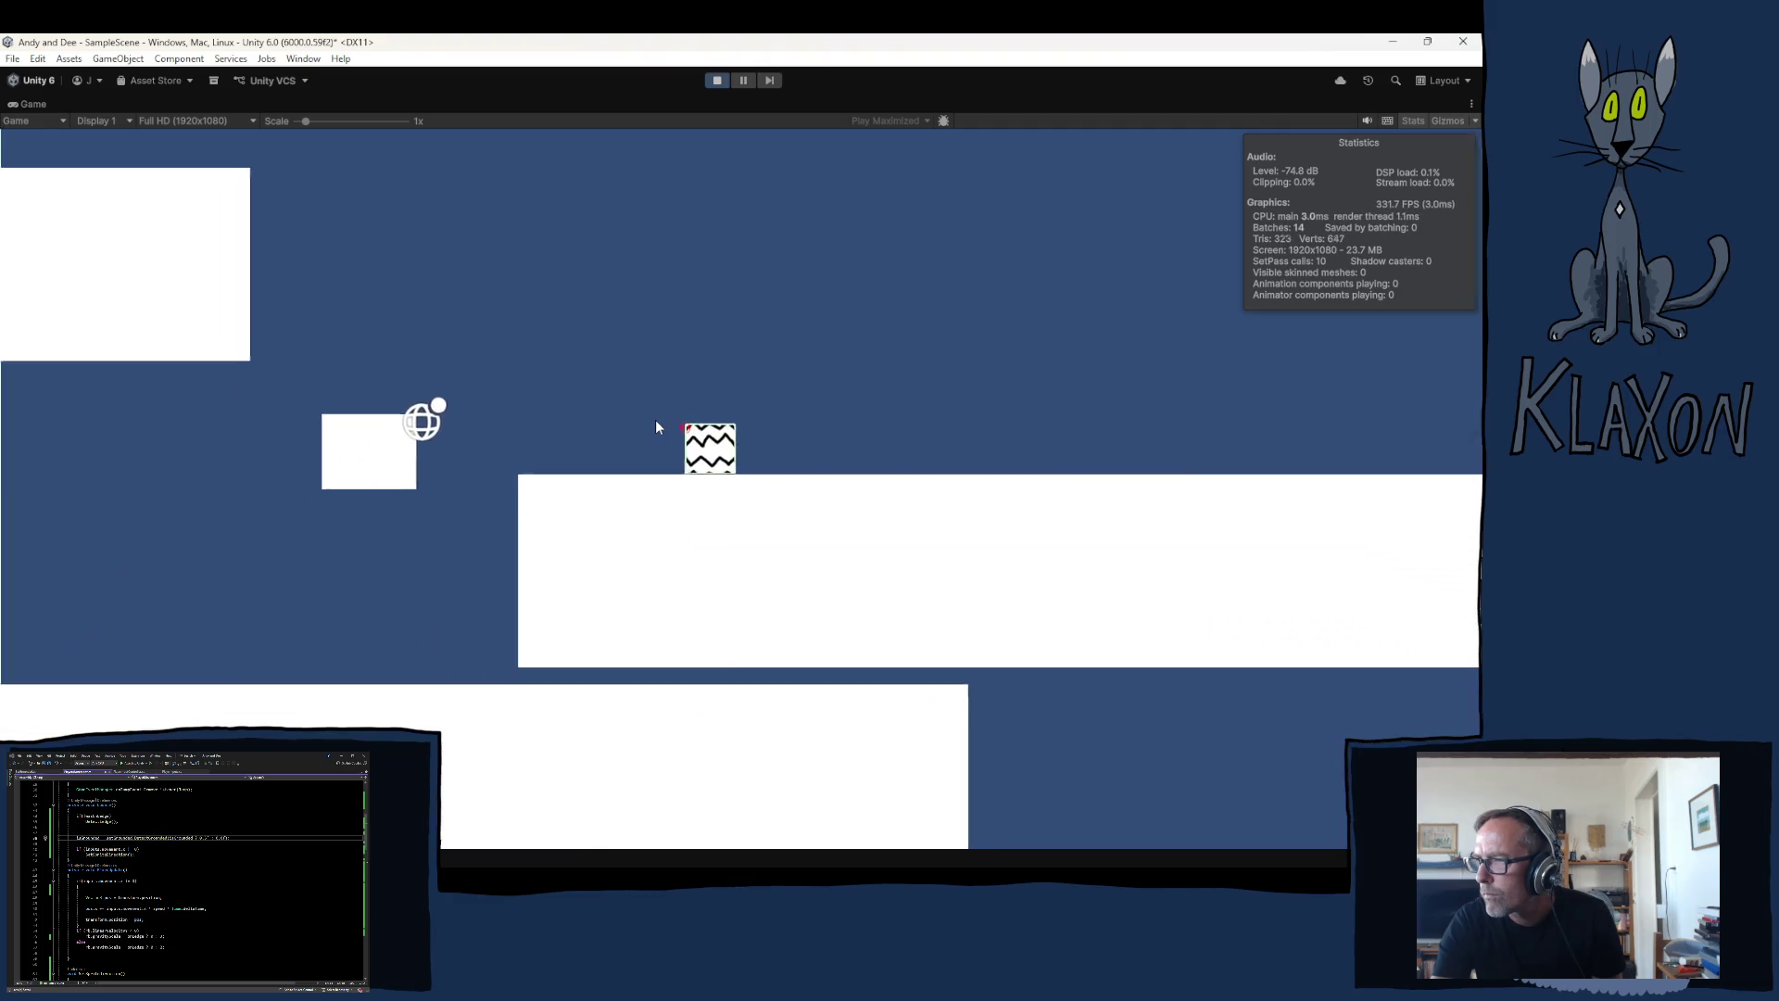
key(space)
key(Left)
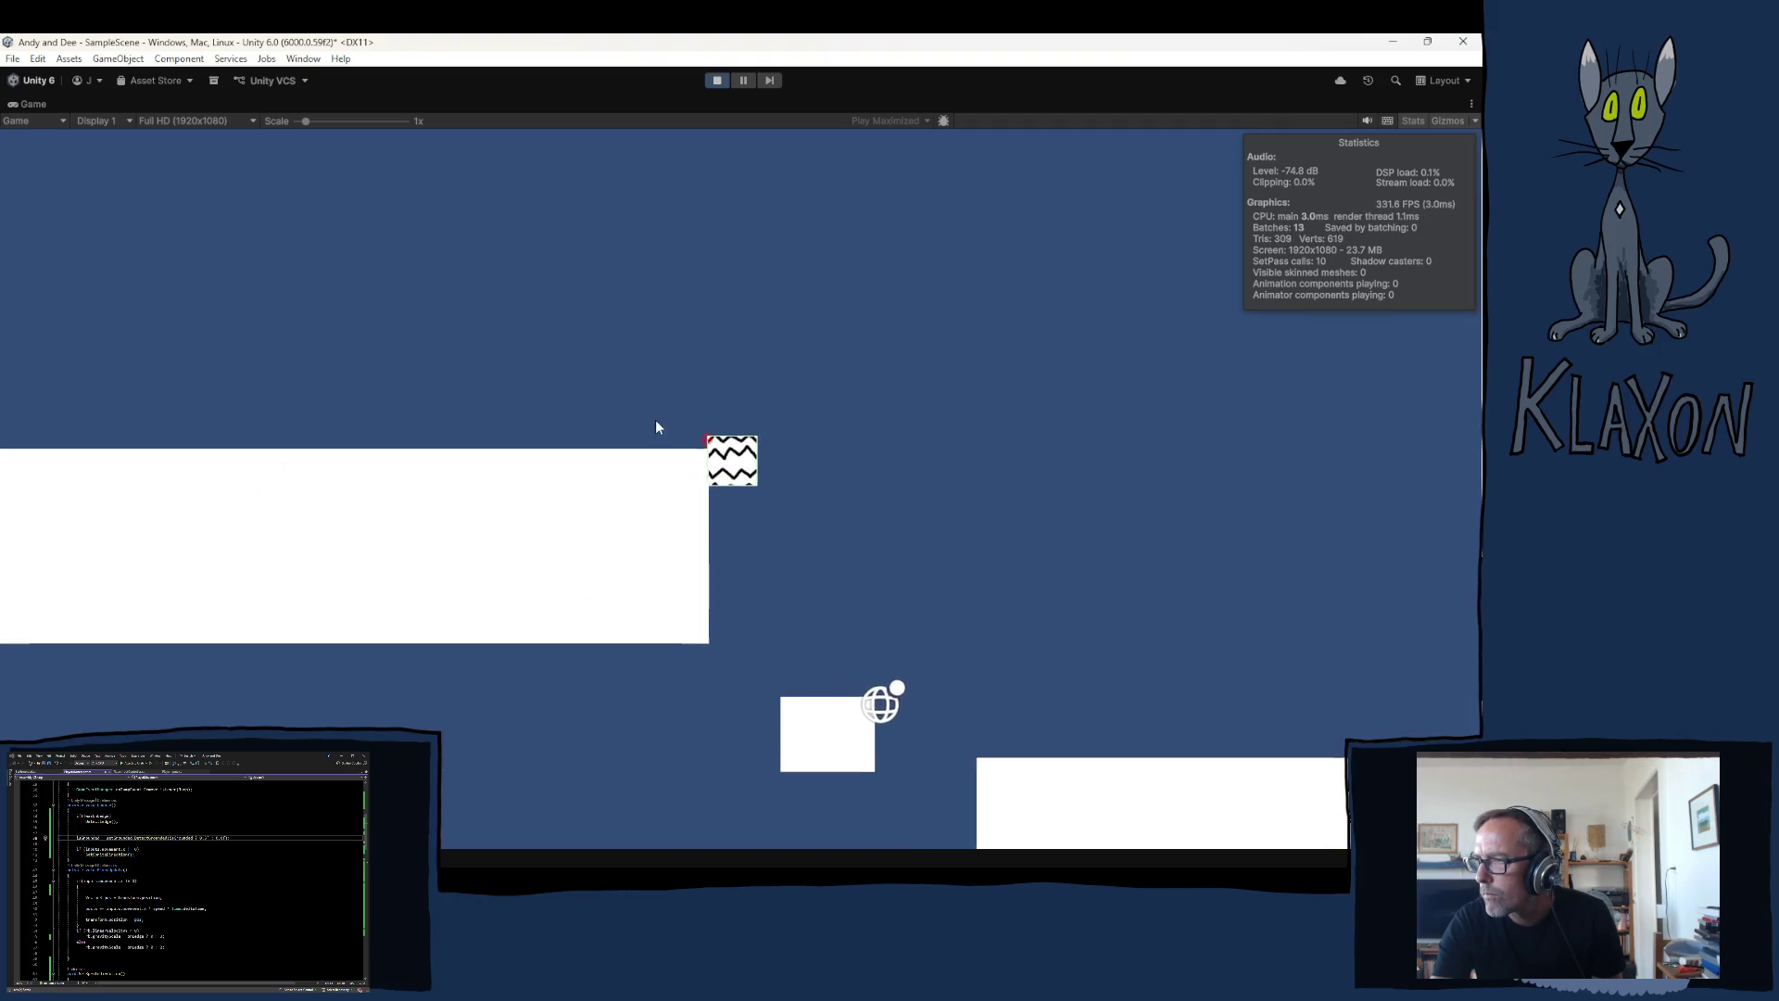
key(space)
key(Right)
key(space)
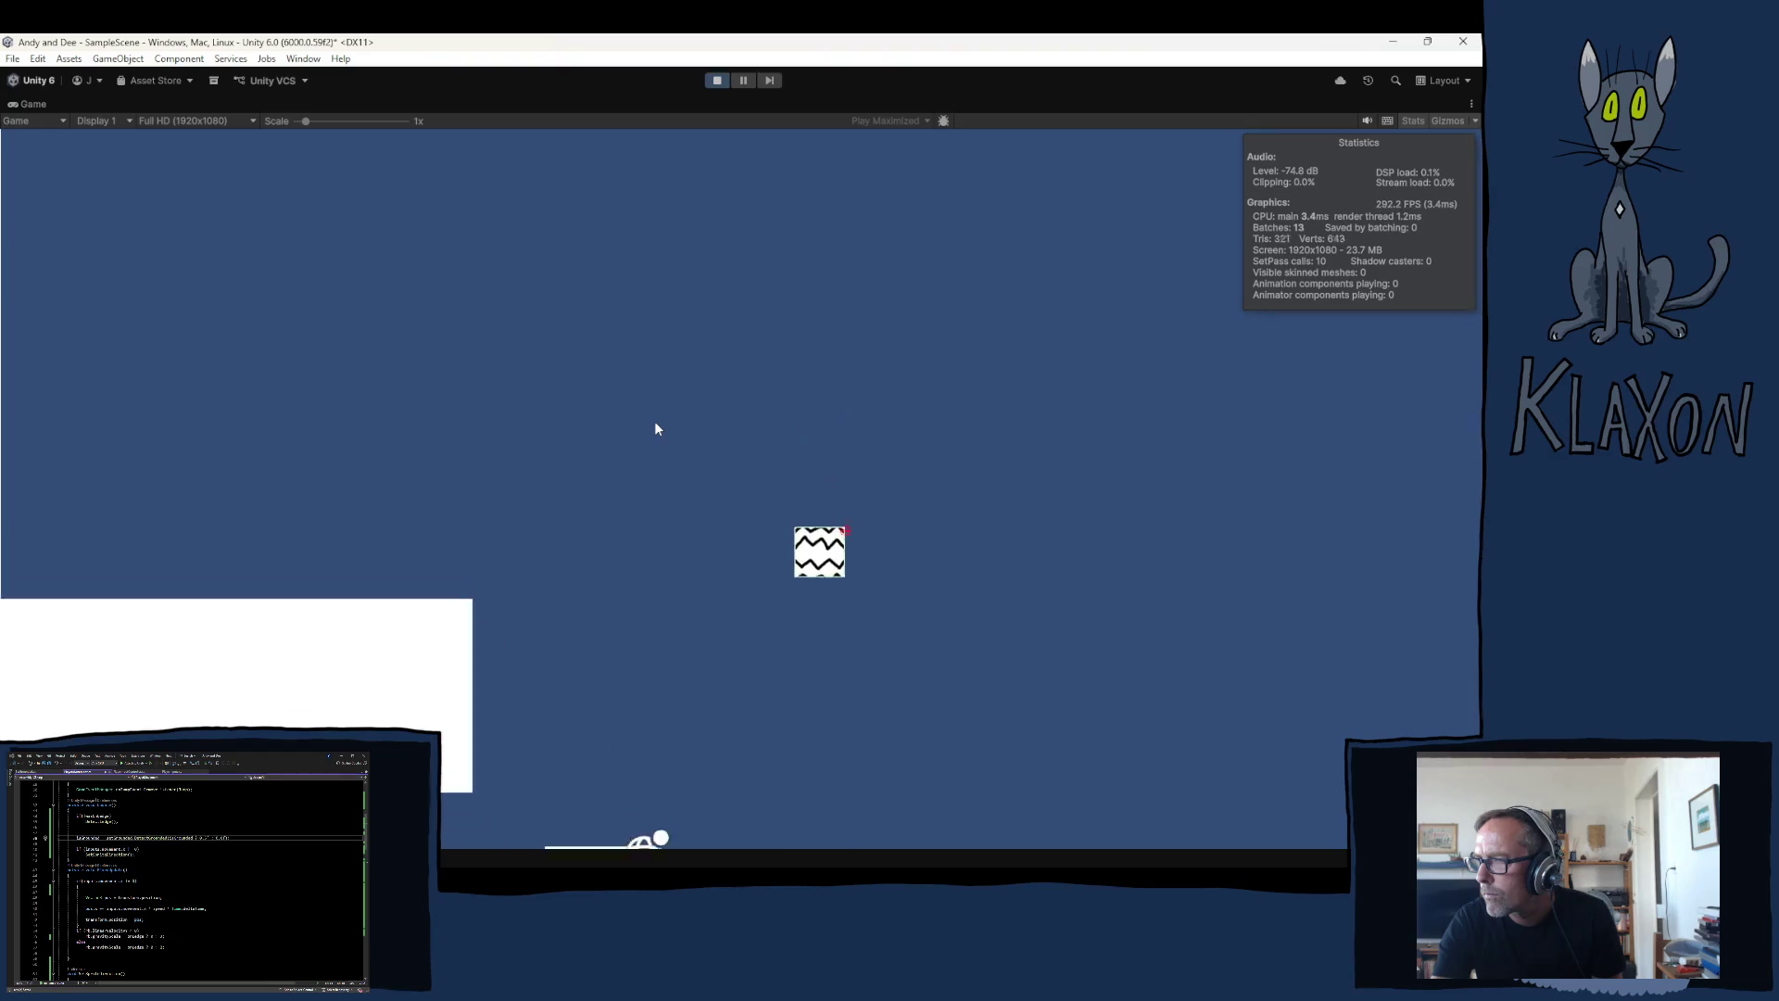
key(Left)
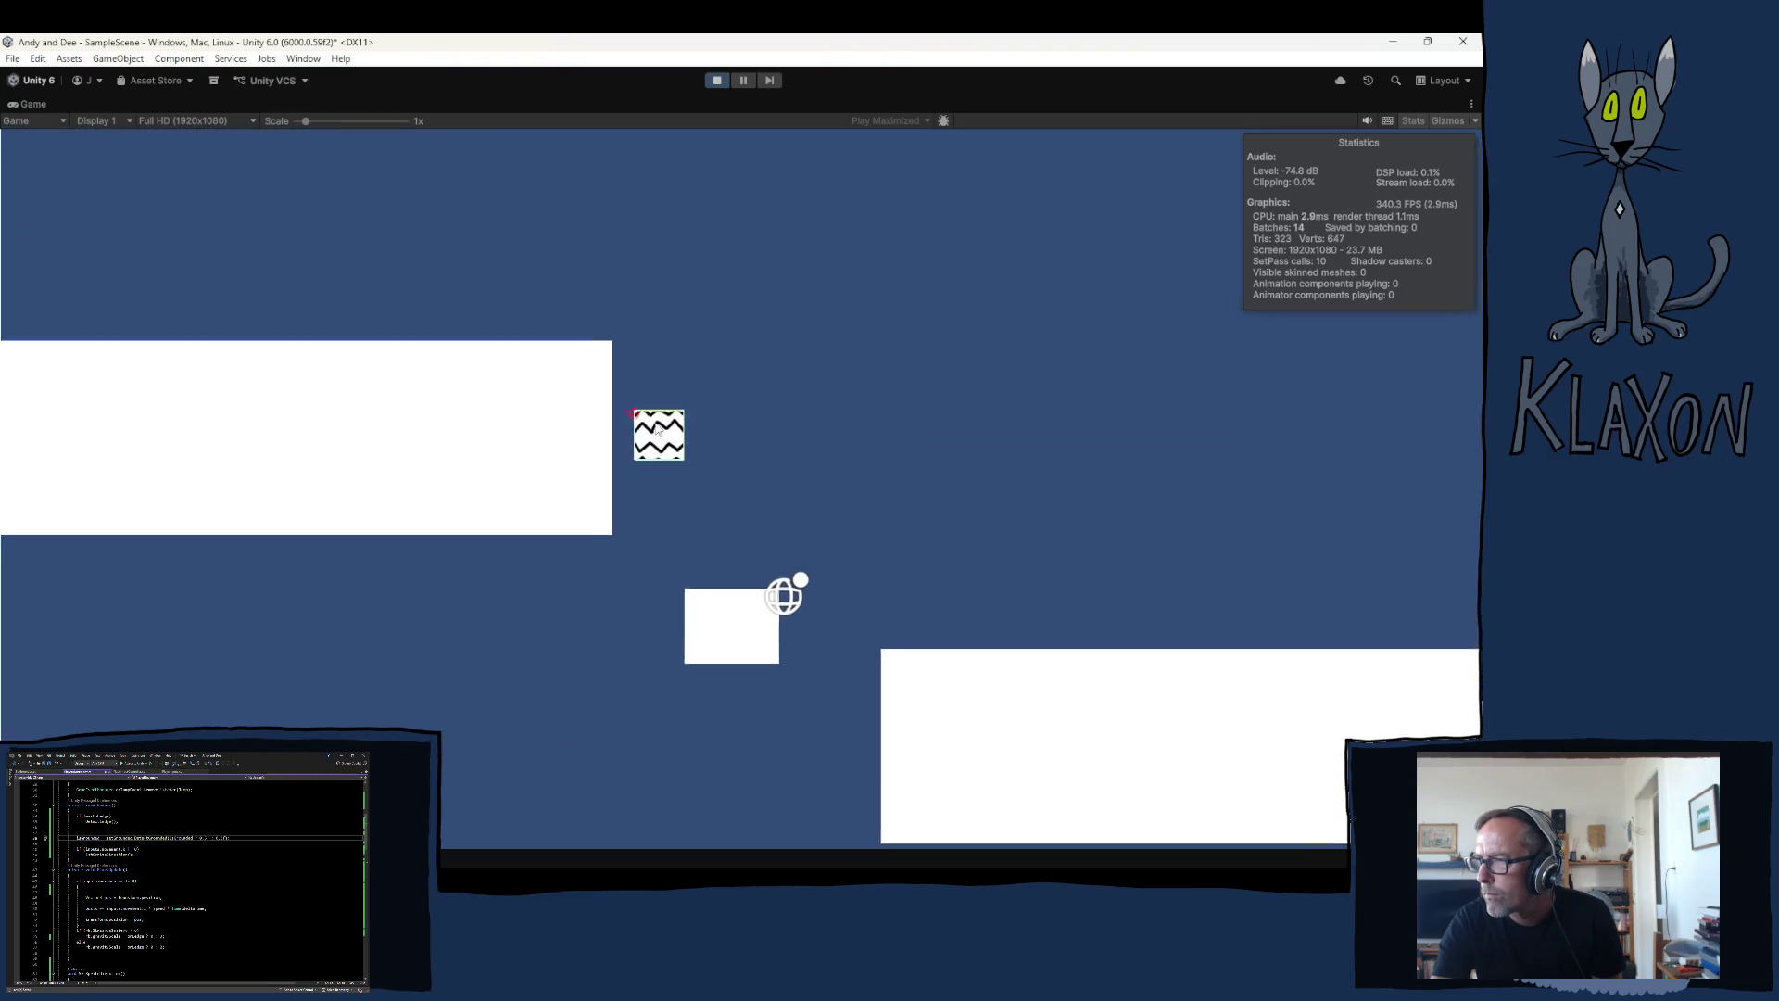
Step: Drop to lower platforms until the player falls off, then stop the game
key(Right)
key(Left)
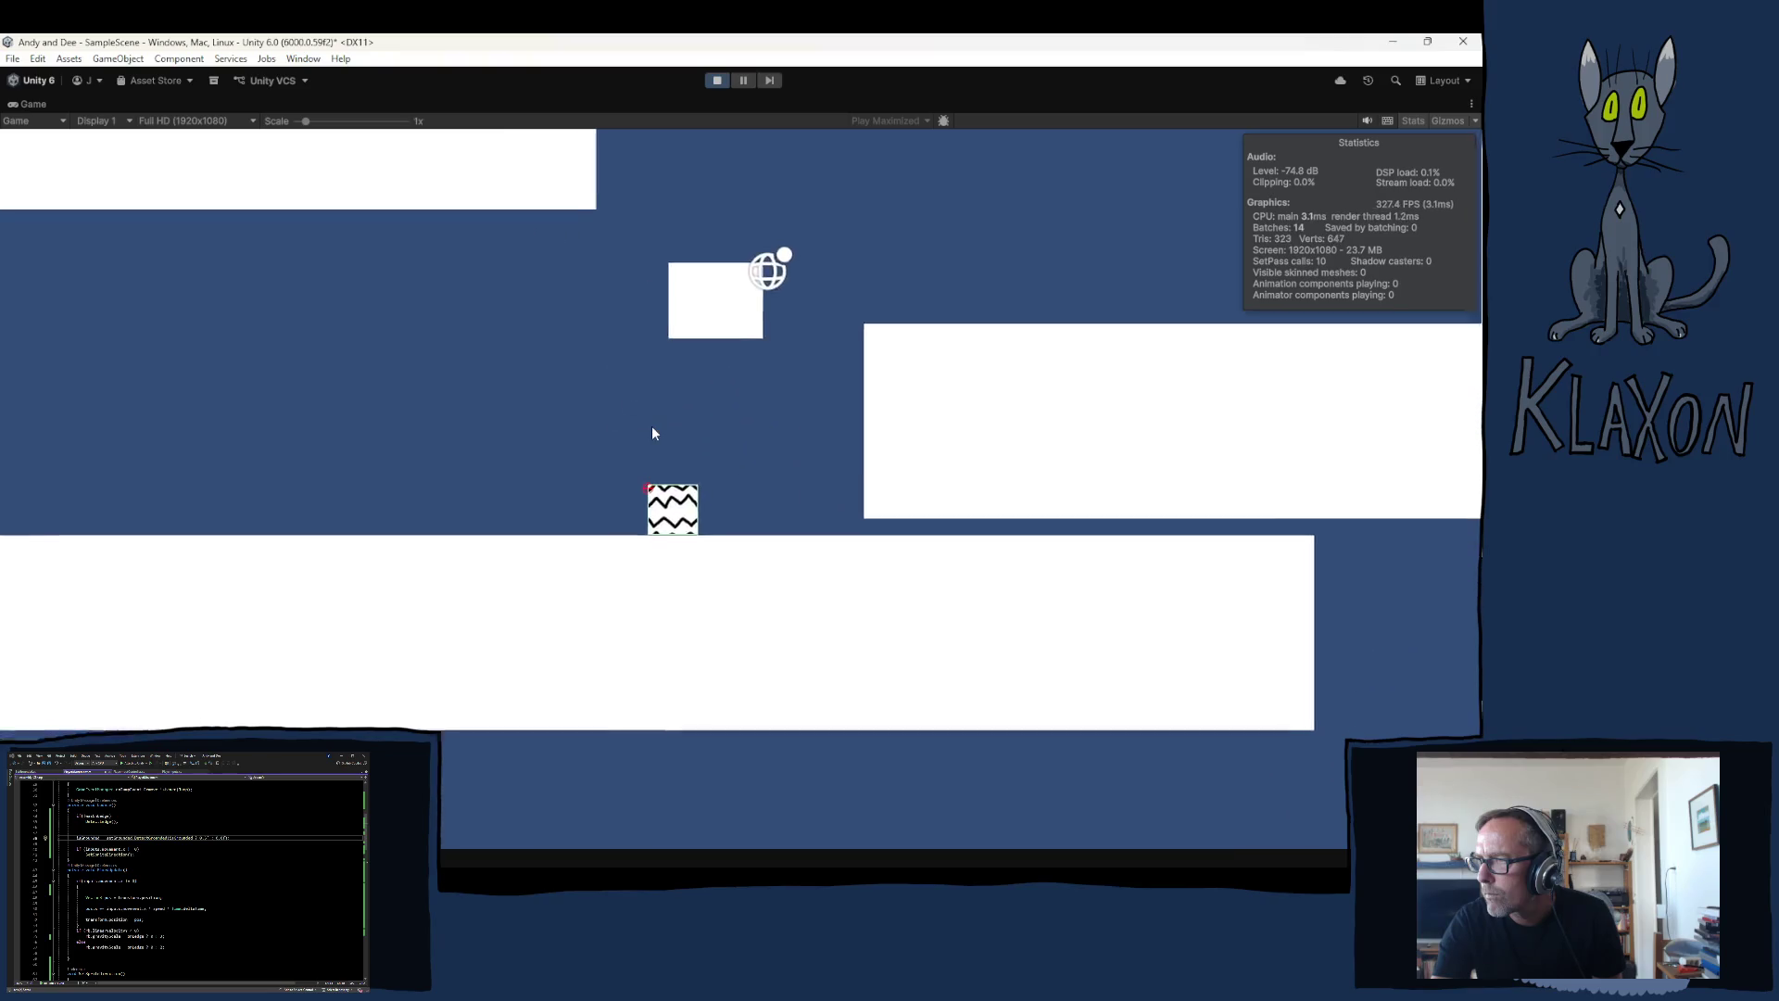
key(Right)
key(space)
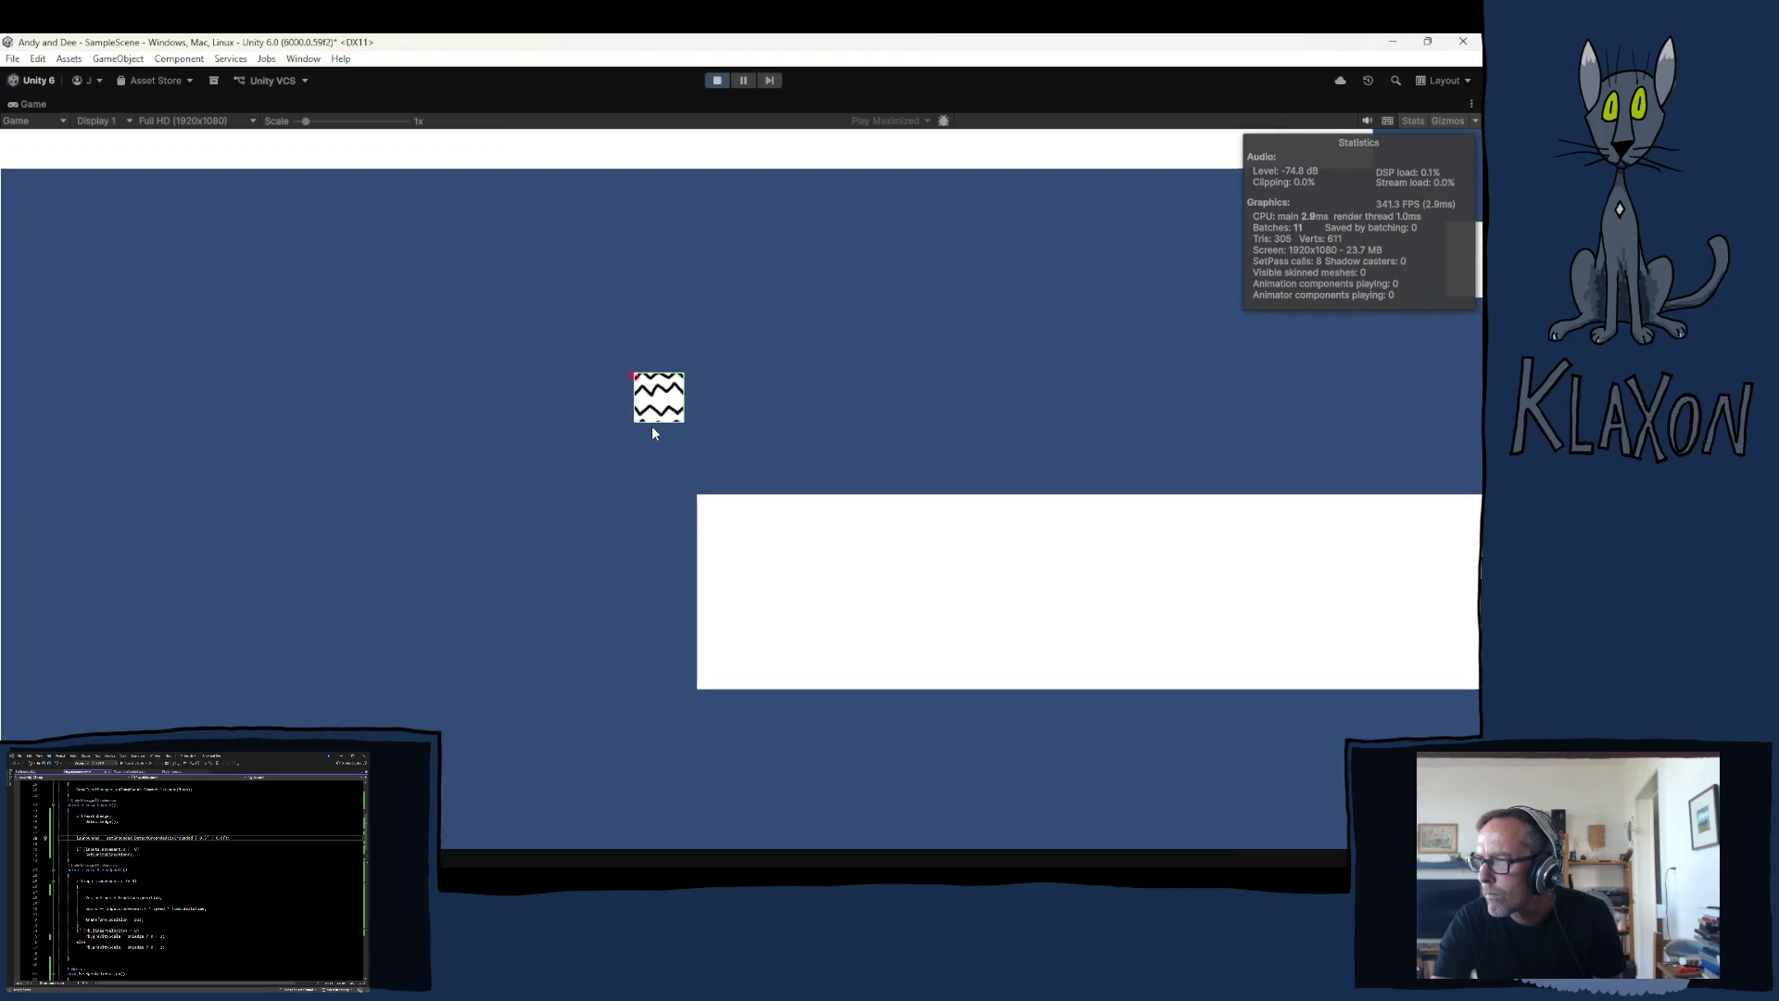
key(Left)
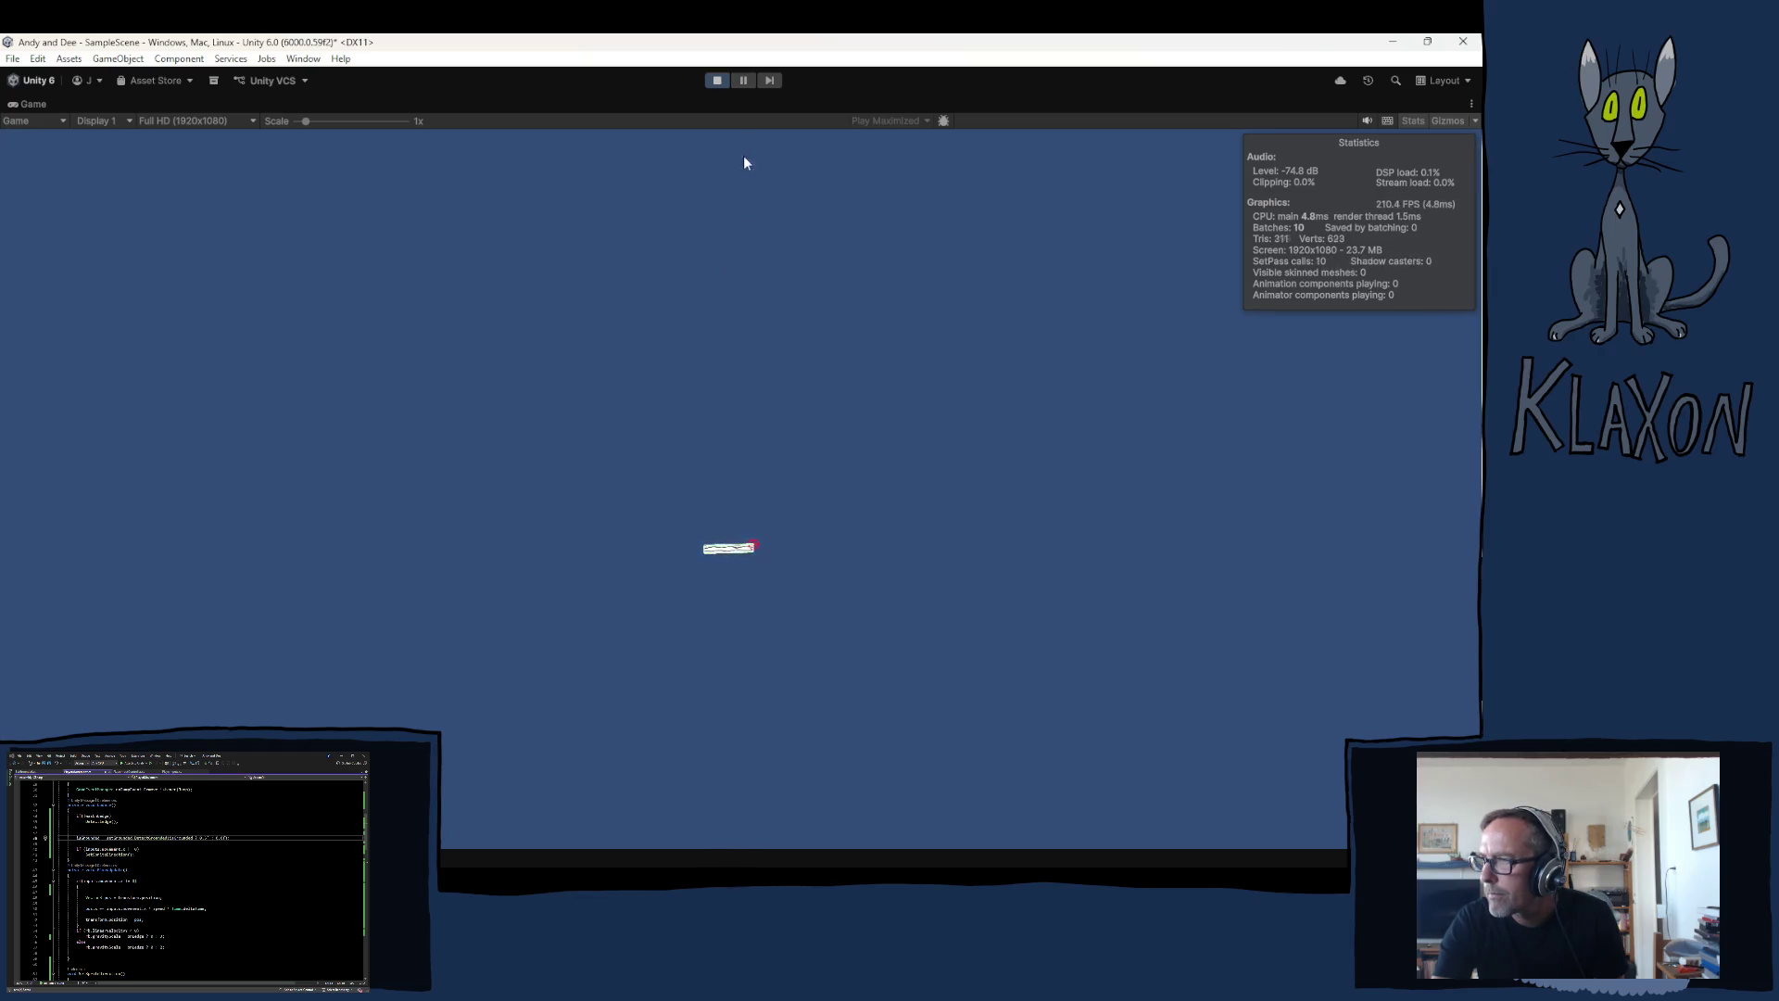
click(717, 81)
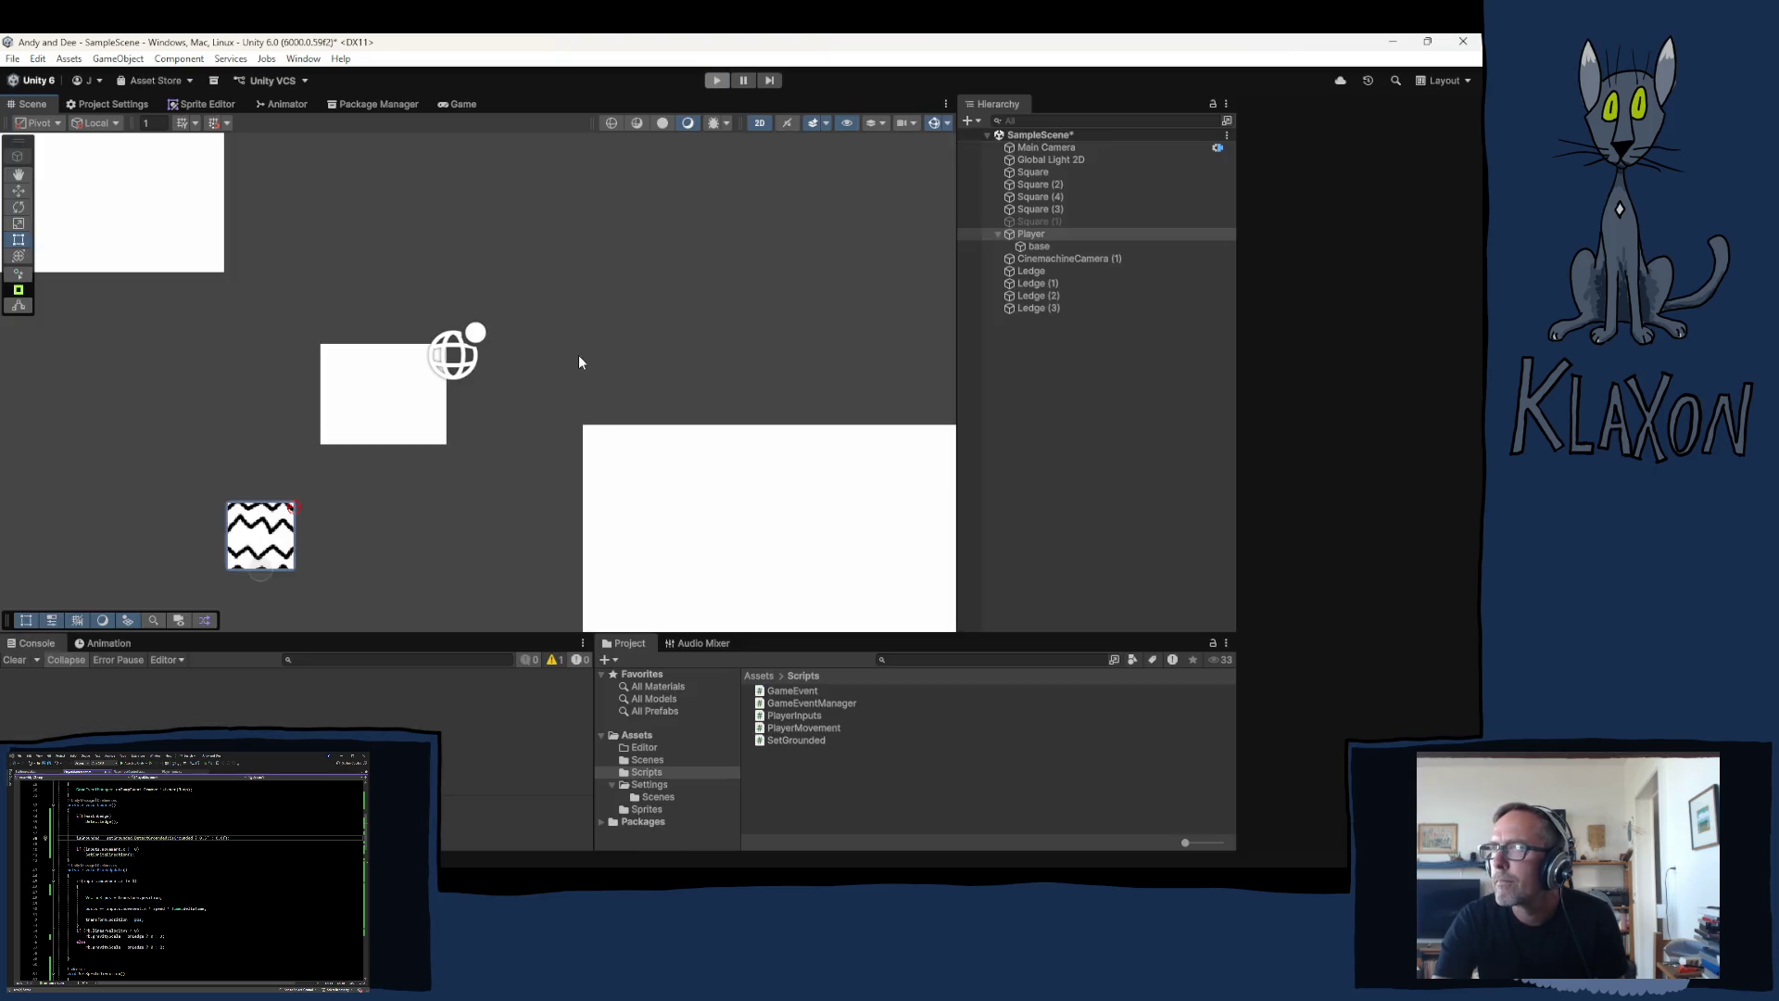
click(1048, 150)
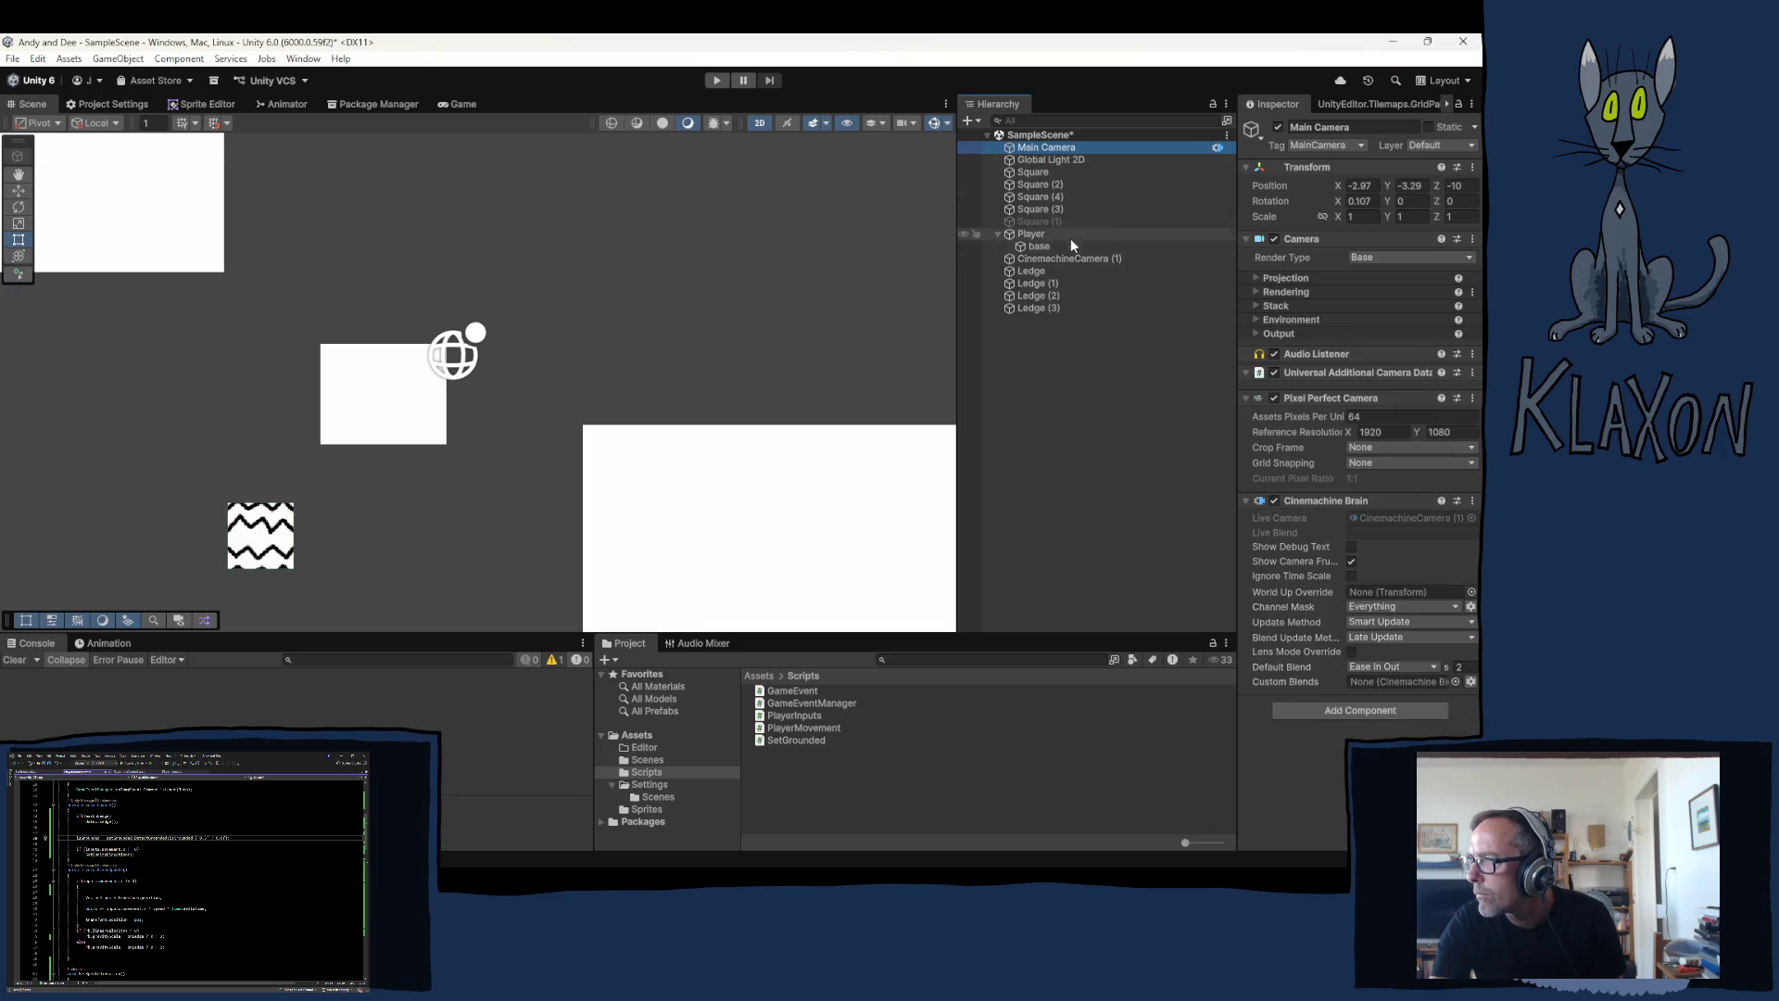
click(1085, 261)
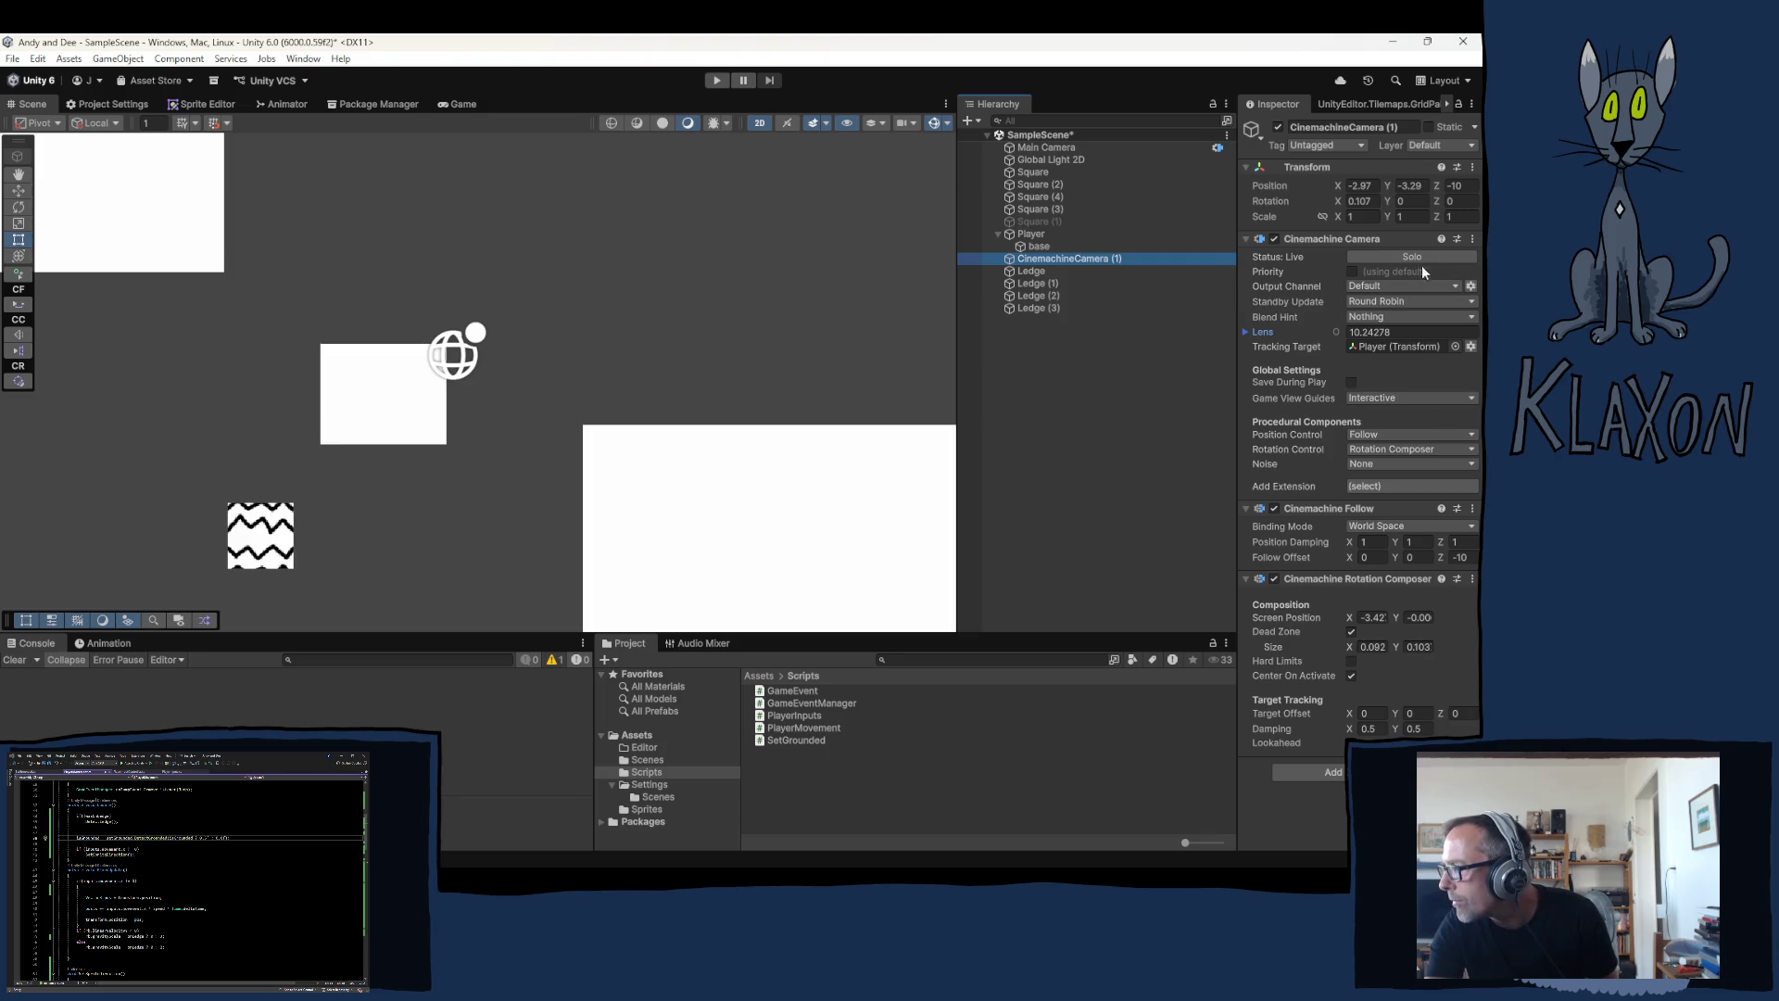
click(1031, 146)
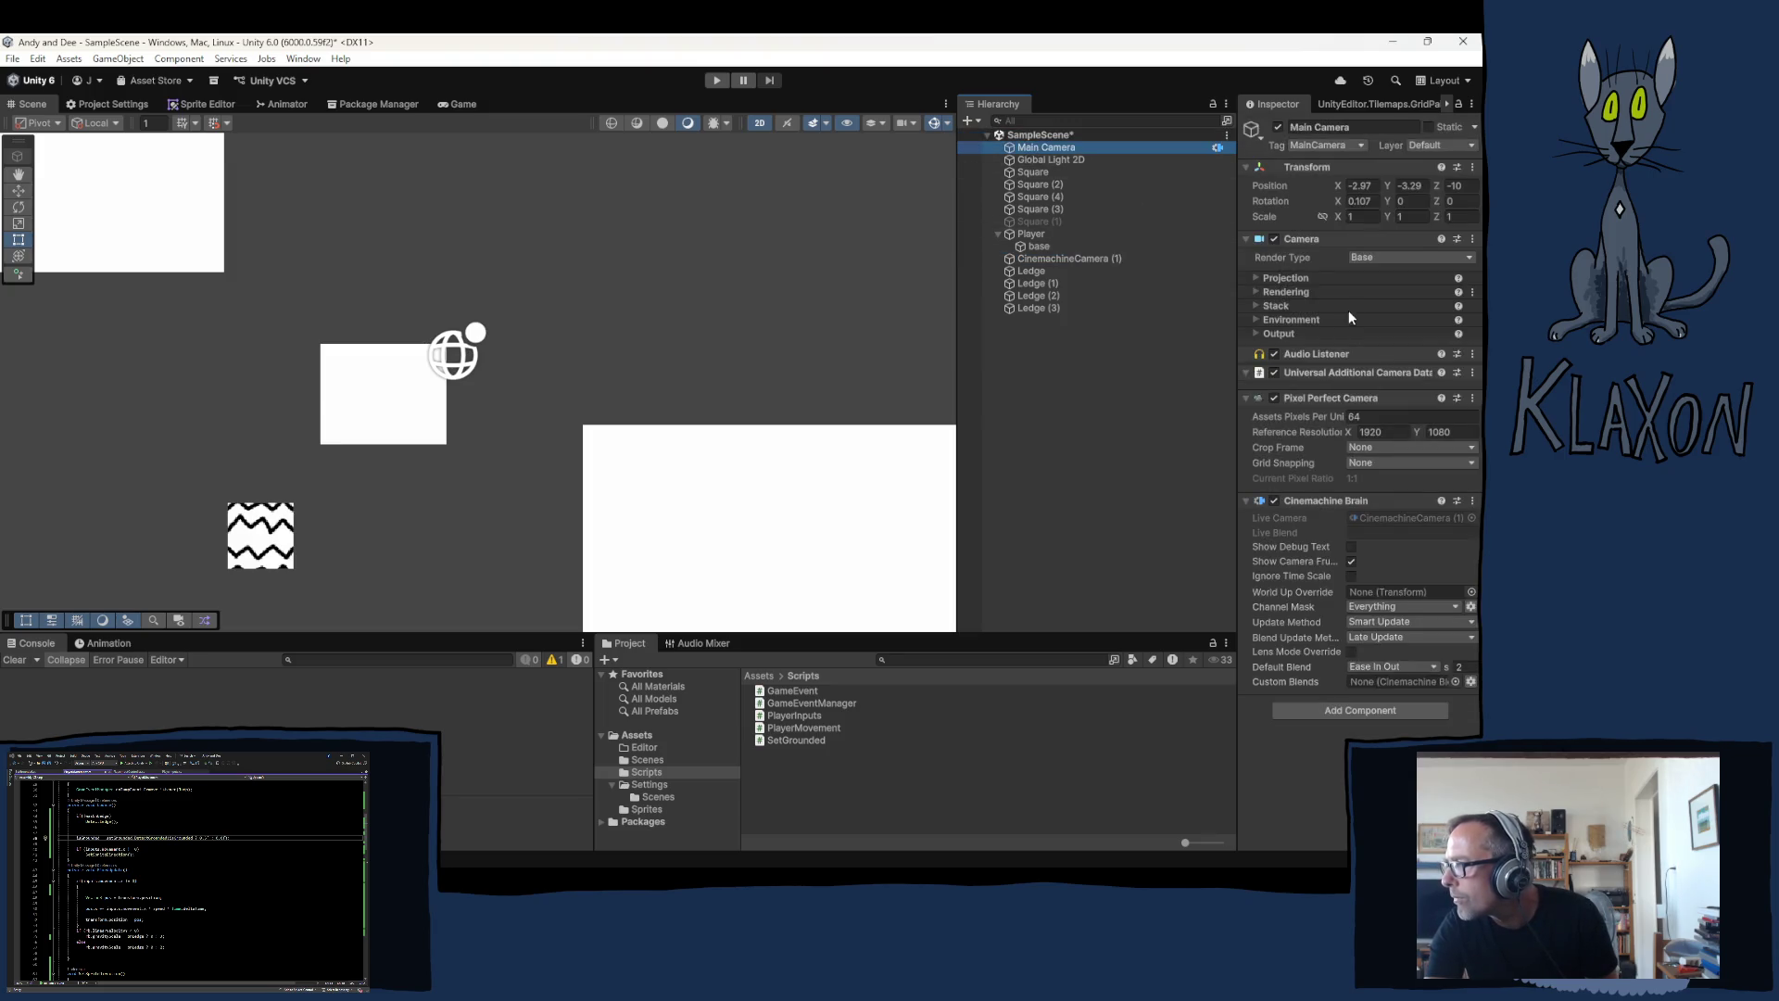
click(1288, 278)
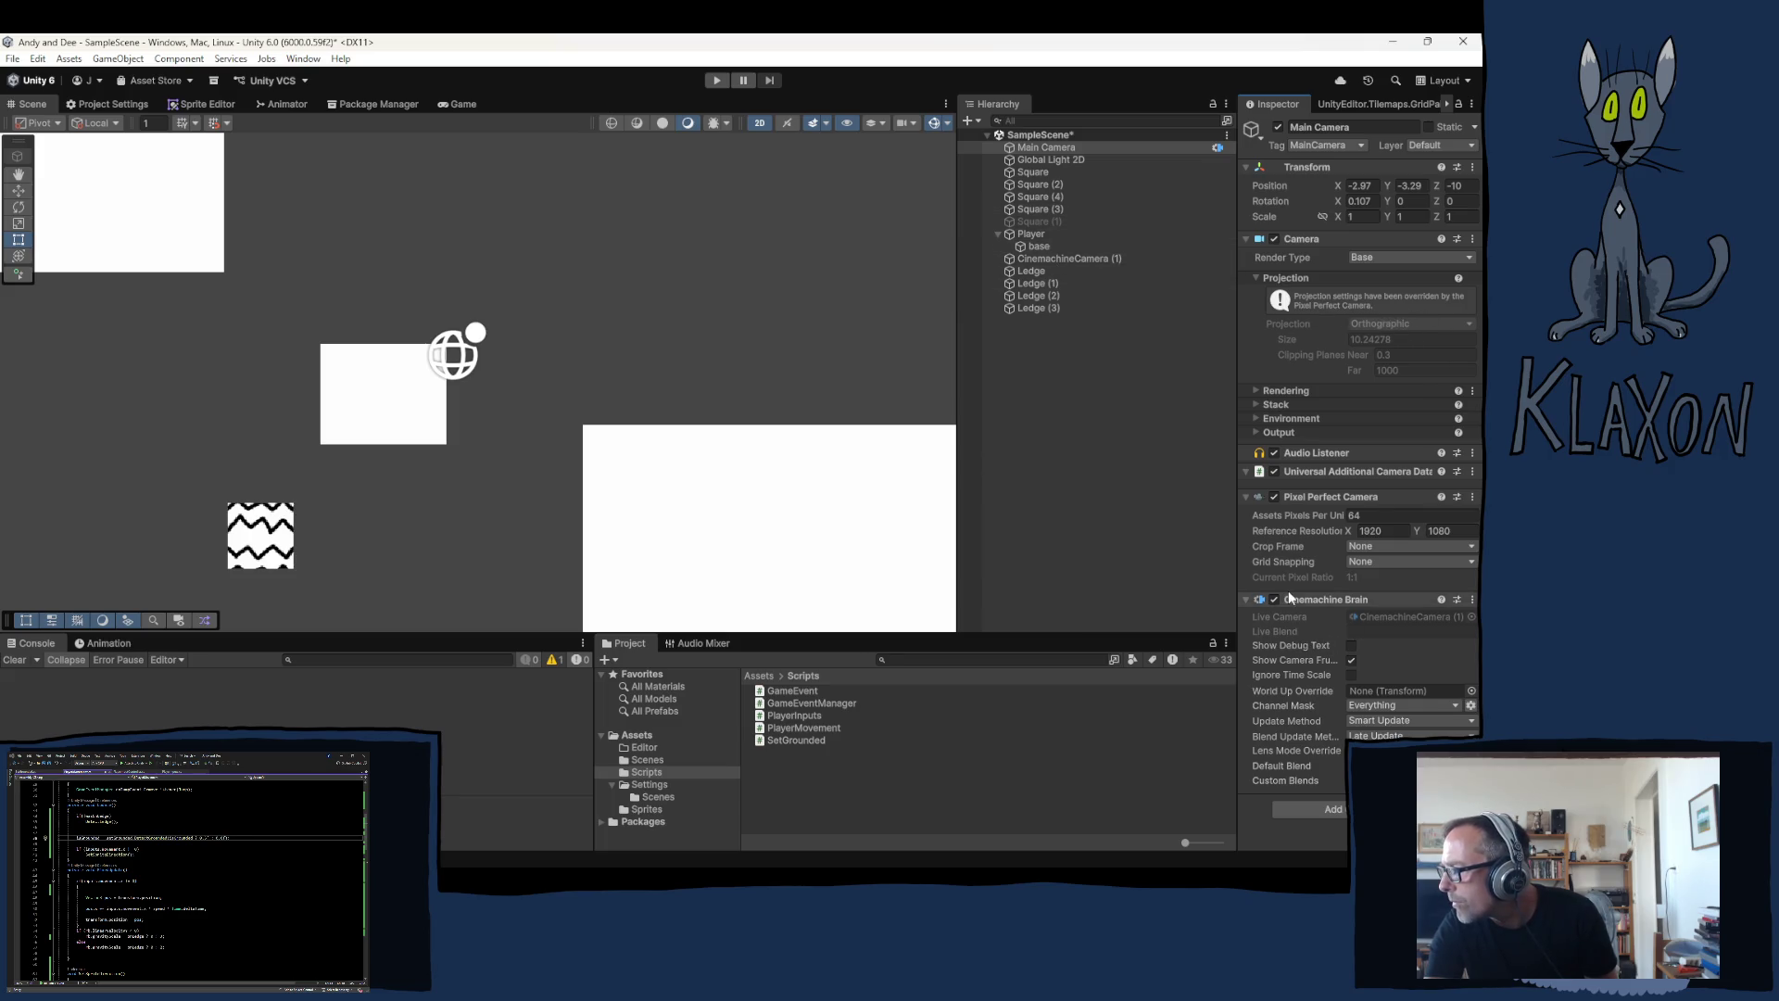
click(1388, 548)
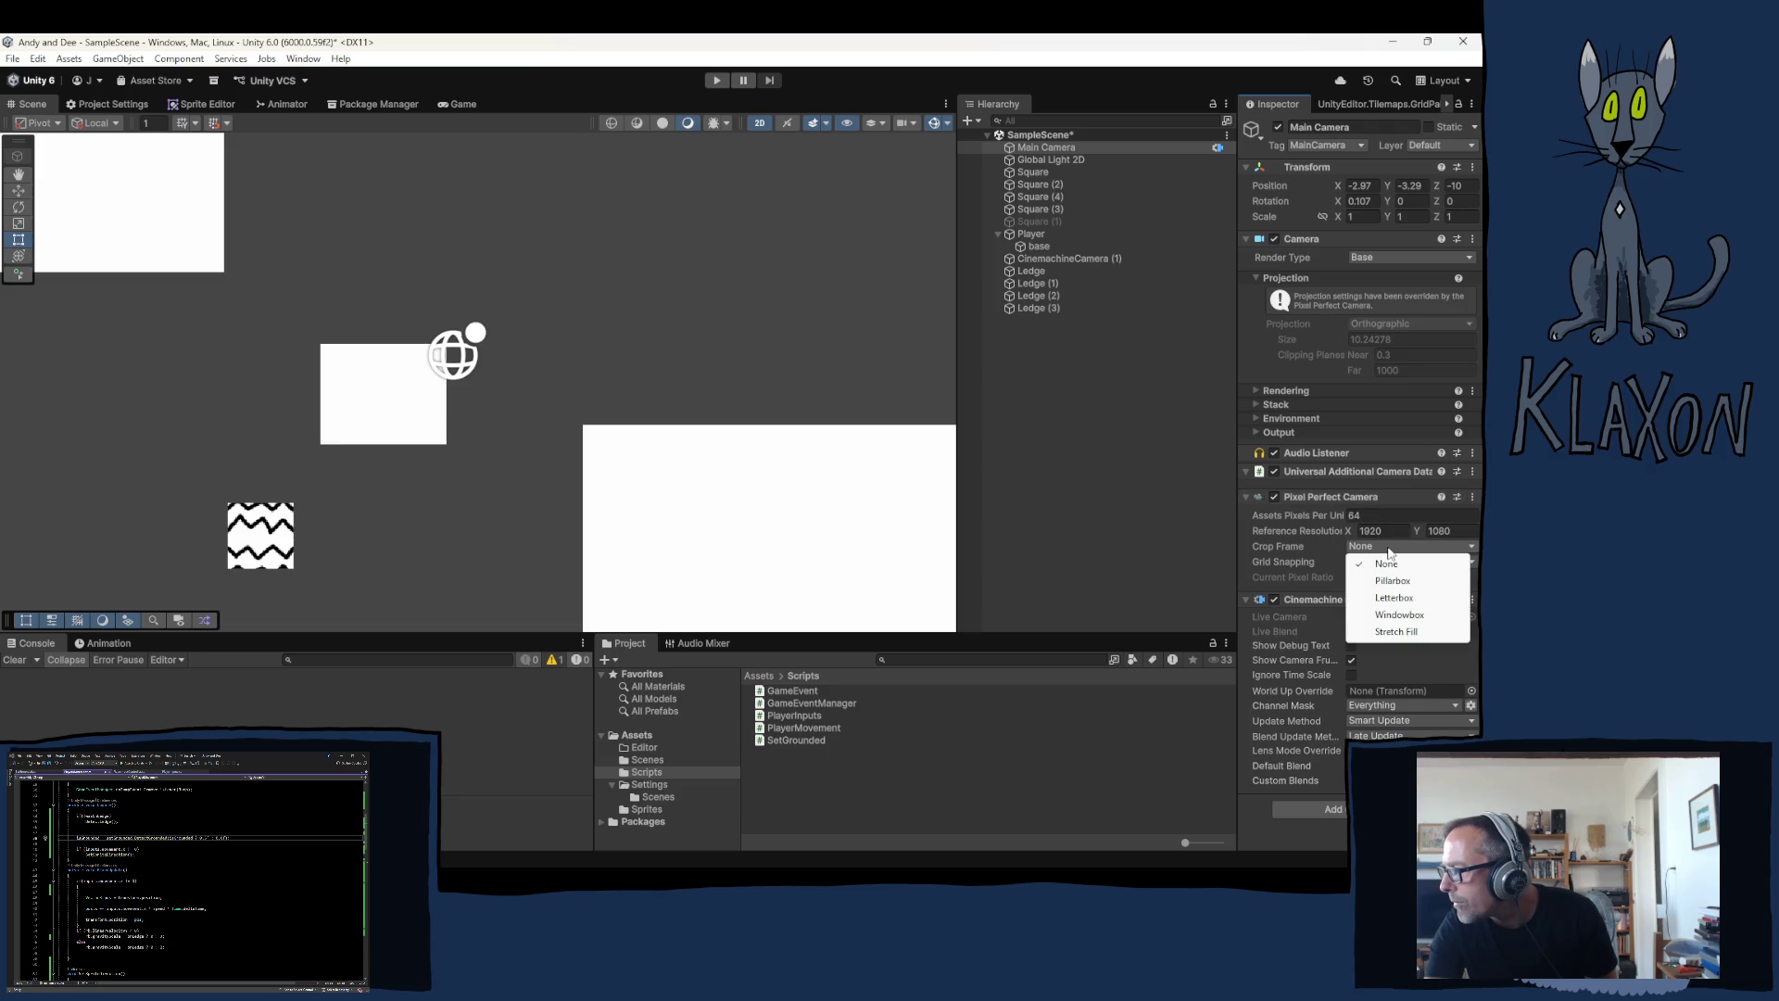
click(1266, 563)
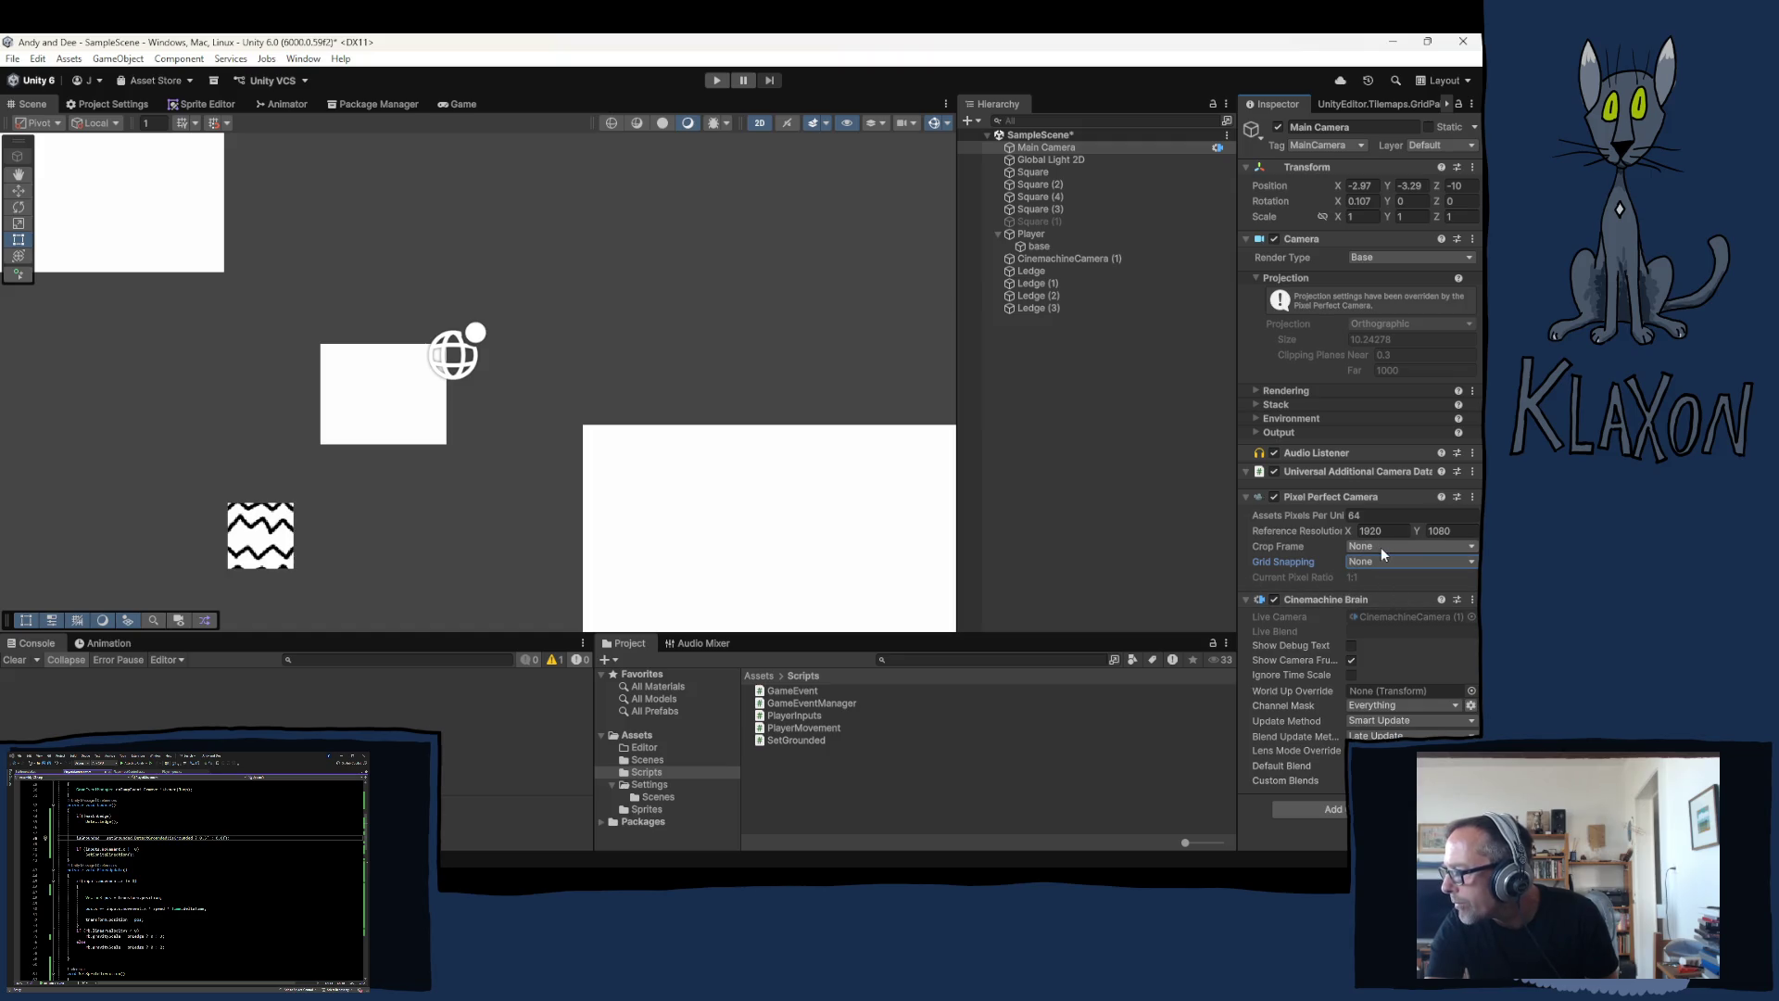
click(1274, 497)
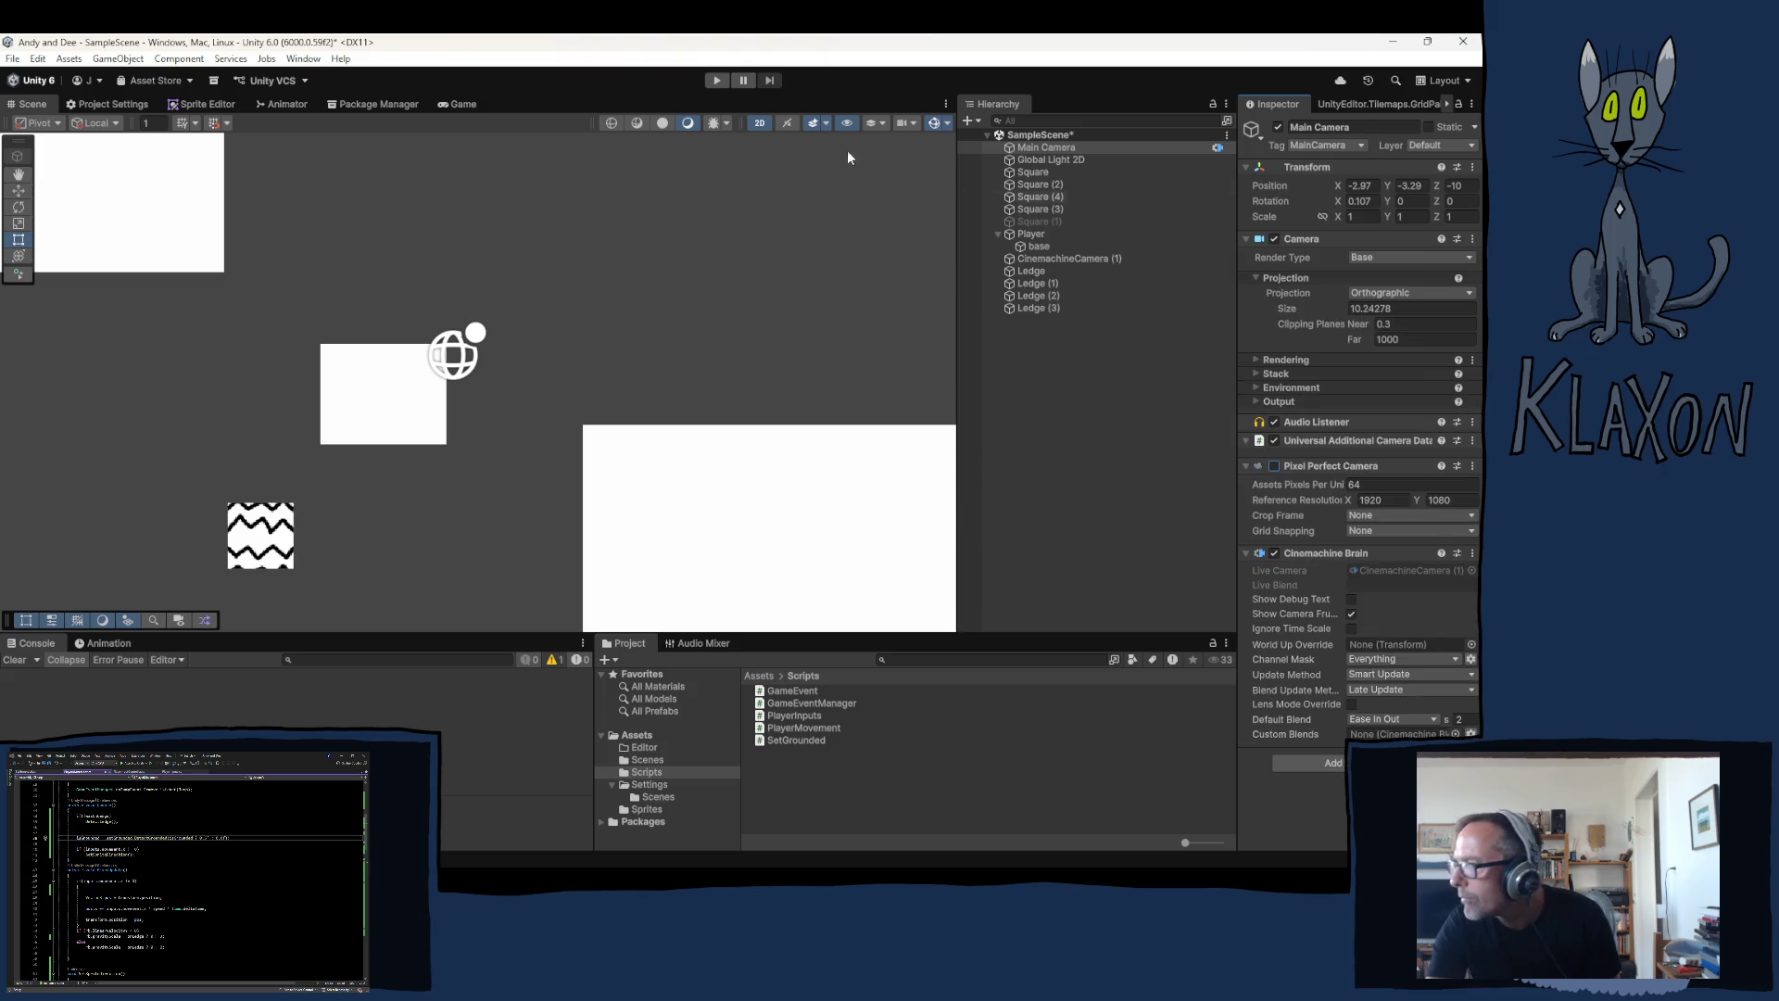
click(718, 81)
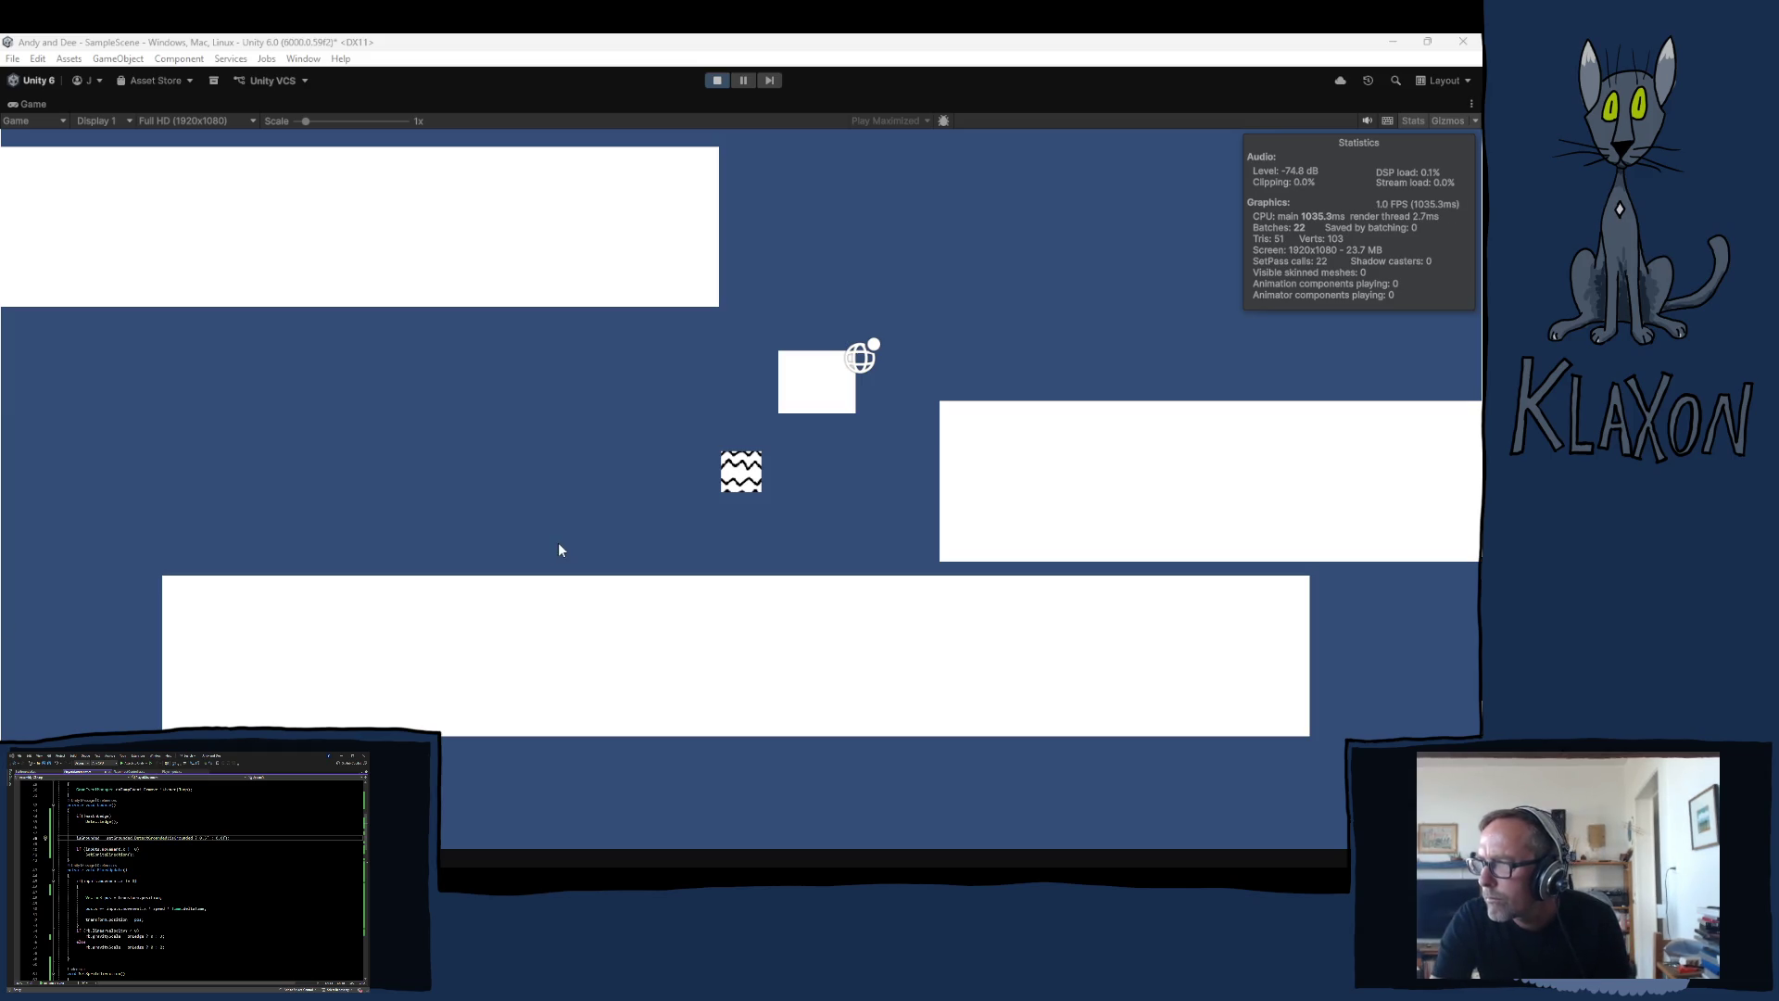
Step: Run the player right and jump across the white platforms, then stop the game
key(Right)
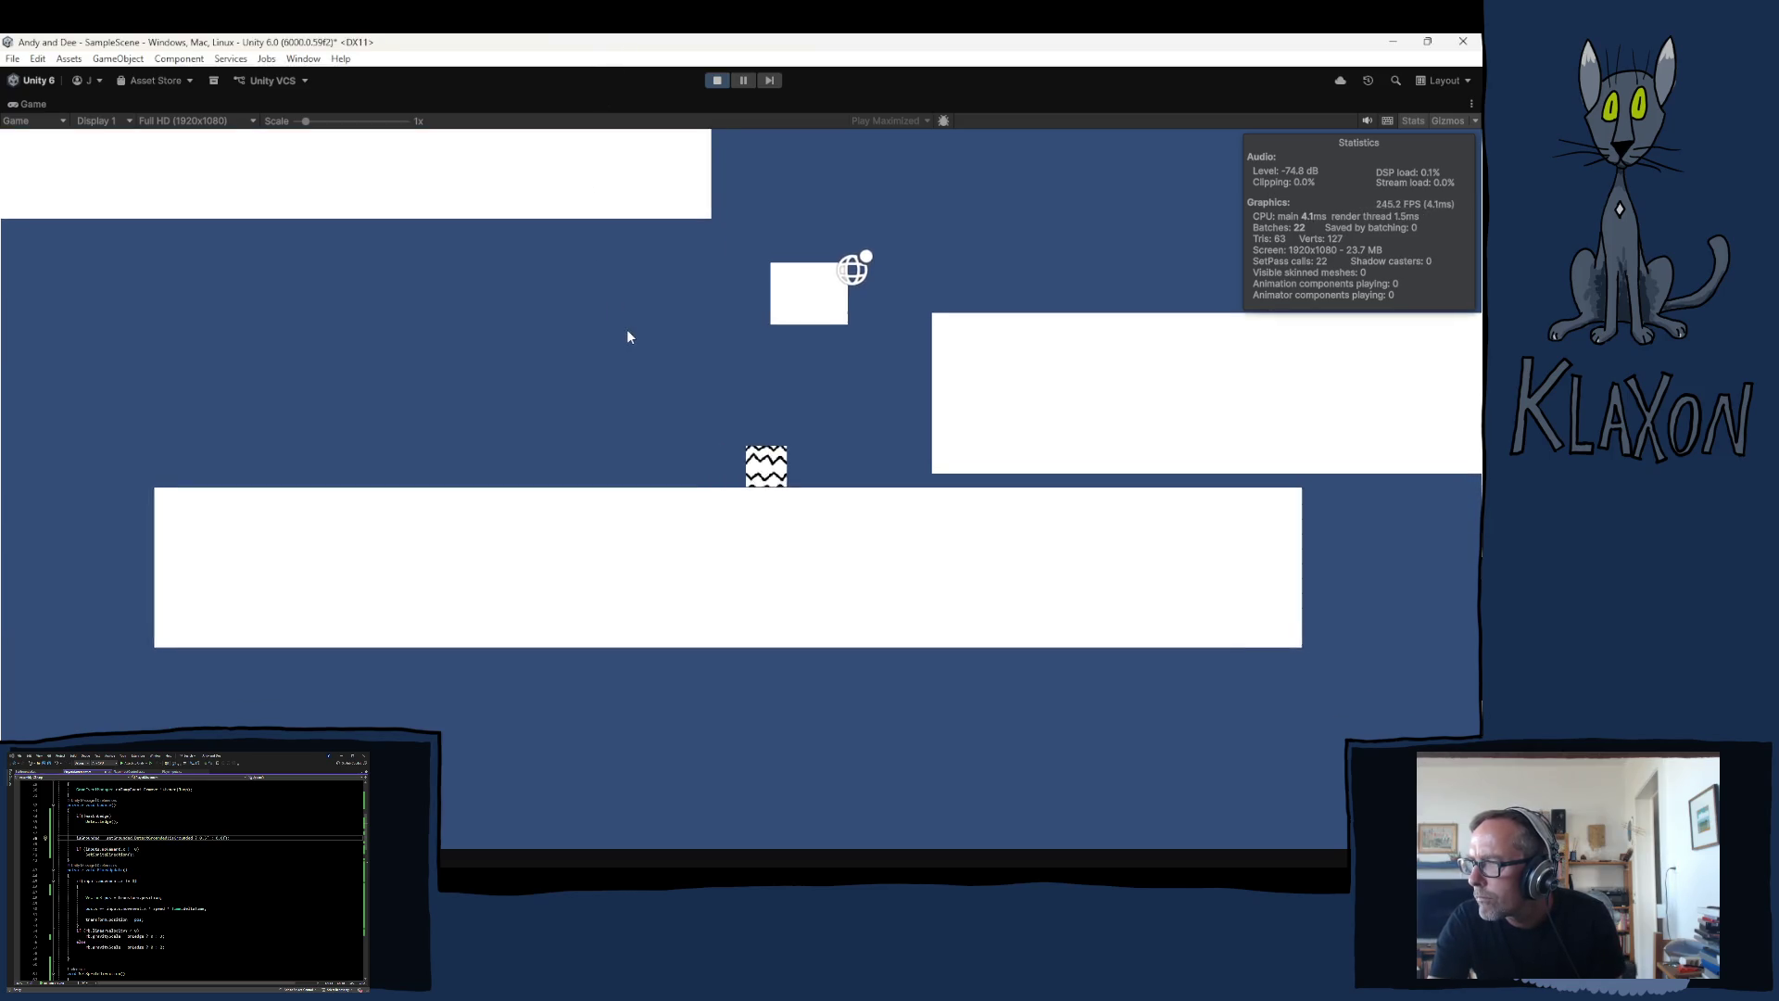
key(space)
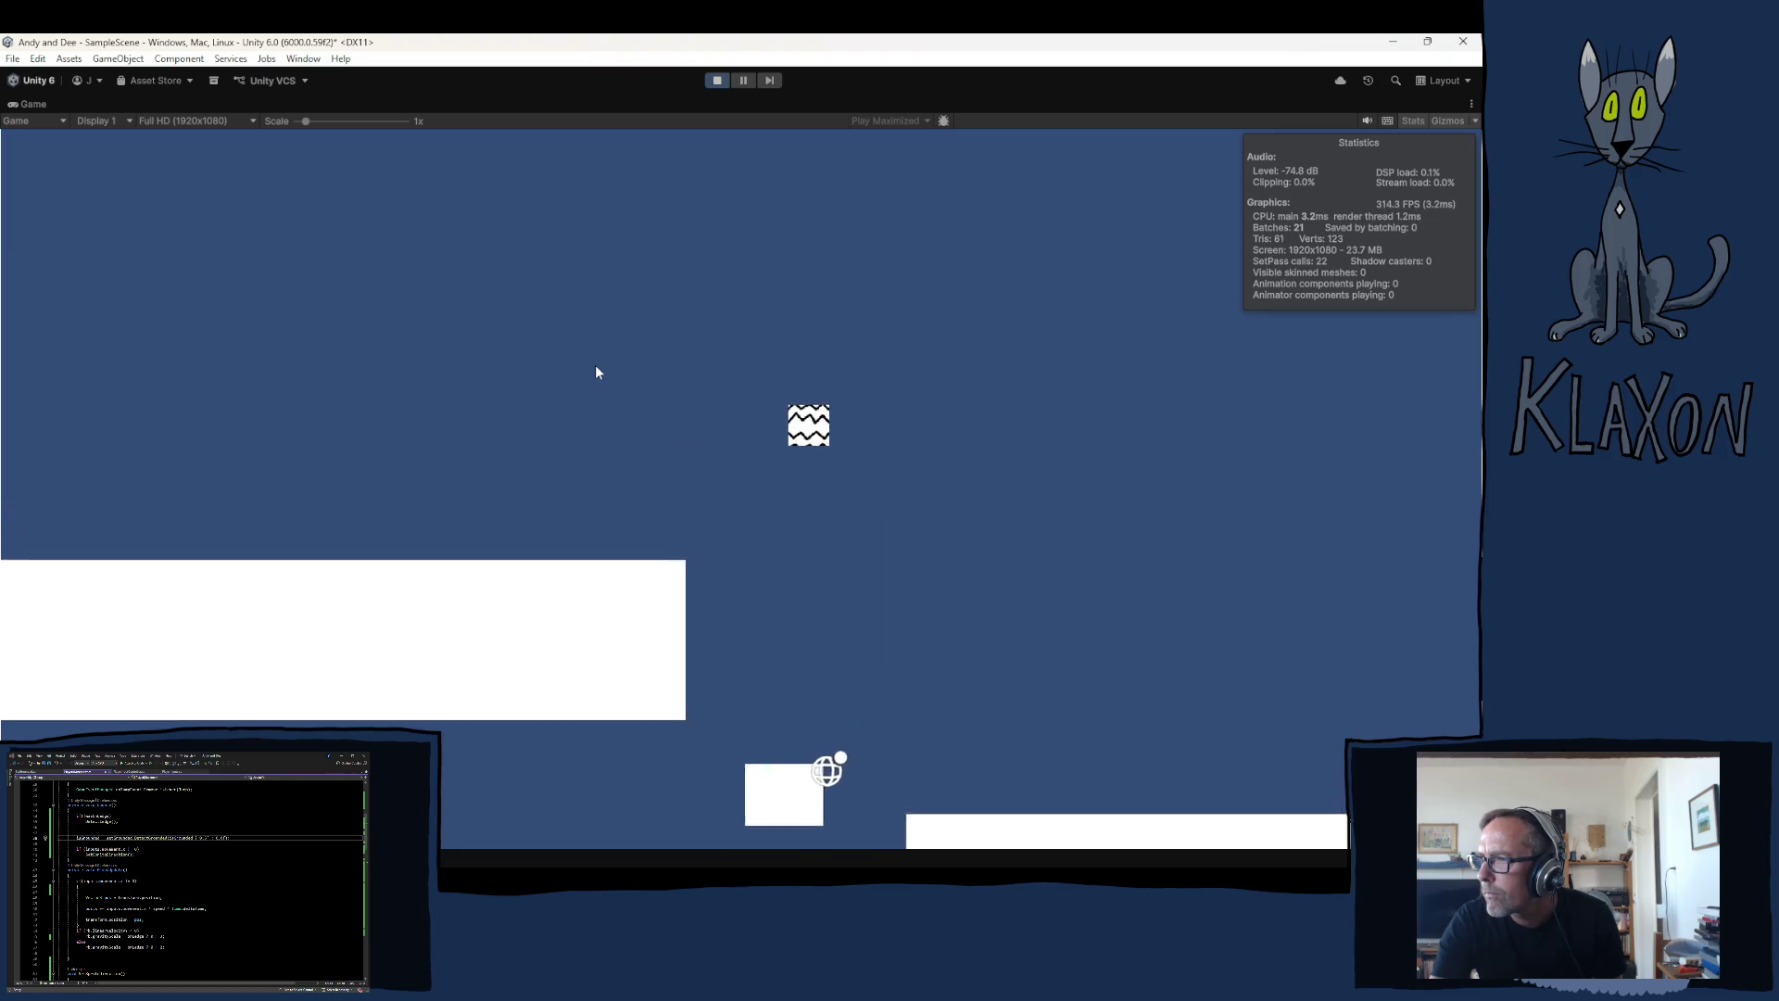
click(717, 80)
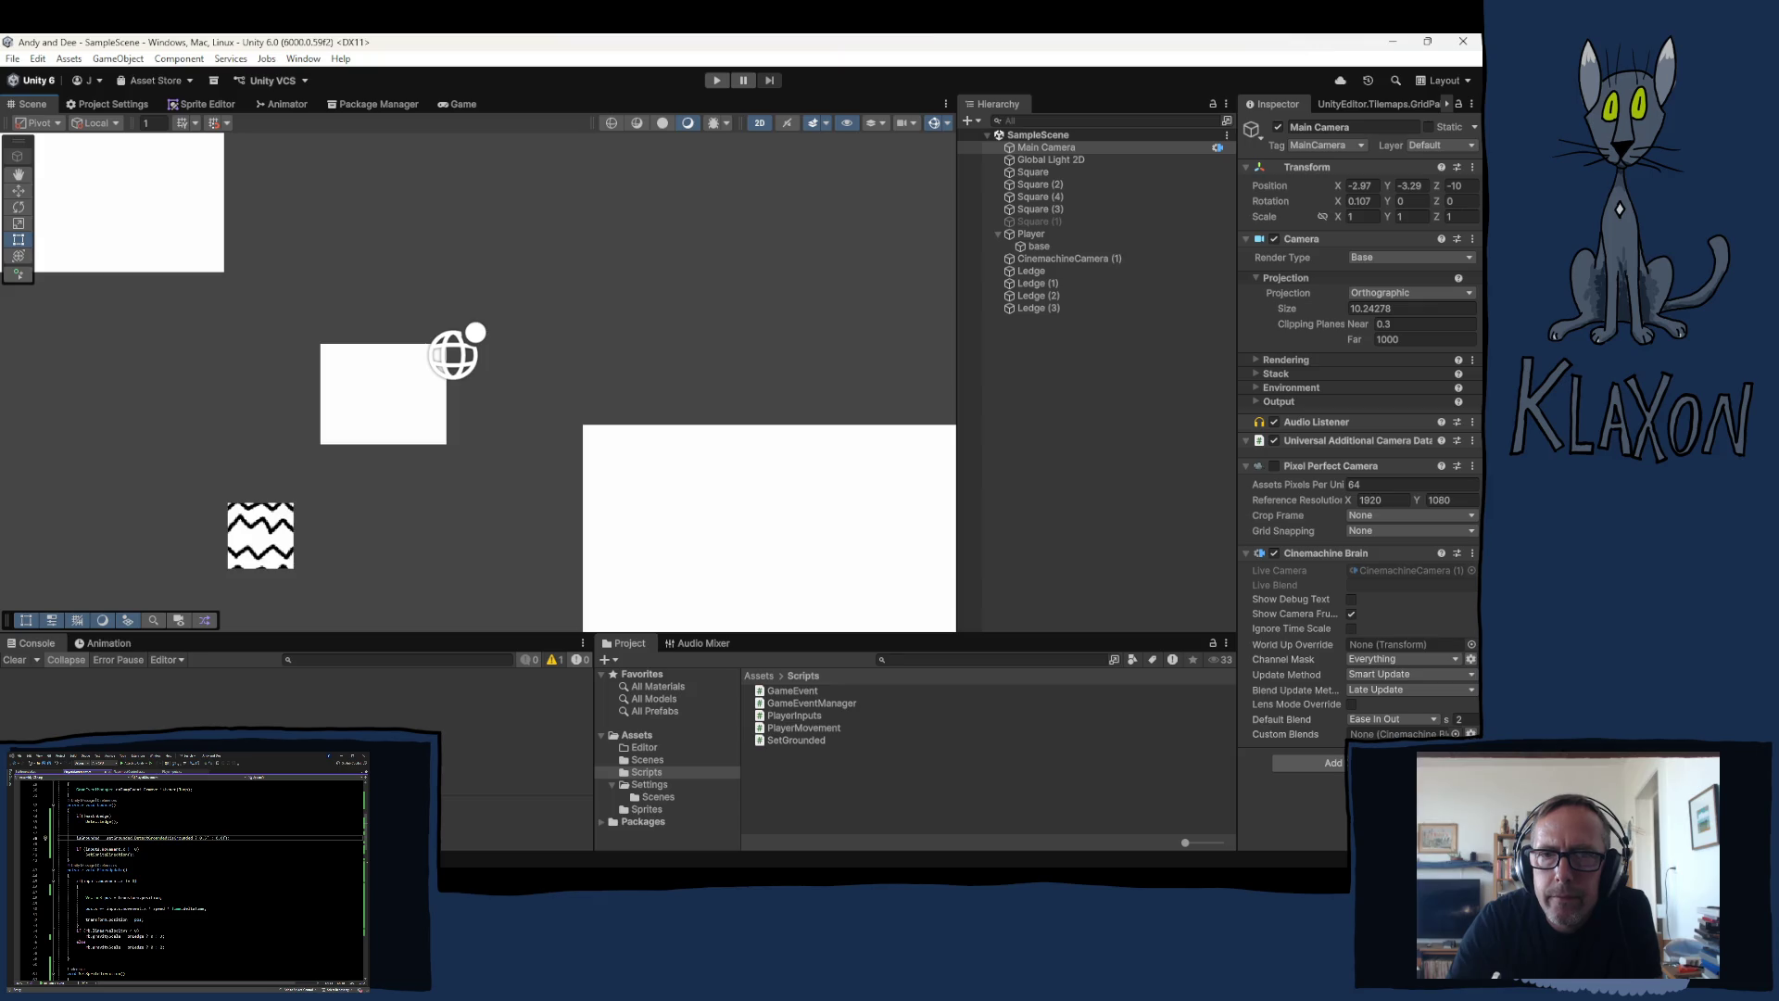
Step: Switch back to the Unity editor and pick the player's zigzag sprite in the scene
key(alt+Tab)
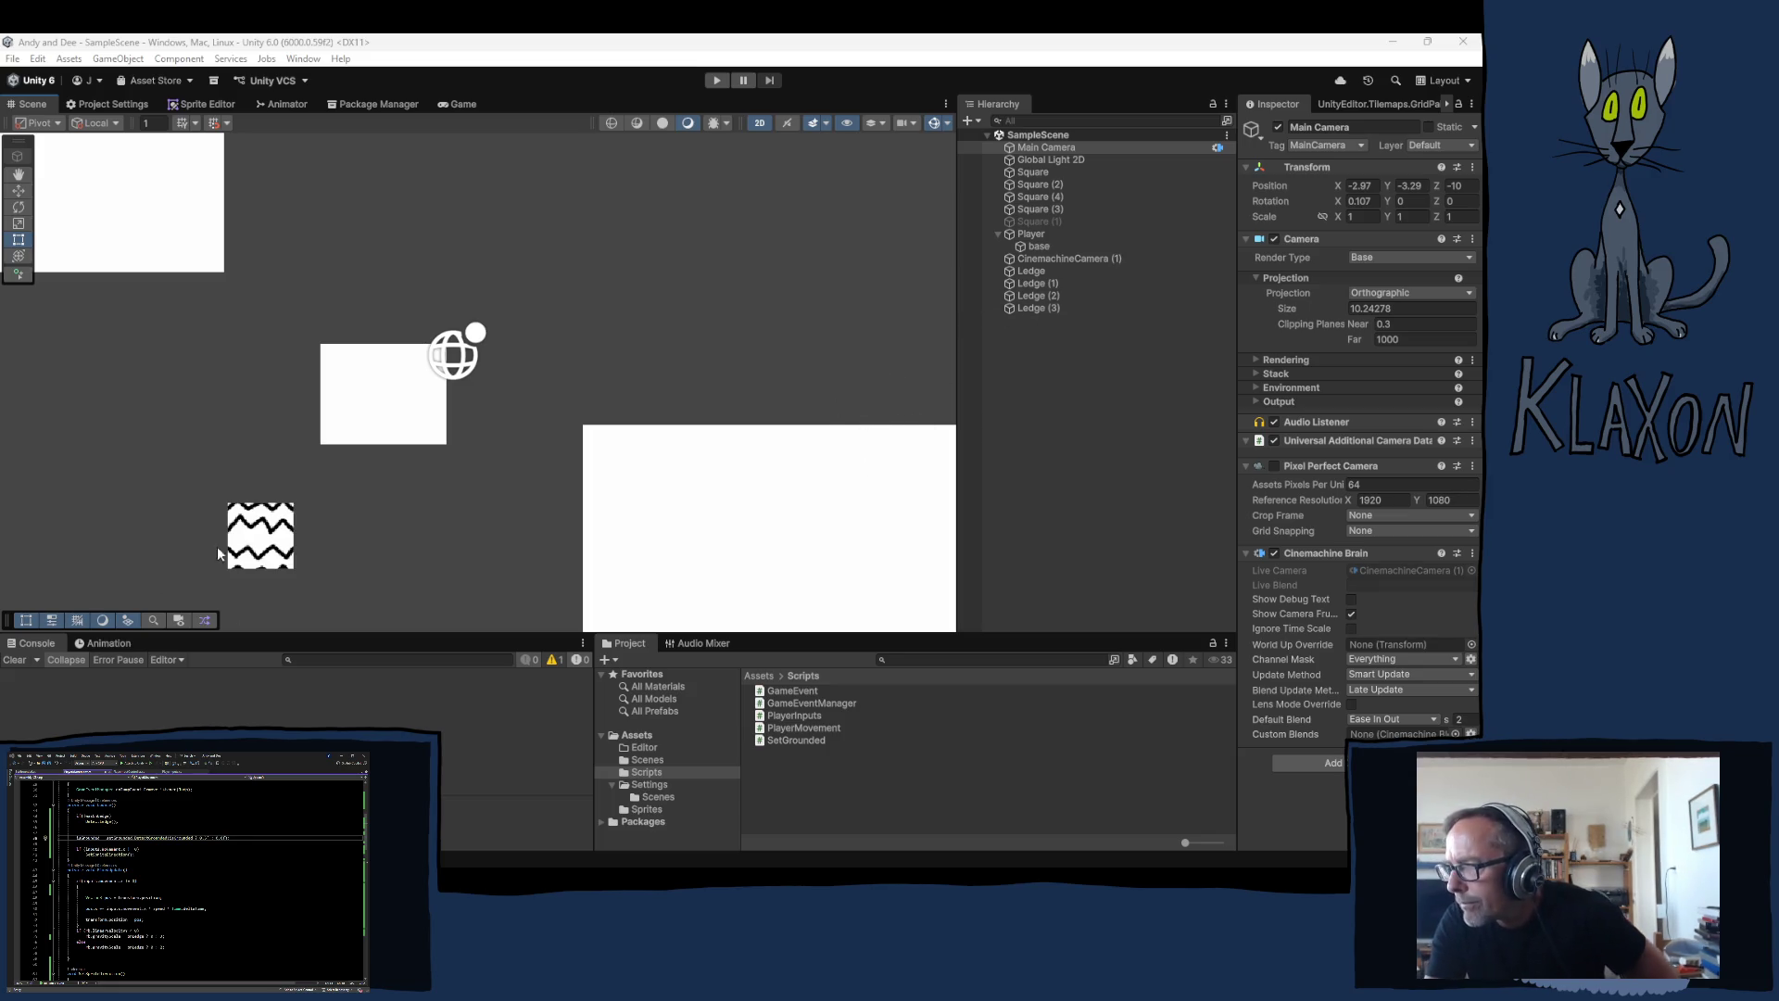
click(1038, 247)
Step: Select the Player, frame and zoom in on it, and edit its Box Collider 2D Offset Y
click(1031, 236)
key(f)
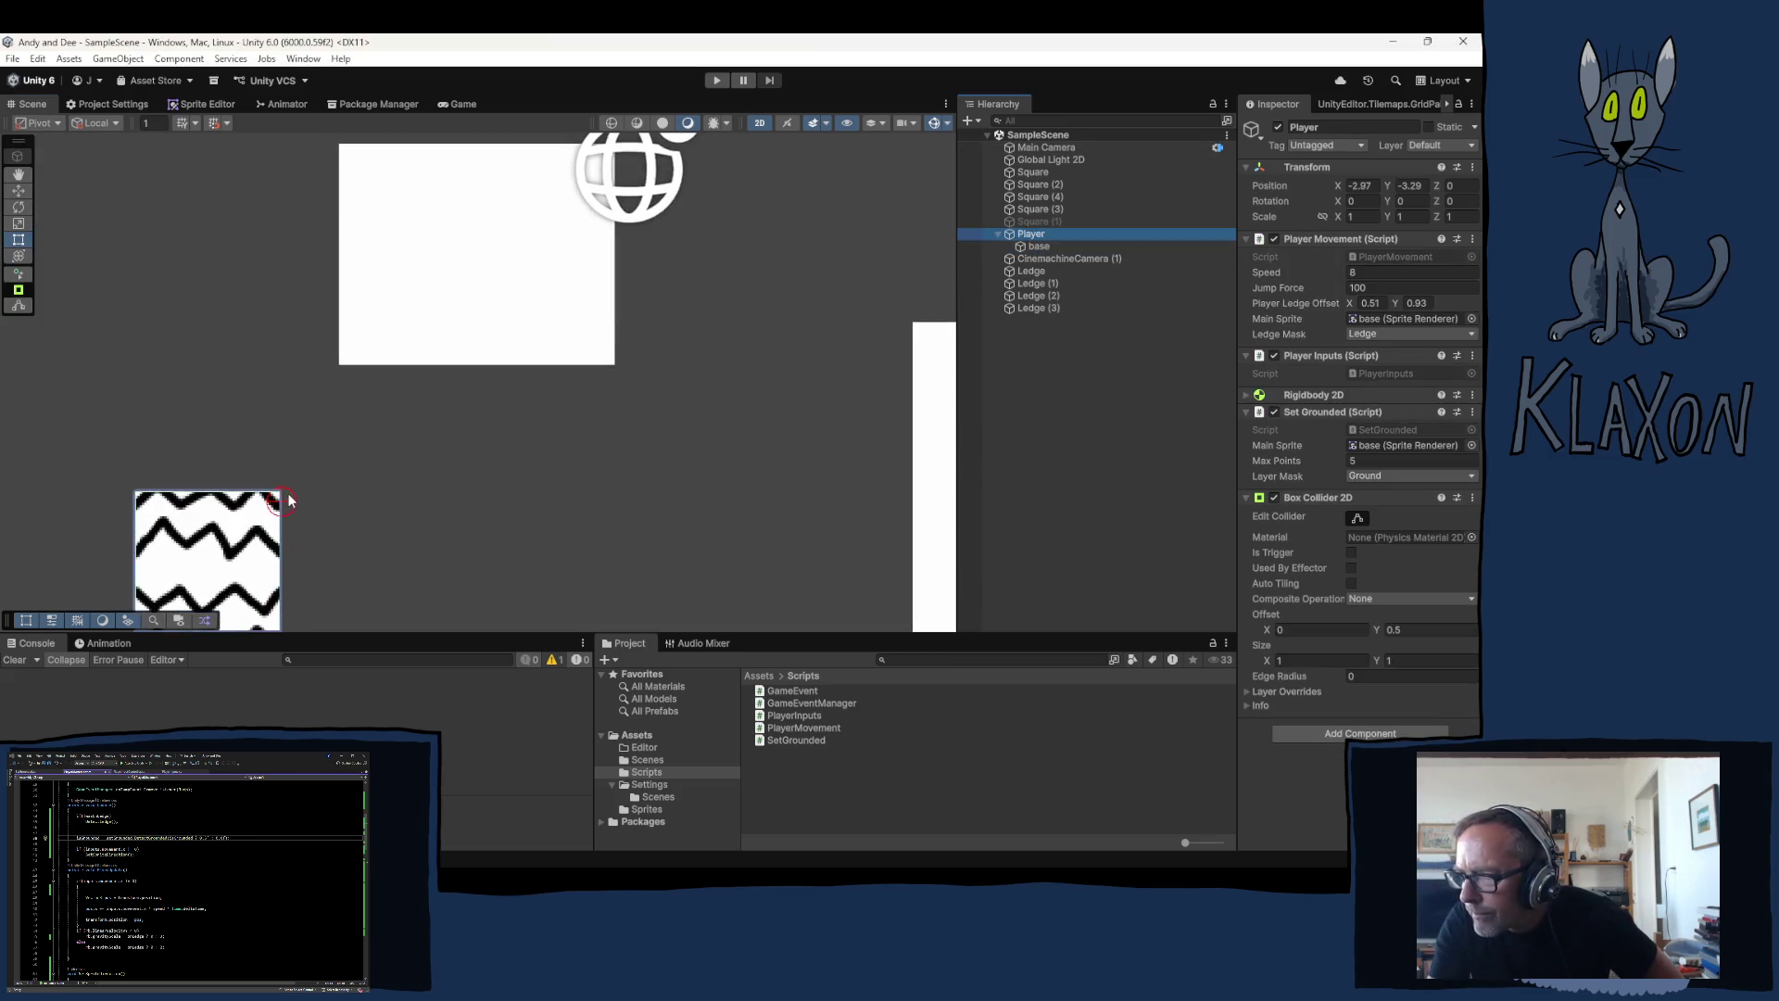
scroll(386, 522, up, 2)
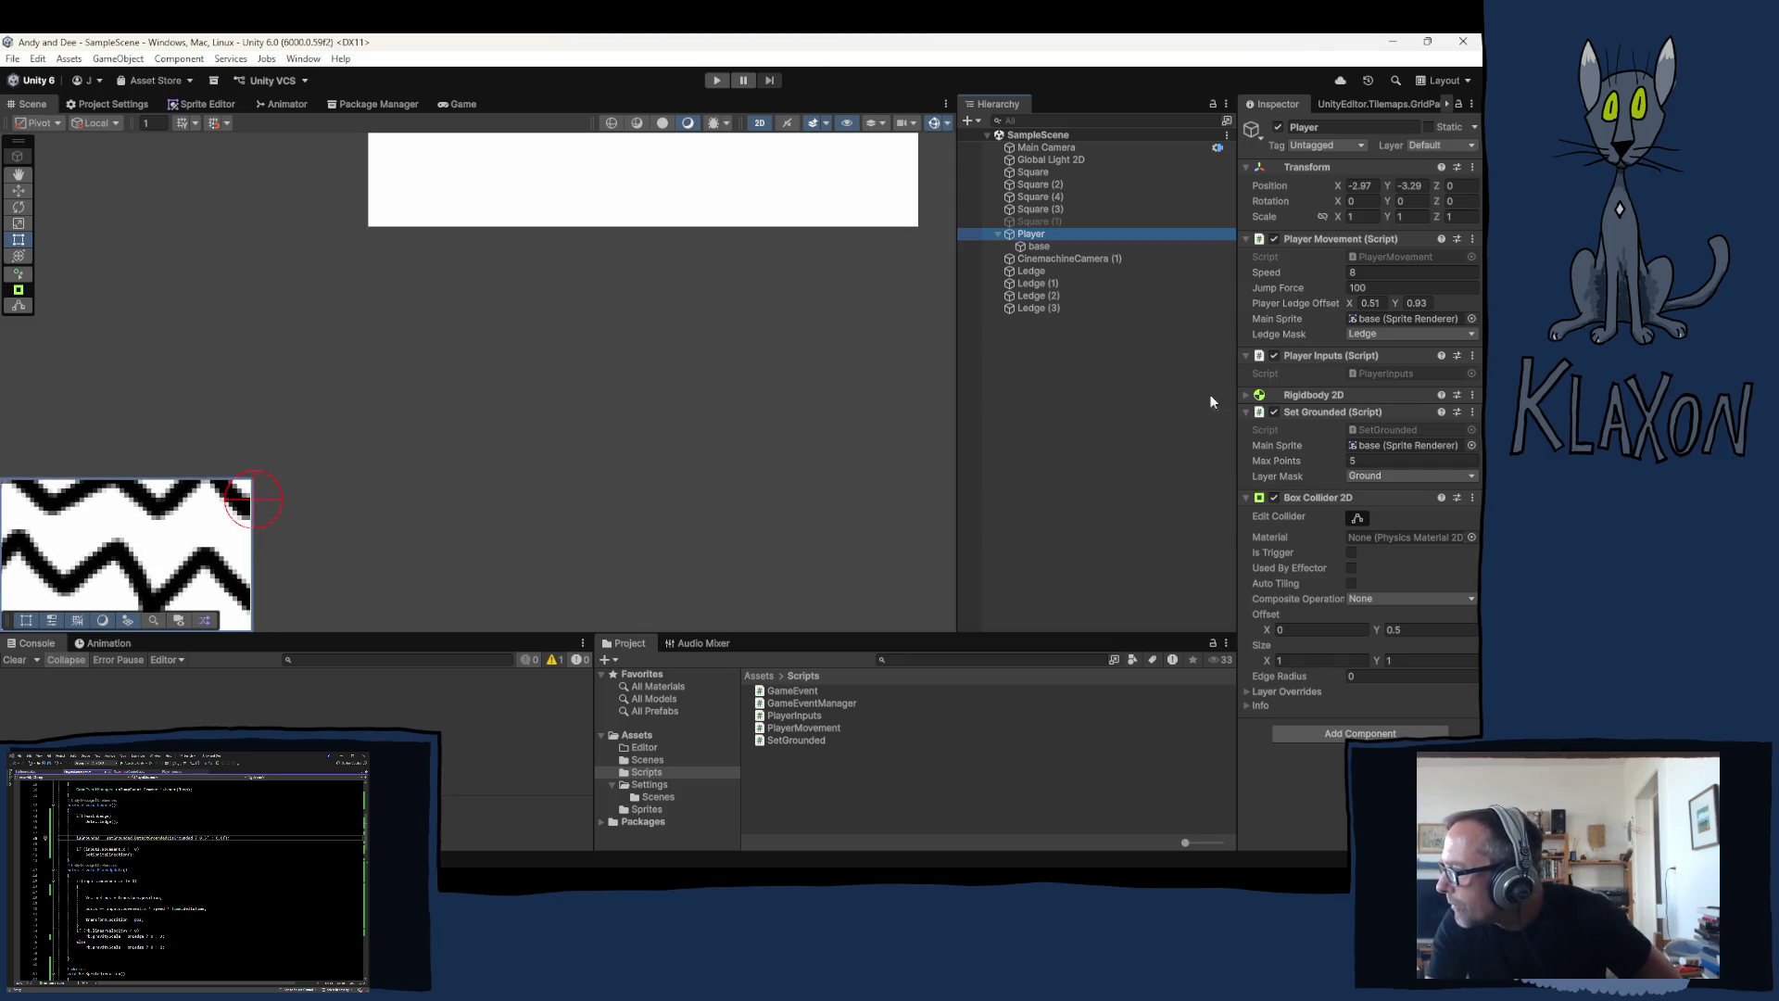
click(1394, 630)
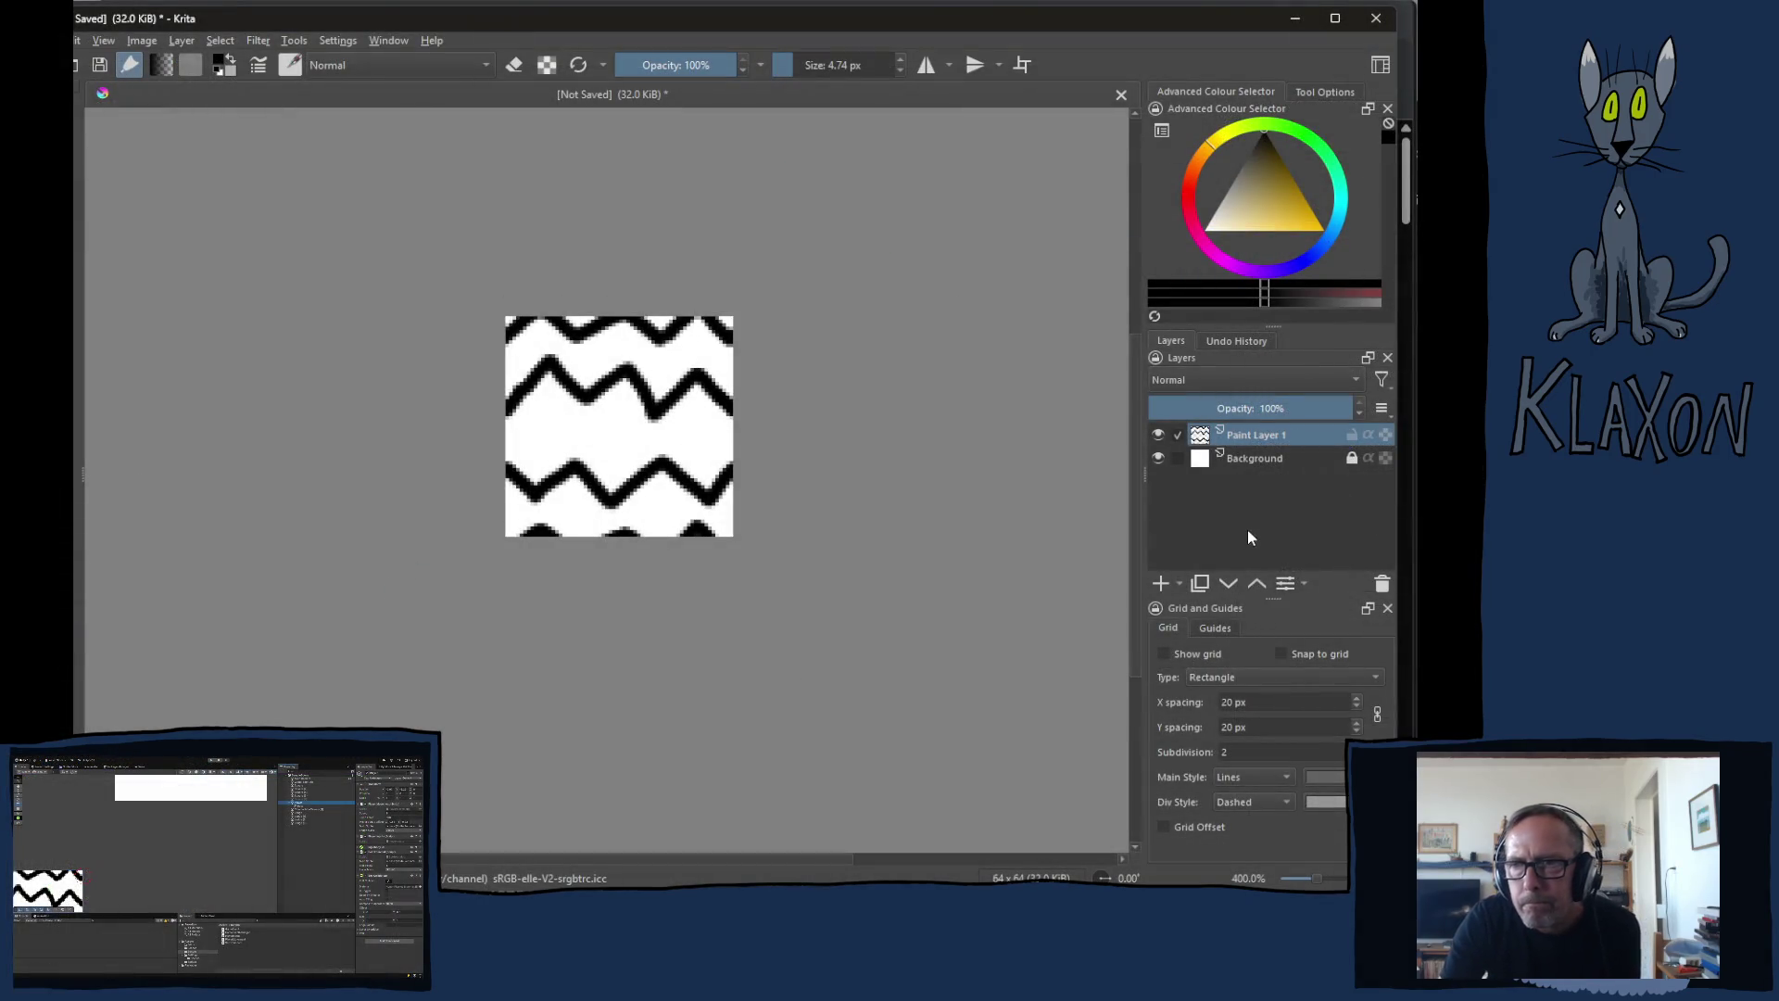
Step: Add an empty Paint Layer 2 and hide the white Background layer
click(1167, 583)
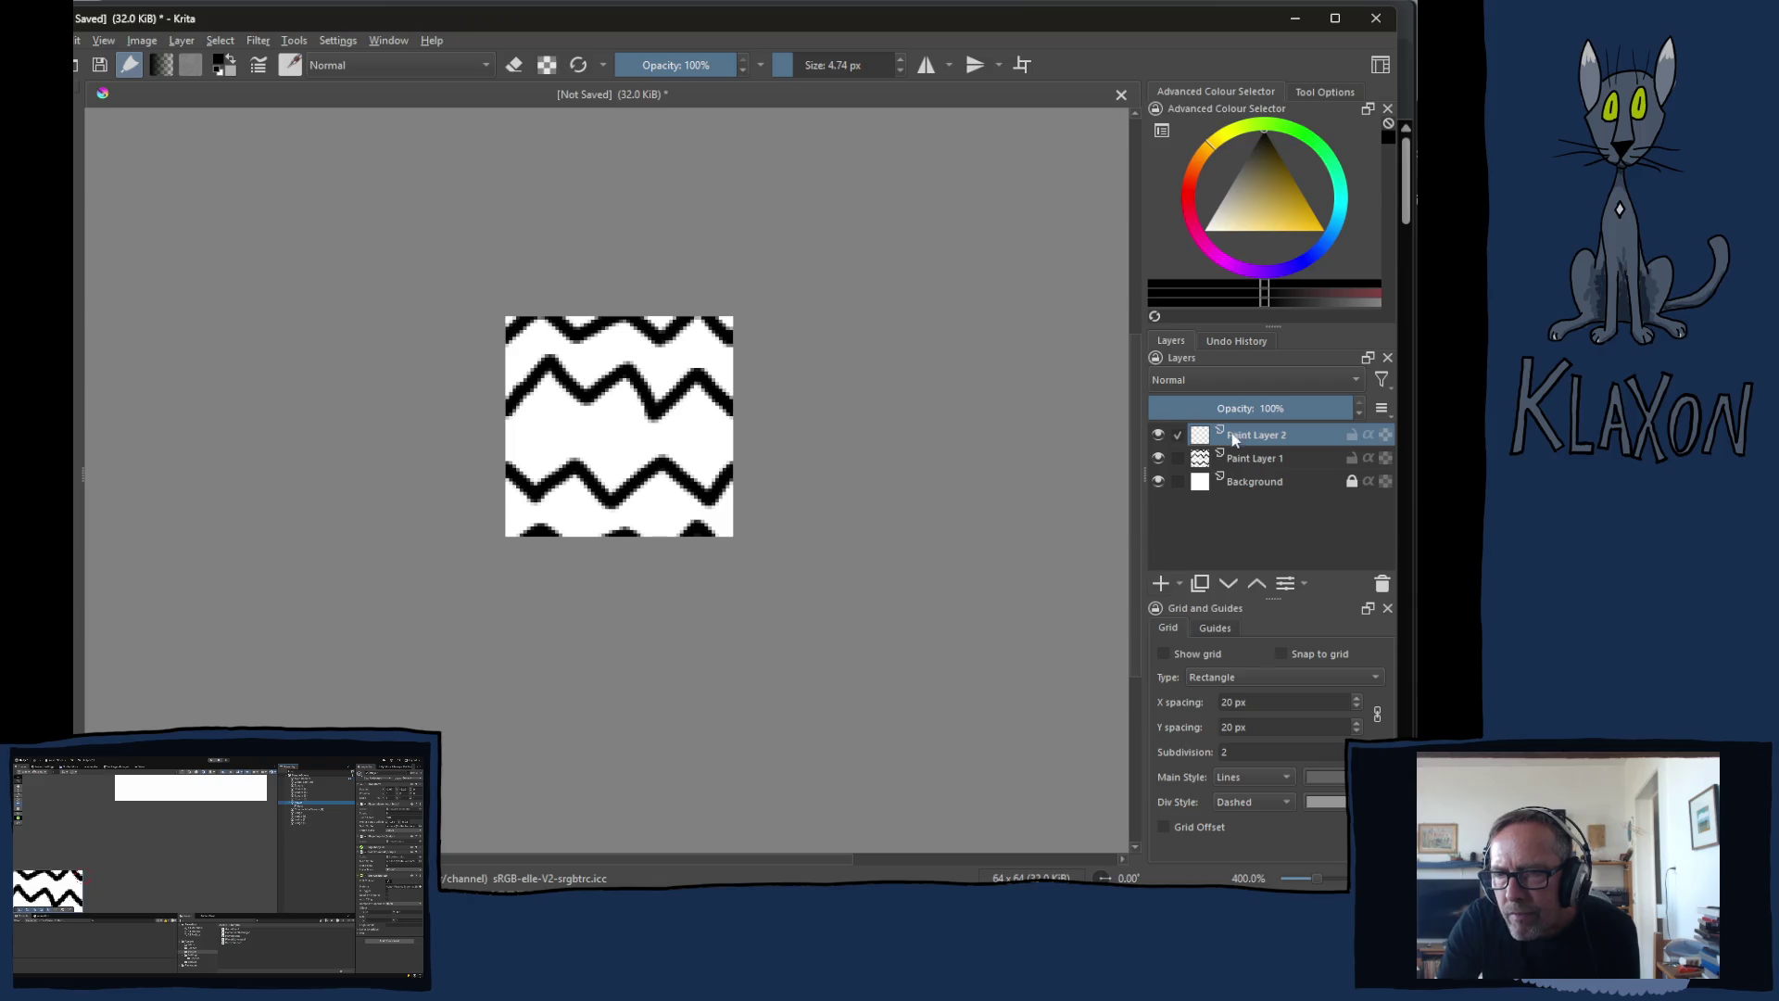
scroll(663, 380, up, 4)
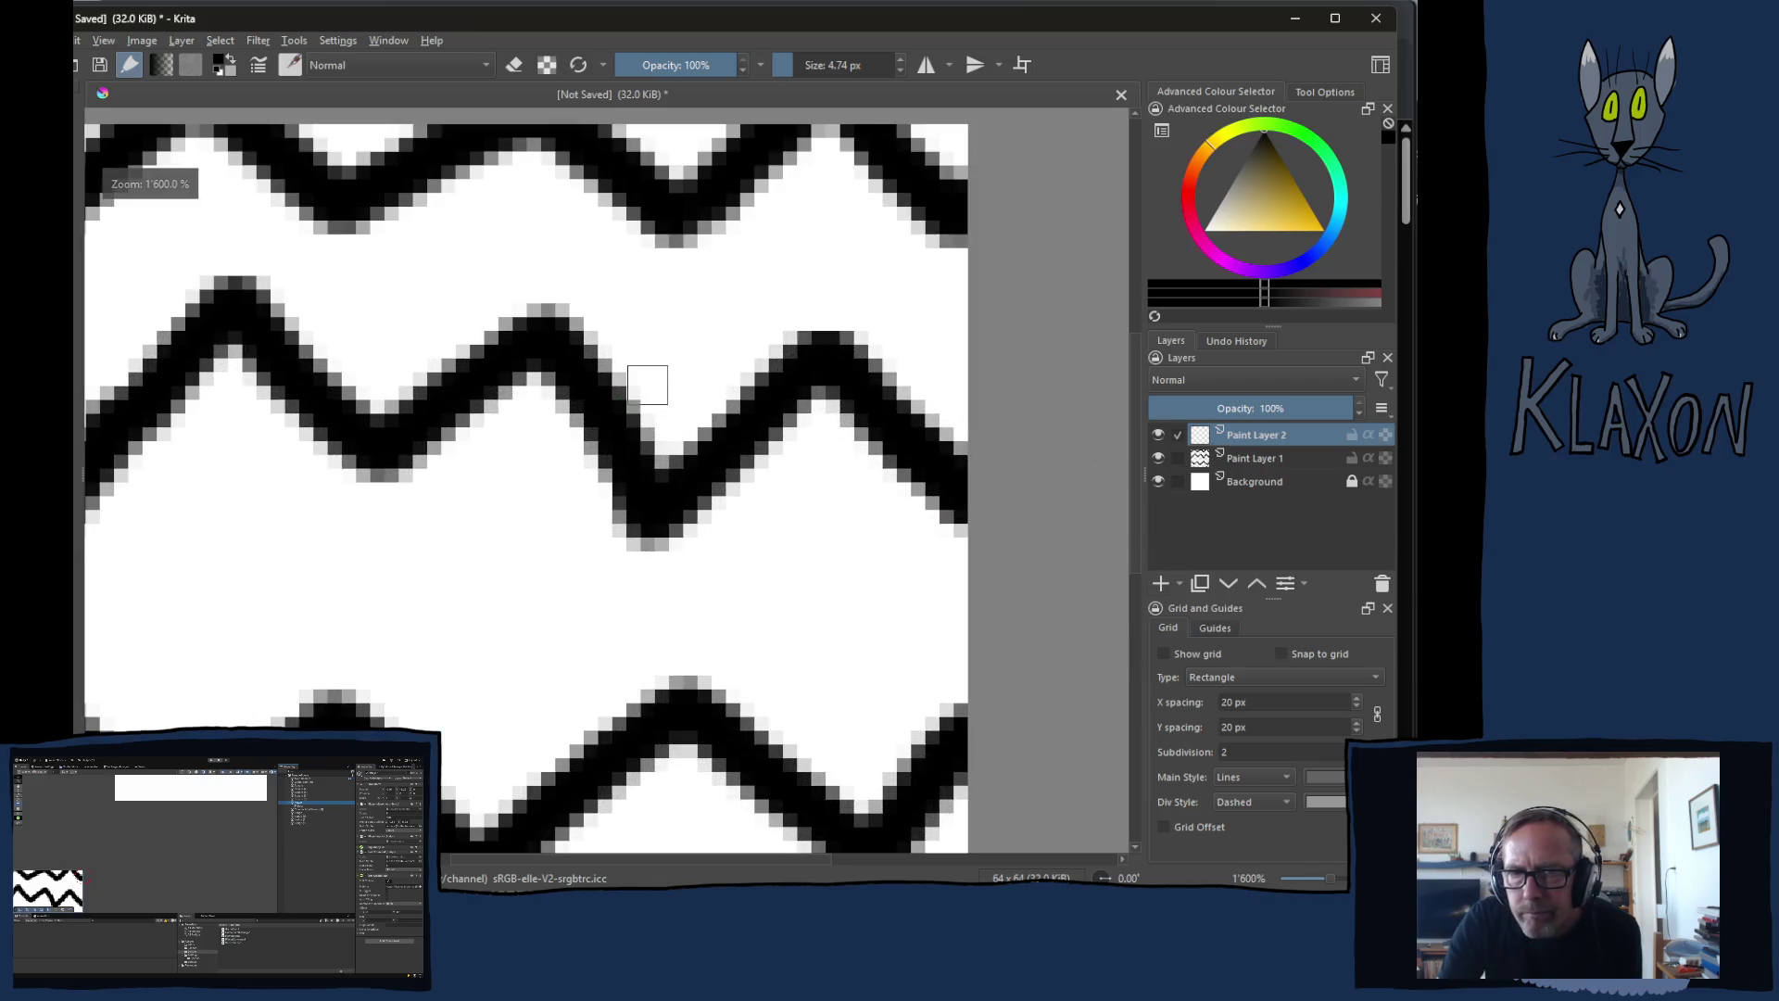
scroll(649, 386, down, 2)
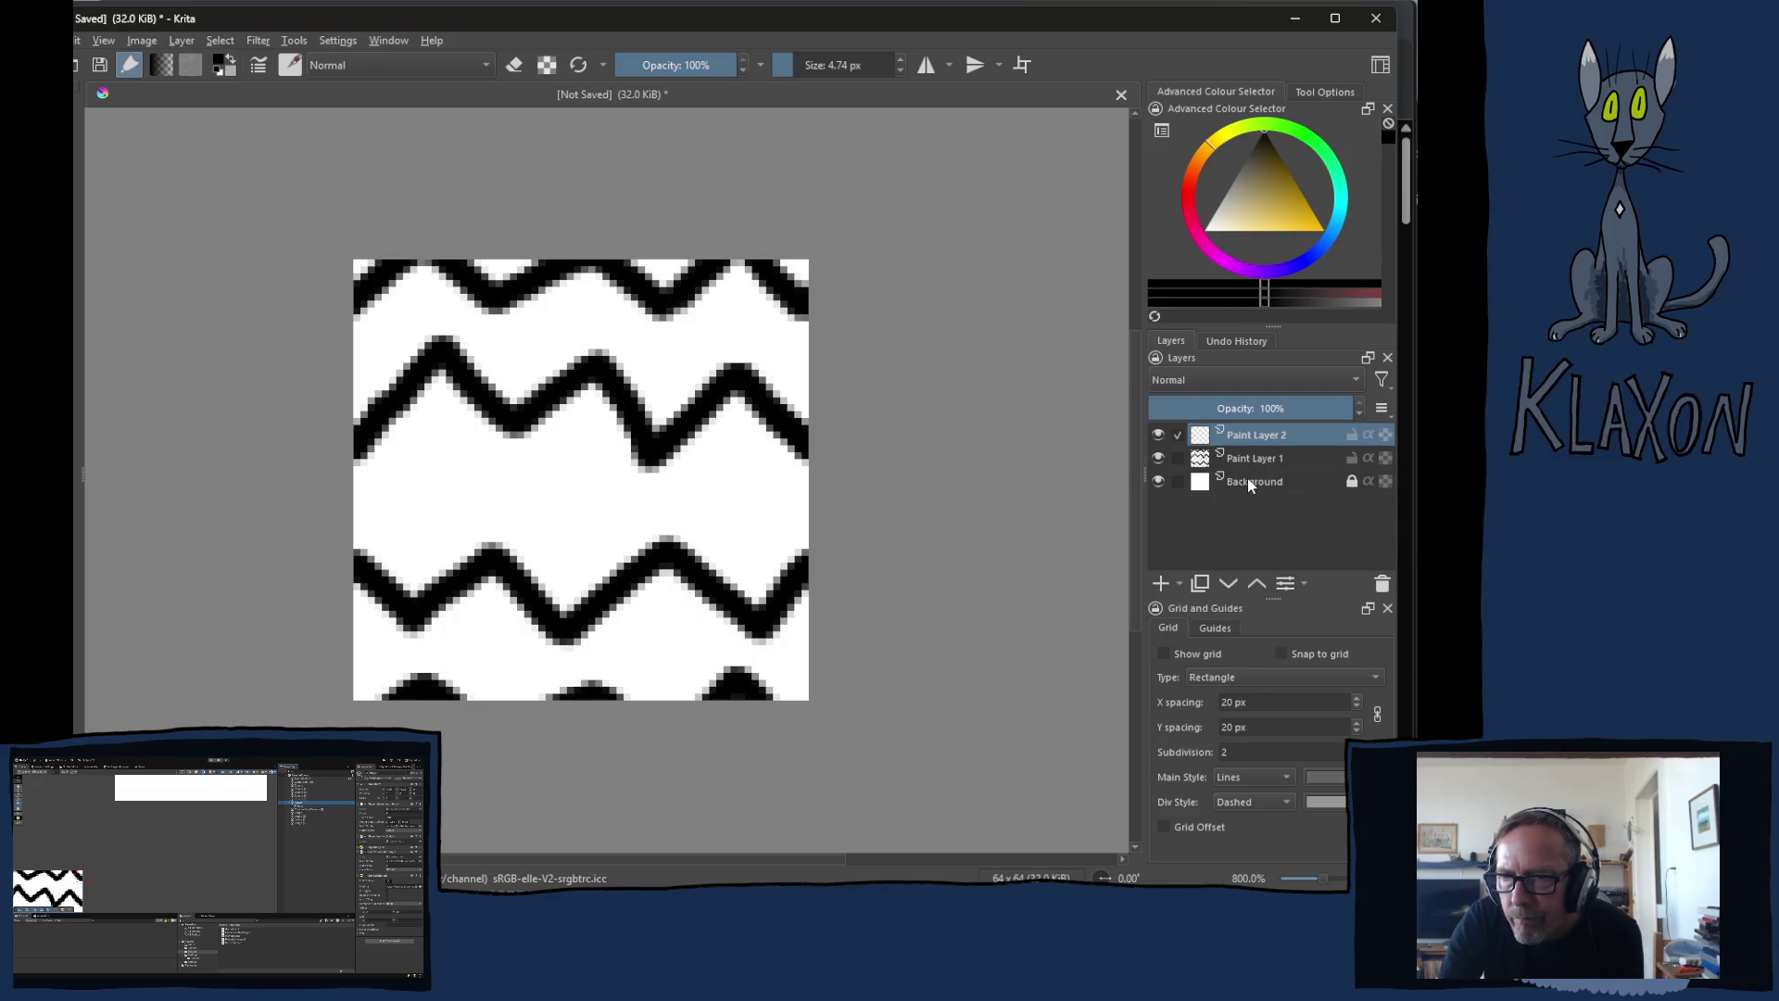
click(1246, 460)
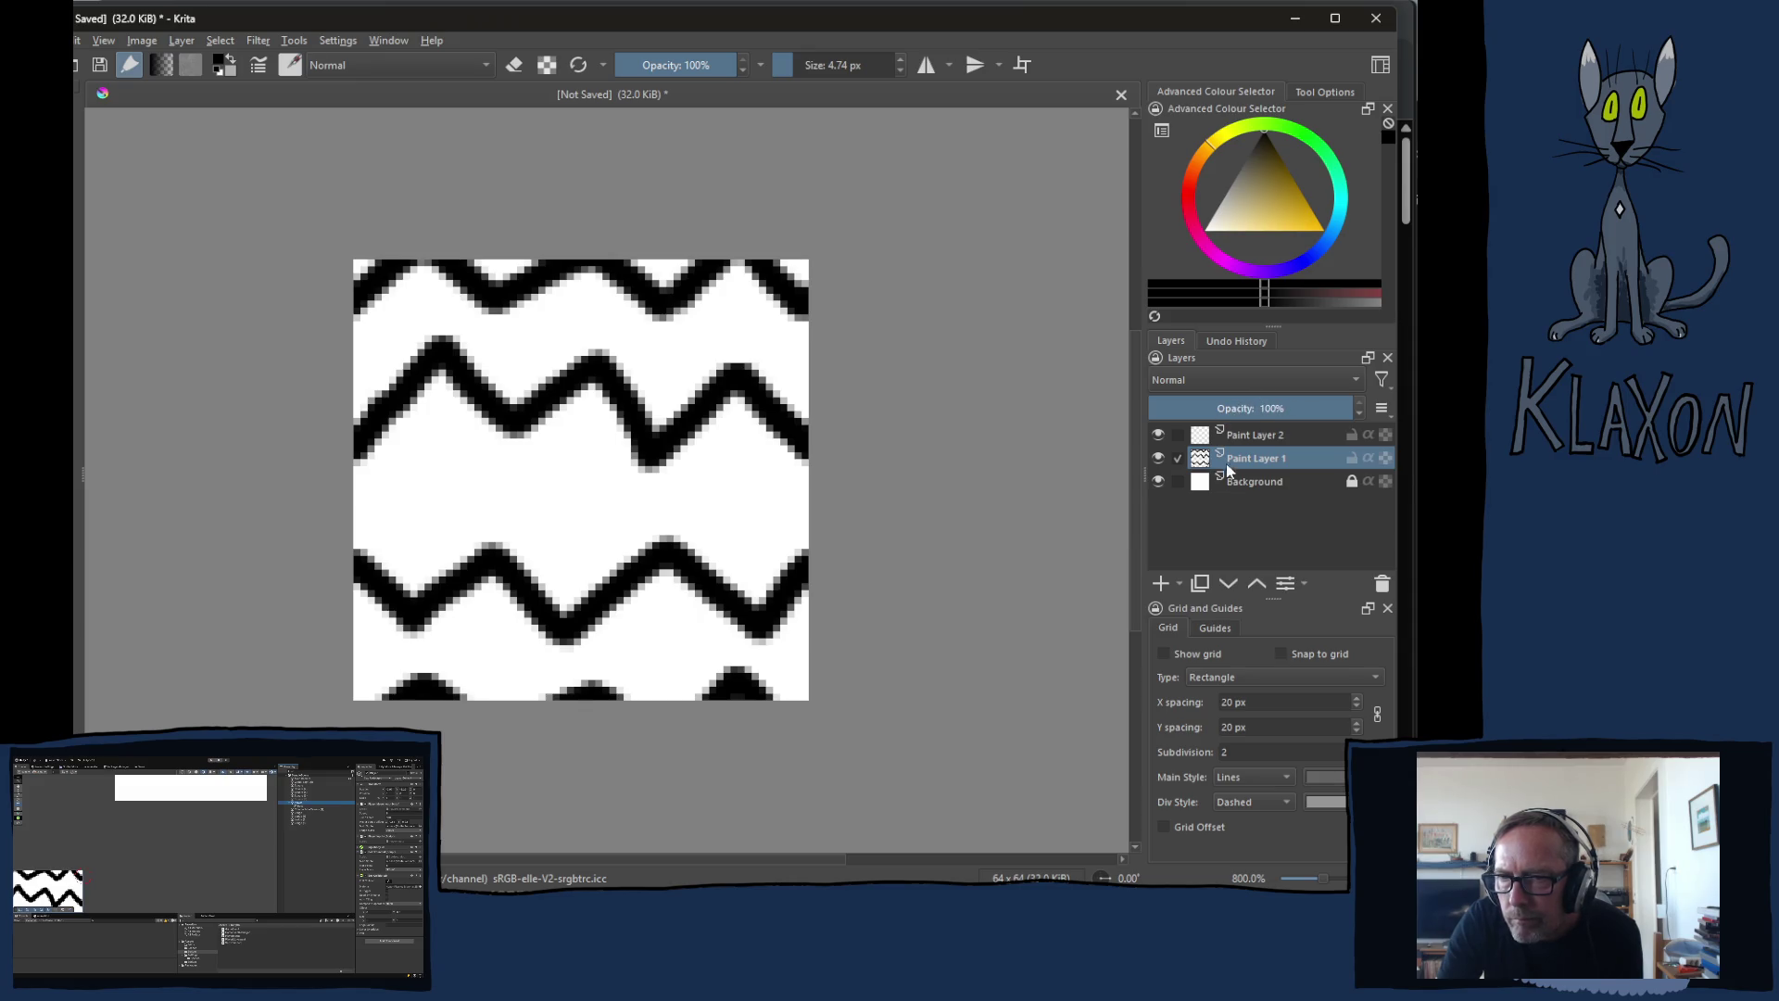
click(1237, 484)
click(1158, 481)
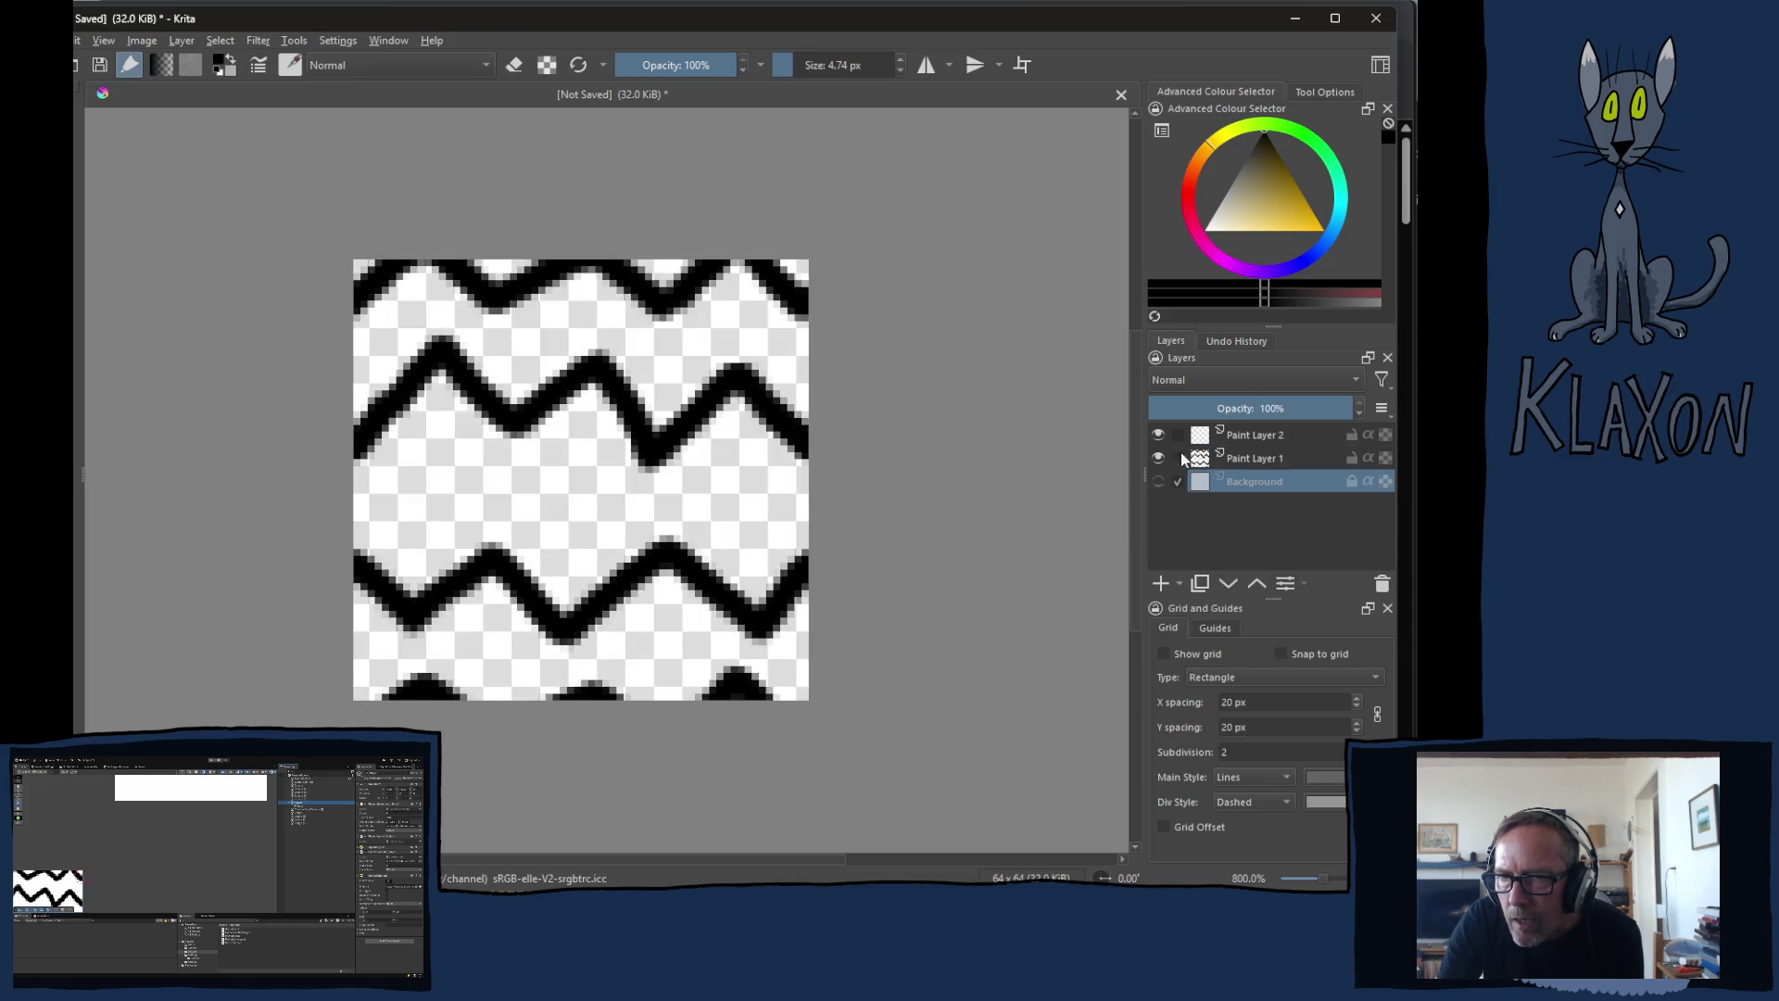
Step: Fade the zigzag Paint Layer 1 to 0% opacity, then toggle the music video
click(1247, 456)
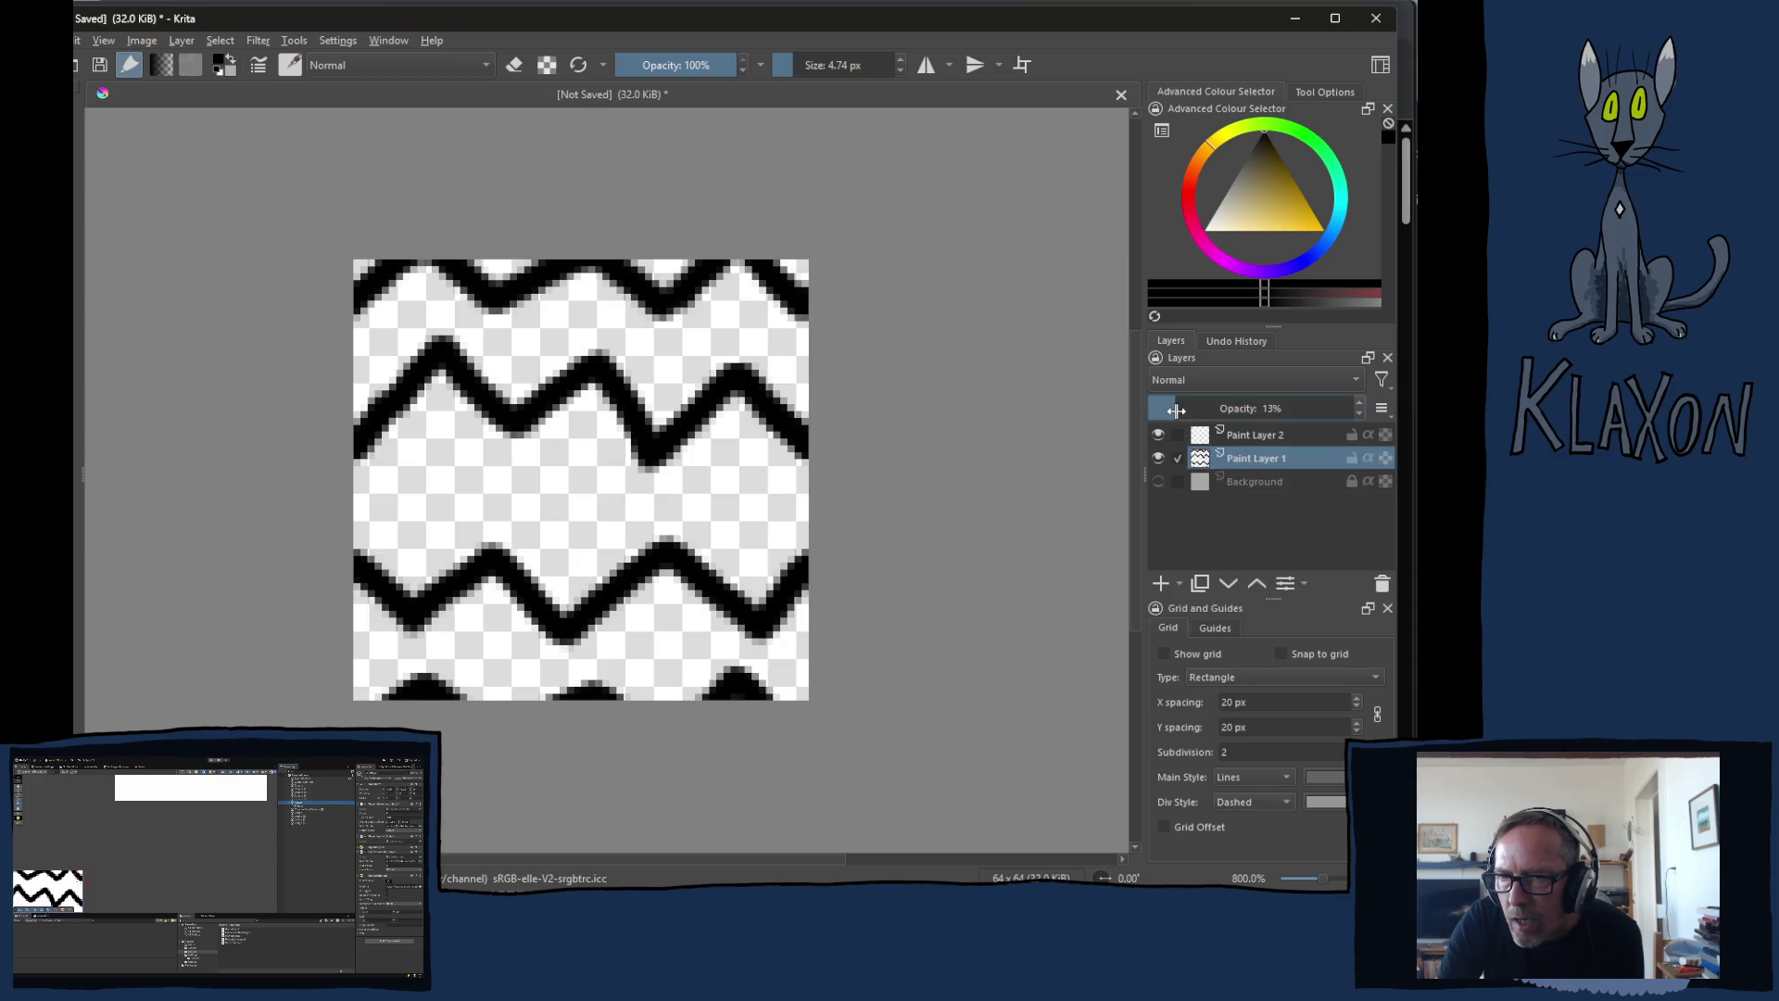
click(1186, 412)
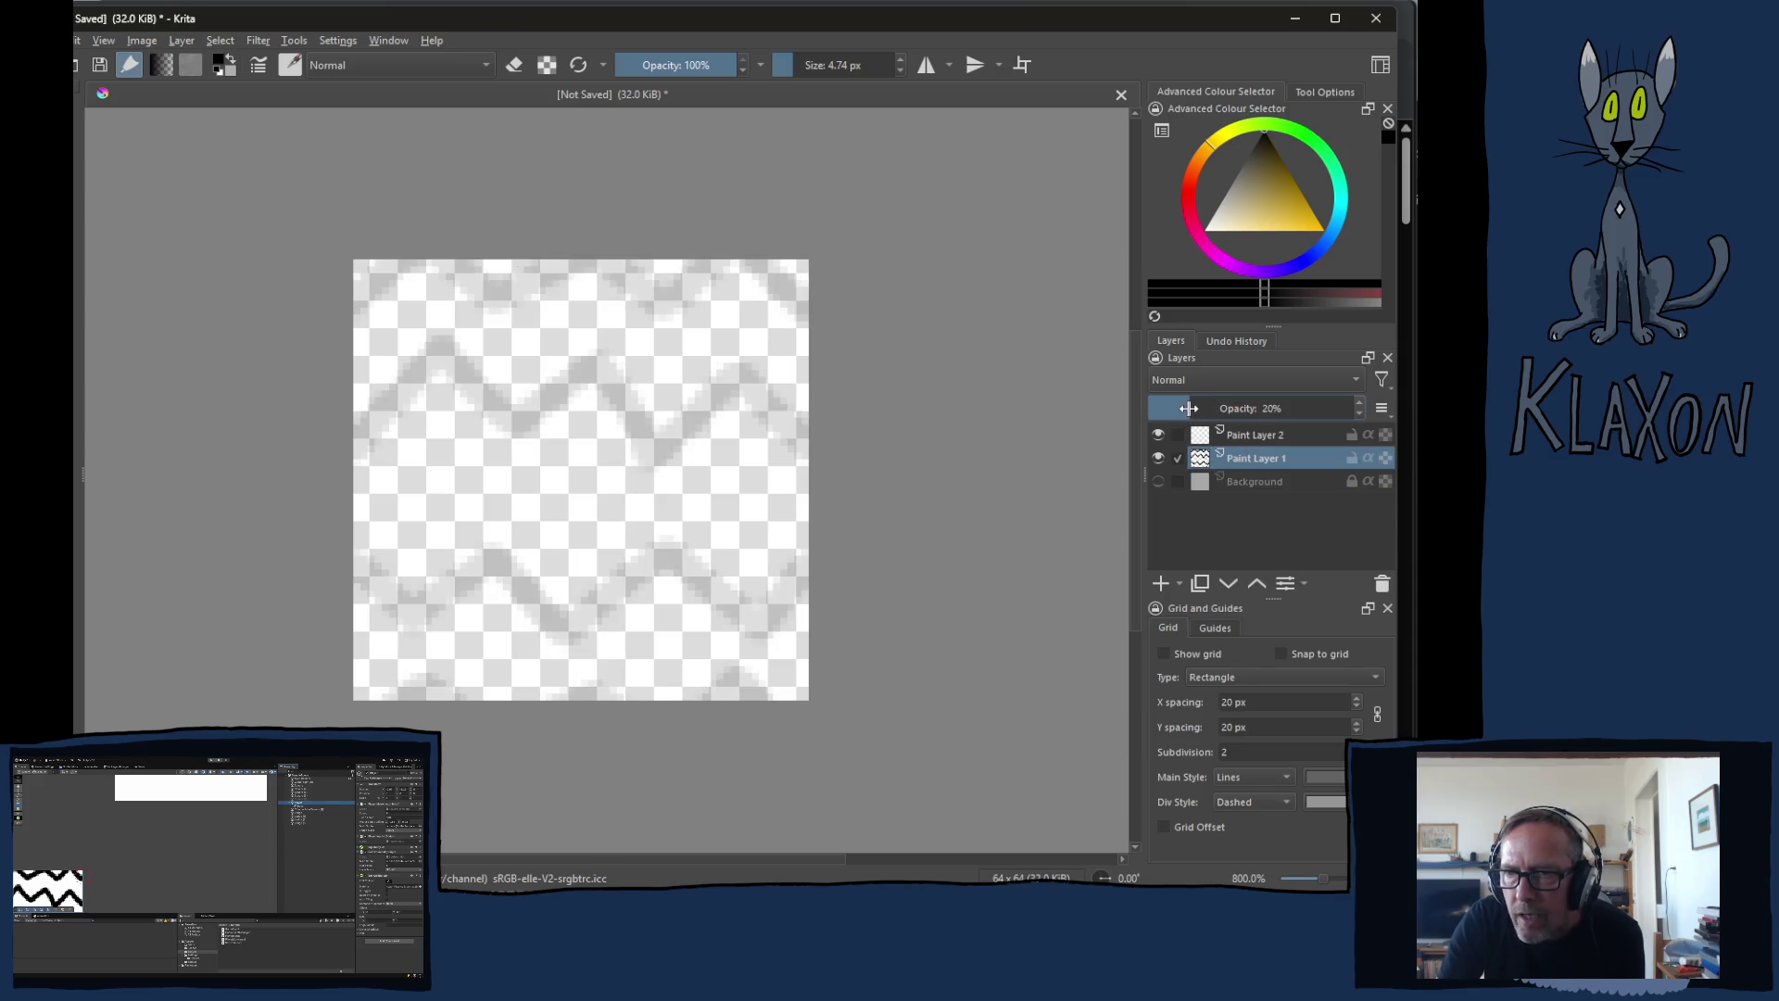
click(1189, 409)
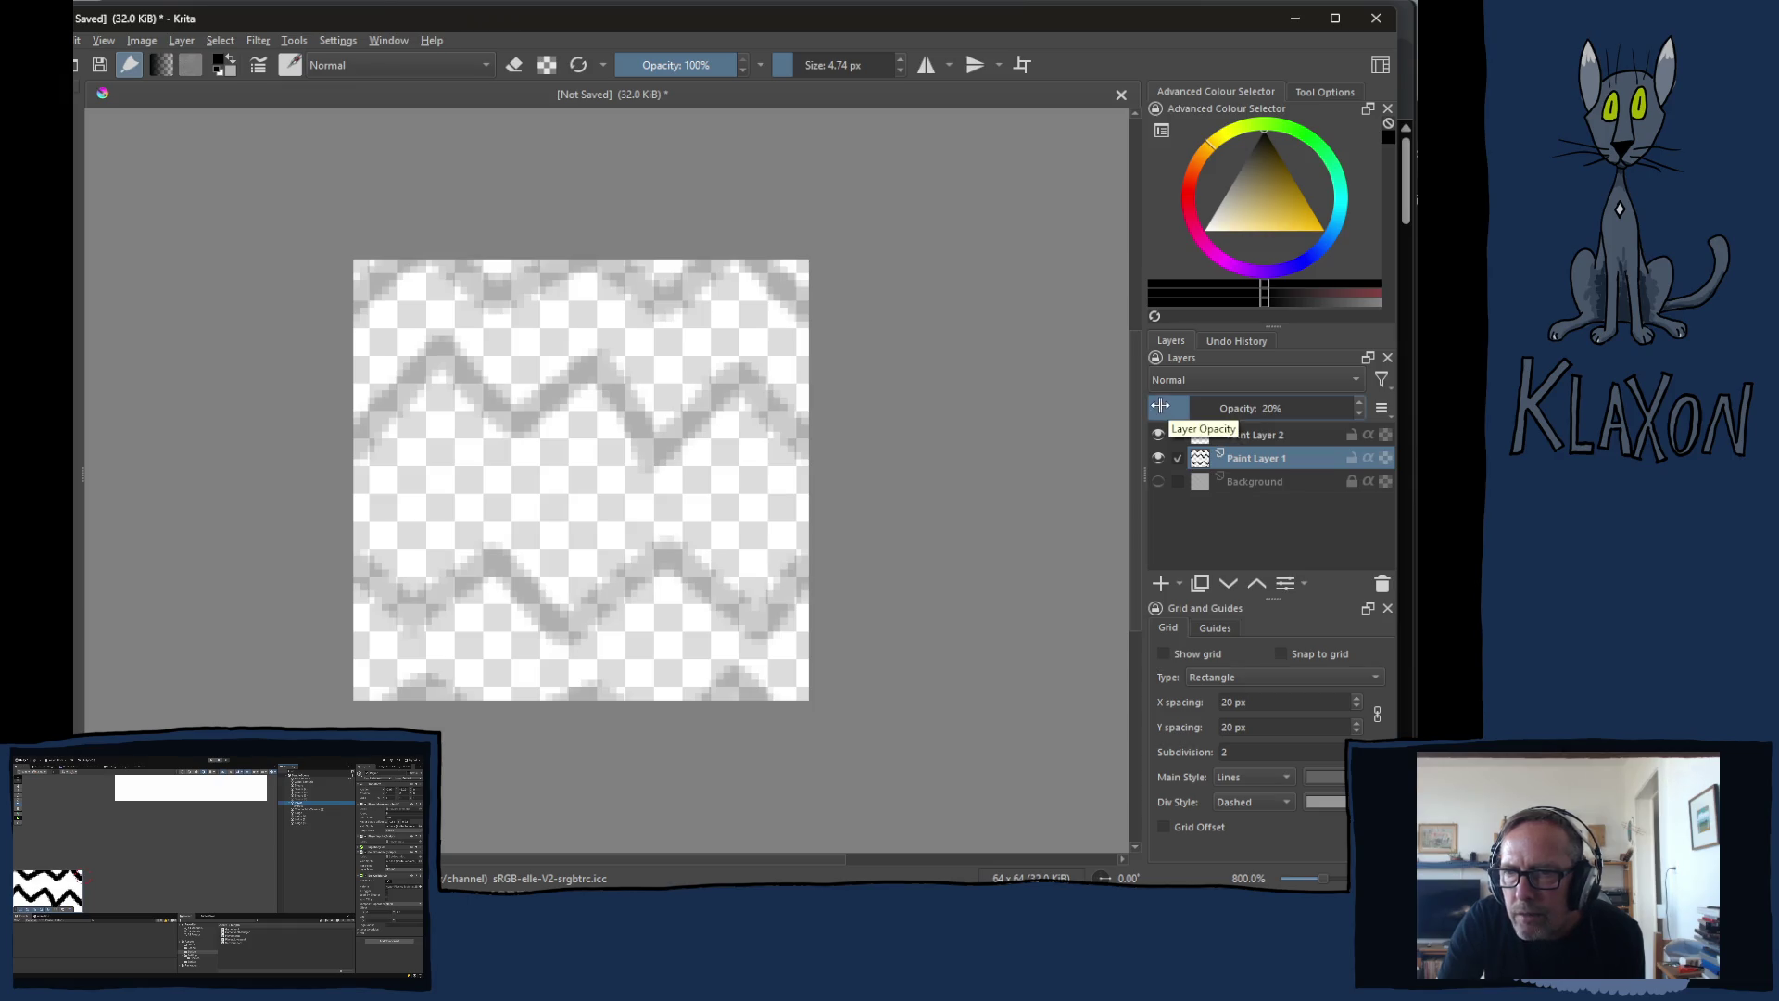
drag(1167, 407, 1089, 411)
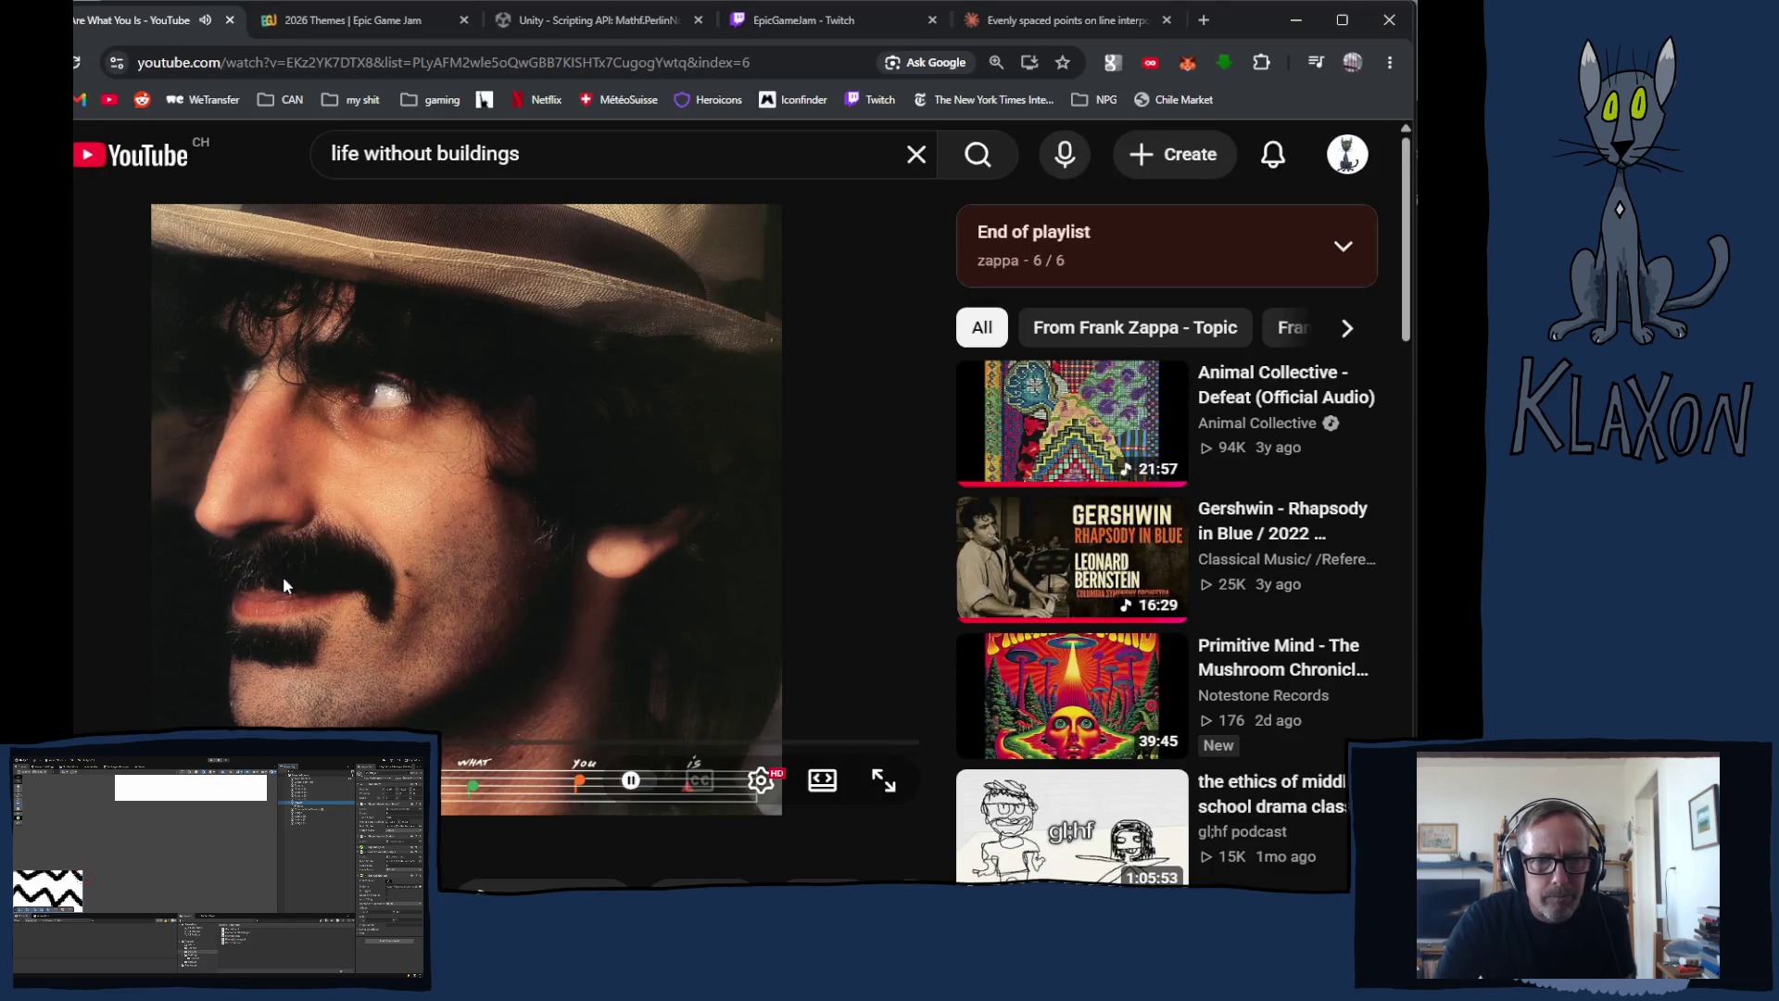
click(282, 576)
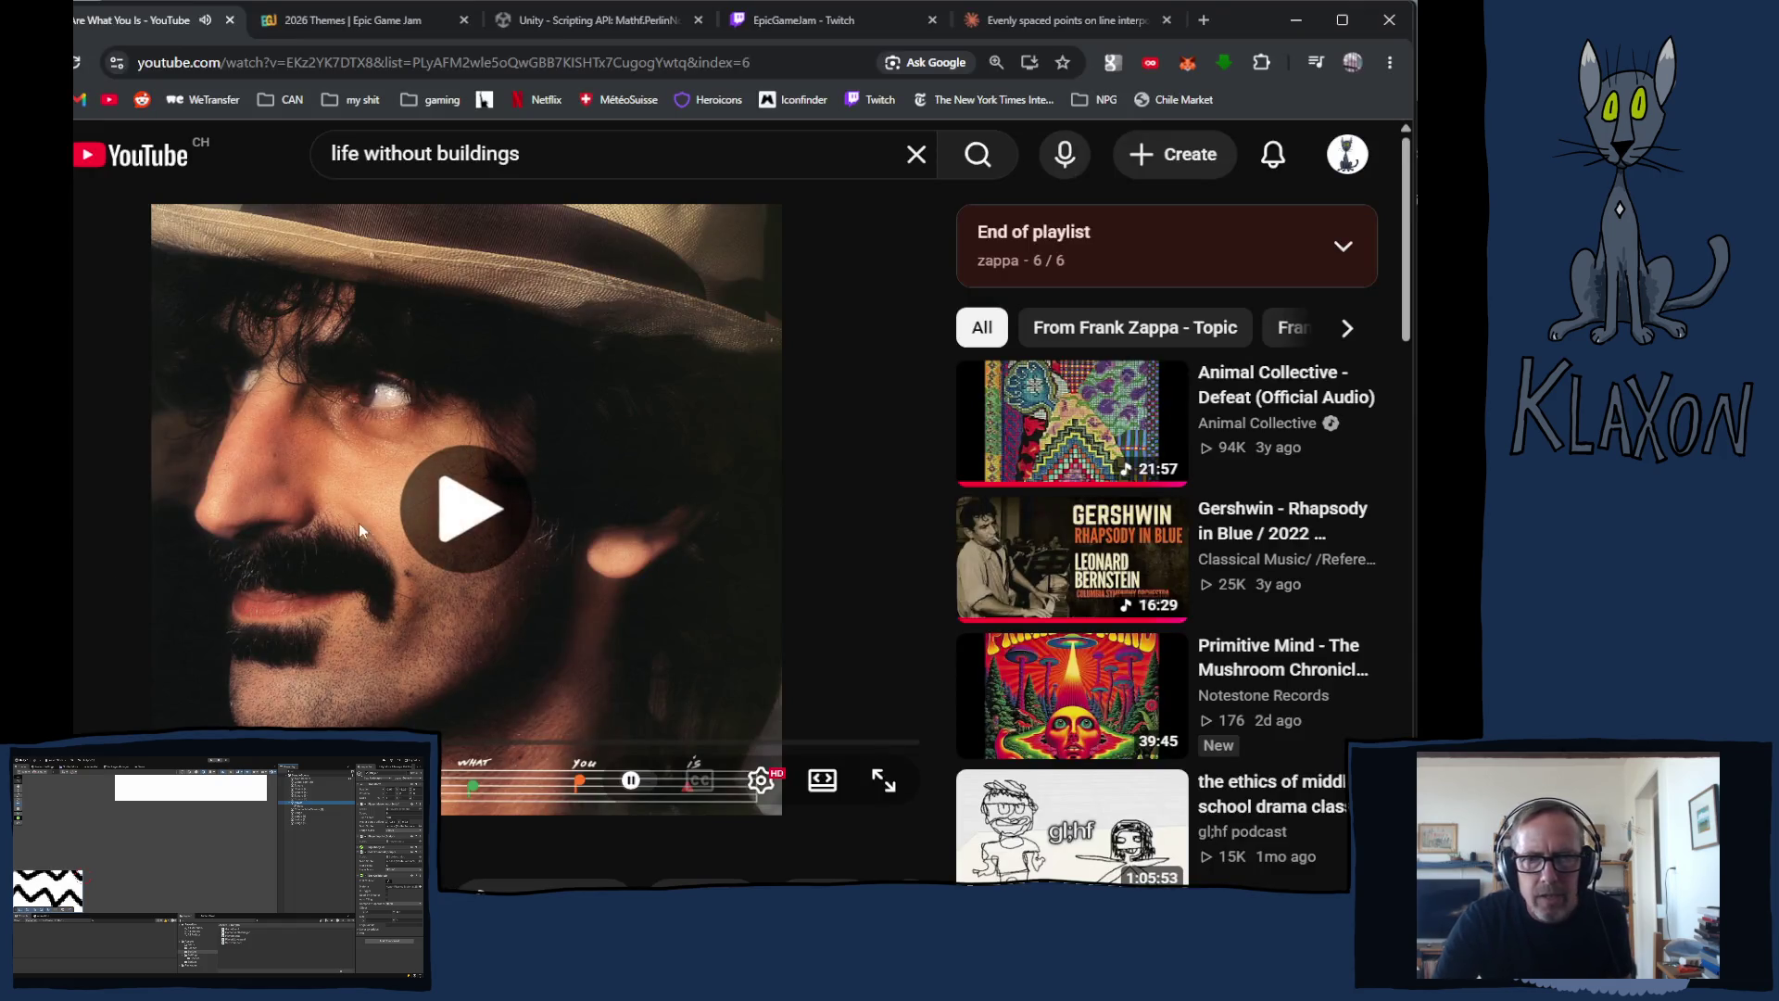
Step: Toggle the music video playback and go back to the Frank Zappa channel page
click(251, 537)
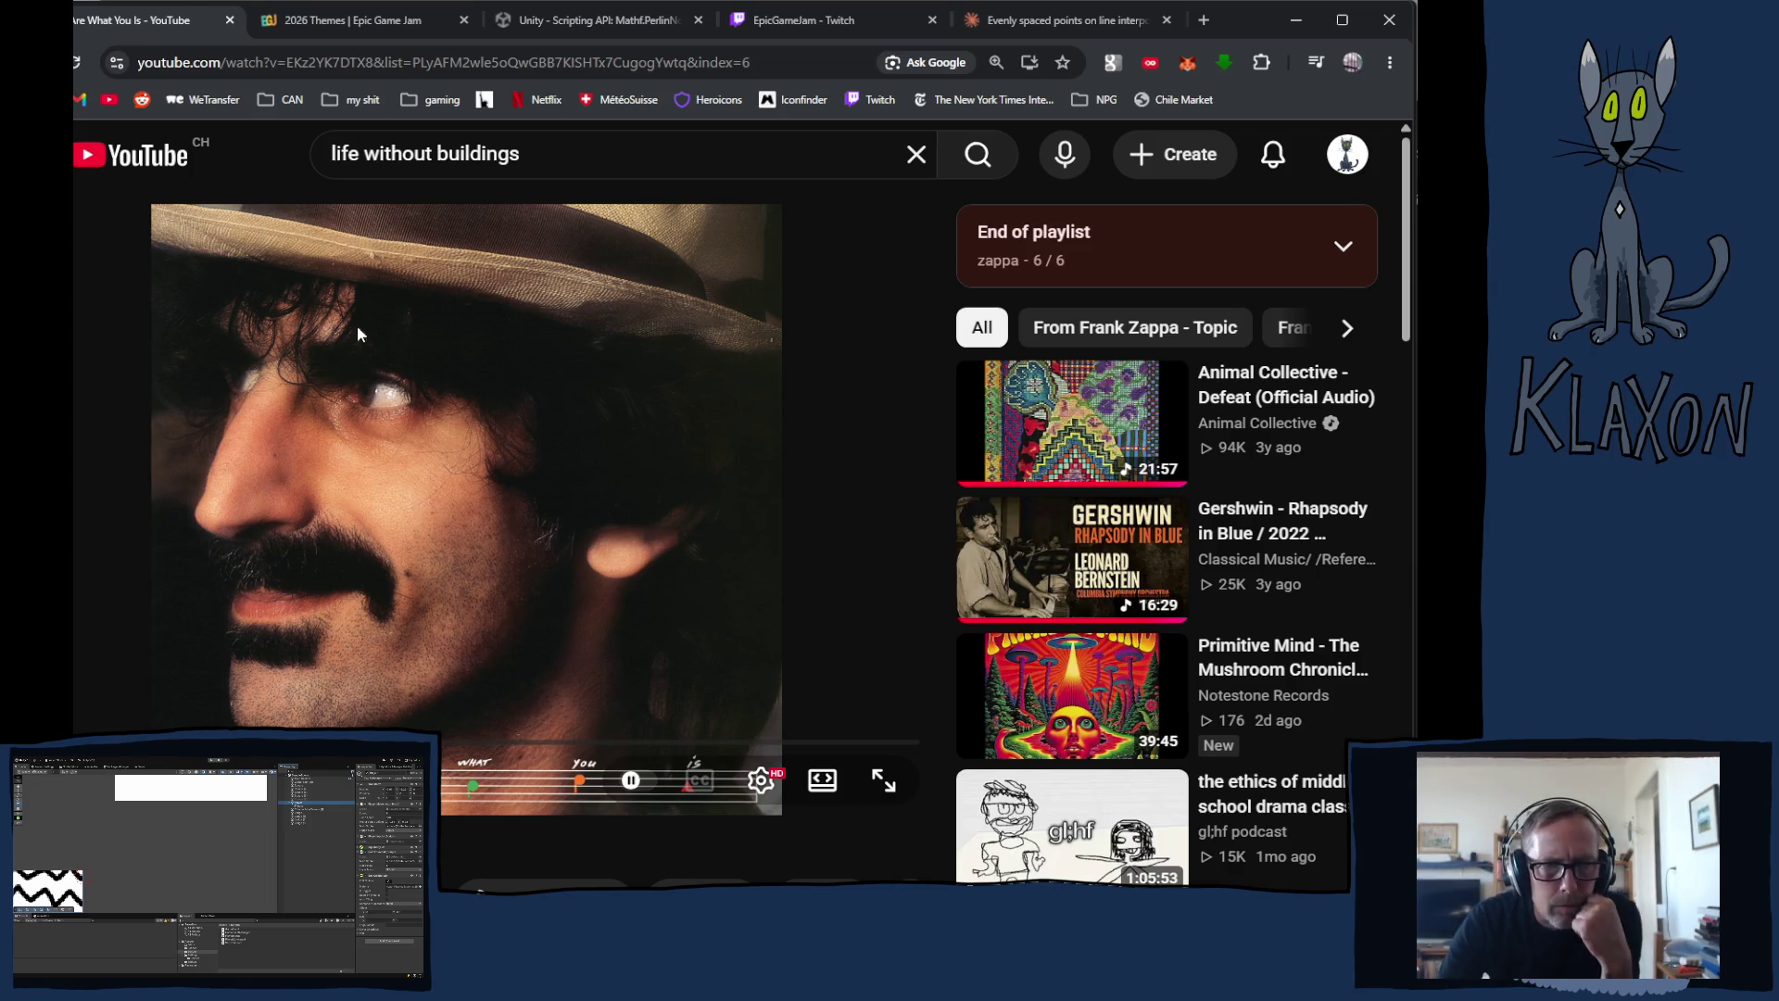
key(alt+Left)
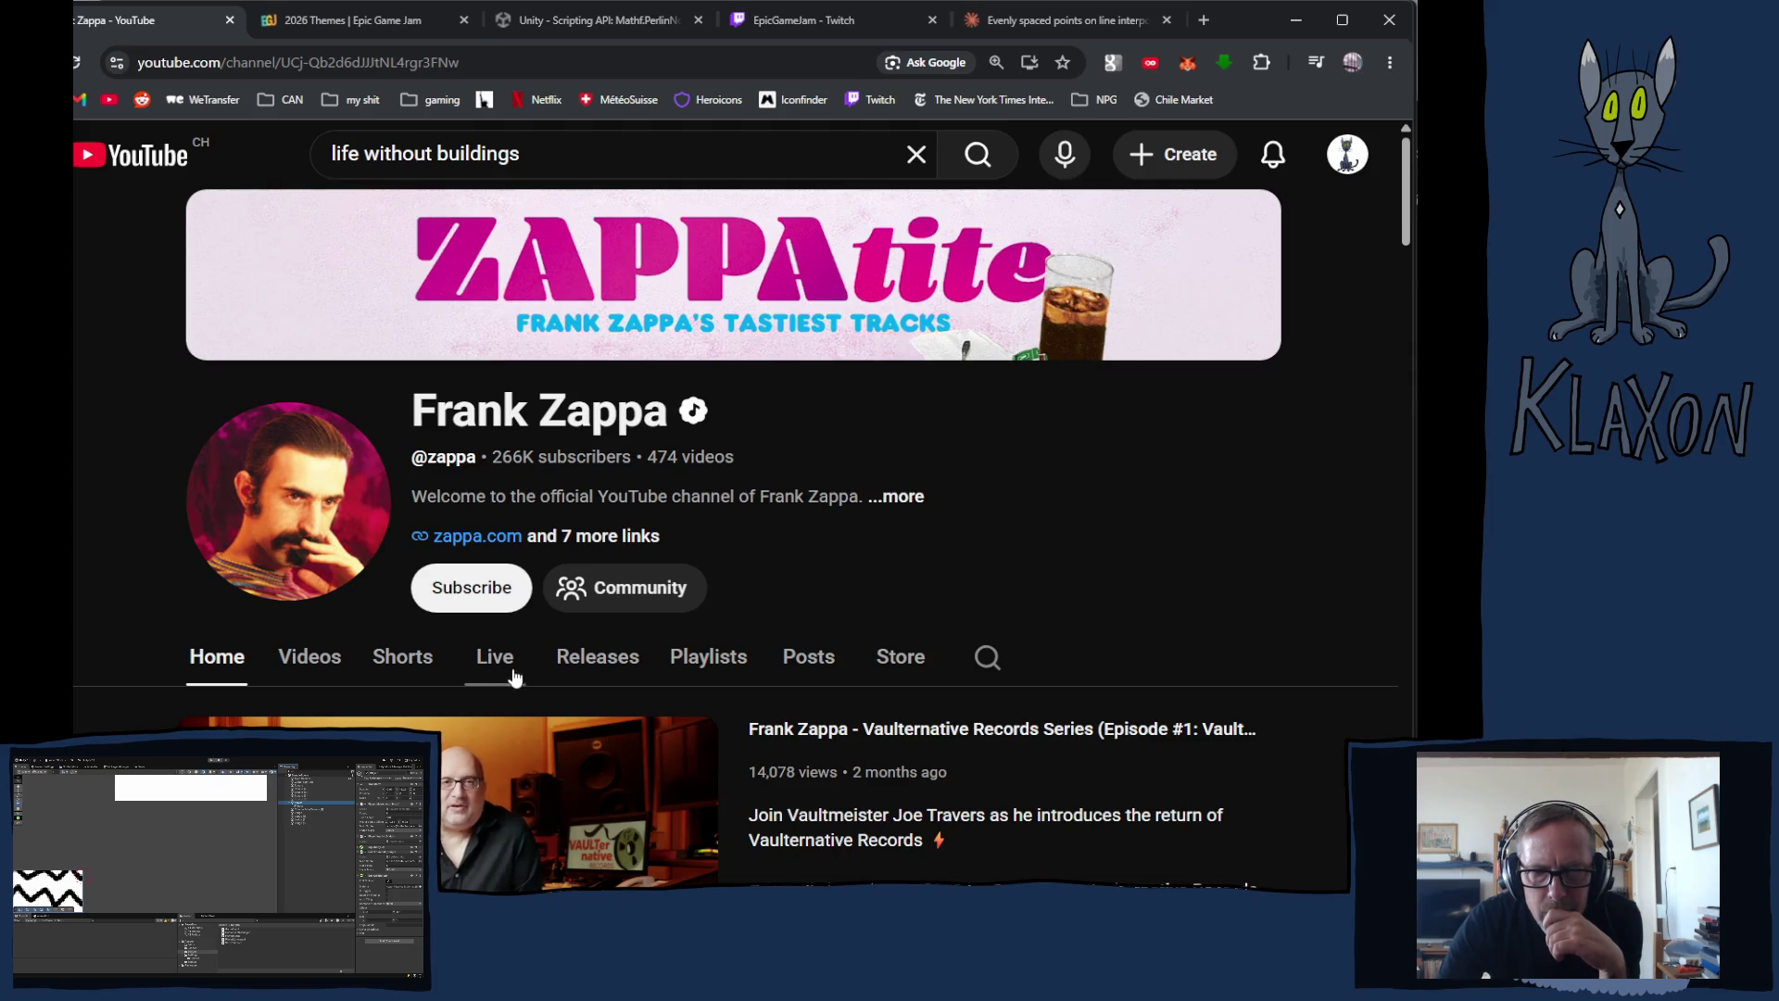
scroll(525, 670, down, 3)
mouse_move(492, 675)
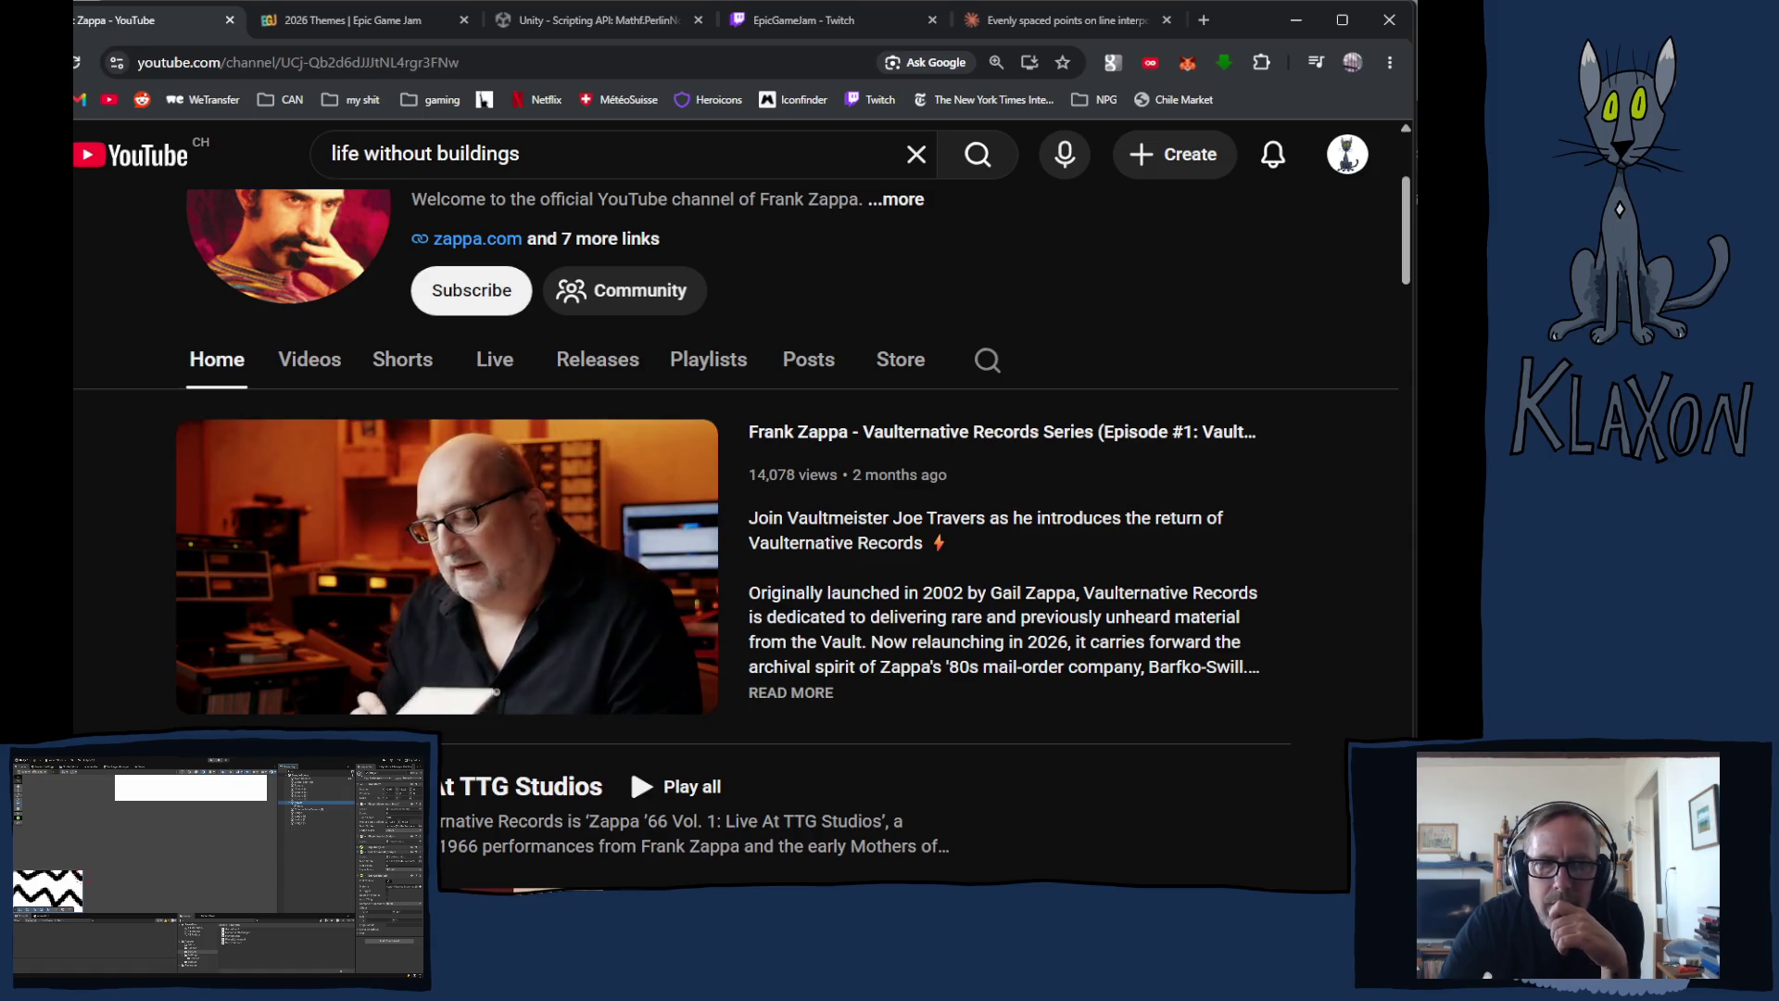
Step: Browse the channel's Releases and Videos lists
click(608, 367)
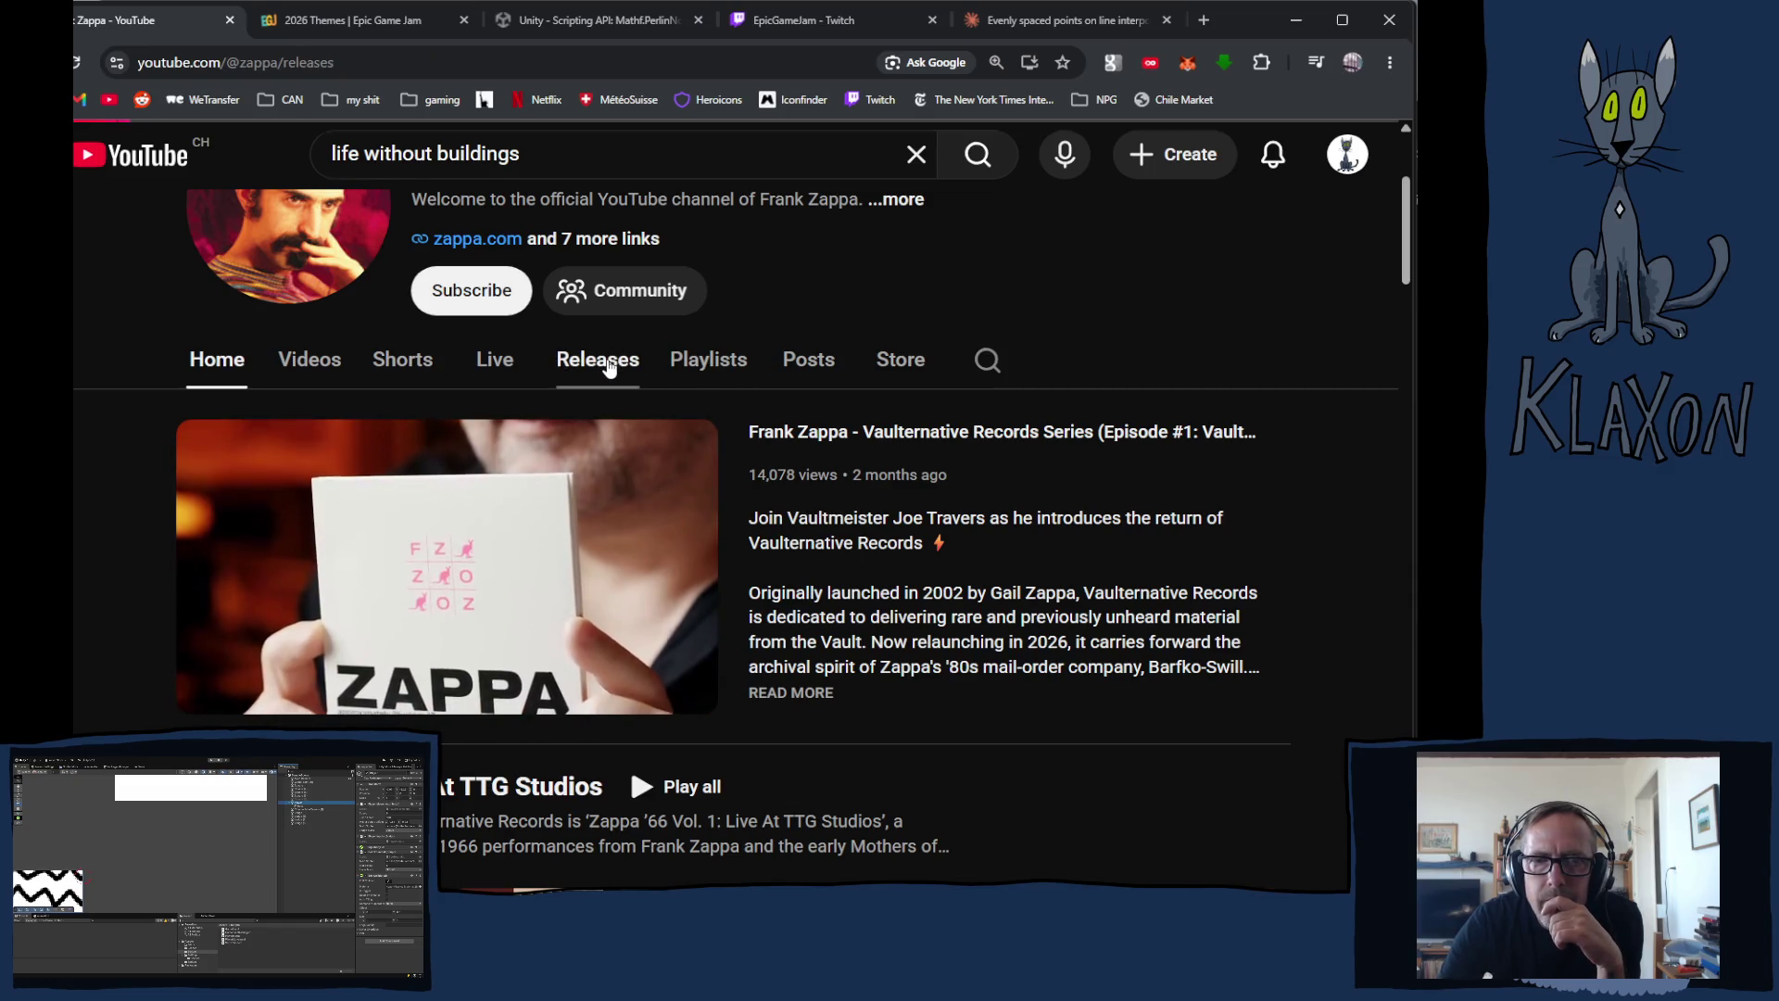
scroll(803, 642, down, 4)
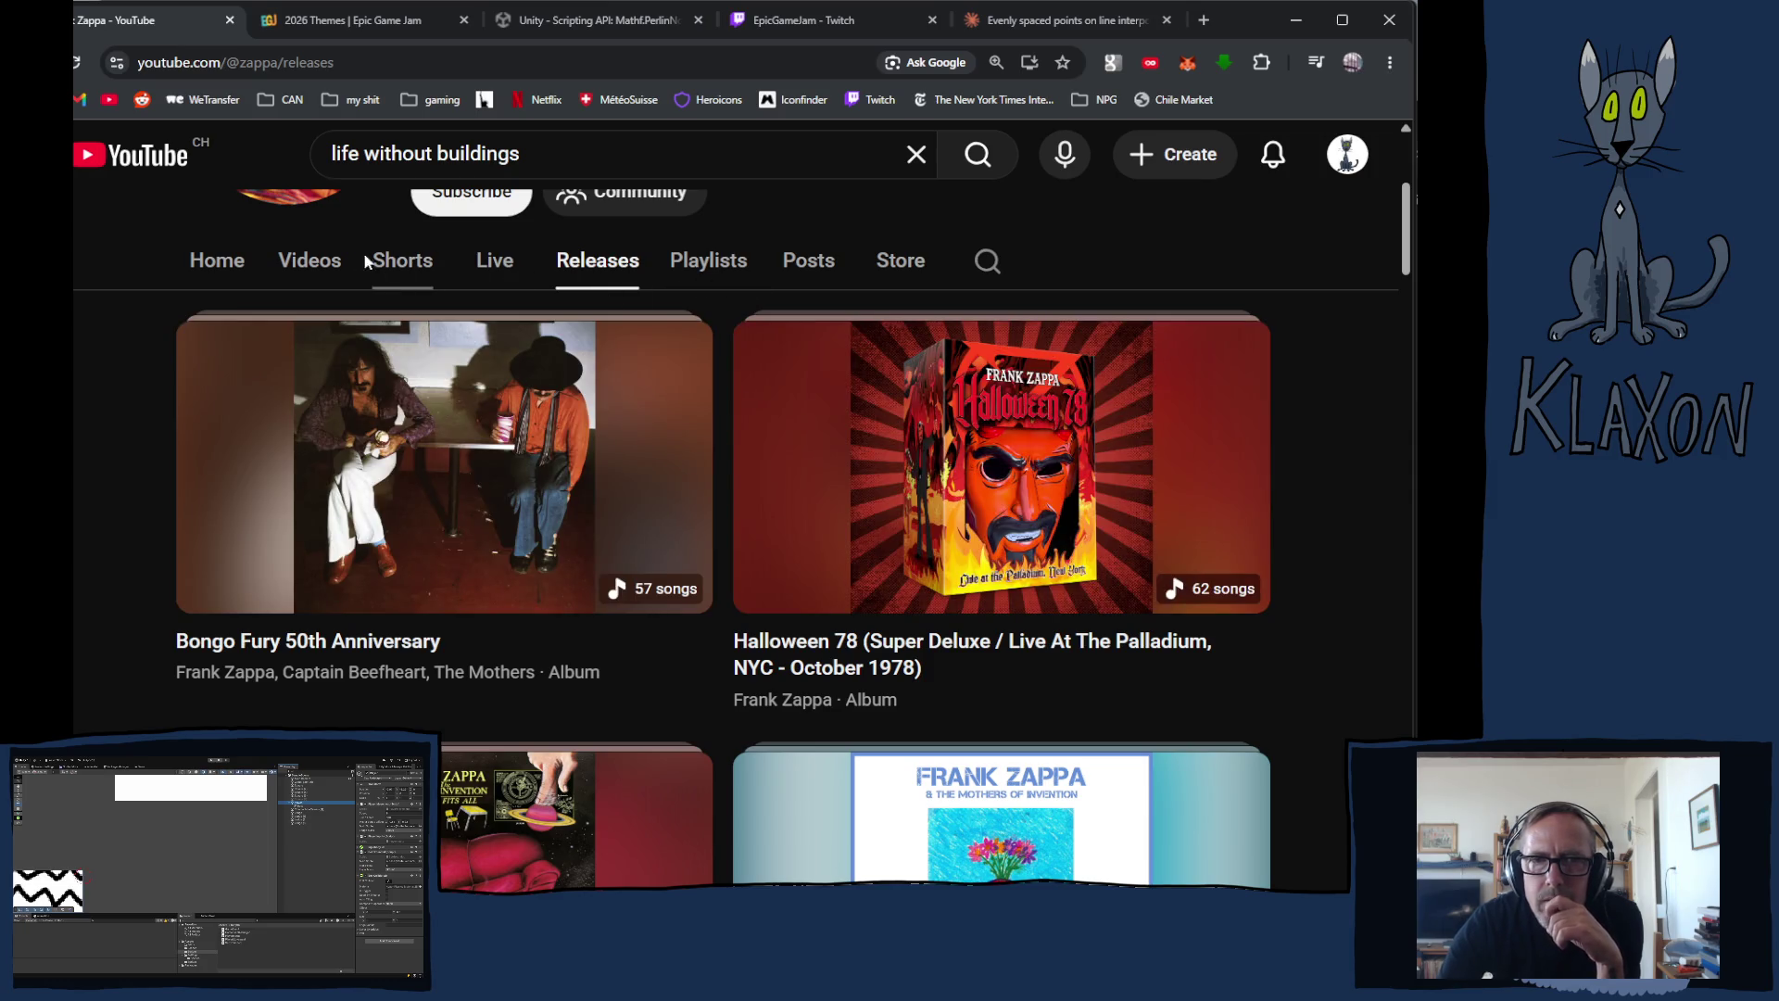
click(312, 263)
scroll(319, 261, down, 8)
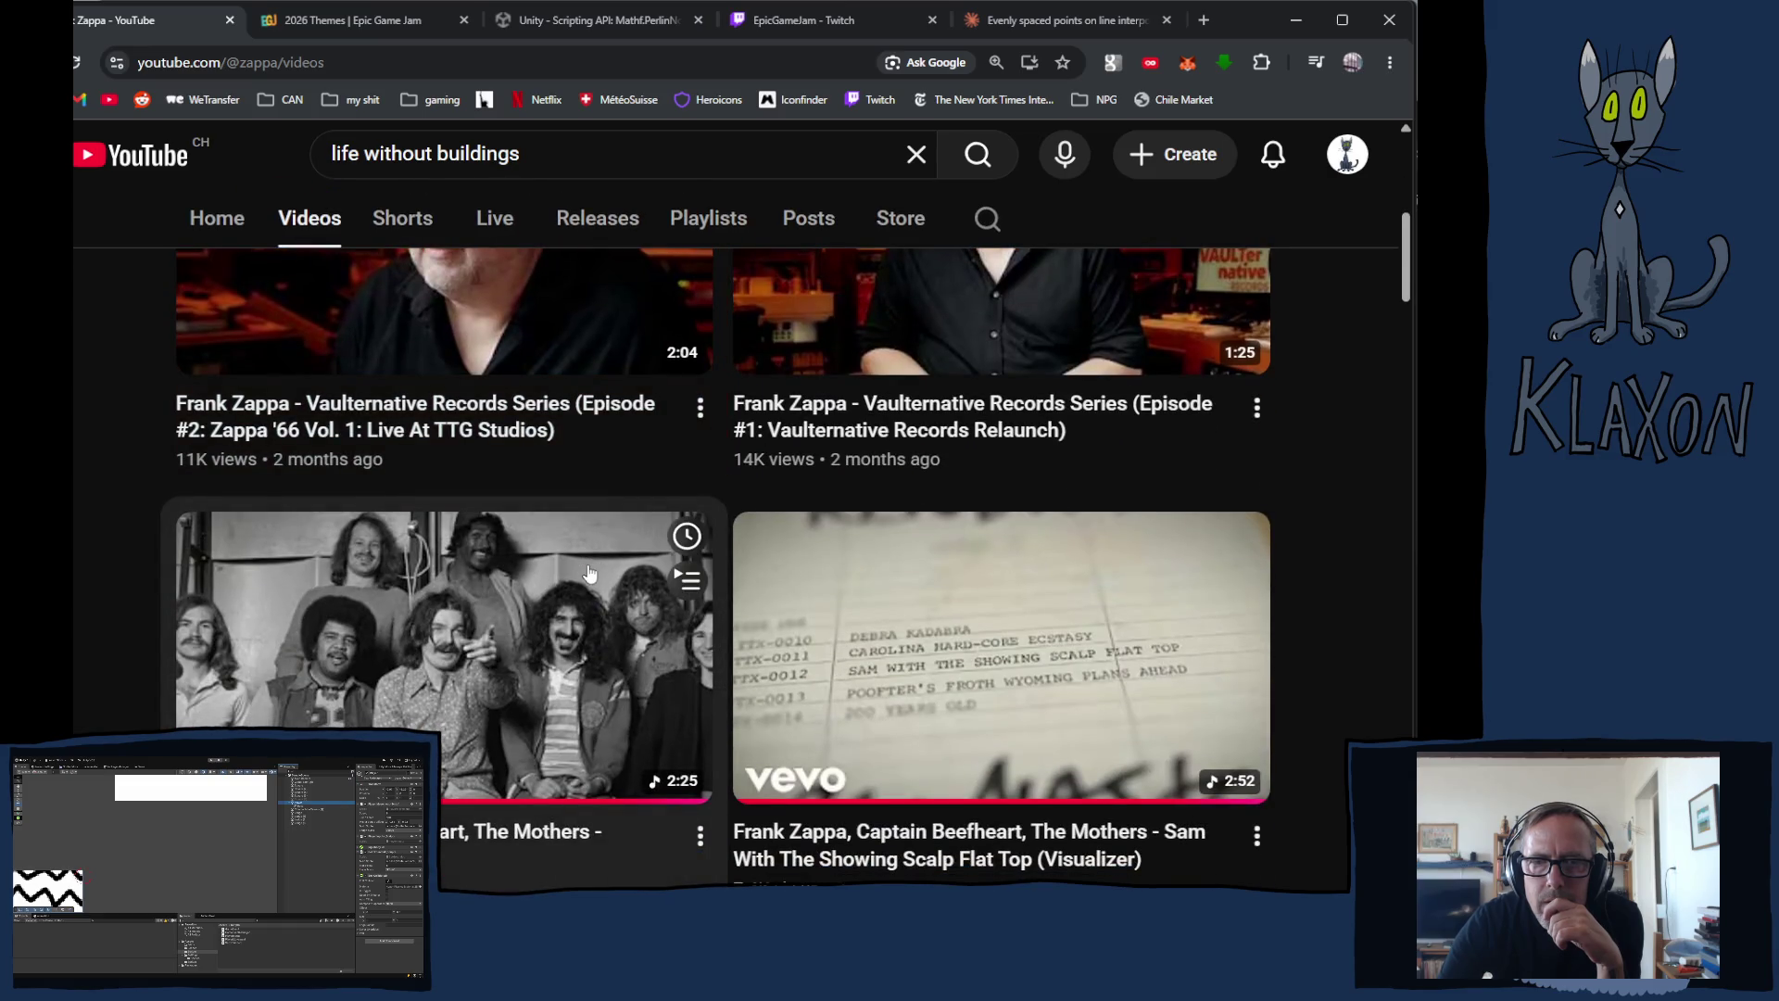
scroll(589, 572, down, 2)
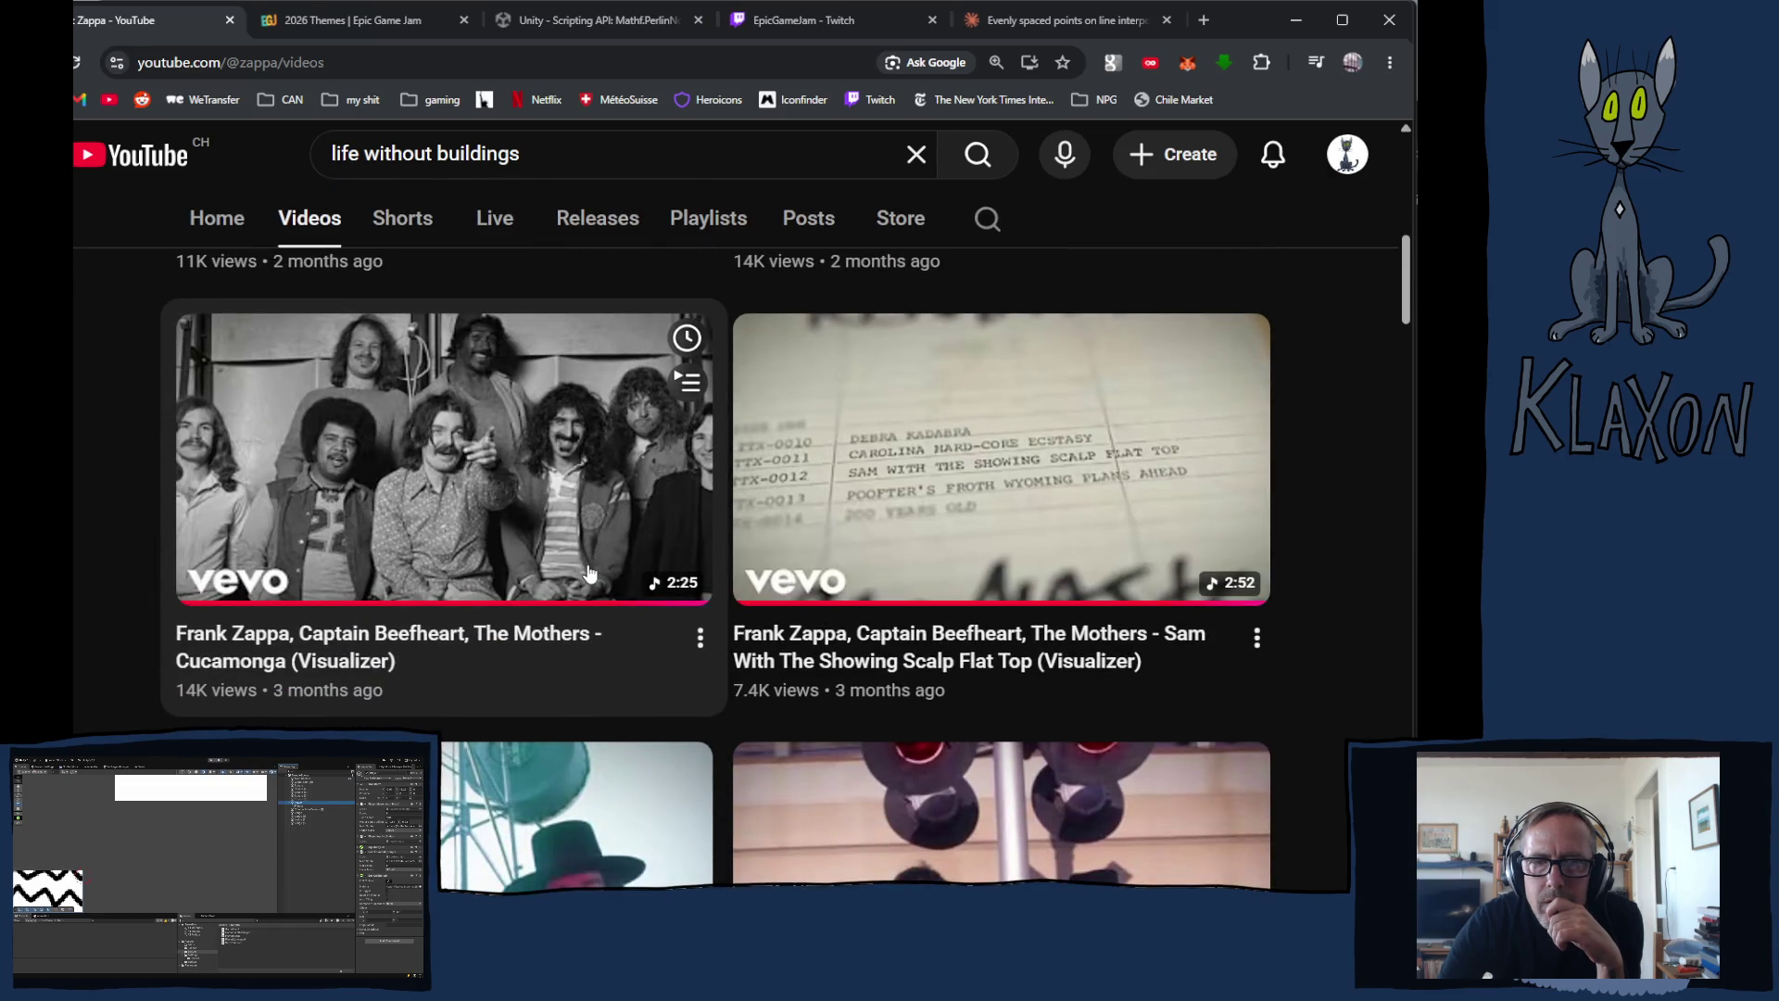
scroll(588, 571, down, 3)
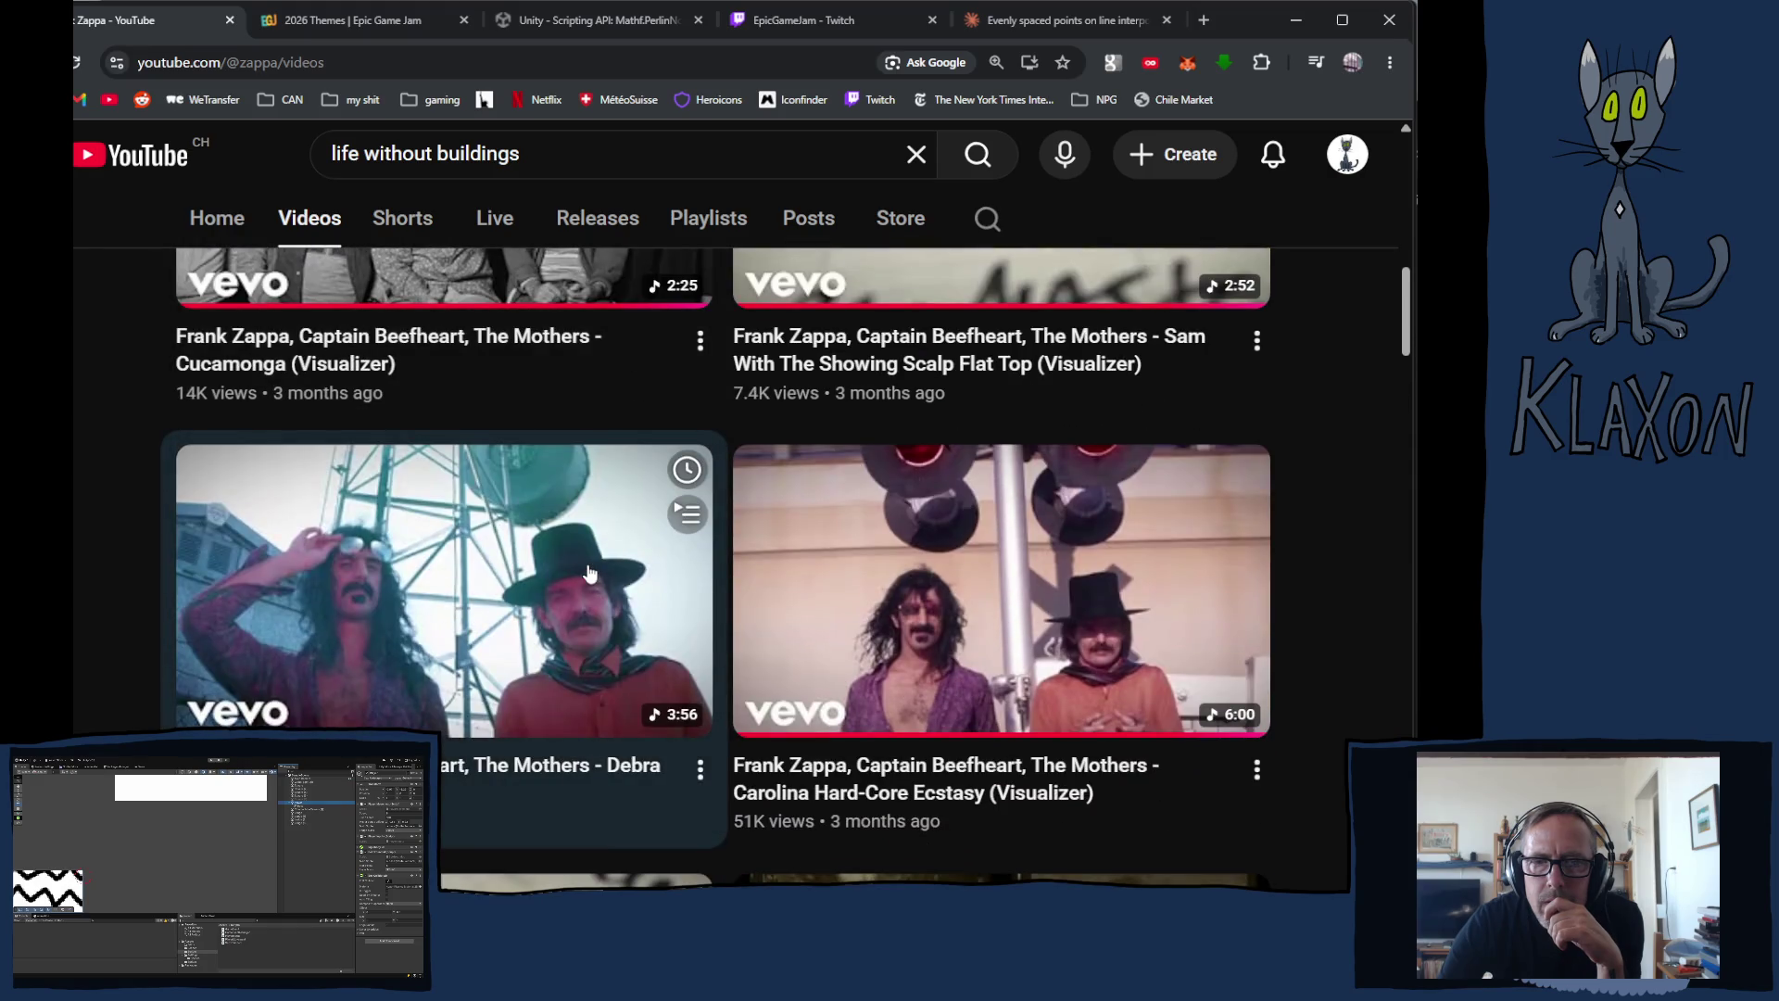
scroll(588, 572, down, 5)
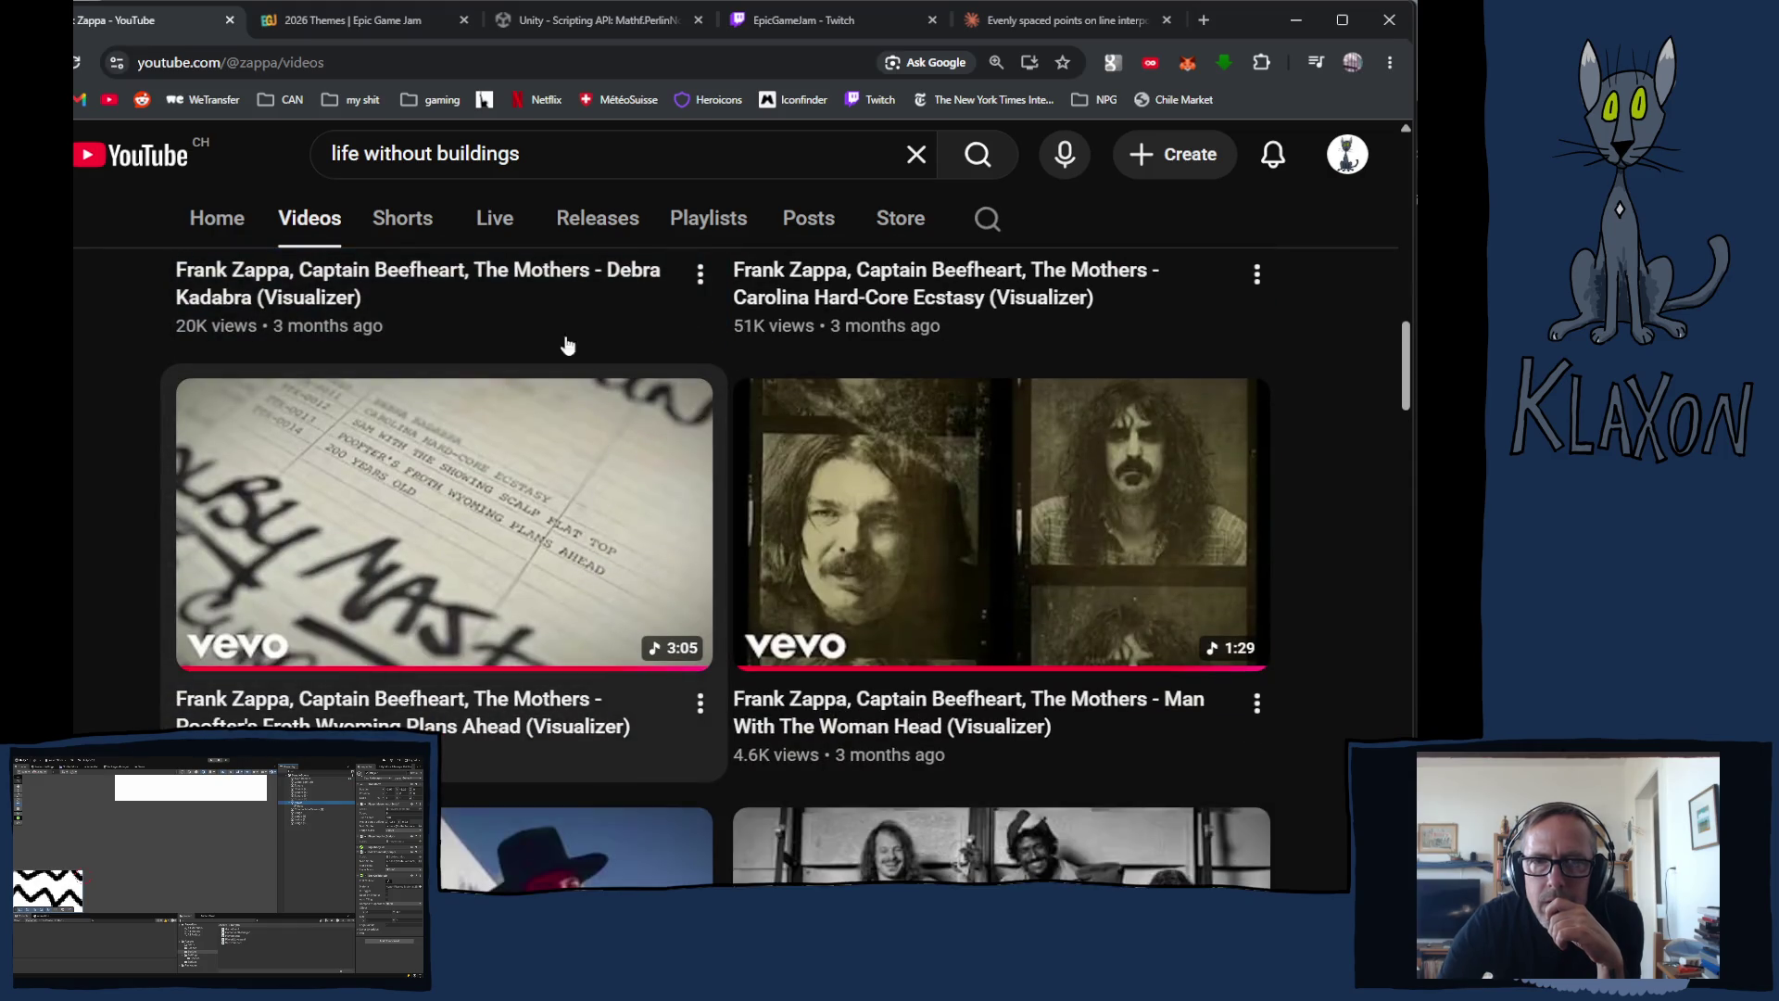
Step: Find Dance Me This under Releases and play the whole album
click(604, 221)
scroll(686, 686, down, 10)
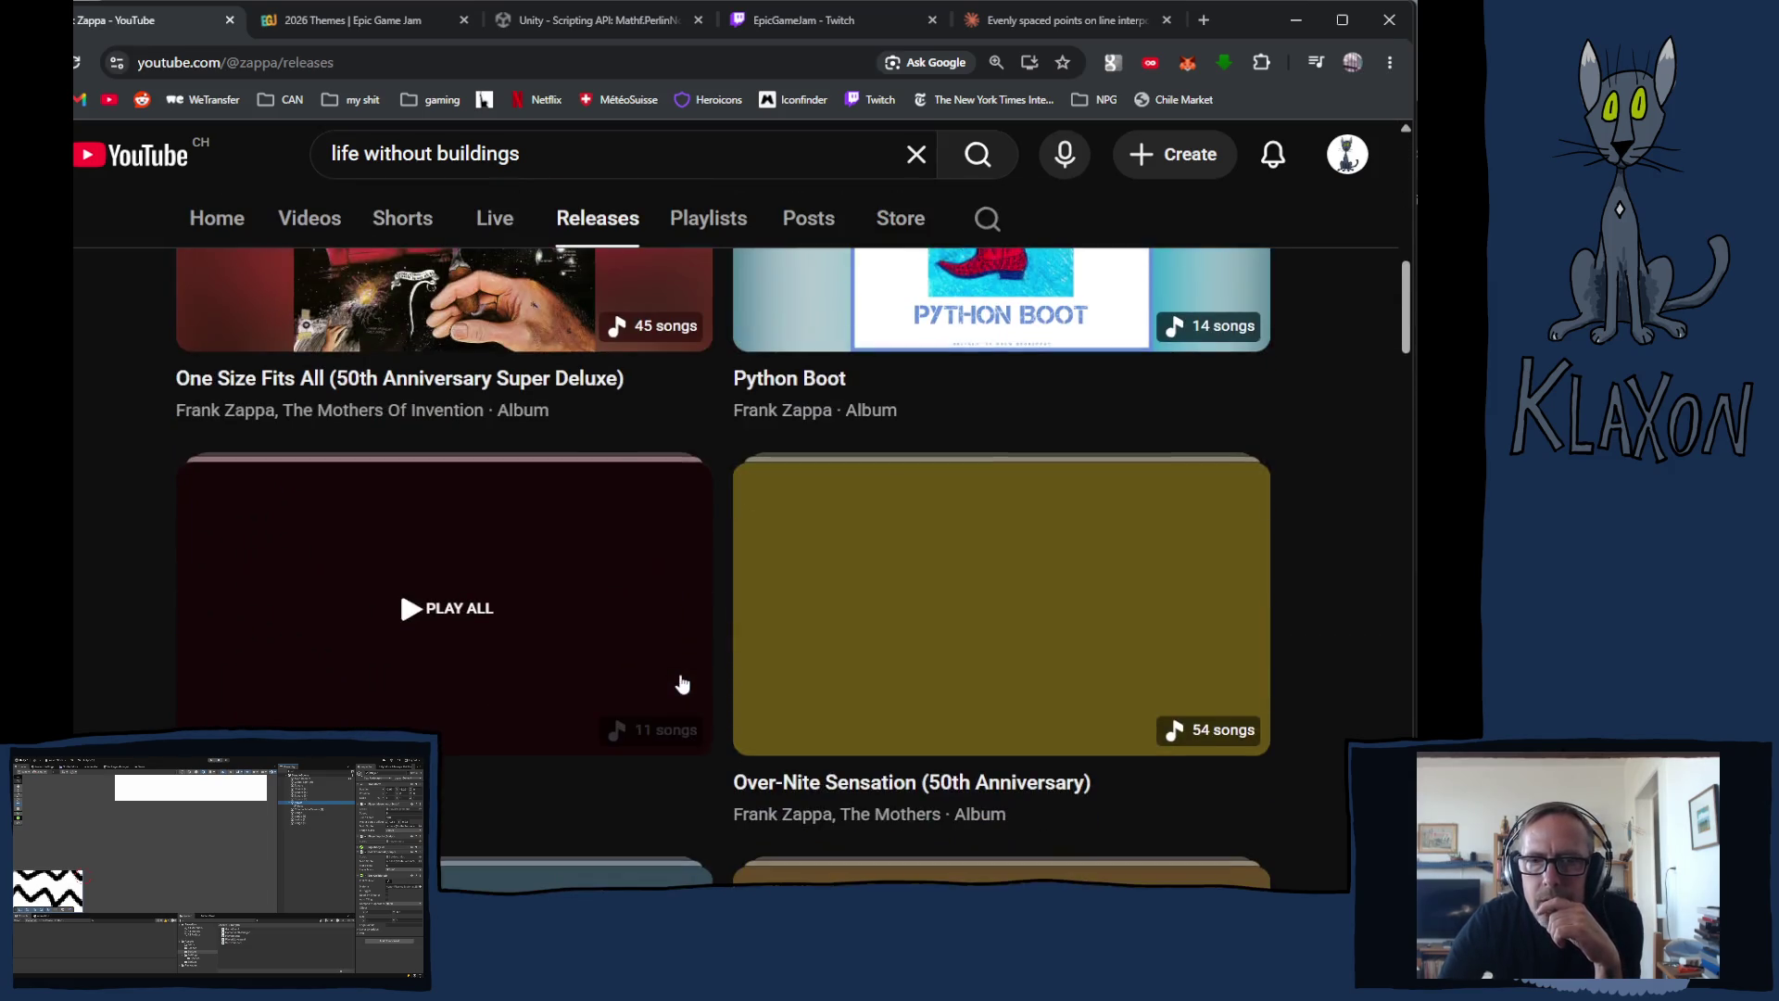
scroll(688, 675, down, 8)
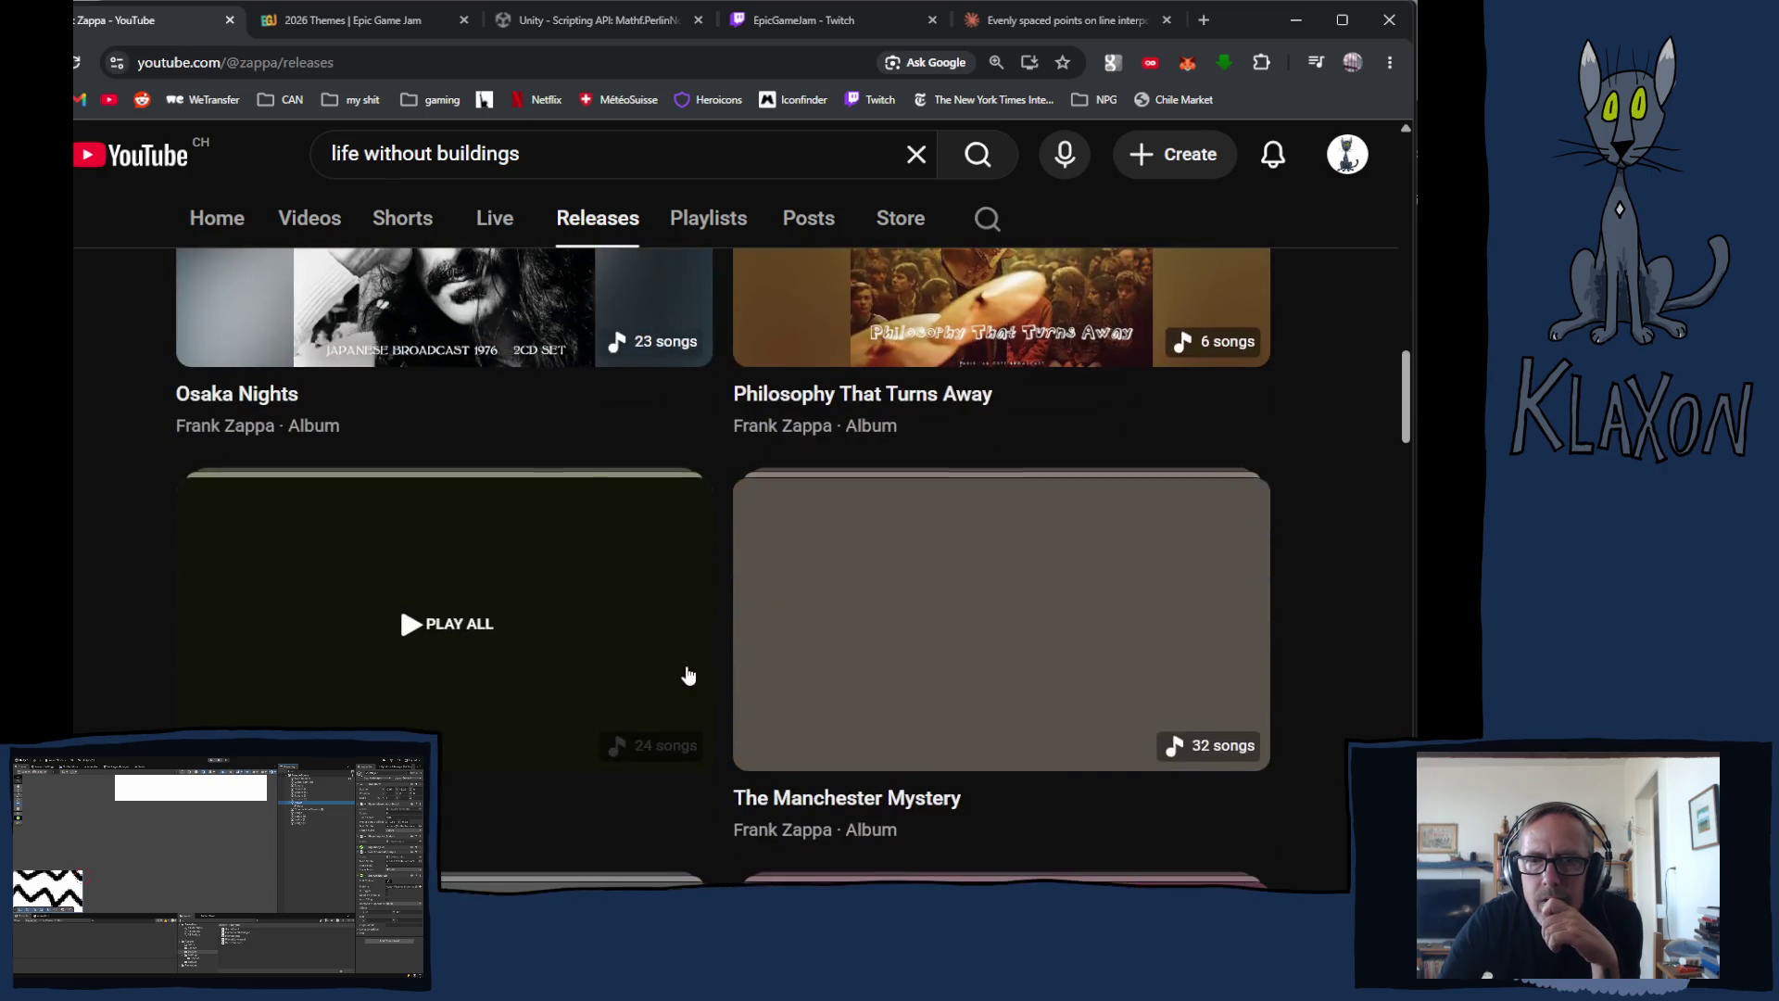
scroll(688, 676, down, 10)
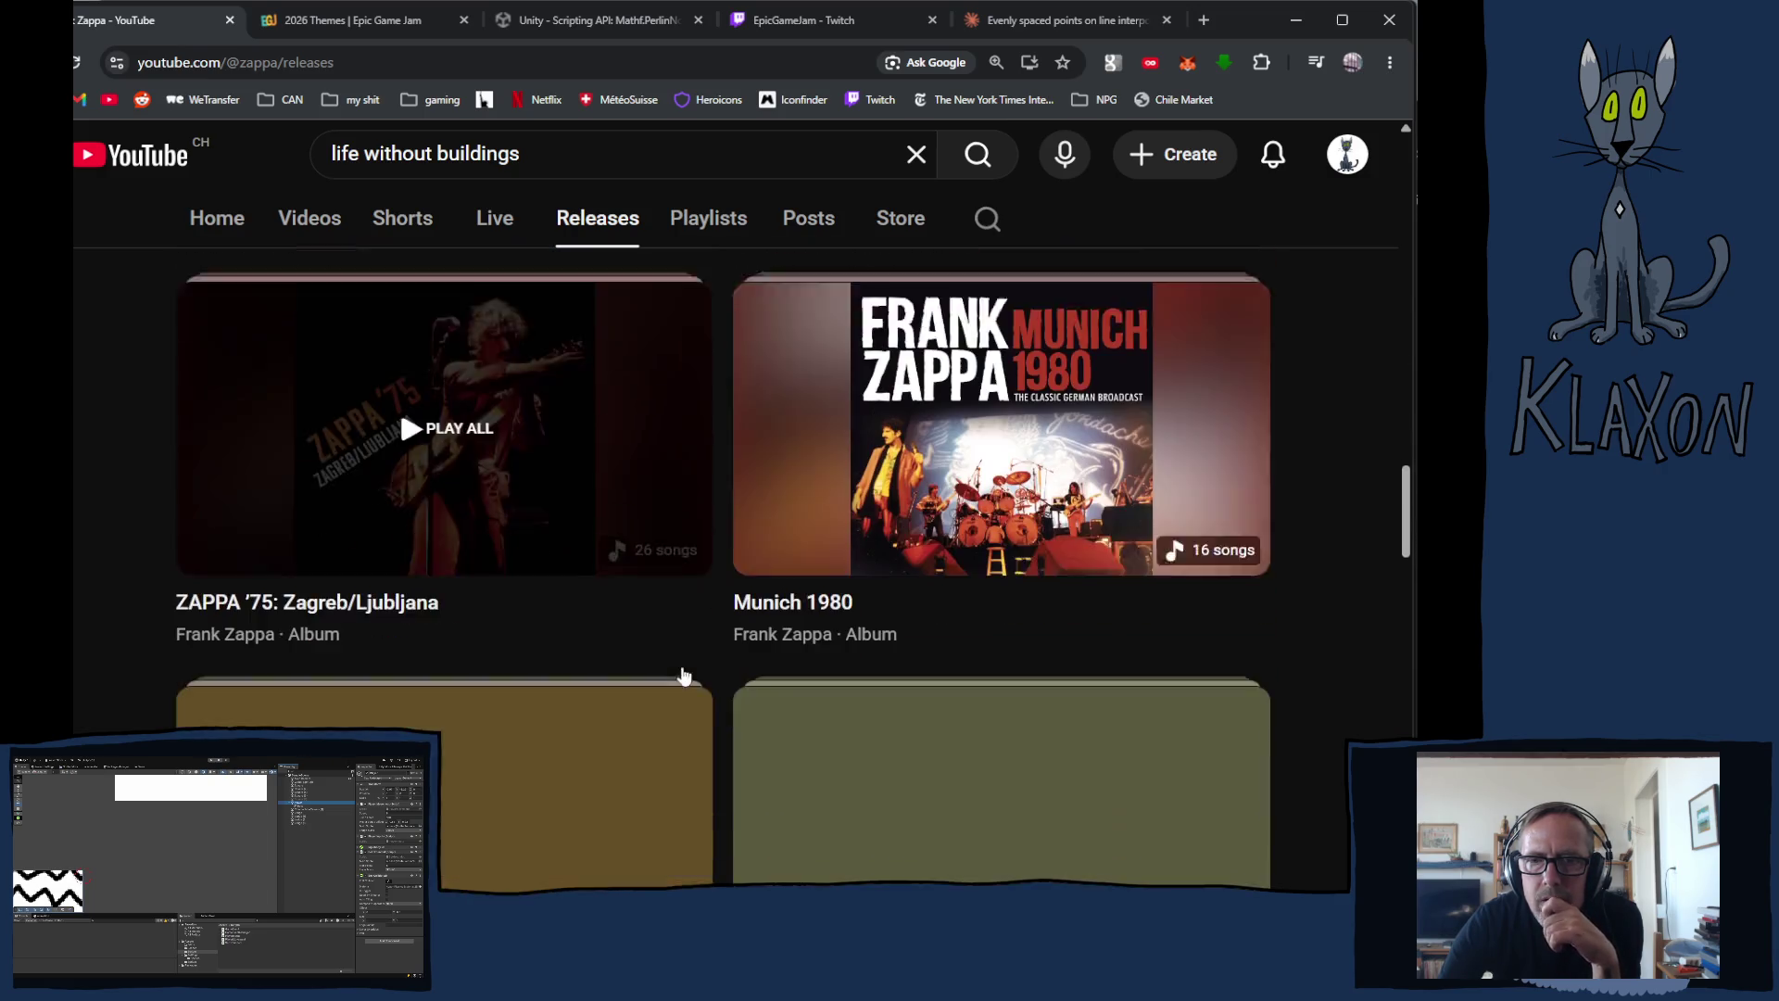
scroll(683, 677, down, 15)
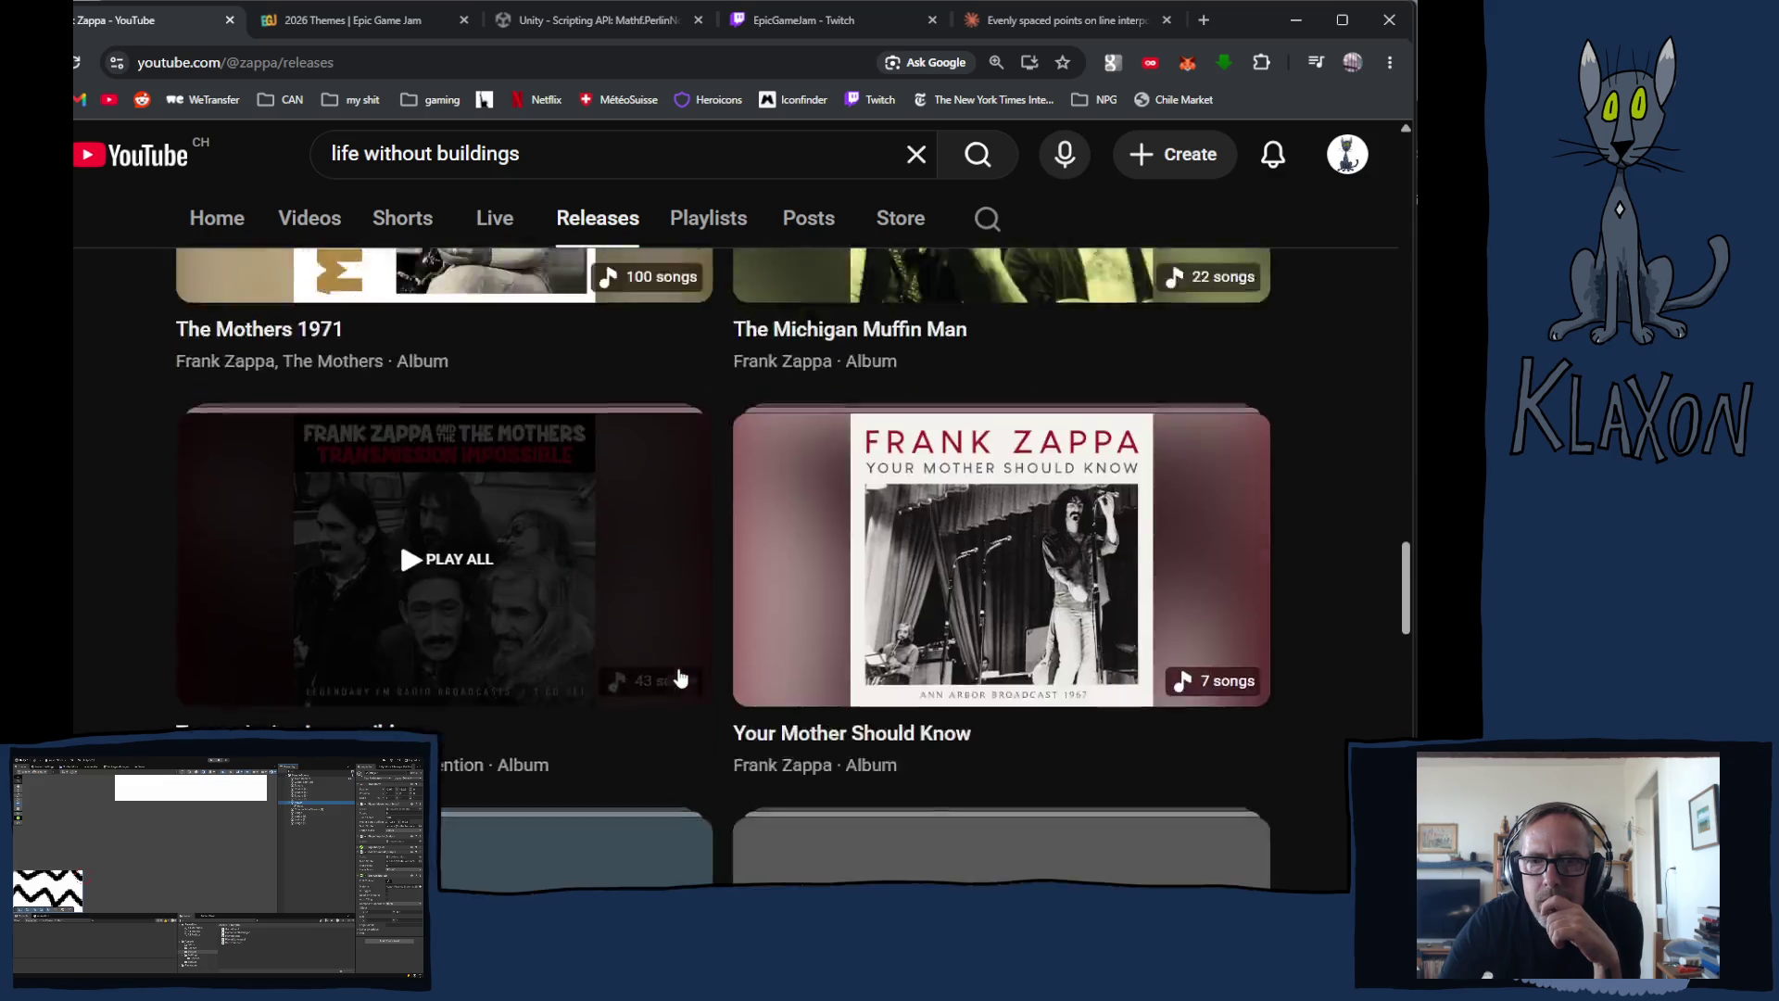
scroll(679, 679, down, 8)
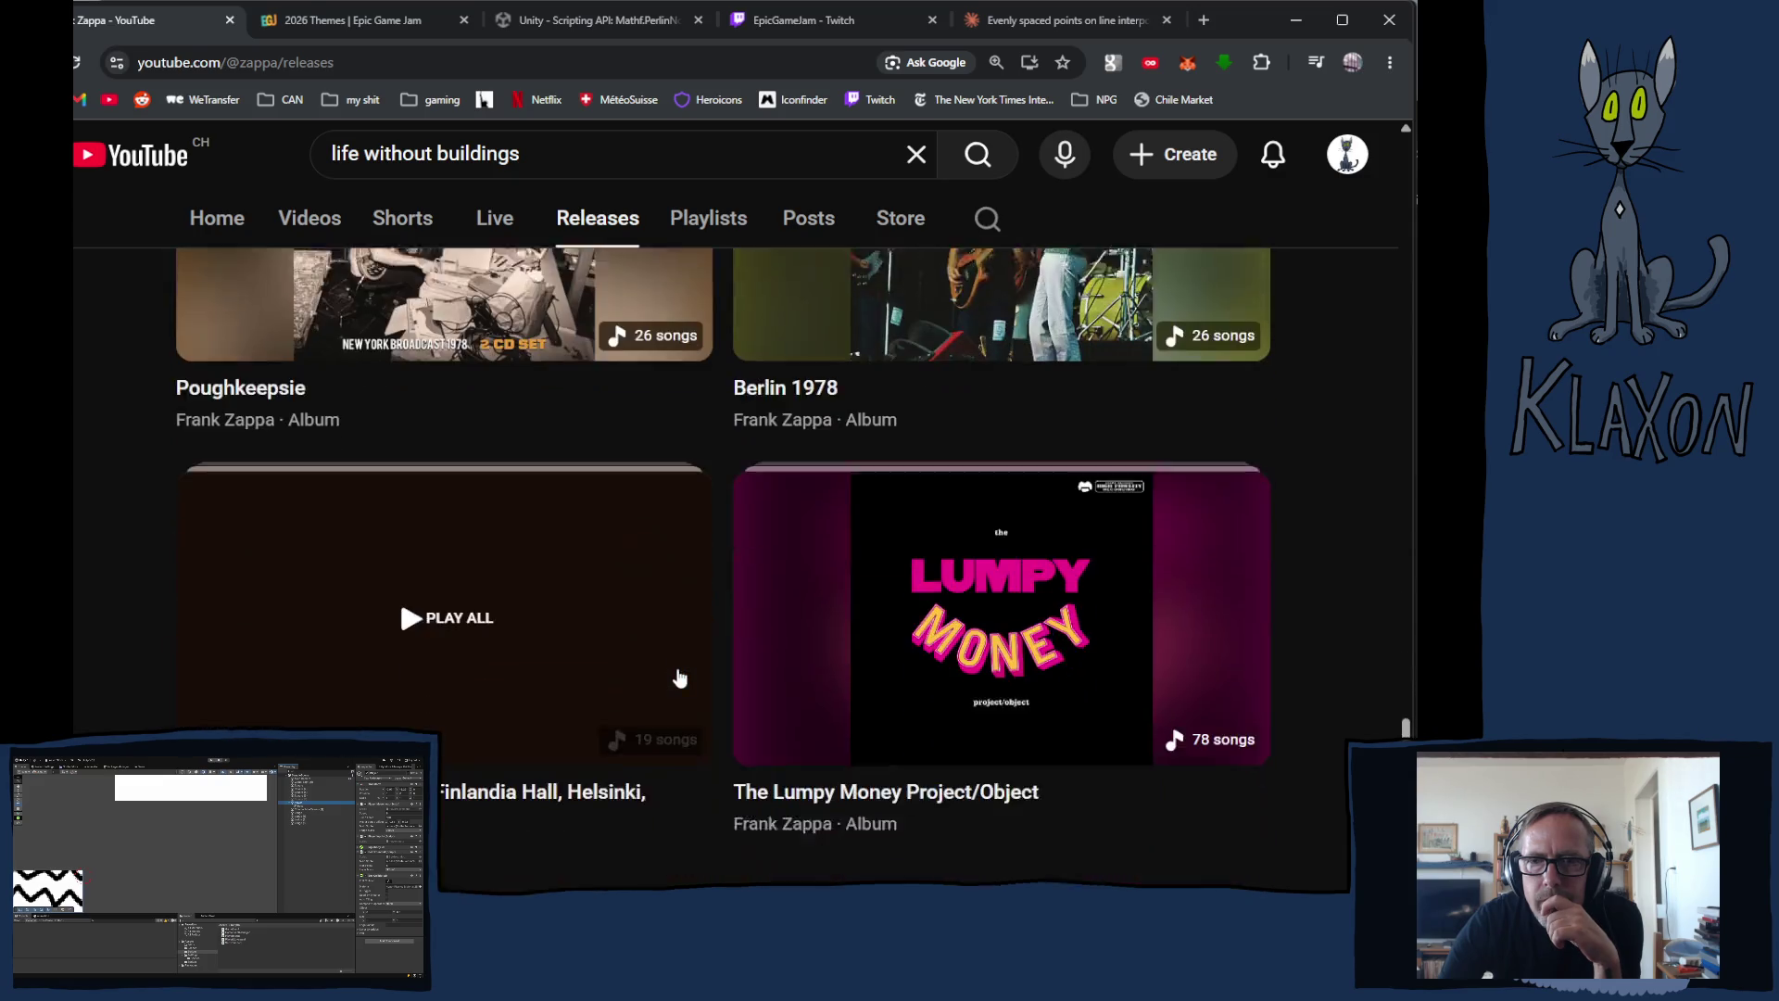
scroll(680, 680, down, 5)
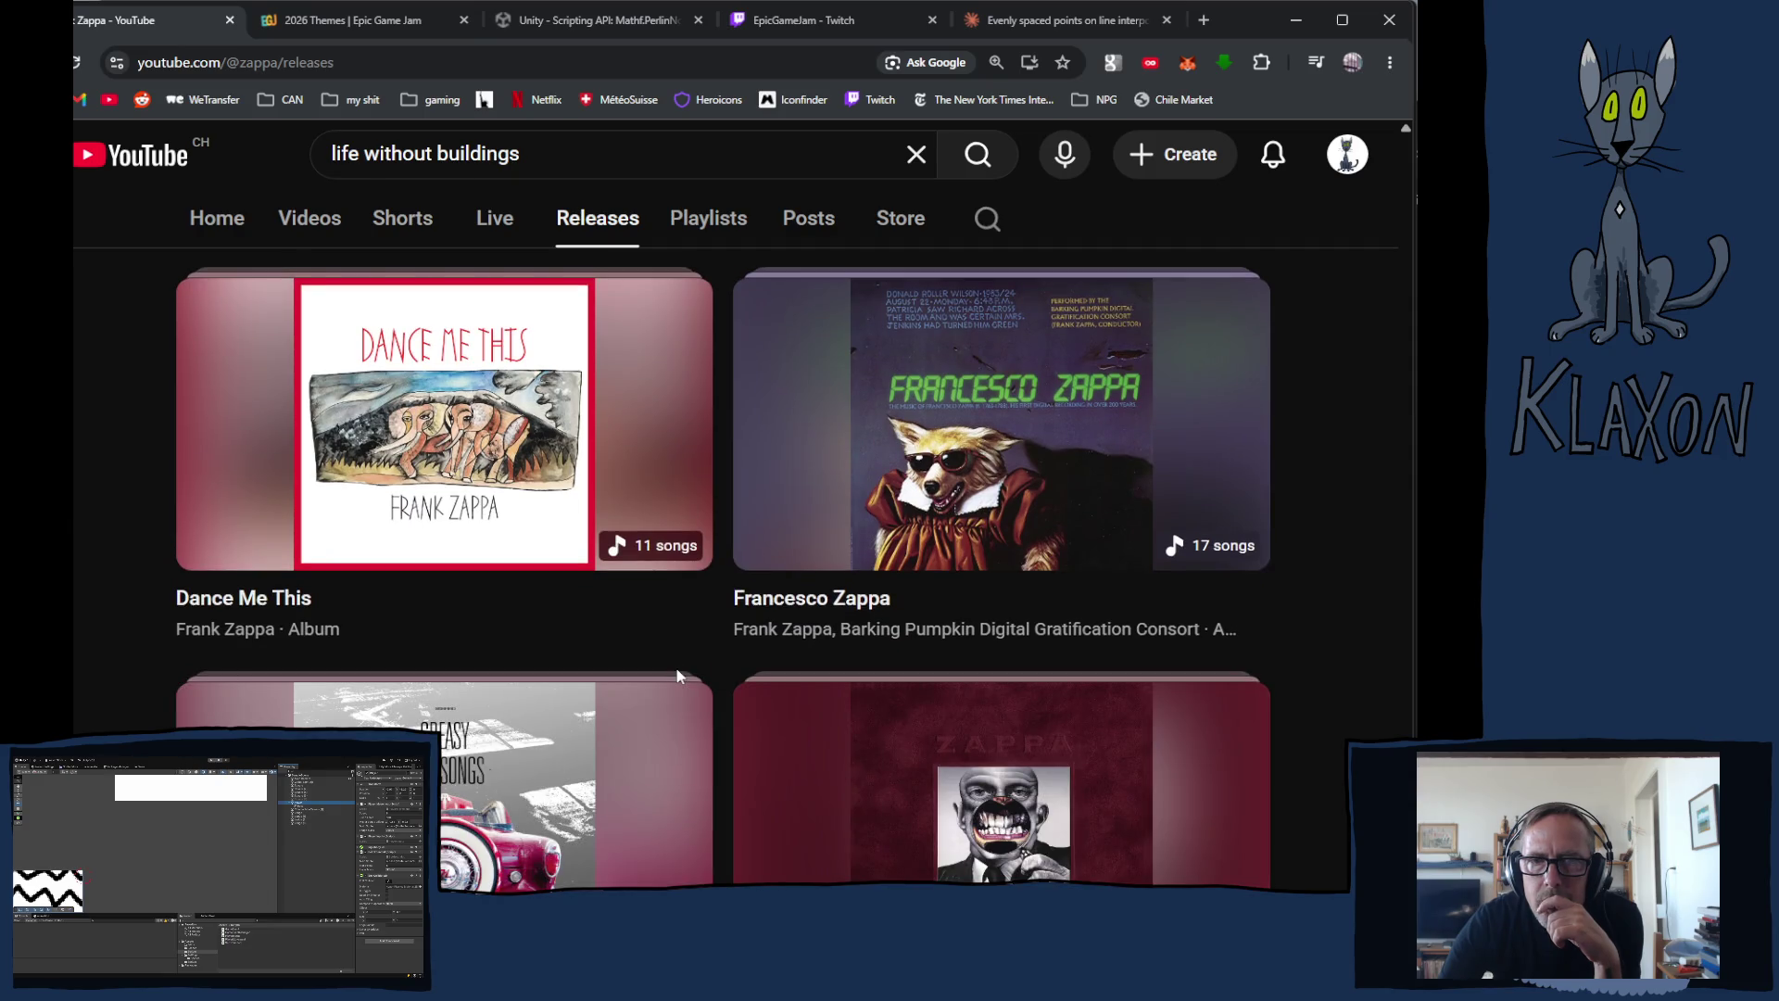
scroll(677, 676, down, 8)
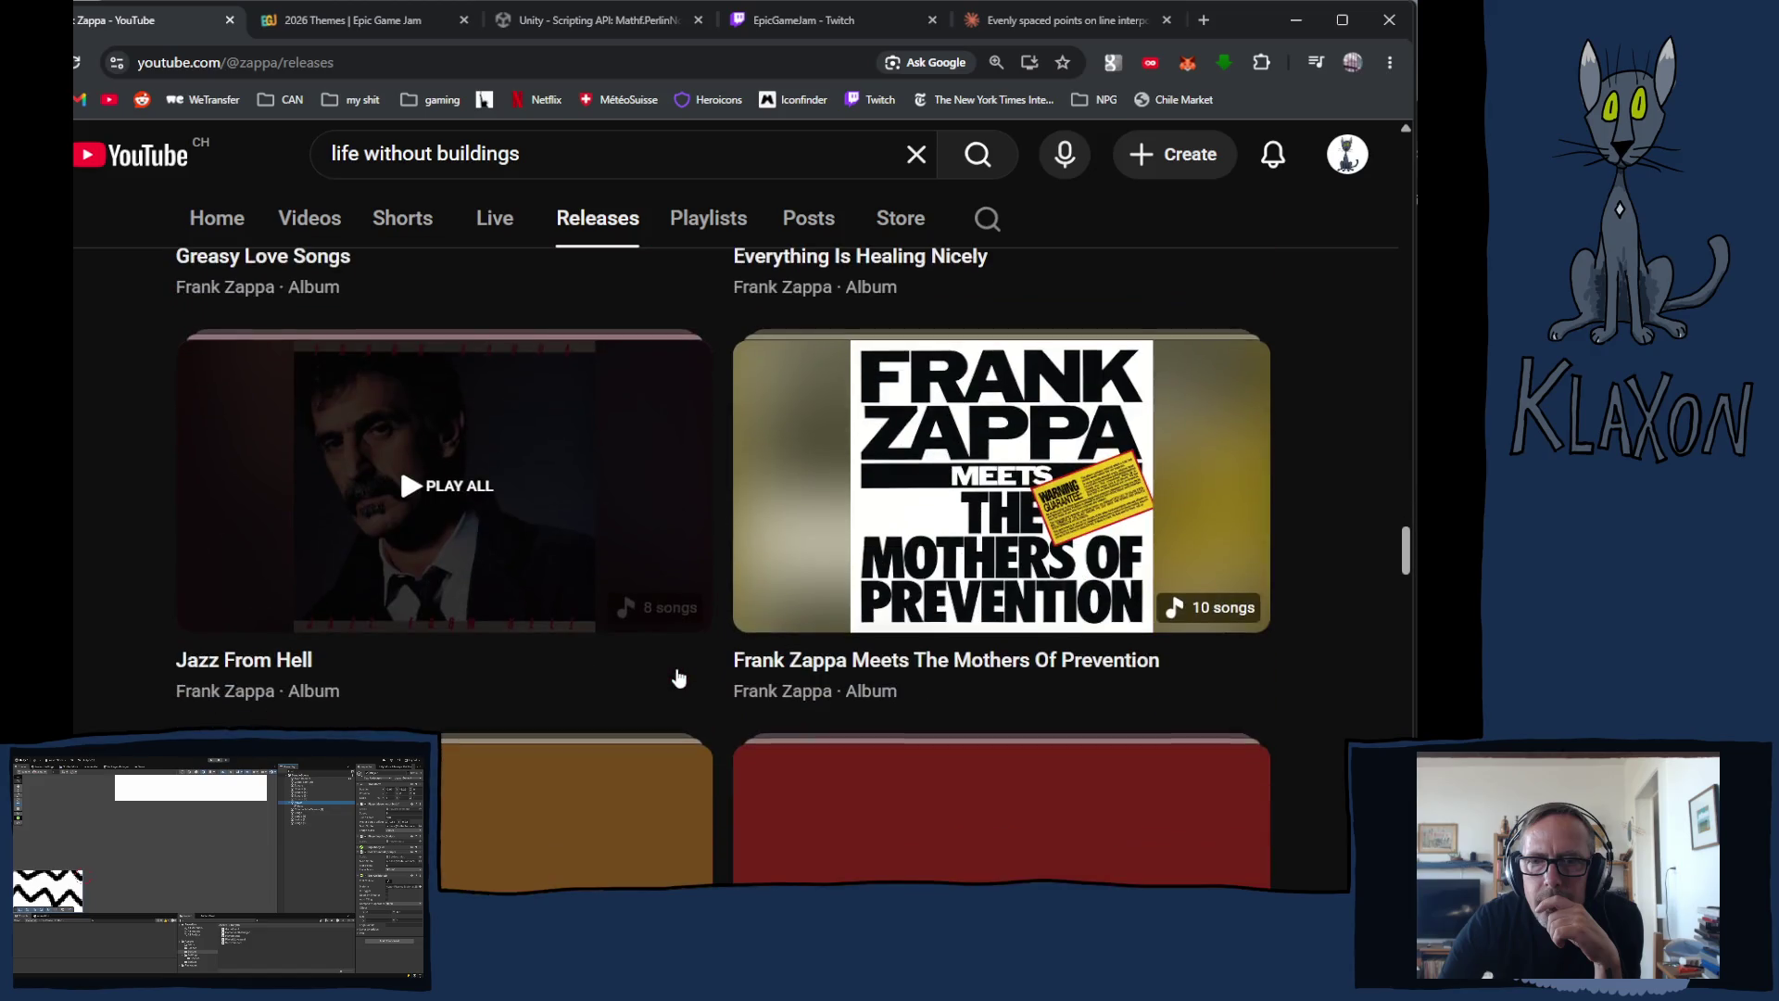
scroll(677, 676, down, 8)
scroll(676, 679, up, 12)
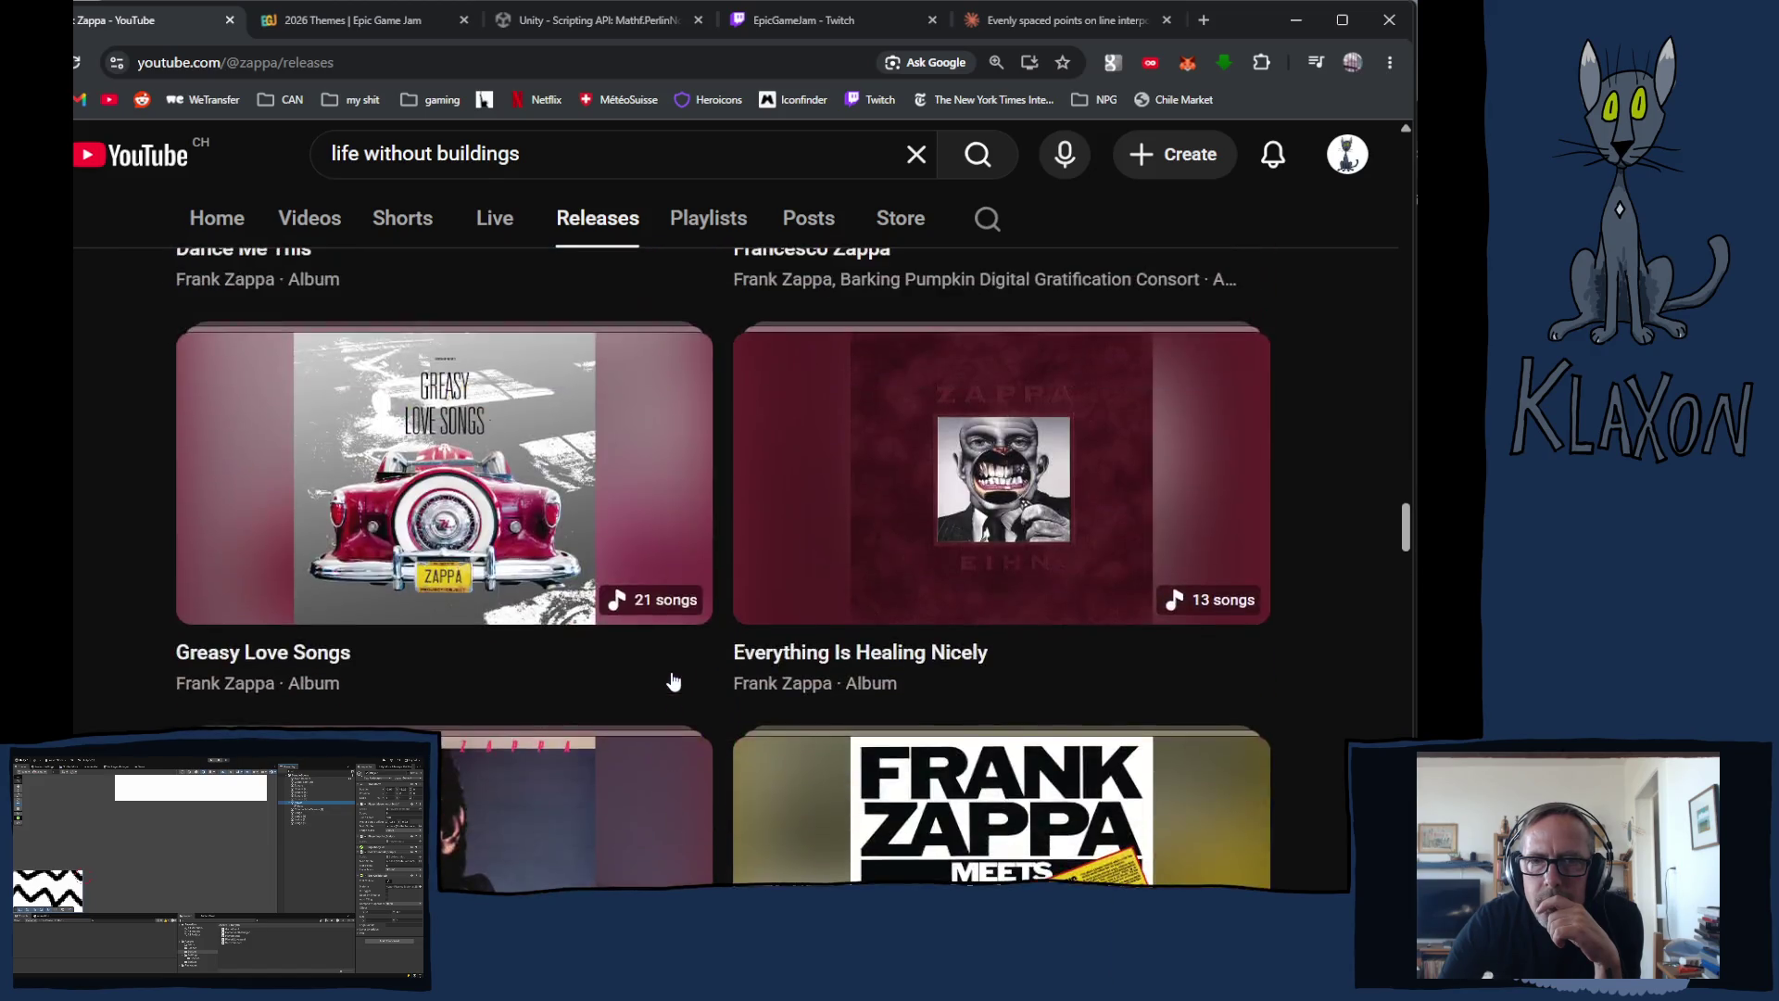
scroll(673, 681, up, 5)
scroll(506, 686, down, 1)
click(412, 480)
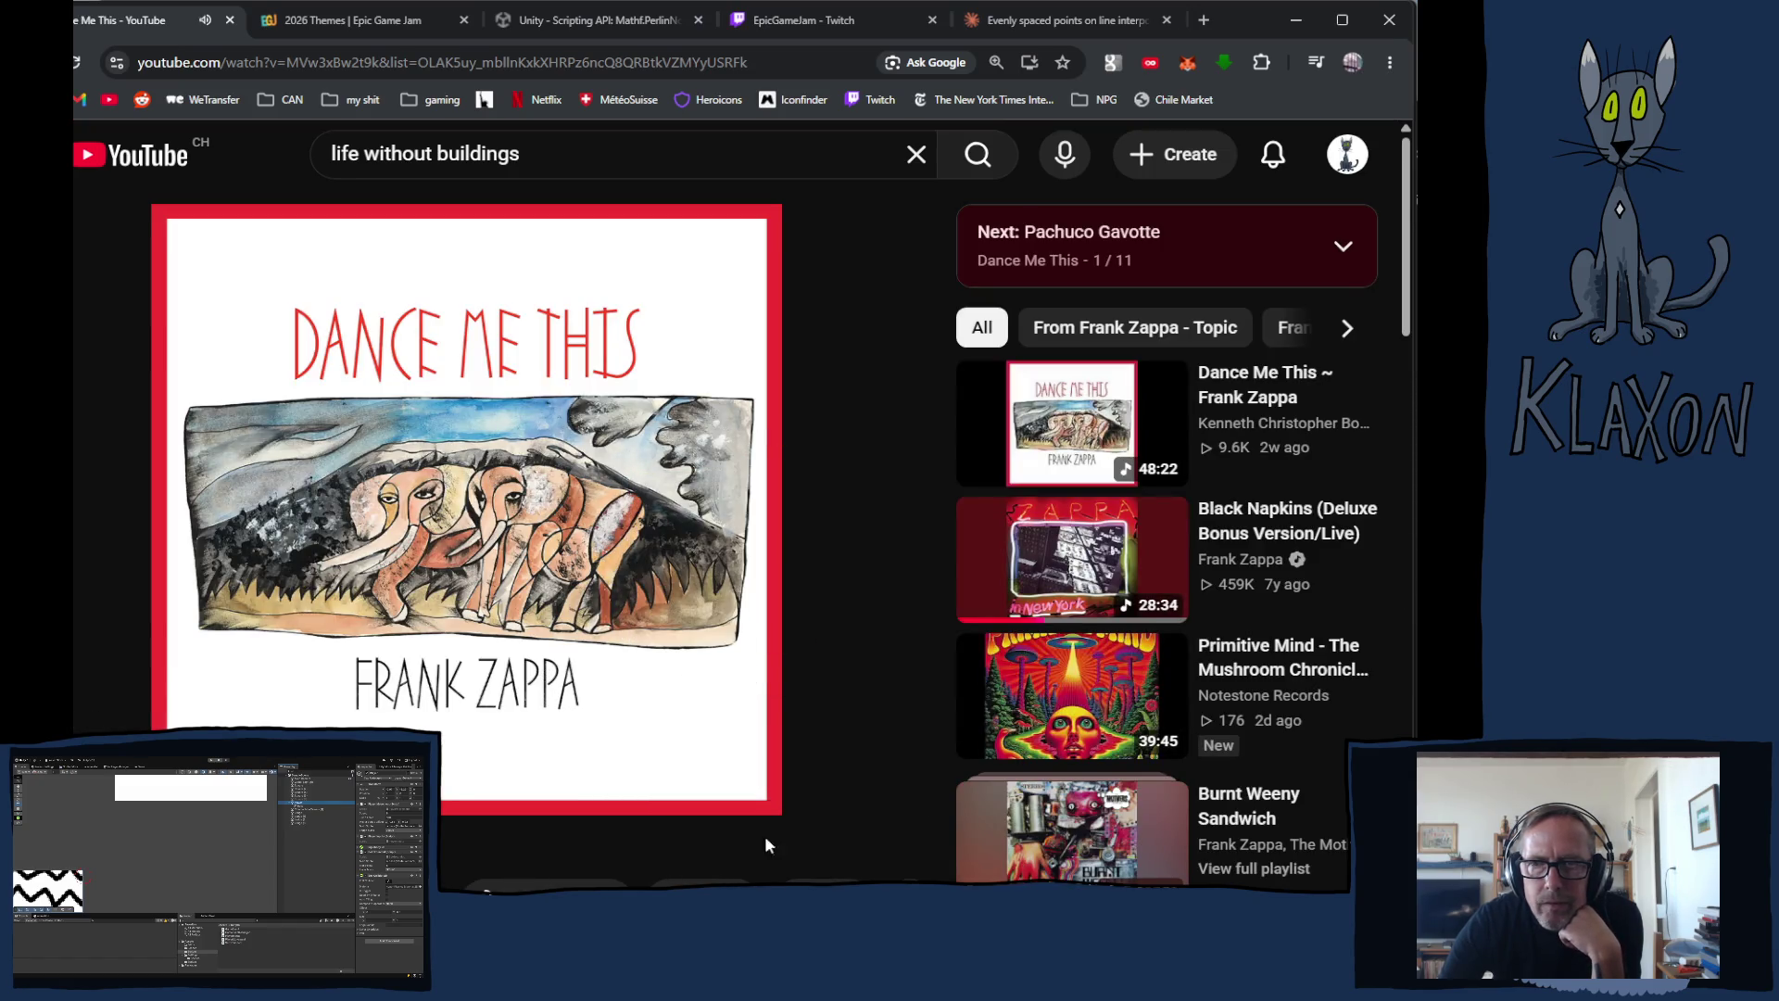
Step: Expand the playlist panel to show all eleven Dance Me This tracks
click(1343, 245)
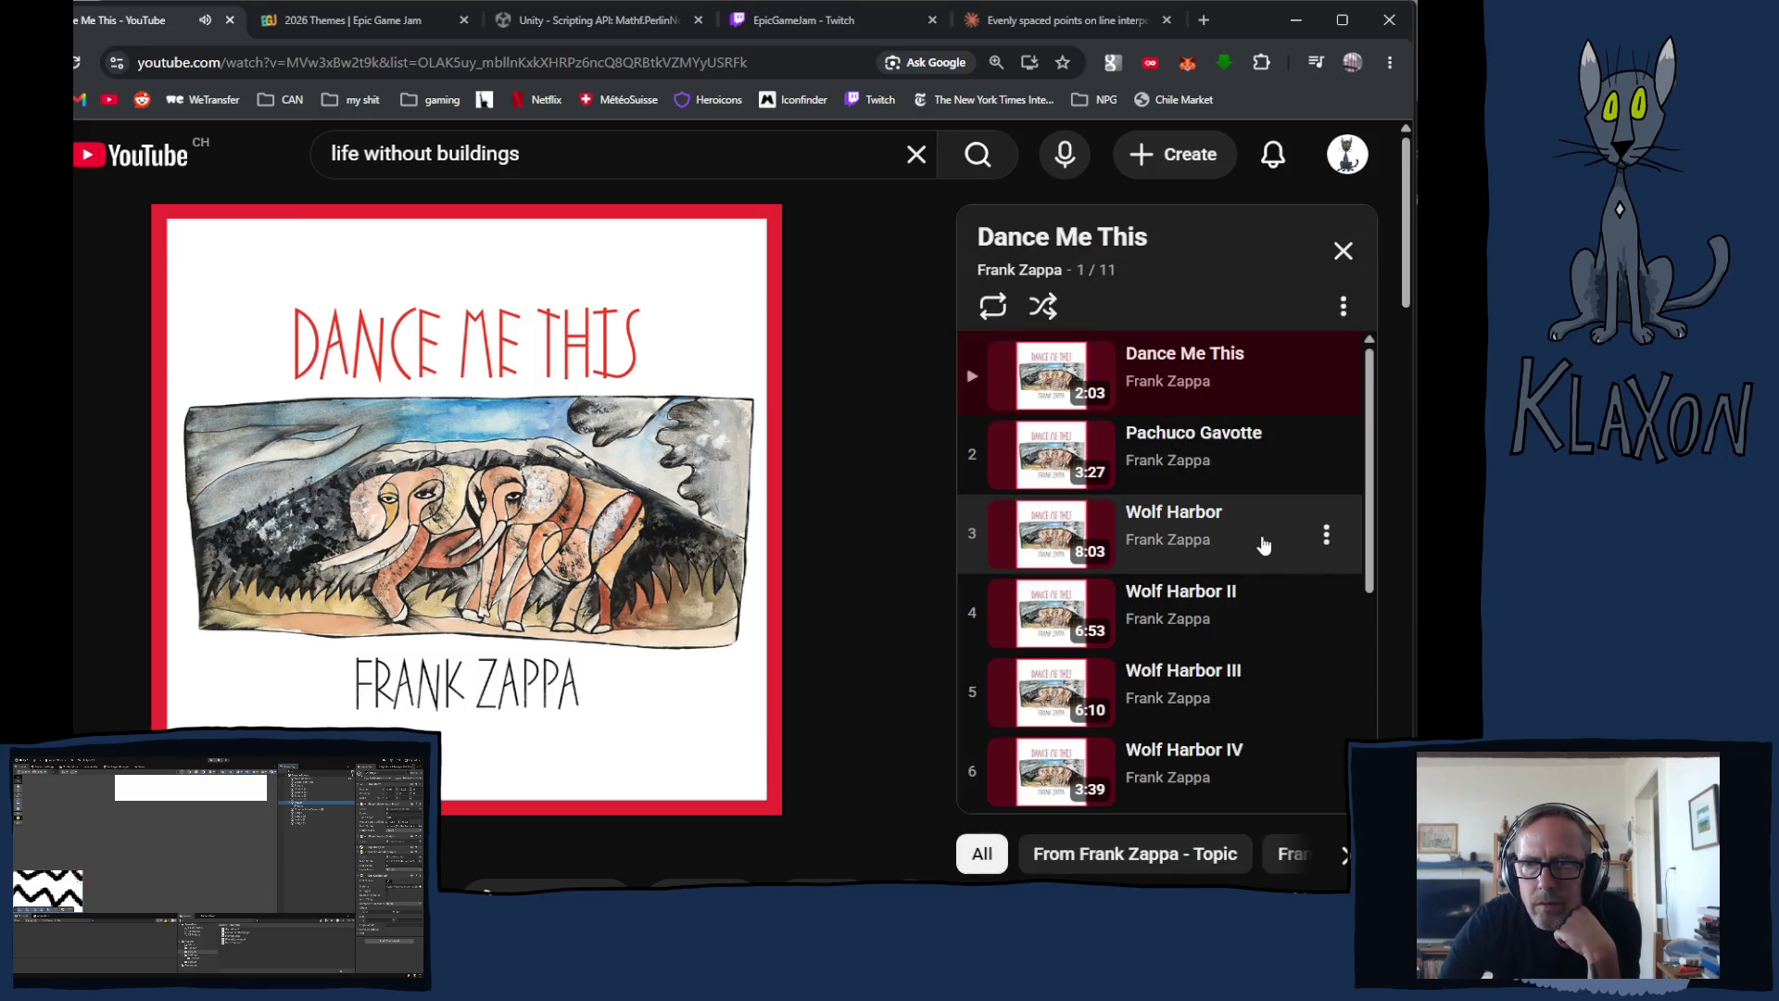
scroll(1210, 528, down, 4)
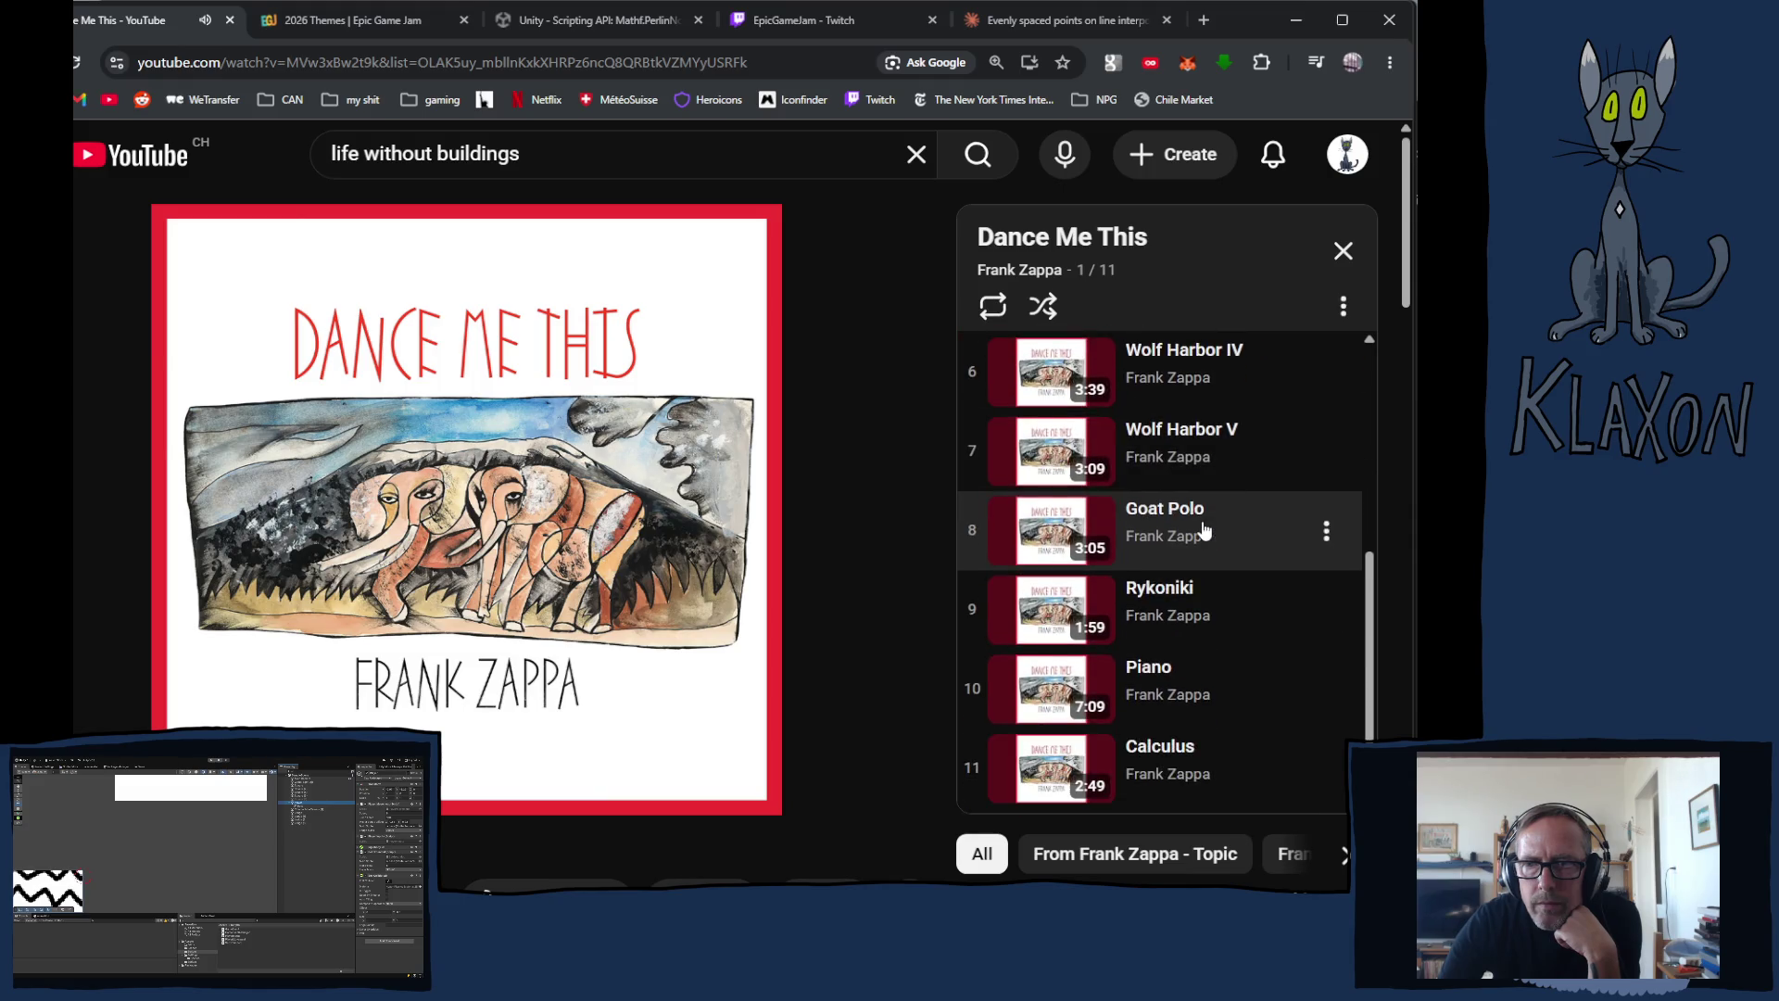
scroll(1140, 528, up, 5)
scroll(662, 600, down, 1)
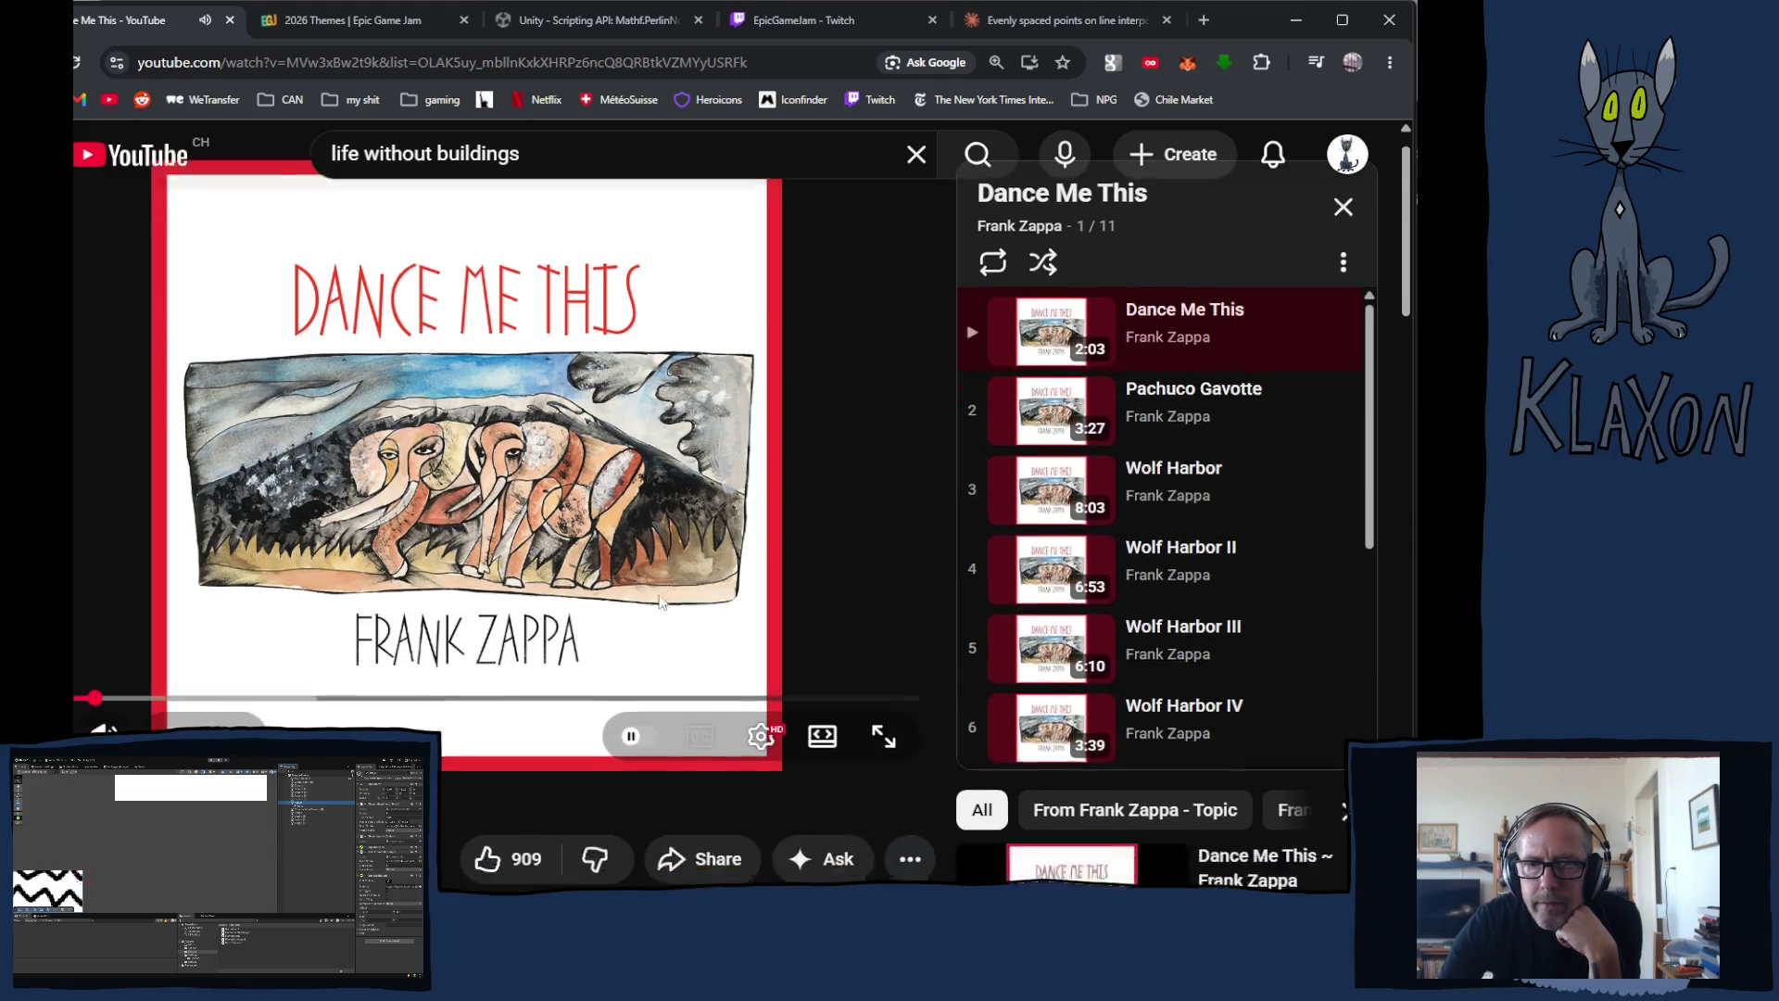
scroll(662, 600, down, 6)
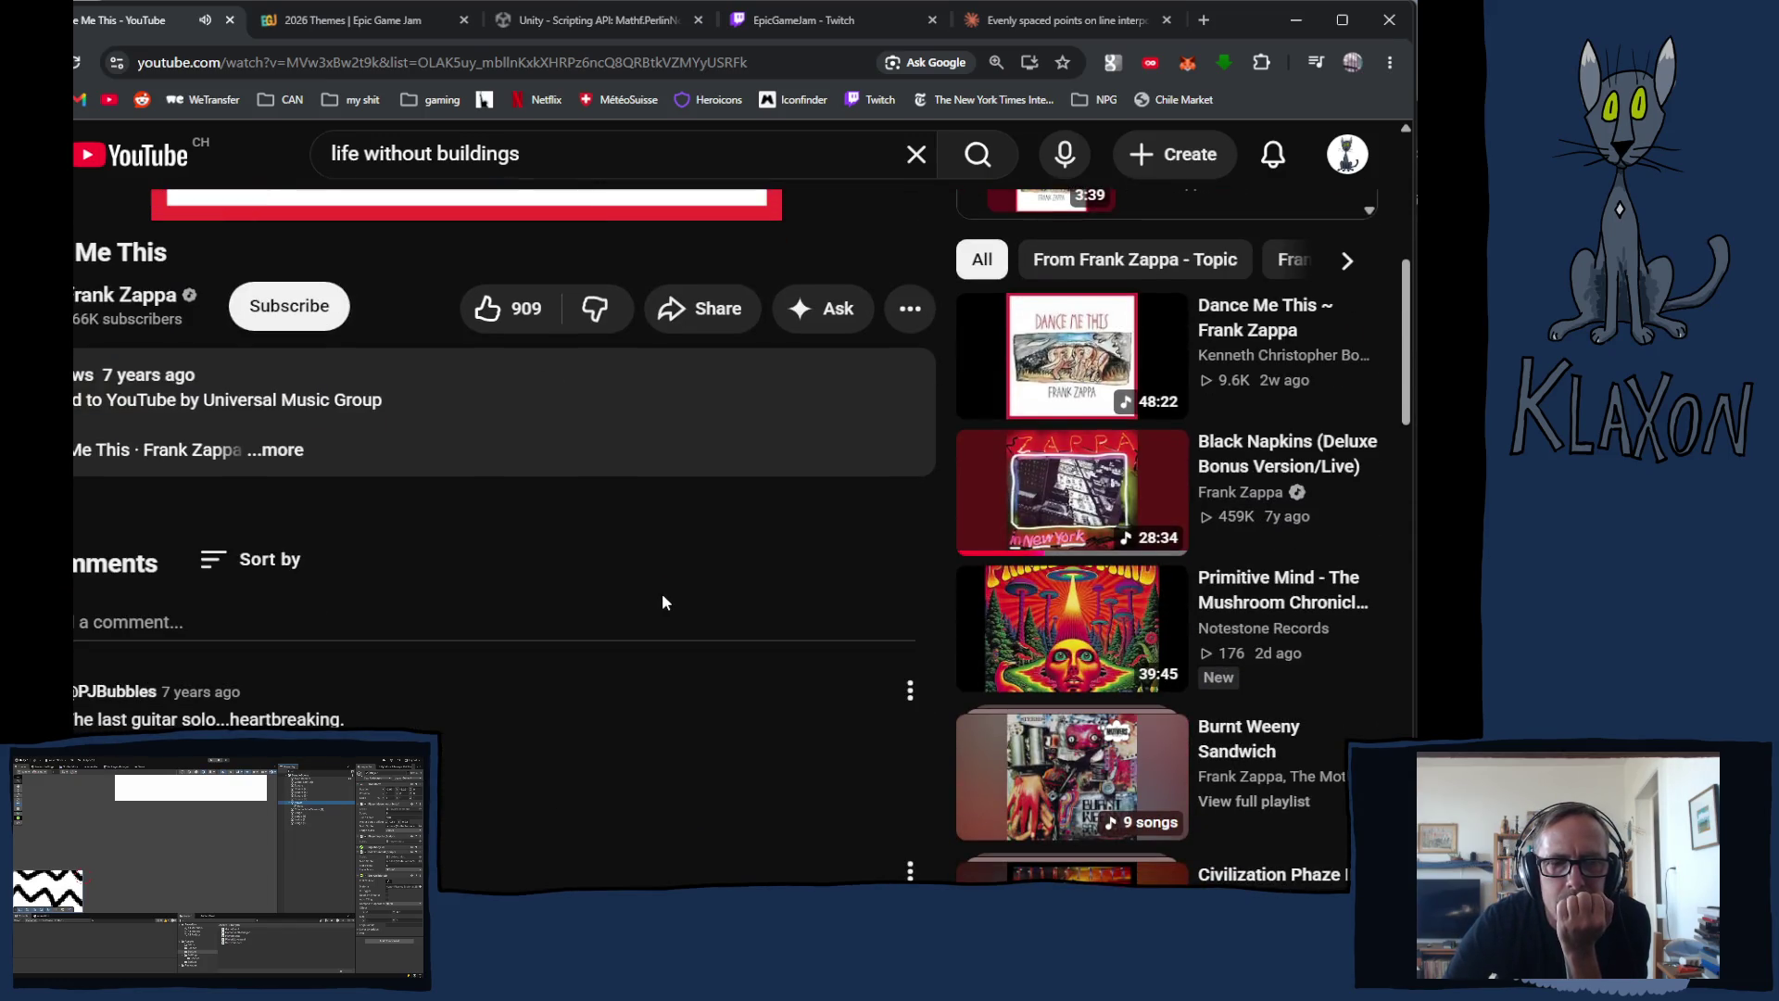
scroll(663, 595, down, 2)
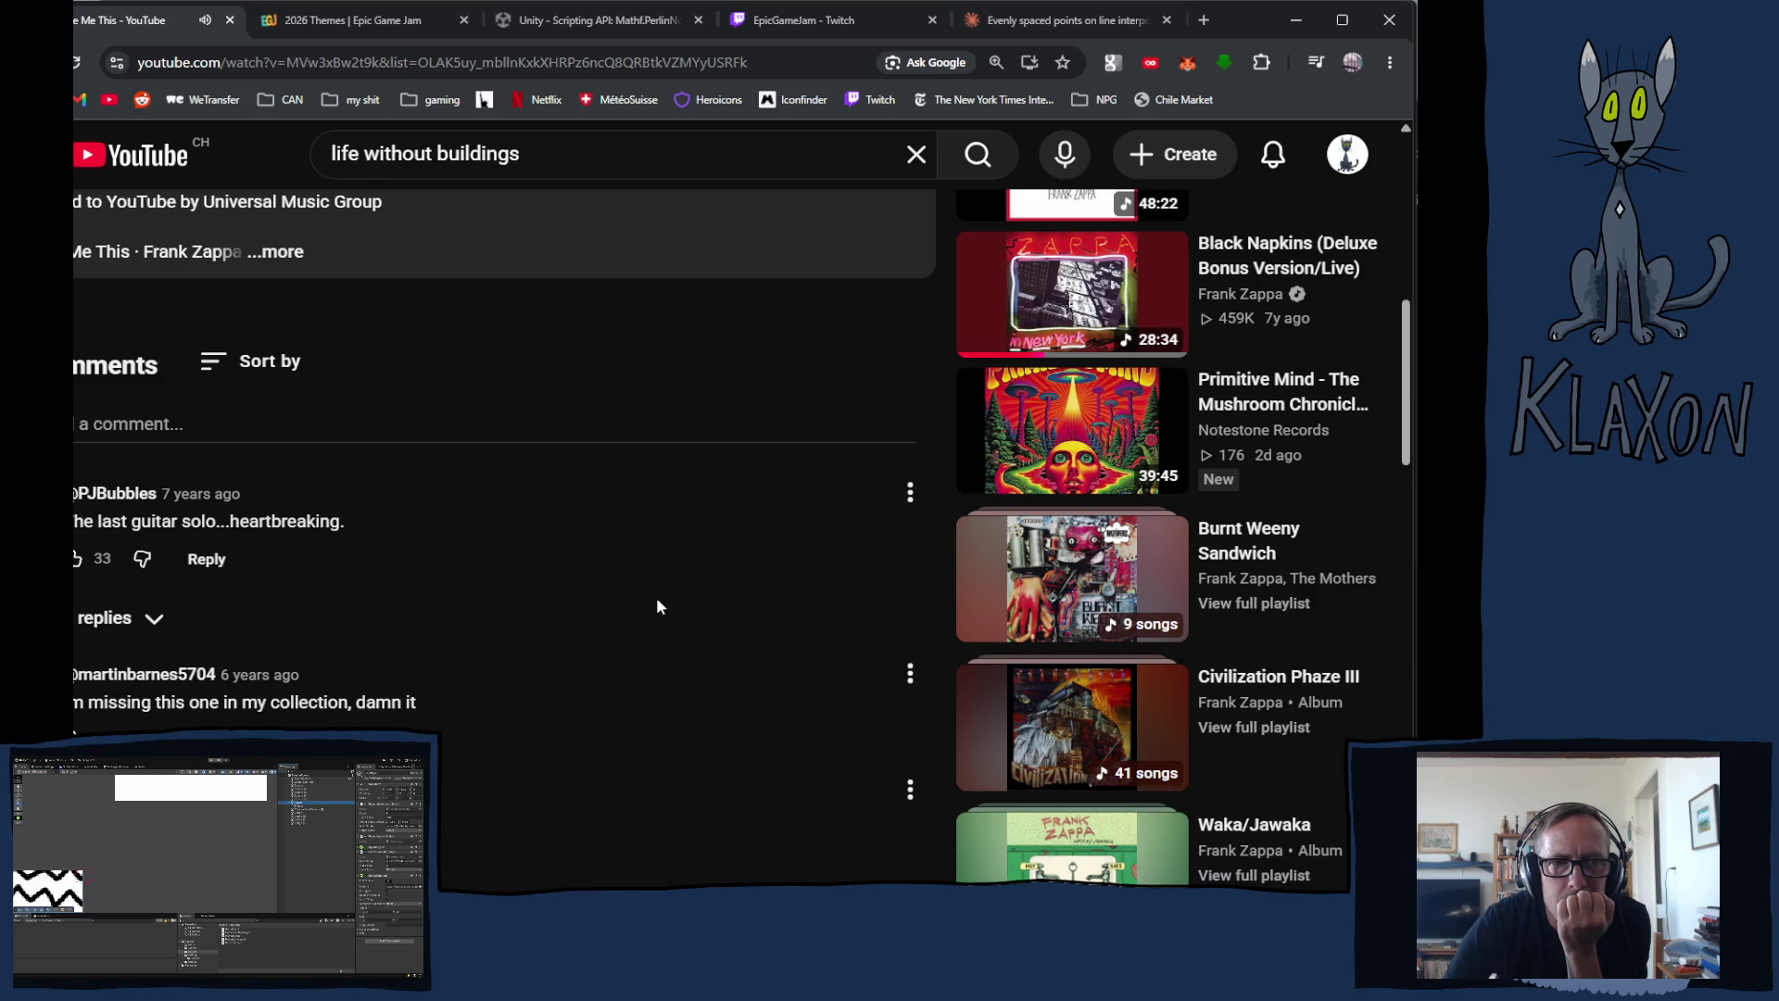
scroll(656, 600, up, 3)
Step: Expand the full video description, browse the comments and scroll back to the top
click(287, 551)
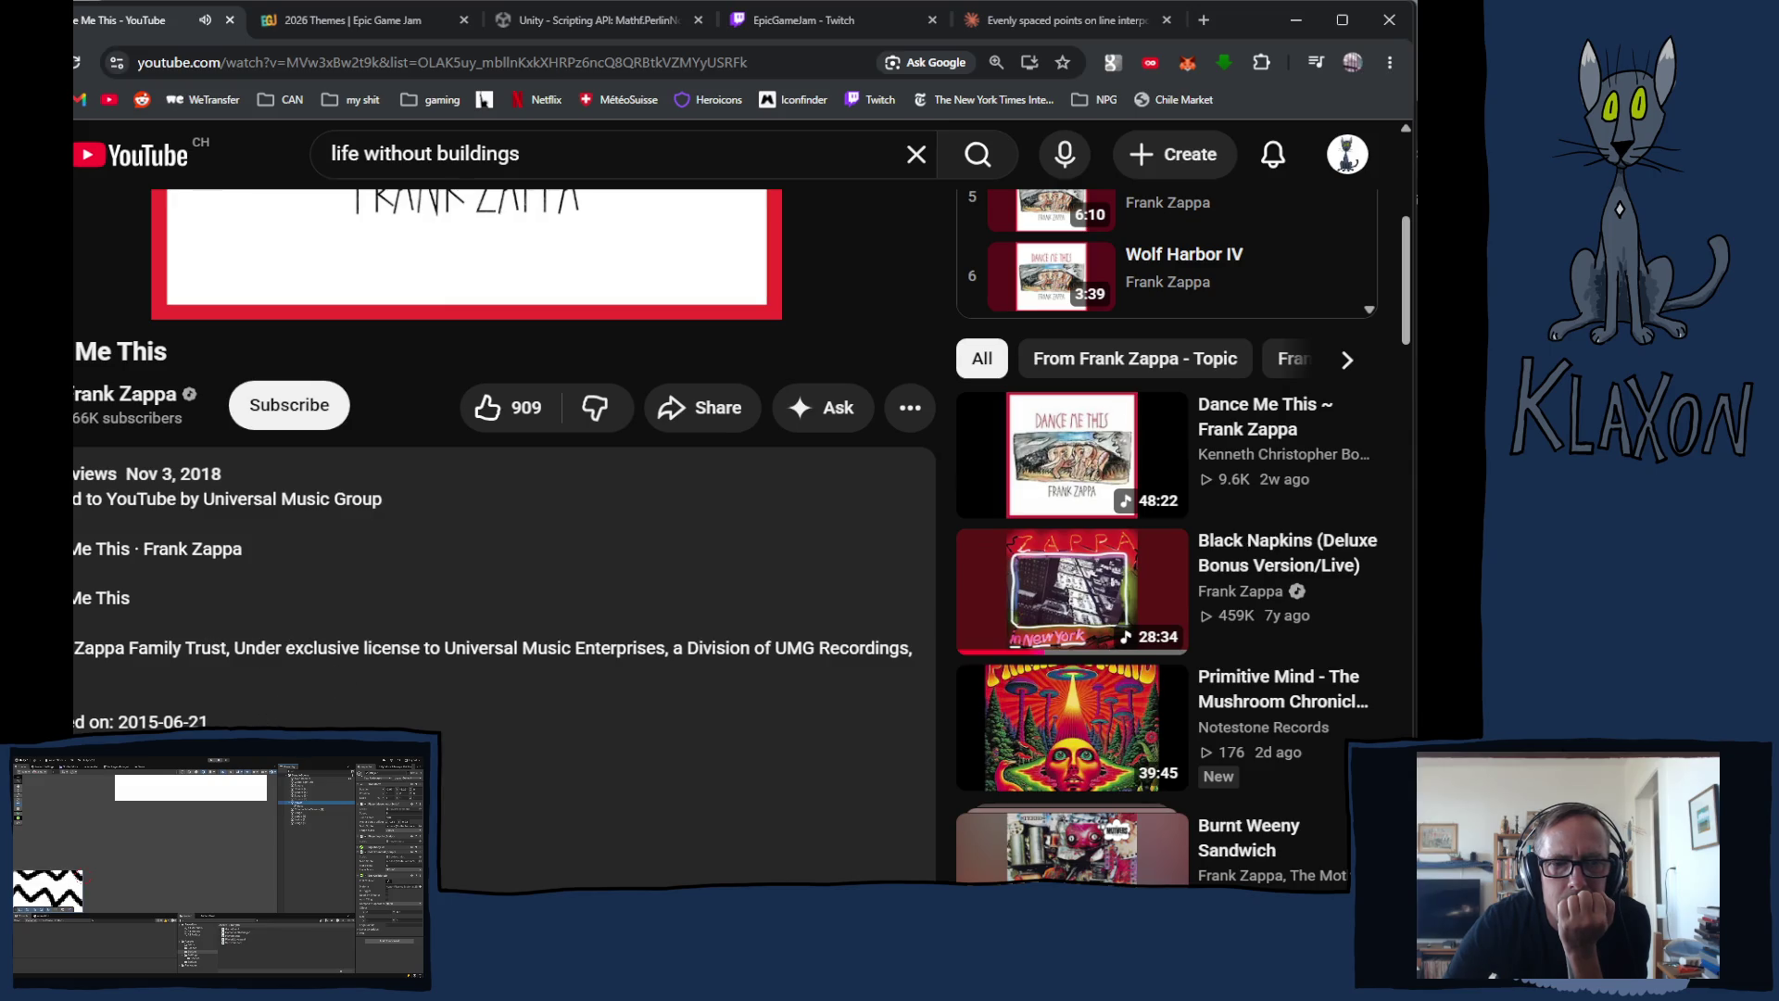
scroll(505, 538, down, 10)
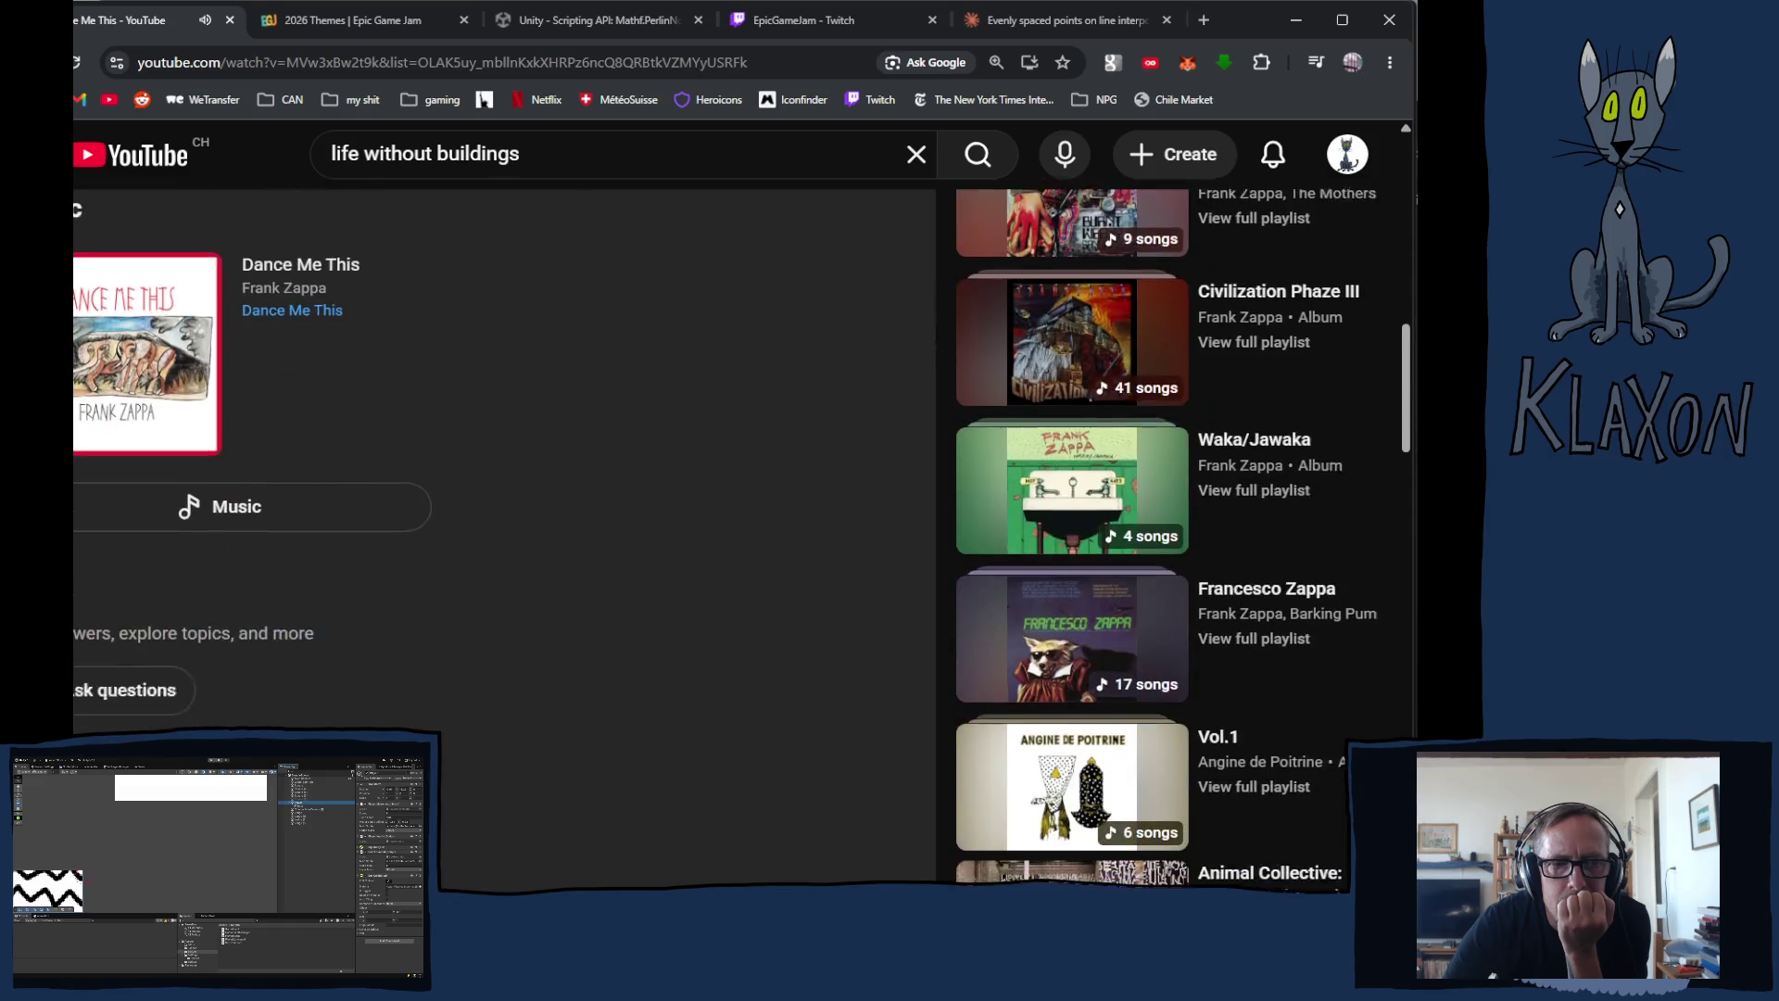
scroll(268, 547, down, 5)
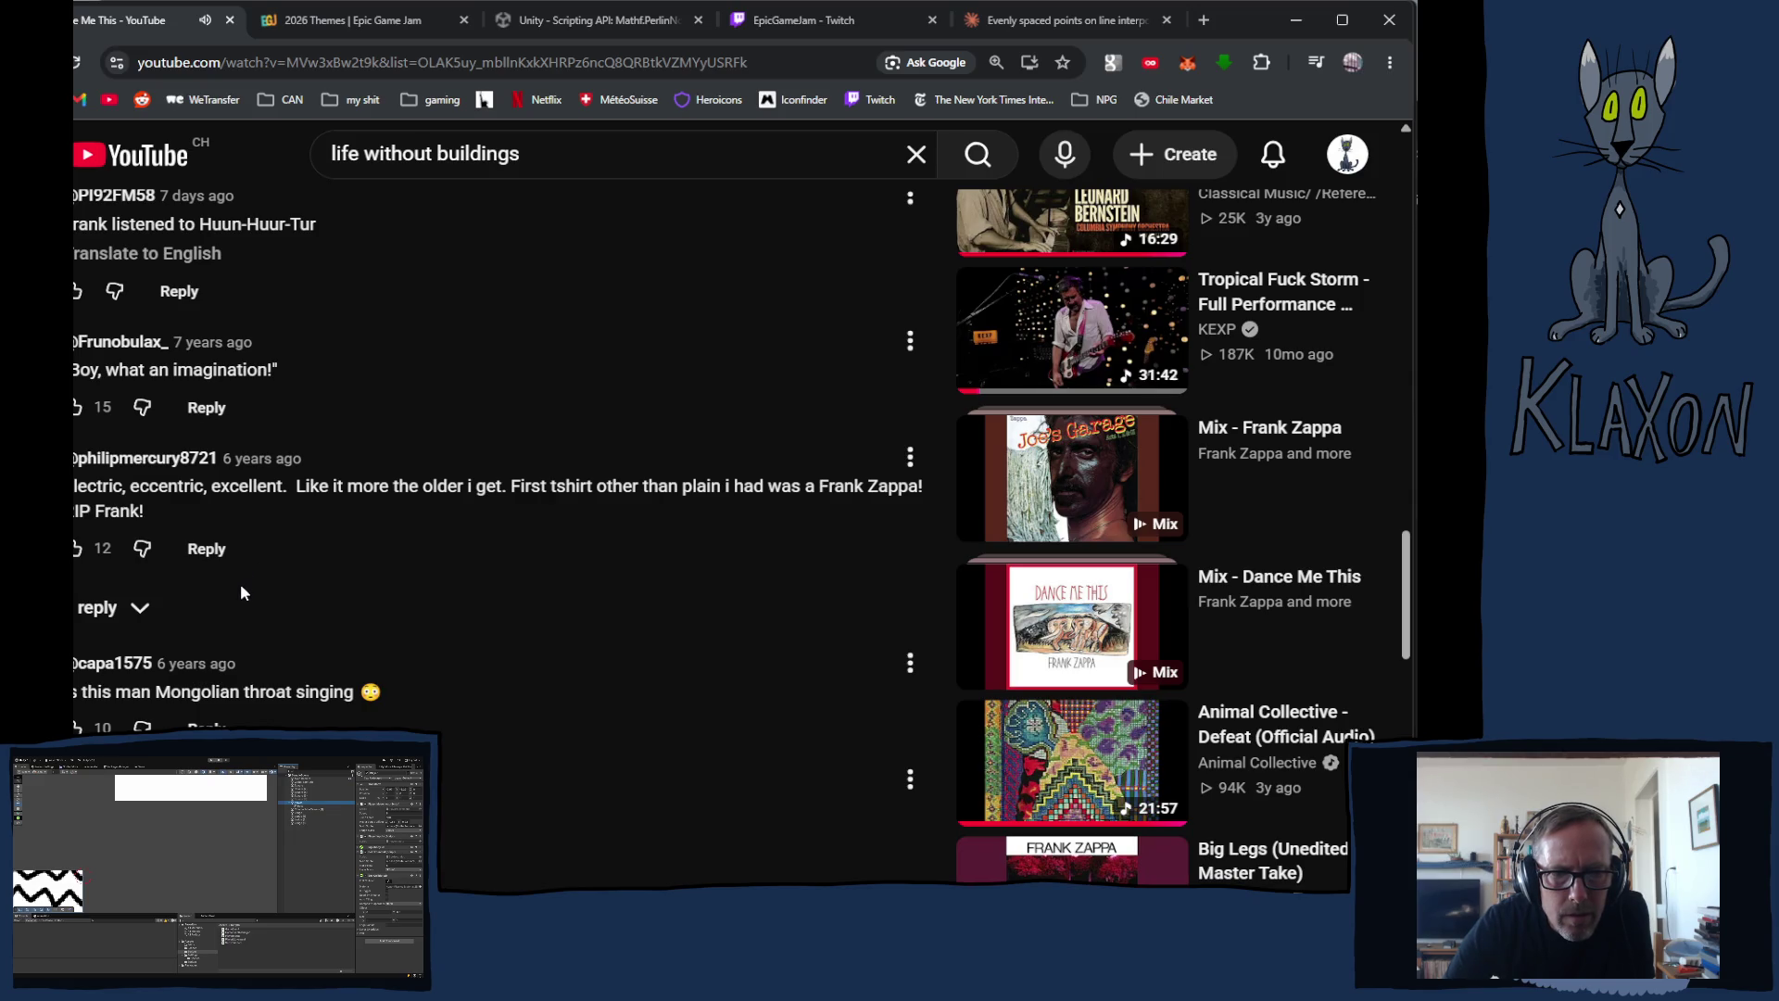
scroll(241, 593, down, 3)
scroll(237, 586, down, 5)
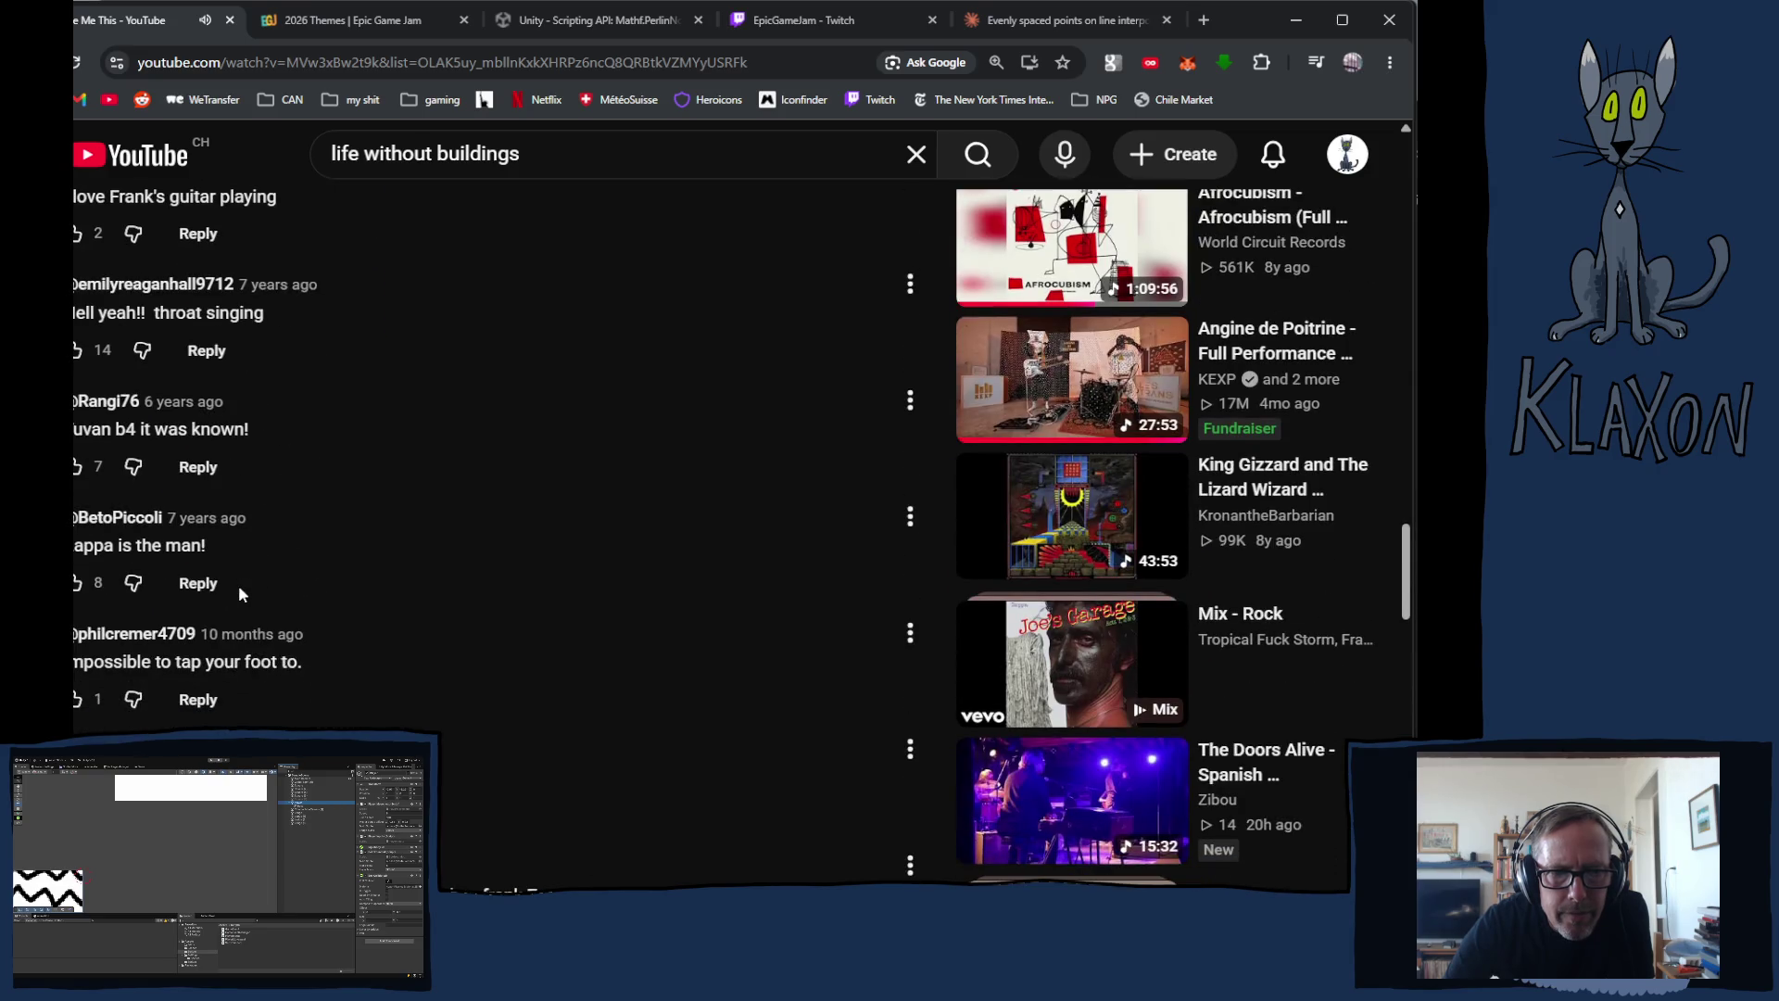
scroll(238, 586, down, 5)
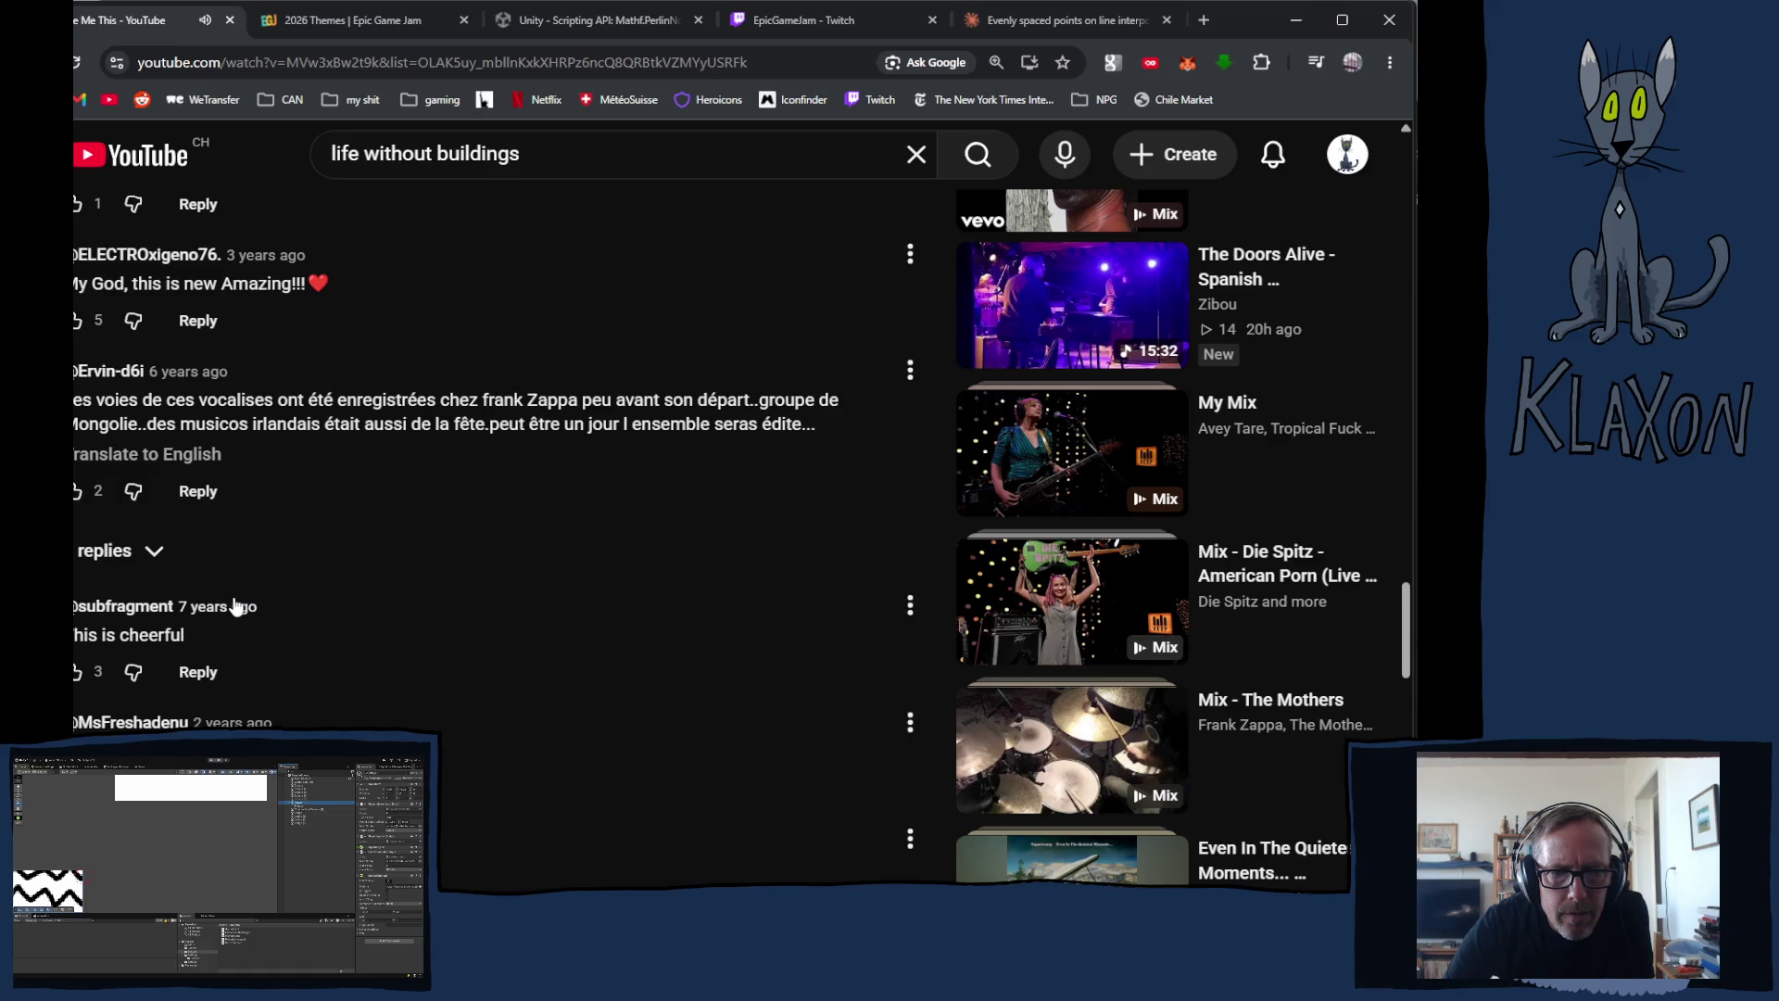
scroll(235, 613, down, 5)
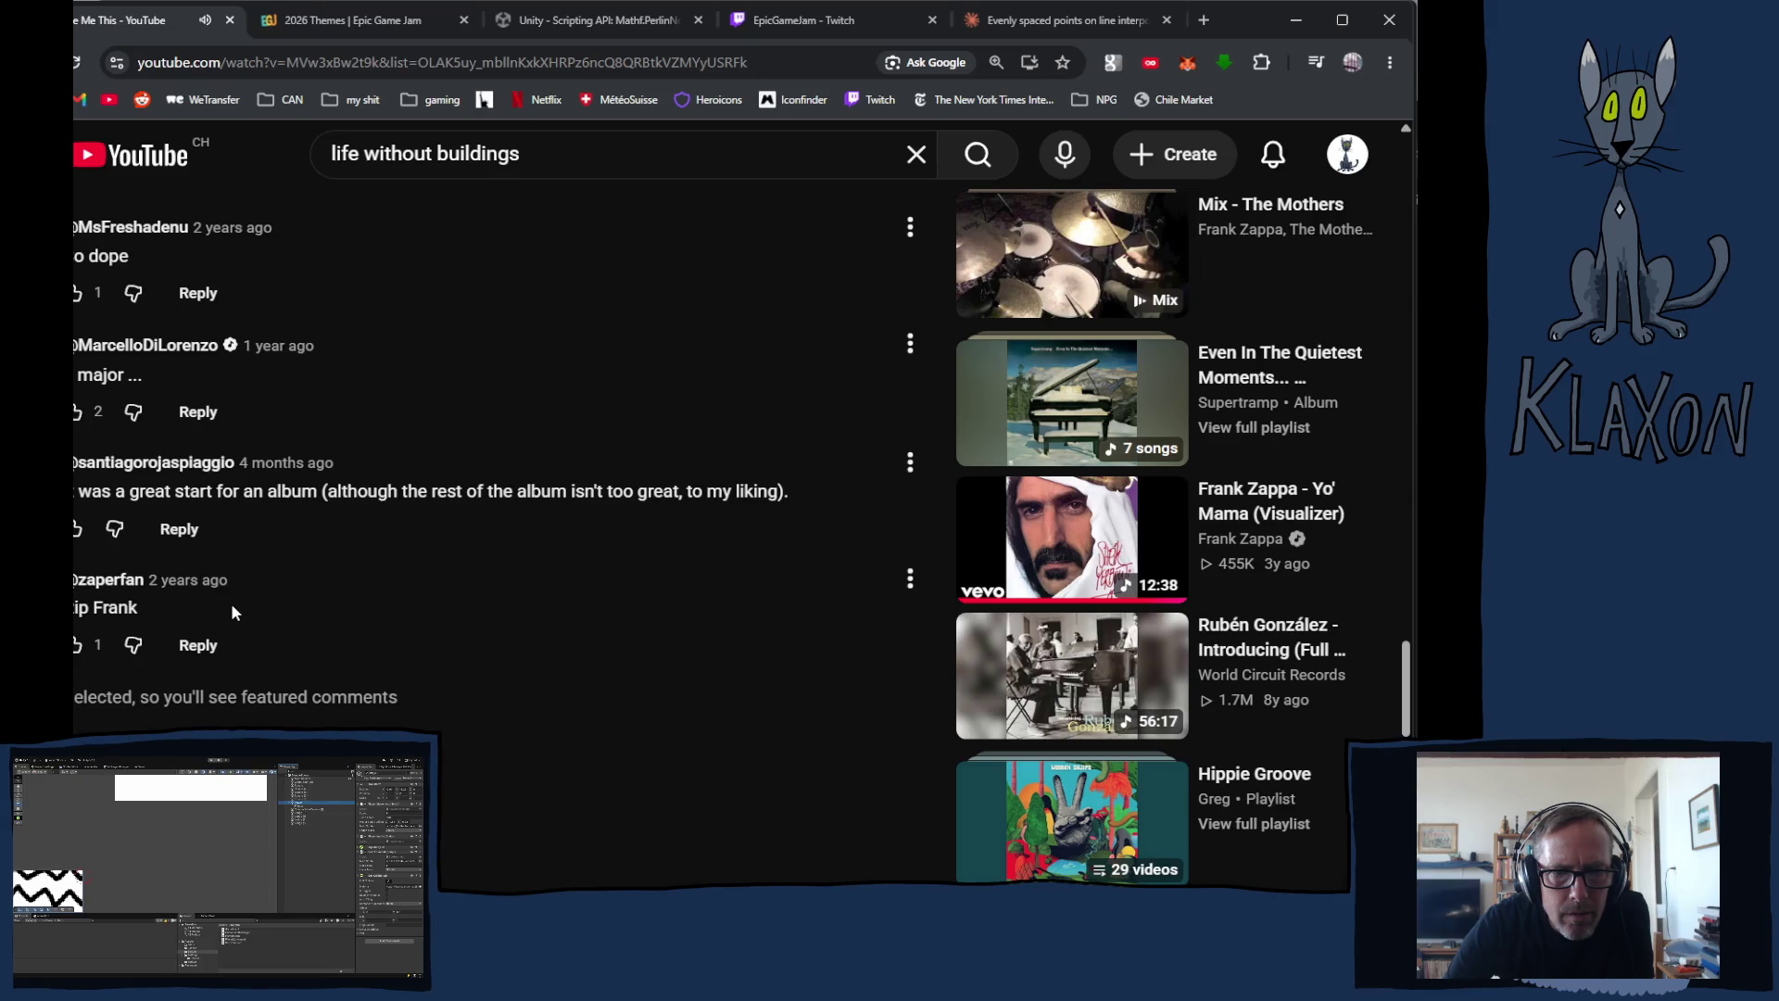
scroll(231, 605, up, 6)
scroll(241, 615, up, 20)
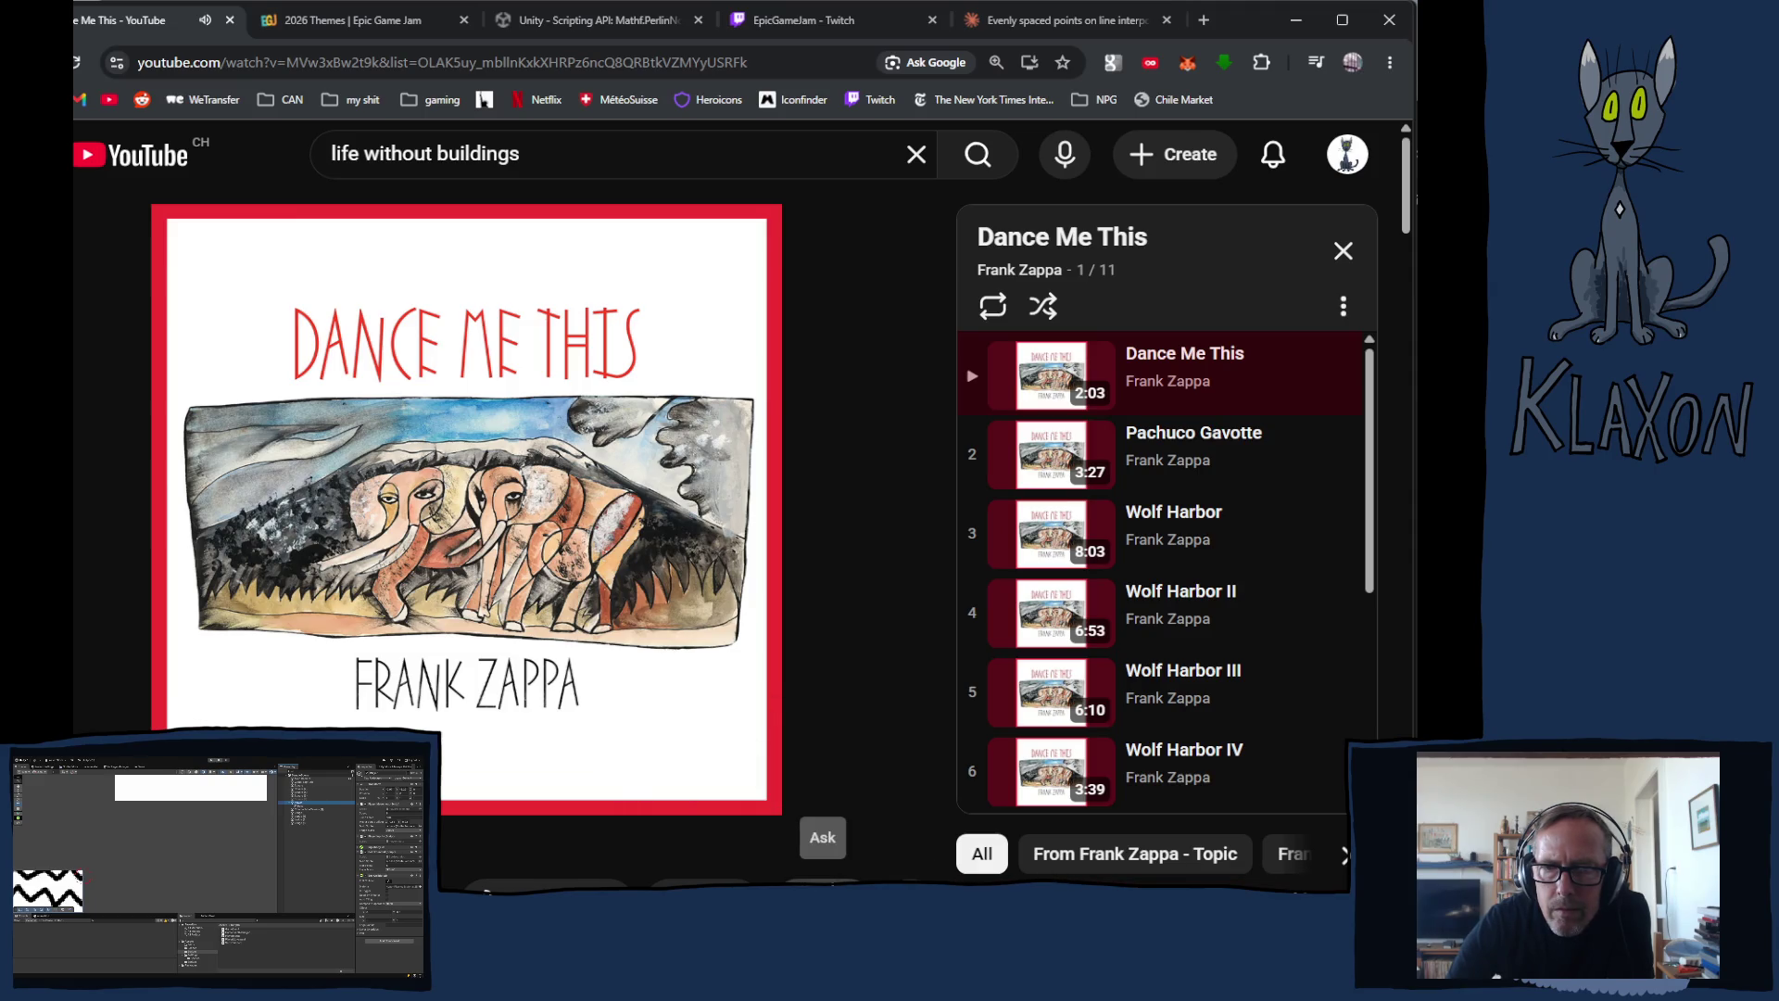
scroll(822, 881, down, 4)
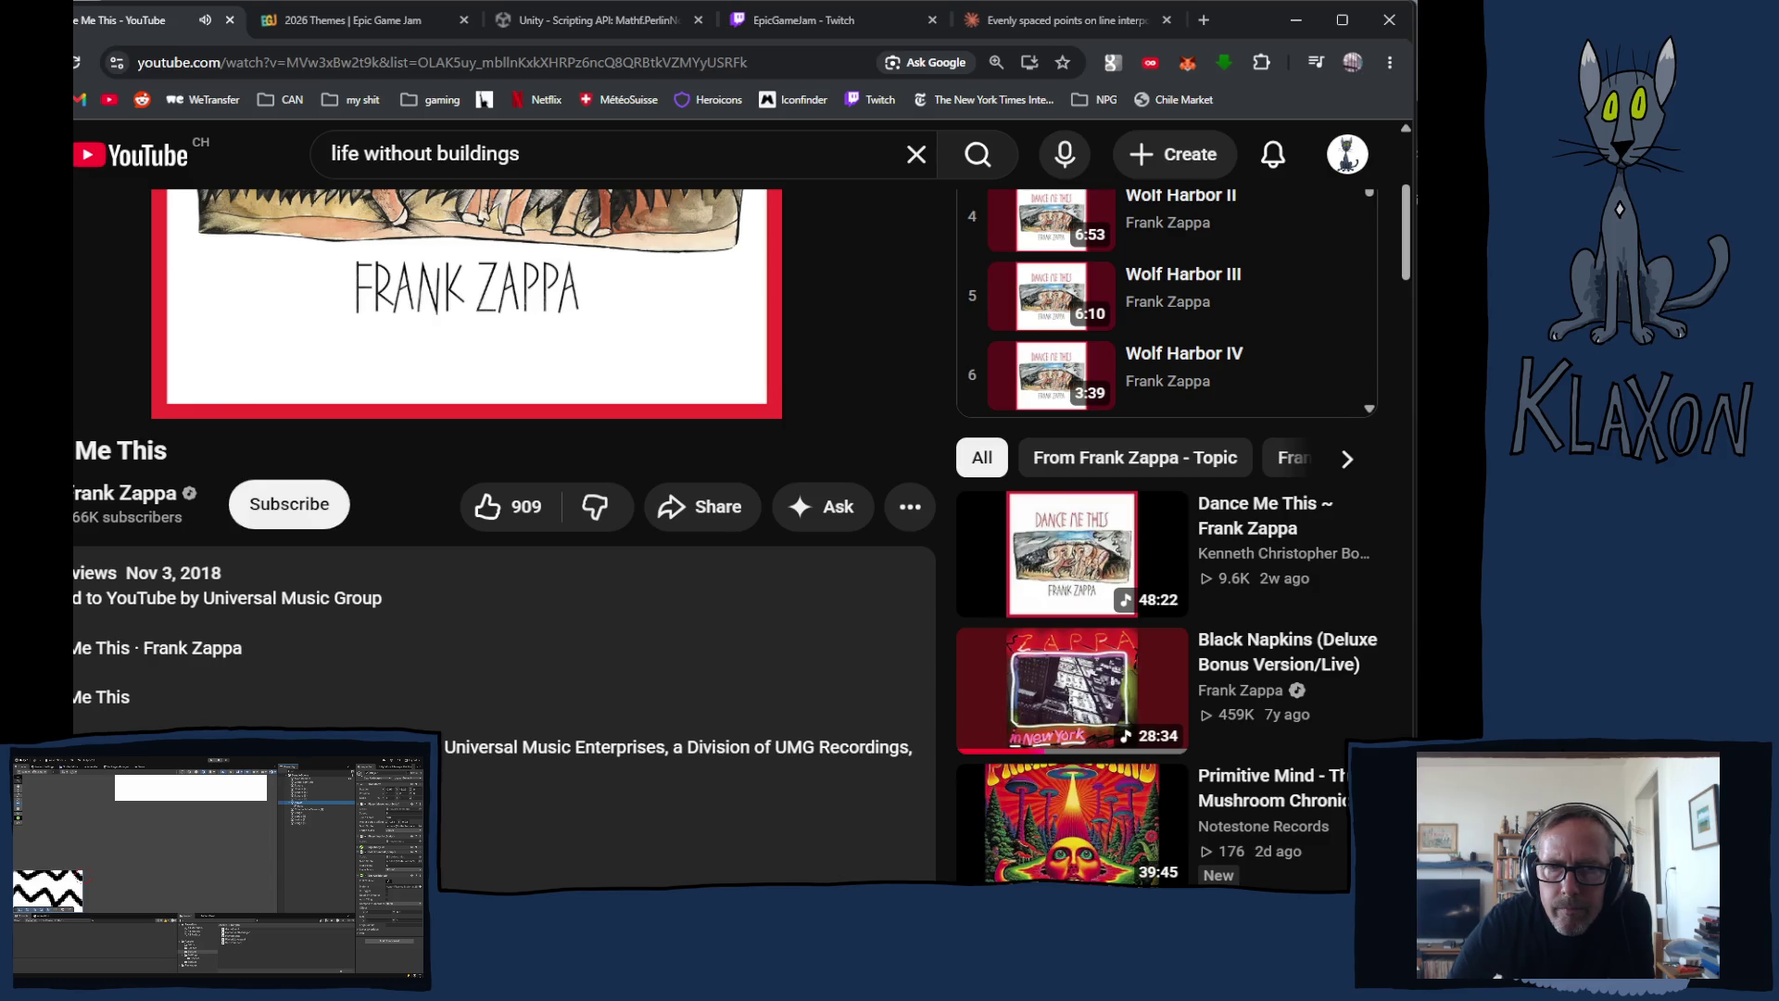
scroll(505, 511, up, 4)
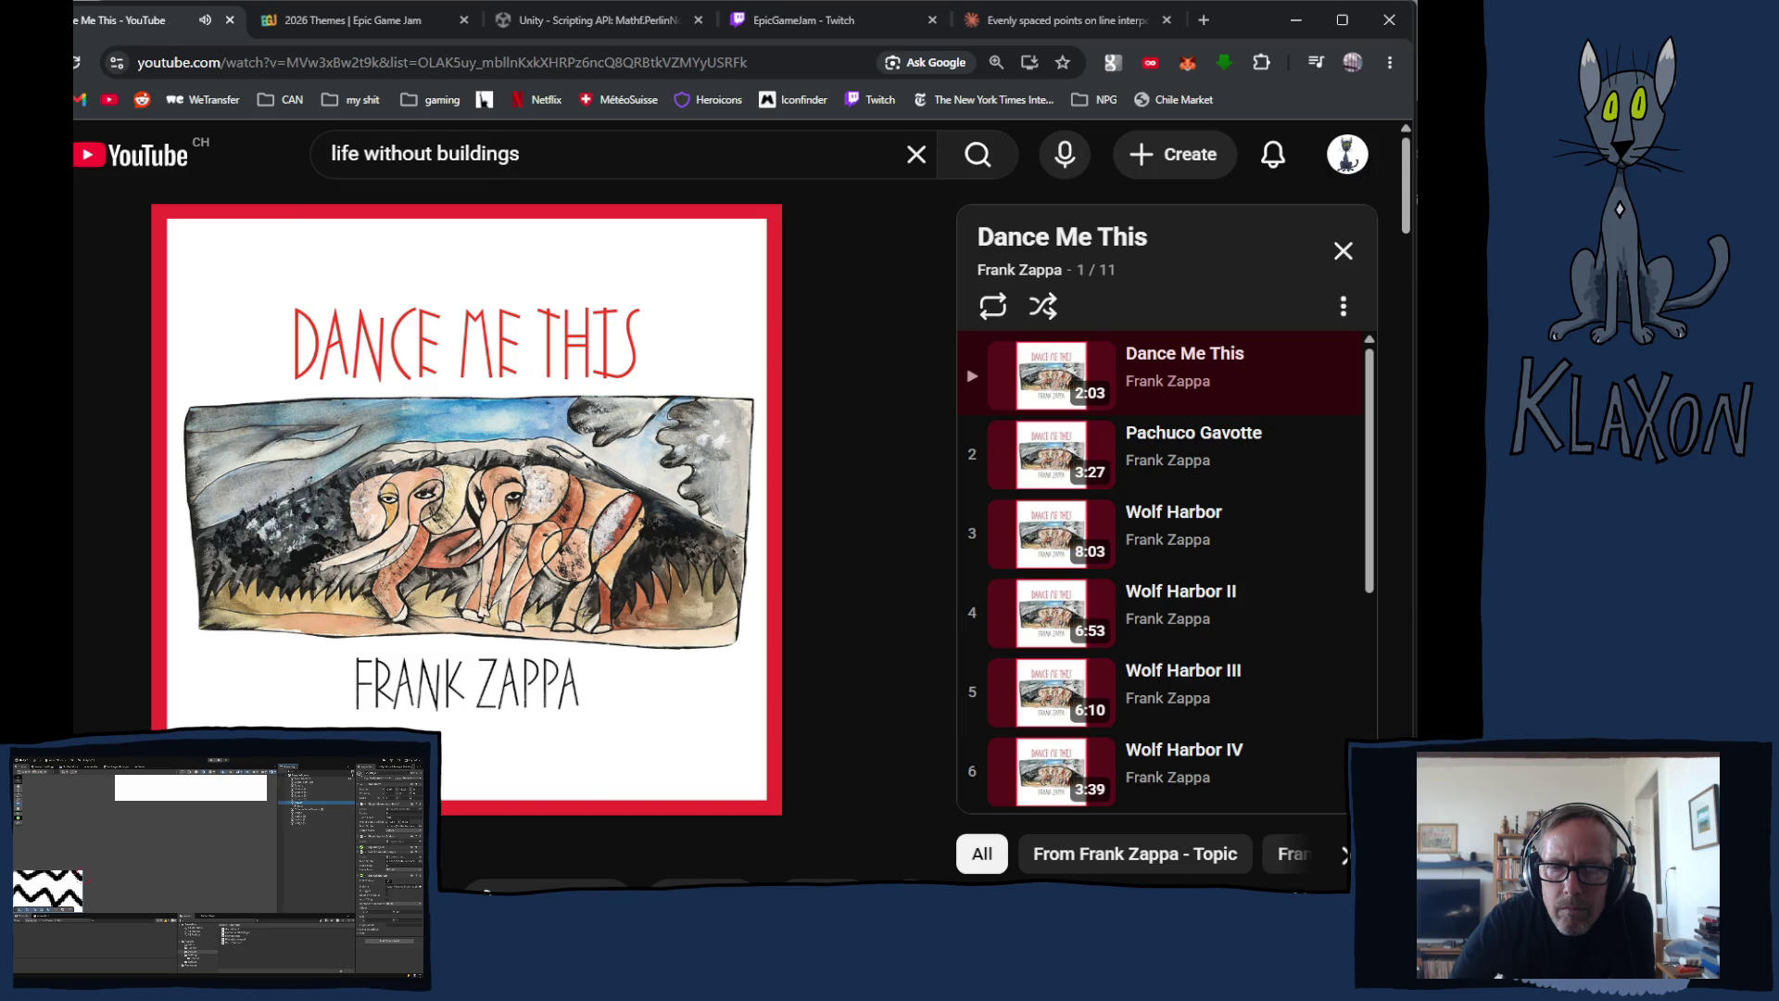
drag(445, 741, 287, 742)
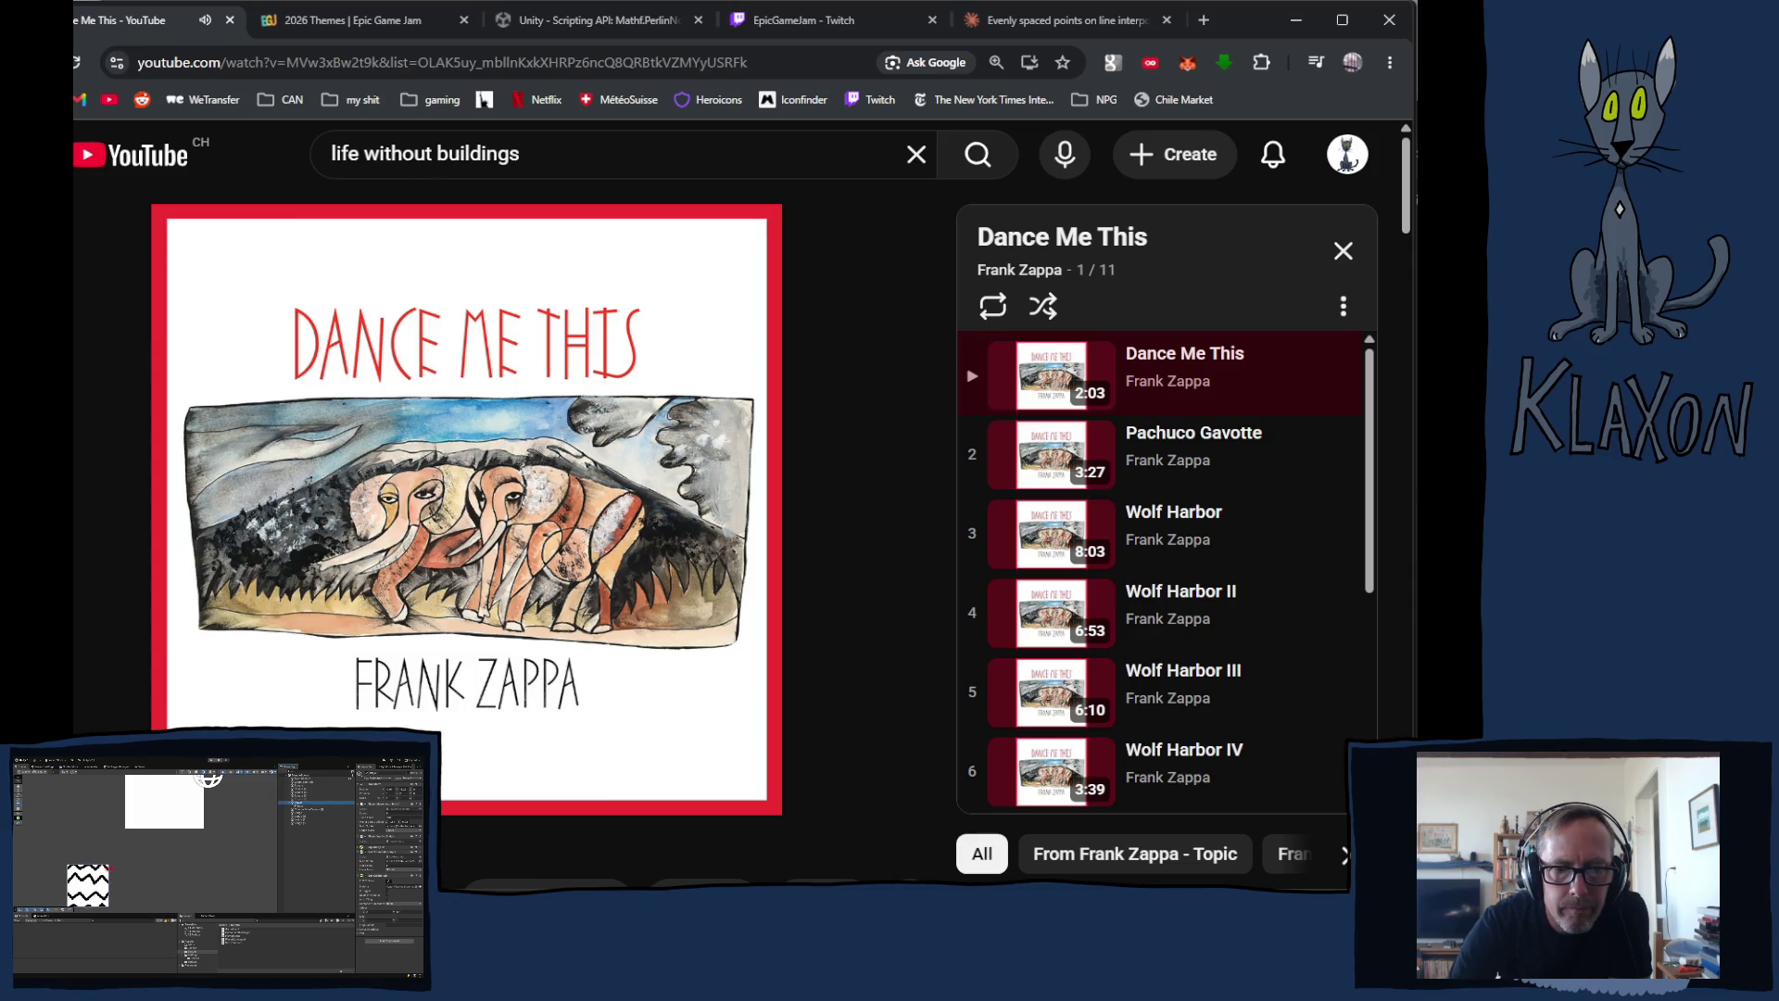
Step: Enlarge the Krita brush to 9 px, then switch to the browser and pause the song
key(alt+Tab)
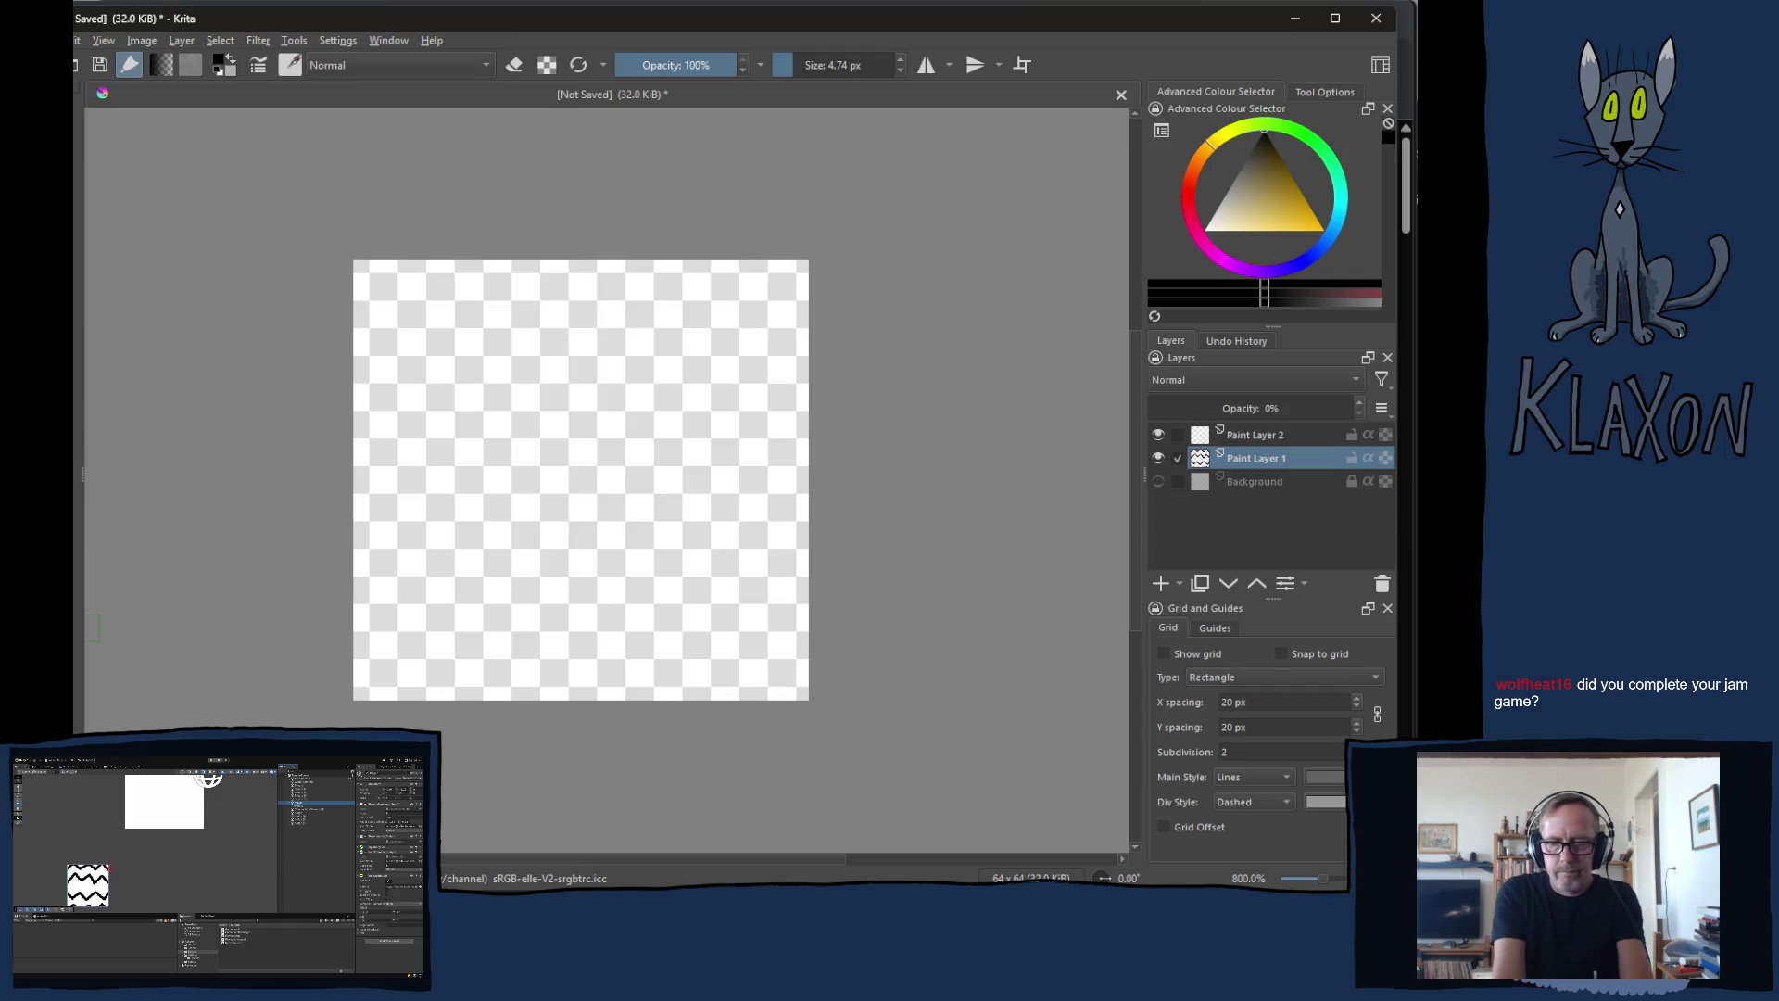
key(bracketright)
key(bracketright)
key(bracketright)
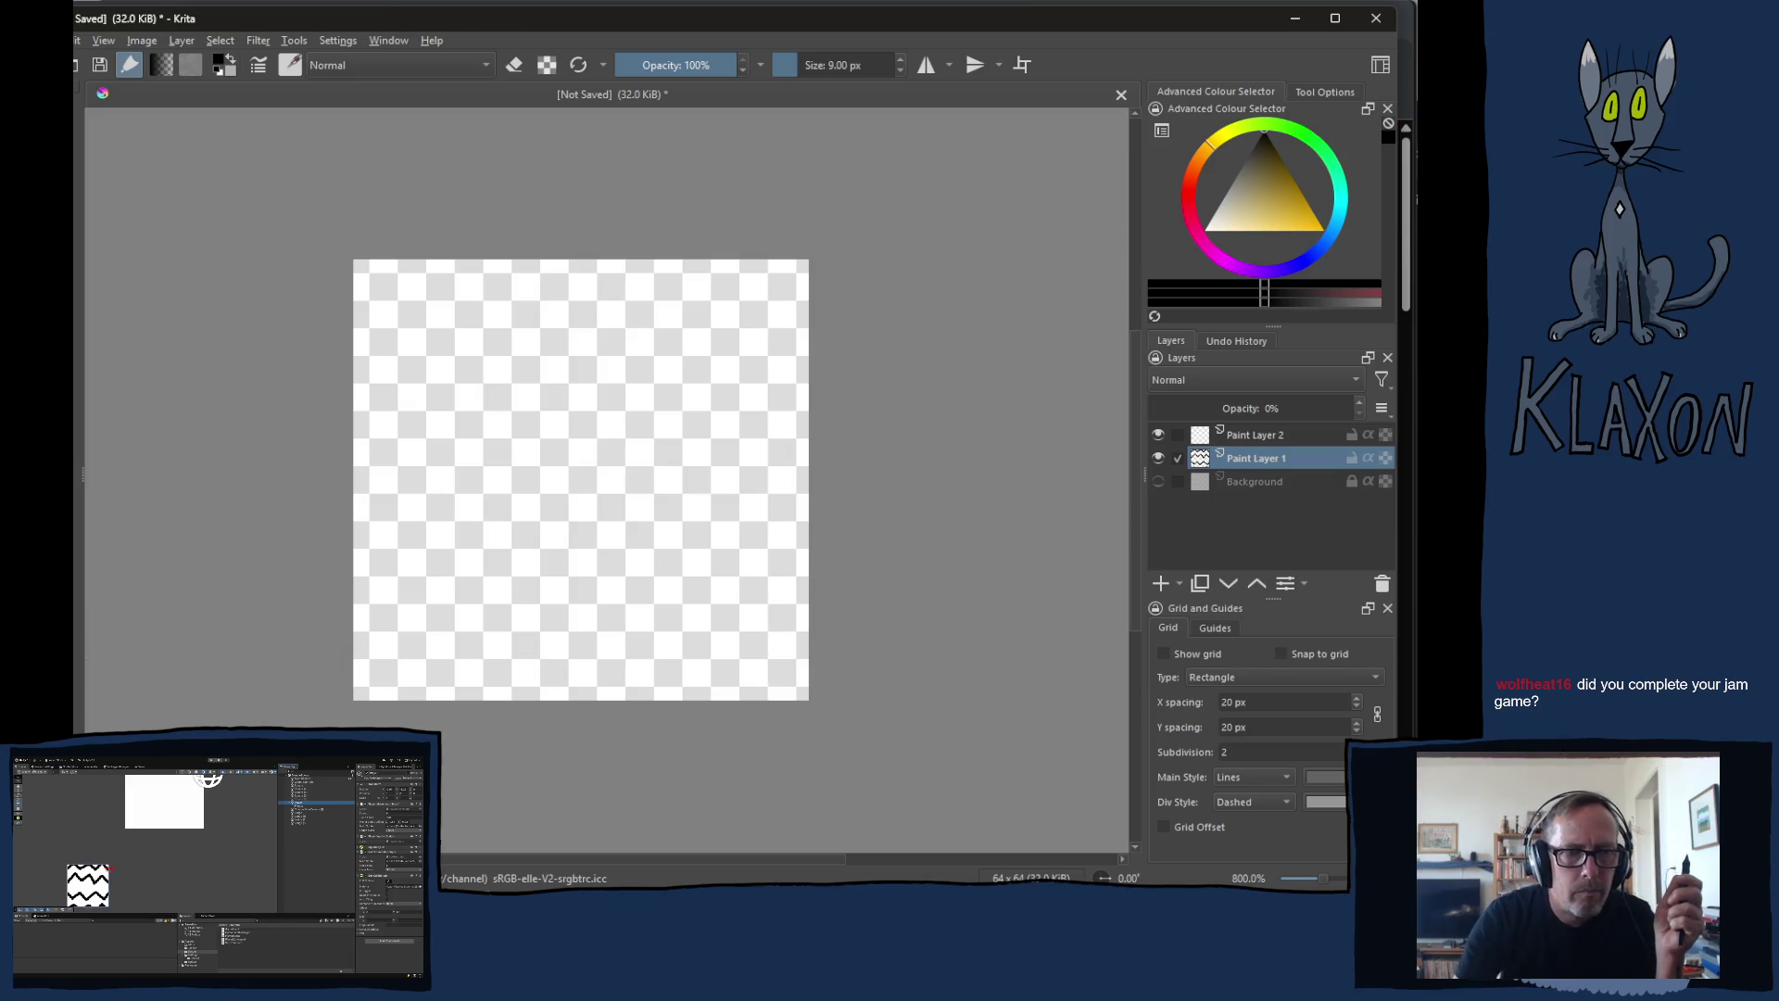
key(alt+Tab)
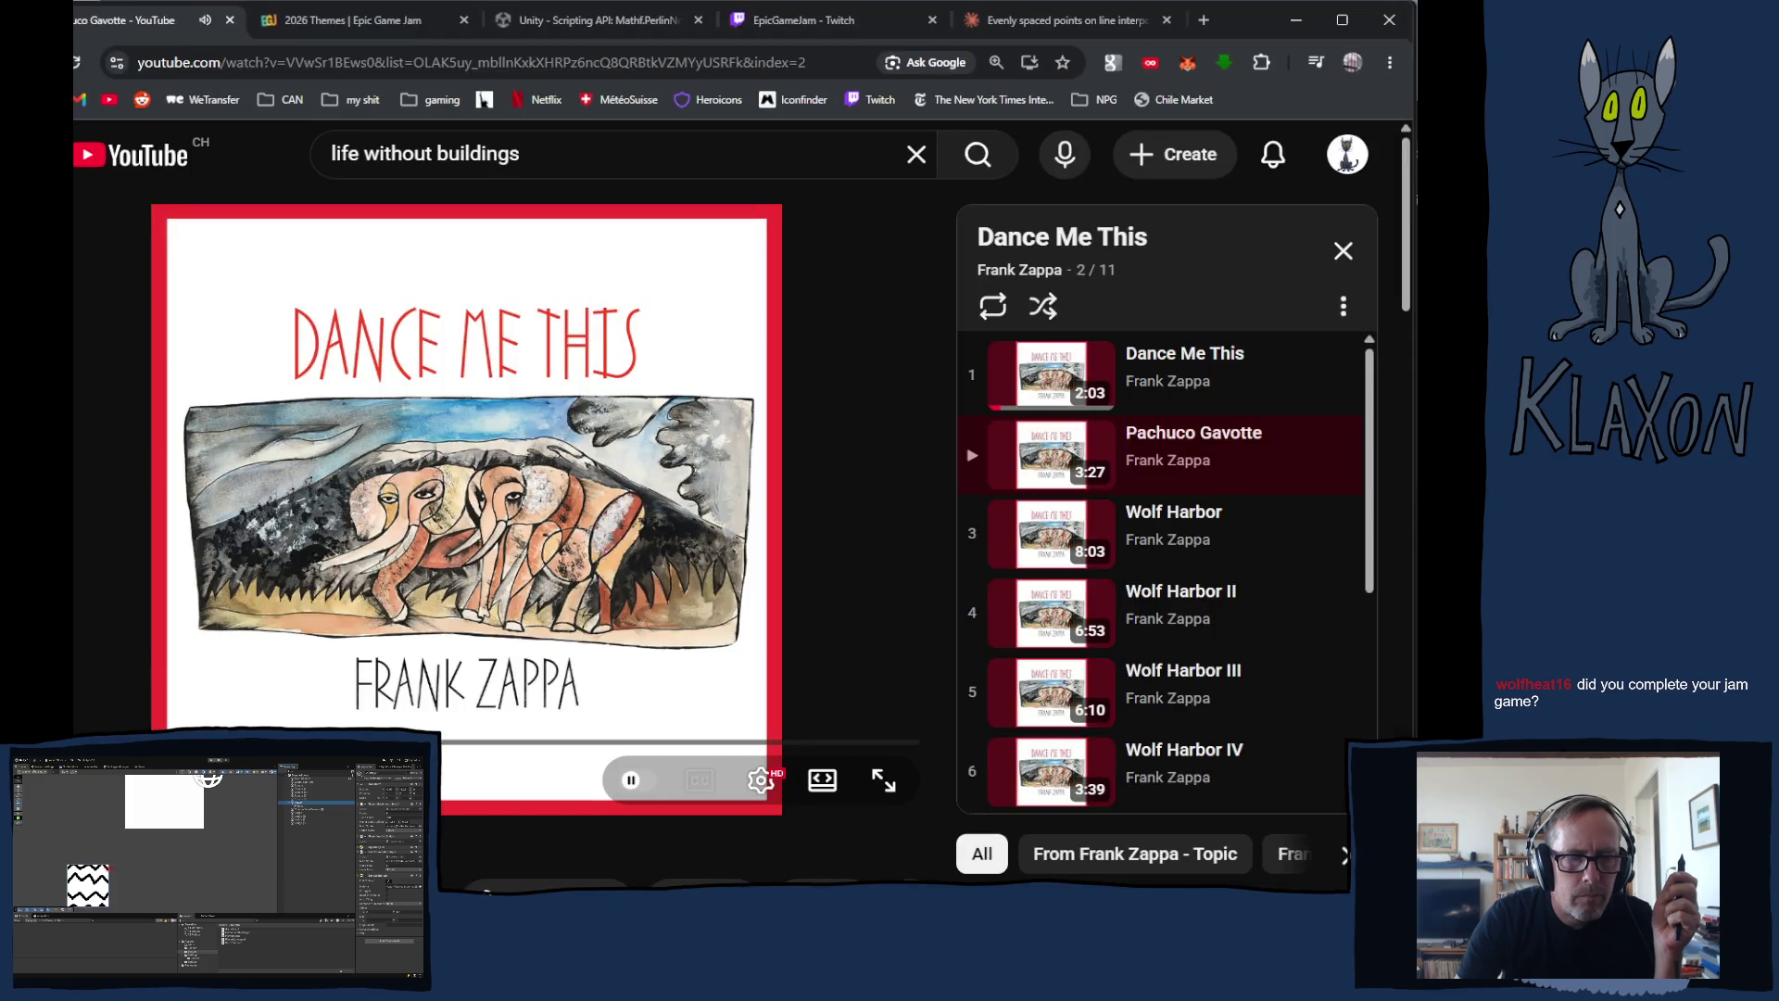
click(104, 677)
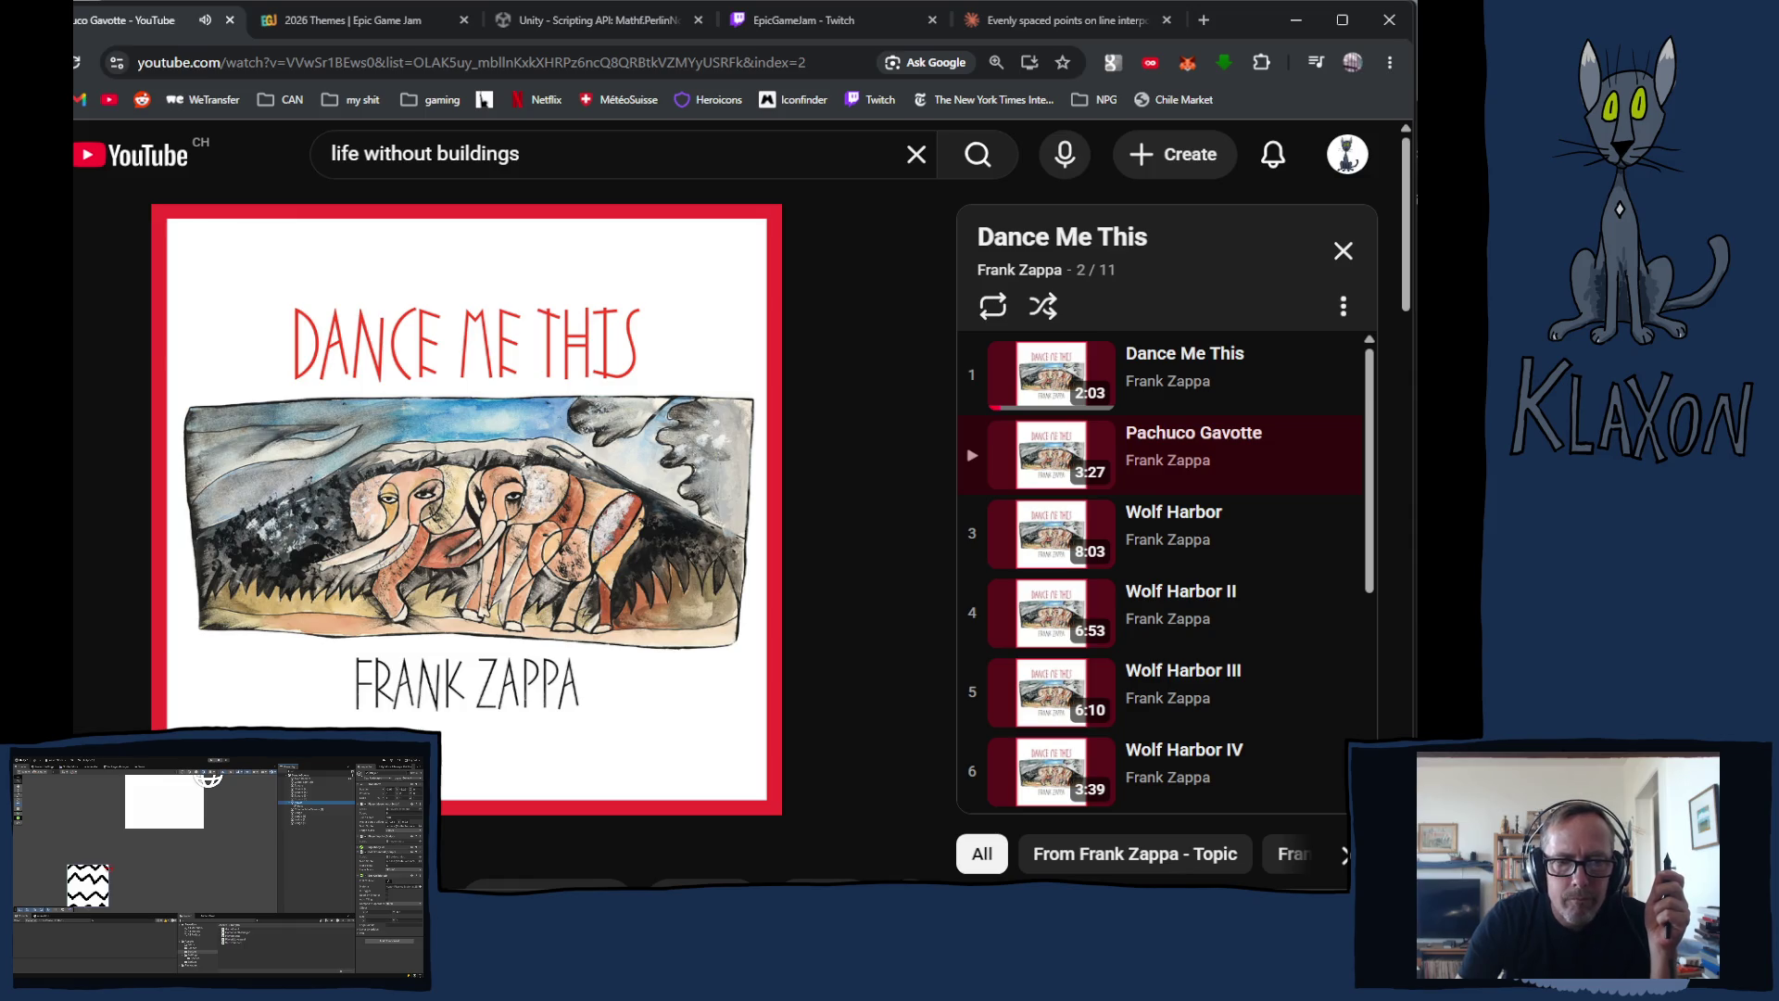
Step: Return from YouTube to the empty Krita canvas
key(alt+Tab)
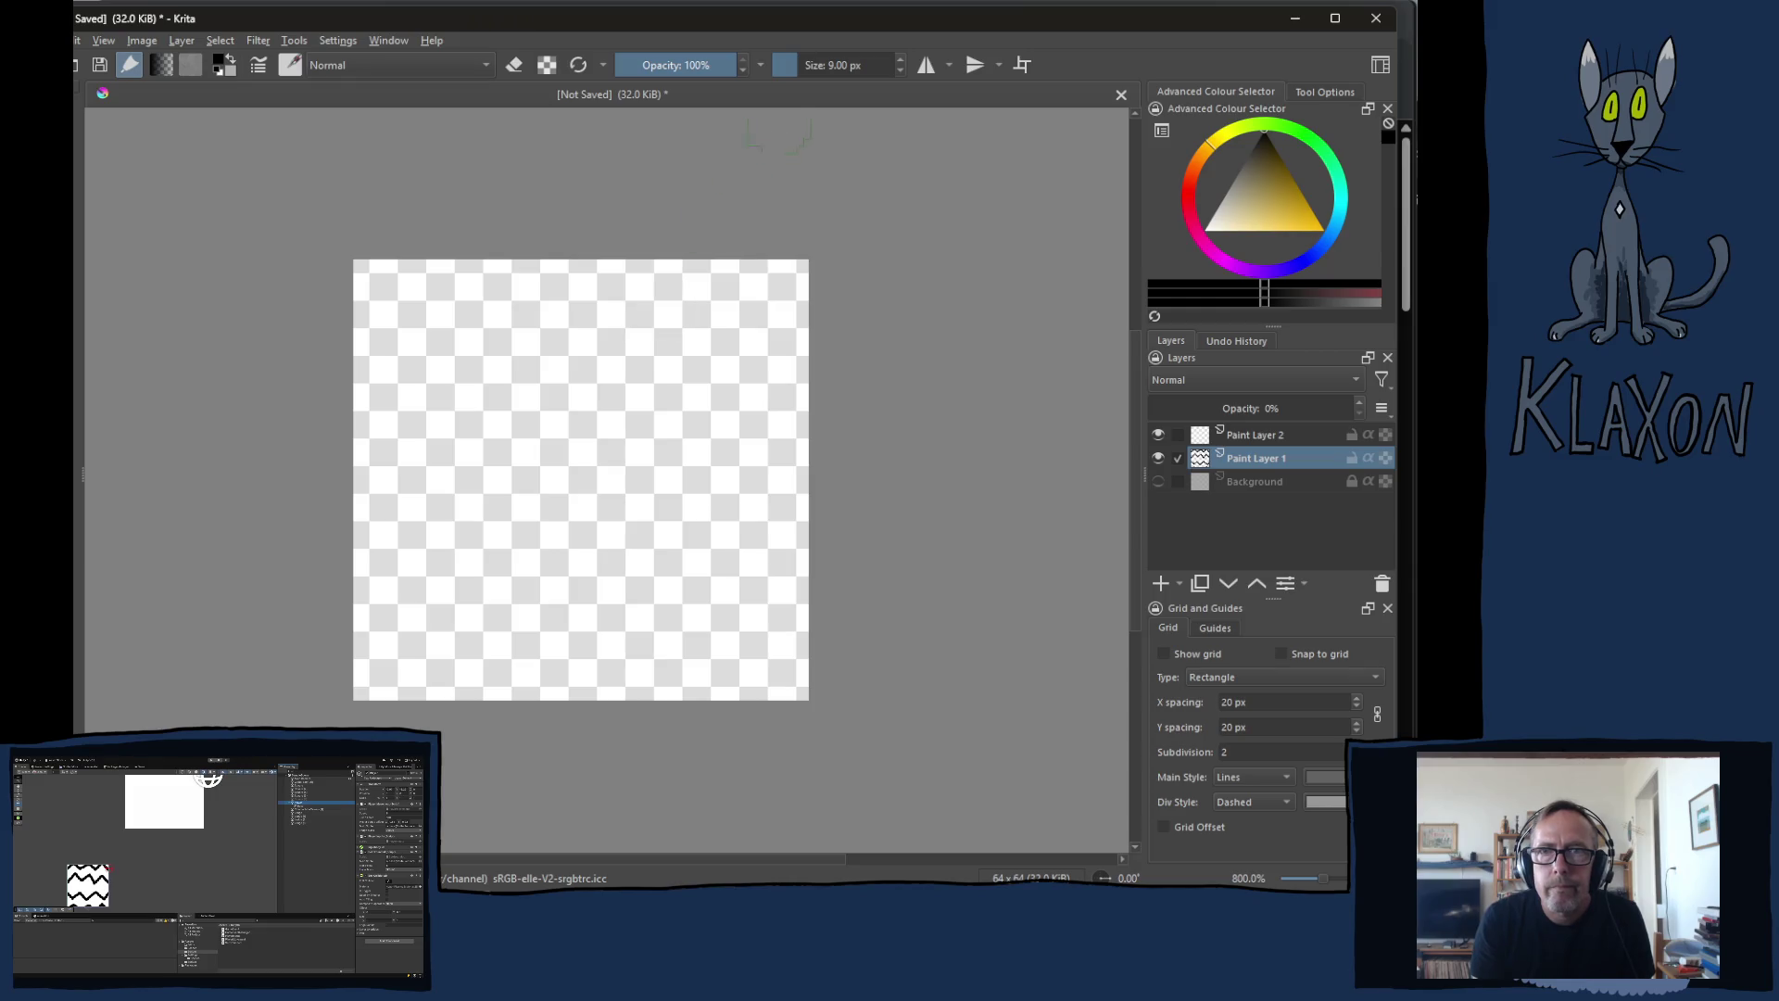
Step: Thin the brush to 2 px, select Paint Layer 2, and undo a trial head stroke
drag(831, 65, 837, 73)
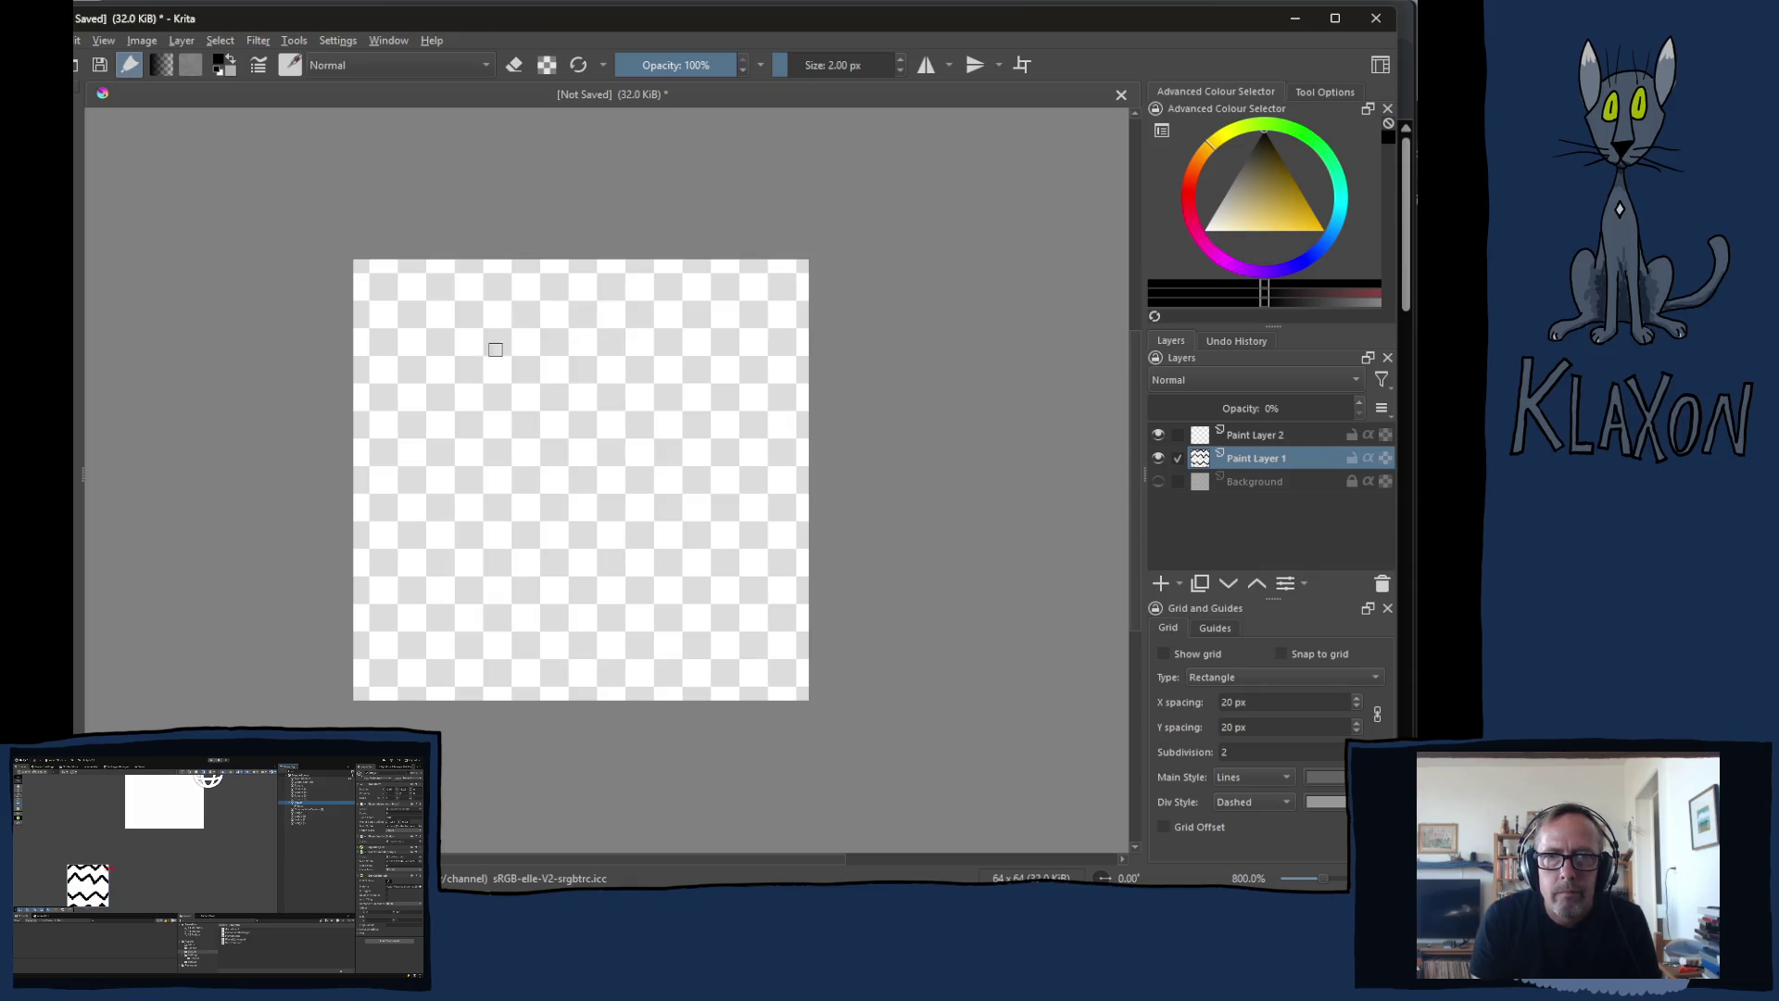
right_click(571, 315)
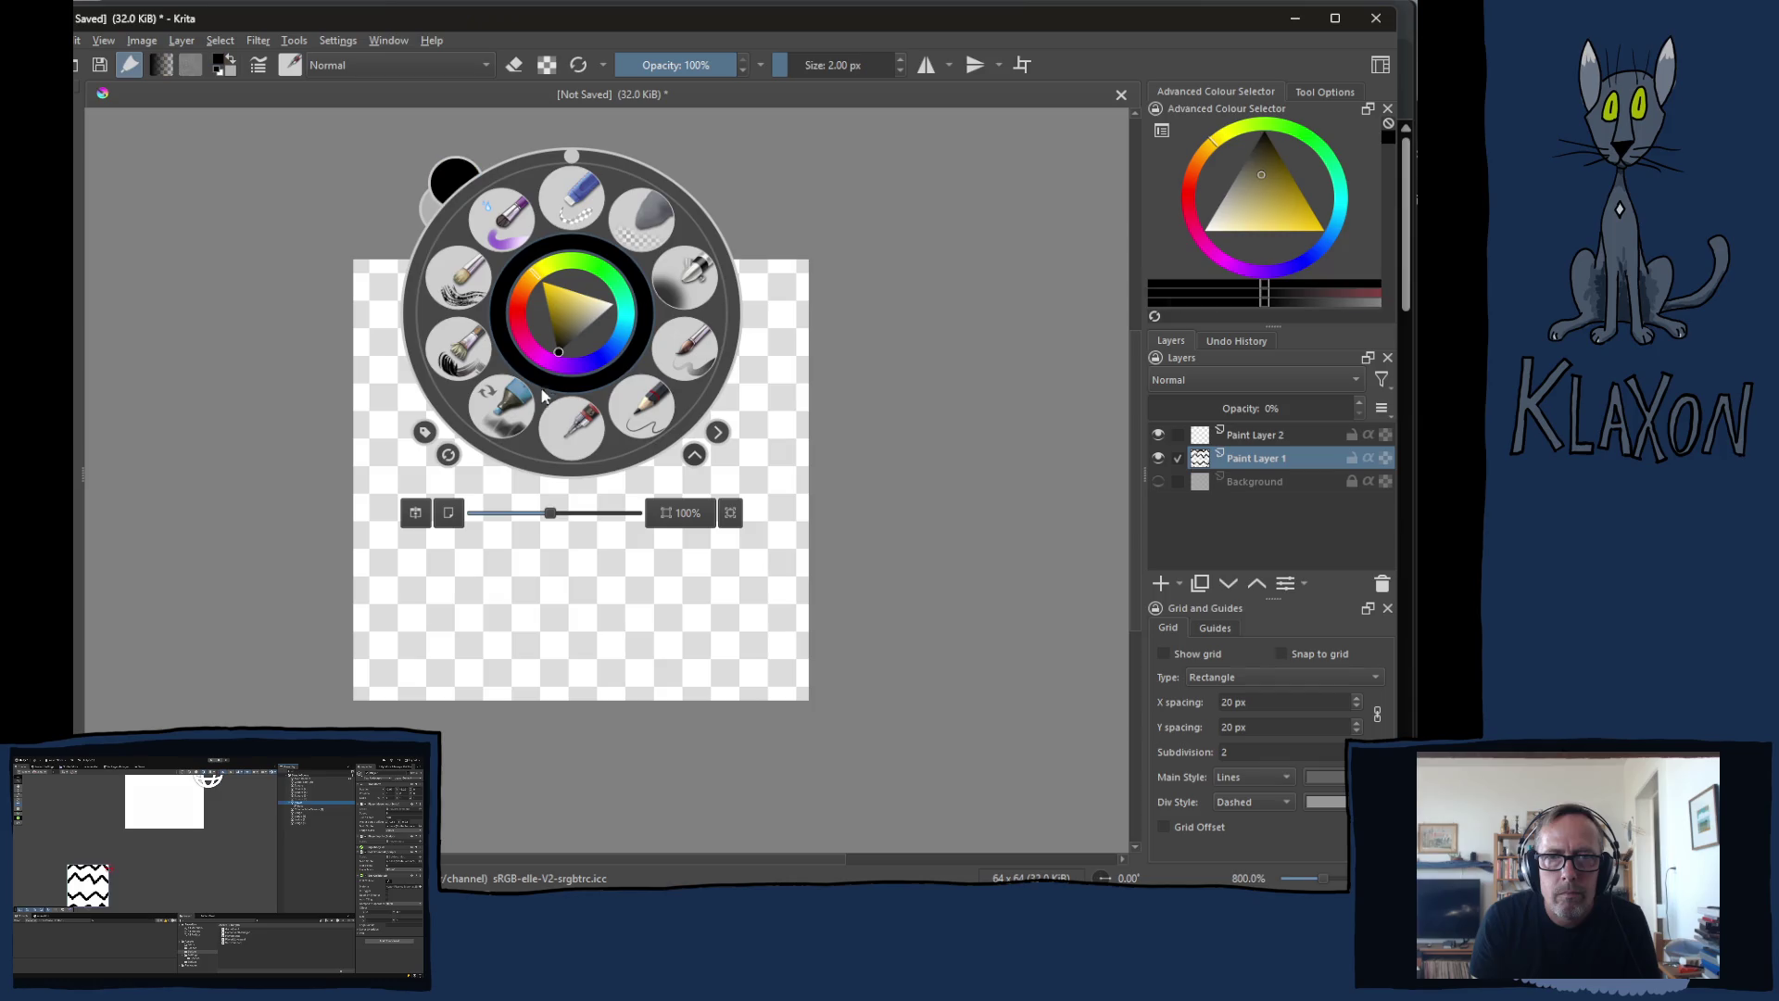
right_click(562, 365)
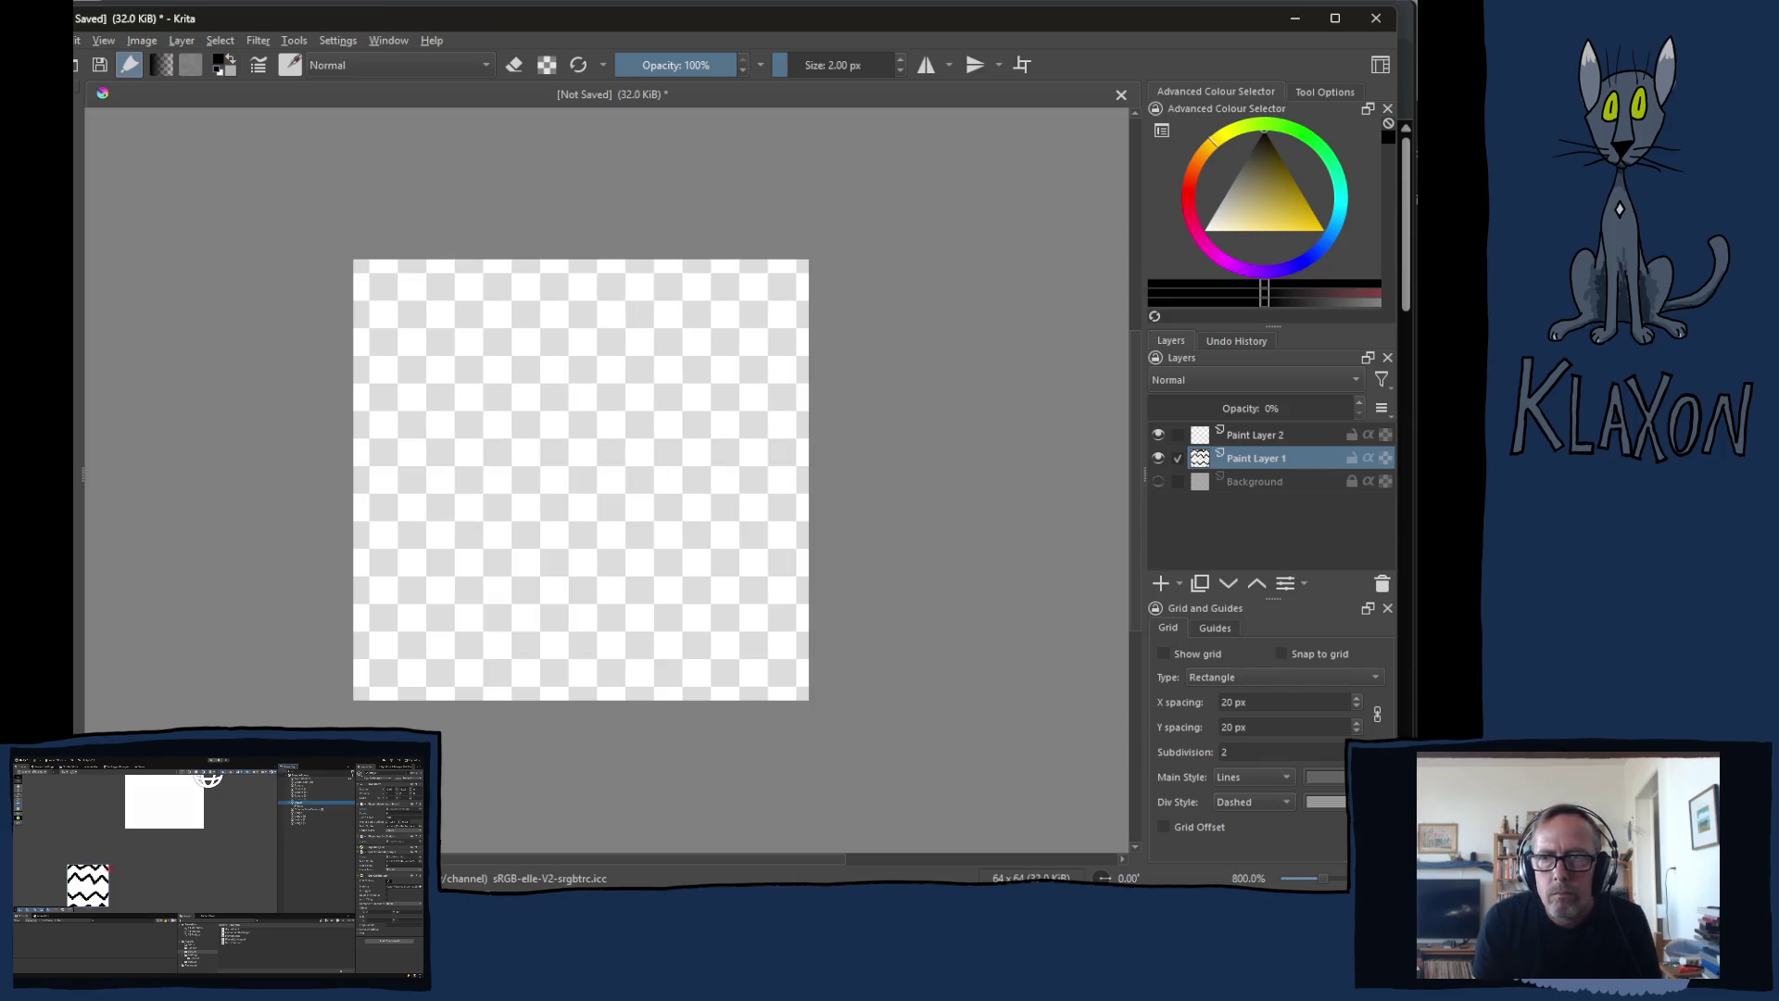
click(1240, 443)
mouse_move(664, 320)
mouse_down()
mouse_move(508, 409)
mouse_move(638, 510)
mouse_up()
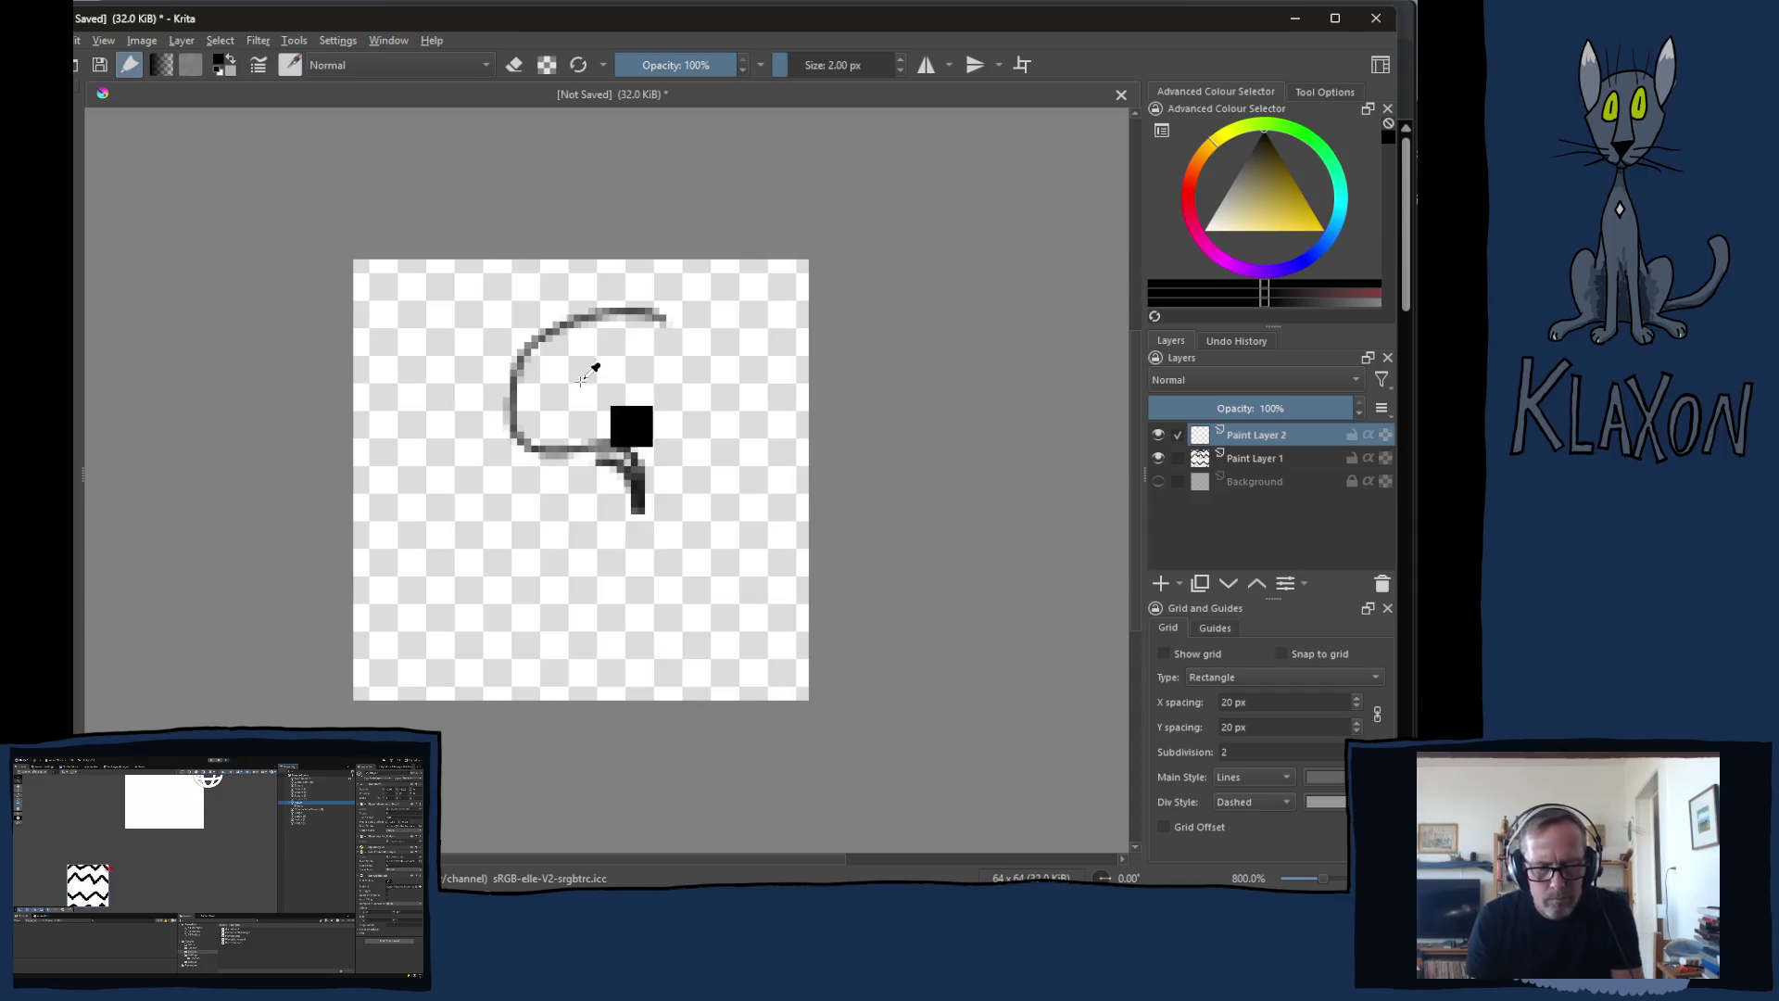
key(ctrl+z)
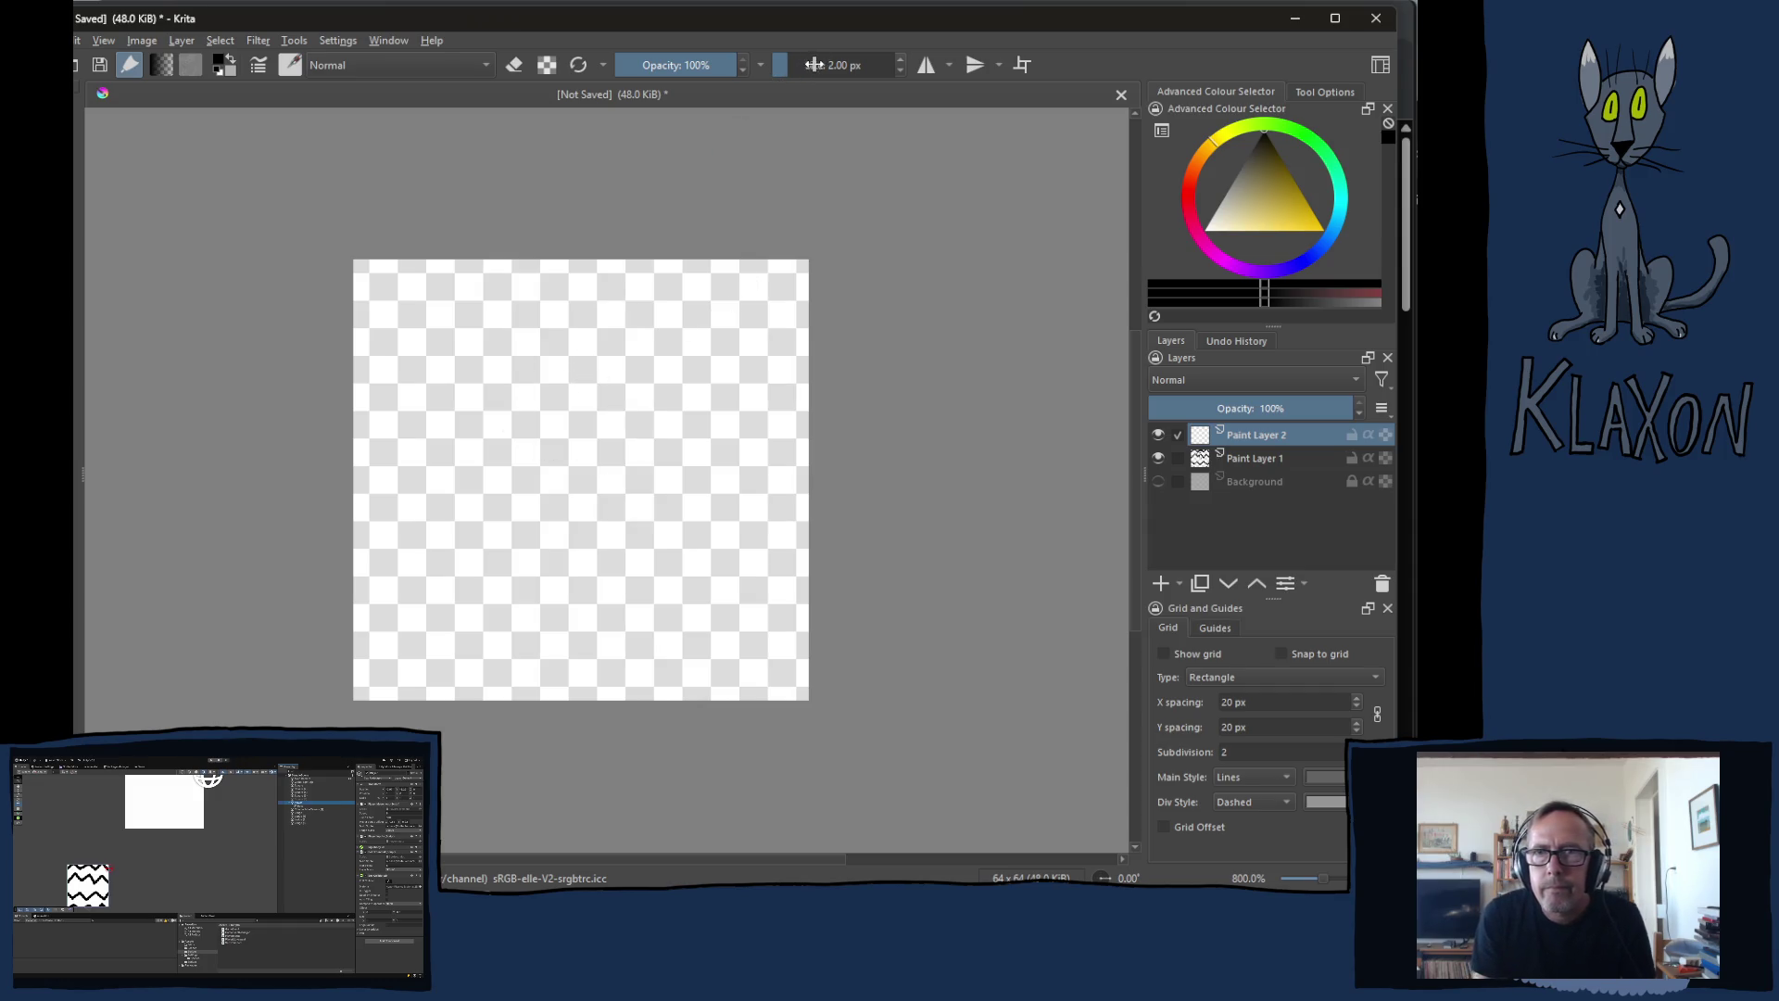
Step: Set the brush to 3 px and undo another trial head shape
drag(813, 64, 827, 64)
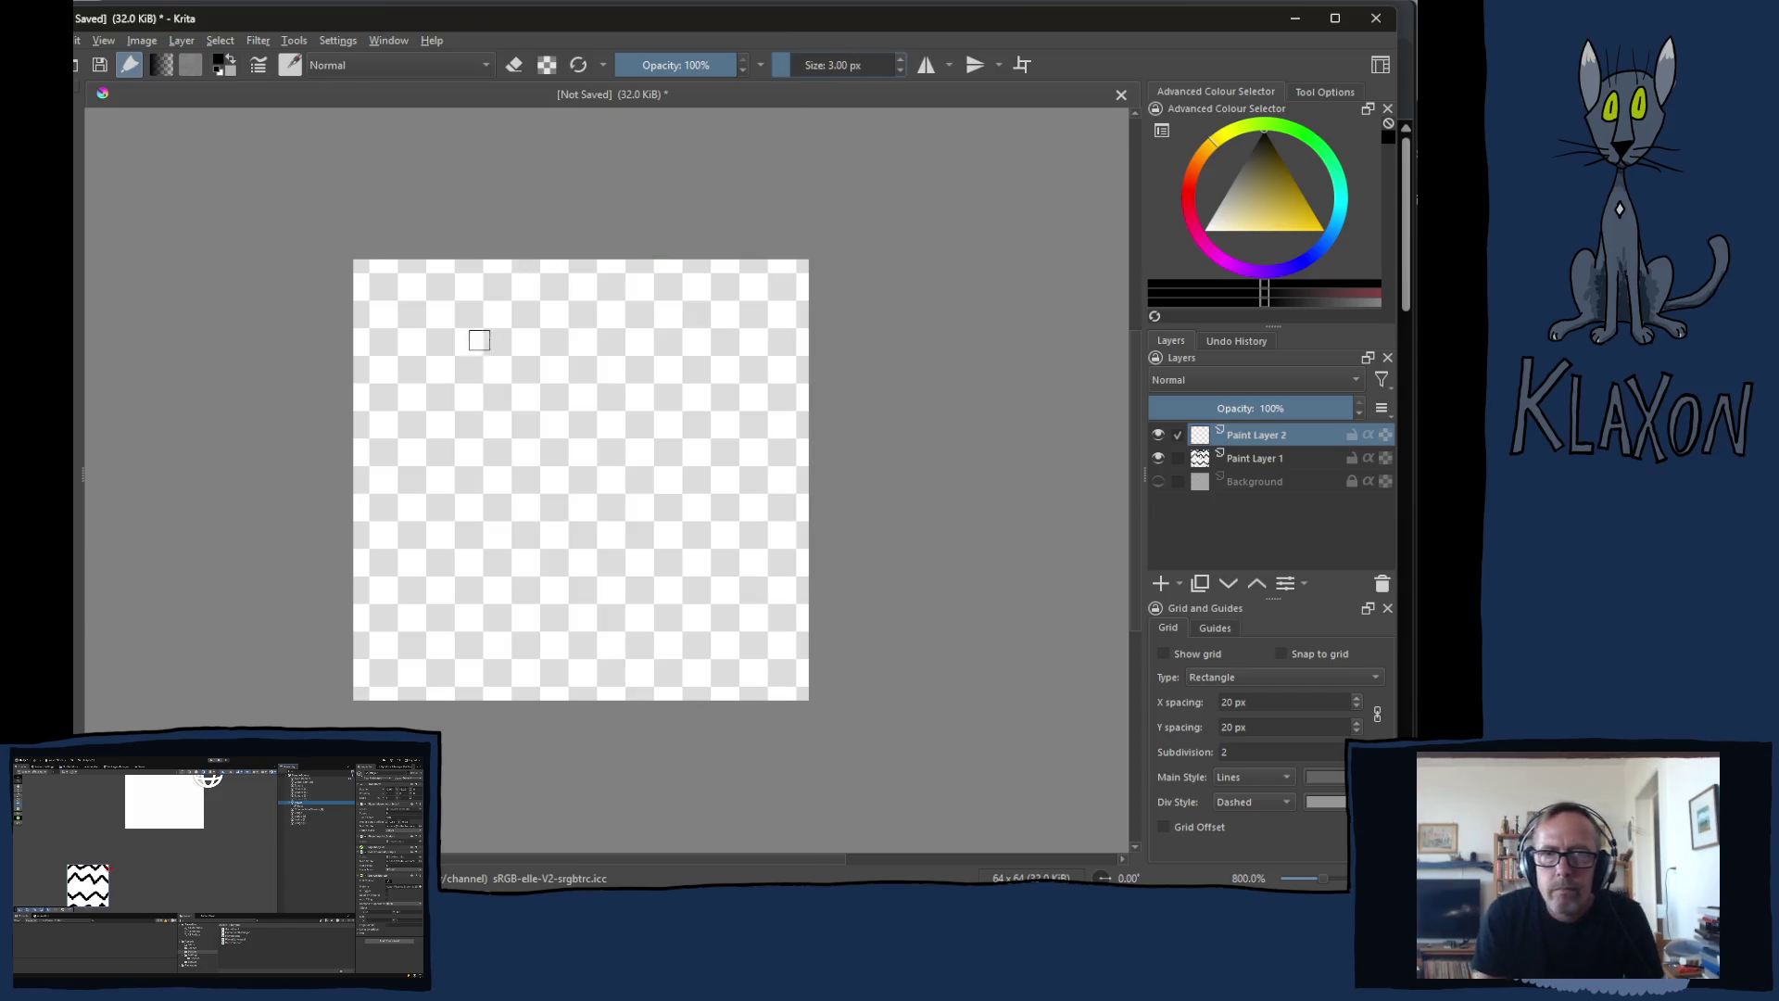
mouse_move(633, 297)
mouse_down()
mouse_move(587, 436)
mouse_move(588, 327)
mouse_move(706, 439)
mouse_move(574, 515)
mouse_up()
key(ctrl+z)
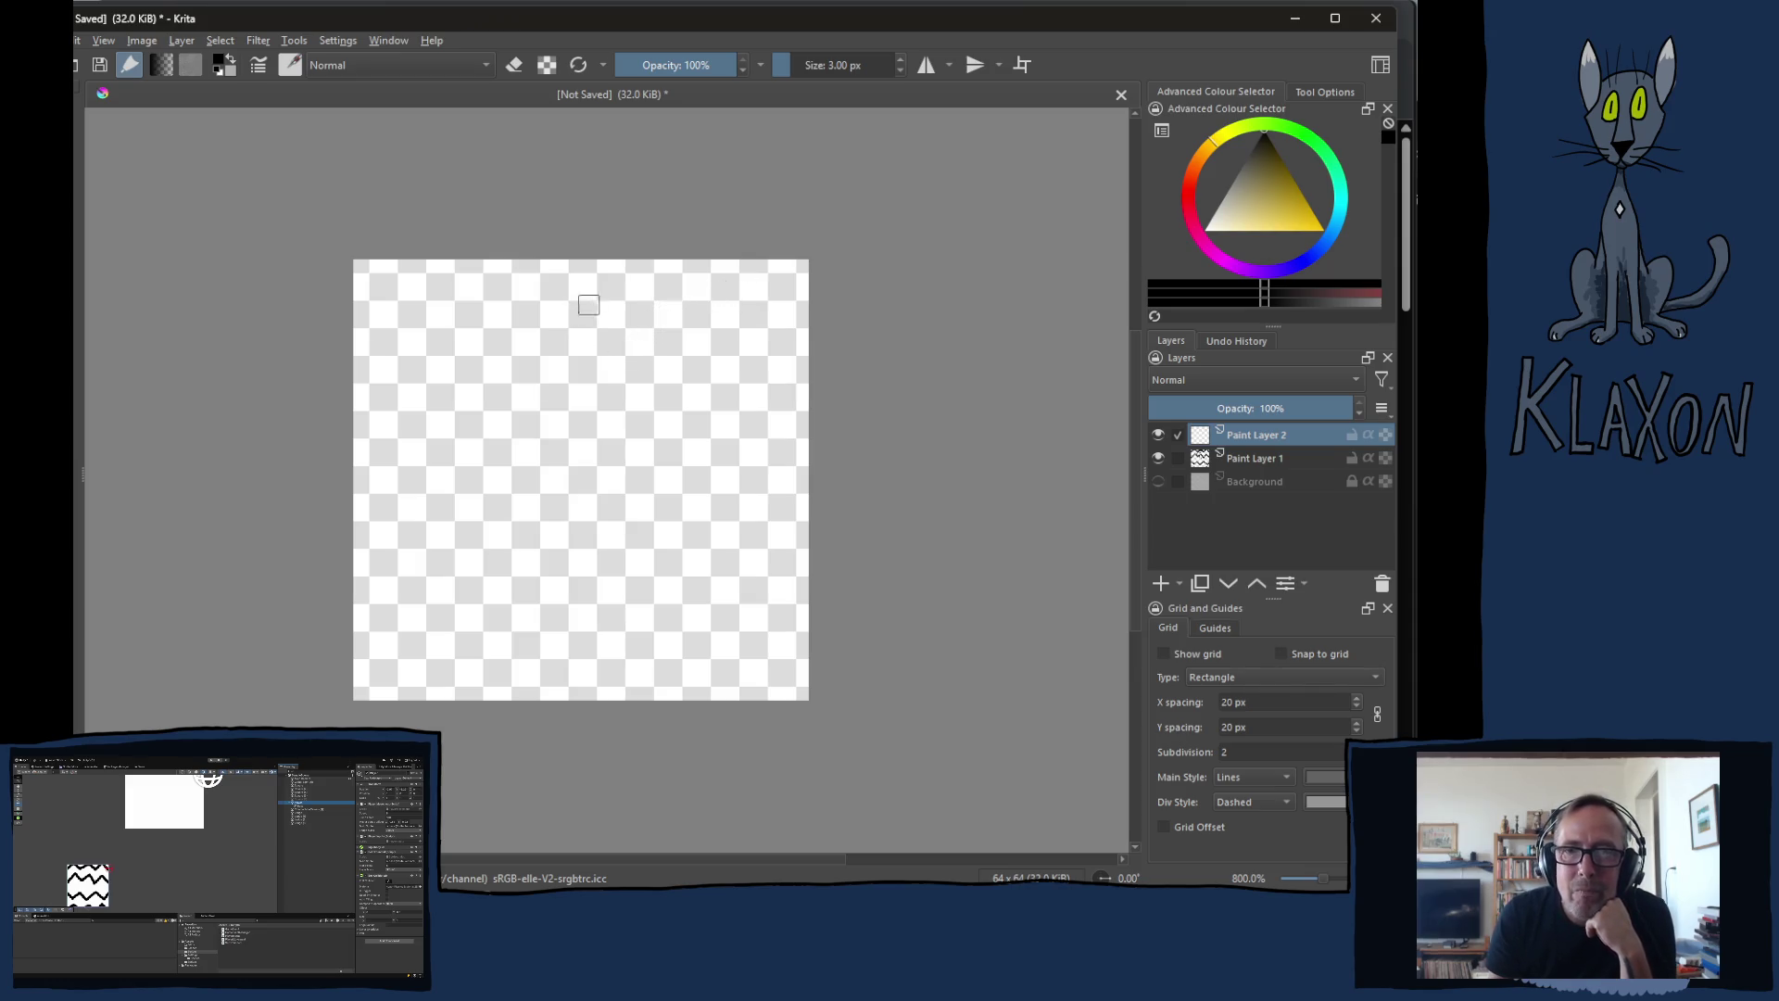
Step: Draw the round head near the canvas top, the body, a right leg and the right arm
mouse_move(621, 282)
mouse_down()
mouse_move(595, 269)
mouse_move(497, 339)
mouse_move(589, 399)
mouse_move(627, 300)
mouse_up()
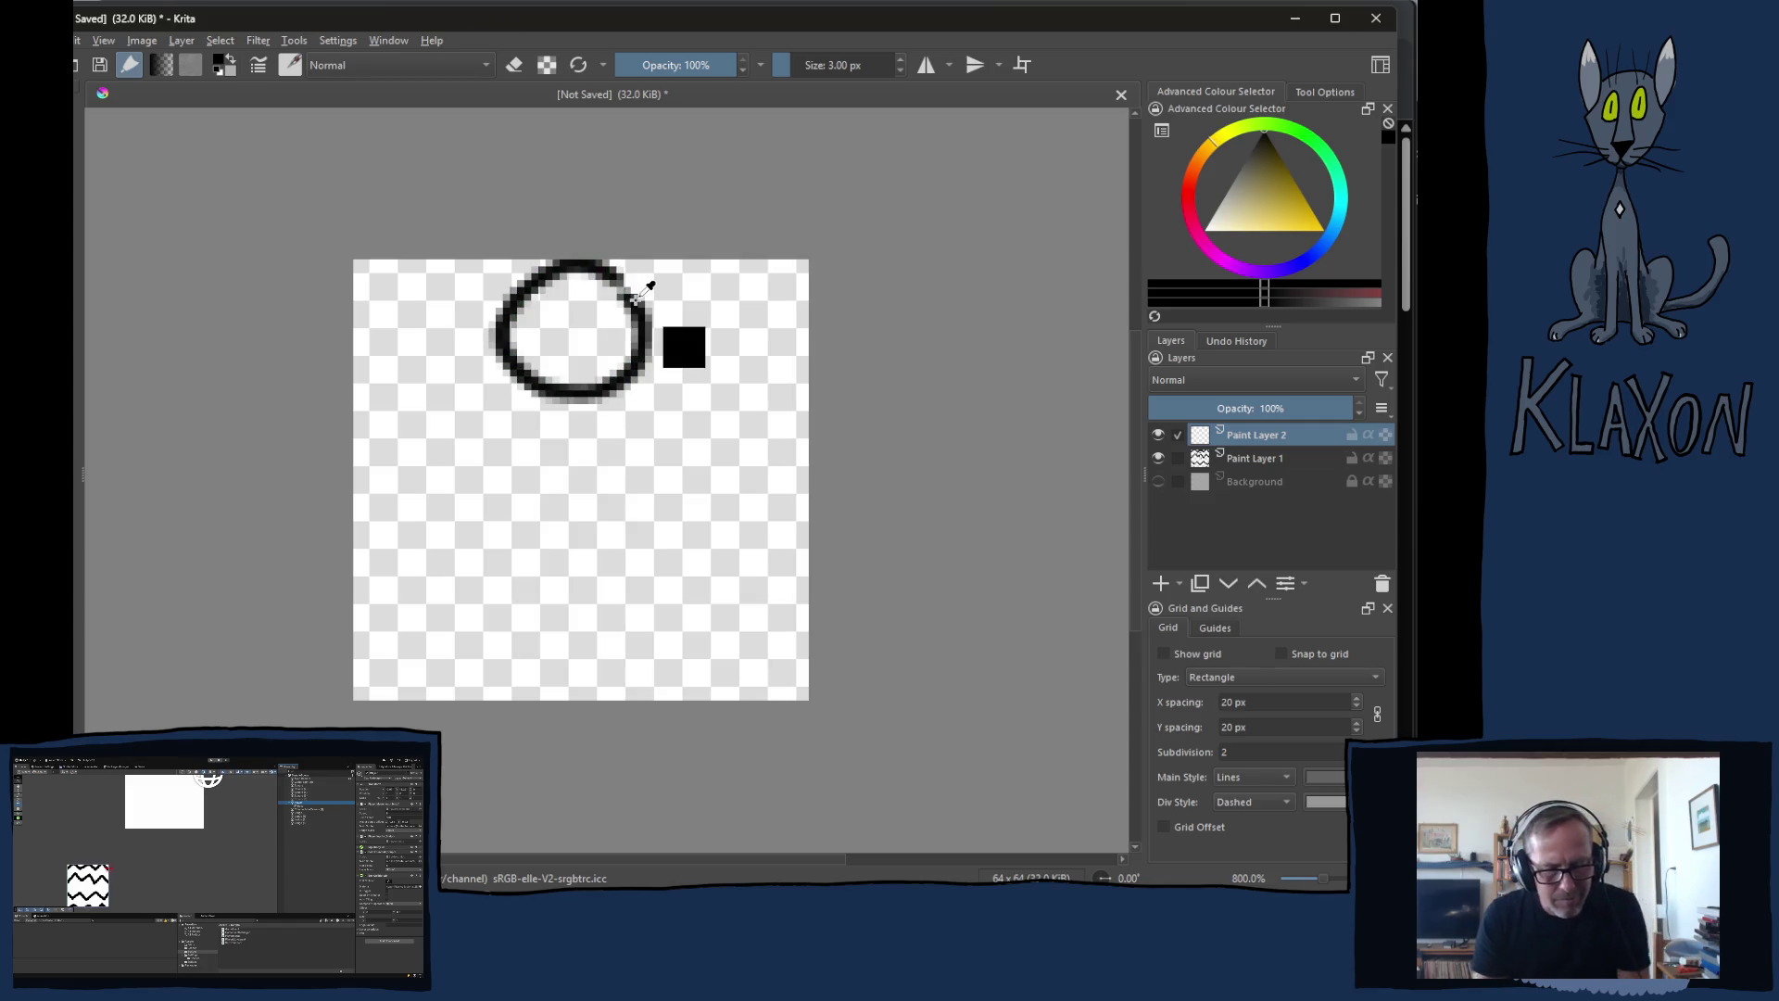
key(ctrl+z)
mouse_move(626, 286)
mouse_down()
mouse_move(514, 313)
mouse_move(570, 422)
mouse_move(650, 314)
mouse_move(604, 277)
mouse_up()
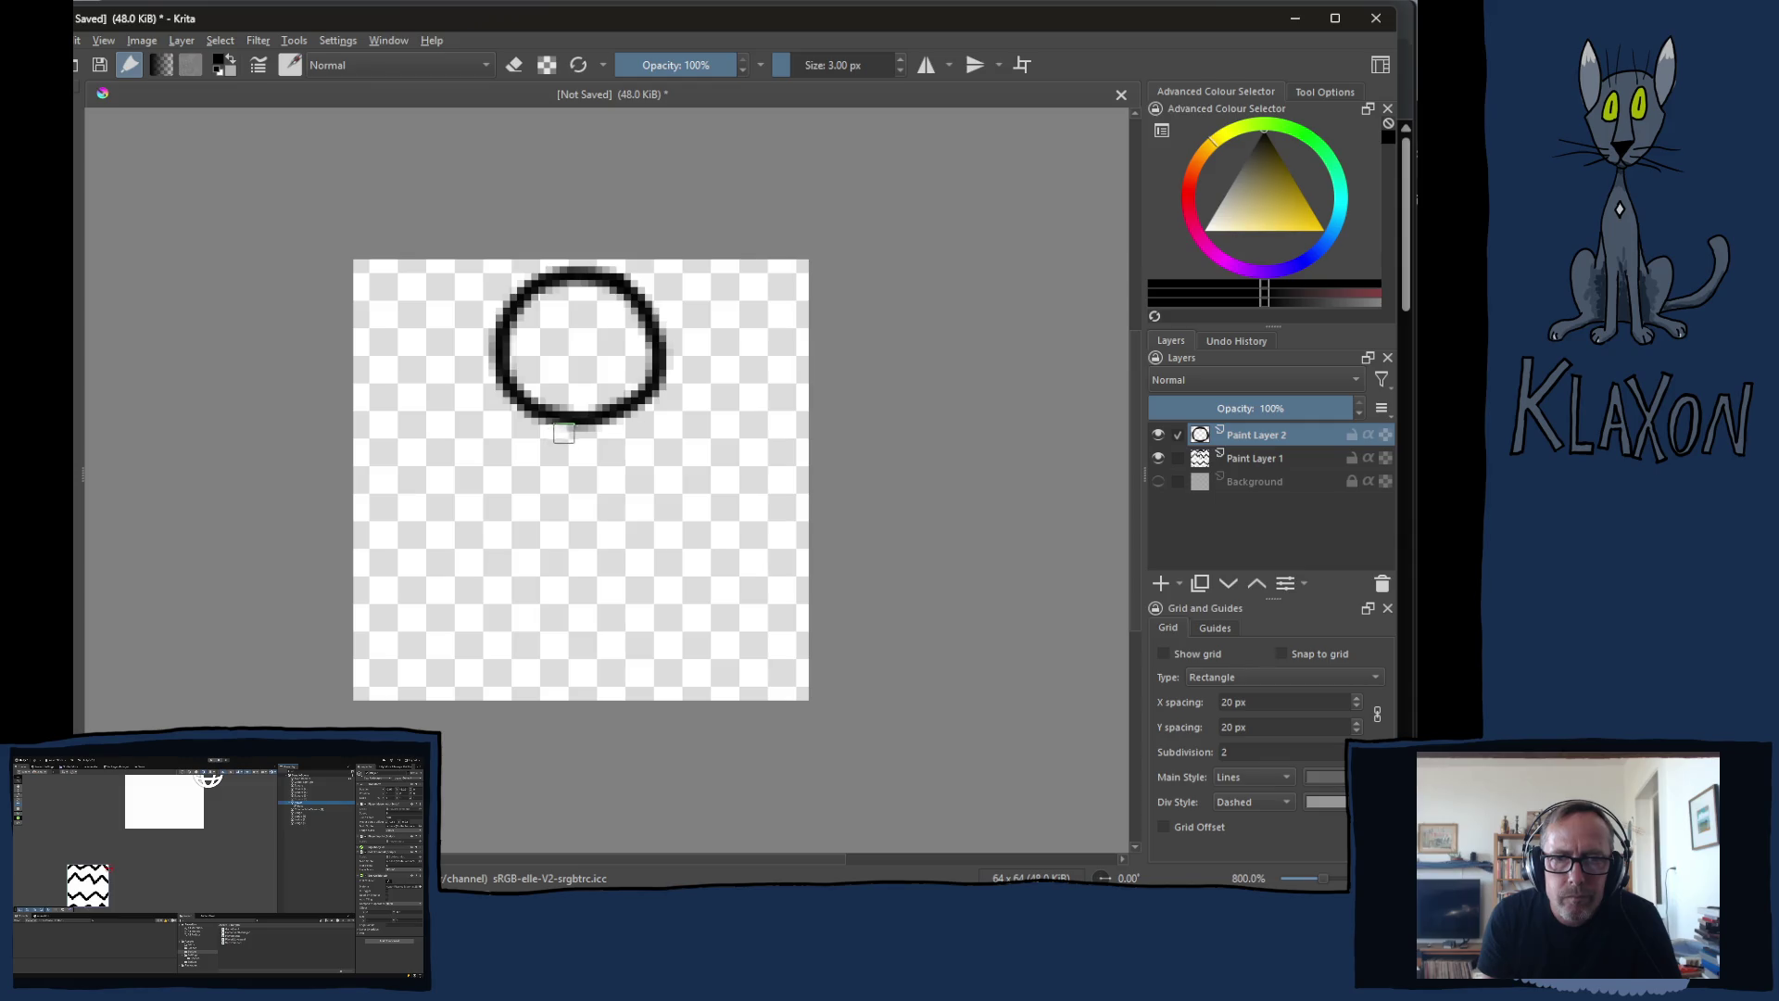
mouse_move(575, 427)
mouse_down()
mouse_move(567, 552)
mouse_move(508, 688)
mouse_move(429, 689)
mouse_up()
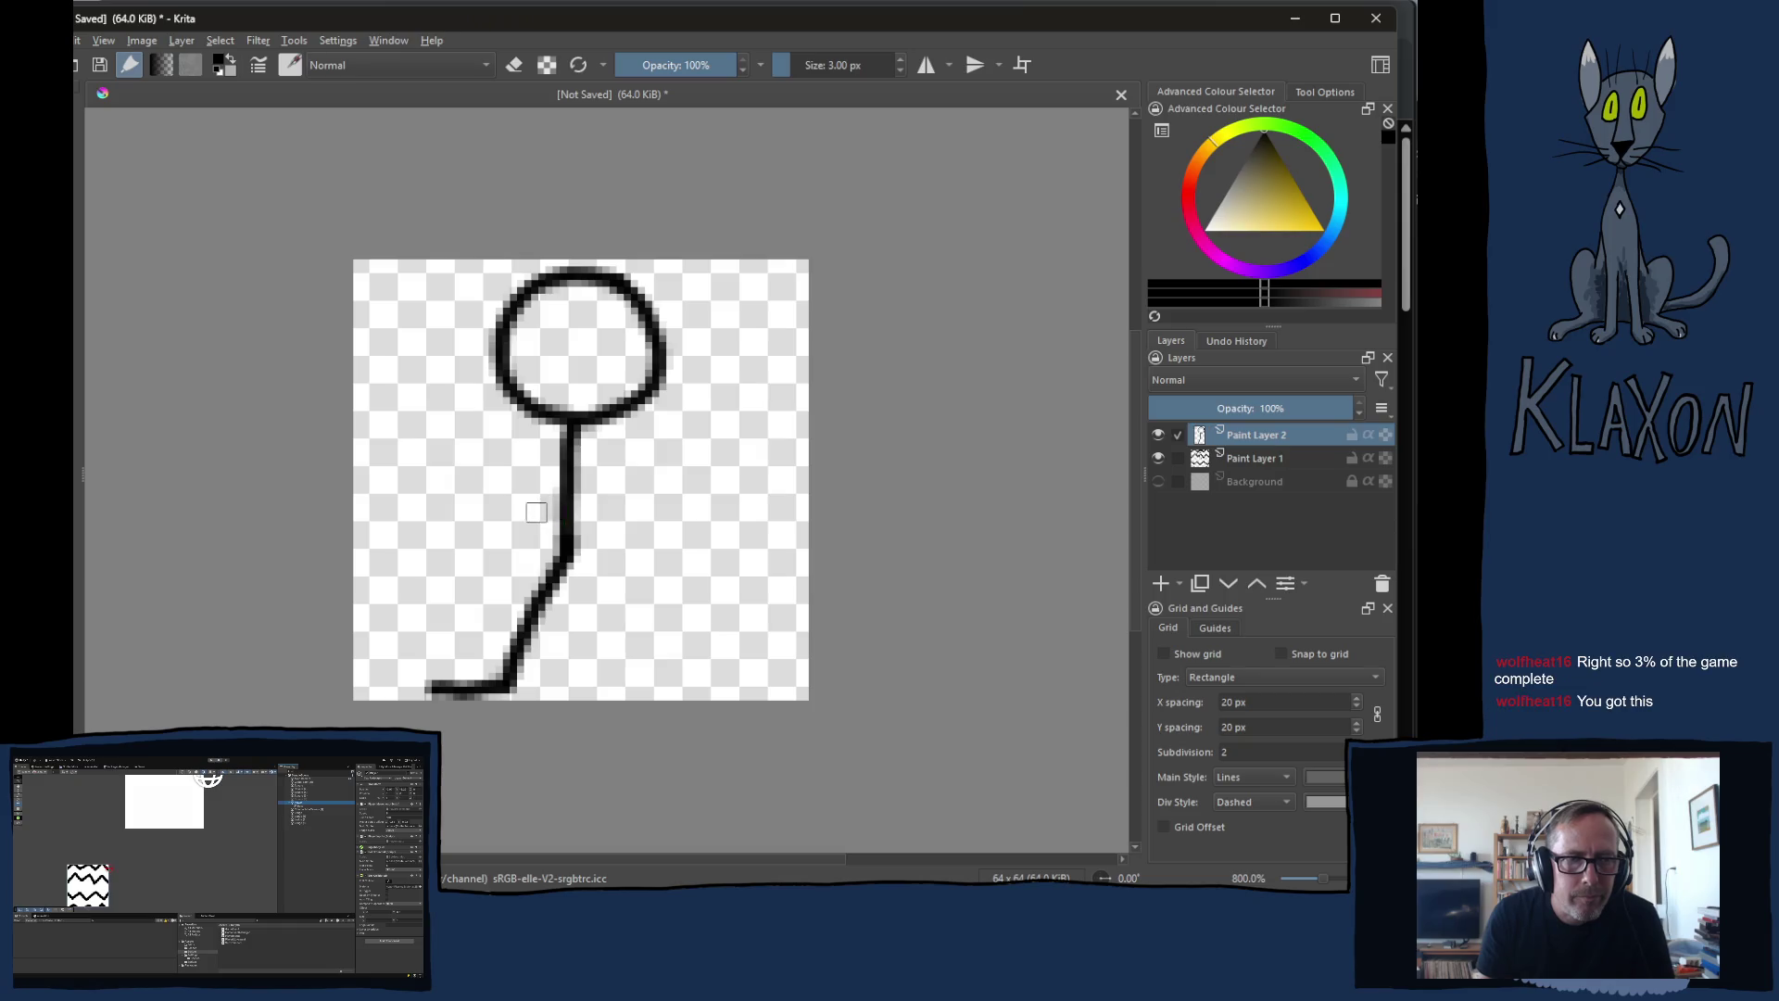
mouse_move(565, 556)
mouse_down()
mouse_move(609, 689)
mouse_move(671, 689)
mouse_up()
mouse_move(571, 461)
mouse_down()
mouse_move(638, 534)
mouse_move(656, 505)
mouse_up()
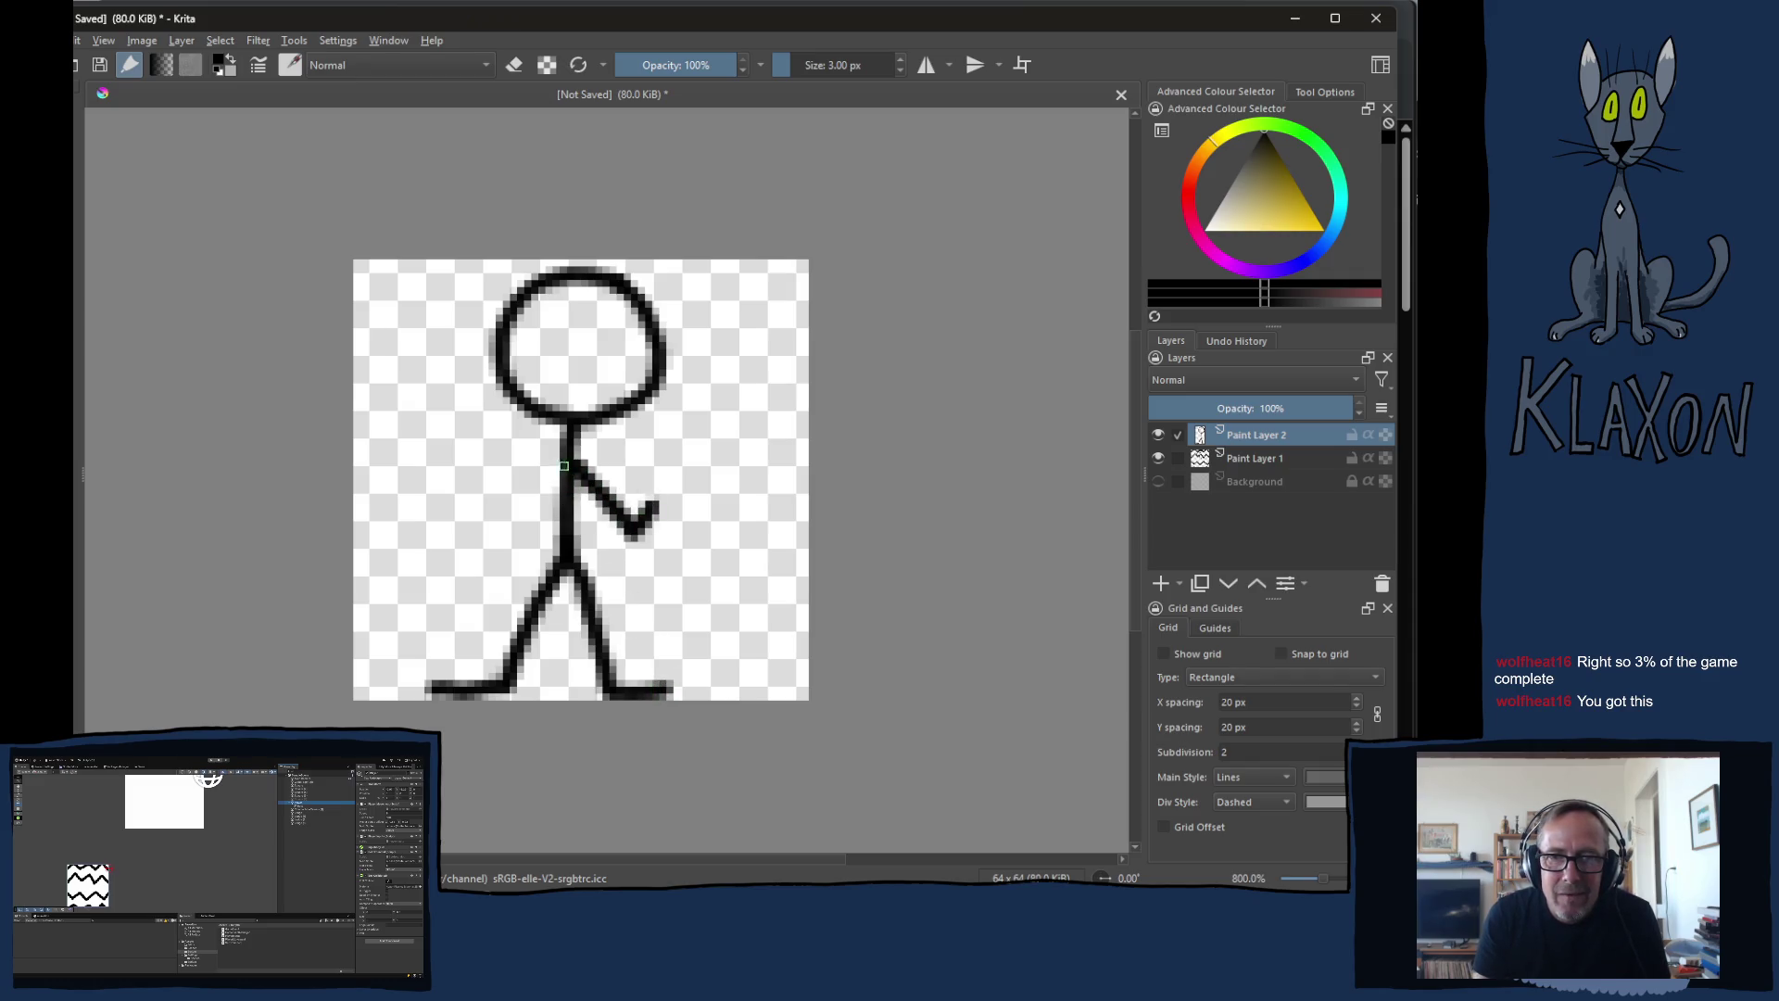
Step: Add the left arm, two dot eyes, a smiling mouth and fingers on both hands
mouse_move(570, 463)
mouse_down()
mouse_move(484, 525)
mouse_move(463, 501)
mouse_up()
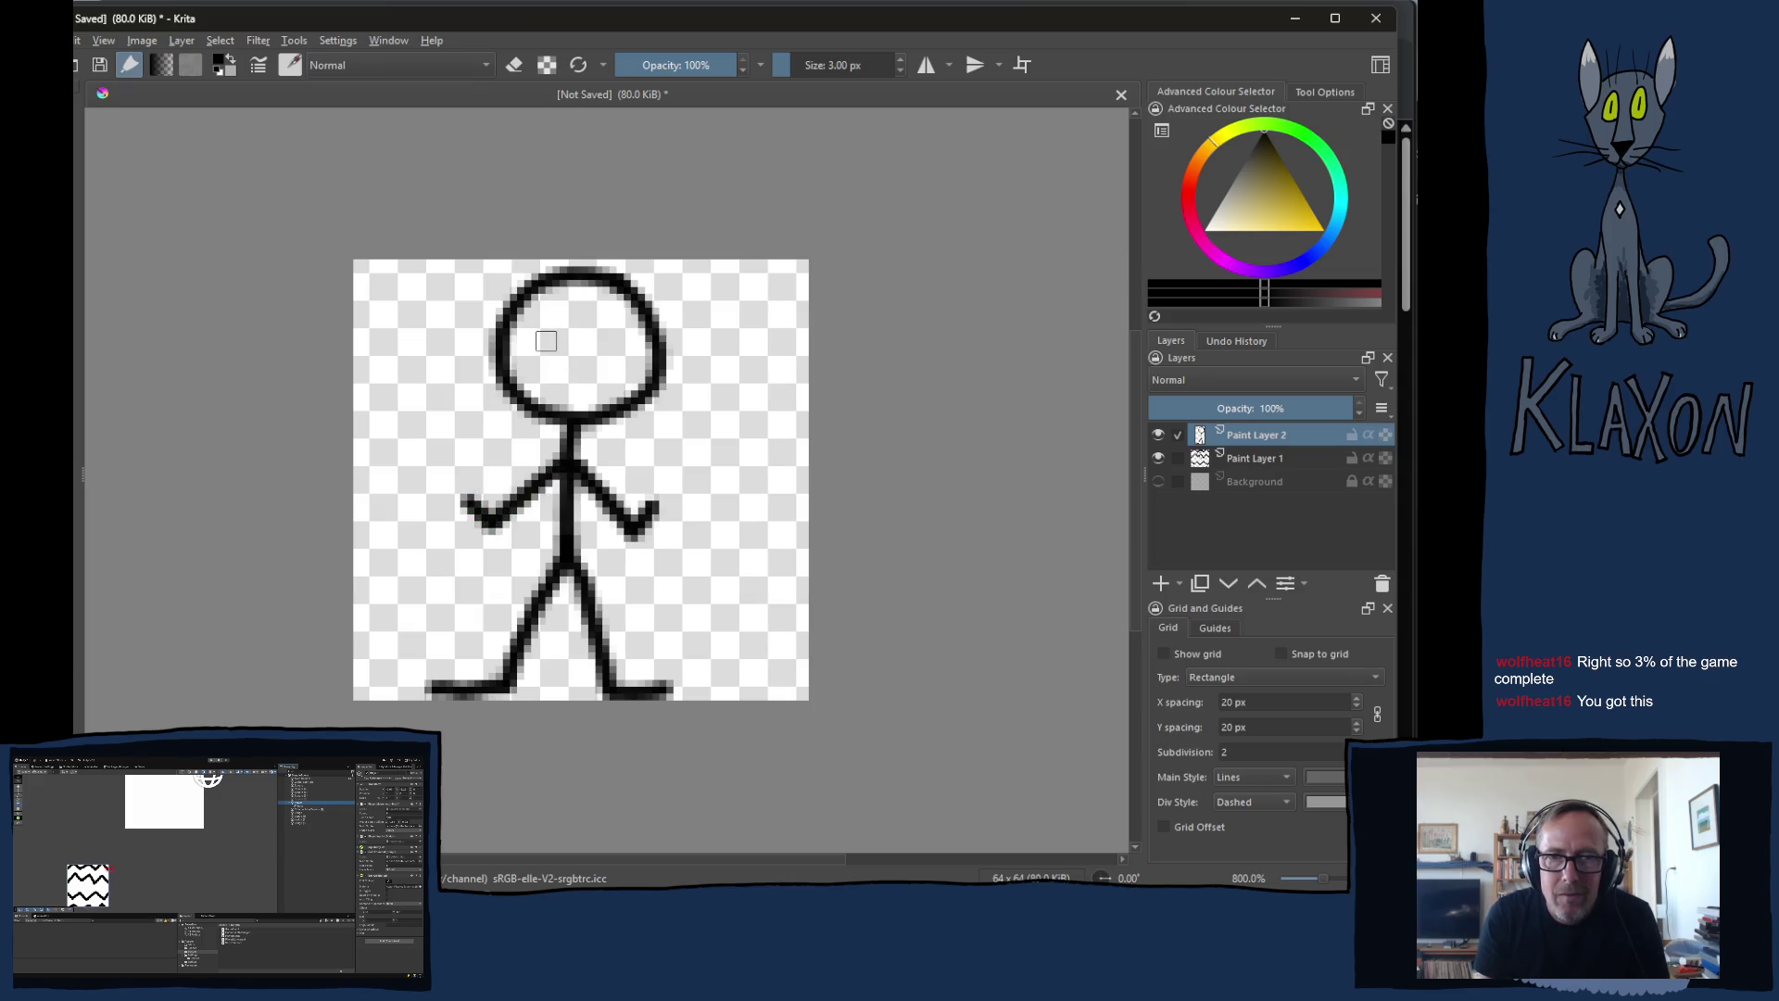
mouse_move(535, 336)
mouse_down()
mouse_move(612, 339)
mouse_move(605, 382)
mouse_up()
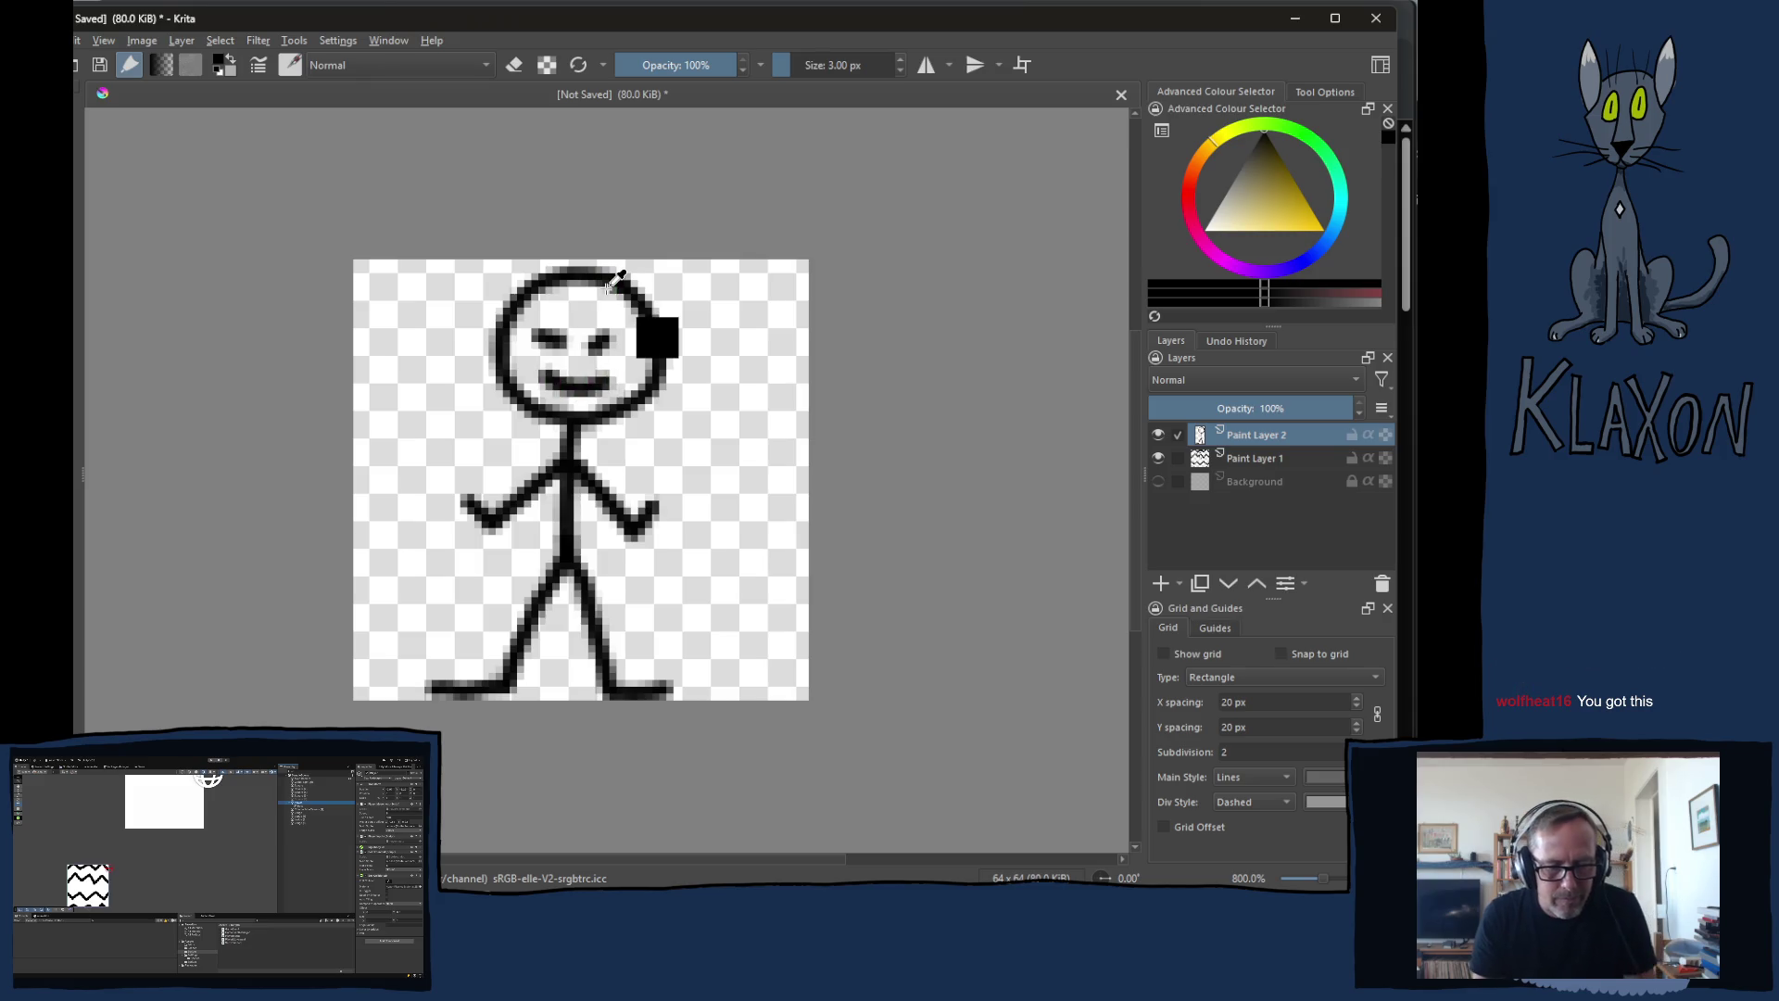
key(ctrl+z)
key(ctrl+z)
key(ctrl+z)
click(556, 332)
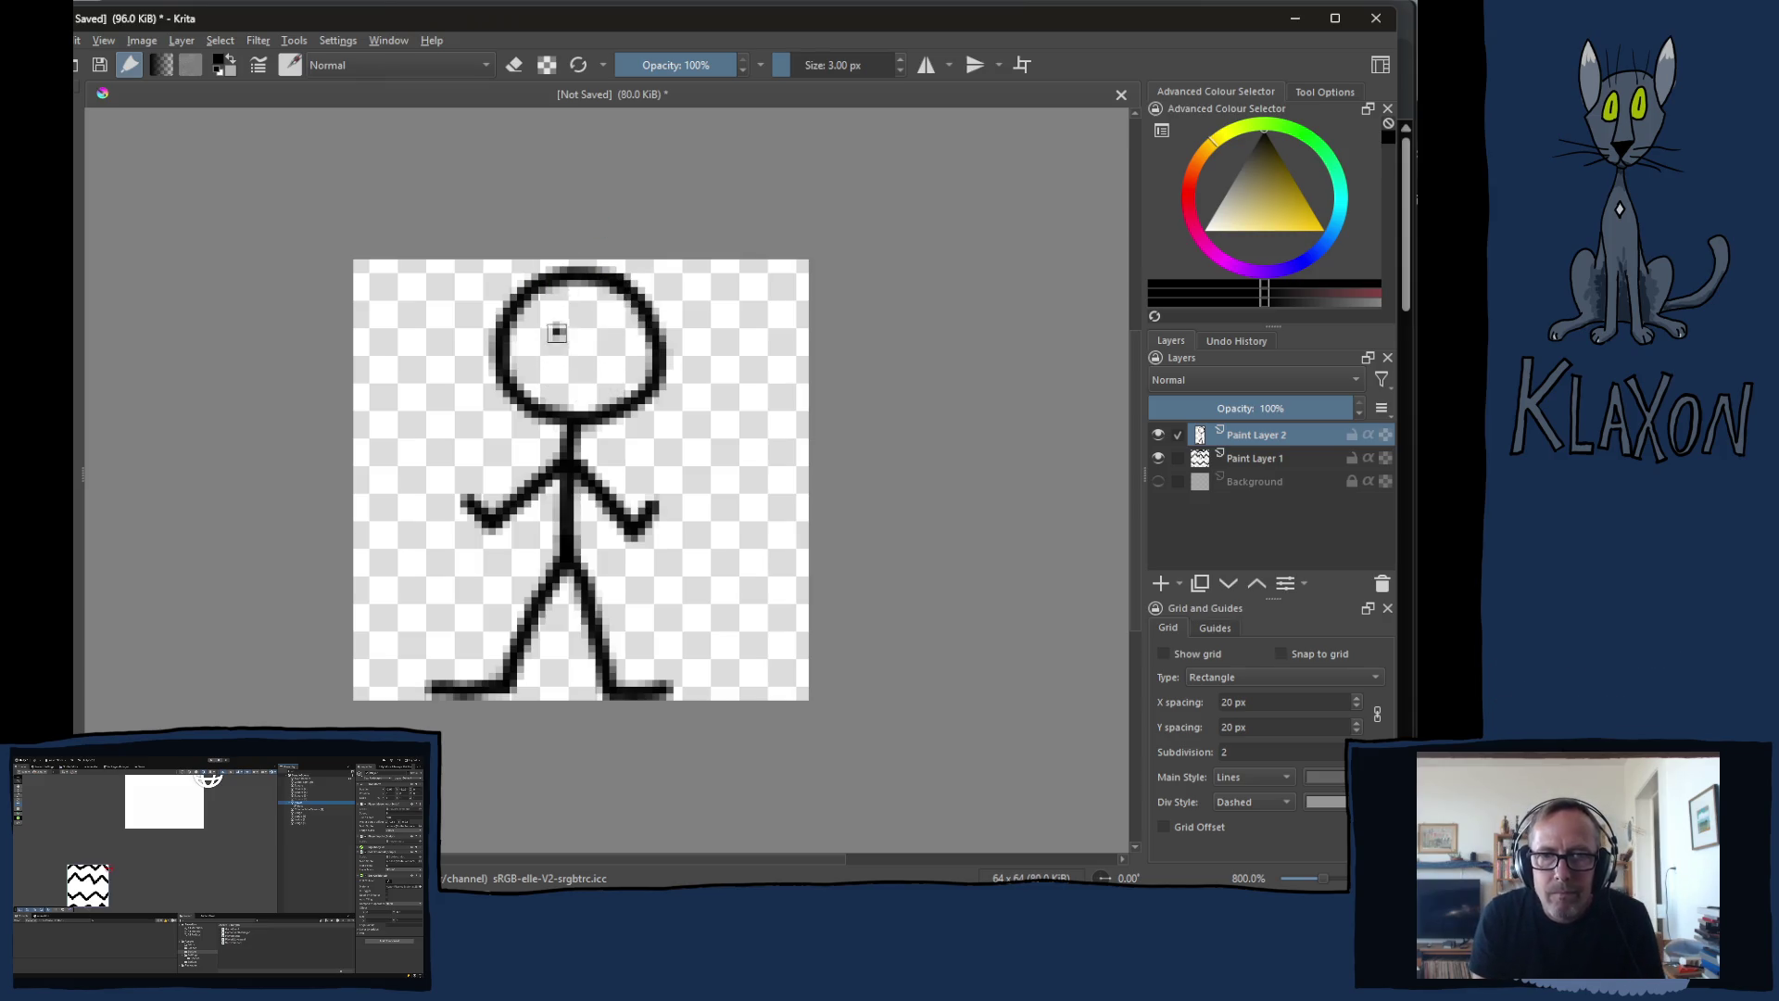
click(607, 332)
mouse_move(536, 363)
mouse_down()
mouse_move(560, 390)
mouse_move(628, 364)
mouse_up()
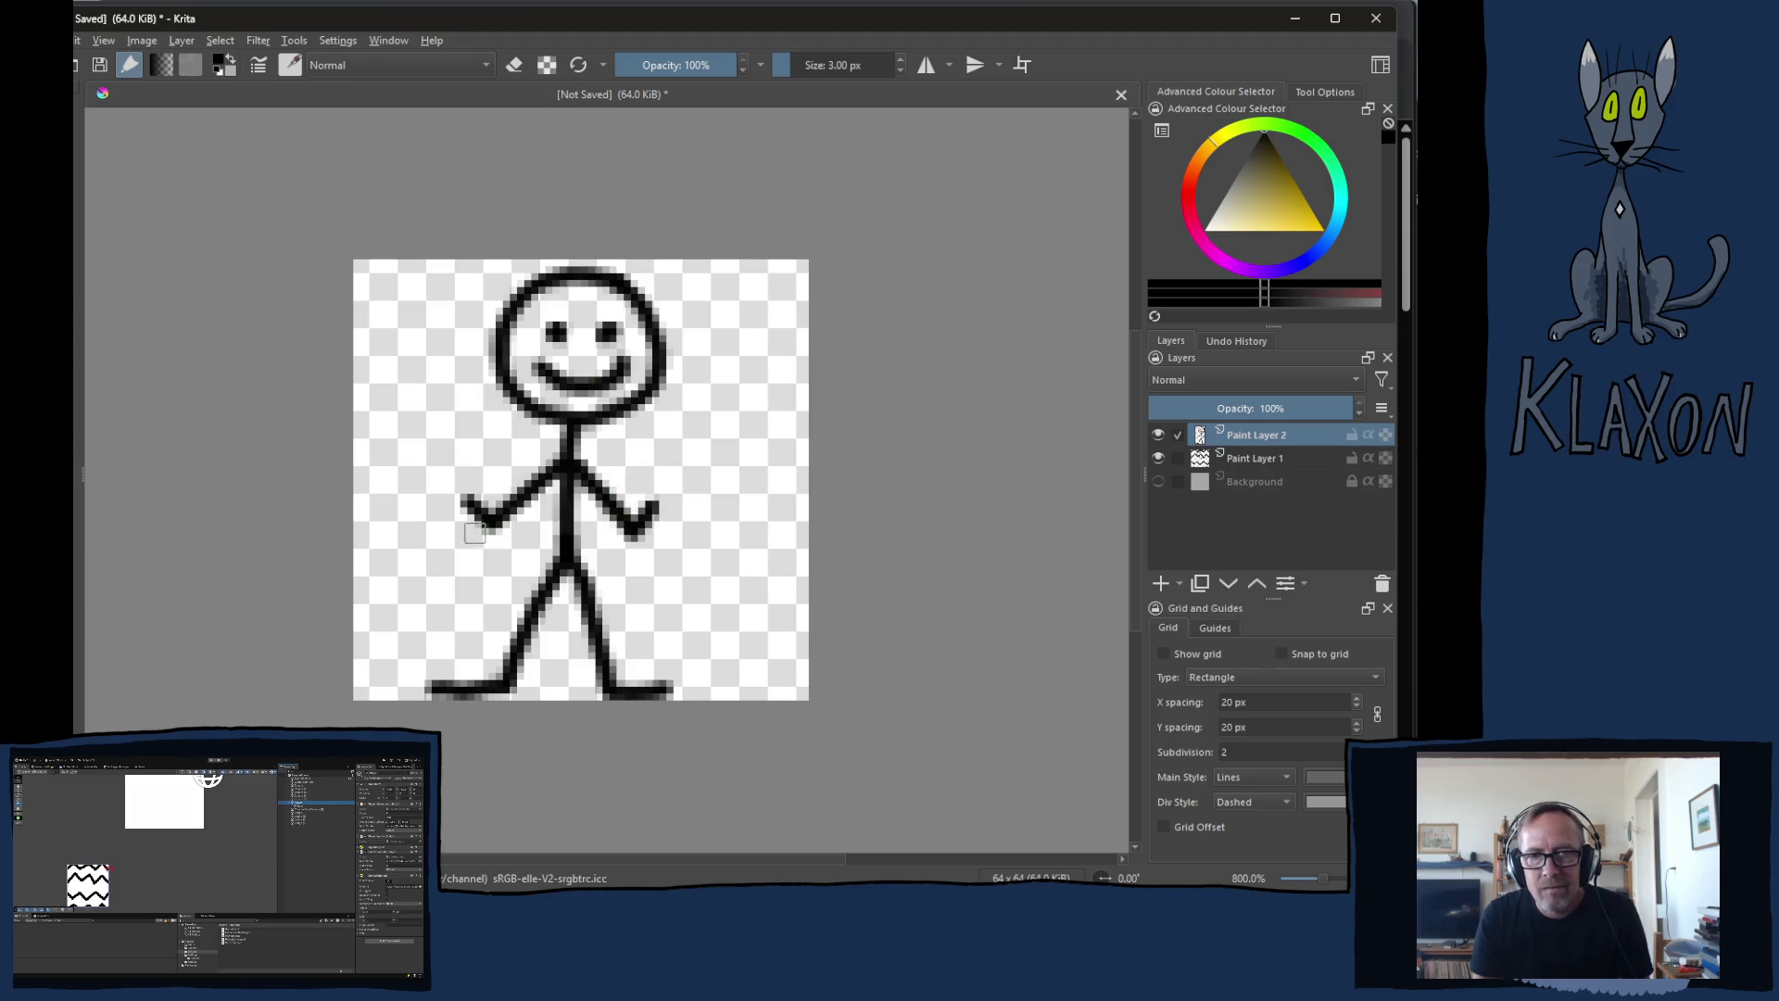
mouse_move(491, 519)
mouse_down()
mouse_move(459, 548)
mouse_move(500, 555)
mouse_up()
mouse_move(638, 525)
mouse_down()
mouse_move(681, 530)
mouse_move(646, 562)
mouse_up()
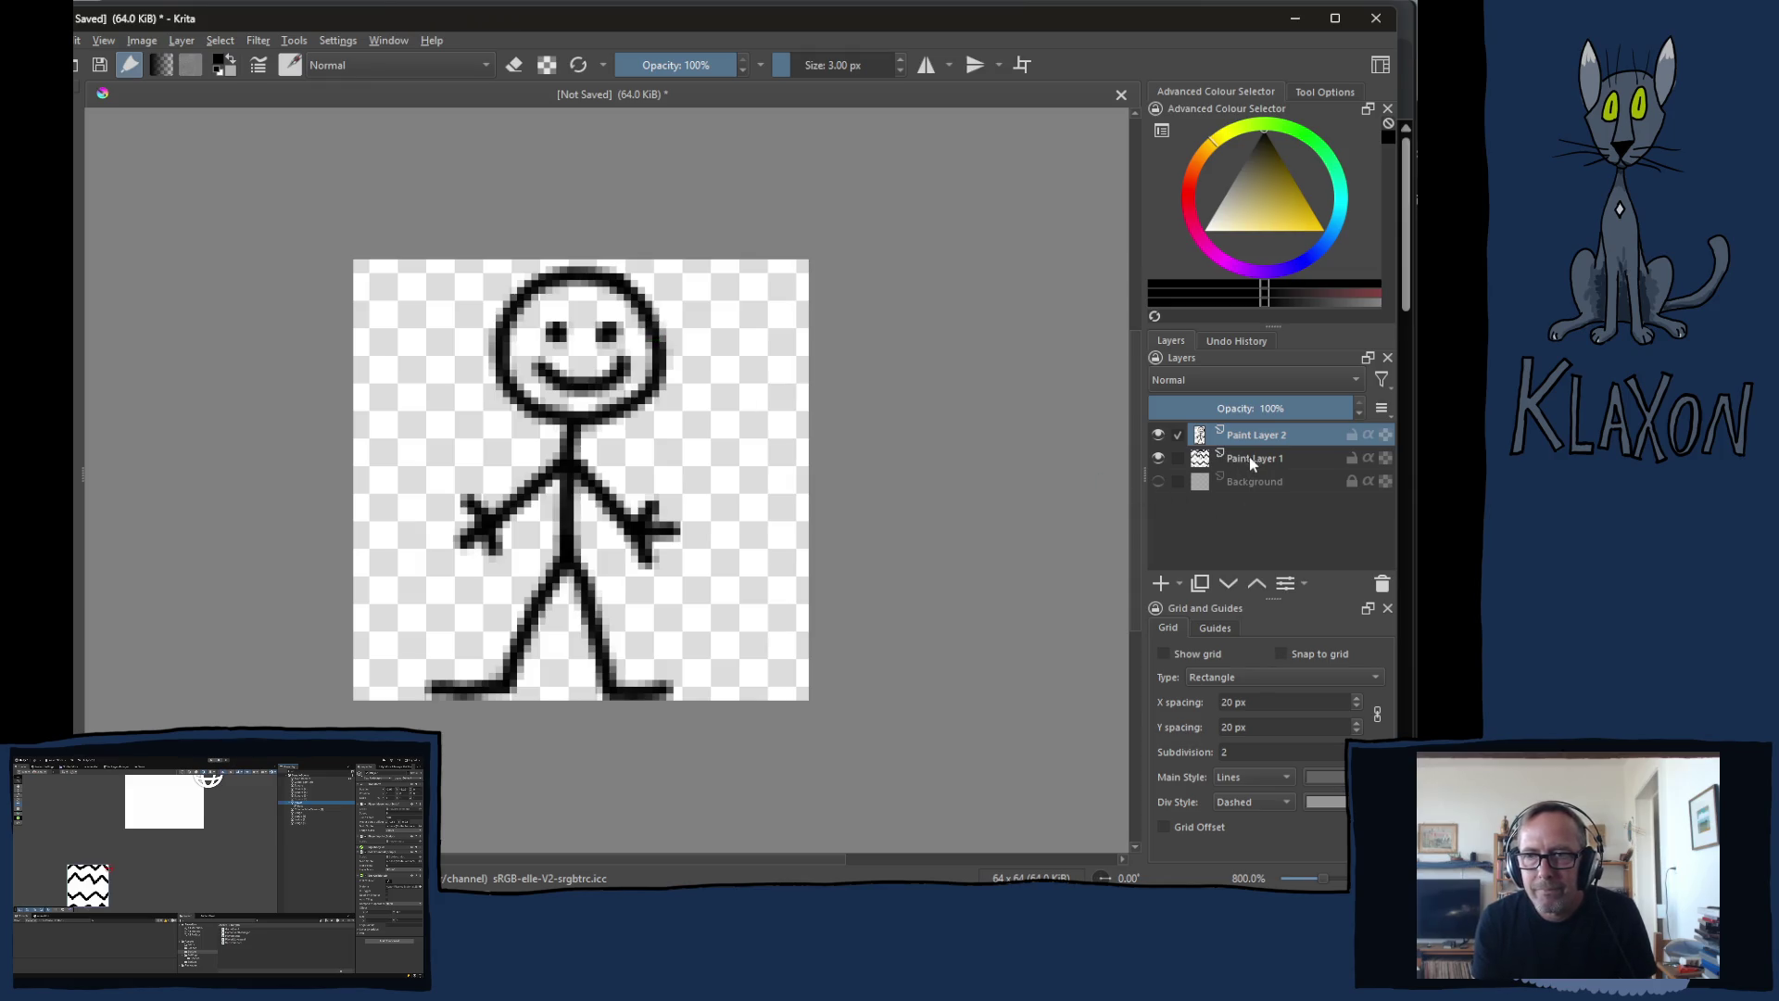
Step: Add a new paint layer above Paint Layer 1 and pick a gold colour from the quick palette
click(1249, 459)
click(1161, 582)
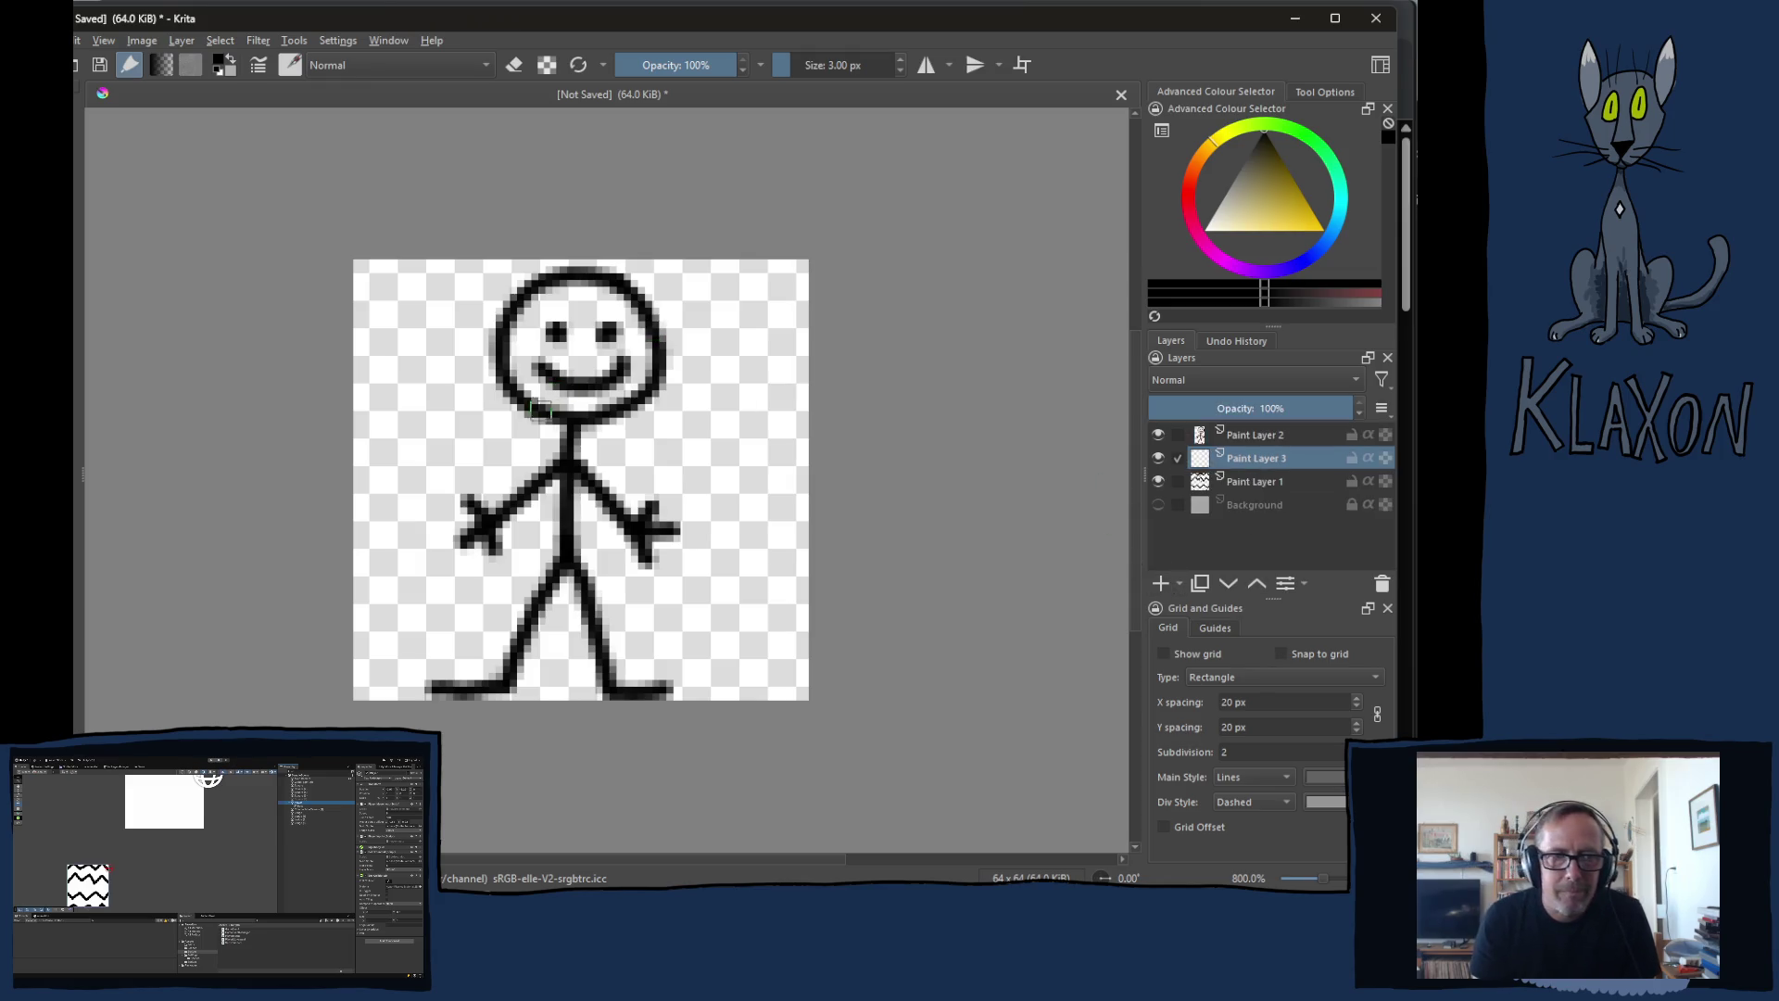
right_click(499, 428)
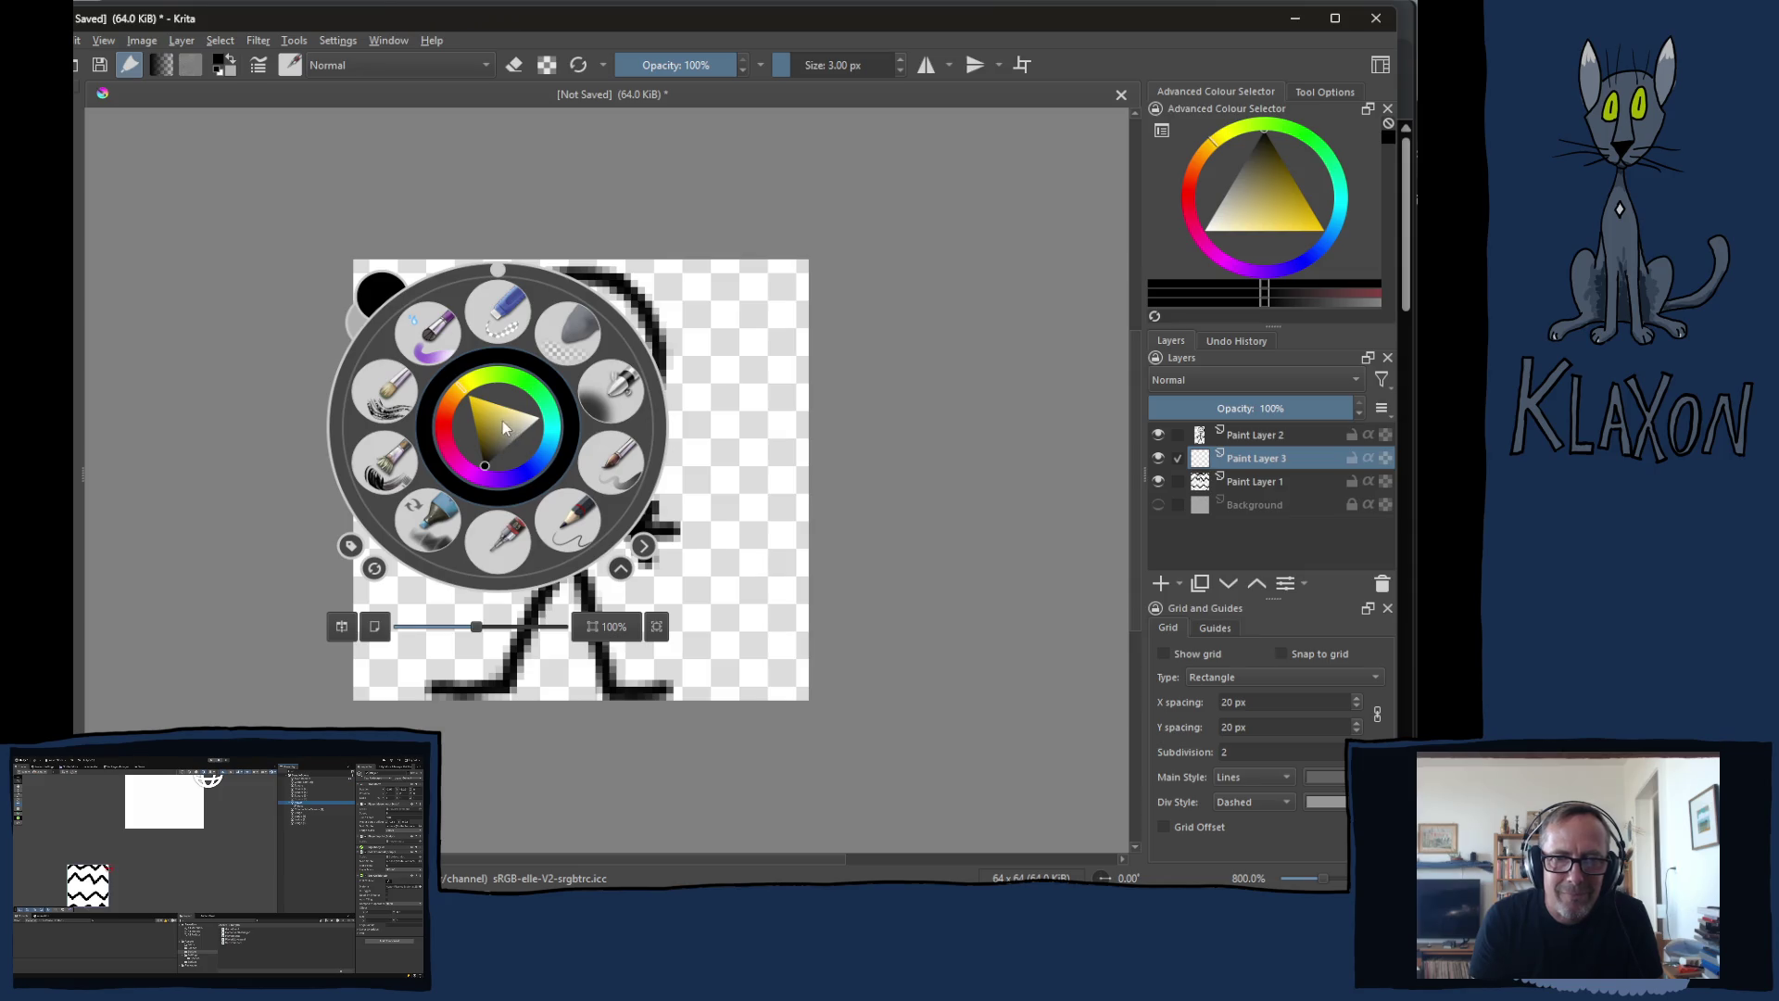
click(508, 421)
click(476, 432)
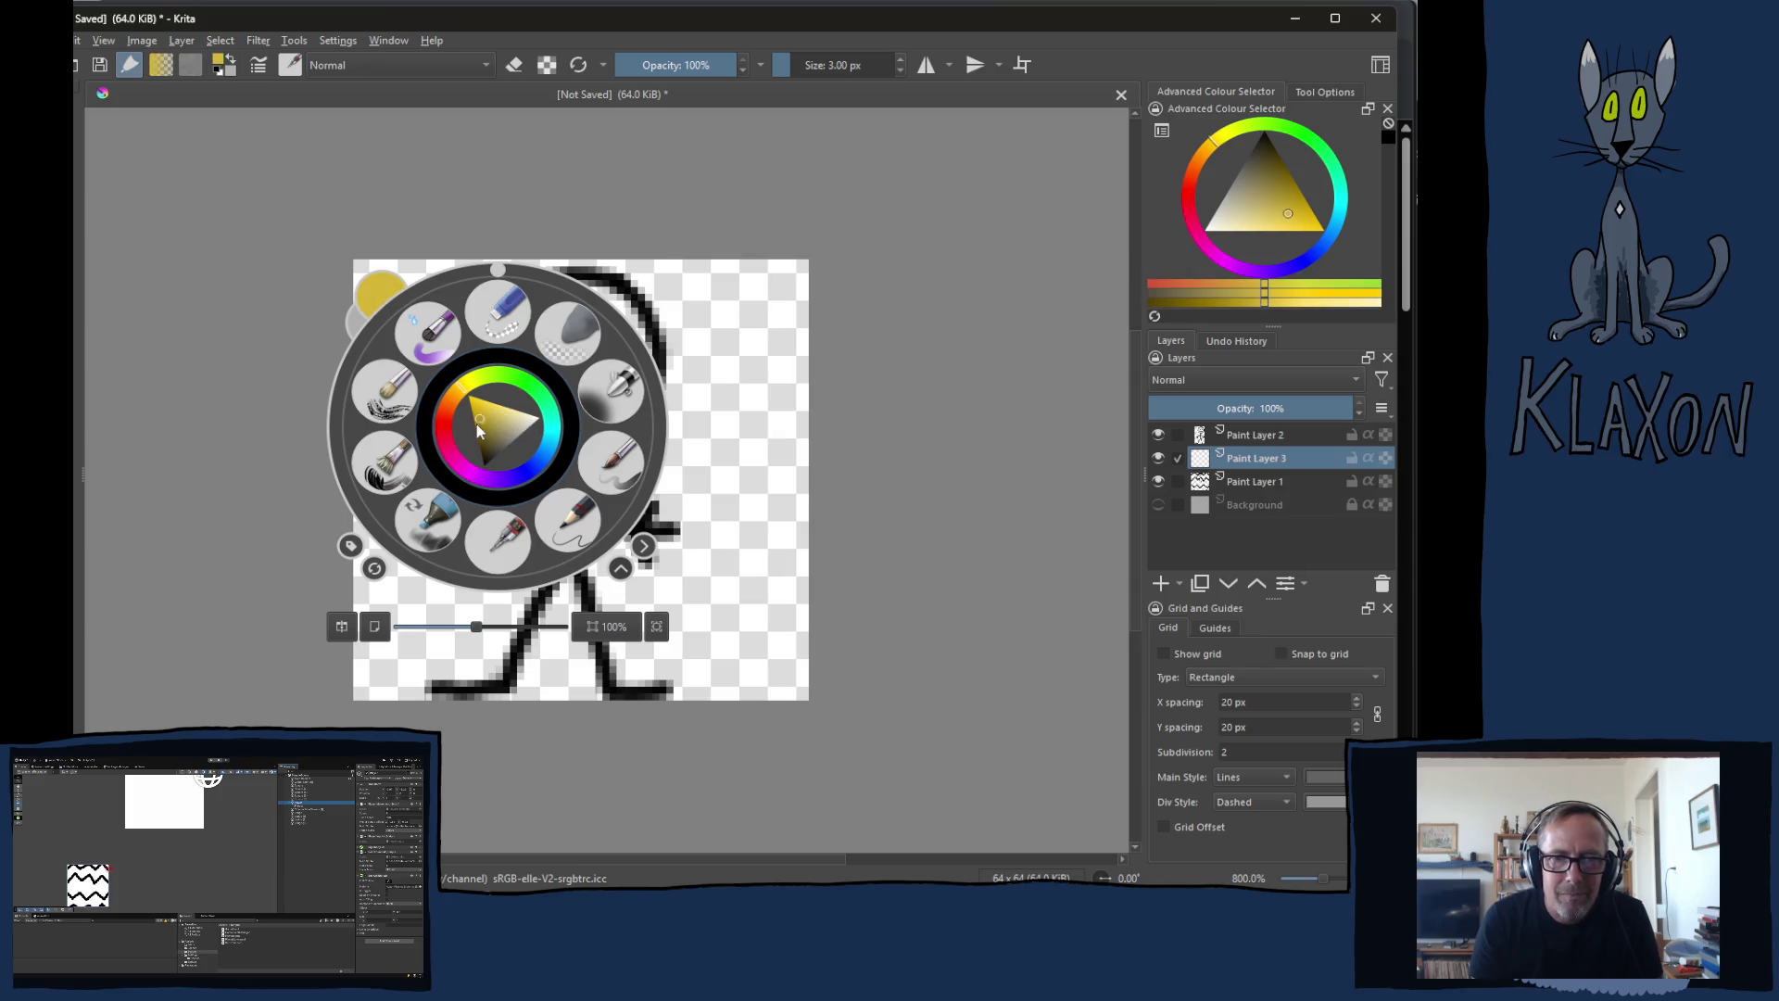
drag(447, 415, 450, 404)
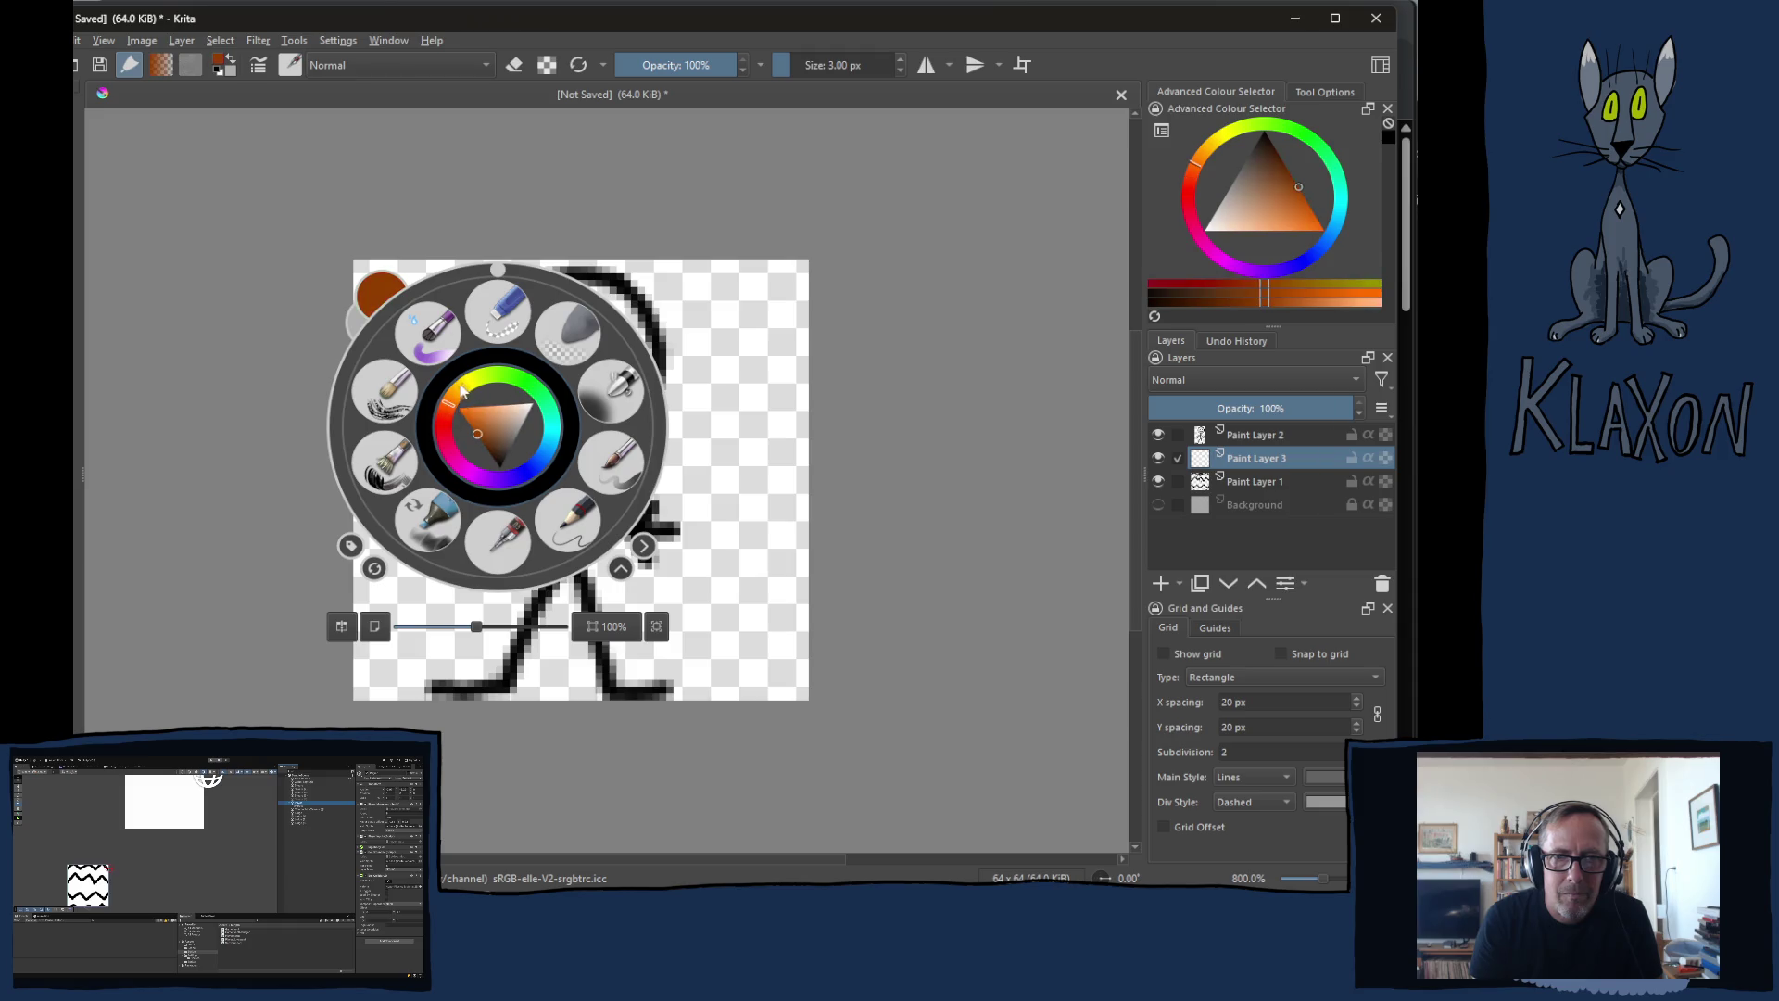
click(463, 390)
click(399, 367)
Step: Paint the head gold, hide Paint Layer 1, and bring up the workspace list
mouse_move(571, 353)
mouse_down()
mouse_move(547, 315)
mouse_move(593, 296)
mouse_move(556, 389)
mouse_move(587, 377)
mouse_move(519, 380)
mouse_move(603, 361)
mouse_move(584, 393)
mouse_move(629, 363)
mouse_move(631, 342)
mouse_move(571, 399)
mouse_move(540, 371)
mouse_move(594, 293)
mouse_move(589, 371)
mouse_move(615, 340)
mouse_move(550, 378)
mouse_up()
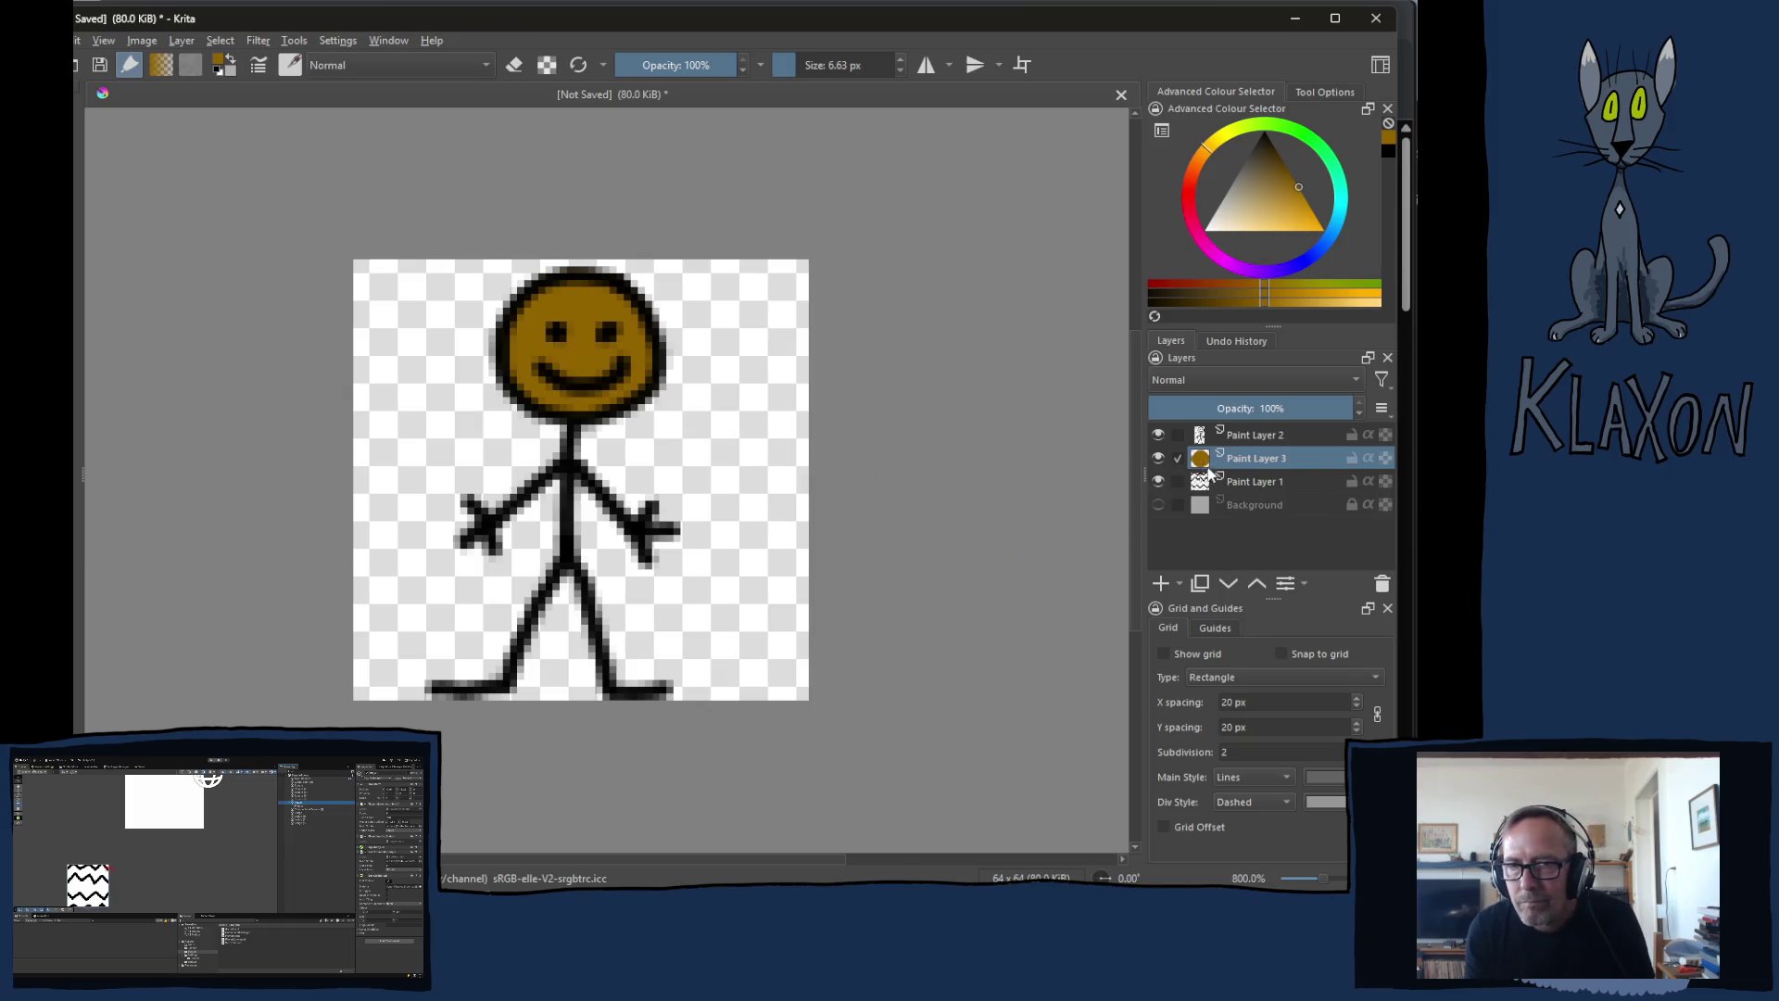
click(1250, 439)
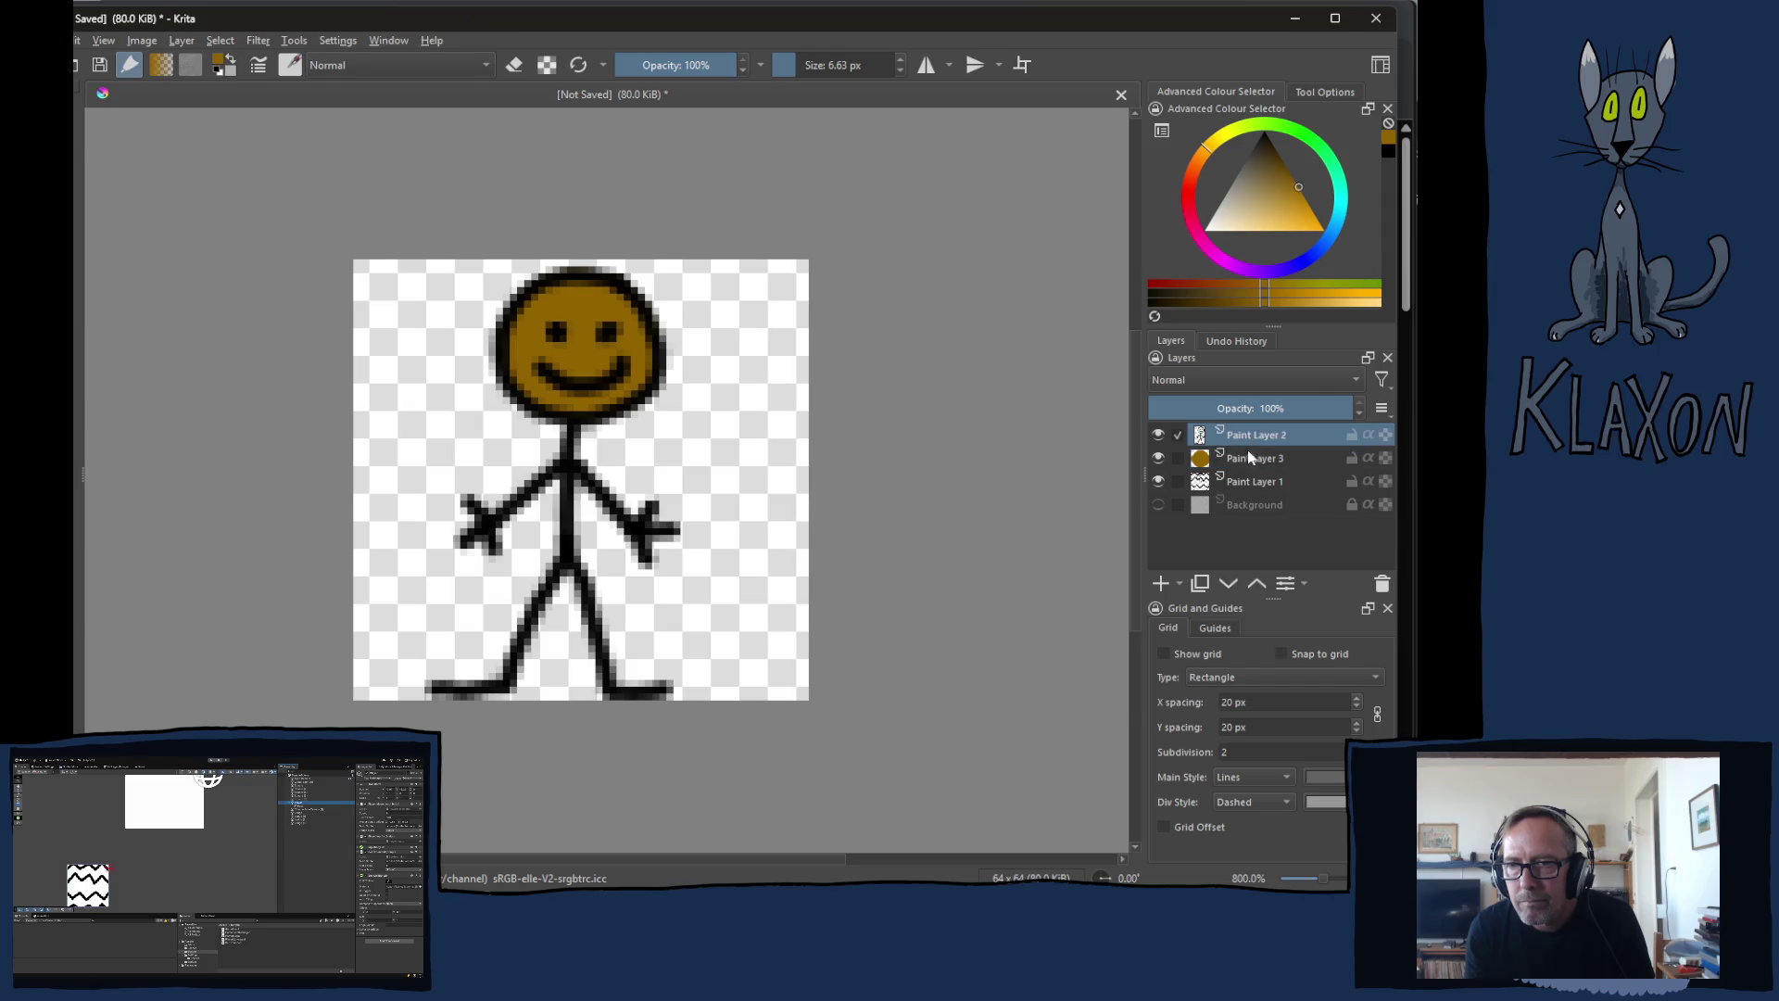
click(1160, 483)
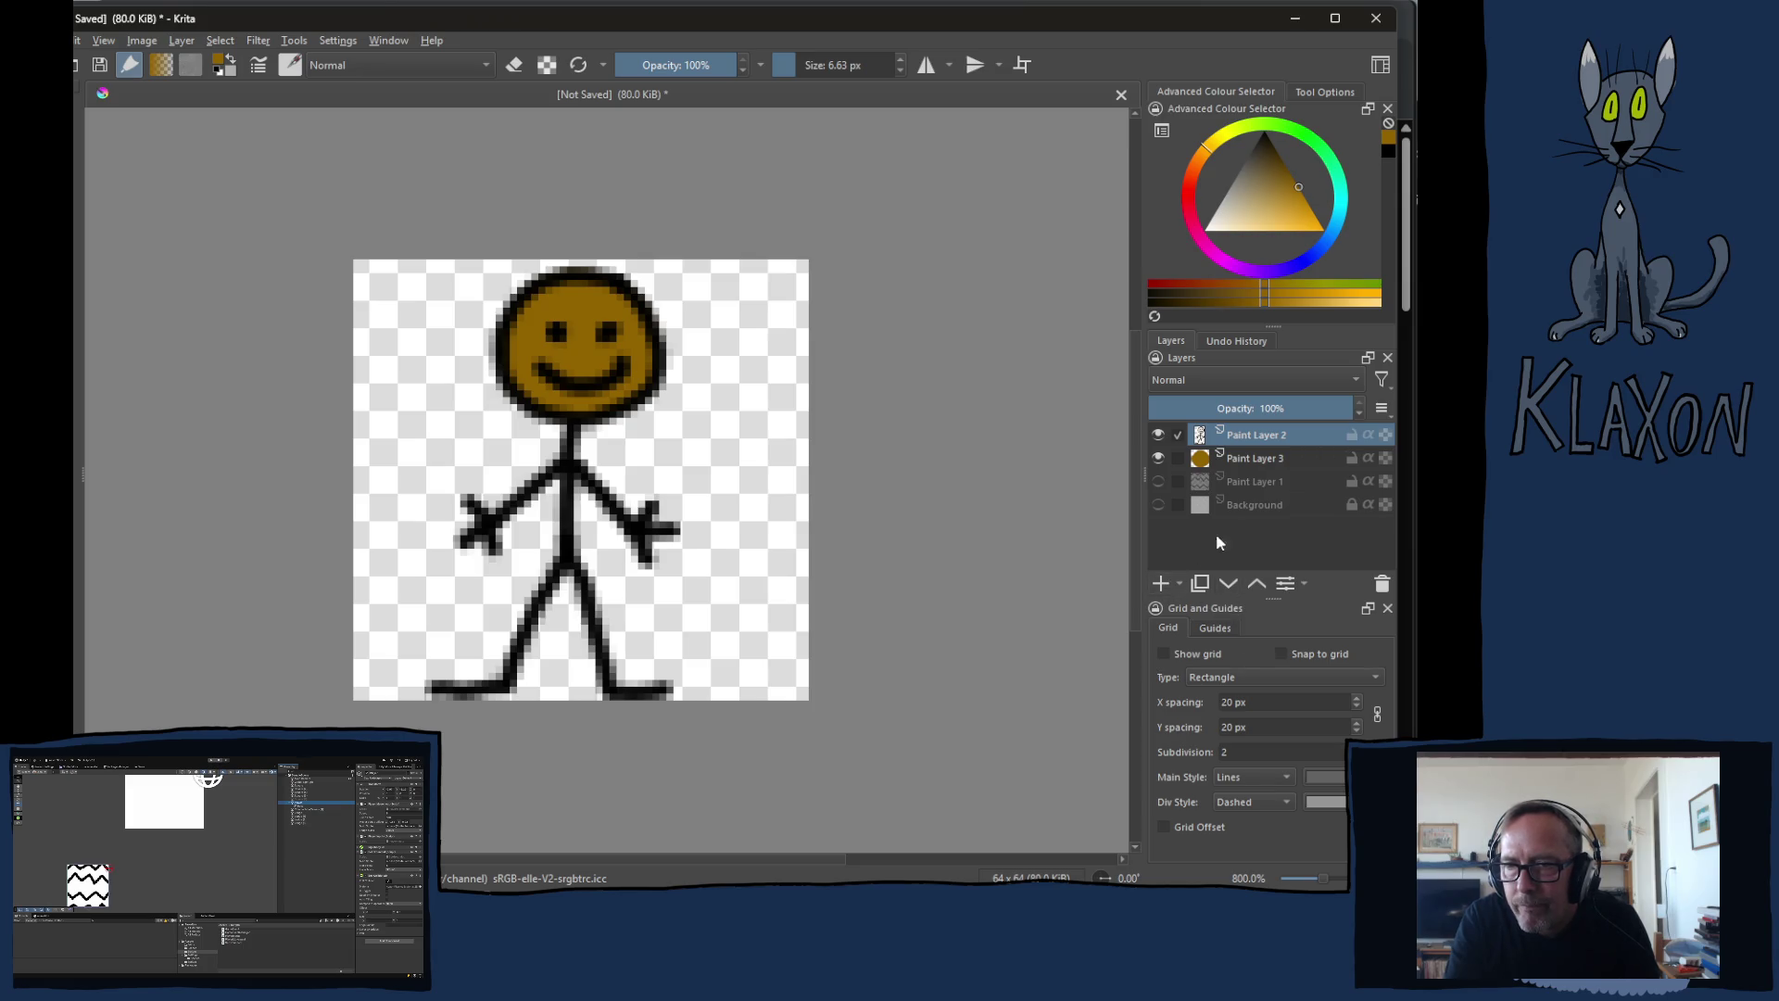
click(1381, 65)
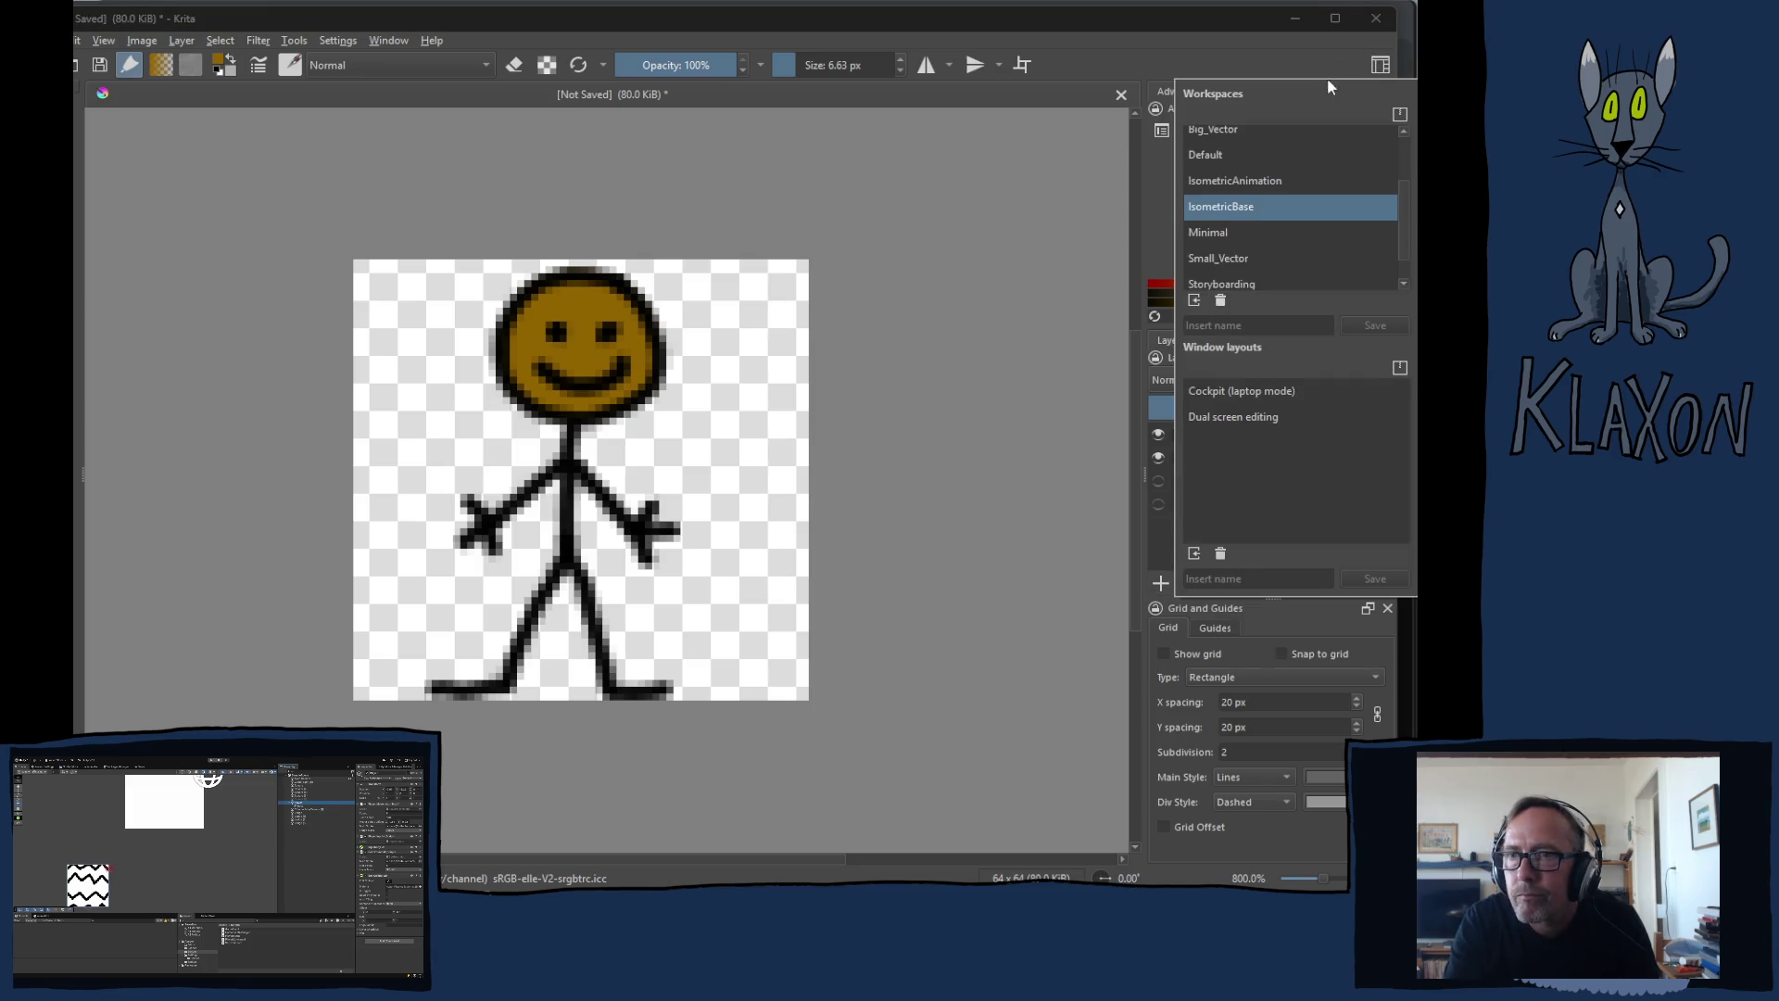
Step: Apply the IsometricAnimation workspace and move the timeline to frame 1
click(1264, 176)
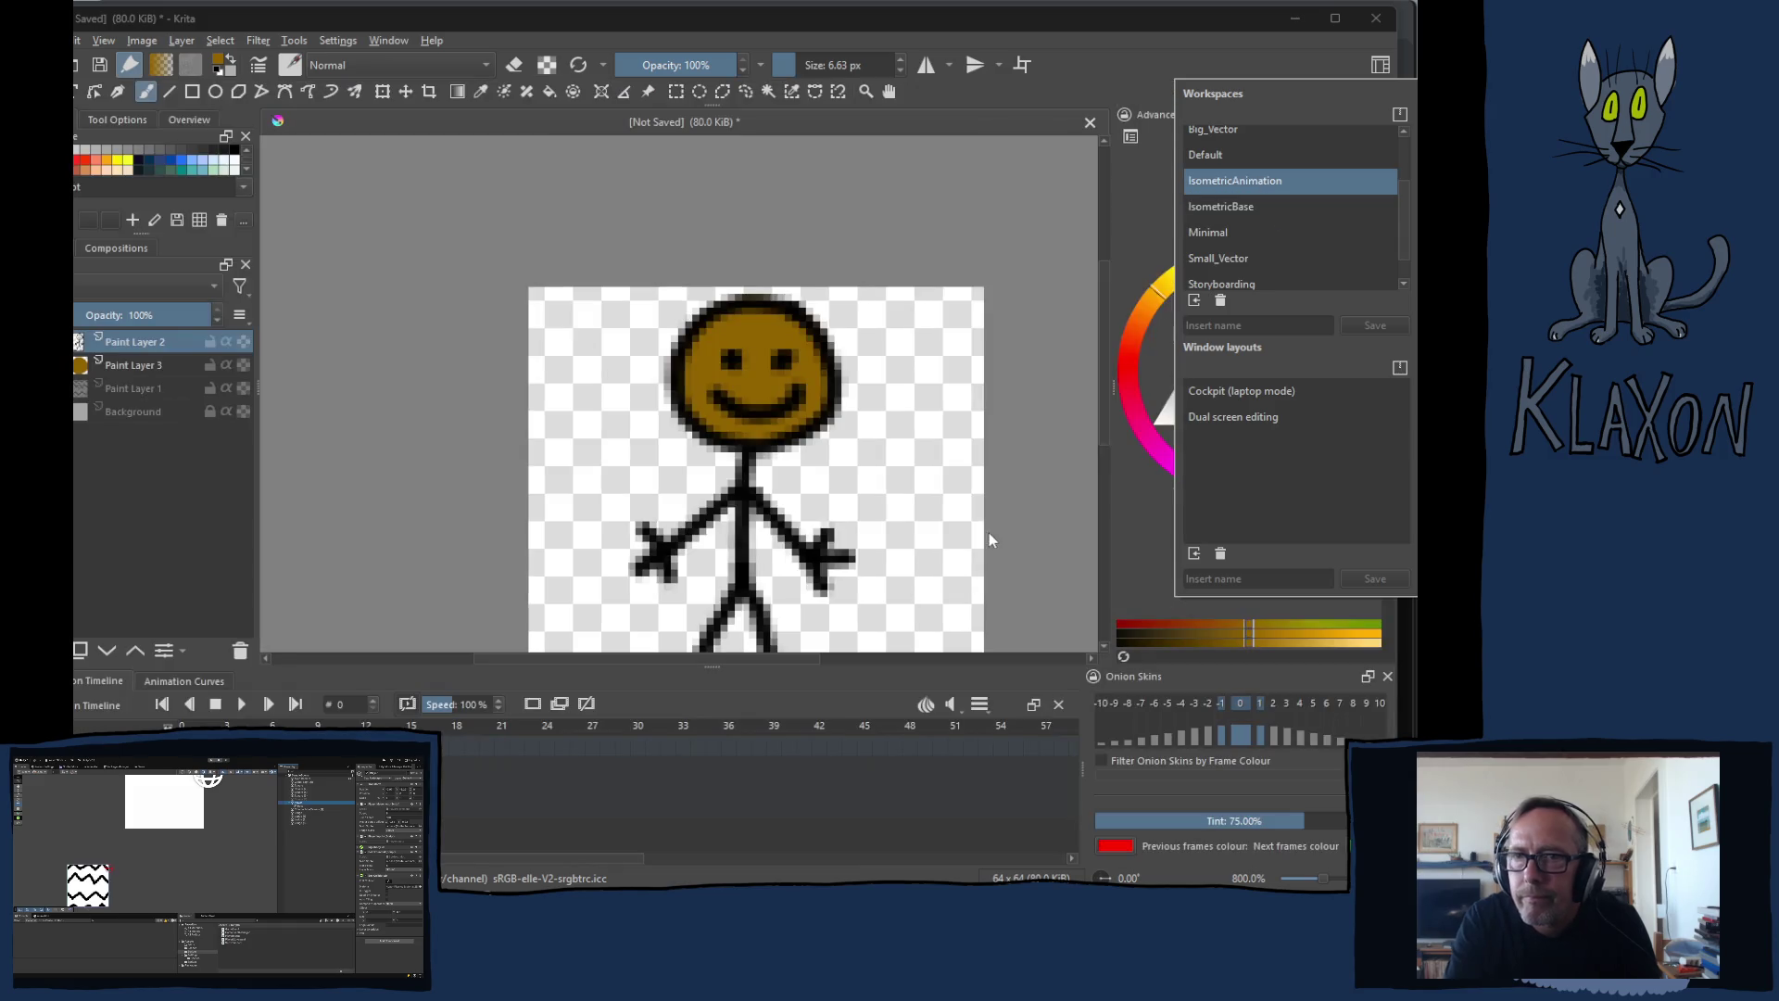
click(1139, 61)
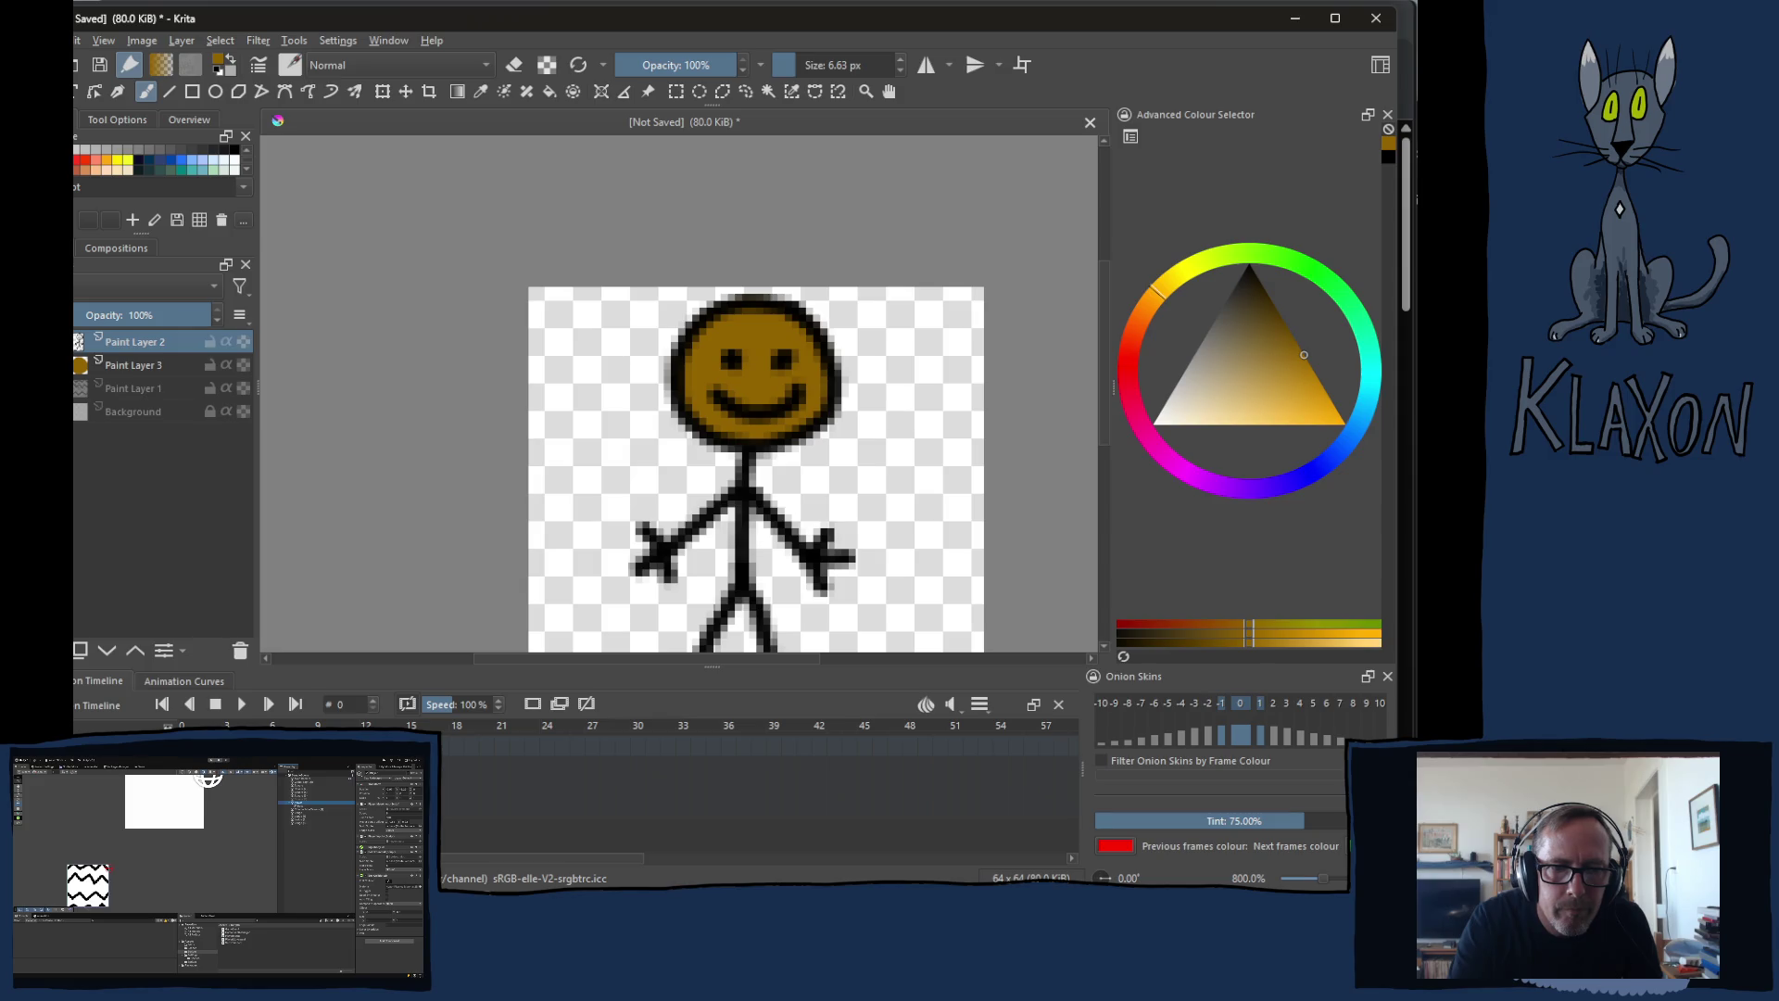
click(562, 706)
key(Right)
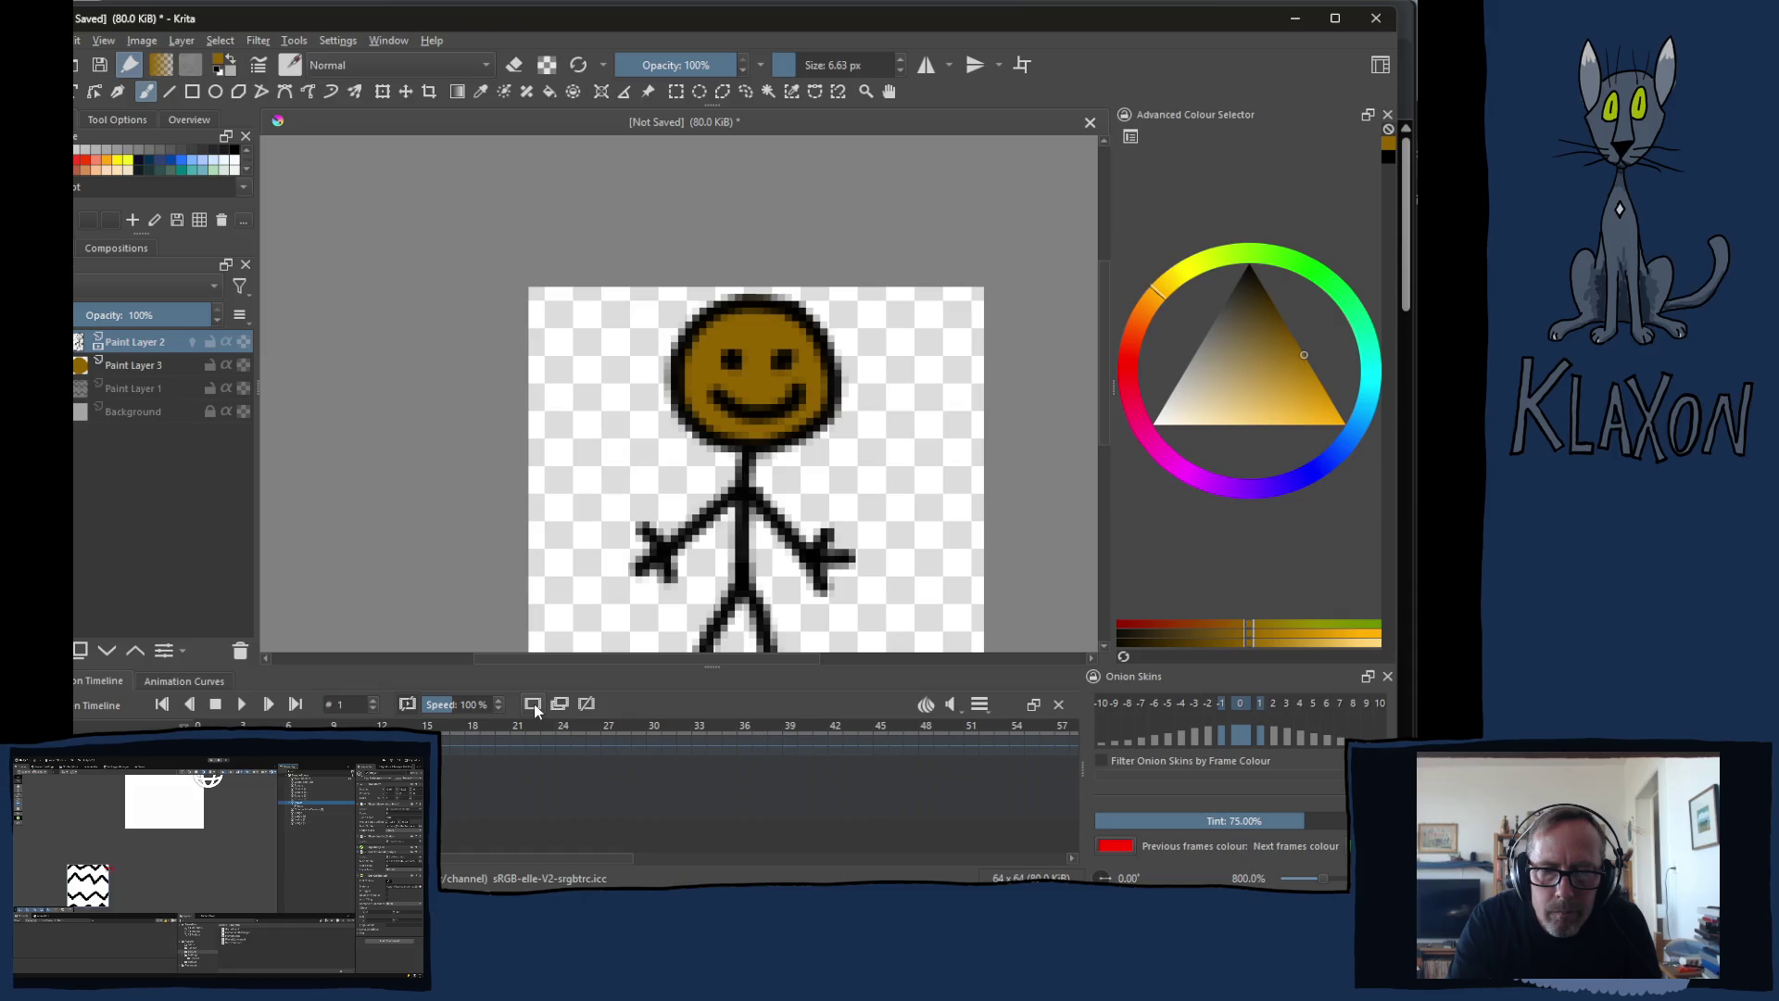
Step: Add a blank frame on Paint Layer 2 with onion skin shown, and set a 3 px black brush
click(535, 707)
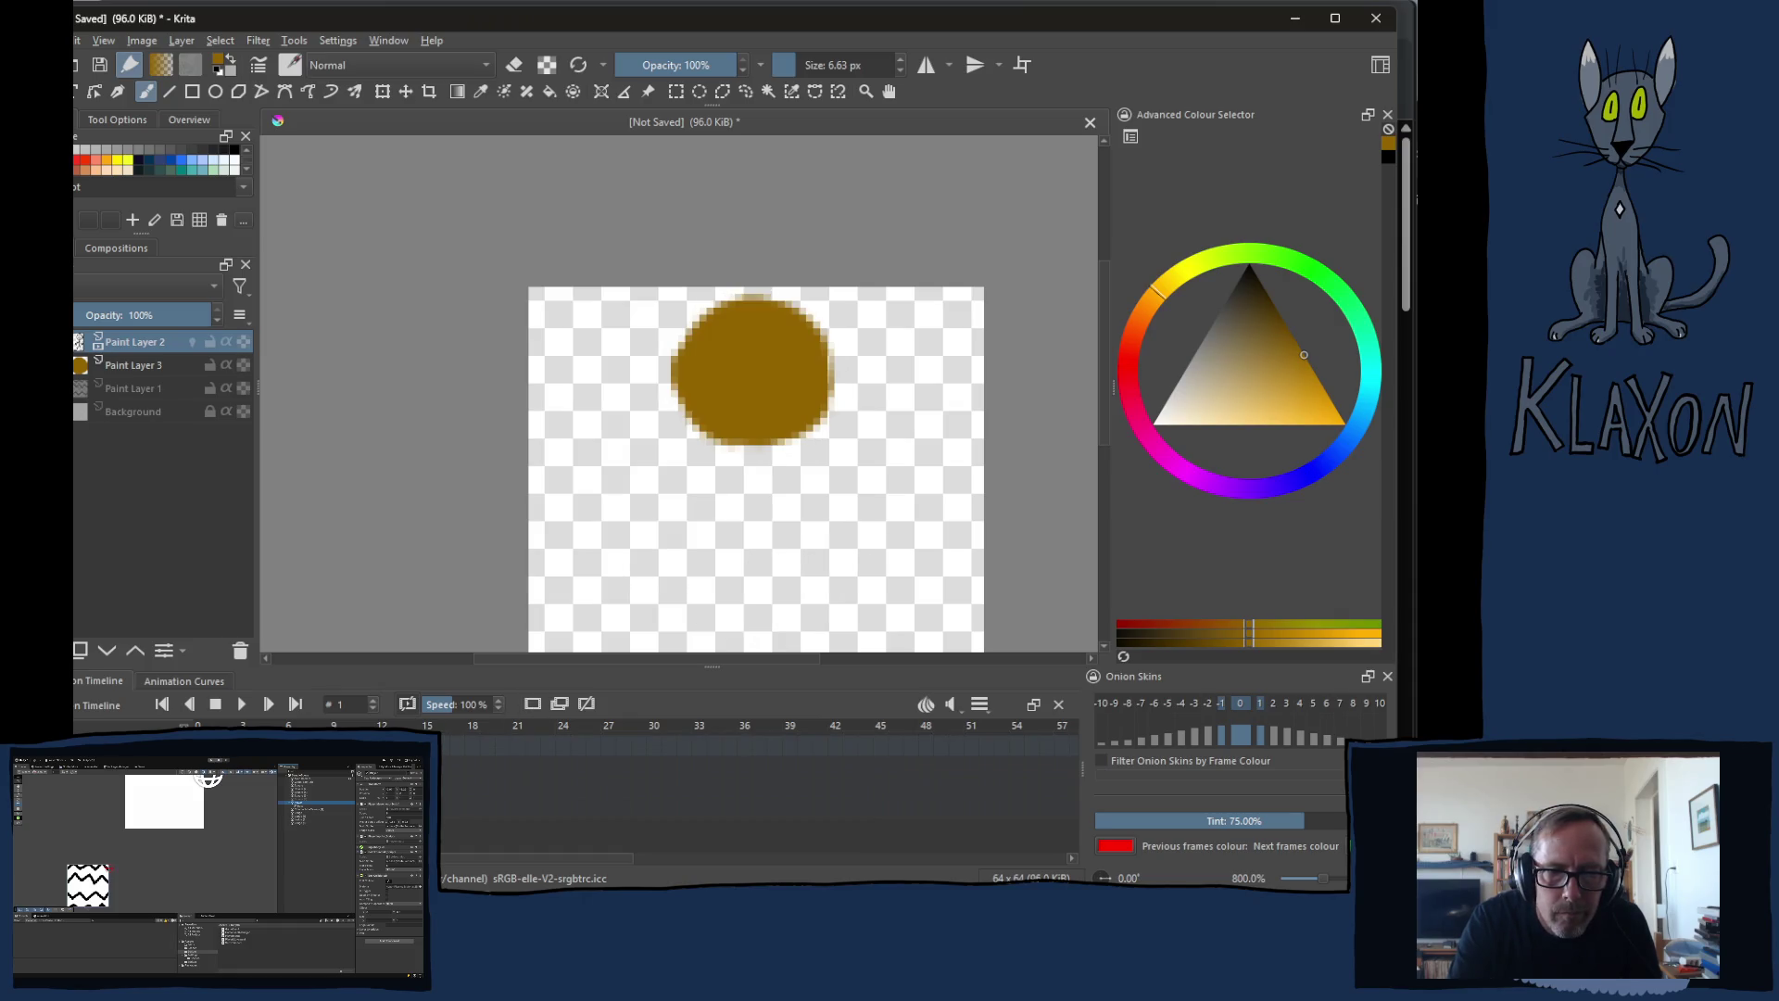
click(191, 341)
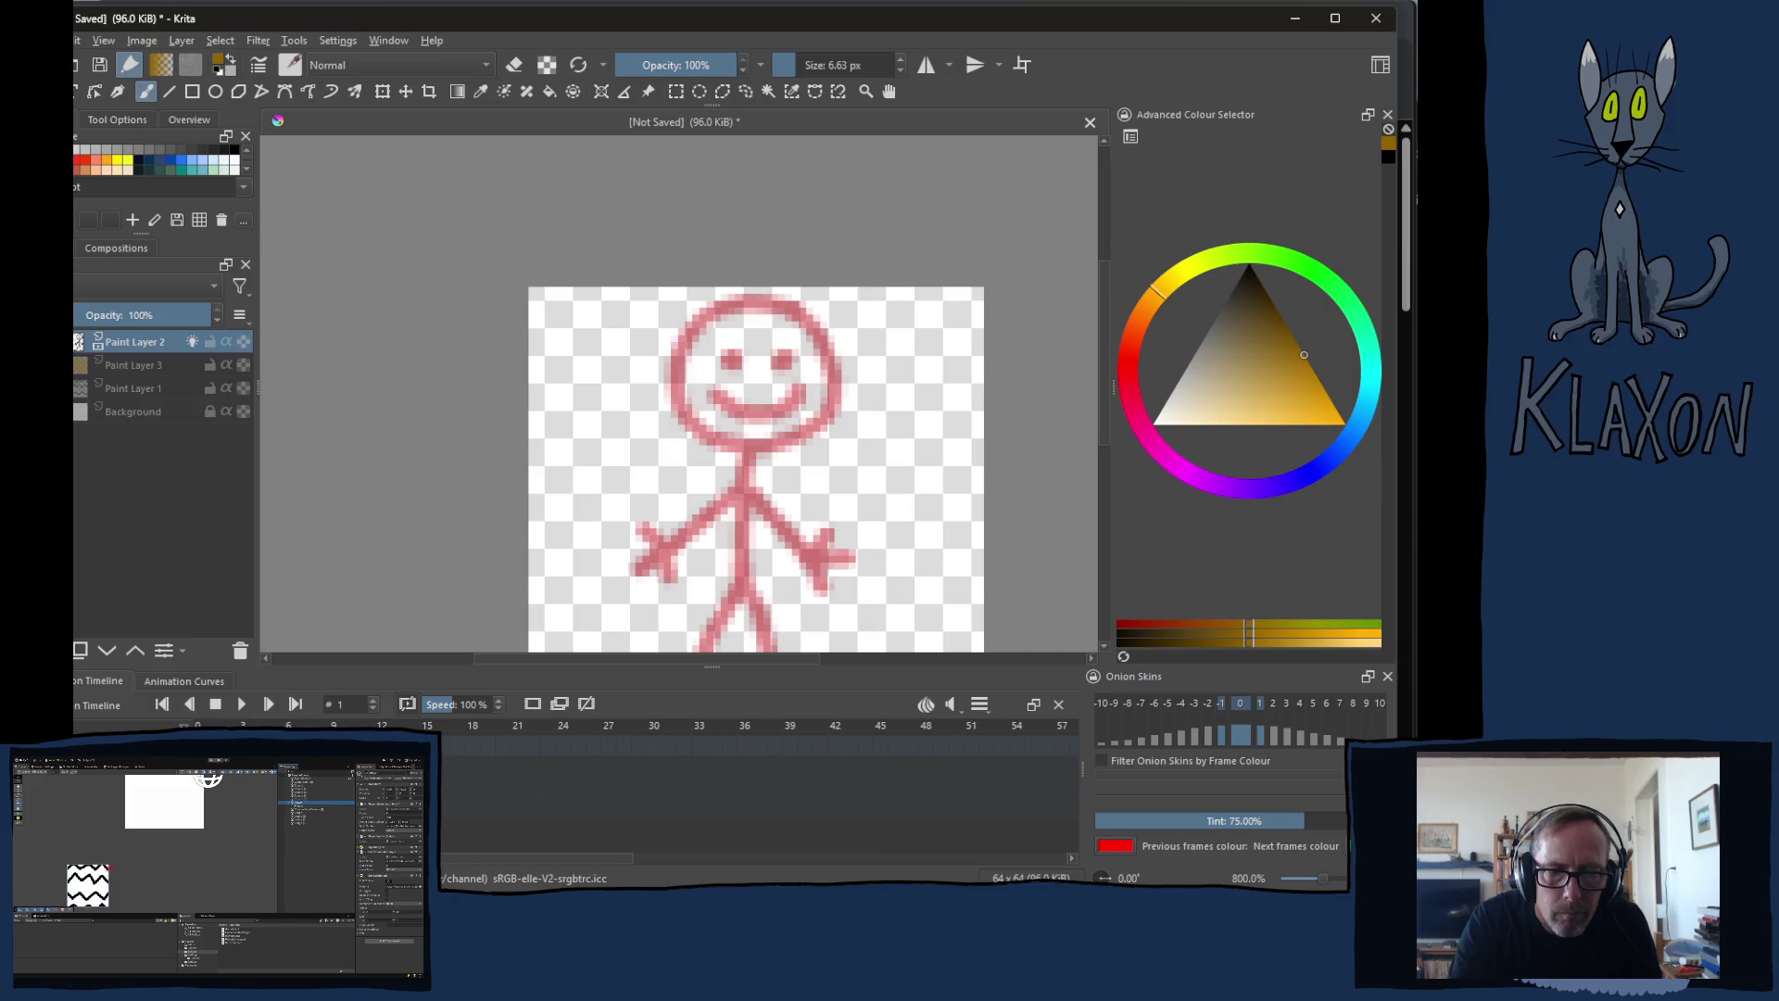
scroll(714, 408, down, 3)
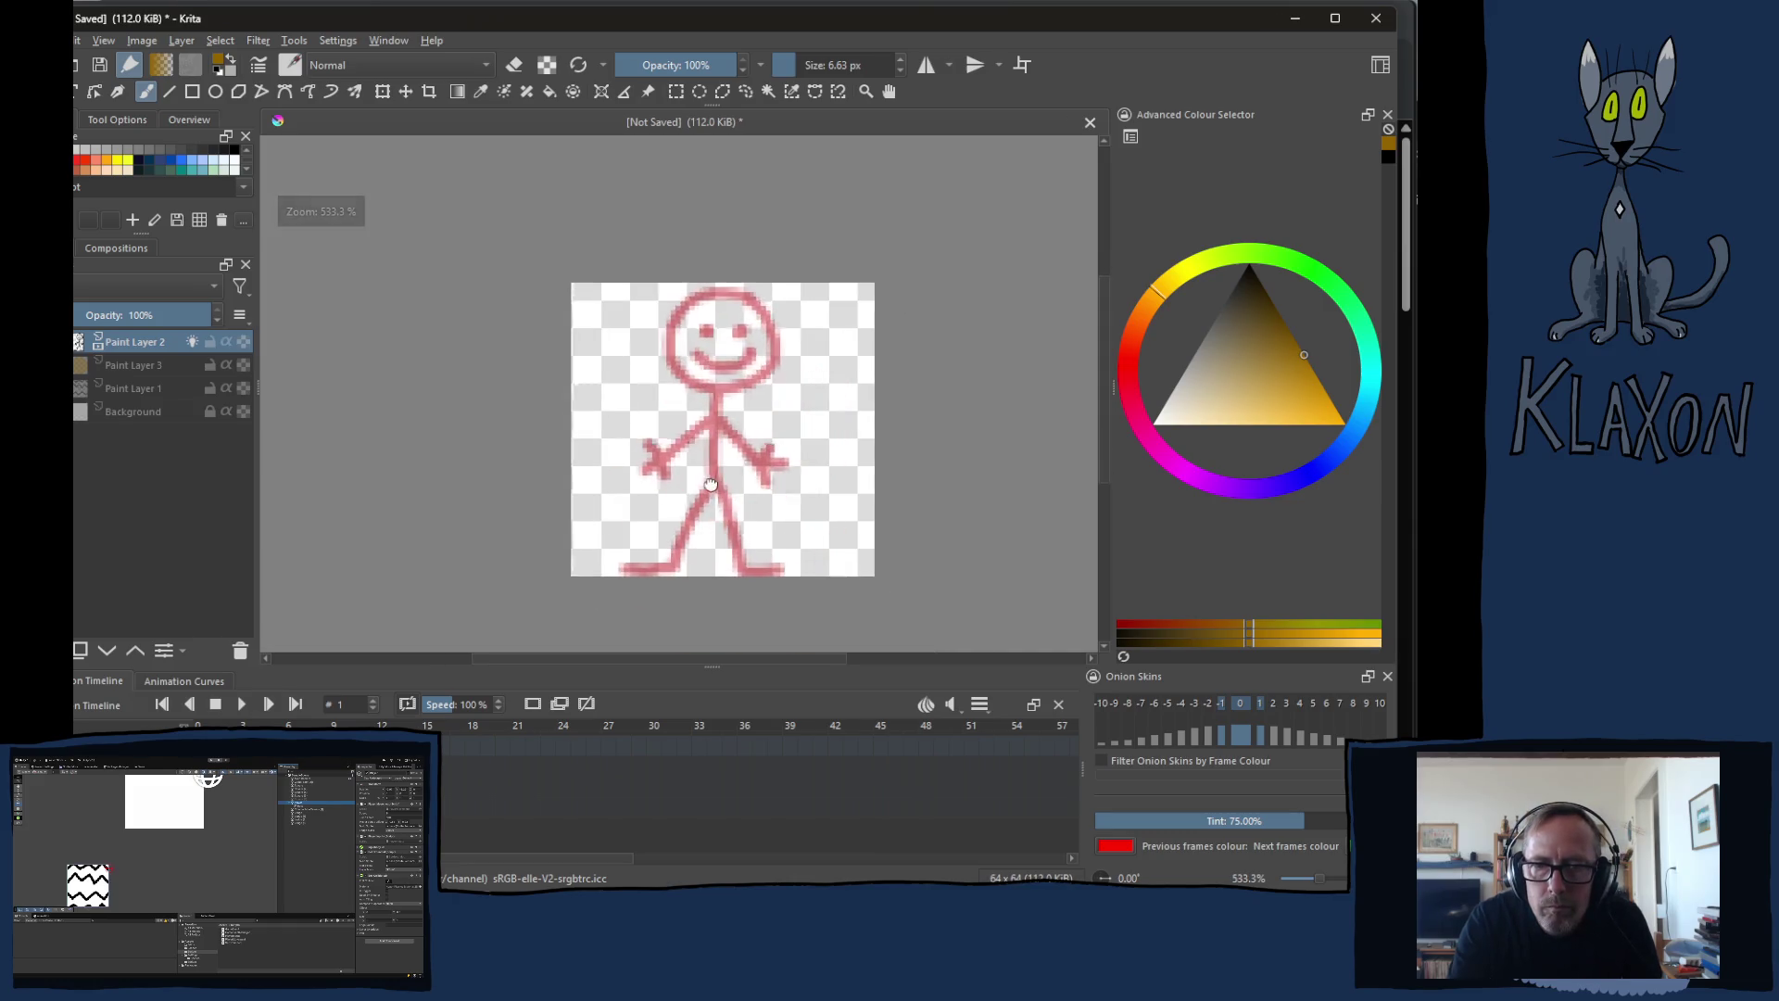
scroll(719, 409, up, 1)
drag(734, 496, 702, 438)
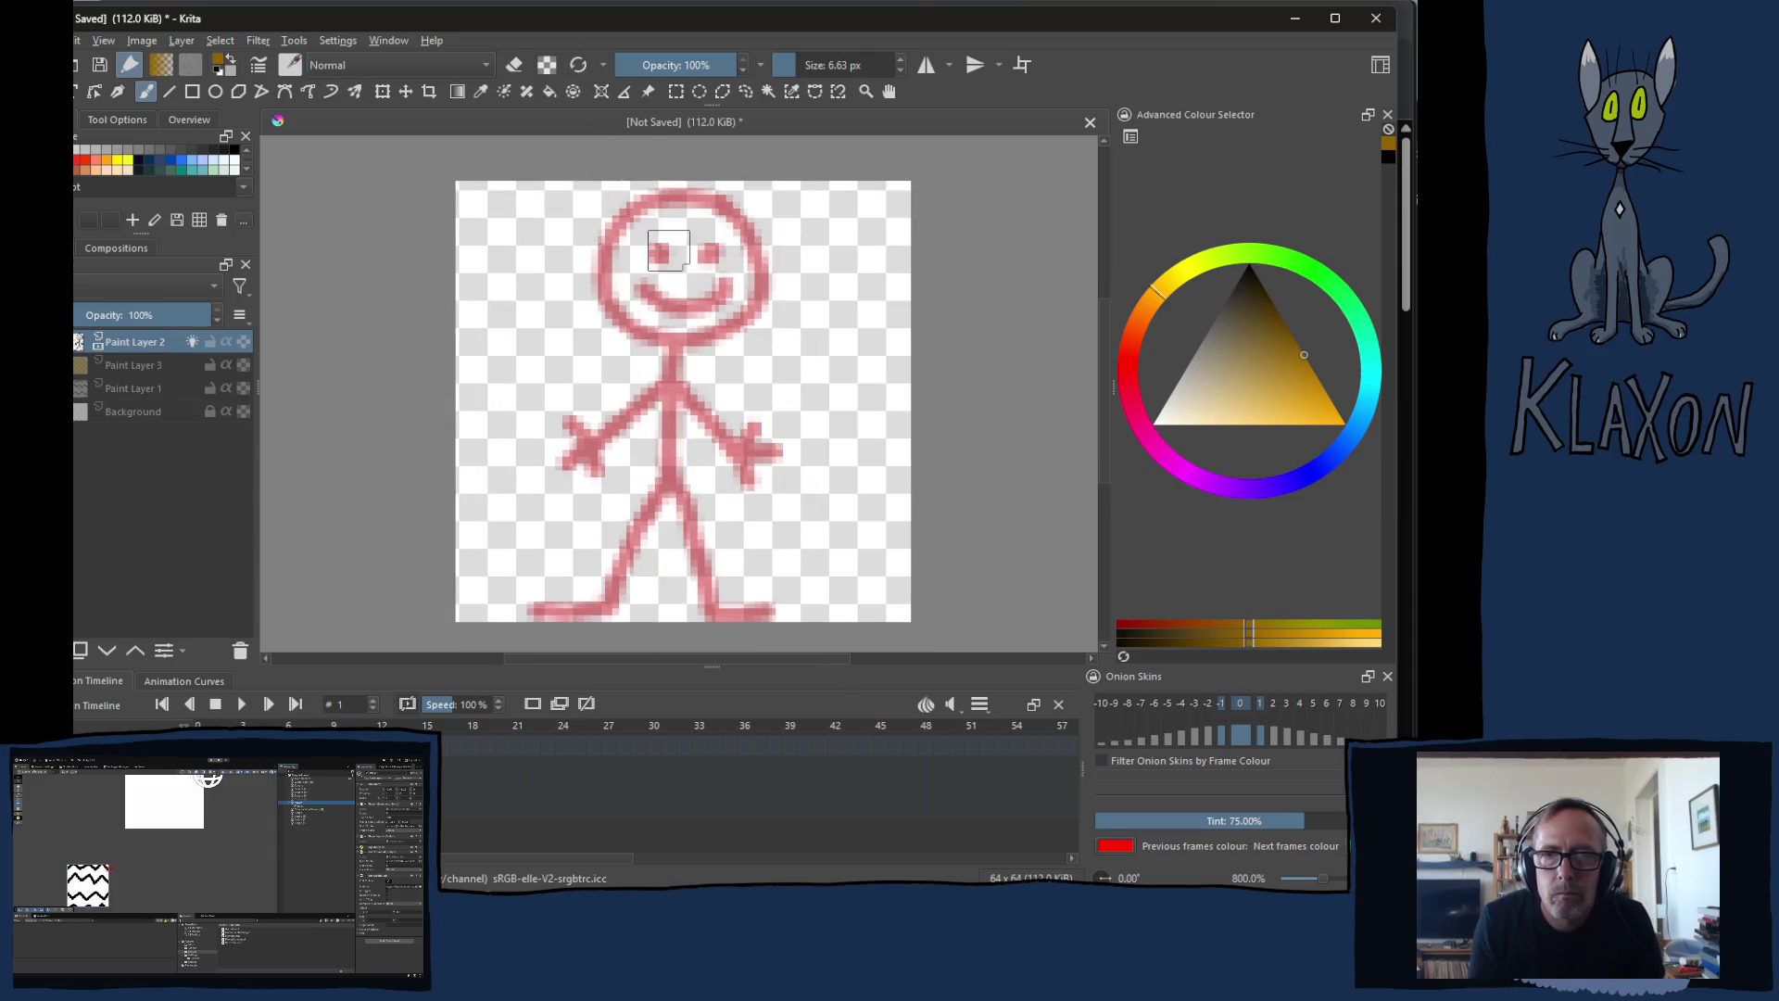
drag(822, 62, 788, 63)
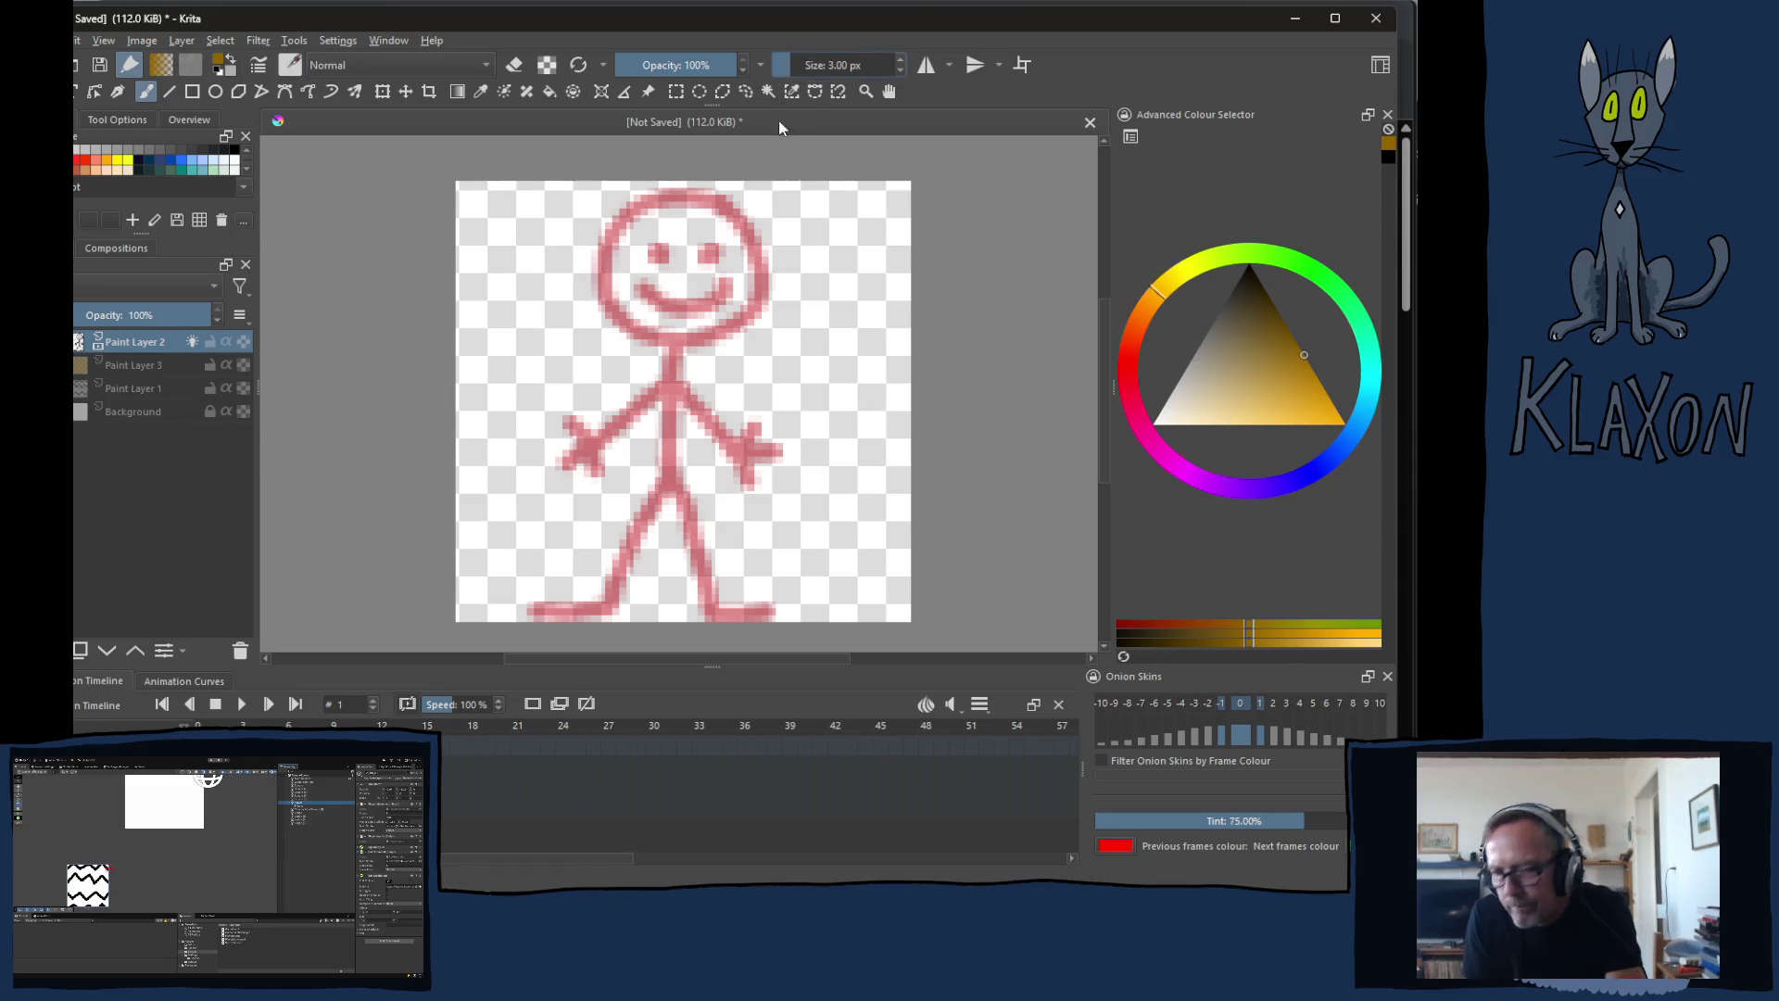
right_click(674, 212)
click(681, 260)
Step: Trace the head, eye dots, smile, body line and left leg in black over the onion skin
mouse_move(700, 194)
mouse_down()
mouse_move(639, 206)
mouse_move(611, 236)
mouse_move(600, 301)
mouse_move(648, 344)
mouse_move(719, 343)
mouse_move(756, 296)
mouse_move(741, 230)
mouse_move(688, 192)
mouse_up()
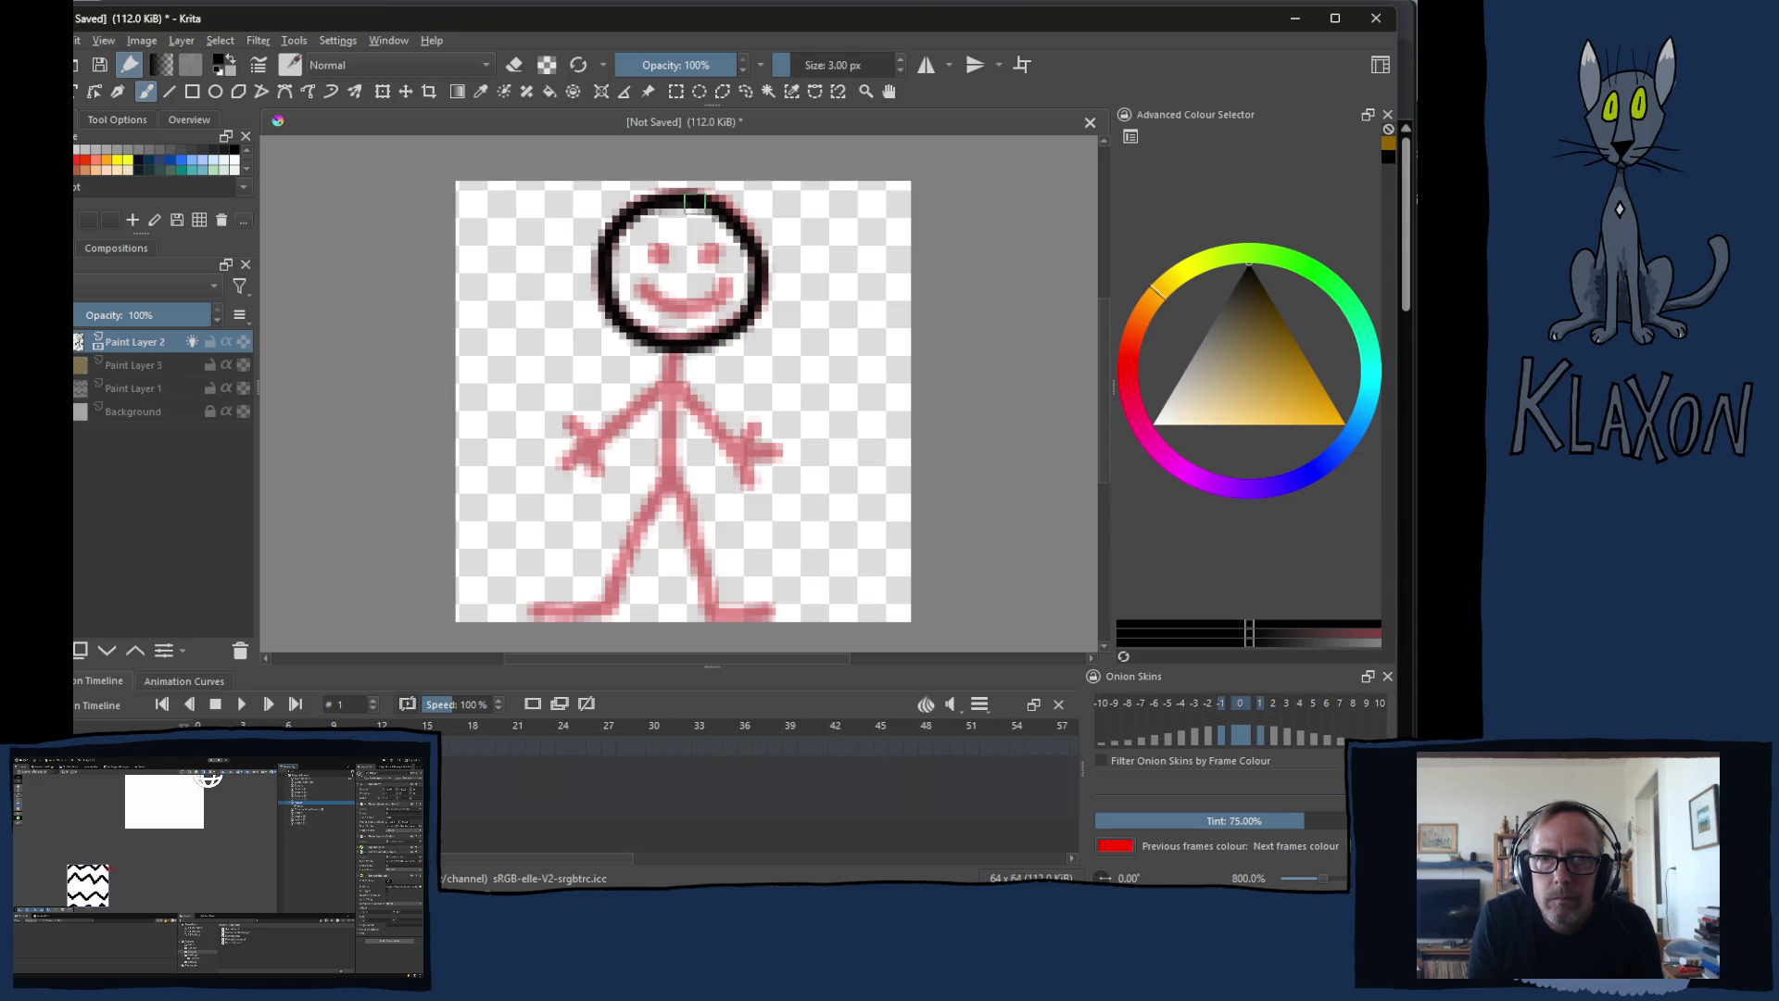
click(661, 251)
click(708, 251)
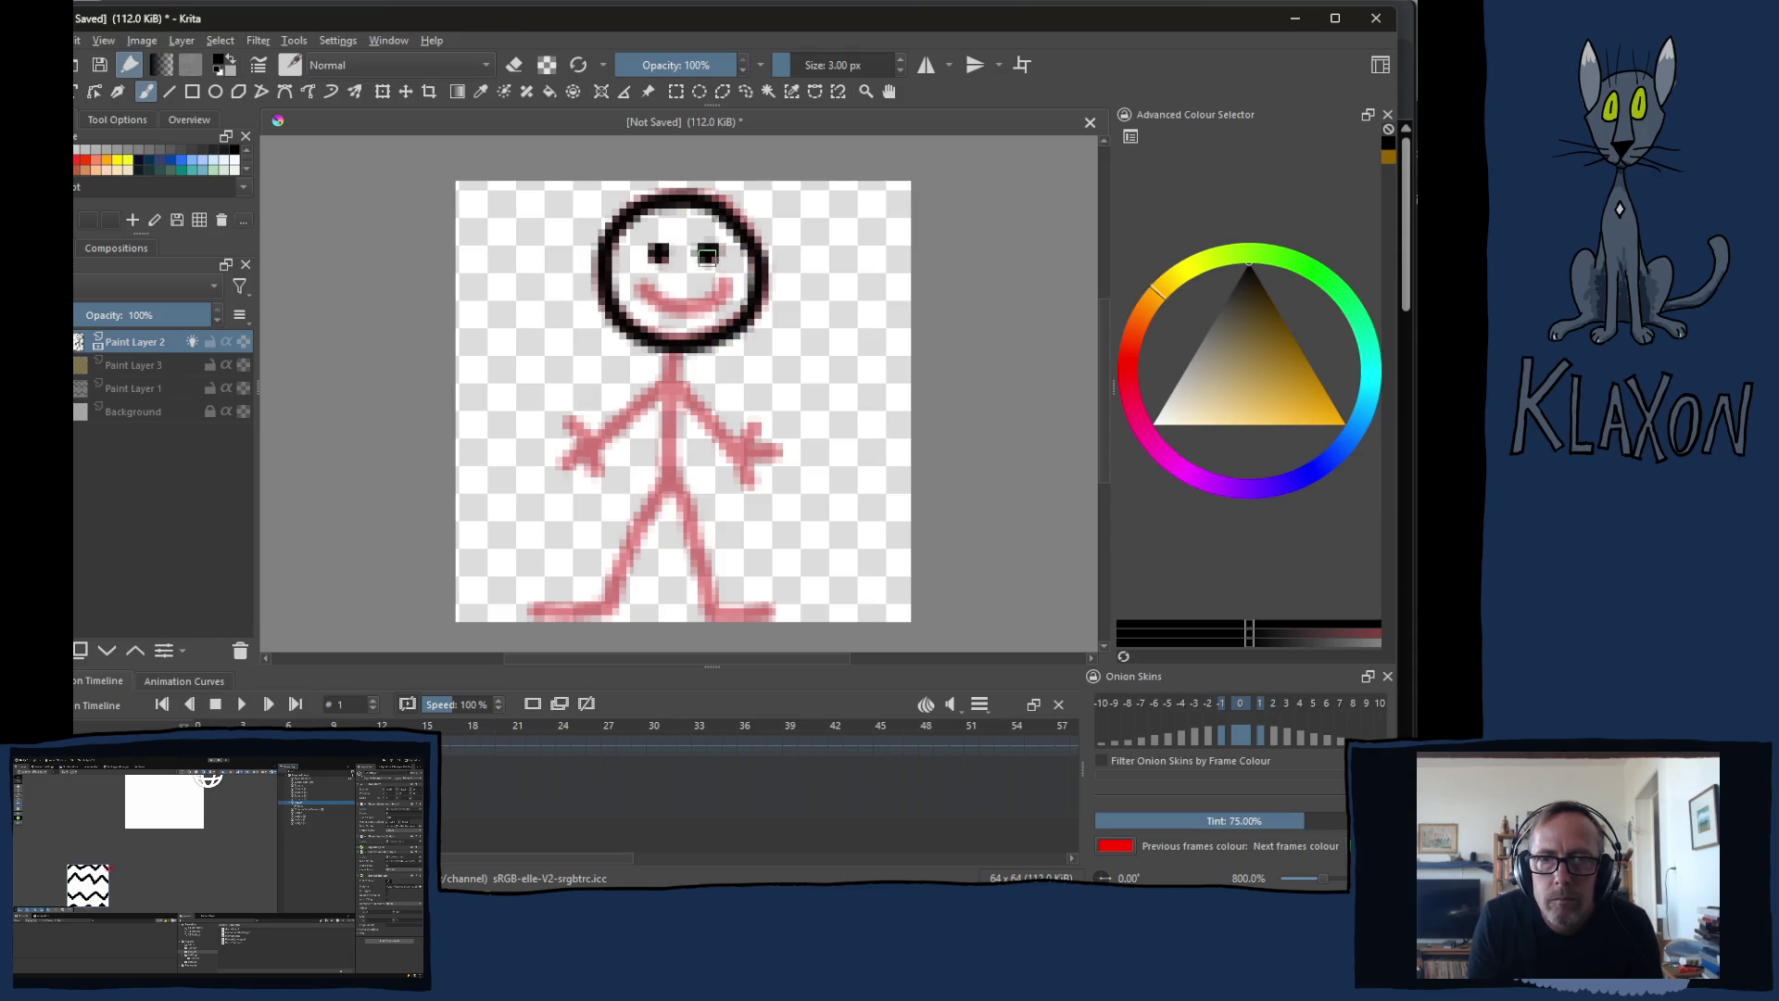
click(646, 290)
mouse_move(648, 292)
mouse_down()
mouse_move(718, 299)
mouse_move(732, 278)
mouse_up()
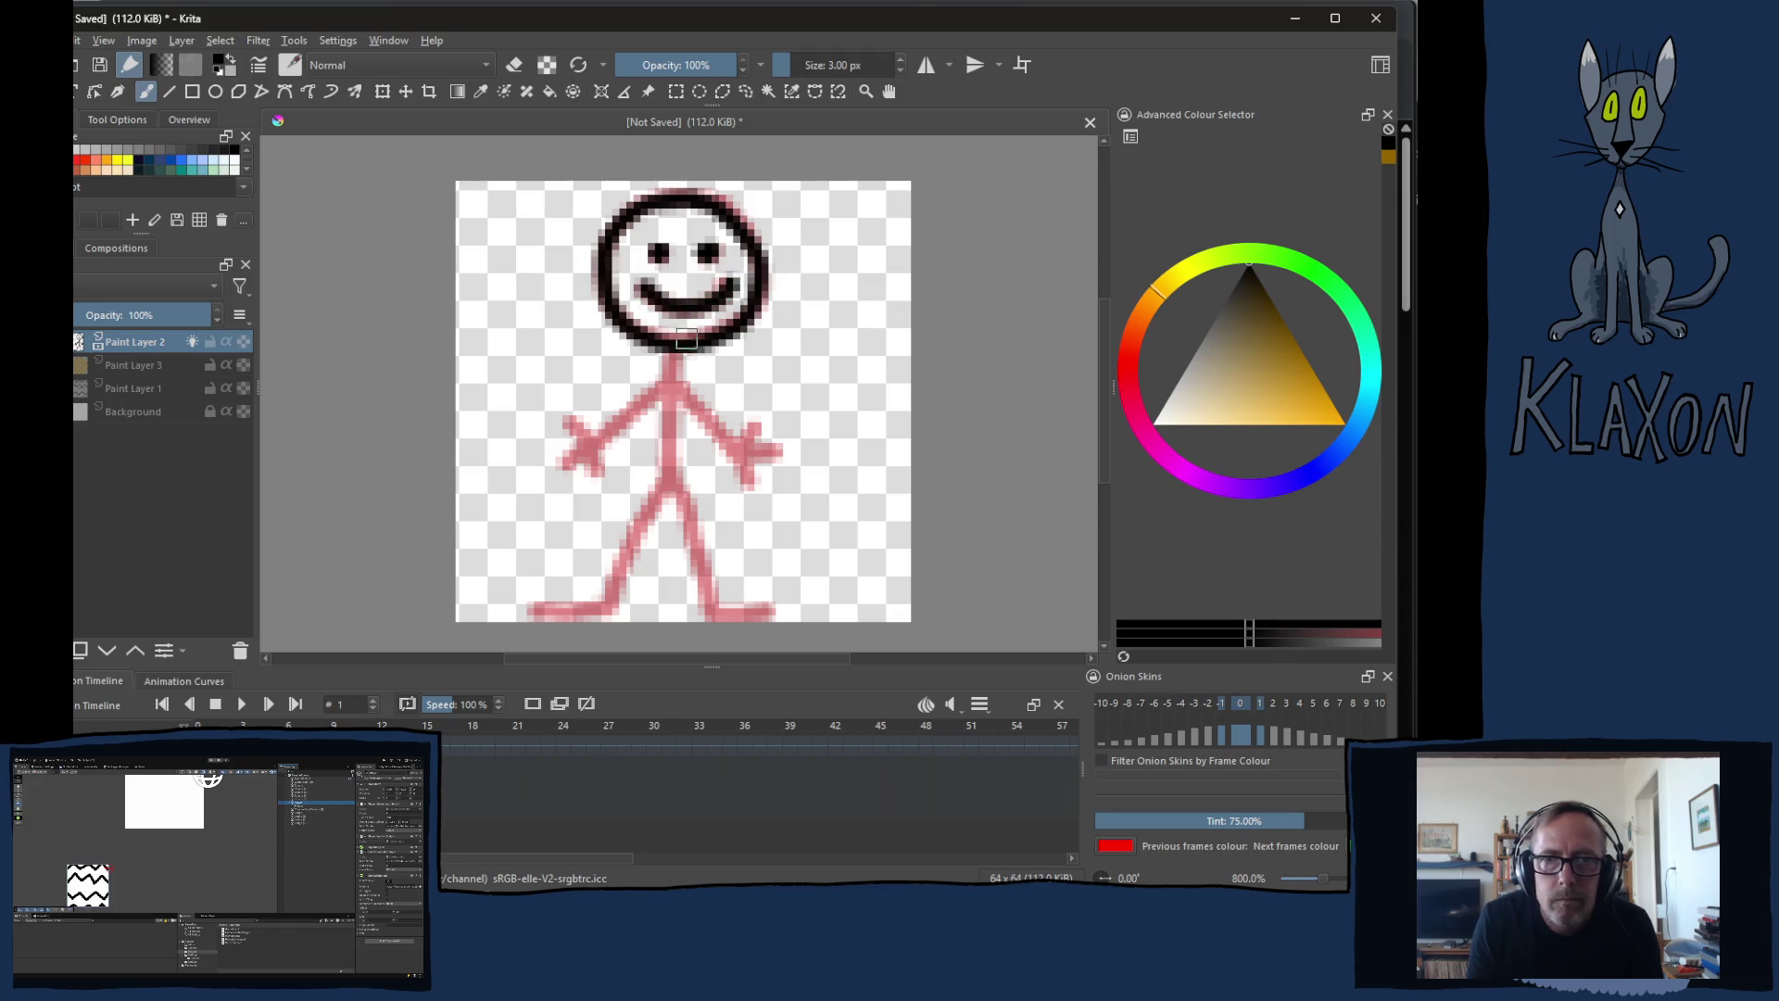
mouse_move(673, 351)
mouse_down()
mouse_move(667, 490)
mouse_move(610, 607)
mouse_move(532, 607)
mouse_up()
key(ctrl+z)
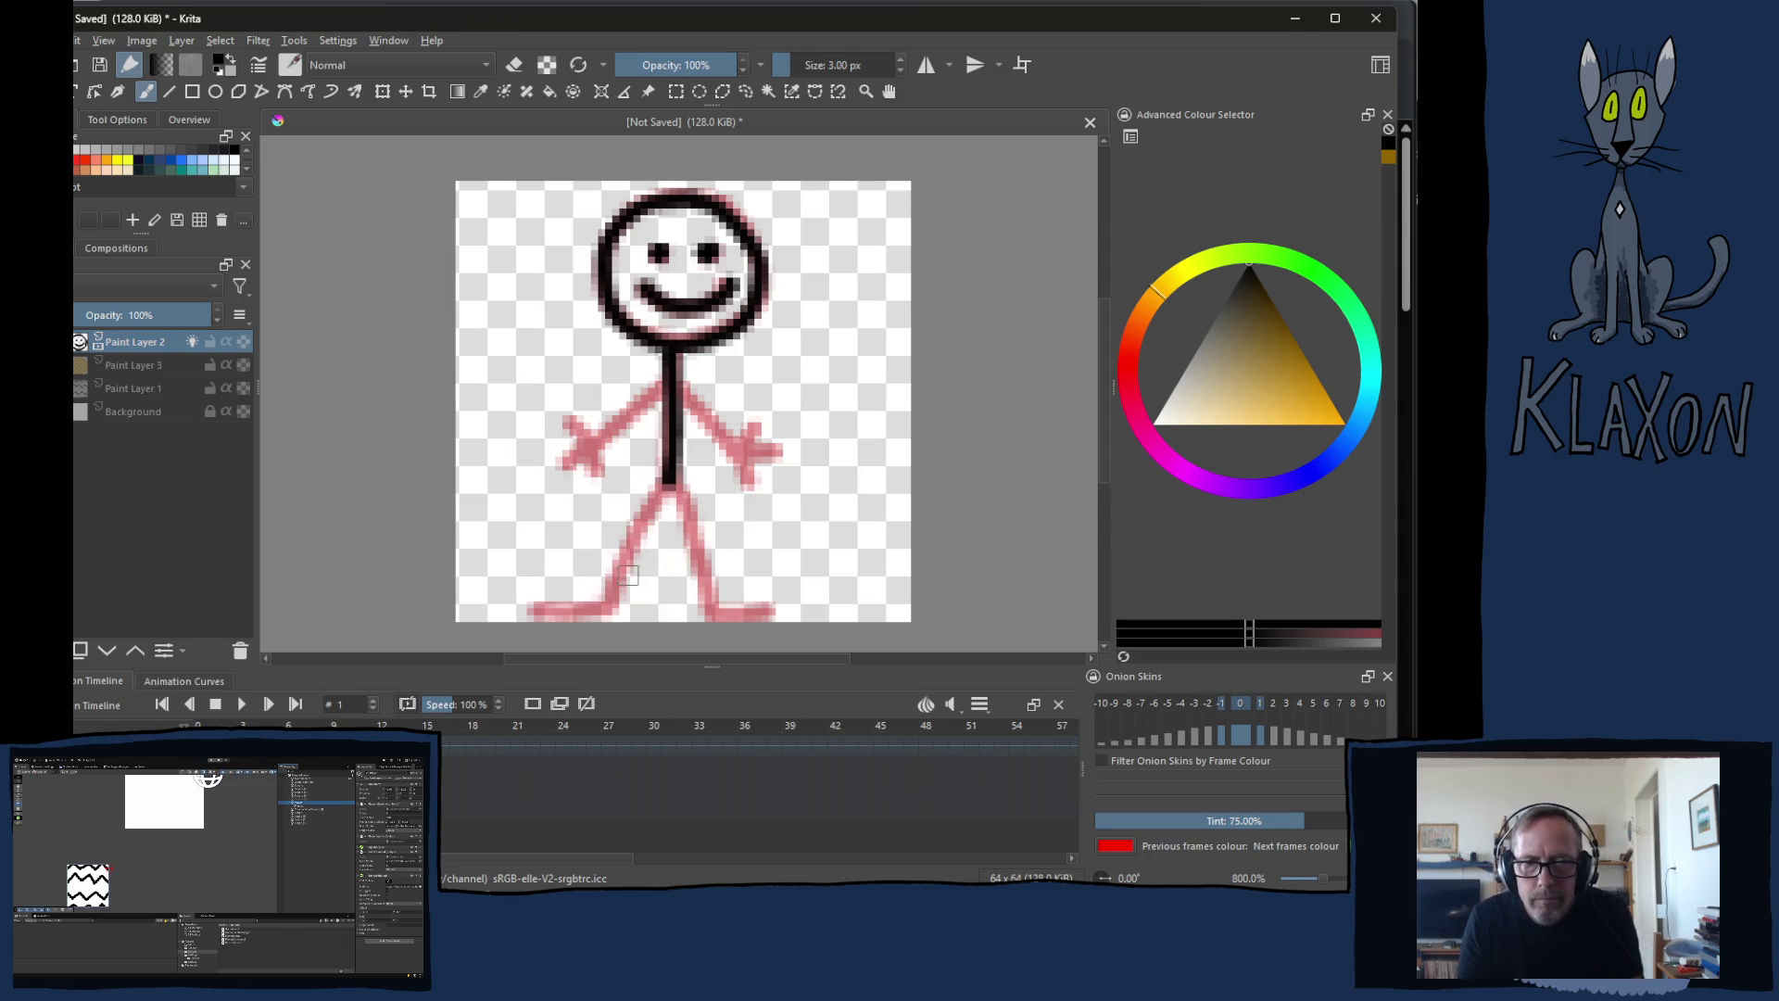
mouse_move(539, 612)
mouse_down()
mouse_move(613, 607)
mouse_move(668, 481)
mouse_move(716, 610)
mouse_move(781, 611)
mouse_up()
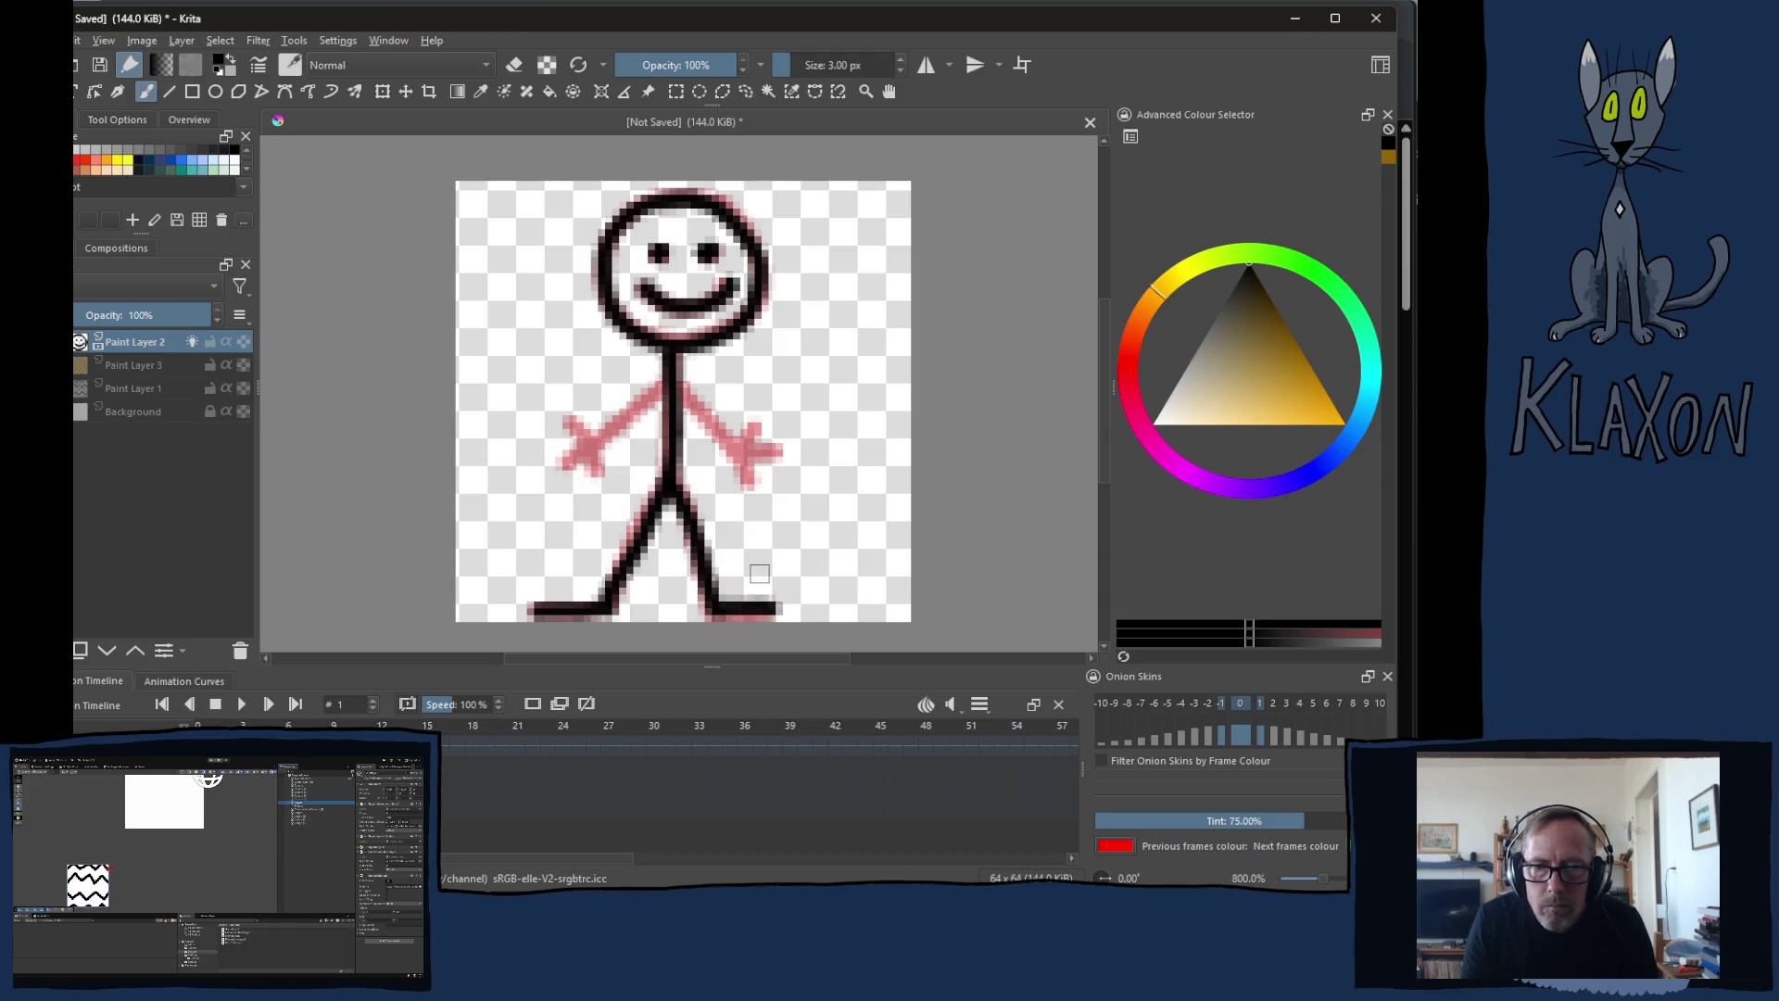
Step: Trace both arms stretched sideways, erase the right finger tip, and select Paint Layer 3
mouse_move(674, 391)
mouse_down()
mouse_move(567, 463)
mouse_move(566, 422)
mouse_move(593, 477)
mouse_up()
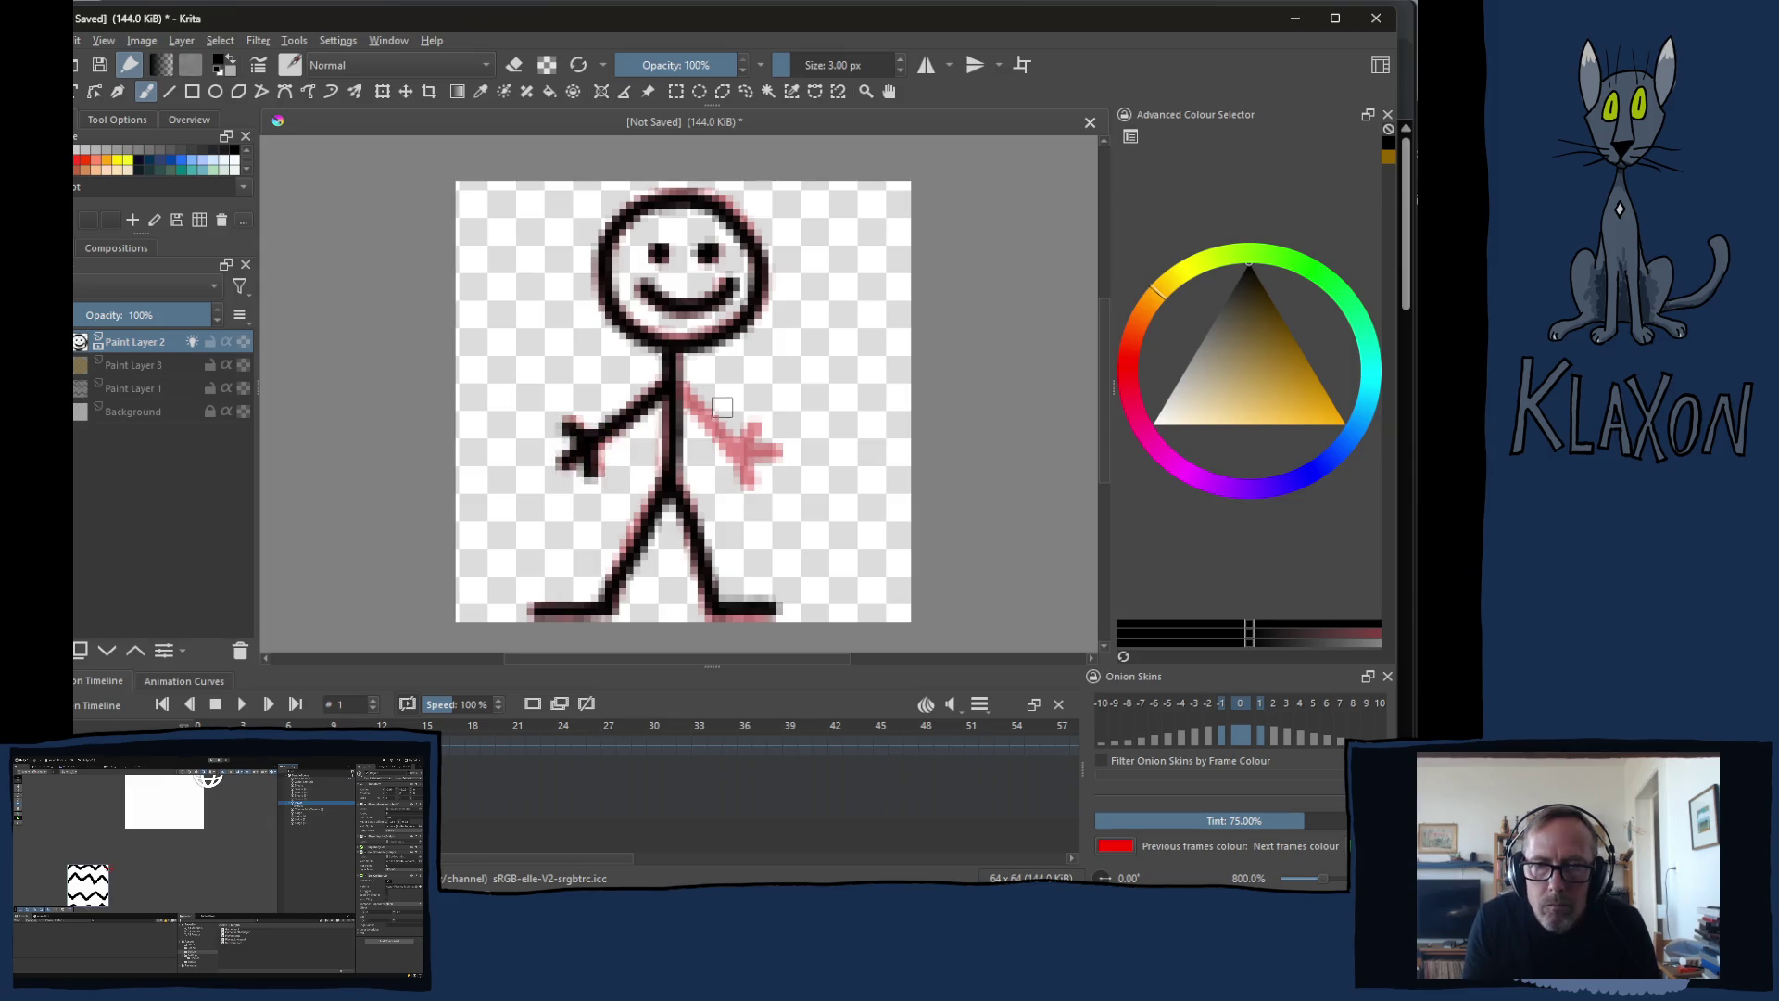
mouse_move(685, 396)
mouse_down()
mouse_move(755, 493)
mouse_move(758, 428)
mouse_move(795, 455)
mouse_up()
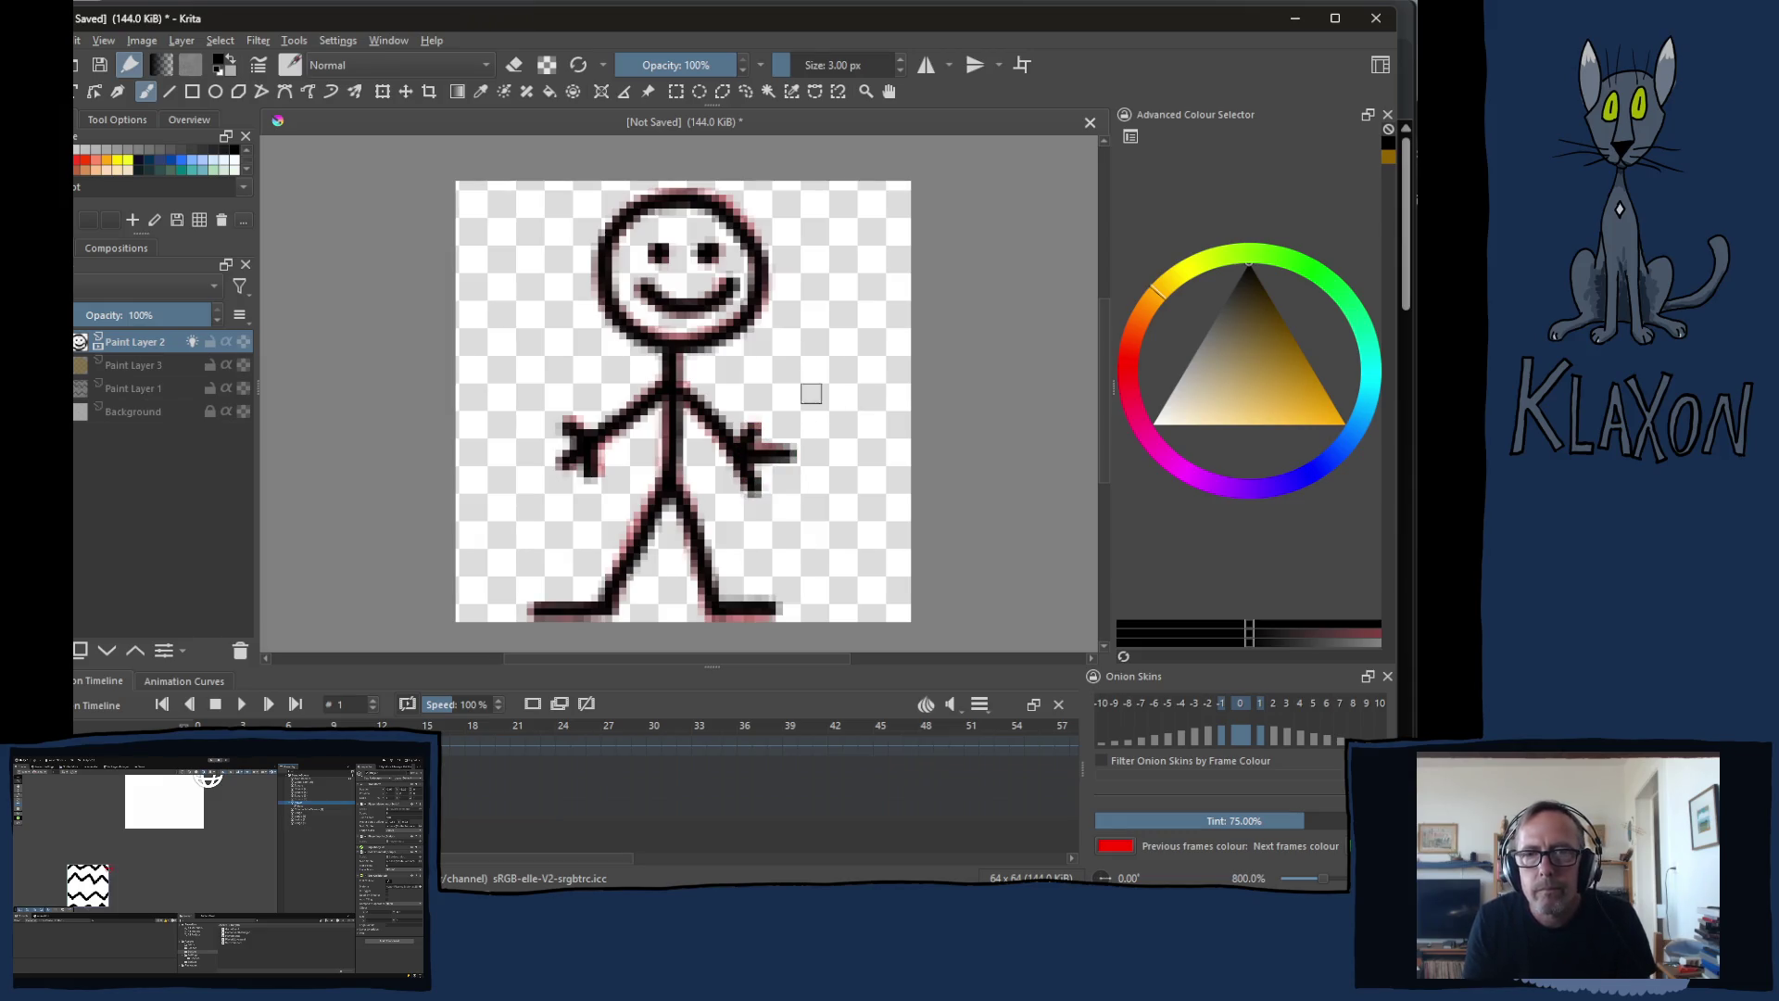
key(e)
click(794, 454)
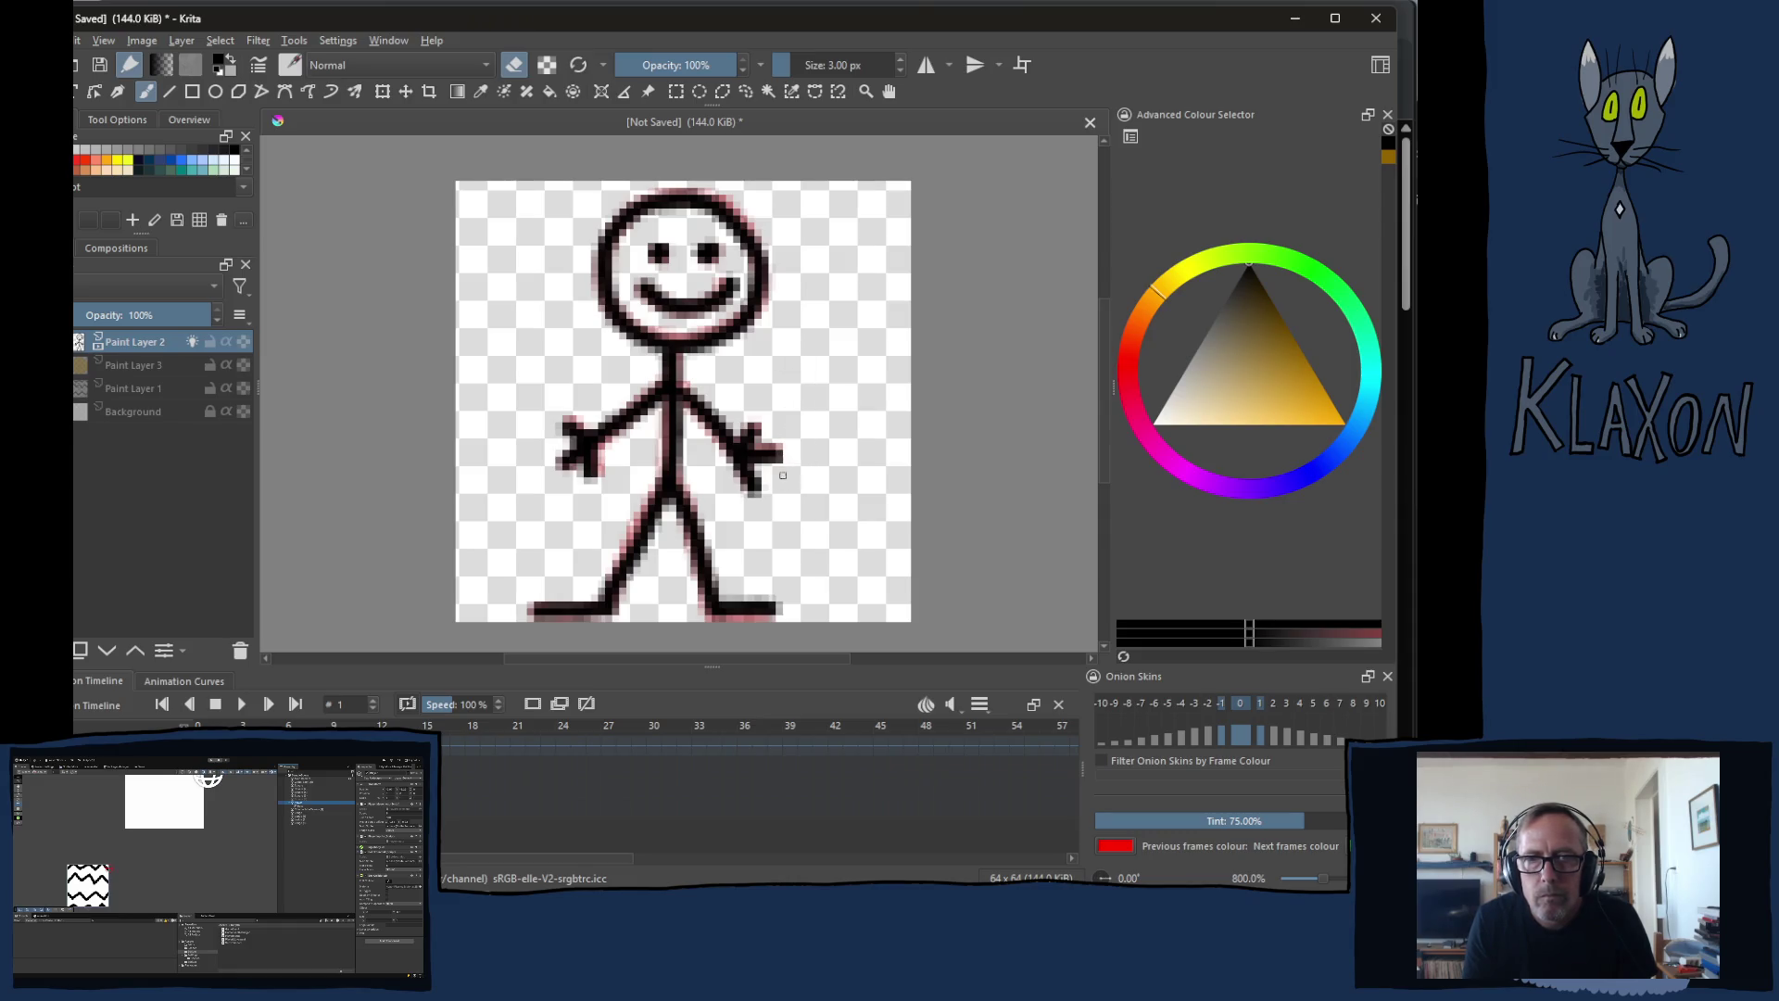
key(e)
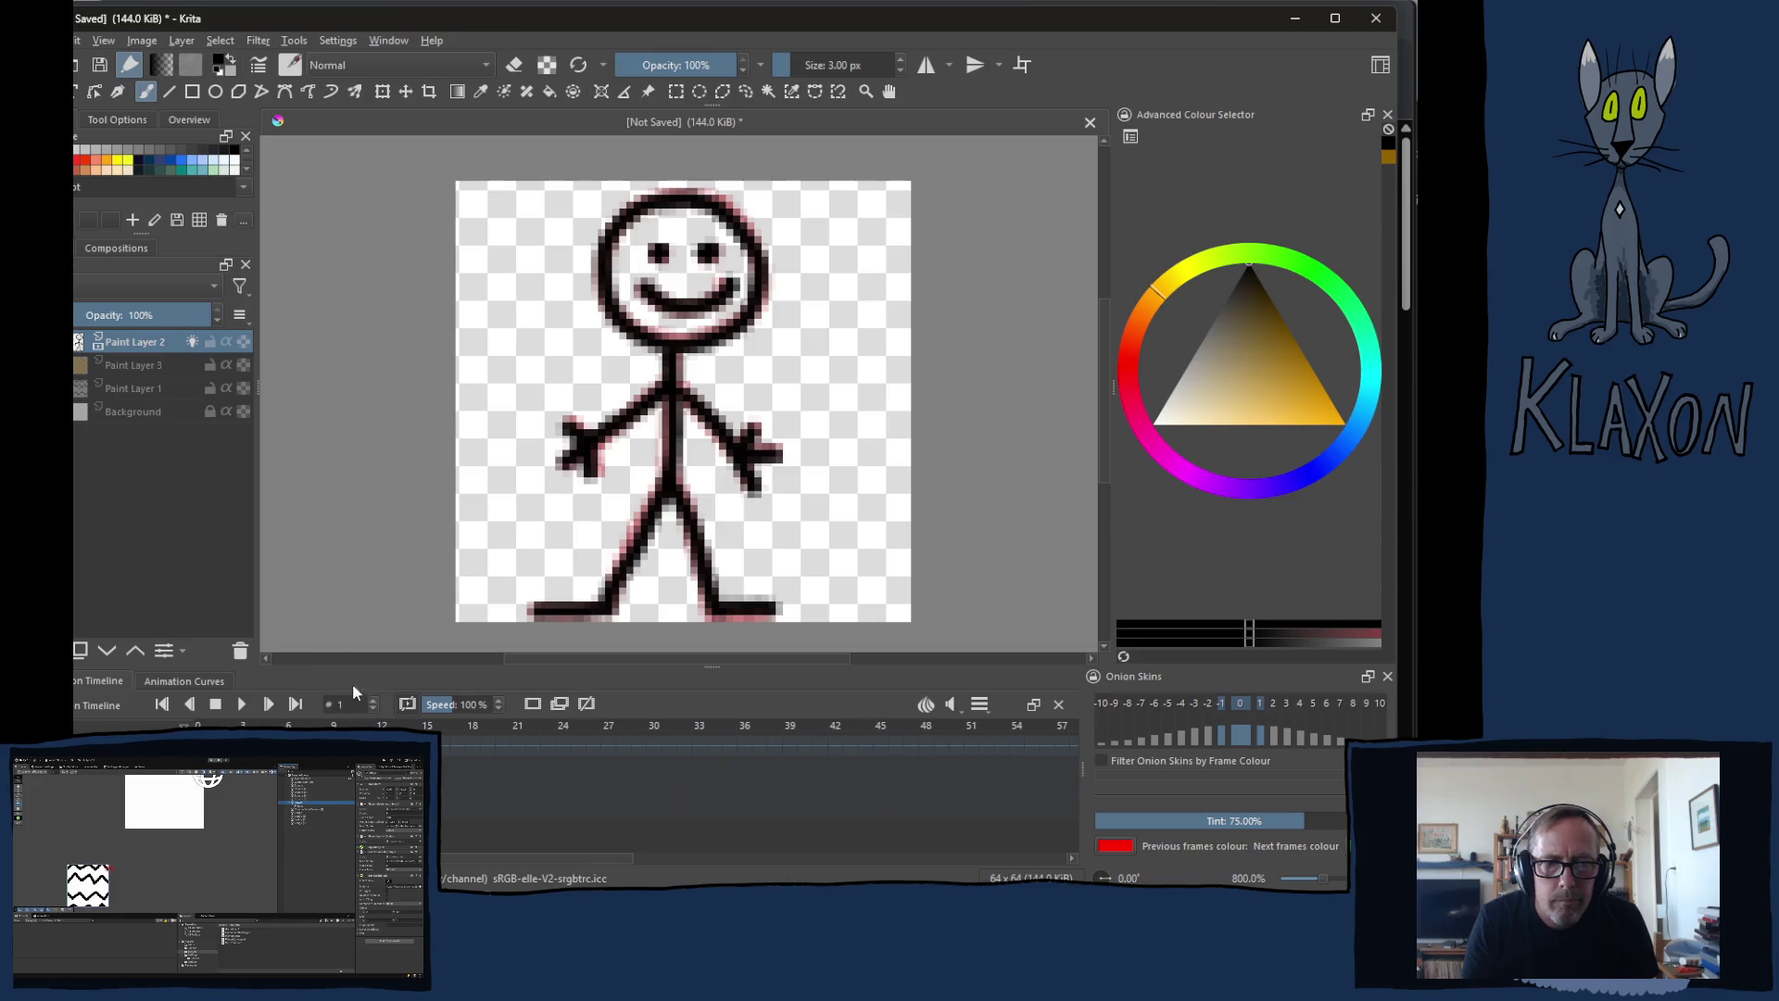
click(199, 367)
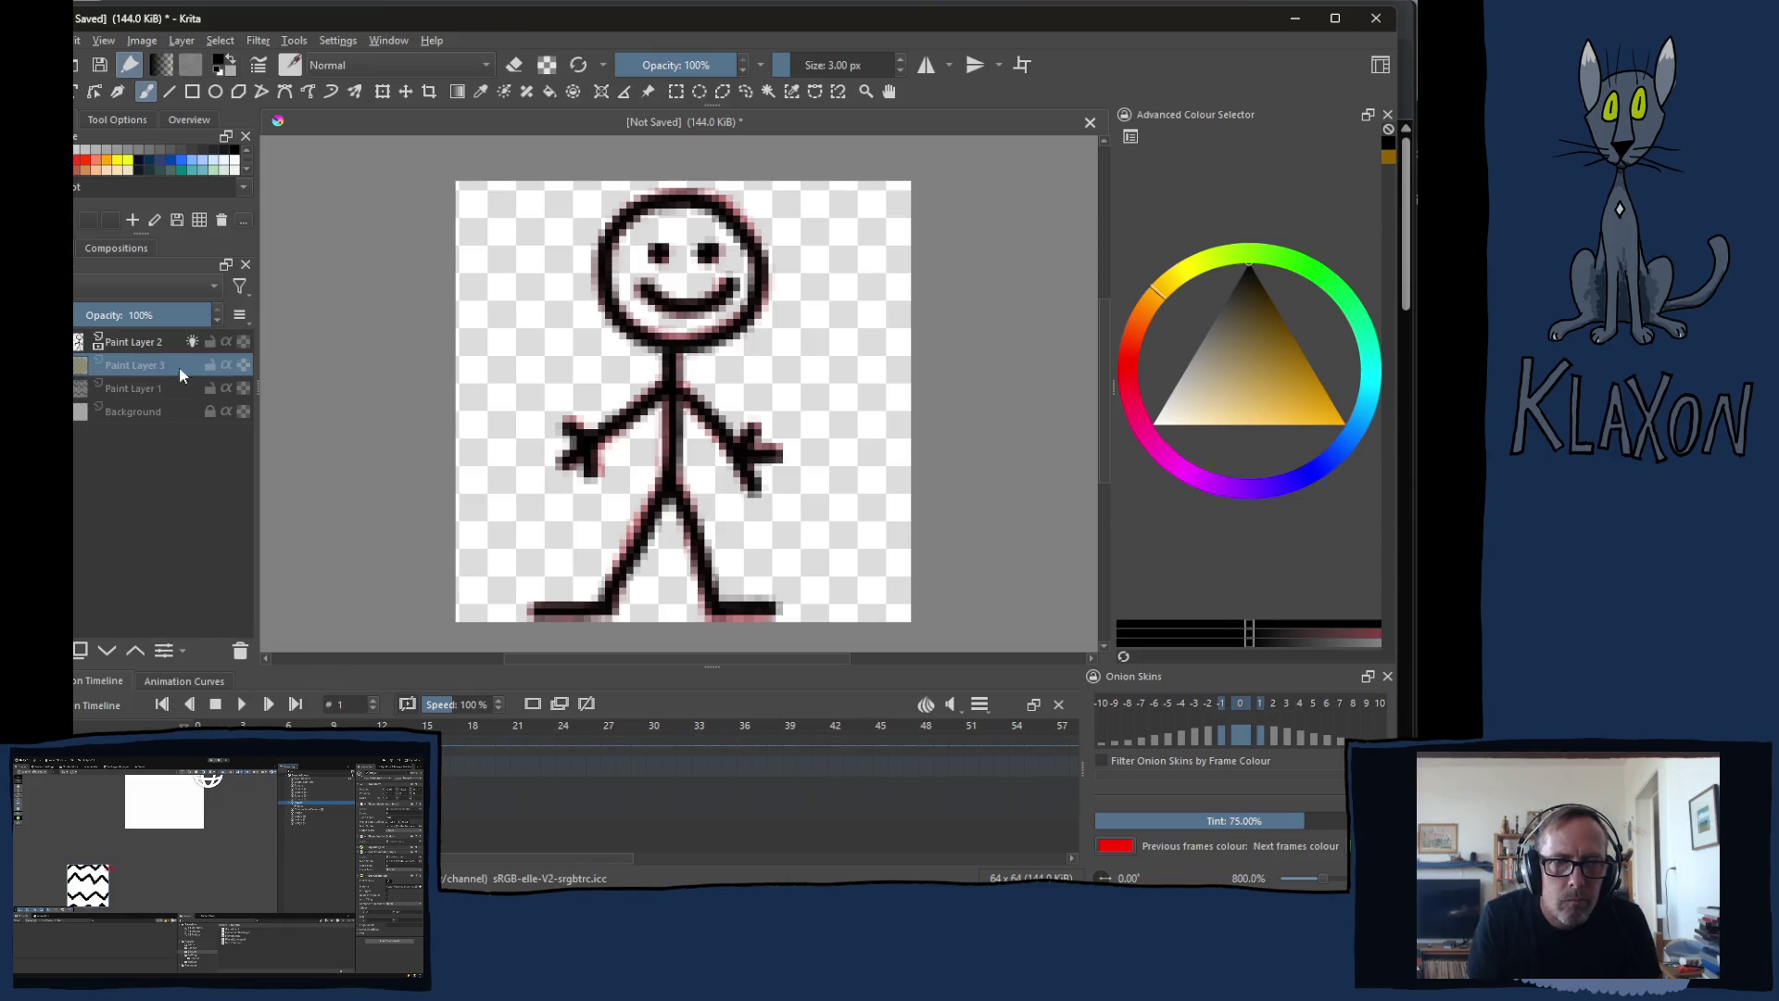
Step: Keyframe Paint Layer 3, fill frame 1's head orange-brown, and hide Paint Layer 2's onion skin
key(BackSpace)
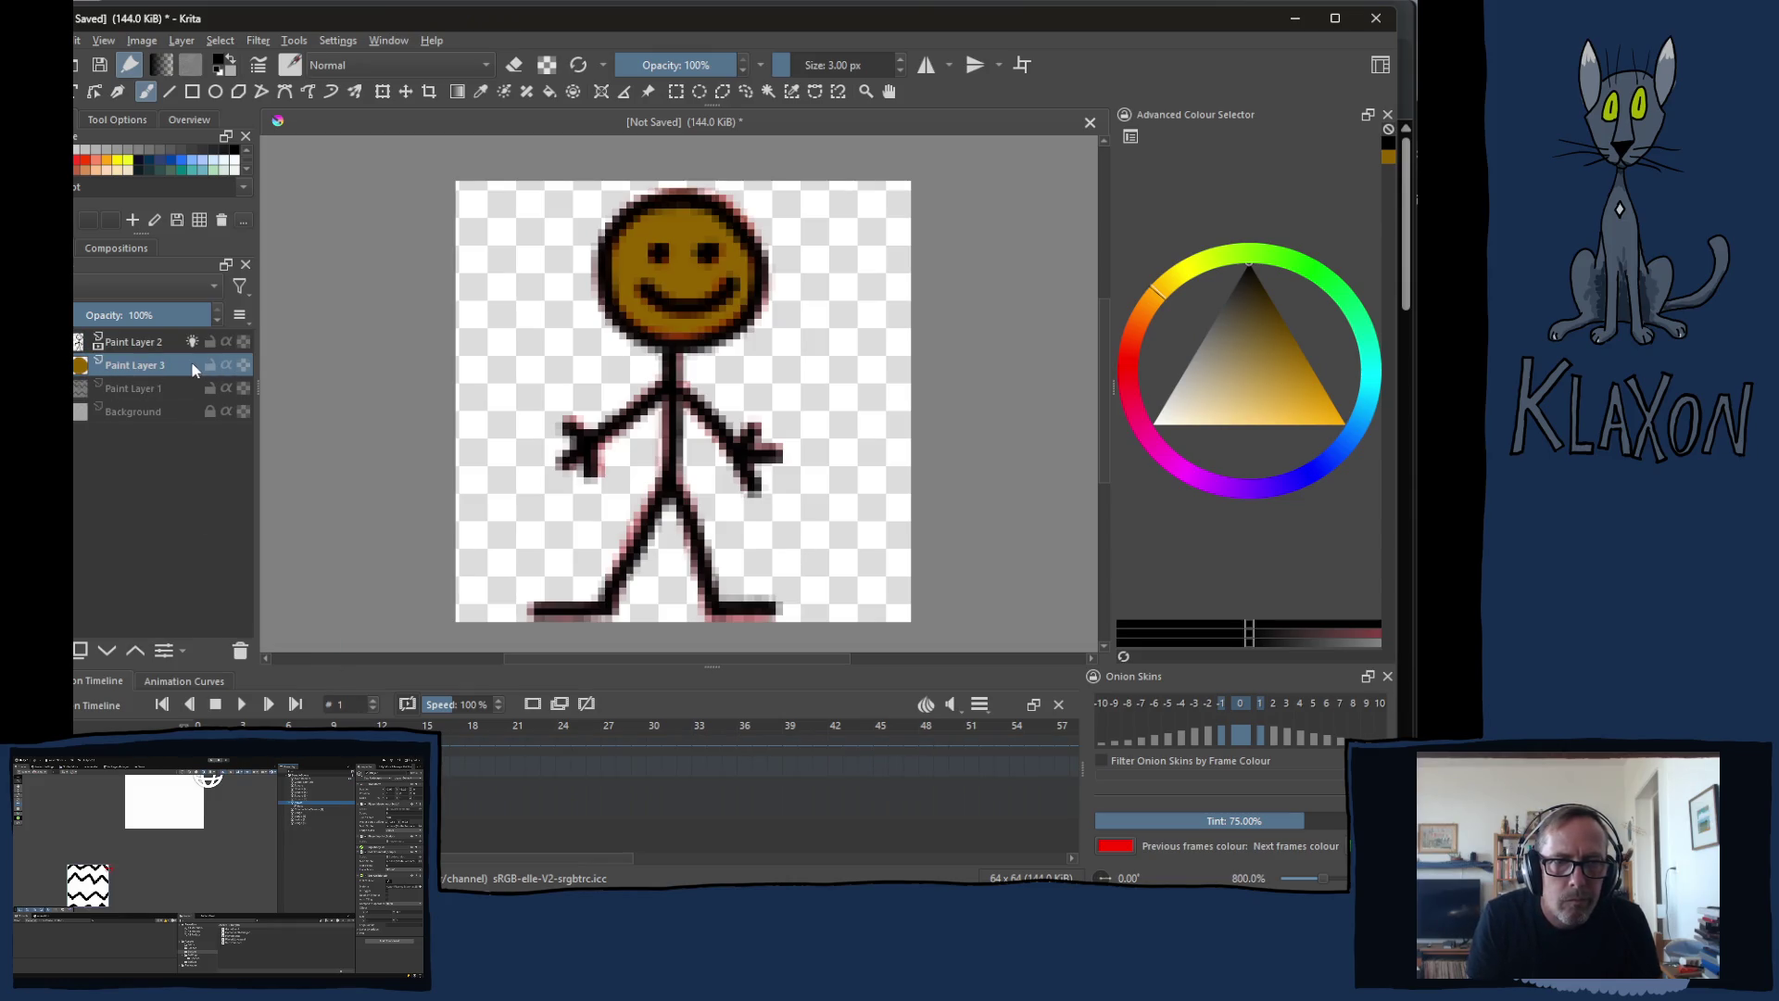
key(Left)
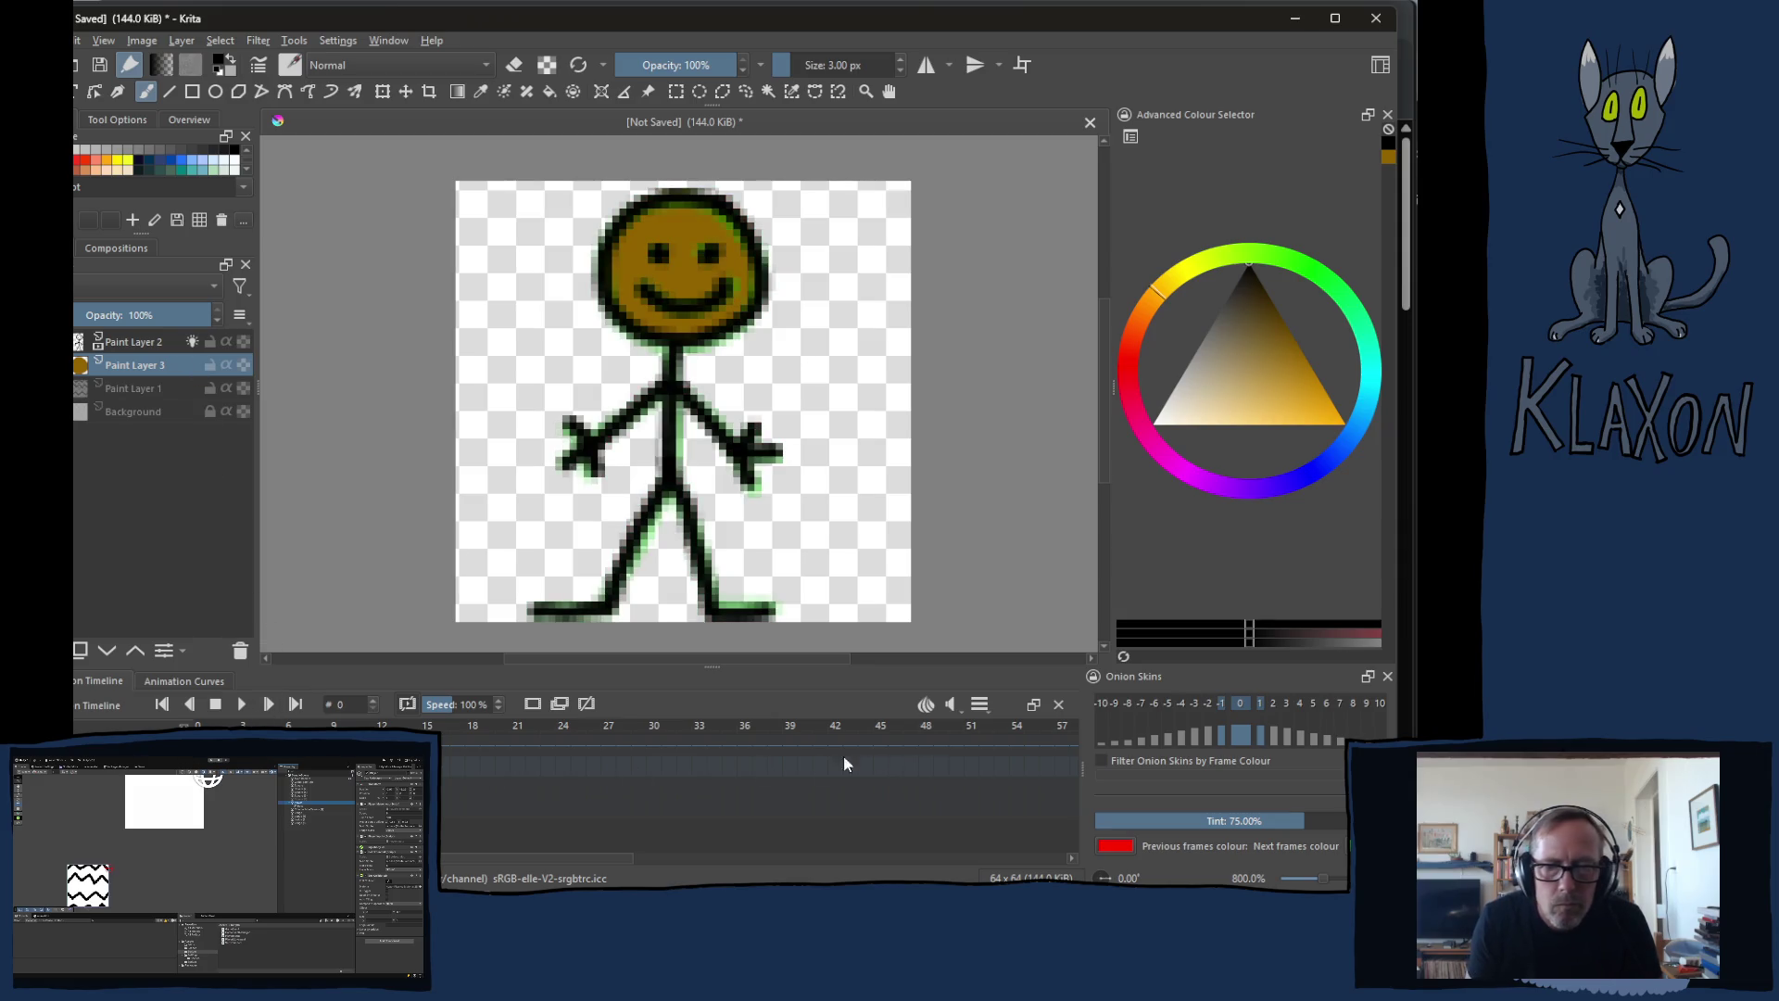
click(559, 704)
key(Right)
mouse_move(614, 259)
mouse_down()
mouse_move(667, 323)
mouse_move(732, 306)
mouse_move(732, 245)
mouse_move(681, 218)
mouse_move(645, 268)
mouse_move(709, 283)
mouse_move(690, 302)
mouse_up()
key(x)
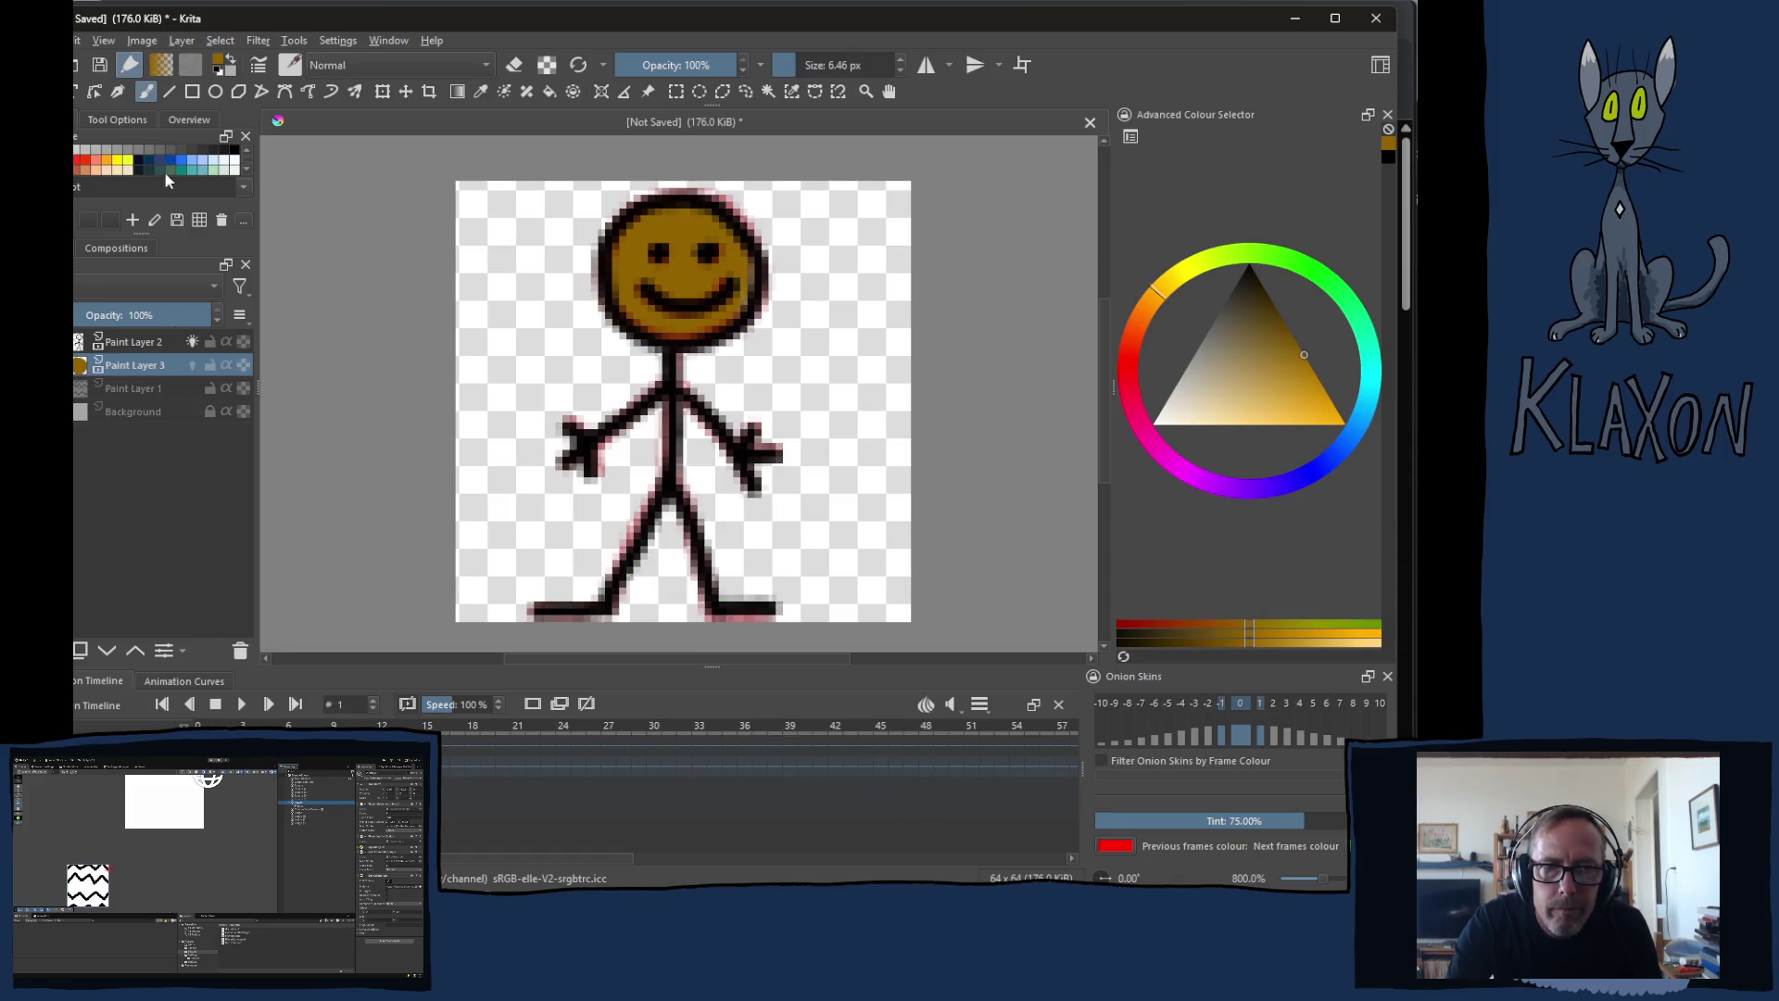
click(193, 341)
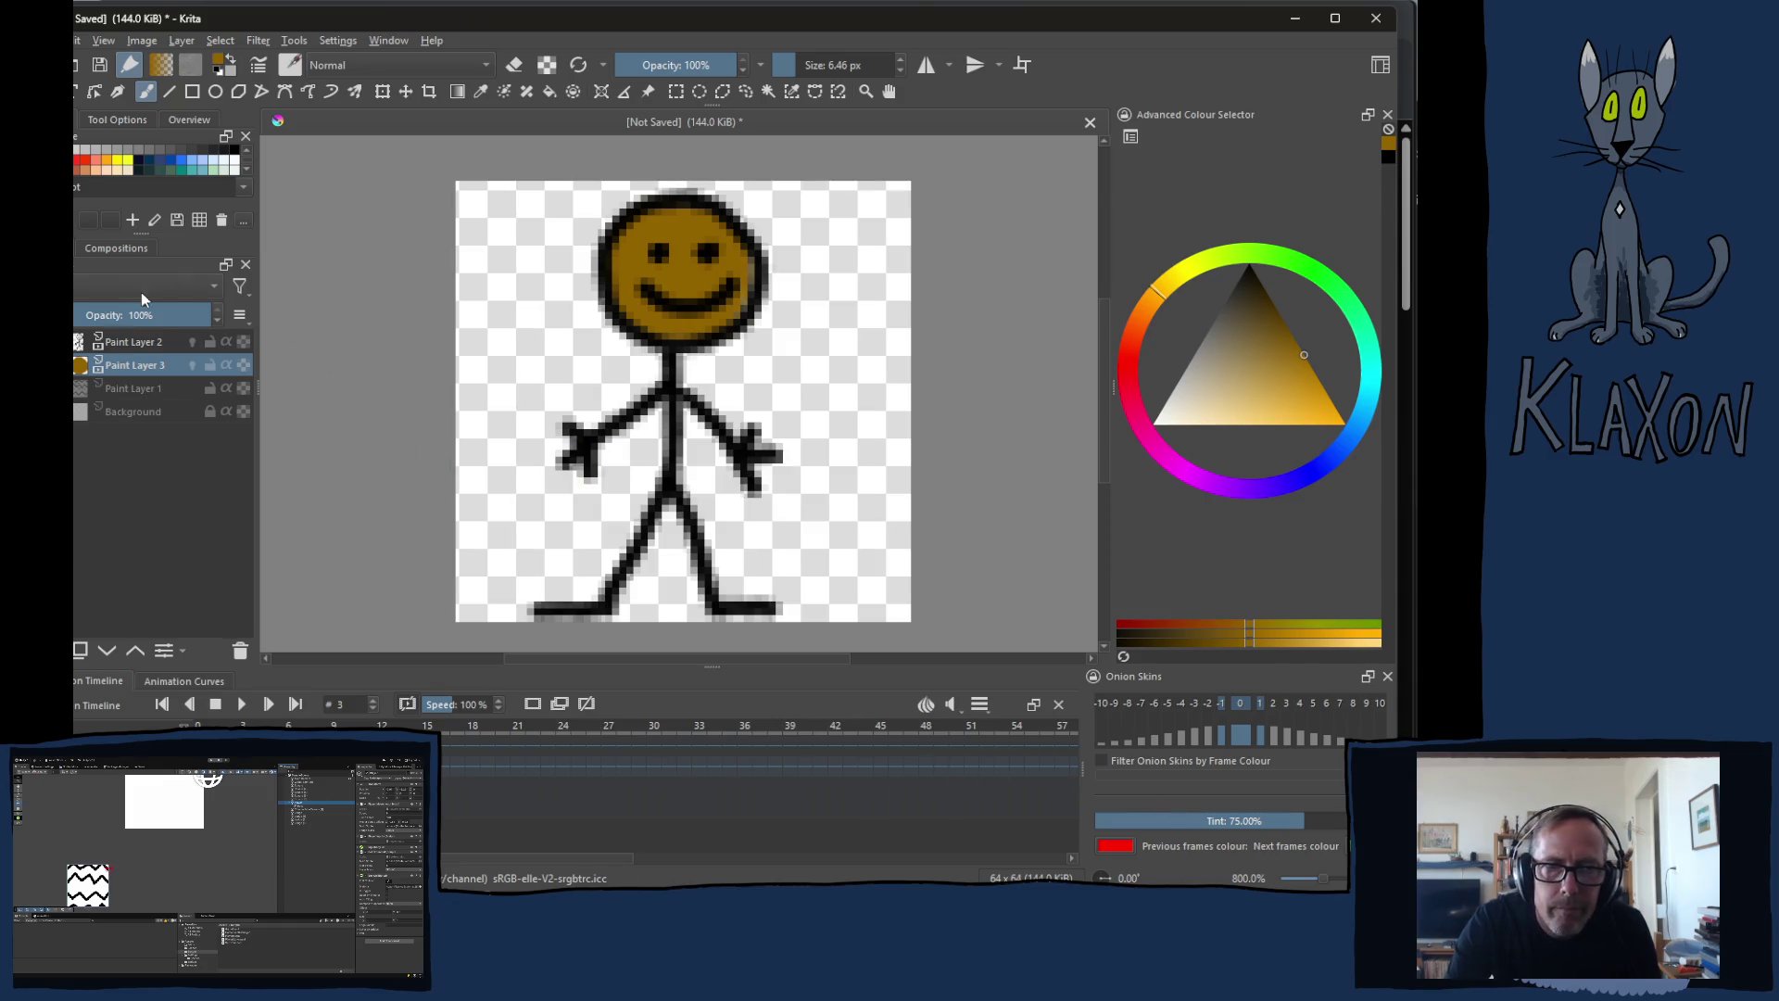
click(130, 343)
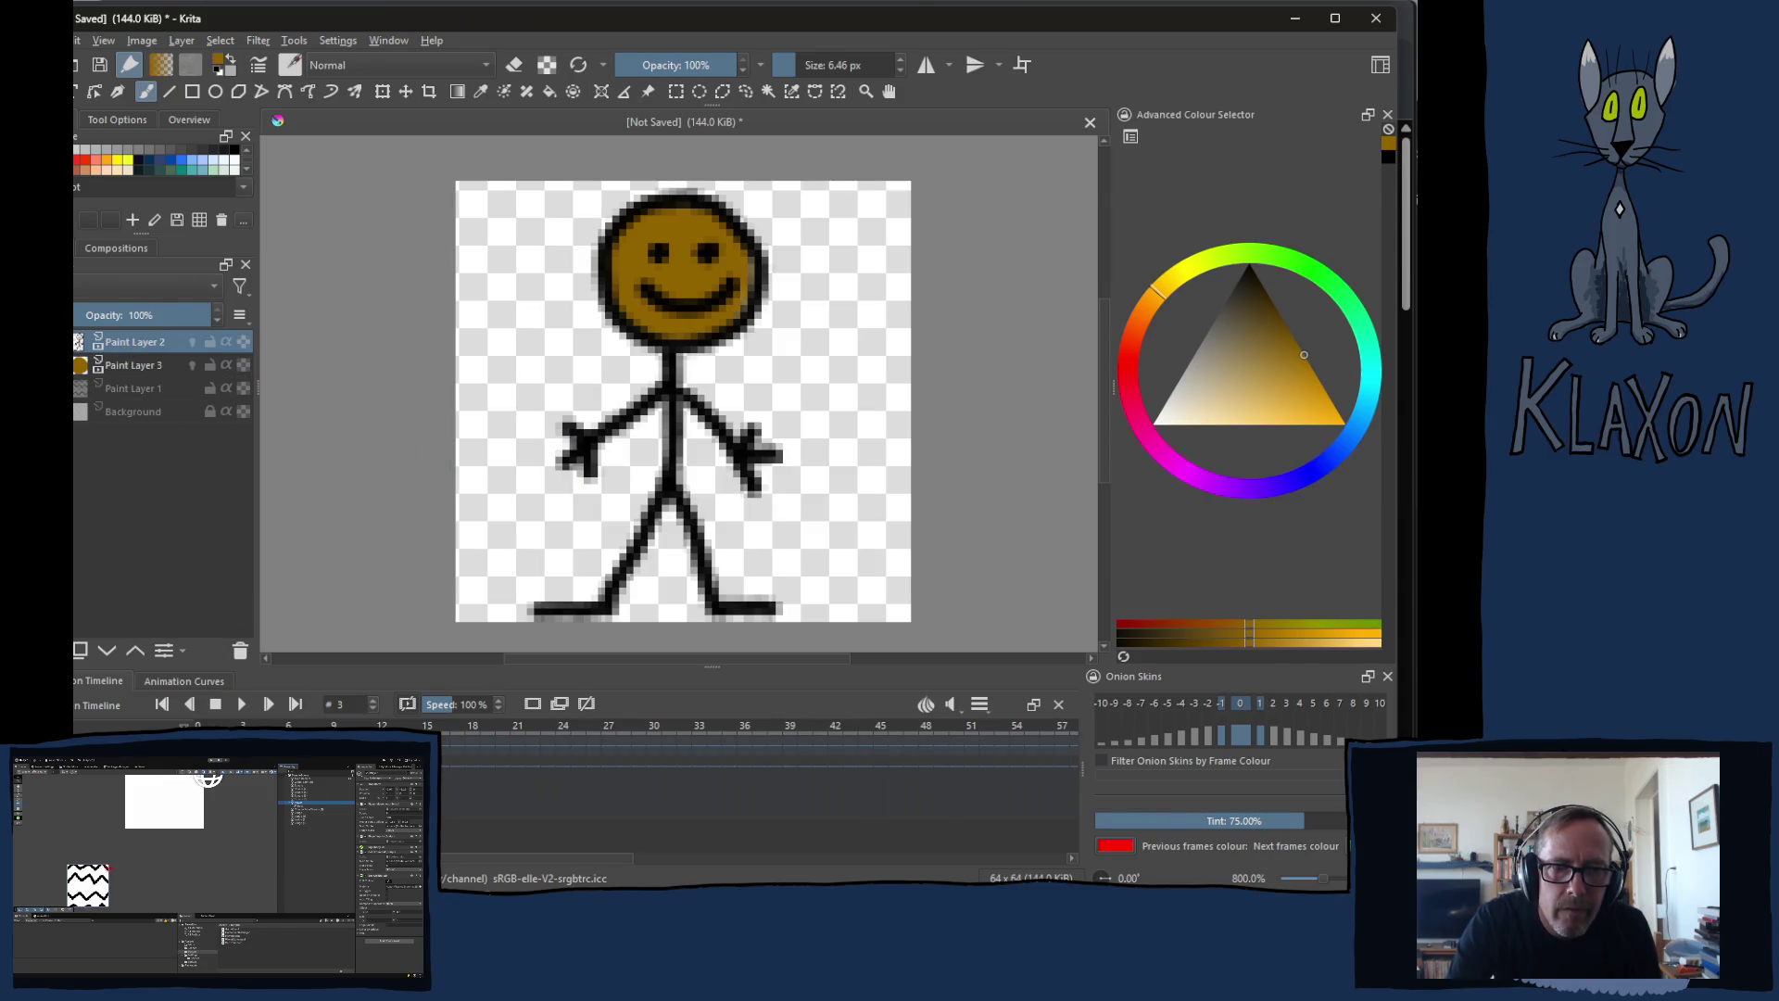
Step: Add blank frames on Paint Layers 2 and 3, show onion skin, and set a 3 px brush
click(533, 705)
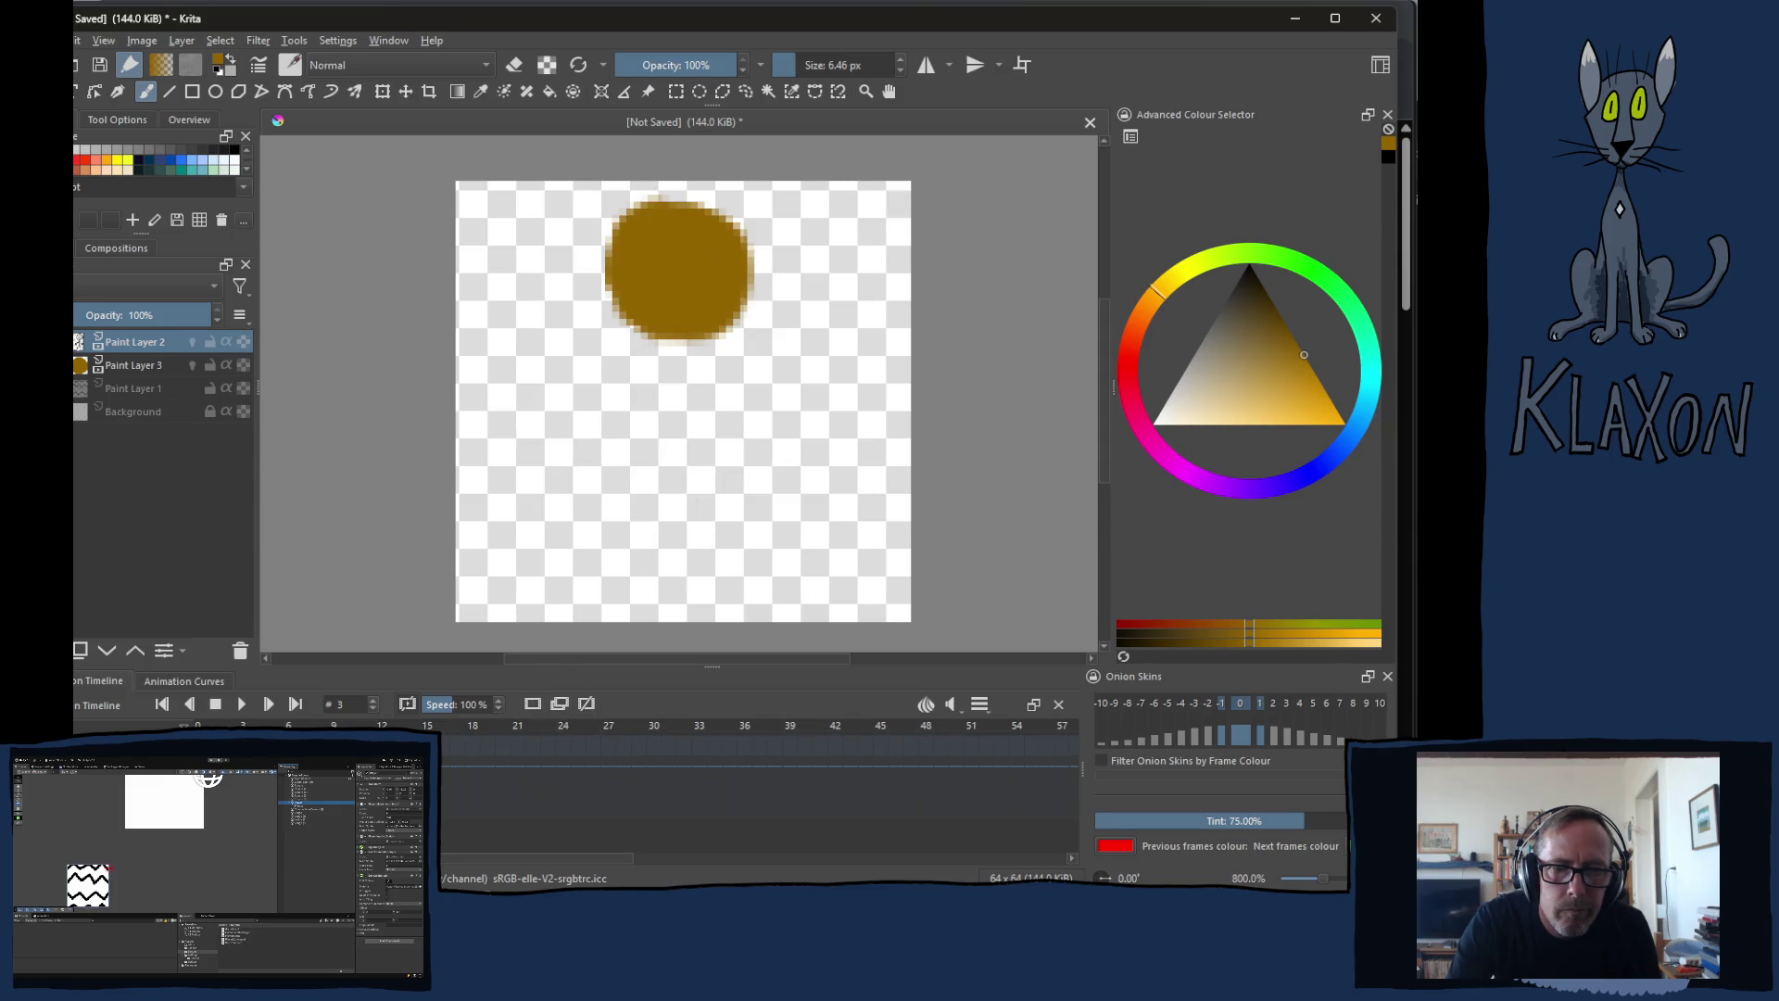
click(532, 706)
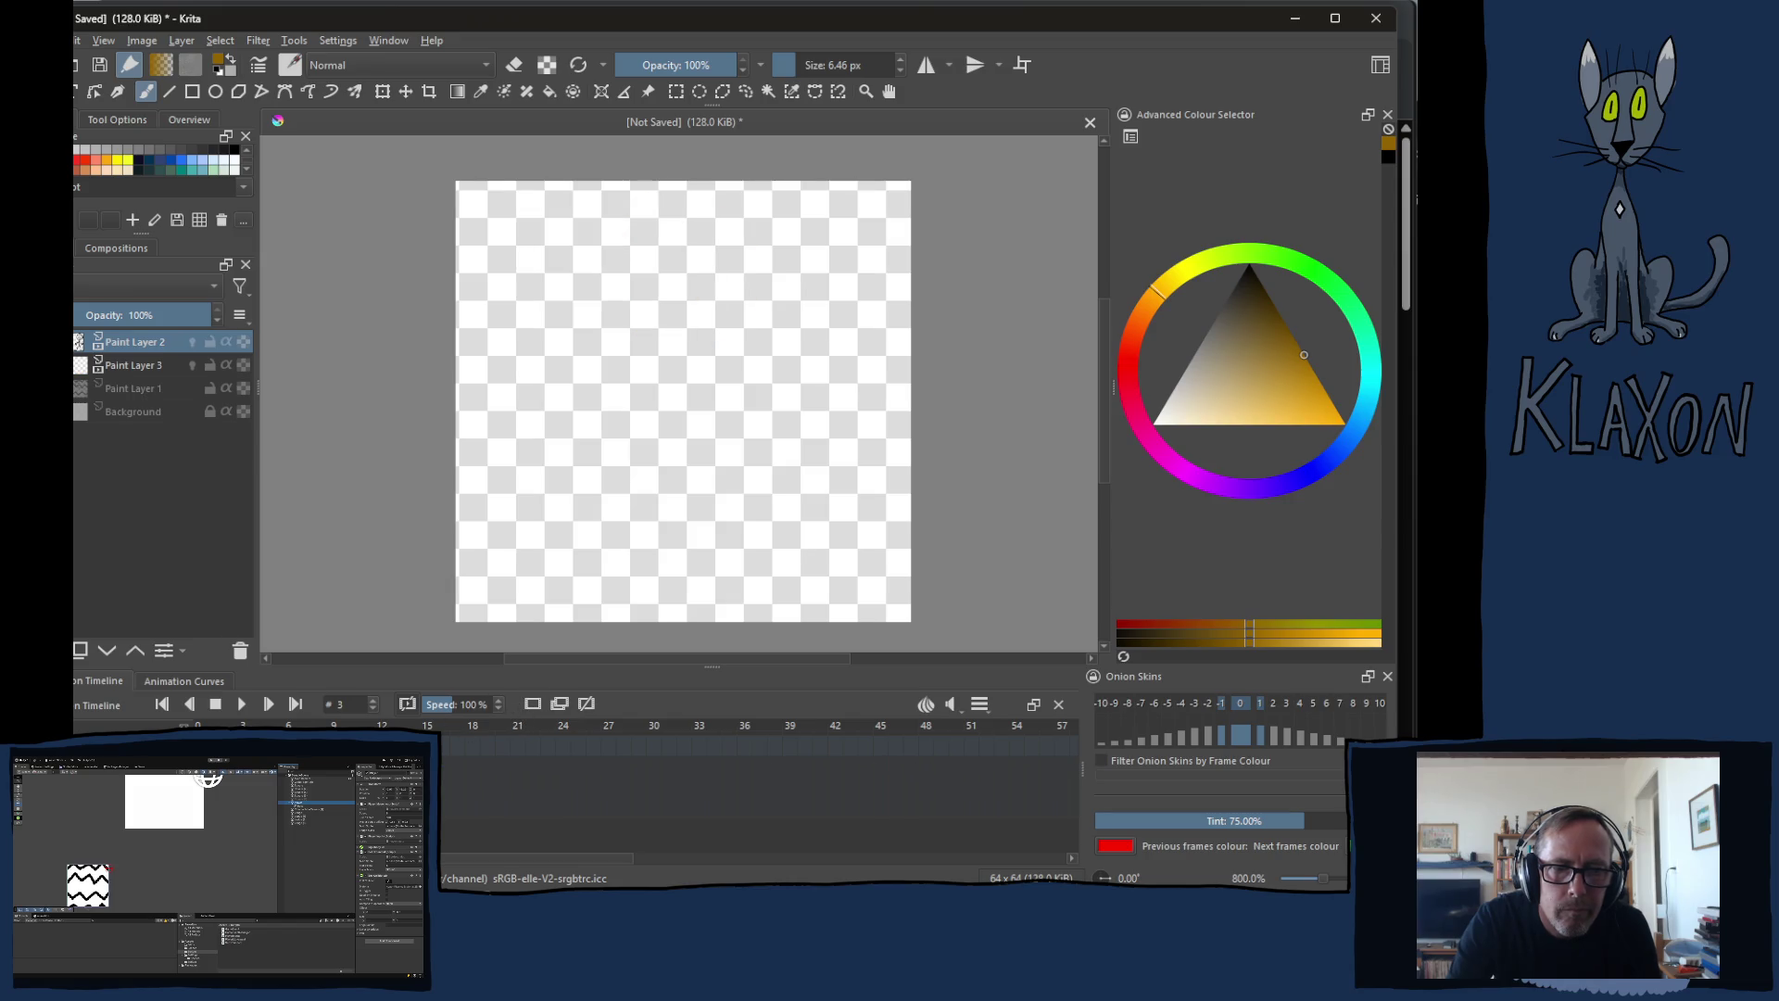
click(192, 342)
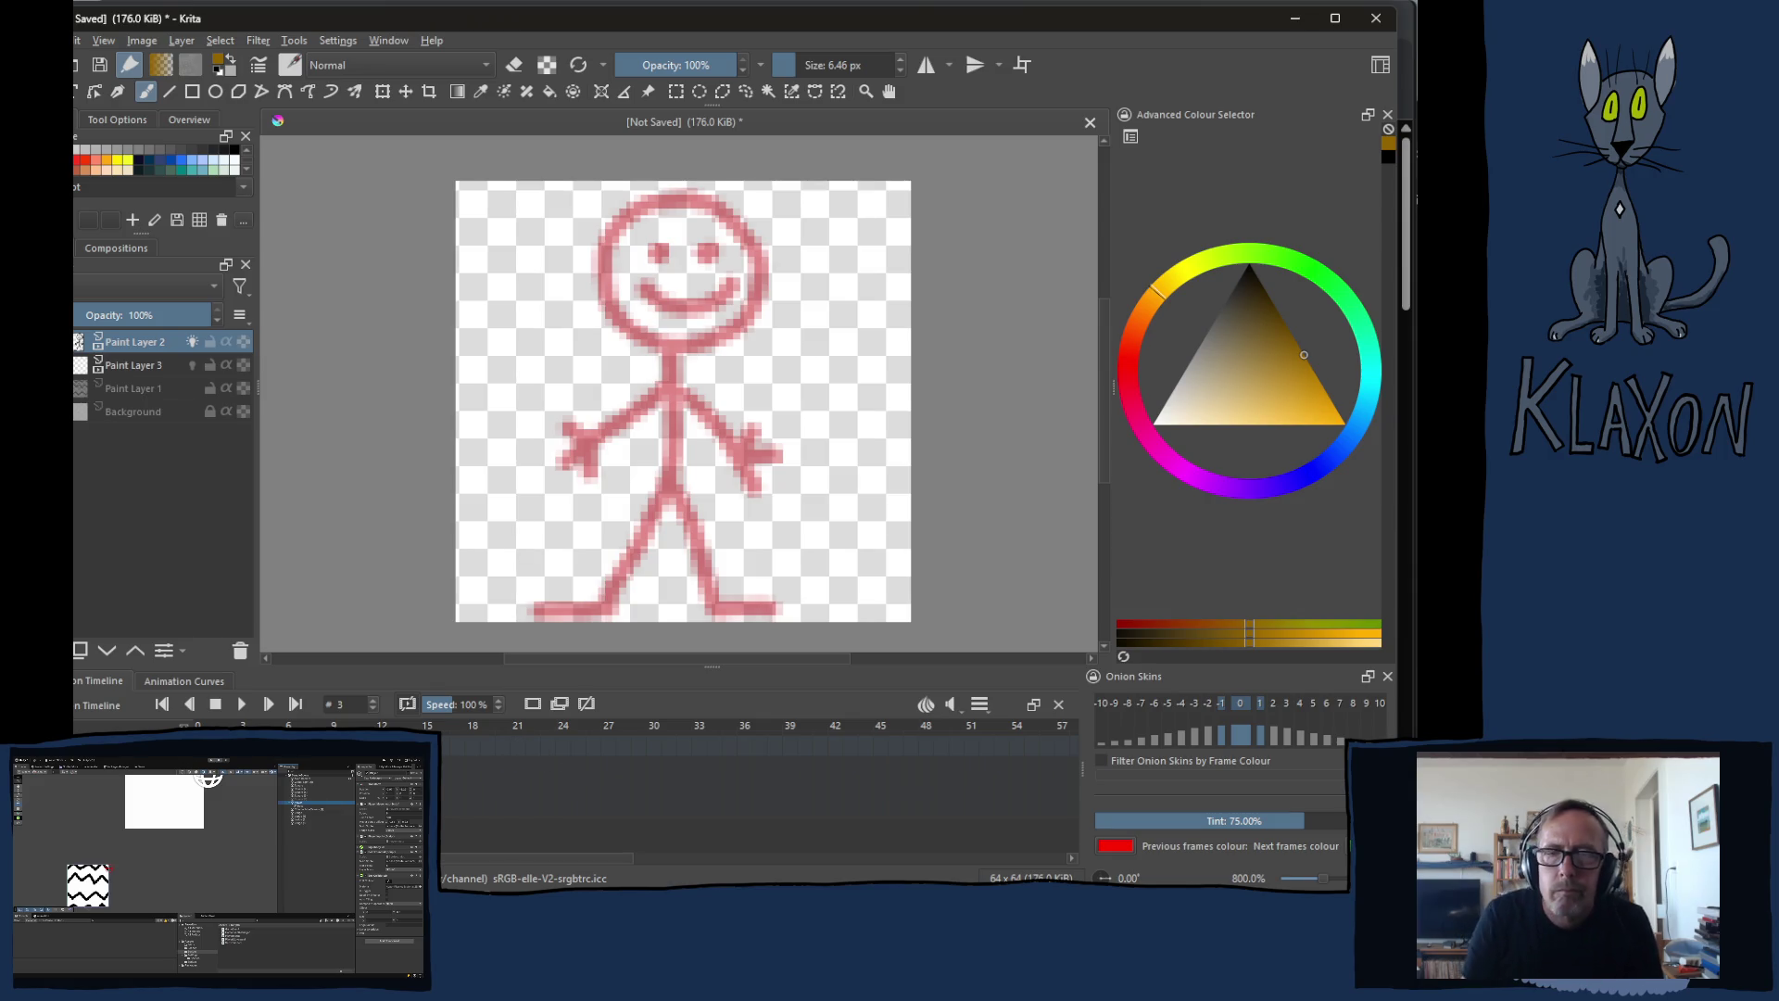
click(828, 64)
click(783, 65)
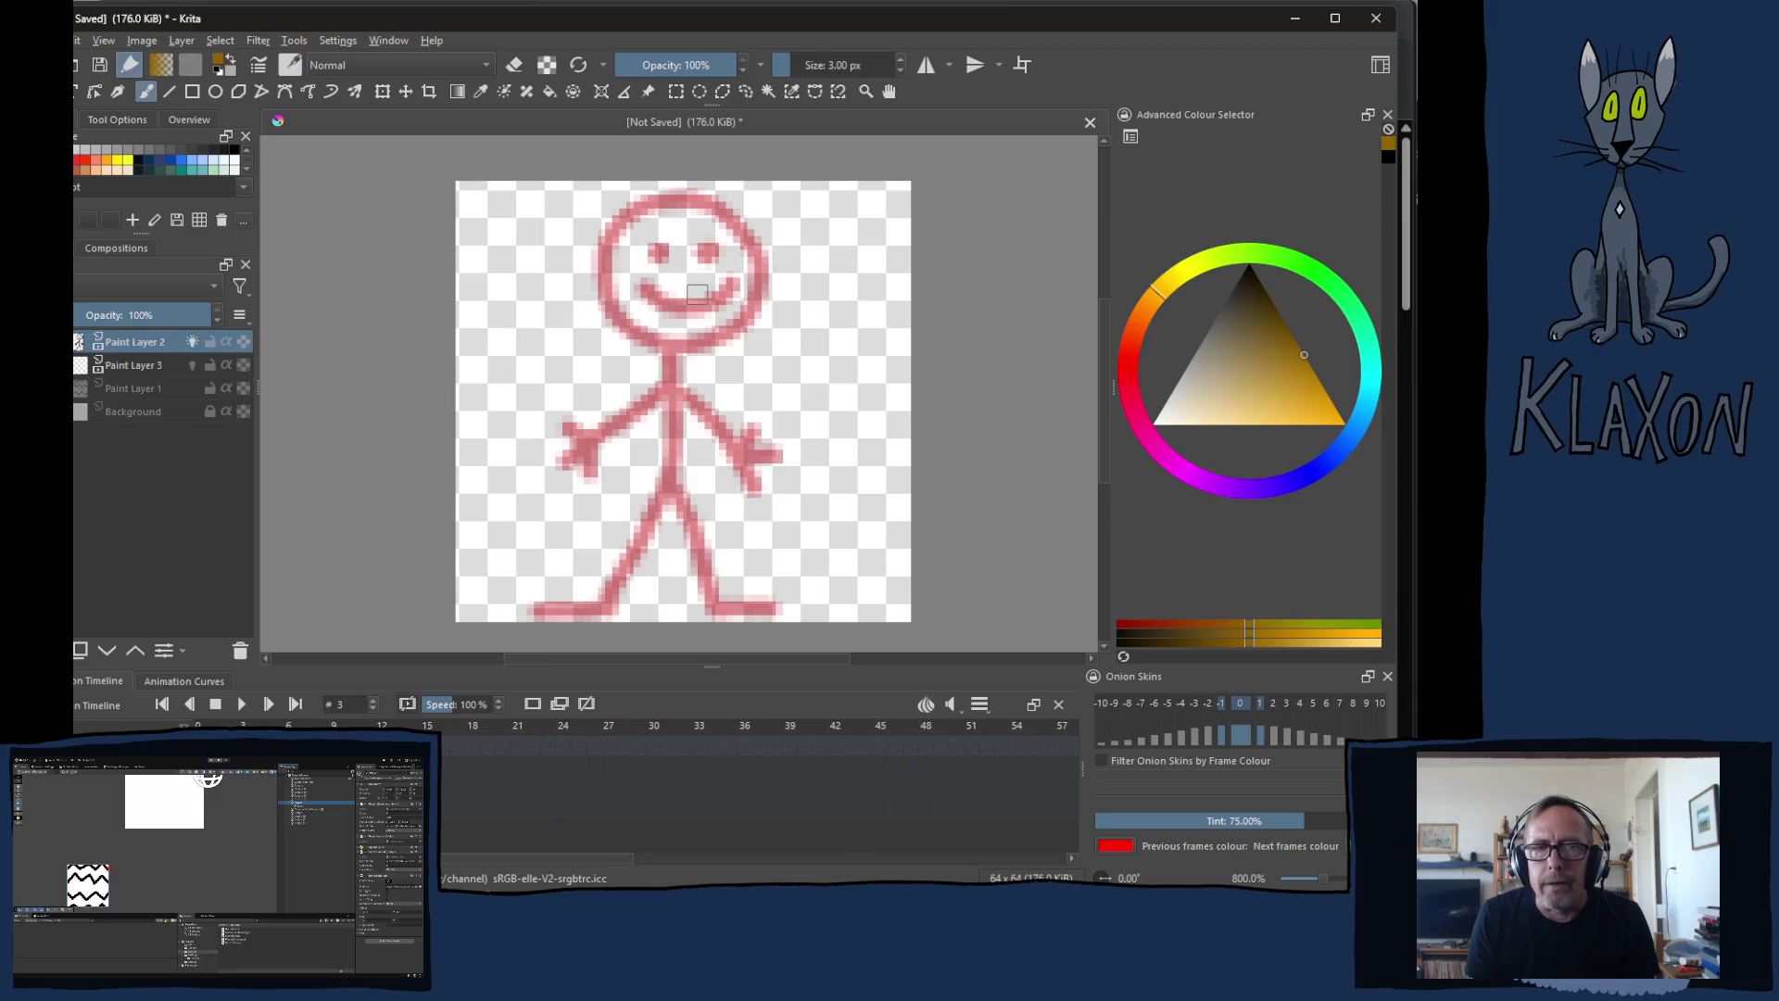
Step: Start the head outline, undo the orange strokes, and switch the brush colour to black
click(708, 206)
drag(708, 205, 636, 215)
click(704, 290)
key(ctrl+z)
key(ctrl+z)
right_click(660, 262)
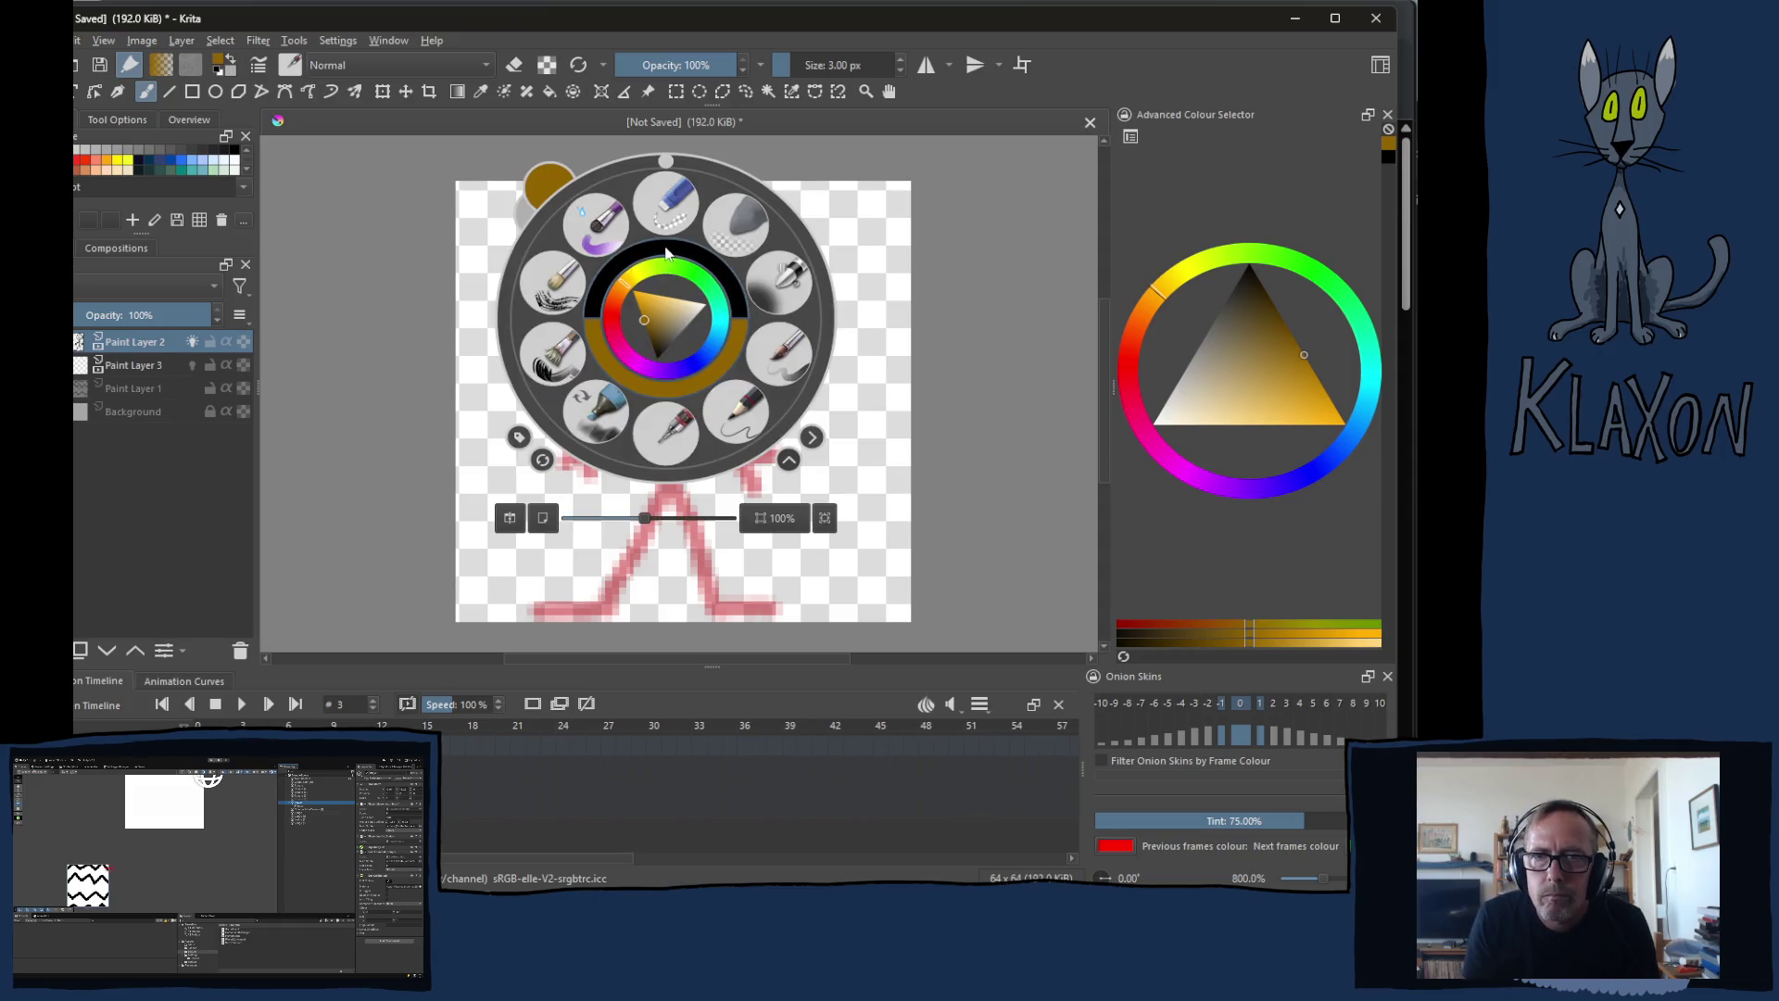
click(667, 250)
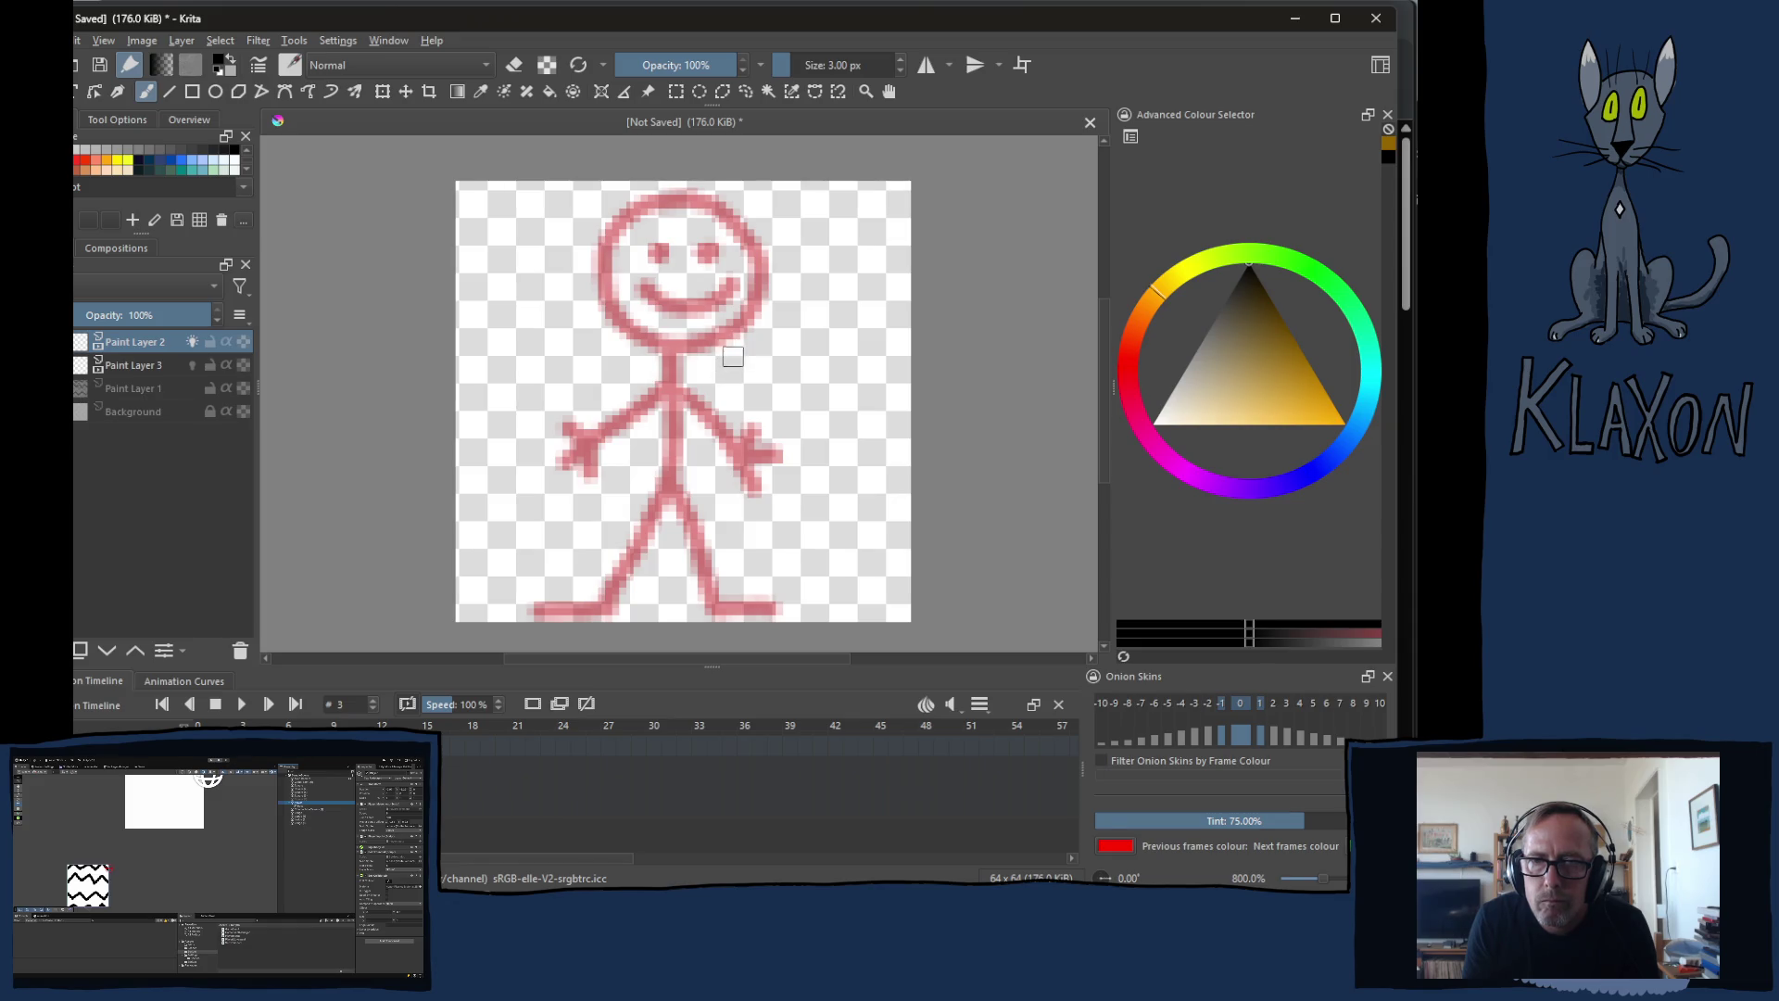
Step: Draw a leaning body, a bent back leg, a forward arm with fingered hand, and the rear arm
mouse_move(731, 362)
mouse_down()
mouse_move(673, 475)
mouse_move(732, 516)
mouse_move(712, 603)
mouse_move(781, 608)
mouse_up()
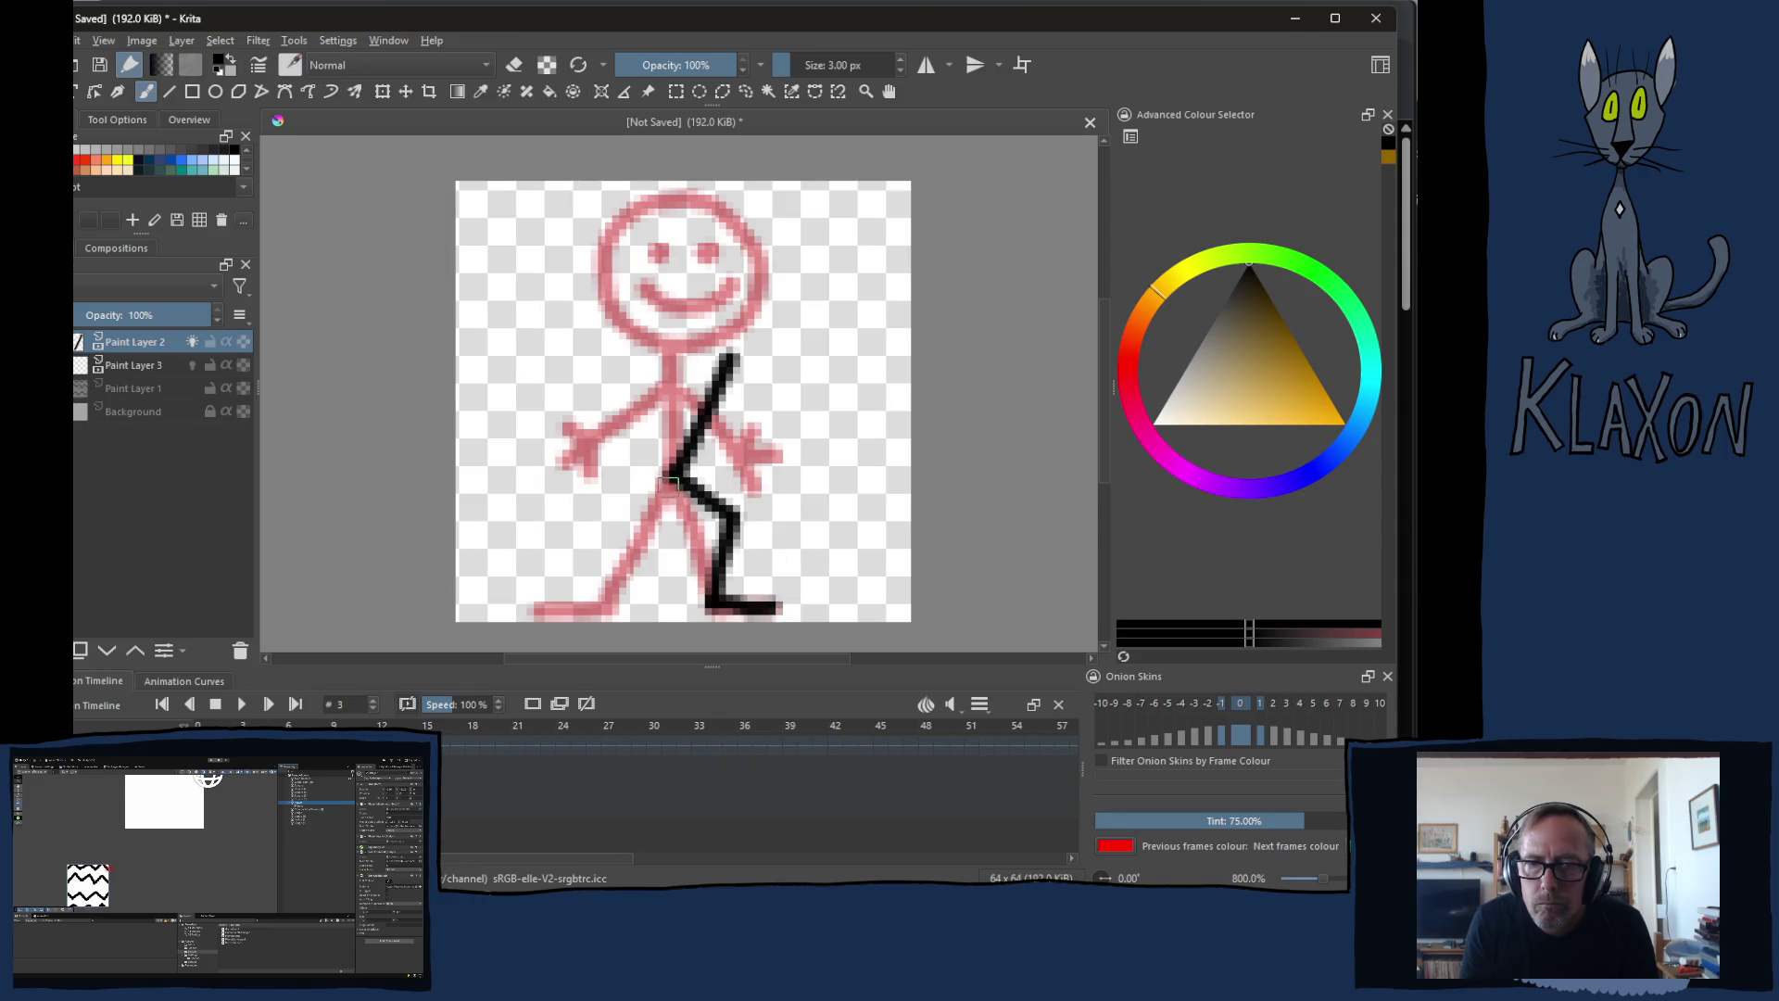
mouse_move(675, 479)
mouse_down()
mouse_move(524, 584)
mouse_move(600, 611)
mouse_up()
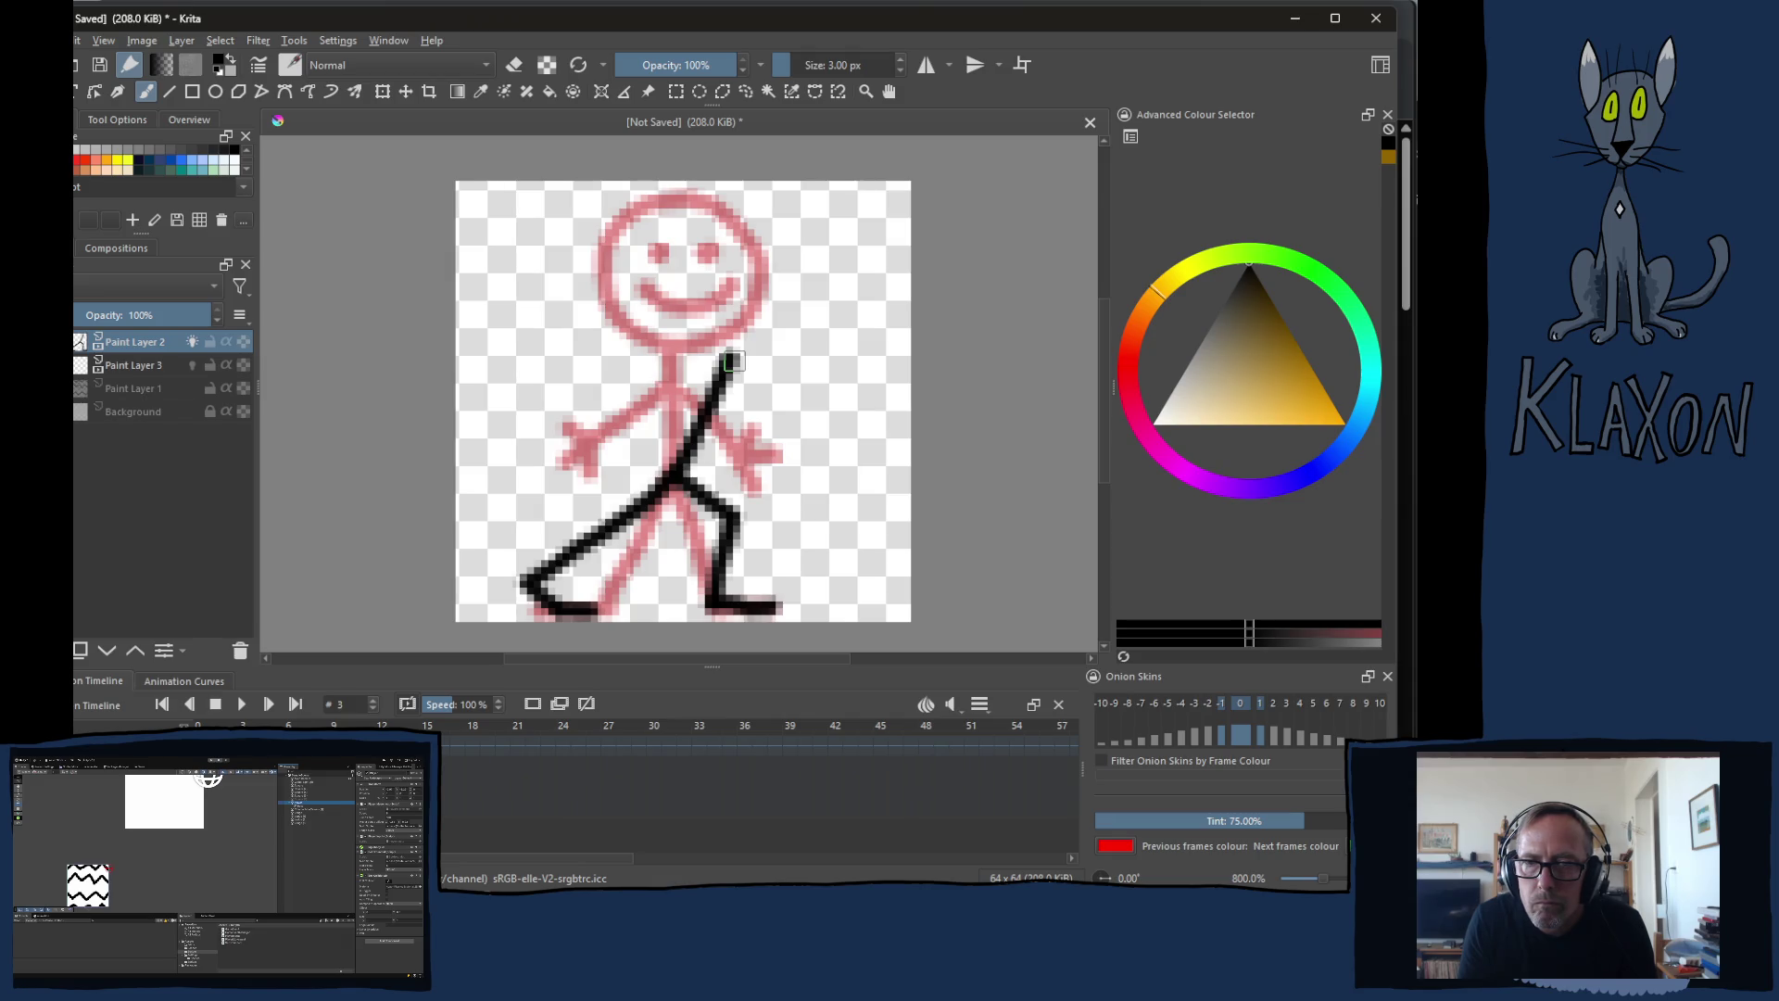
drag(732, 362, 748, 434)
mouse_move(815, 420)
mouse_down()
mouse_move(835, 375)
mouse_move(868, 405)
mouse_move(848, 444)
mouse_up()
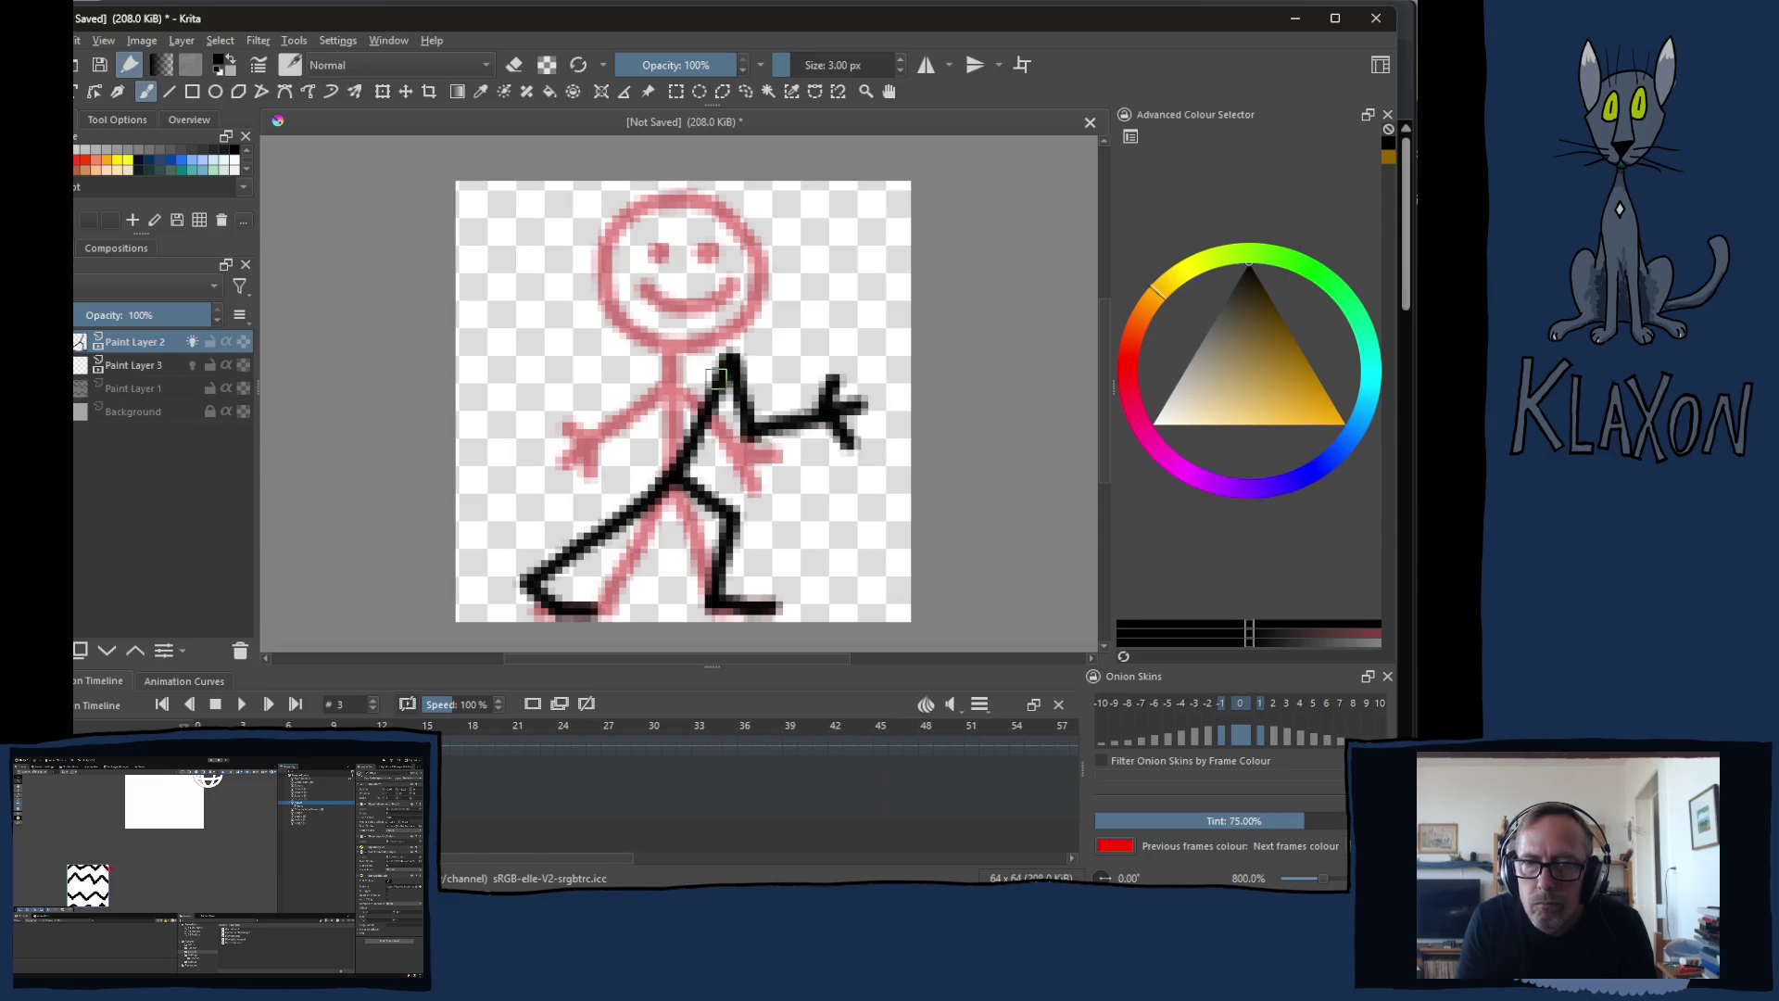
mouse_move(730, 353)
mouse_down()
mouse_move(626, 394)
mouse_move(649, 458)
mouse_move(626, 482)
mouse_move(684, 445)
mouse_up()
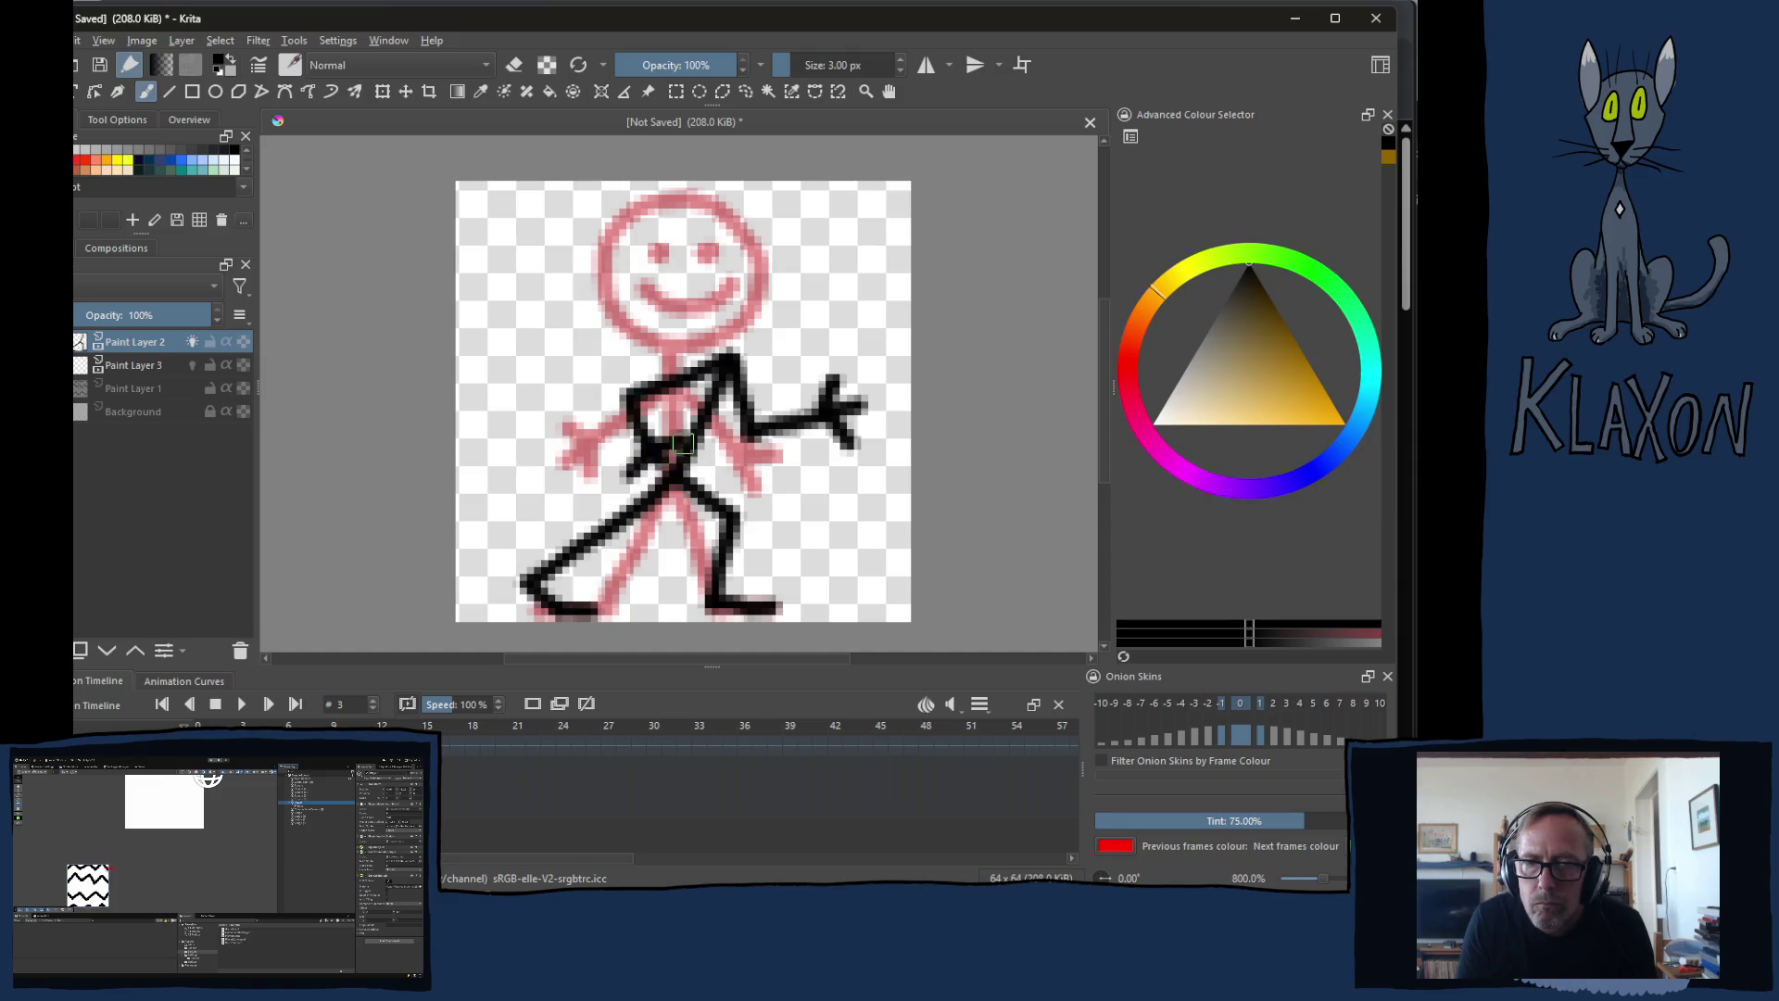
Step: Draw the head outline, undoing wrong strokes and erasing the stray bit at its upper right
mouse_move(730, 356)
mouse_down()
mouse_move(729, 248)
mouse_move(808, 243)
mouse_up()
key(ctrl+z)
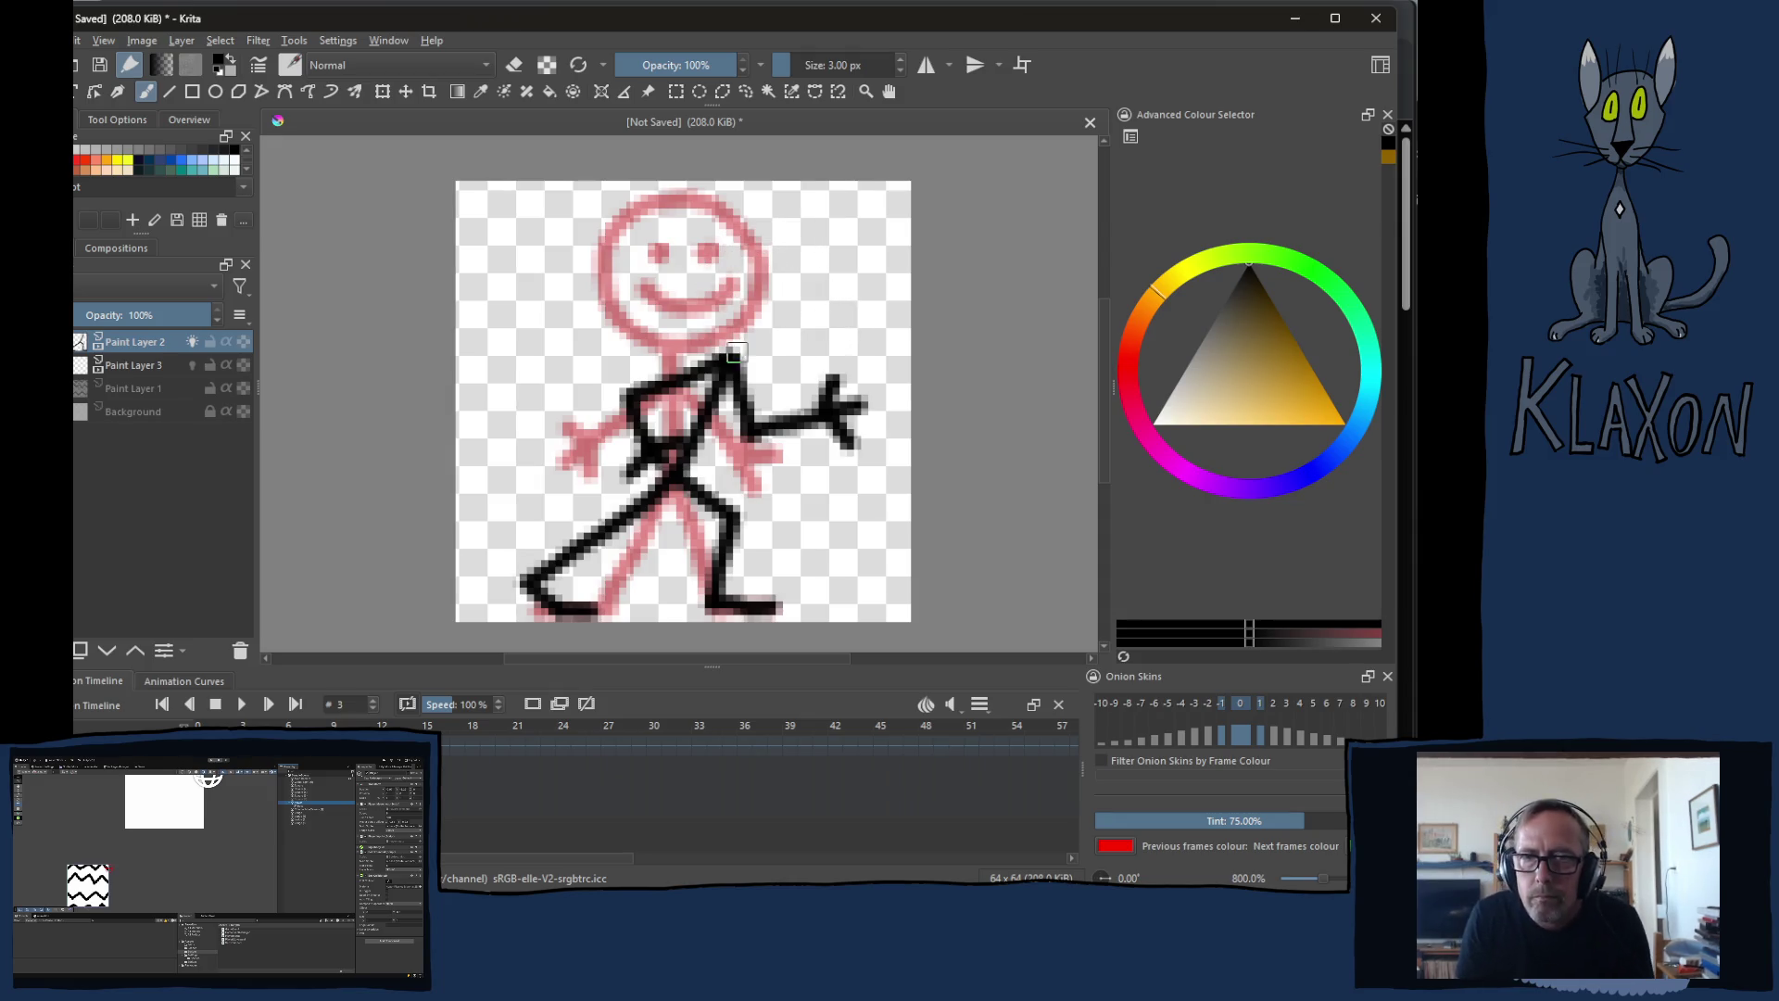
mouse_move(734, 354)
mouse_down()
mouse_move(684, 278)
mouse_move(792, 221)
mouse_move(838, 275)
mouse_move(825, 378)
mouse_up()
key(ctrl+z)
mouse_move(827, 239)
mouse_down()
mouse_move(766, 217)
mouse_move(697, 289)
mouse_move(755, 360)
mouse_move(834, 270)
mouse_move(798, 246)
mouse_up()
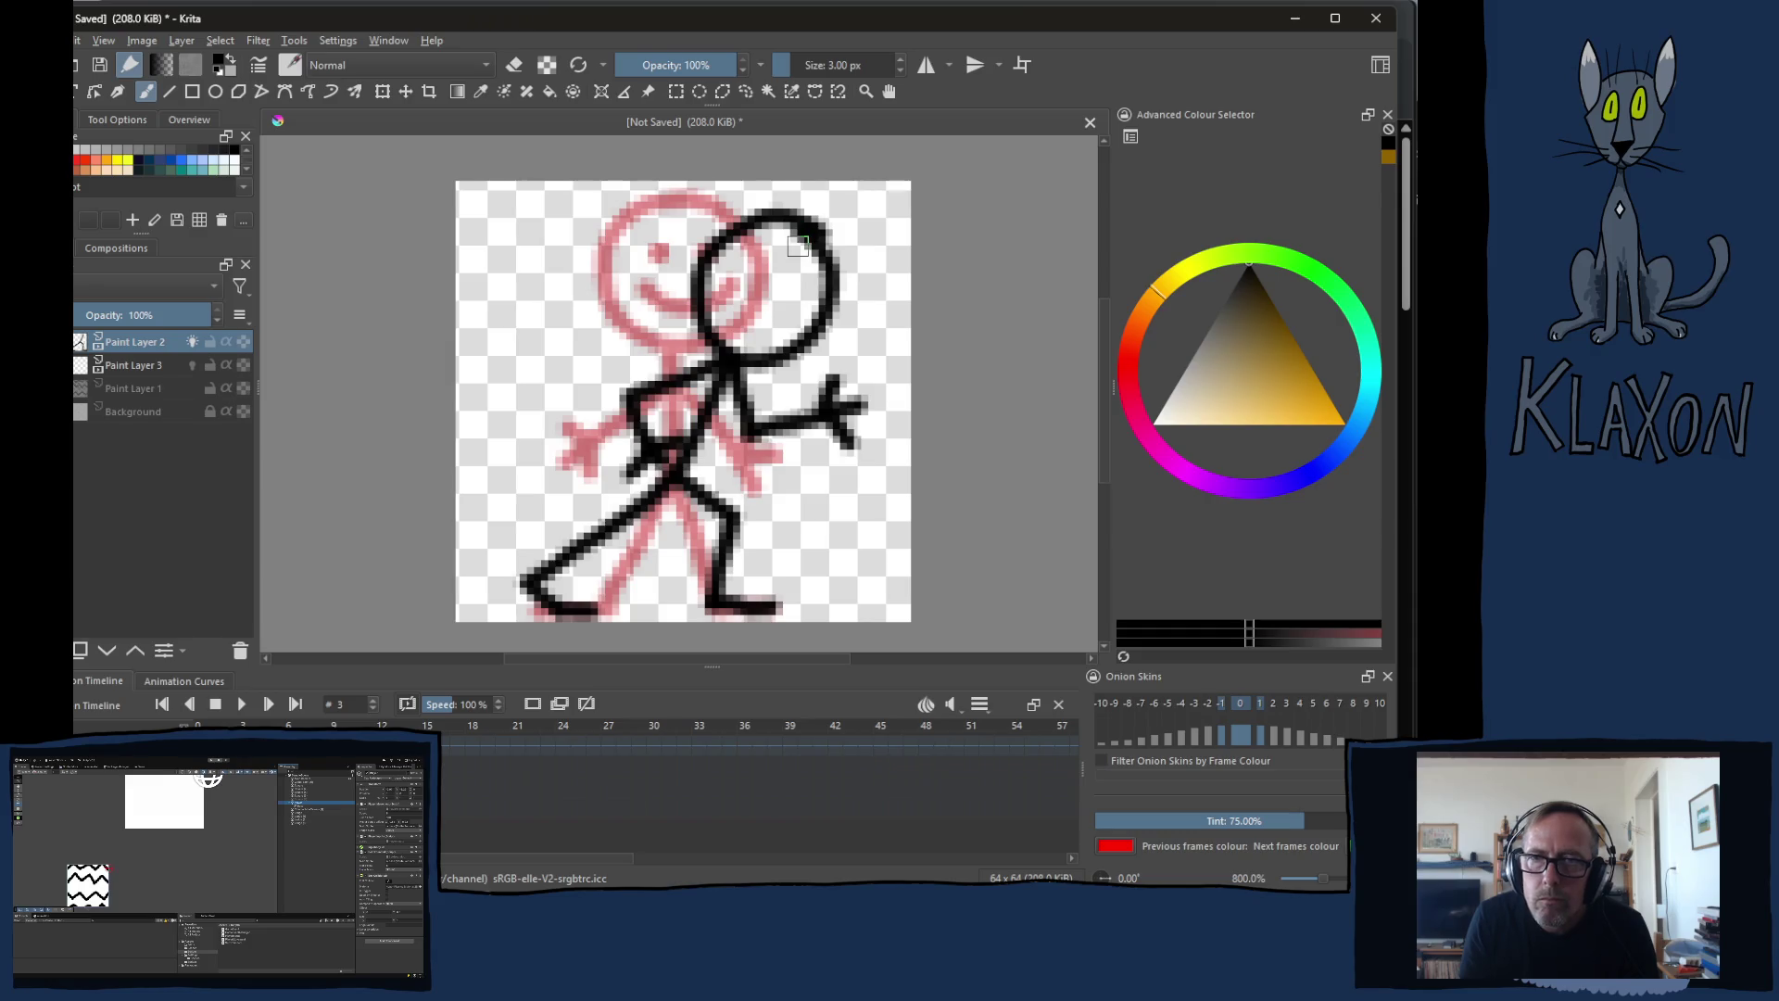
key(e)
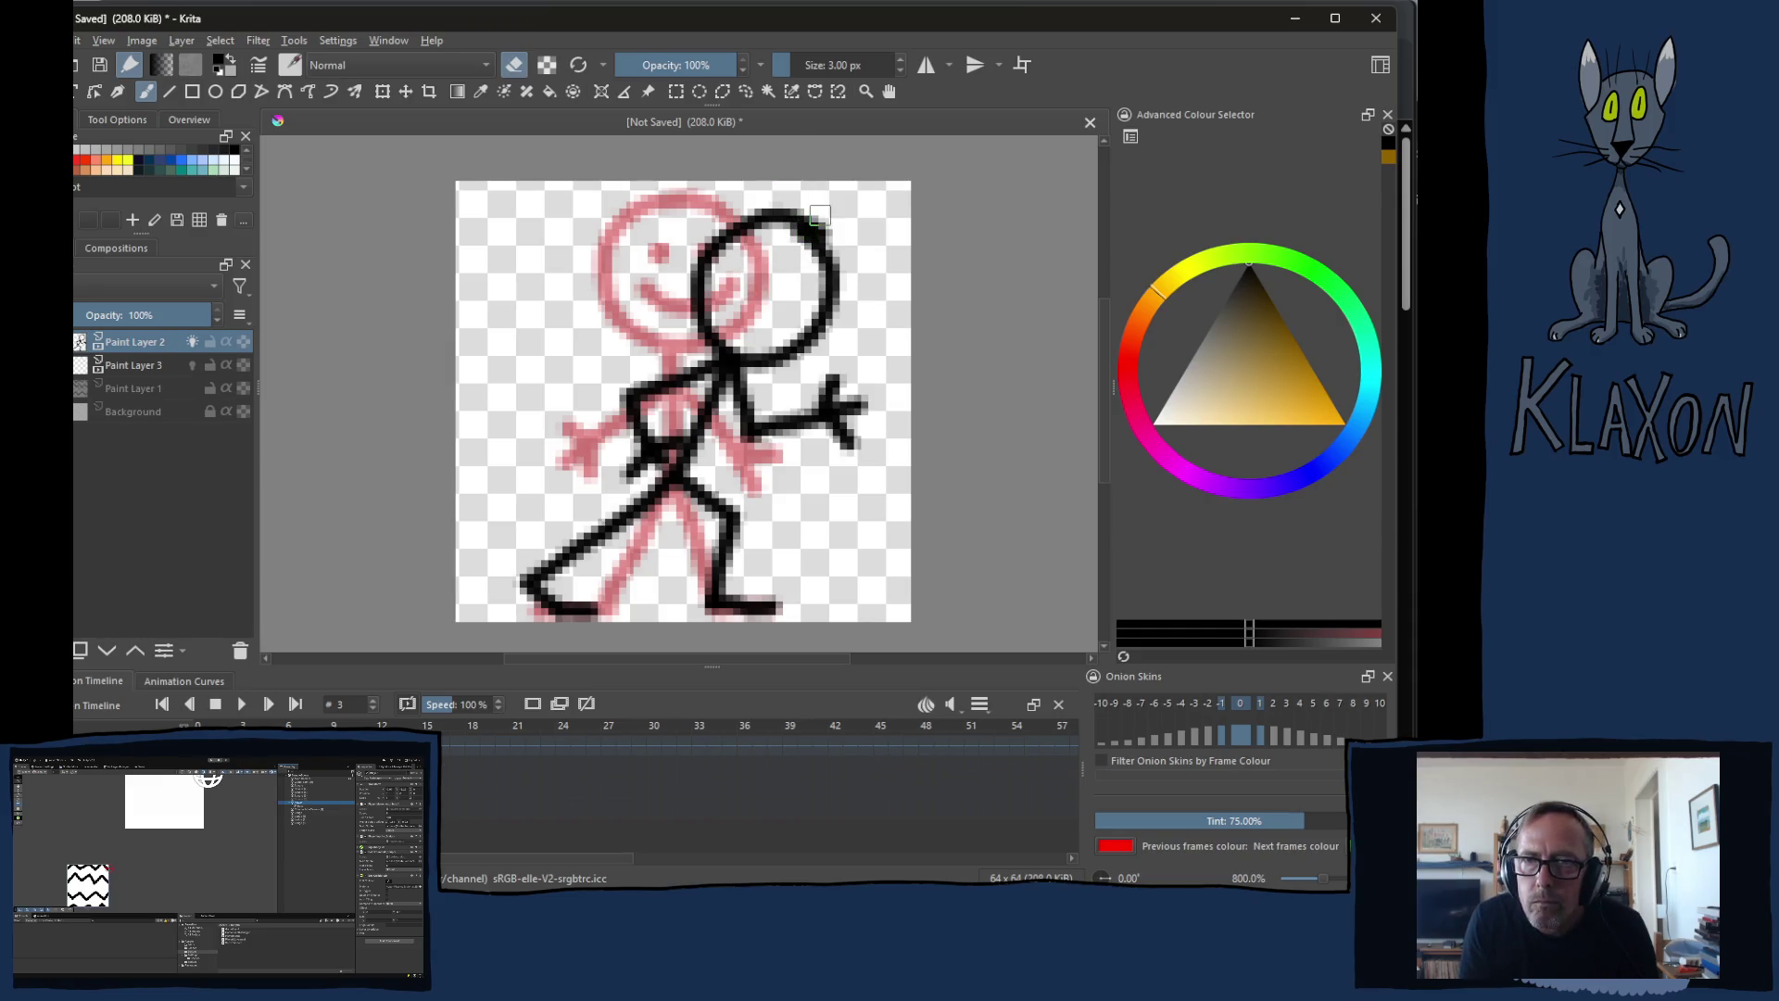
mouse_move(819, 210)
mouse_down()
mouse_move(834, 238)
mouse_move(804, 270)
mouse_up()
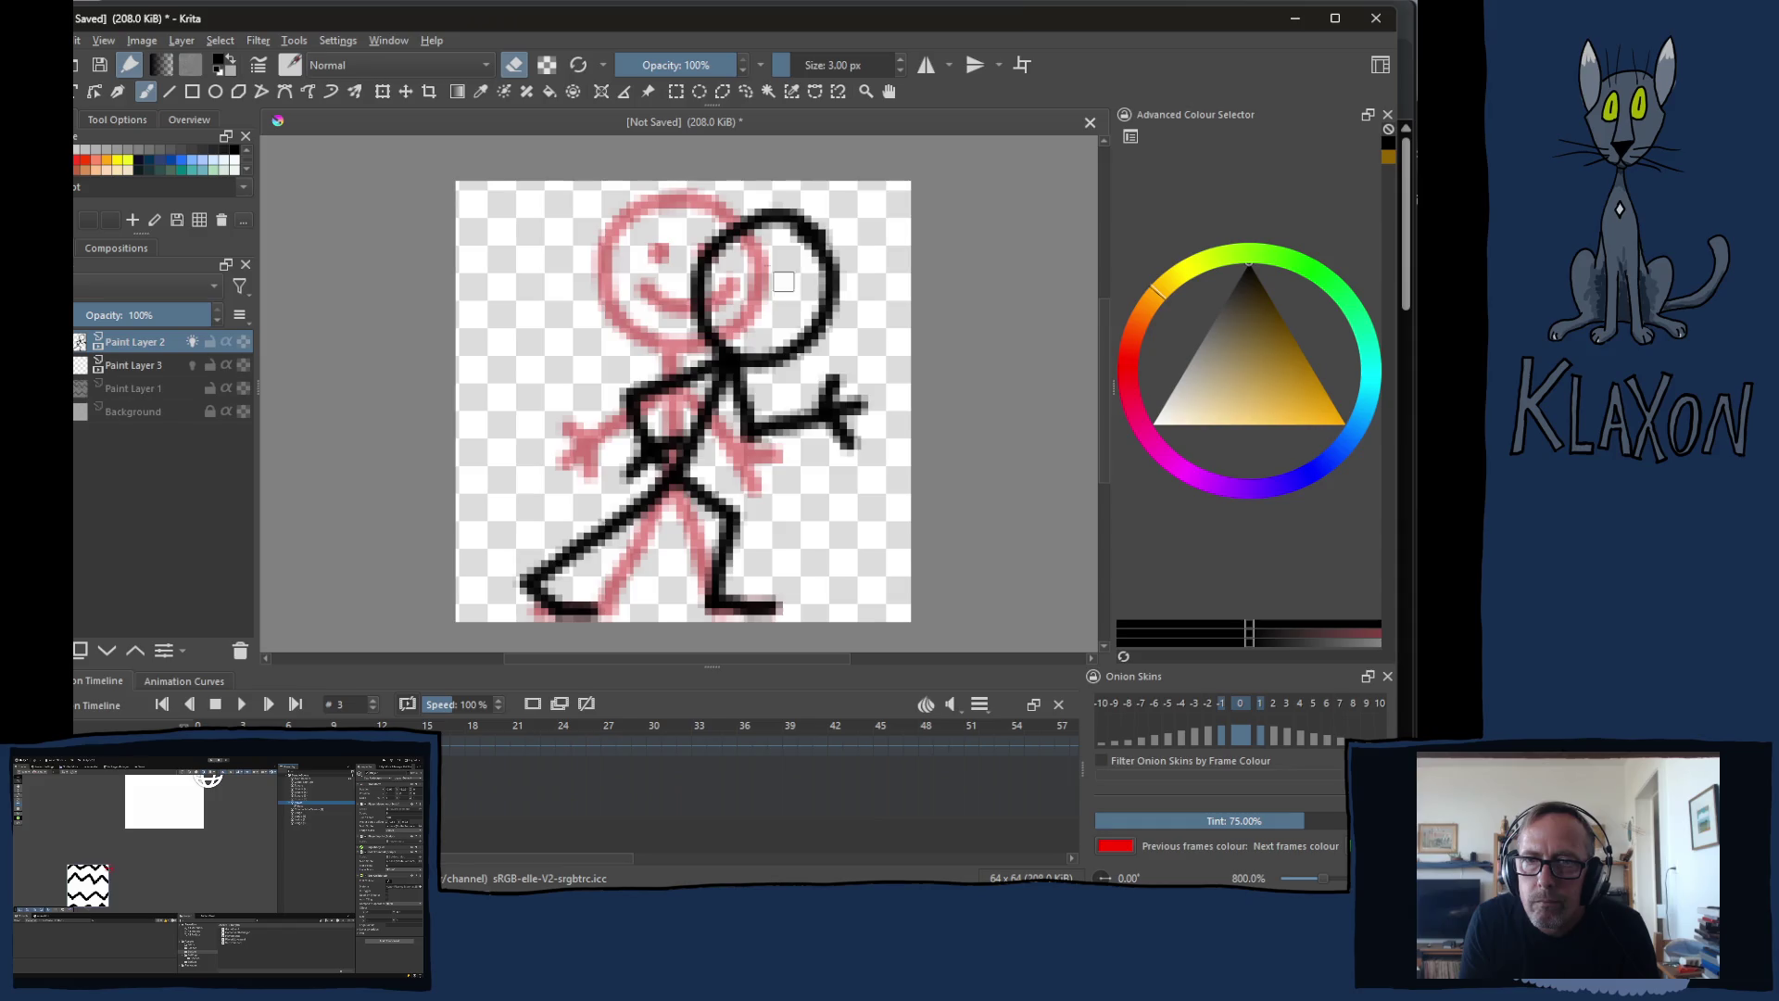
Step: Dot an eye on the head, add a short stroke on its left side, and step to frame 4
right_click(770, 290)
right_click(766, 267)
key(e)
click(790, 285)
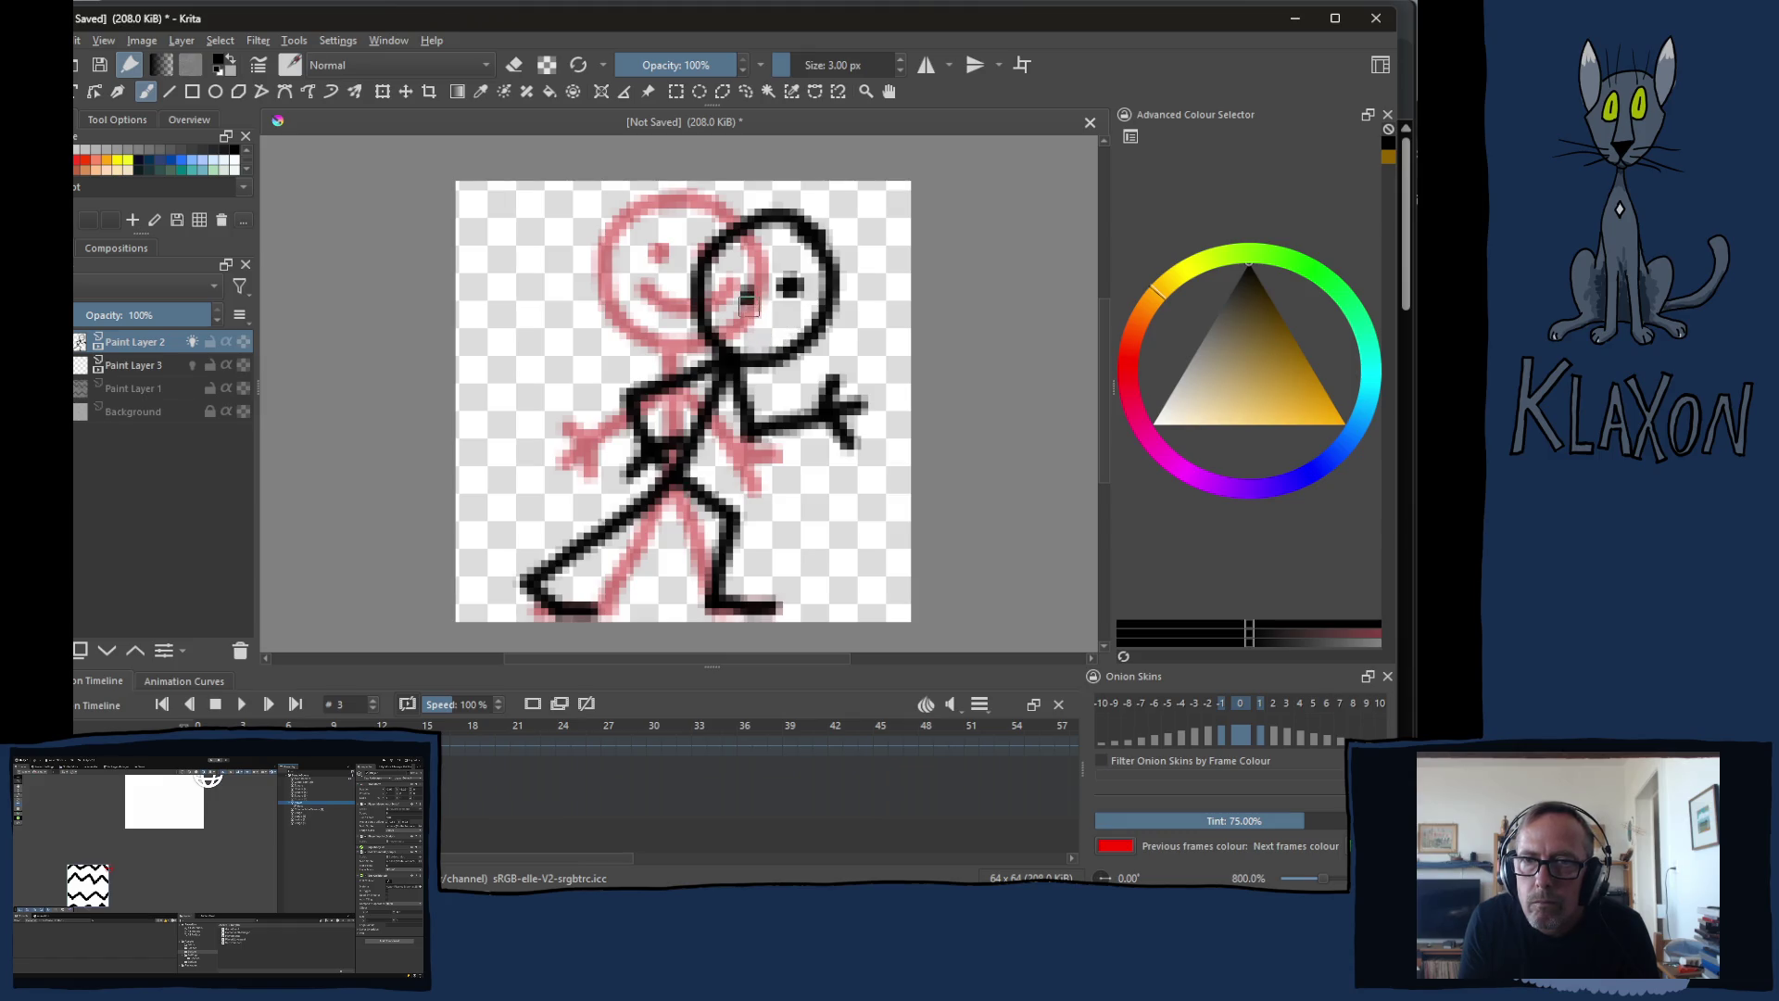
drag(750, 311, 748, 289)
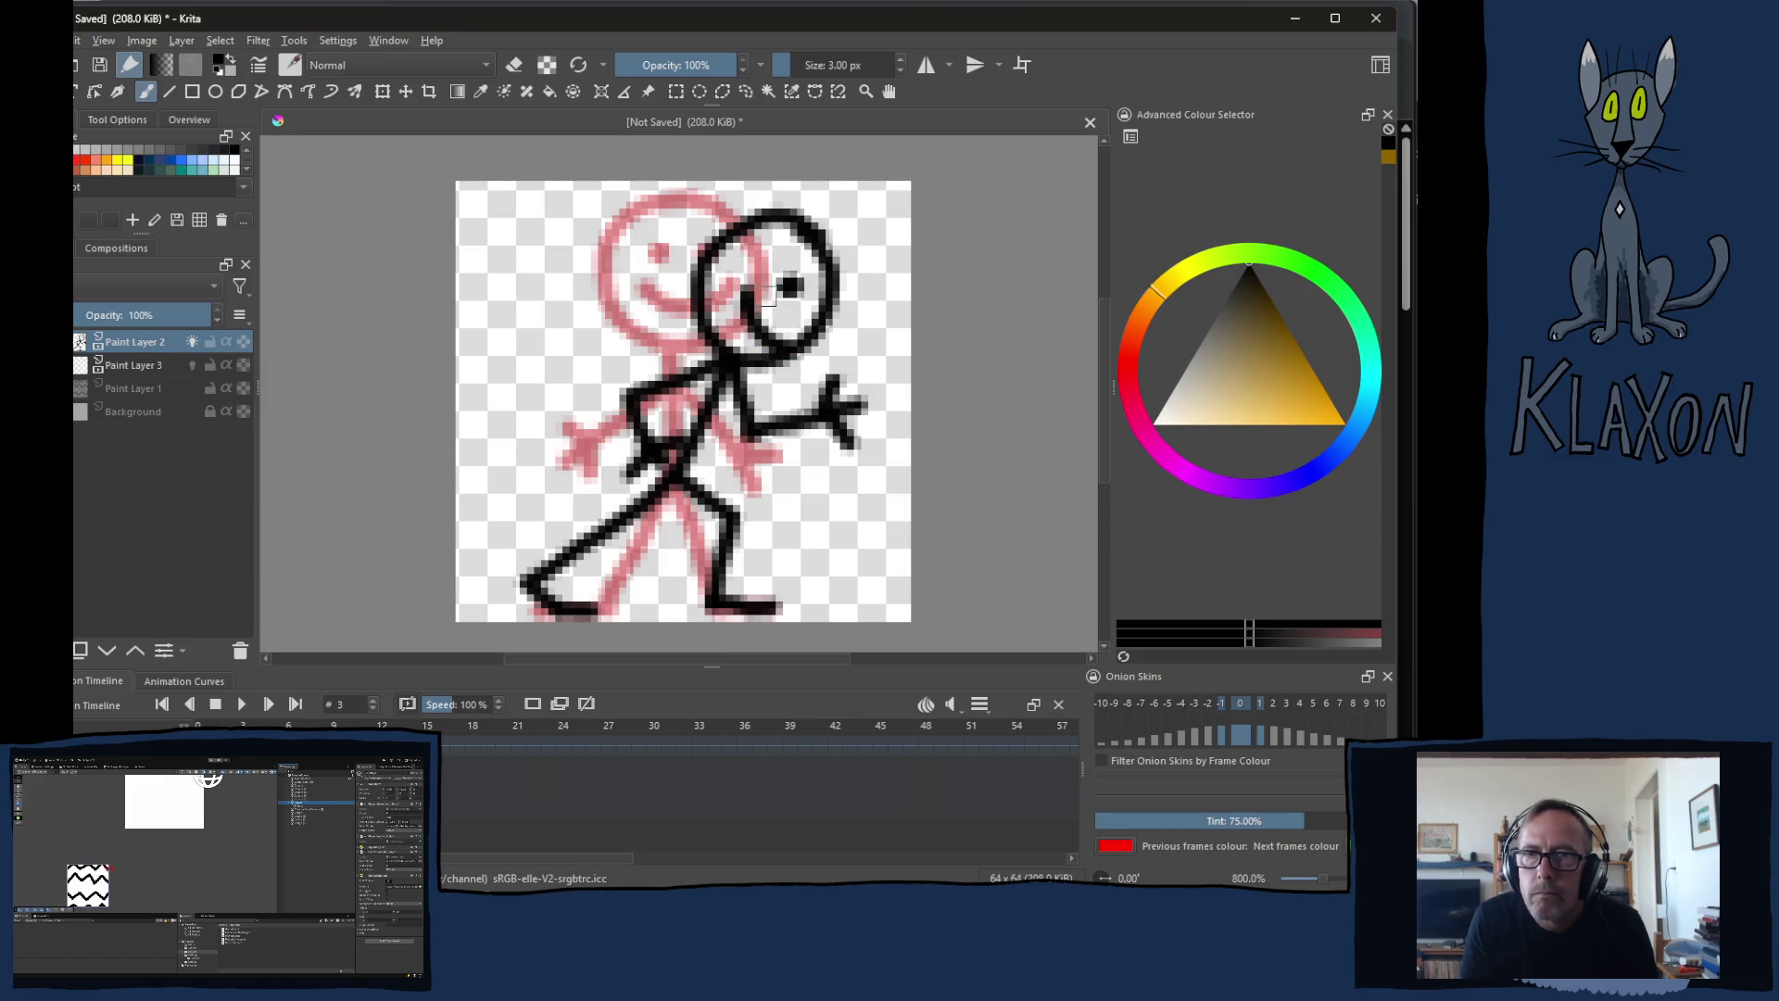
key(e)
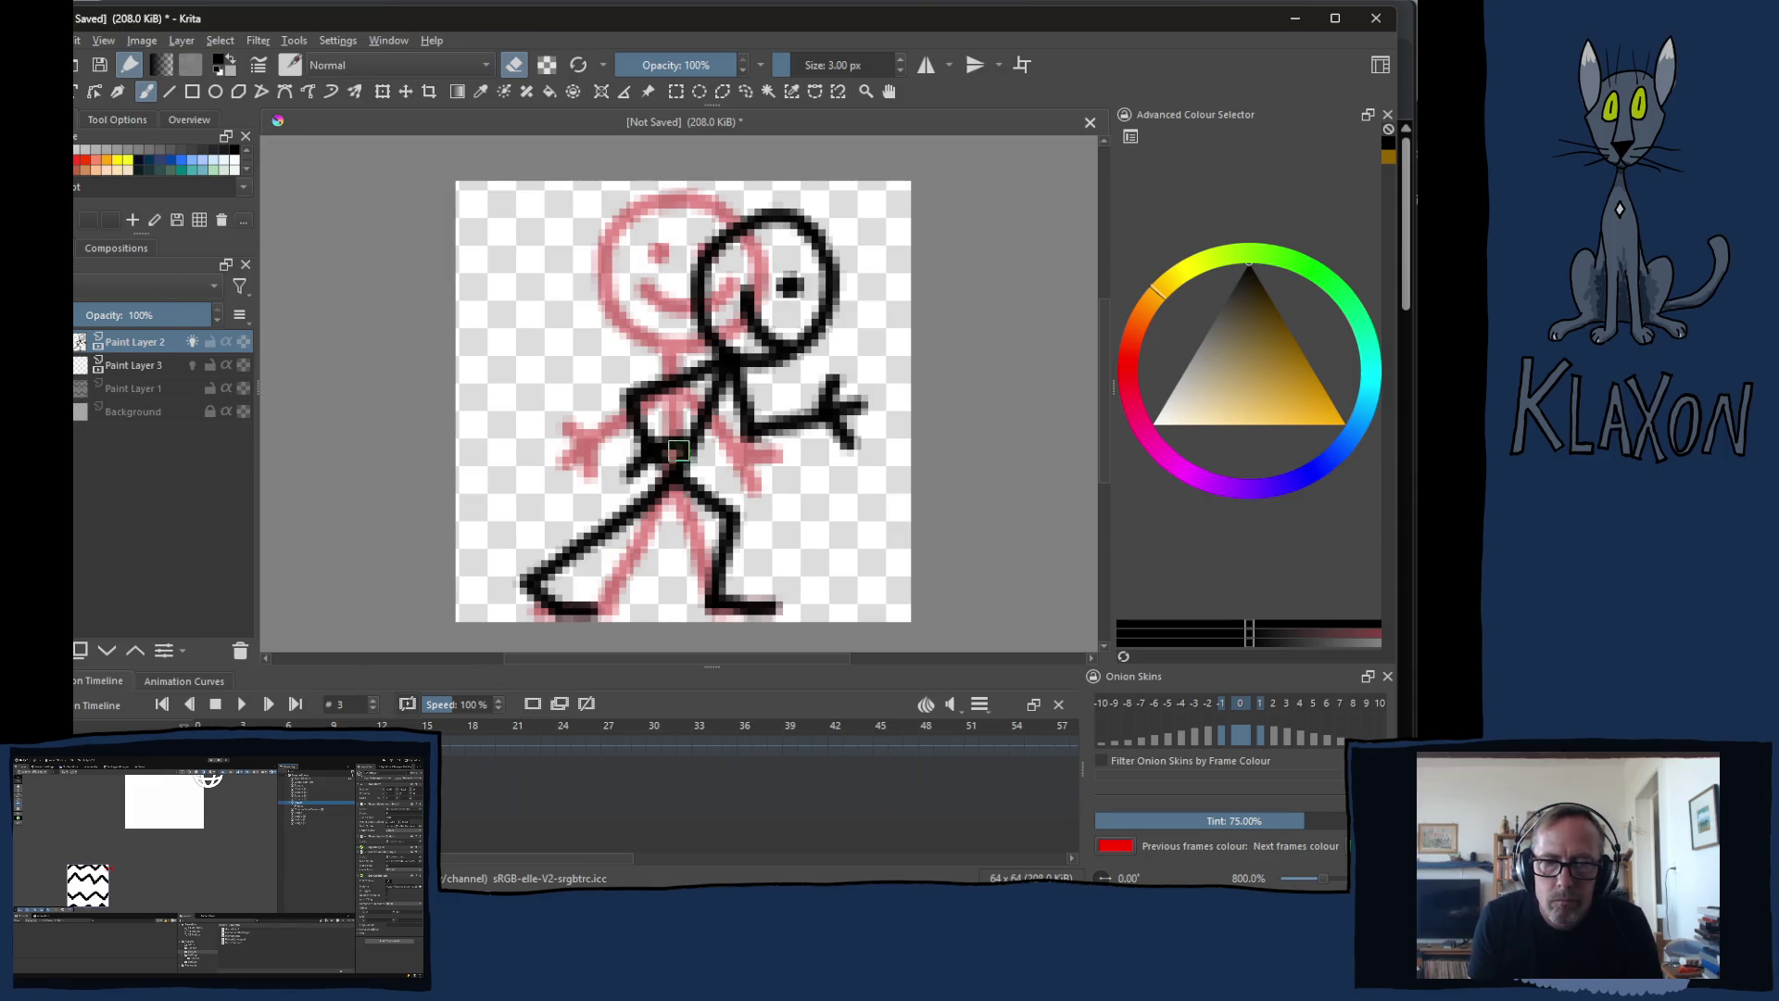
key(Right)
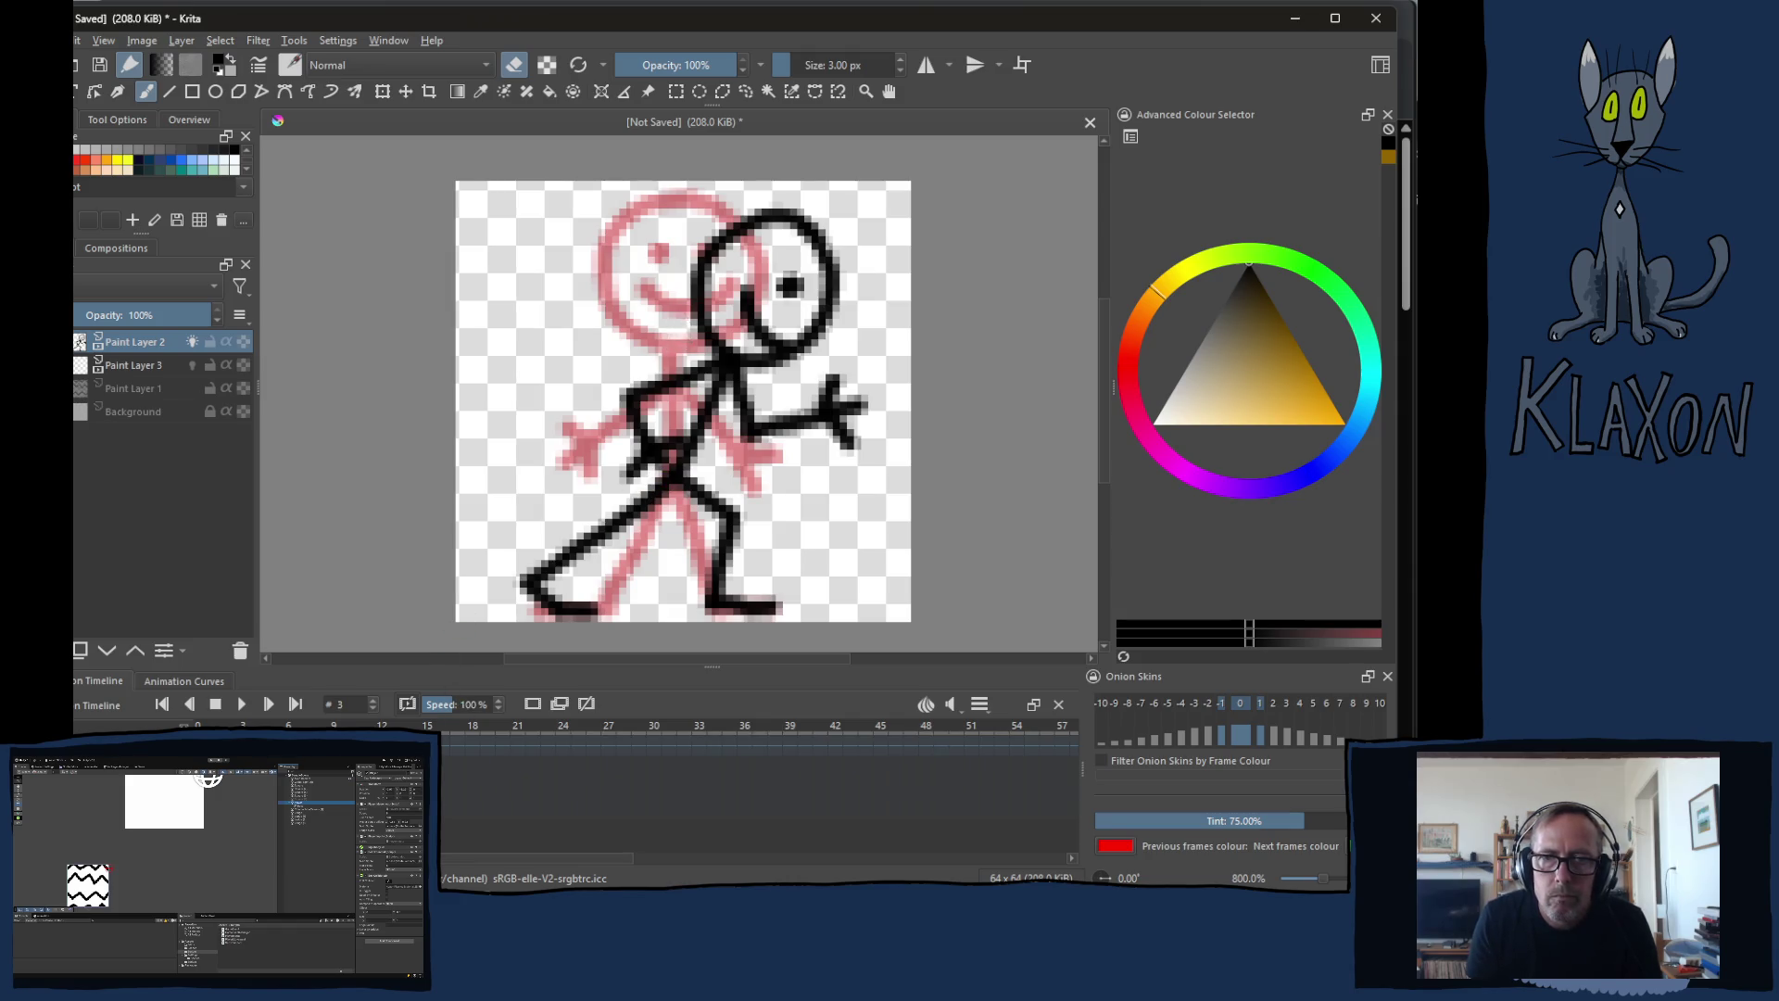
right_click(681, 335)
click(710, 389)
key(e)
mouse_move(780, 249)
mouse_down()
mouse_move(722, 296)
mouse_move(733, 343)
mouse_up()
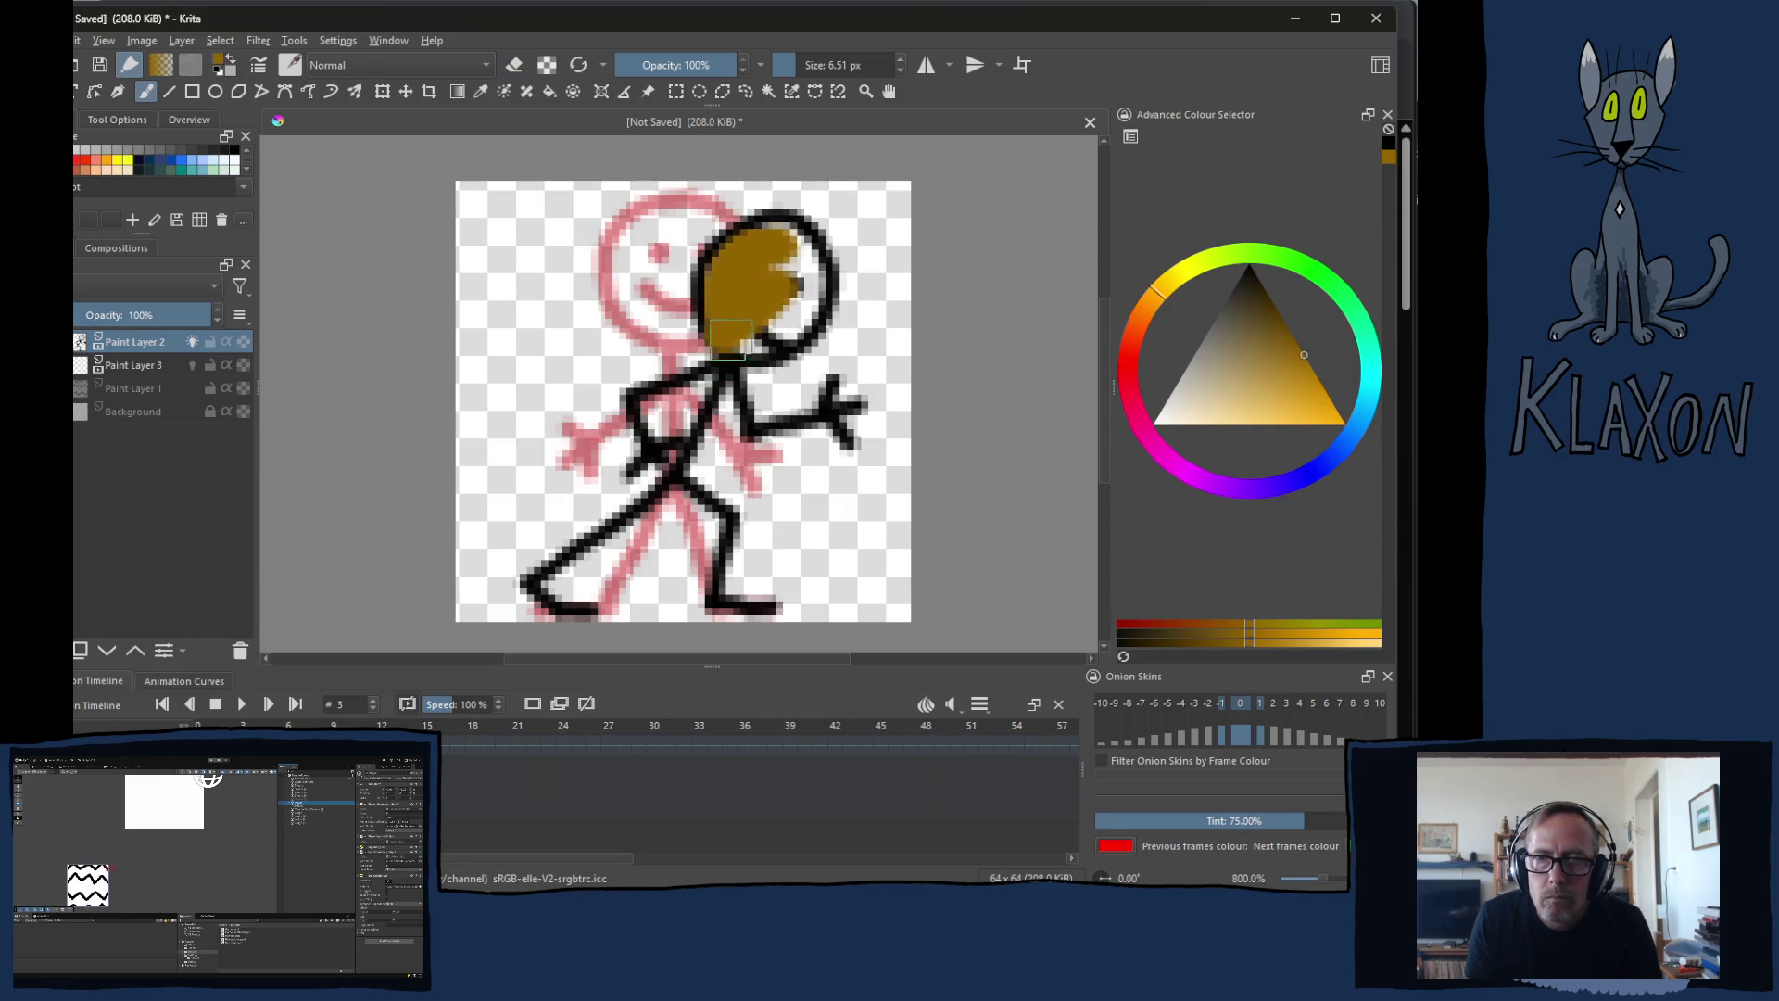
ctrl+click(715, 332)
key(ctrl+z)
key(ctrl+z)
key(ctrl+z)
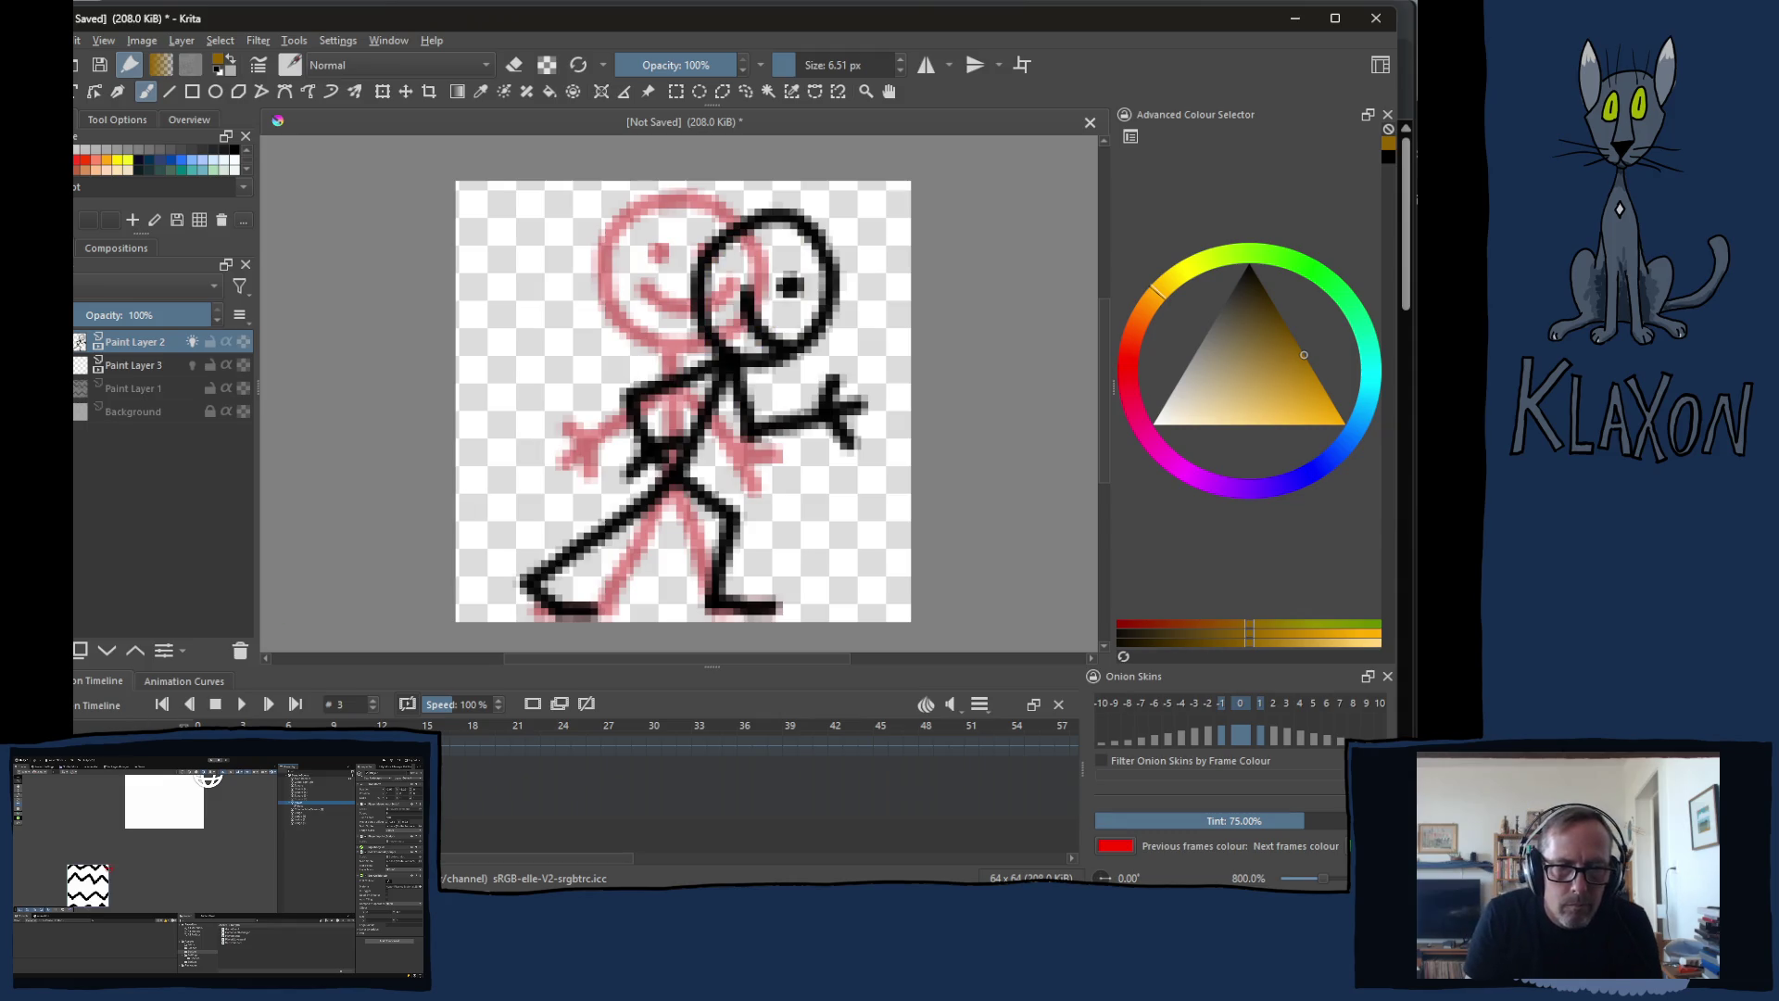
key(Page_Down)
mouse_move(786, 270)
mouse_down()
mouse_move(751, 305)
mouse_move(777, 332)
mouse_move(806, 299)
mouse_move(797, 239)
mouse_move(769, 232)
mouse_move(728, 276)
mouse_move(762, 333)
mouse_move(770, 259)
mouse_move(732, 351)
mouse_move(786, 329)
mouse_move(808, 278)
mouse_move(755, 243)
mouse_move(764, 258)
mouse_up()
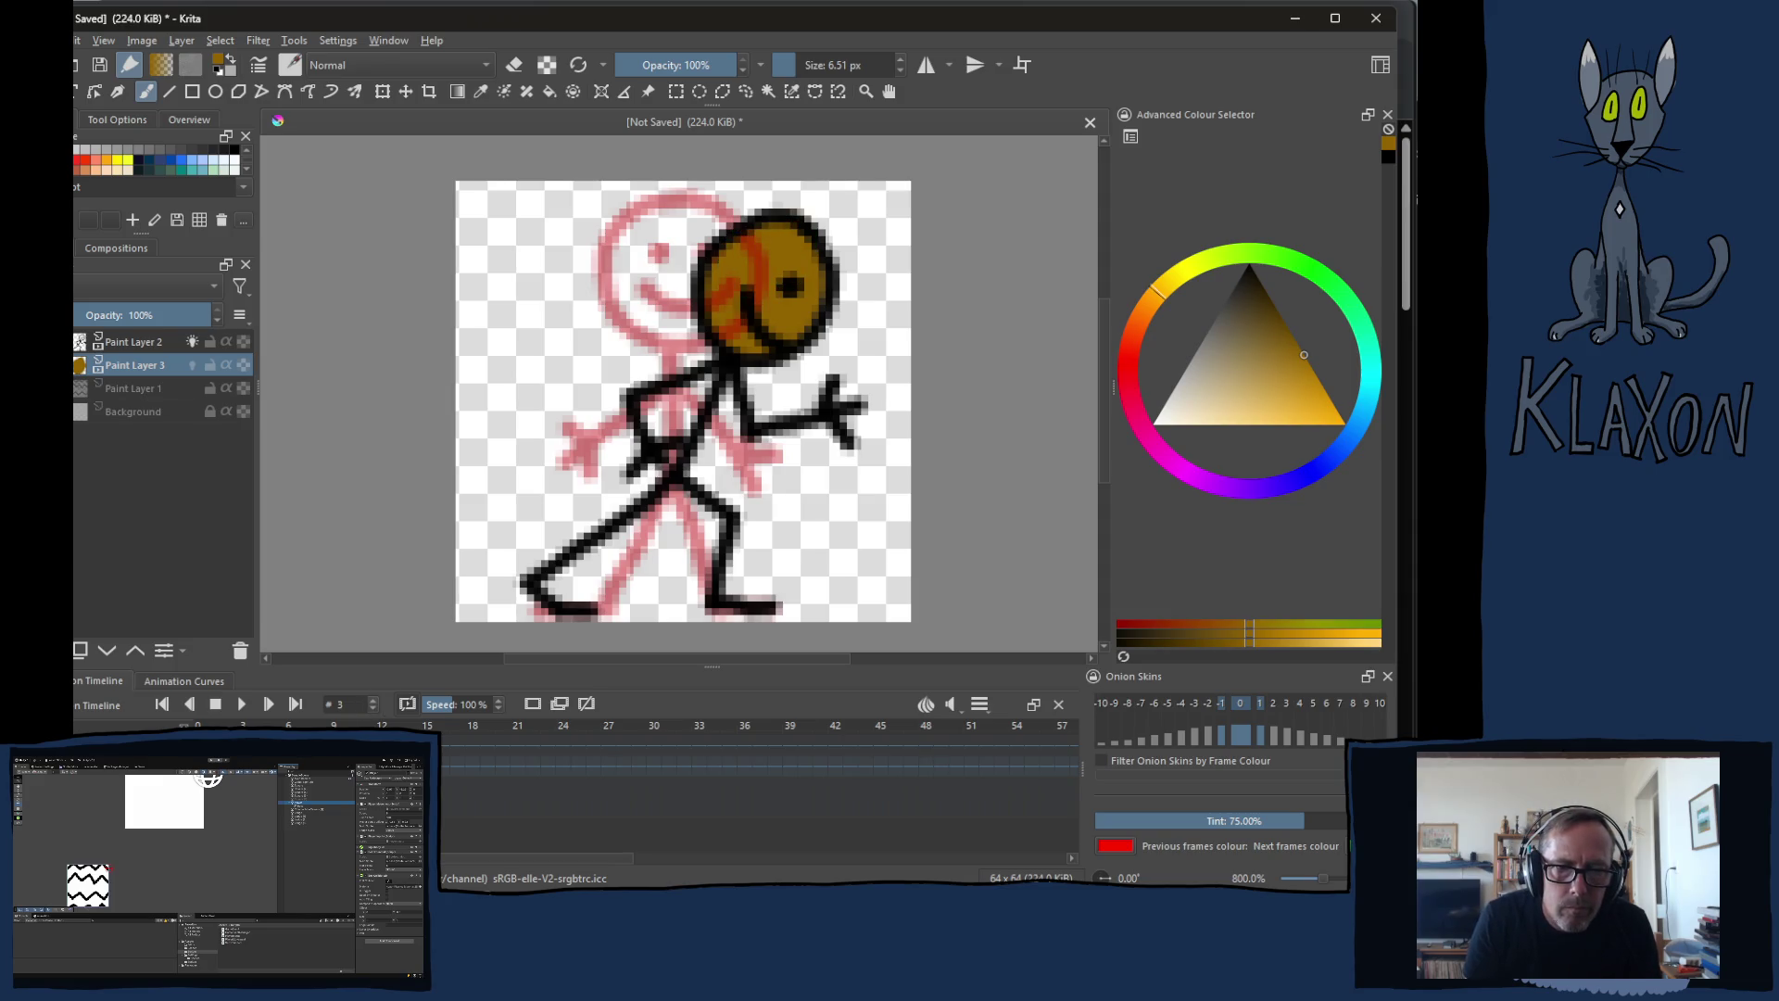
key(Delete)
key(Right)
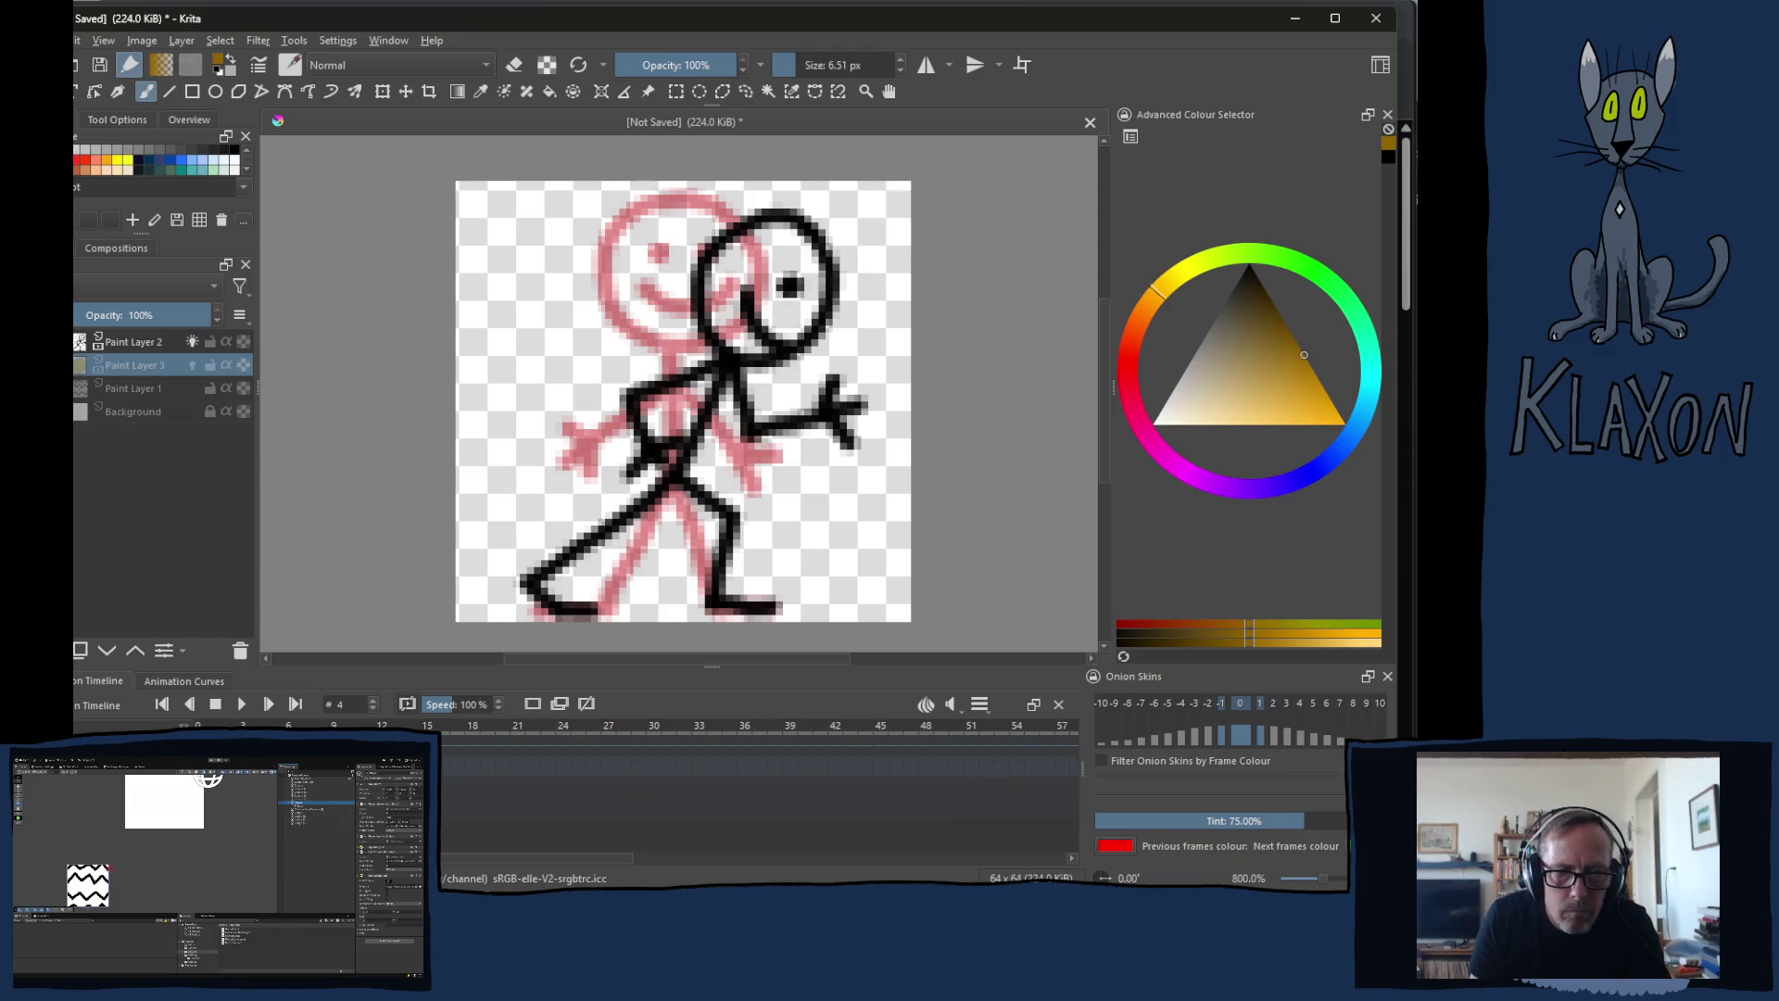
Step: Make Paint Layer 2 active and add a blank keyframe on frame 4
click(135, 342)
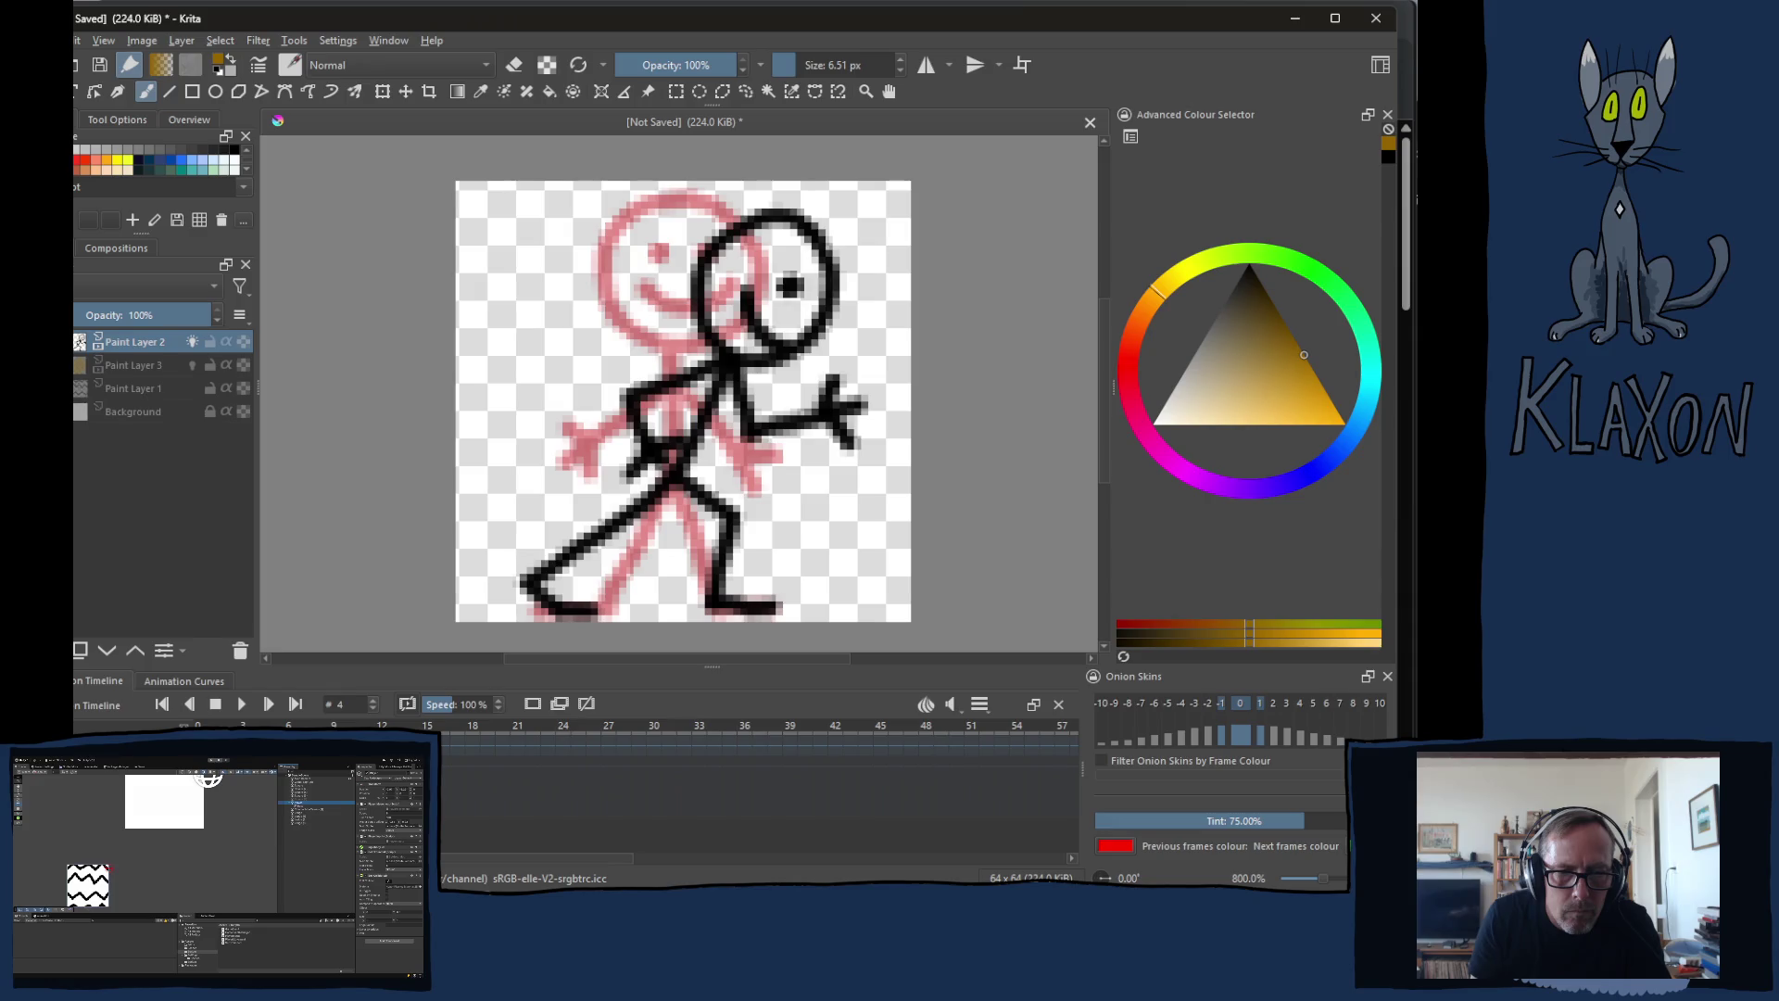
click(534, 706)
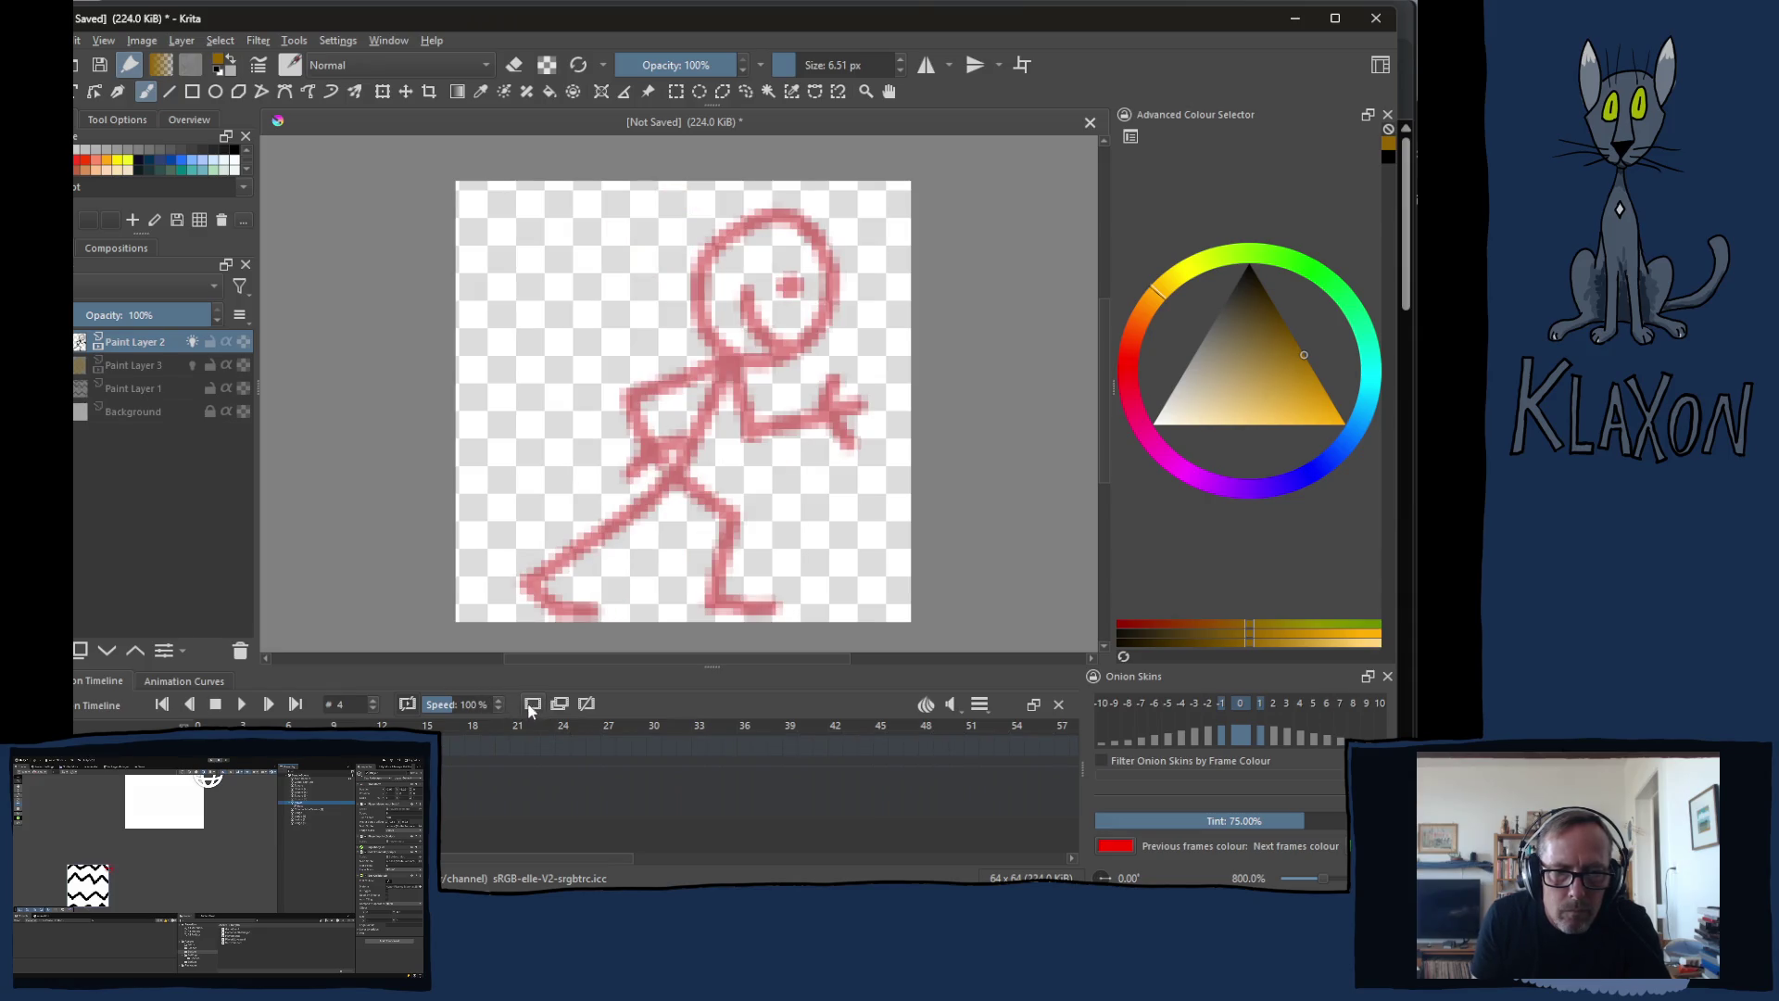
key(period)
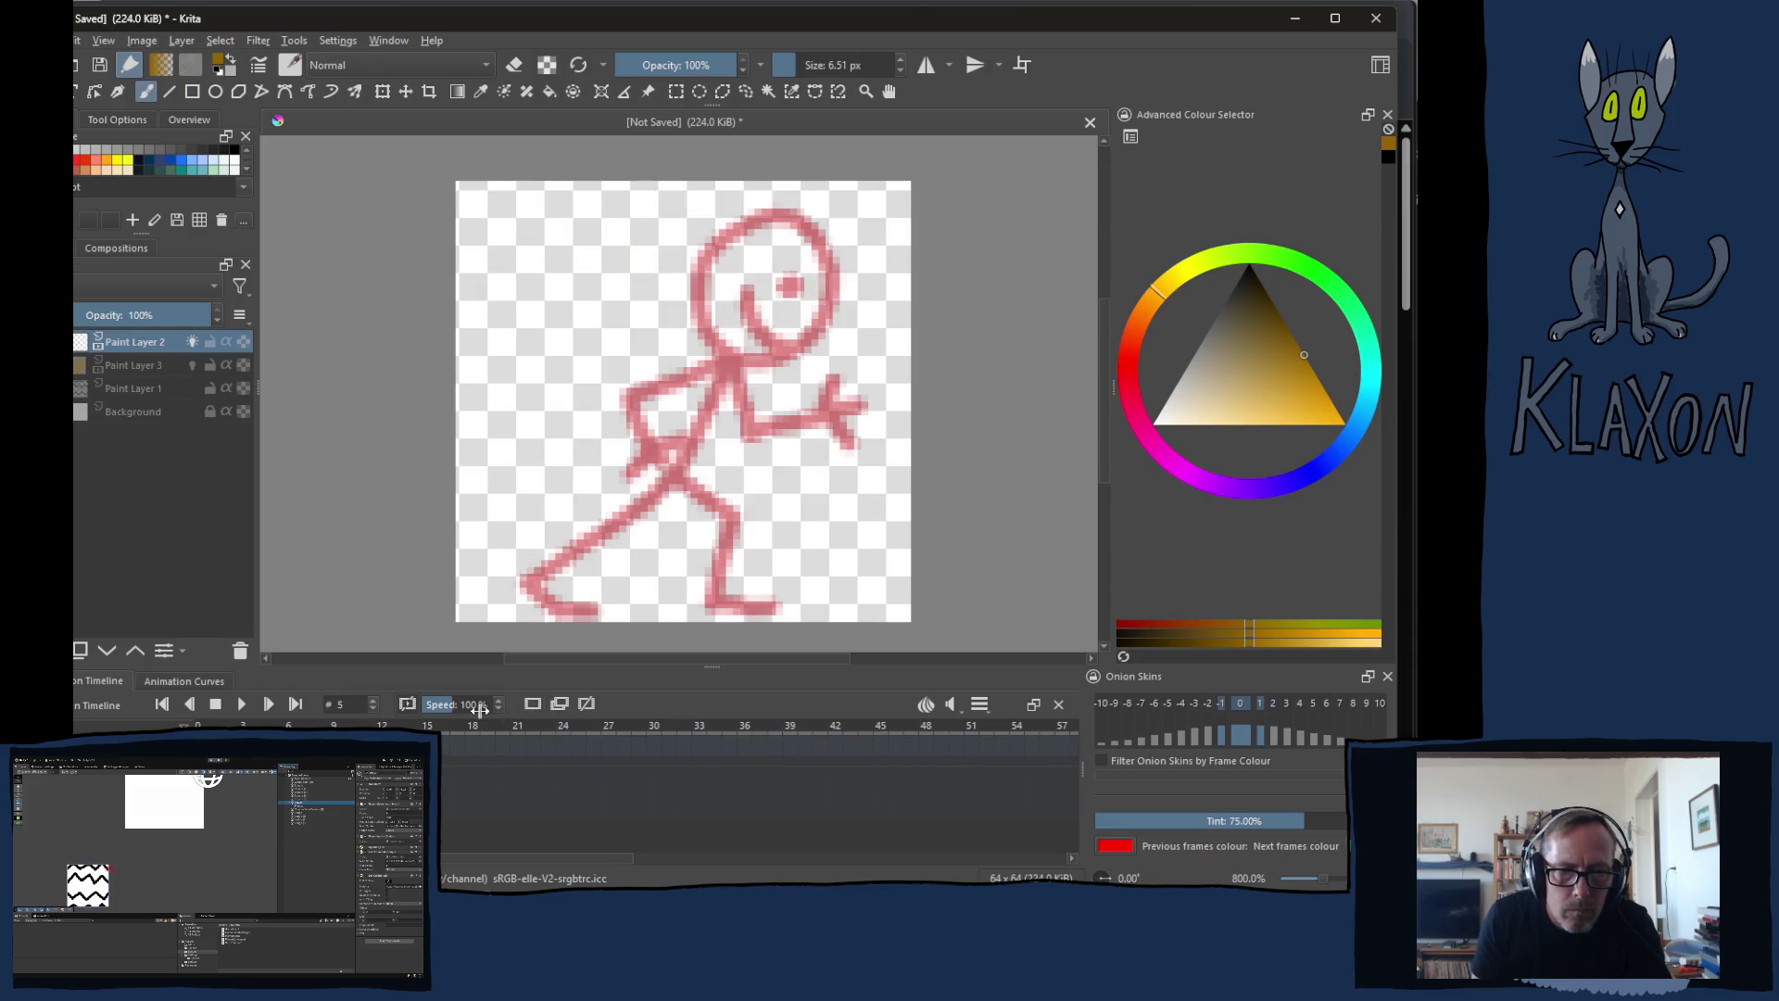
click(532, 707)
key(period)
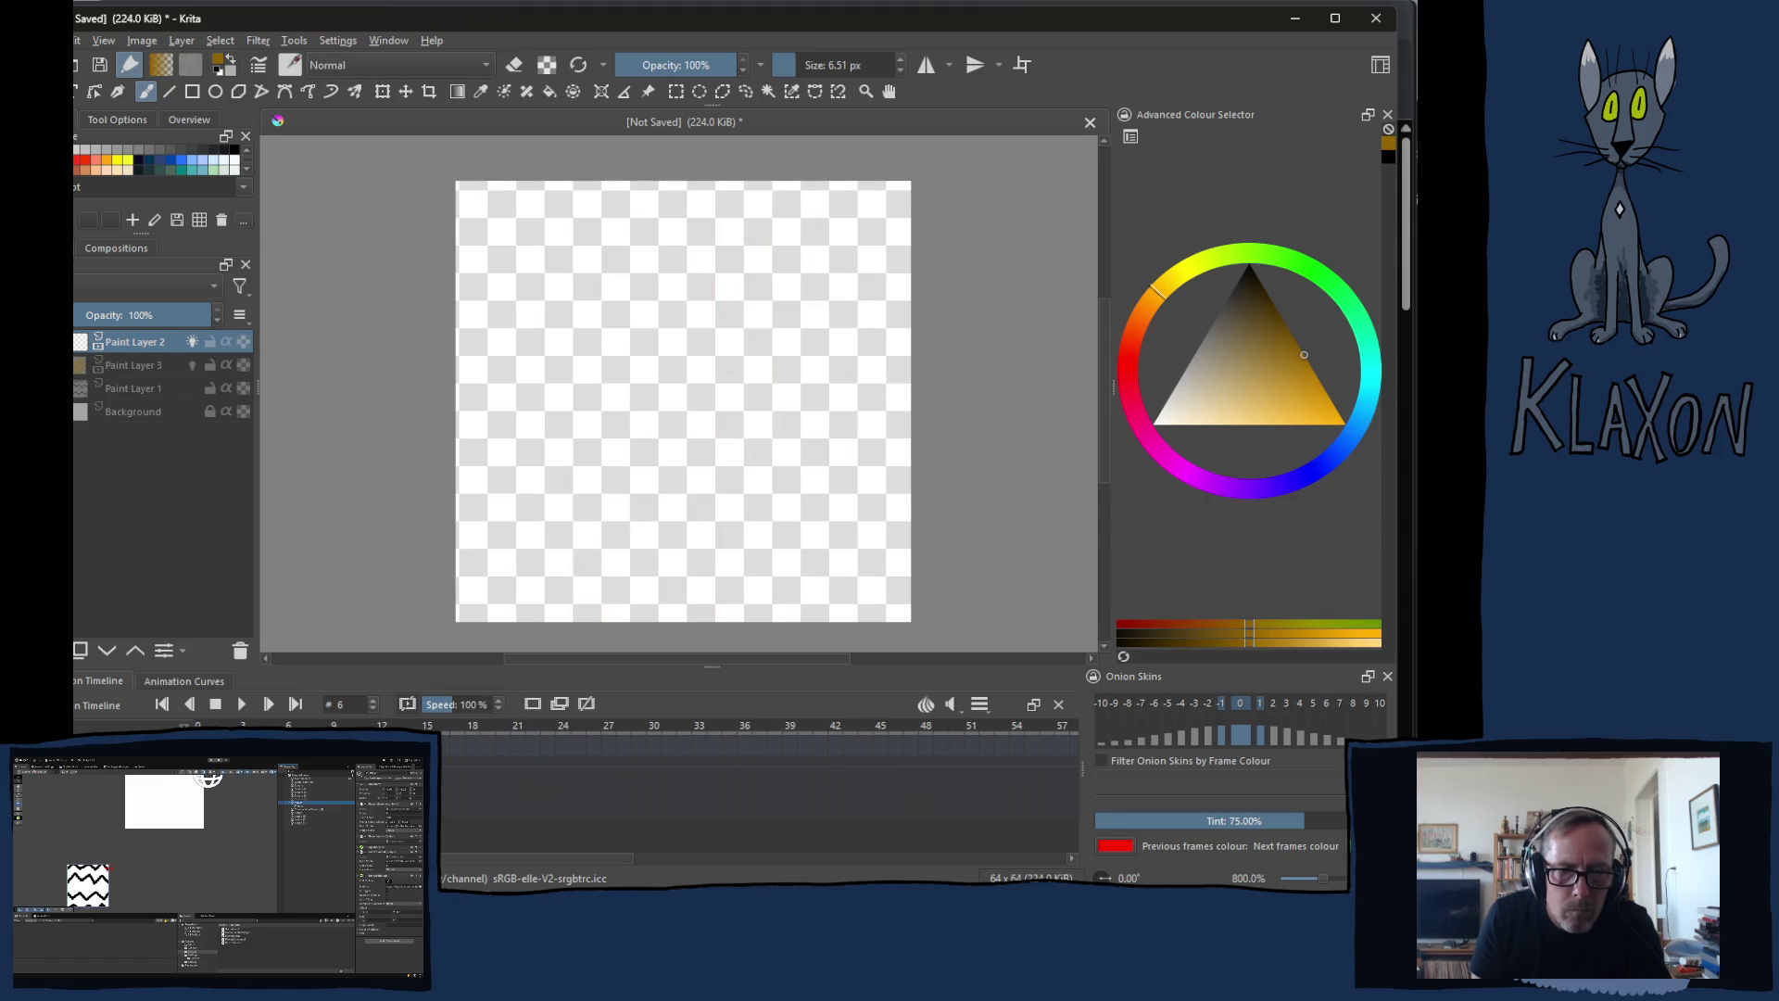
key(comma)
key(comma)
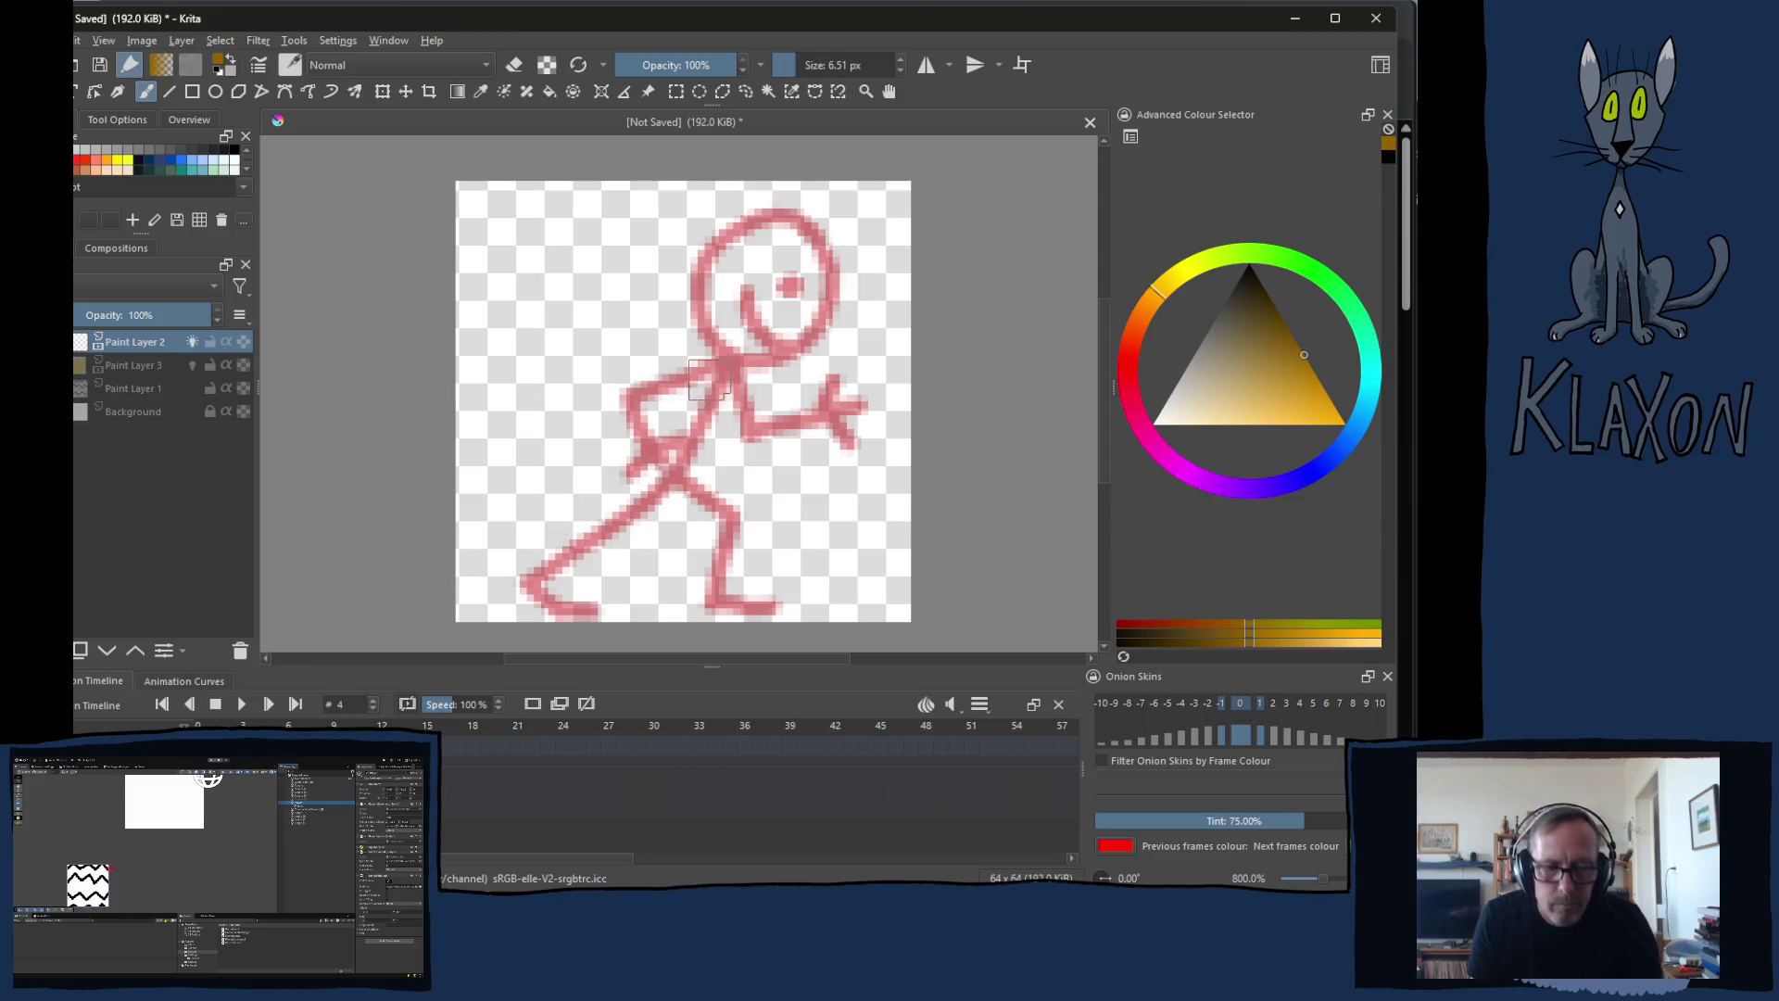
Step: Reset the colour to black, set the brush size to 3 px, and trace the upper leg
right_click(701, 388)
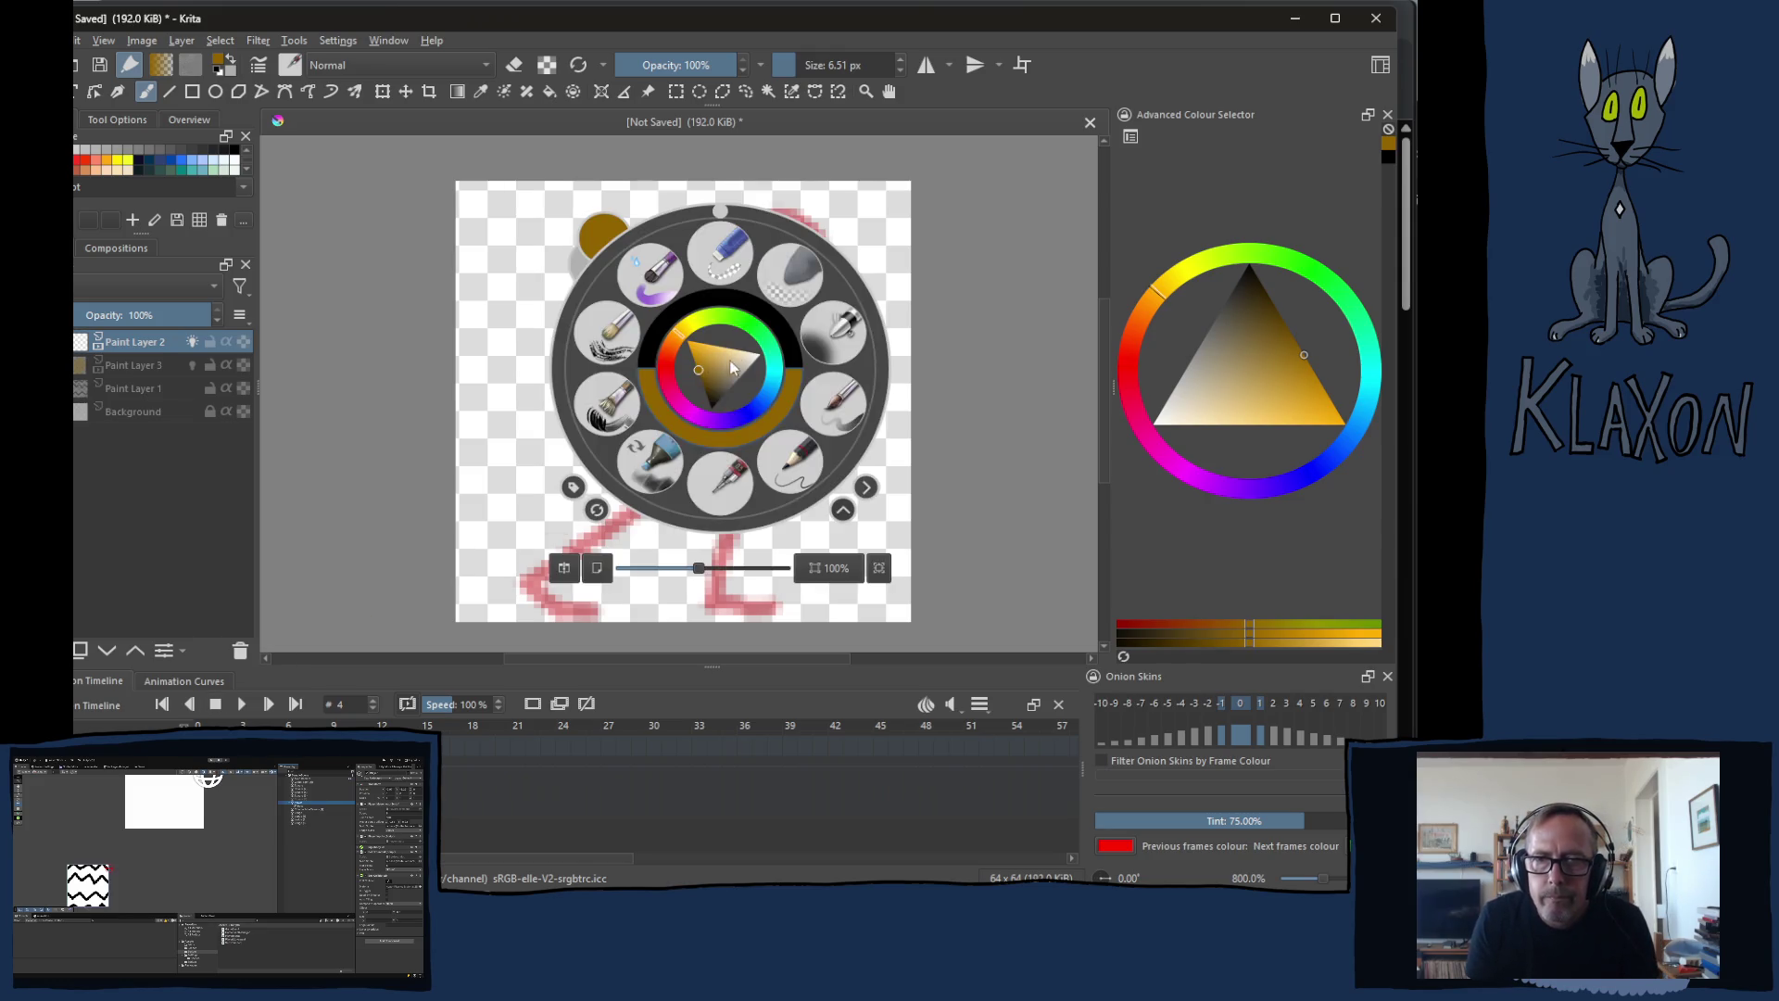
key(d)
double_click(834, 65)
text(3)
key(Return)
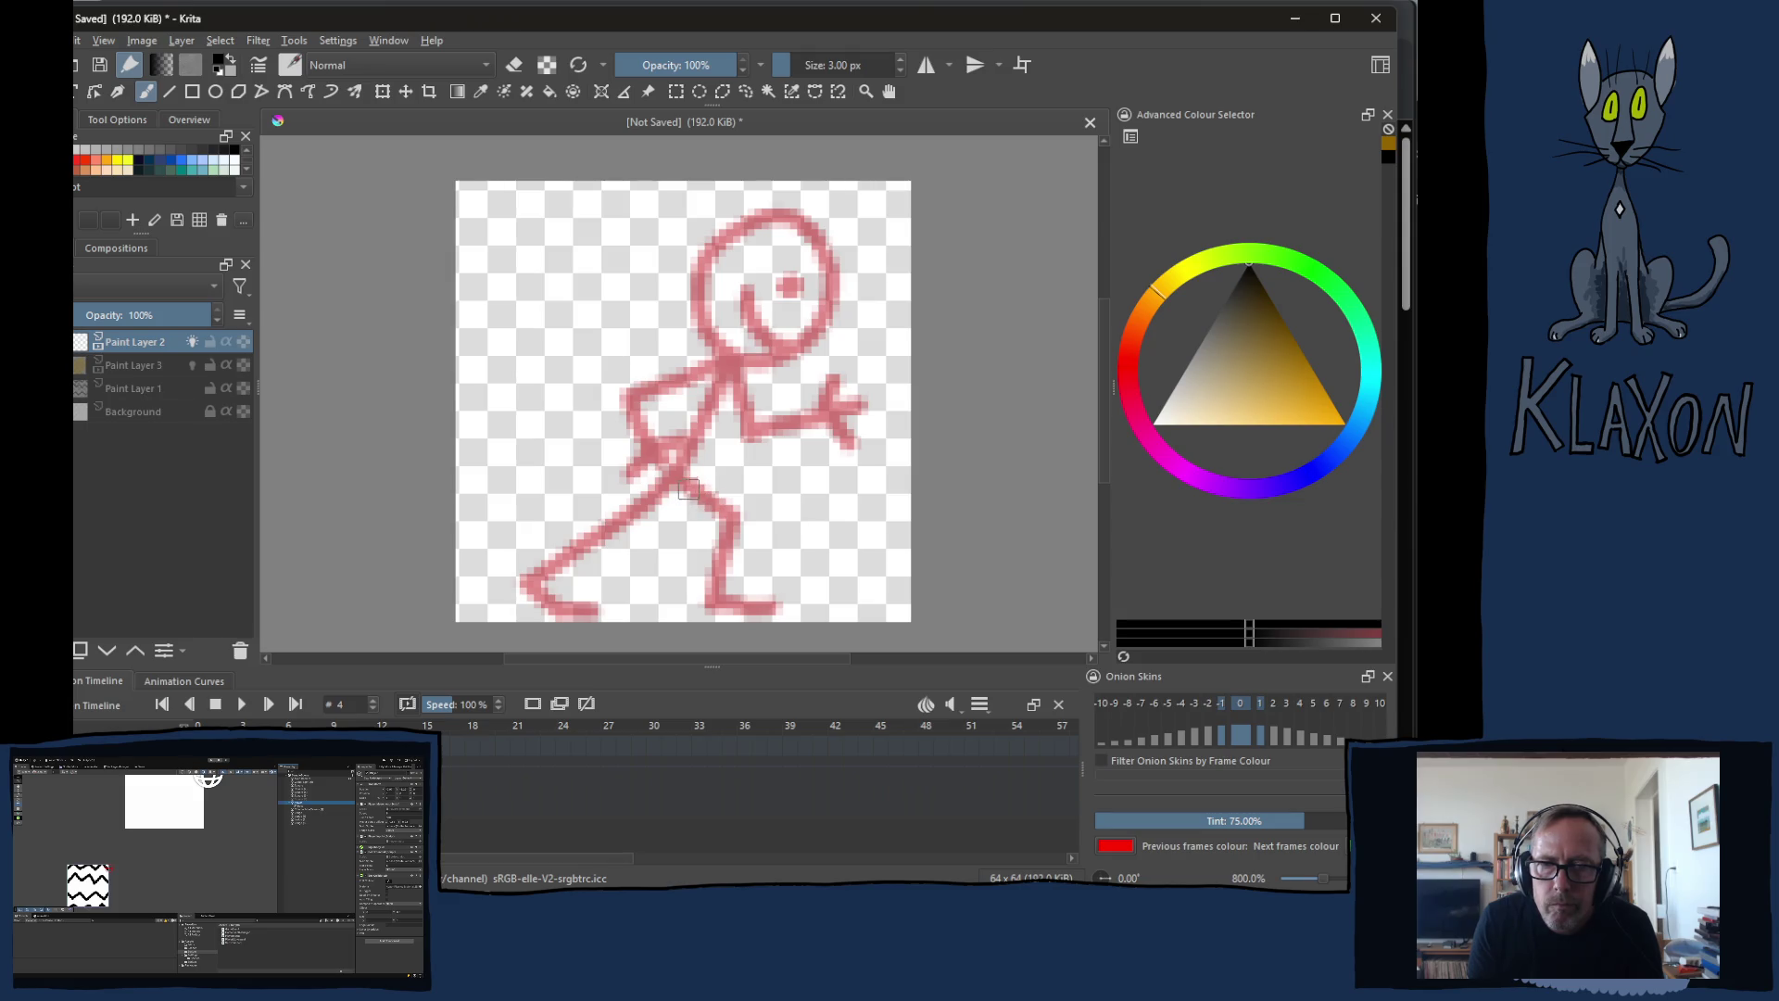
mouse_move(675, 476)
mouse_down()
mouse_move(686, 554)
mouse_move(590, 553)
mouse_move(607, 599)
mouse_up()
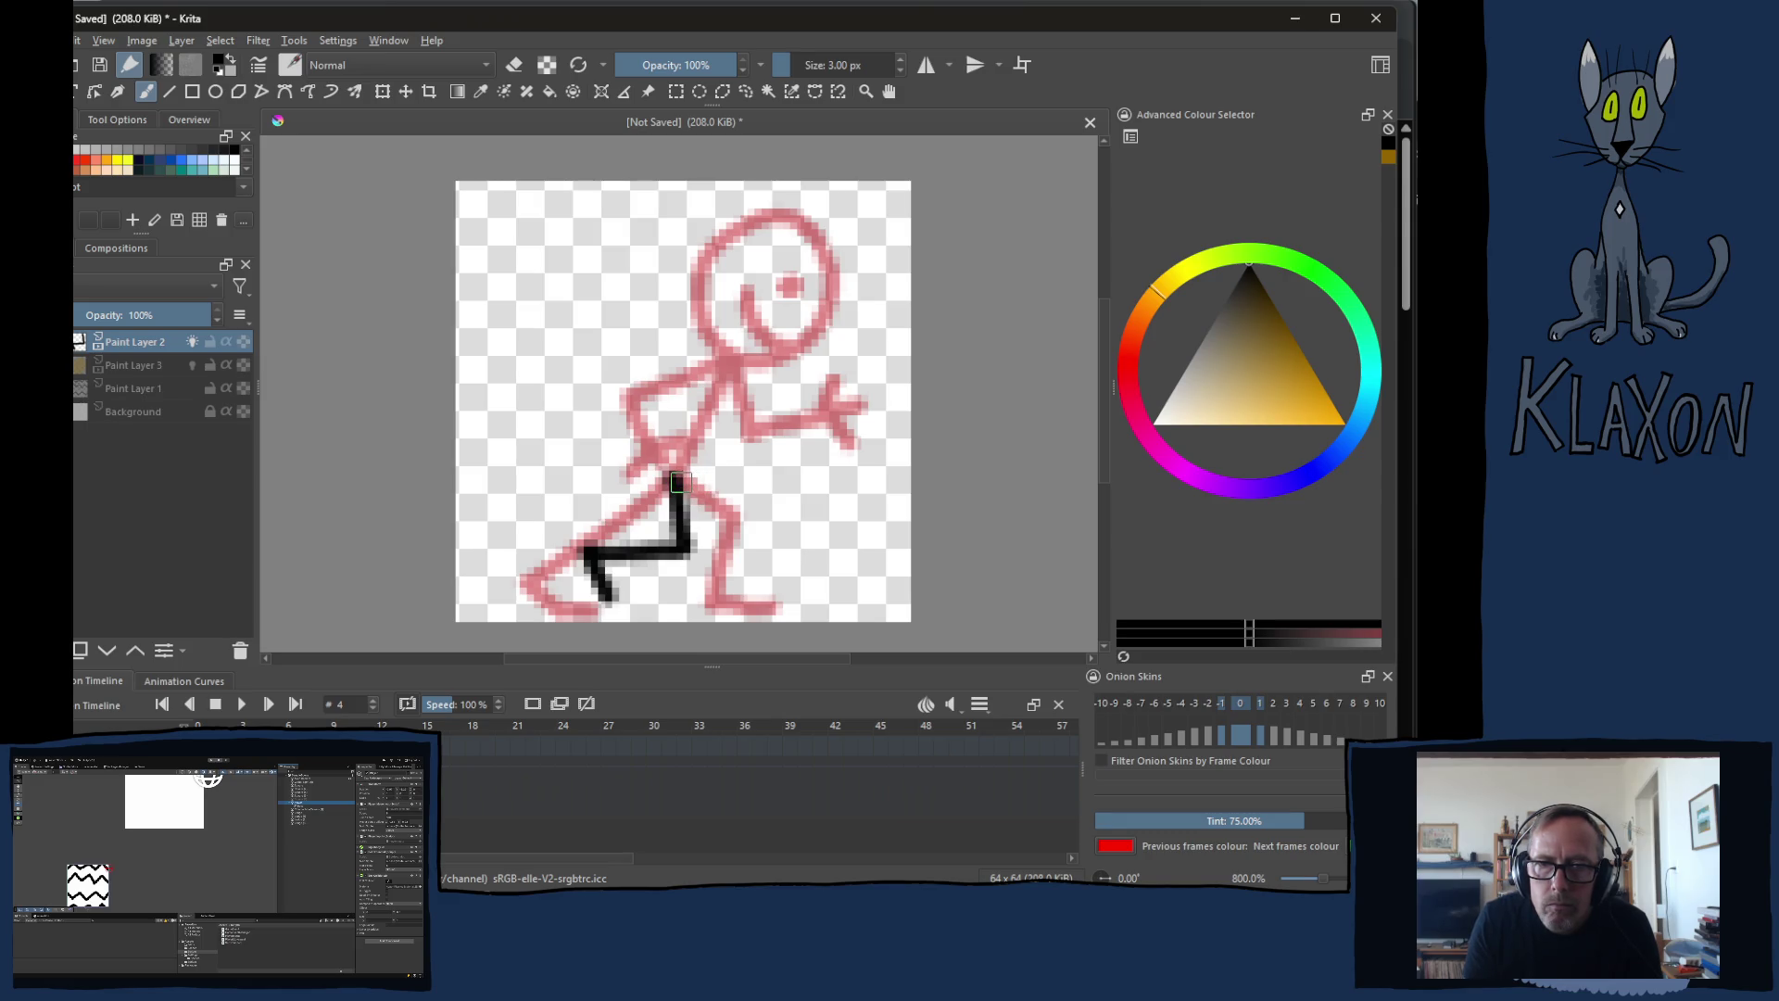
Step: Draw the lower leg, shift the leg strokes up with the Move tool, and draw the body line
drag(679, 481, 665, 633)
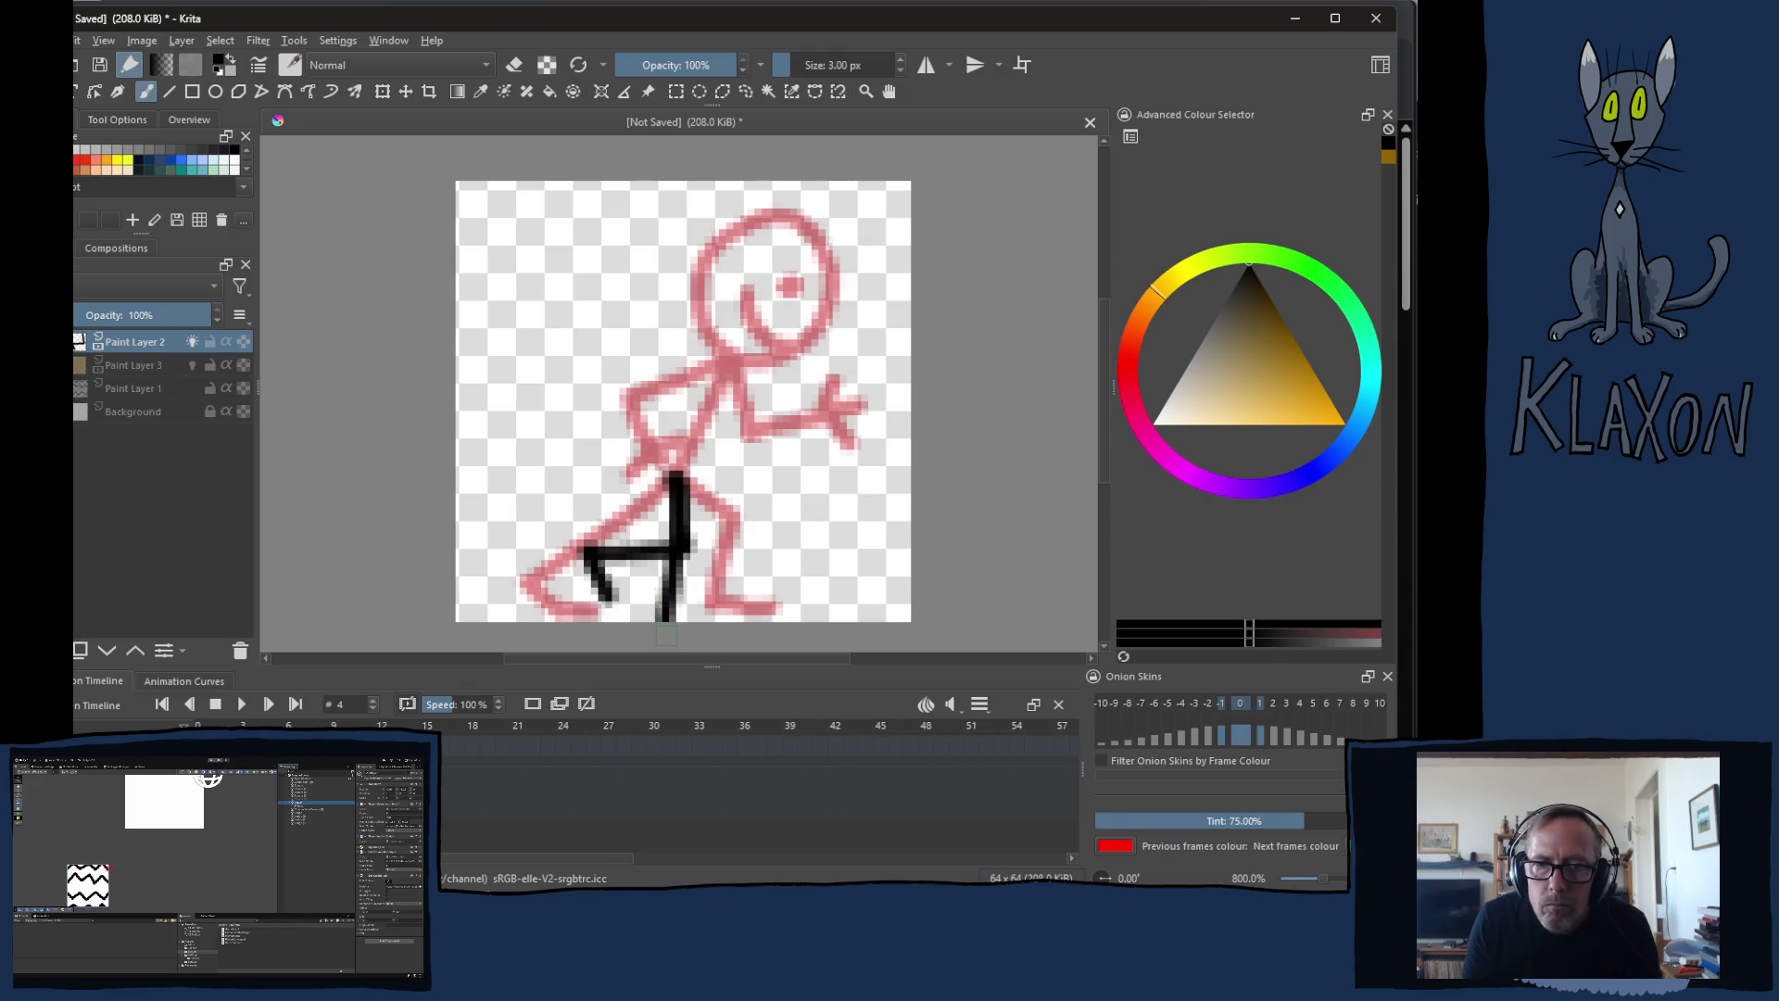
key(t)
drag(714, 614, 713, 594)
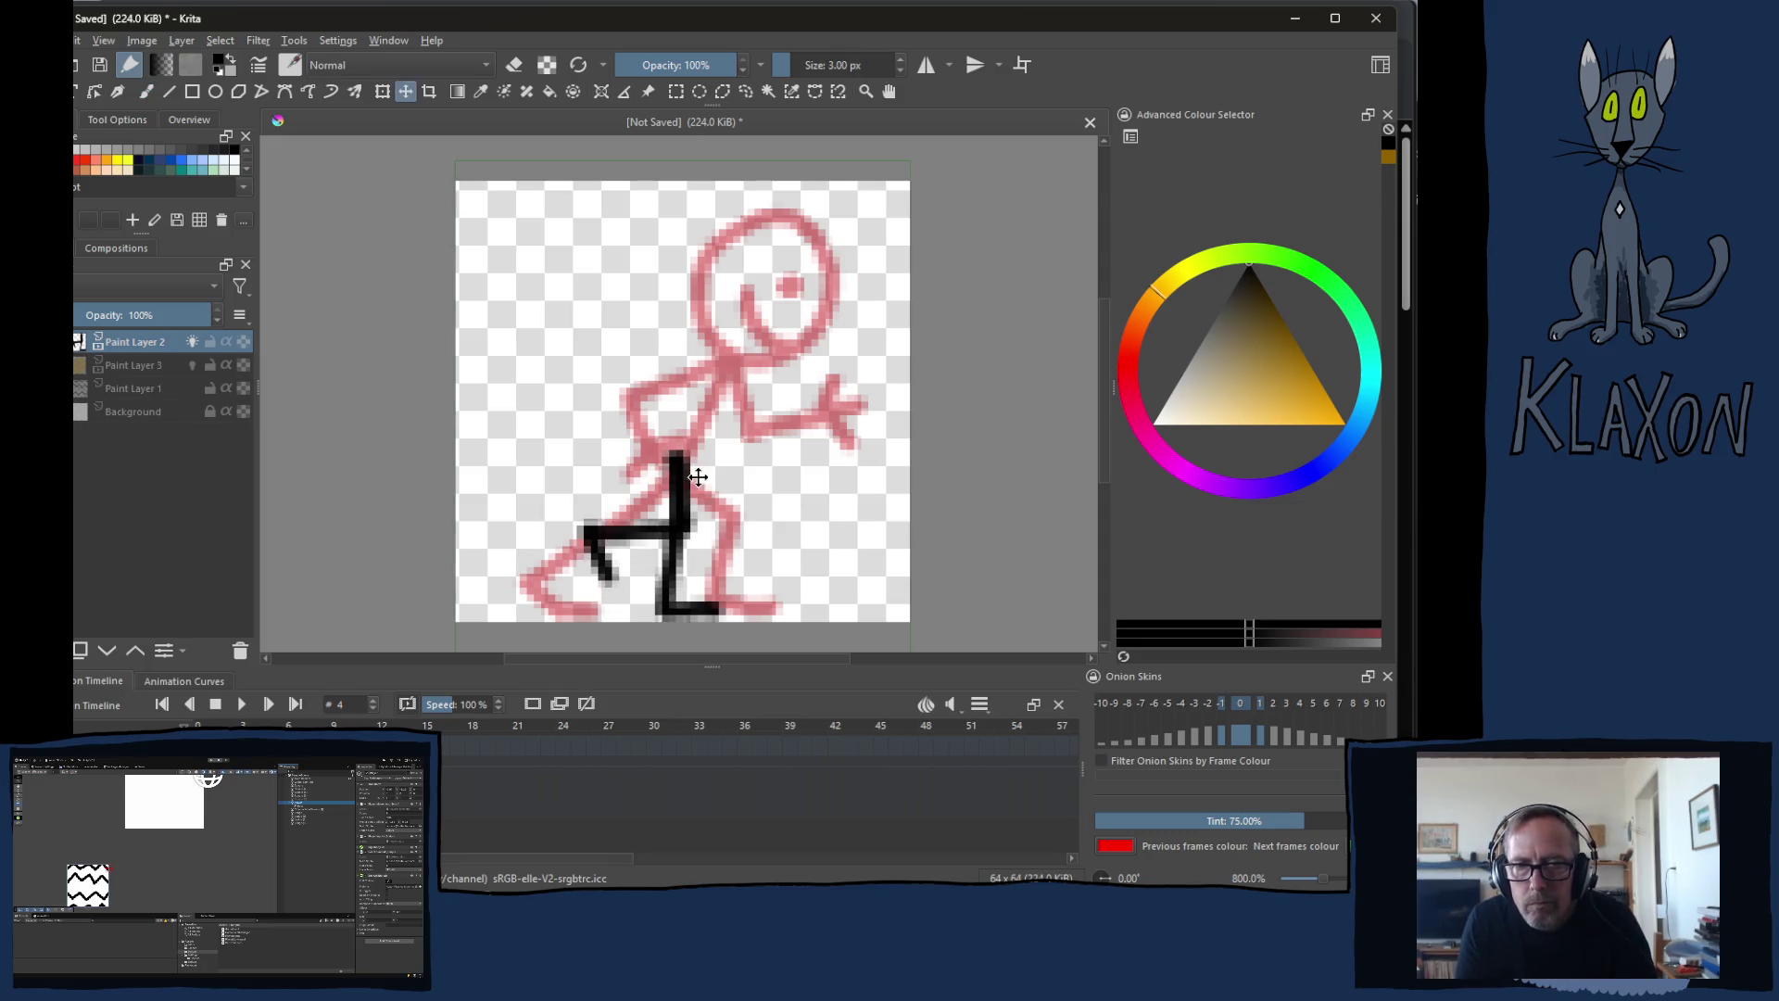
key(b)
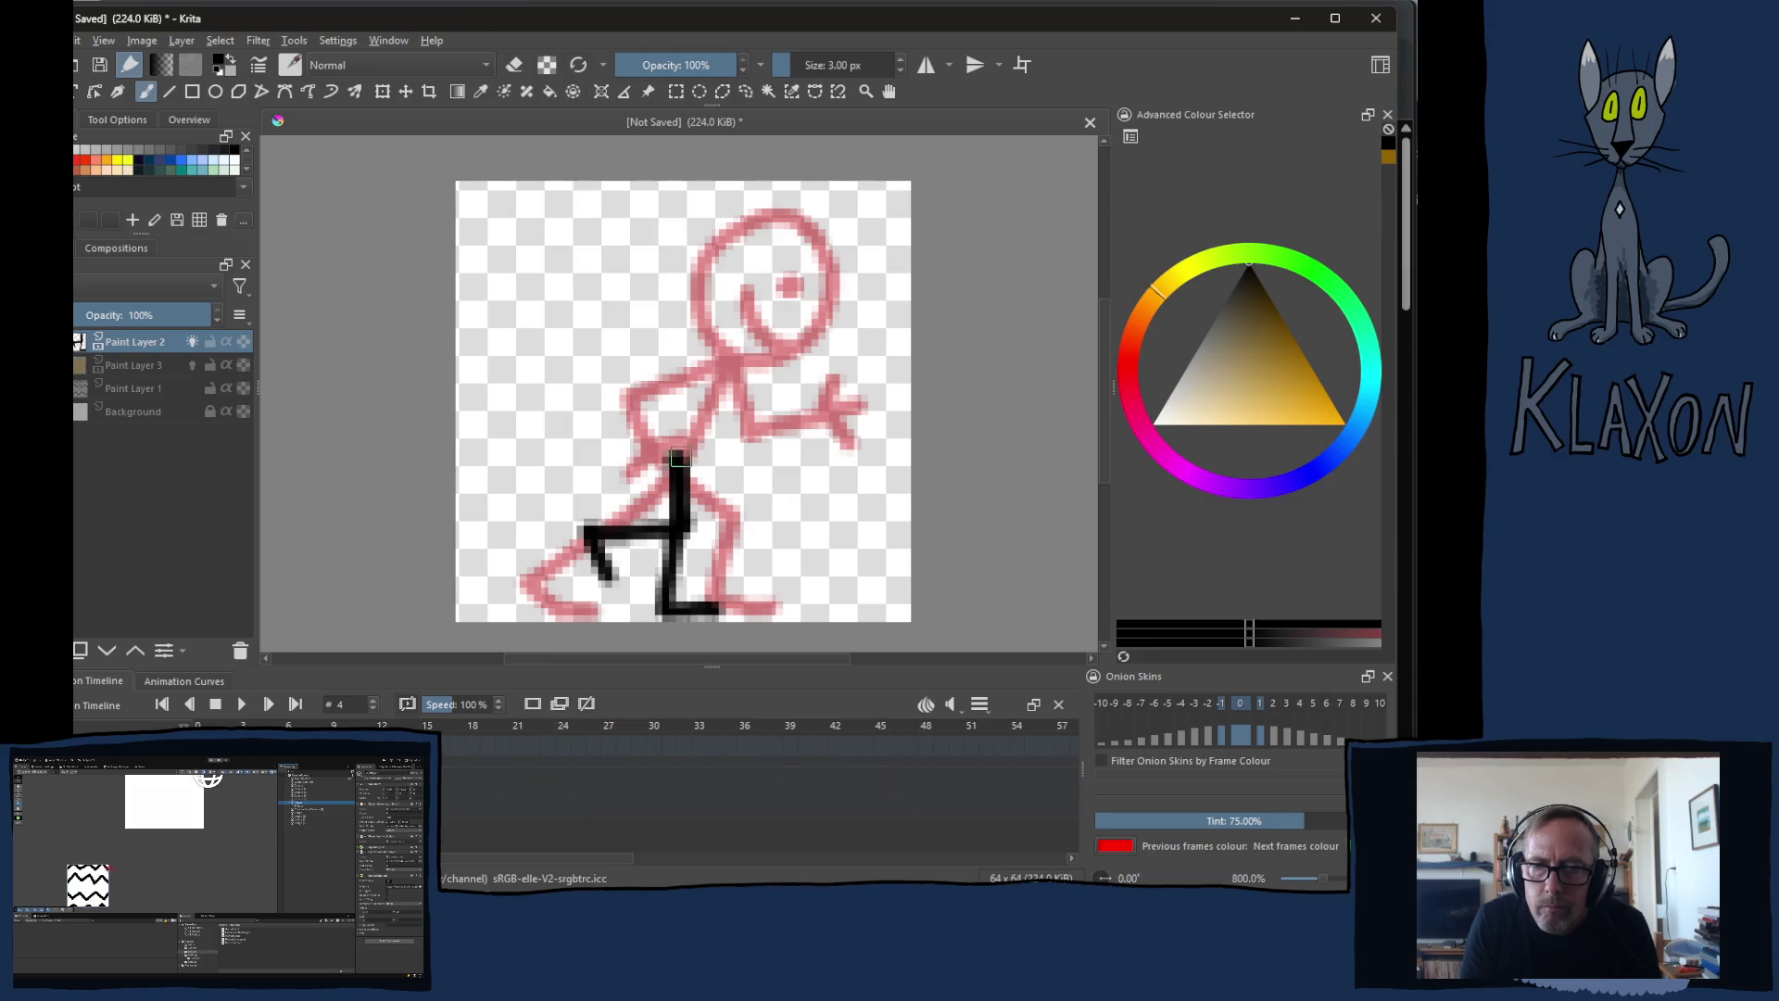
drag(677, 460, 759, 330)
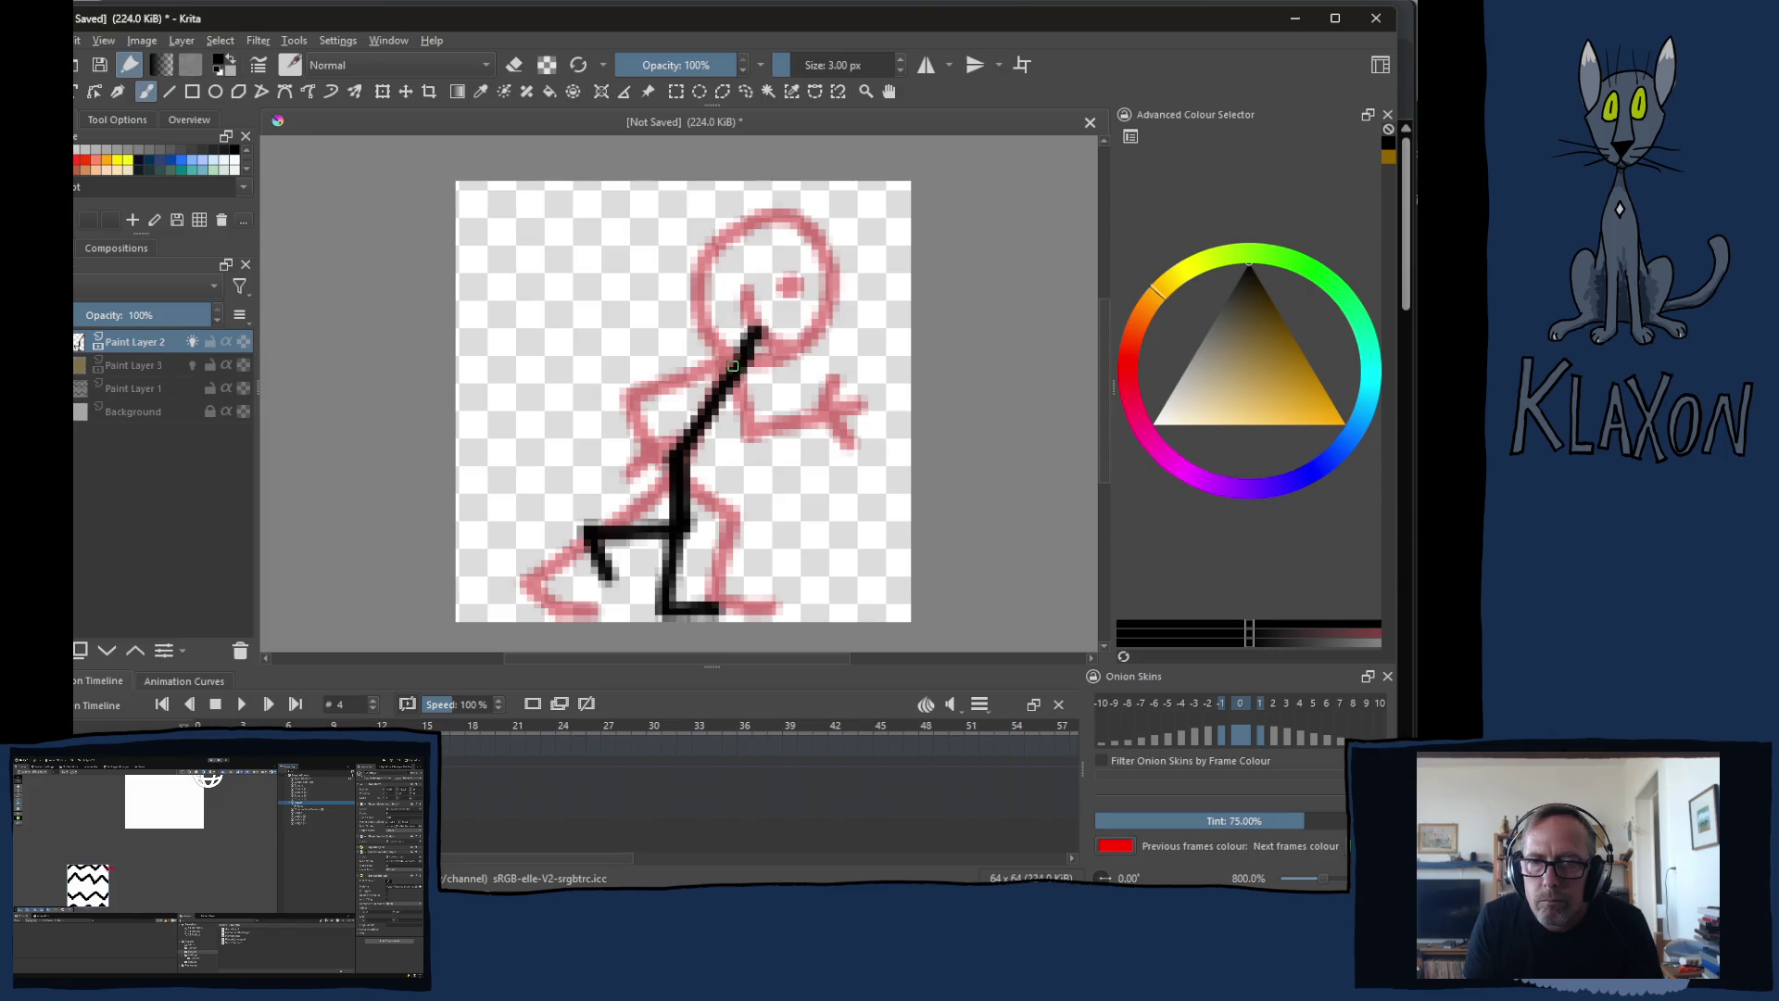
drag(734, 367, 690, 464)
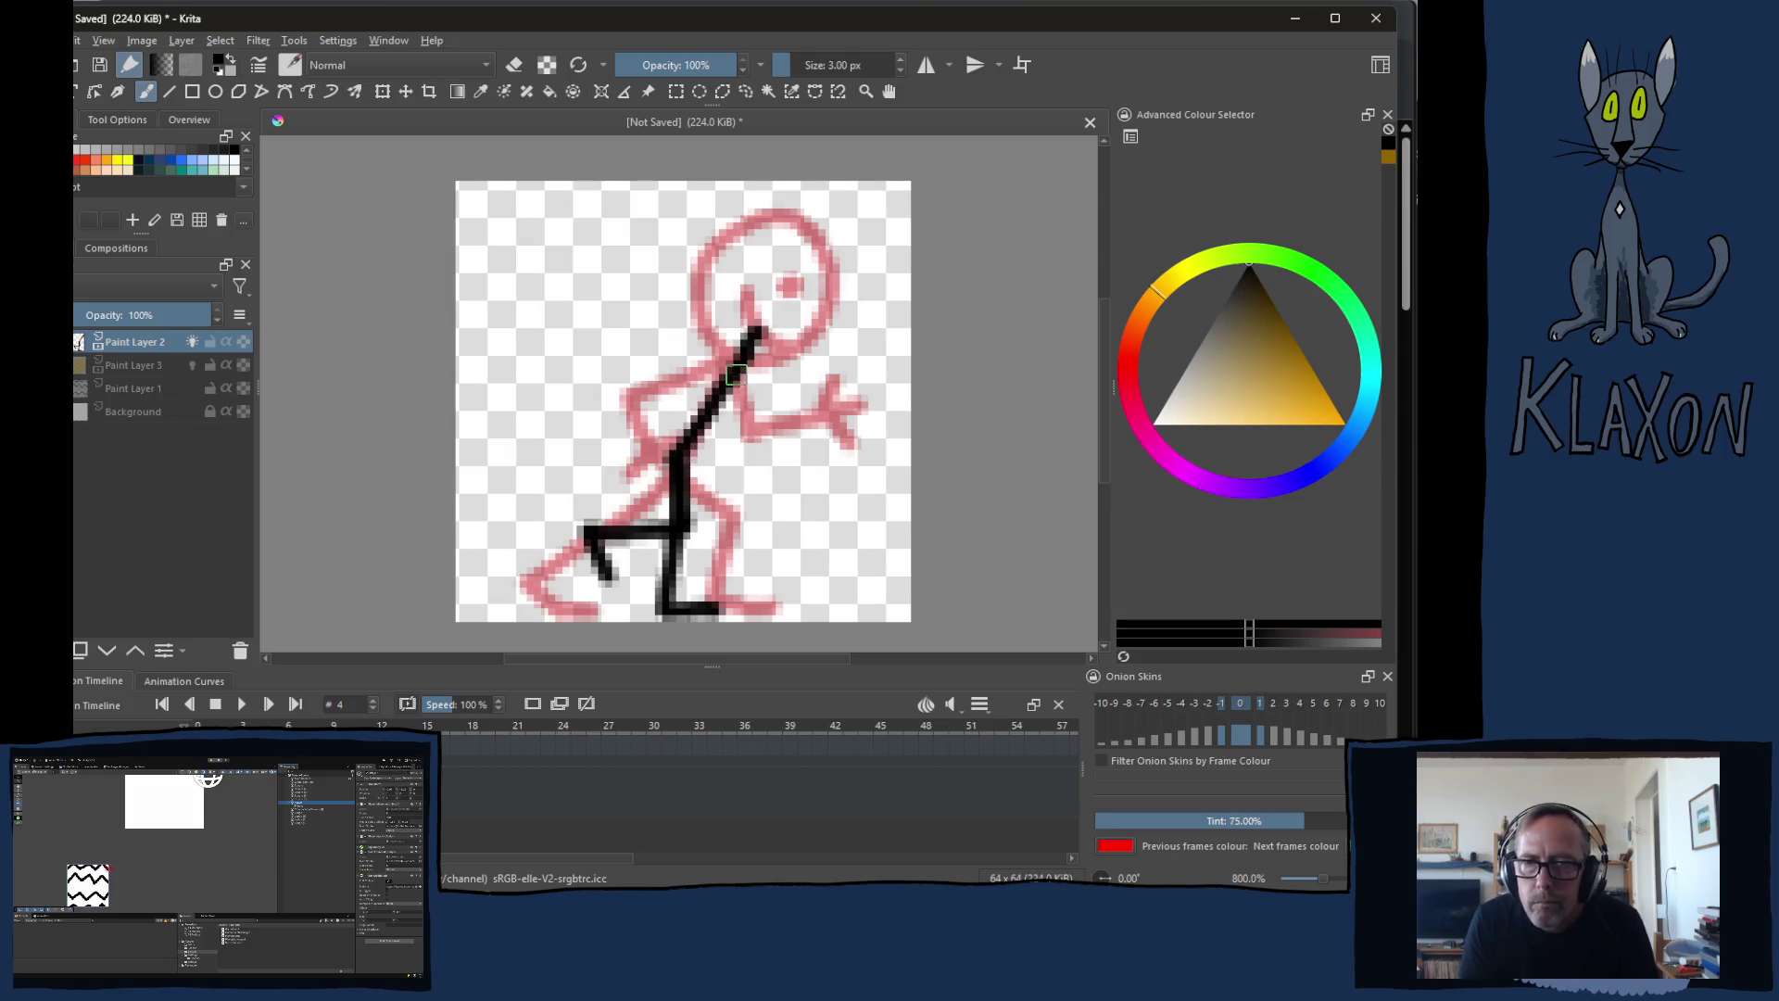
Step: Thicken the neck-to-torso body line with extra strokes
drag(731, 385, 693, 468)
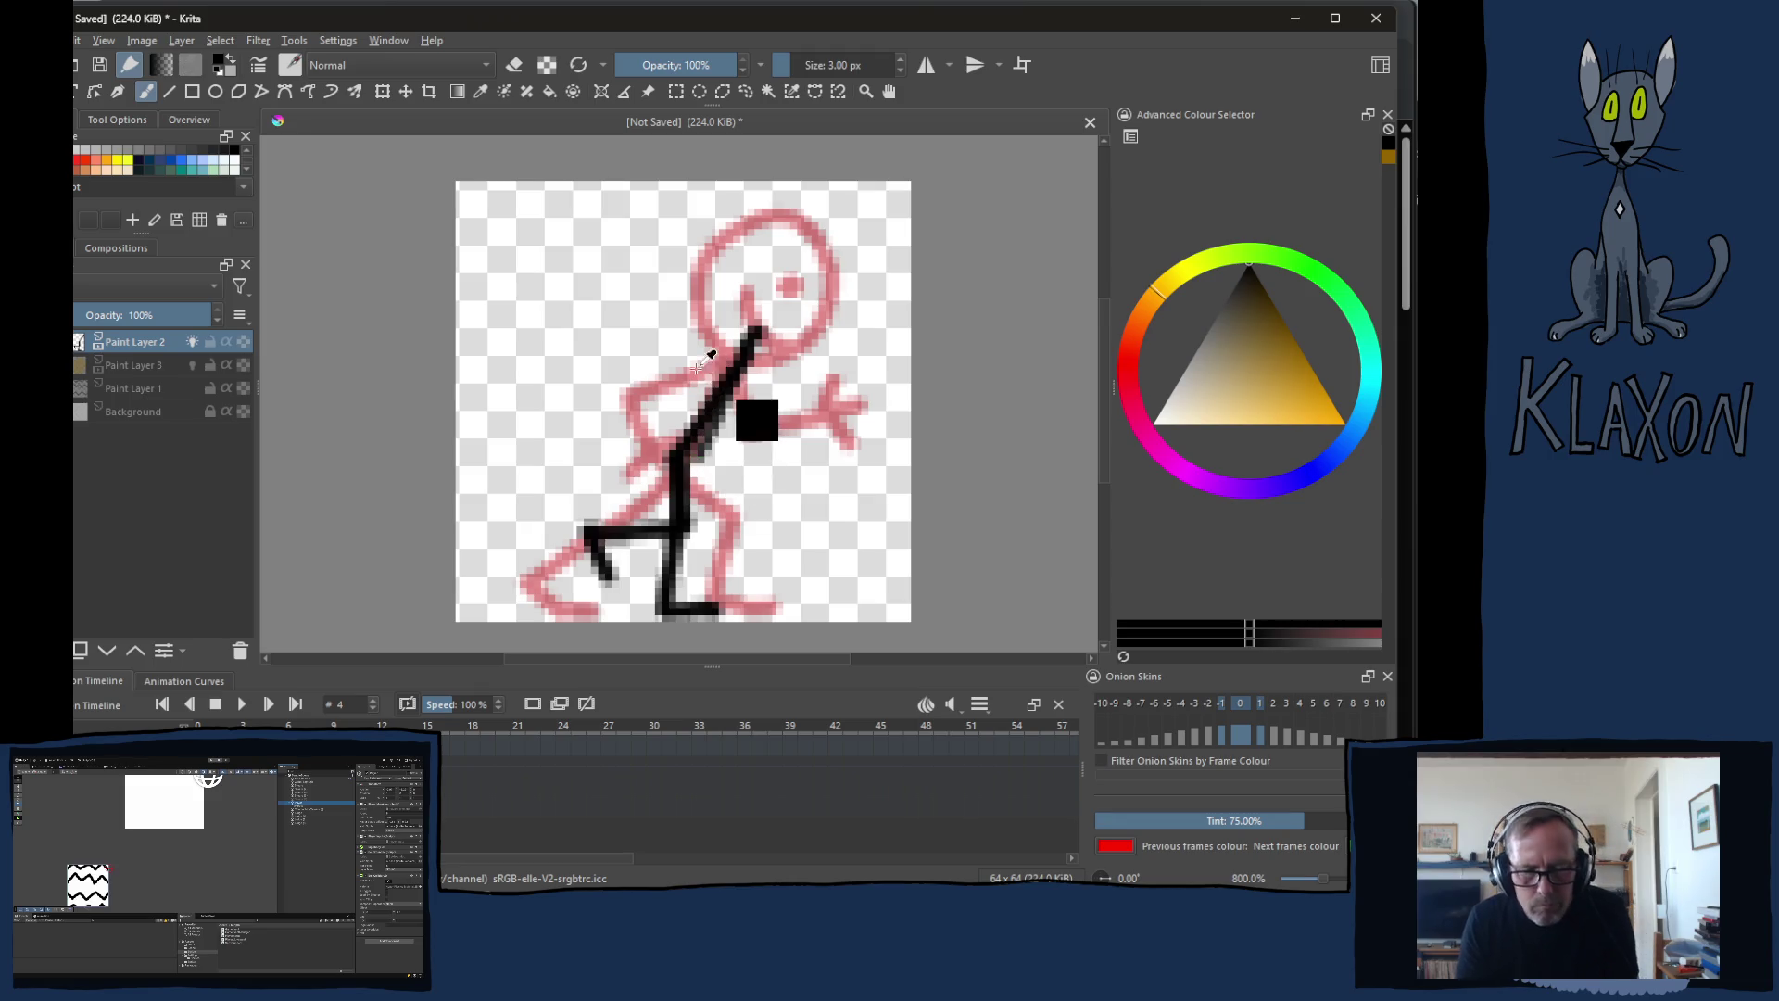
mouse_move(686, 408)
mouse_down()
mouse_move(670, 428)
mouse_move(723, 469)
mouse_move(761, 456)
mouse_move(746, 493)
mouse_move(711, 505)
mouse_up()
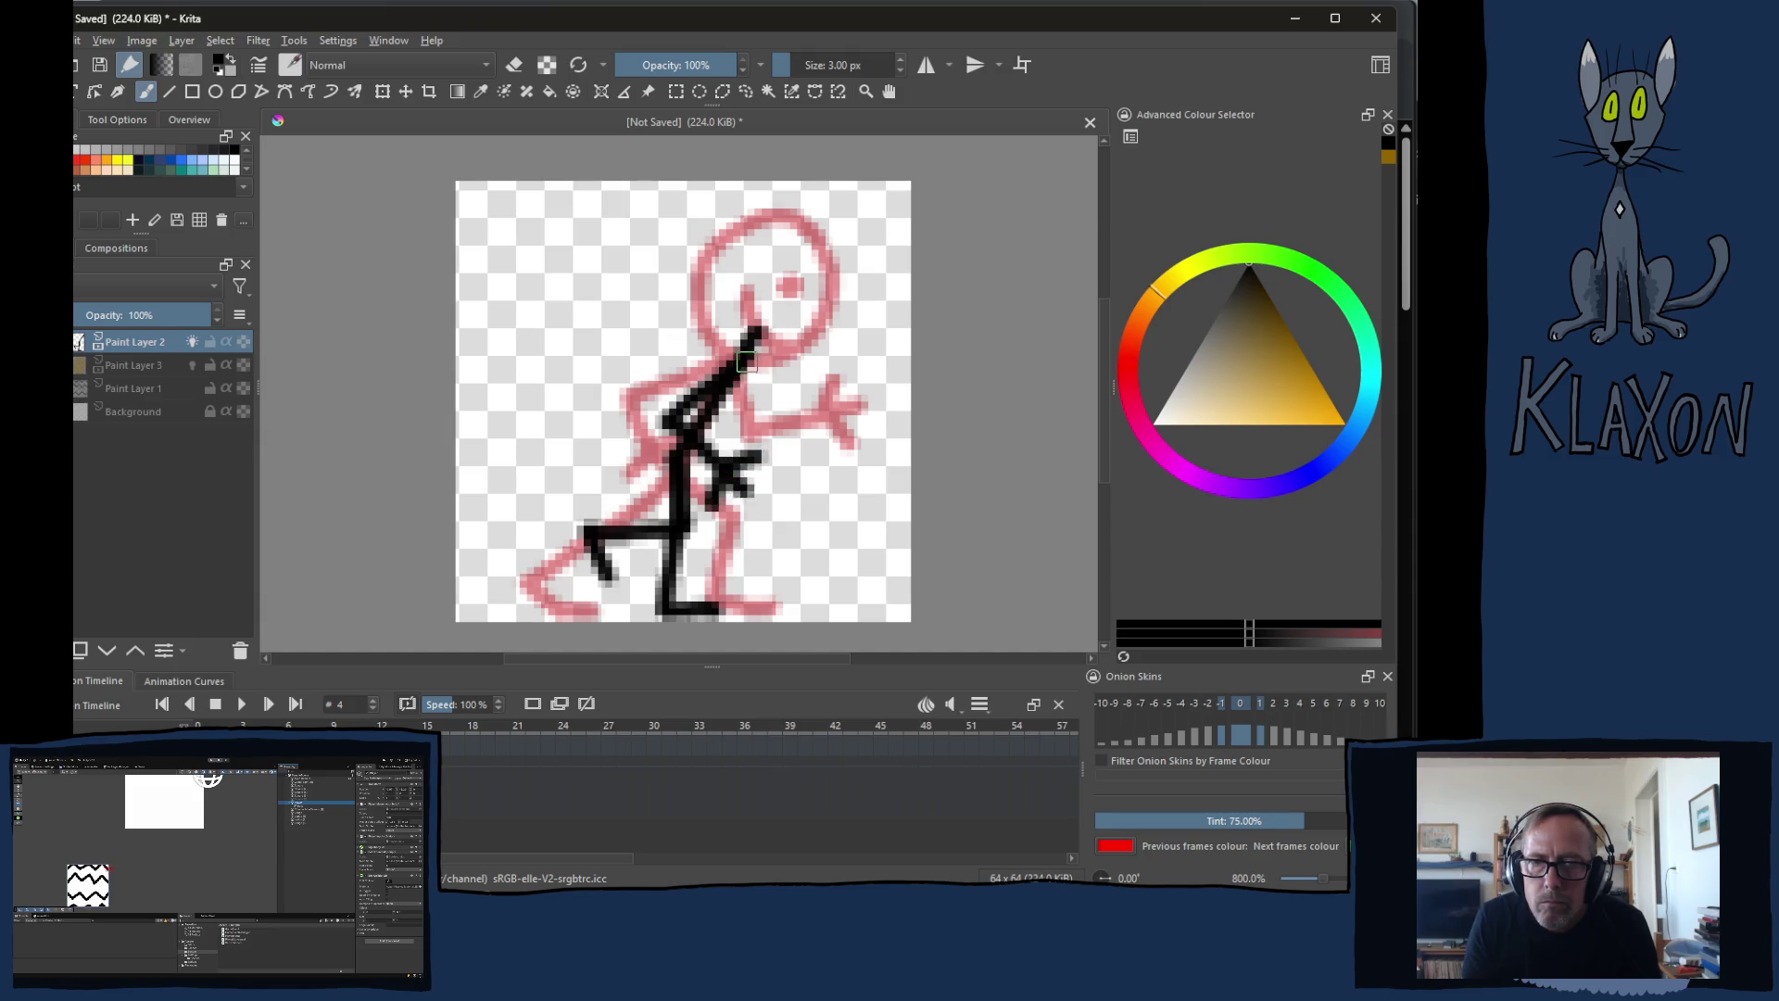
mouse_move(747, 358)
mouse_down()
mouse_move(697, 429)
mouse_move(707, 533)
mouse_move(736, 484)
mouse_up()
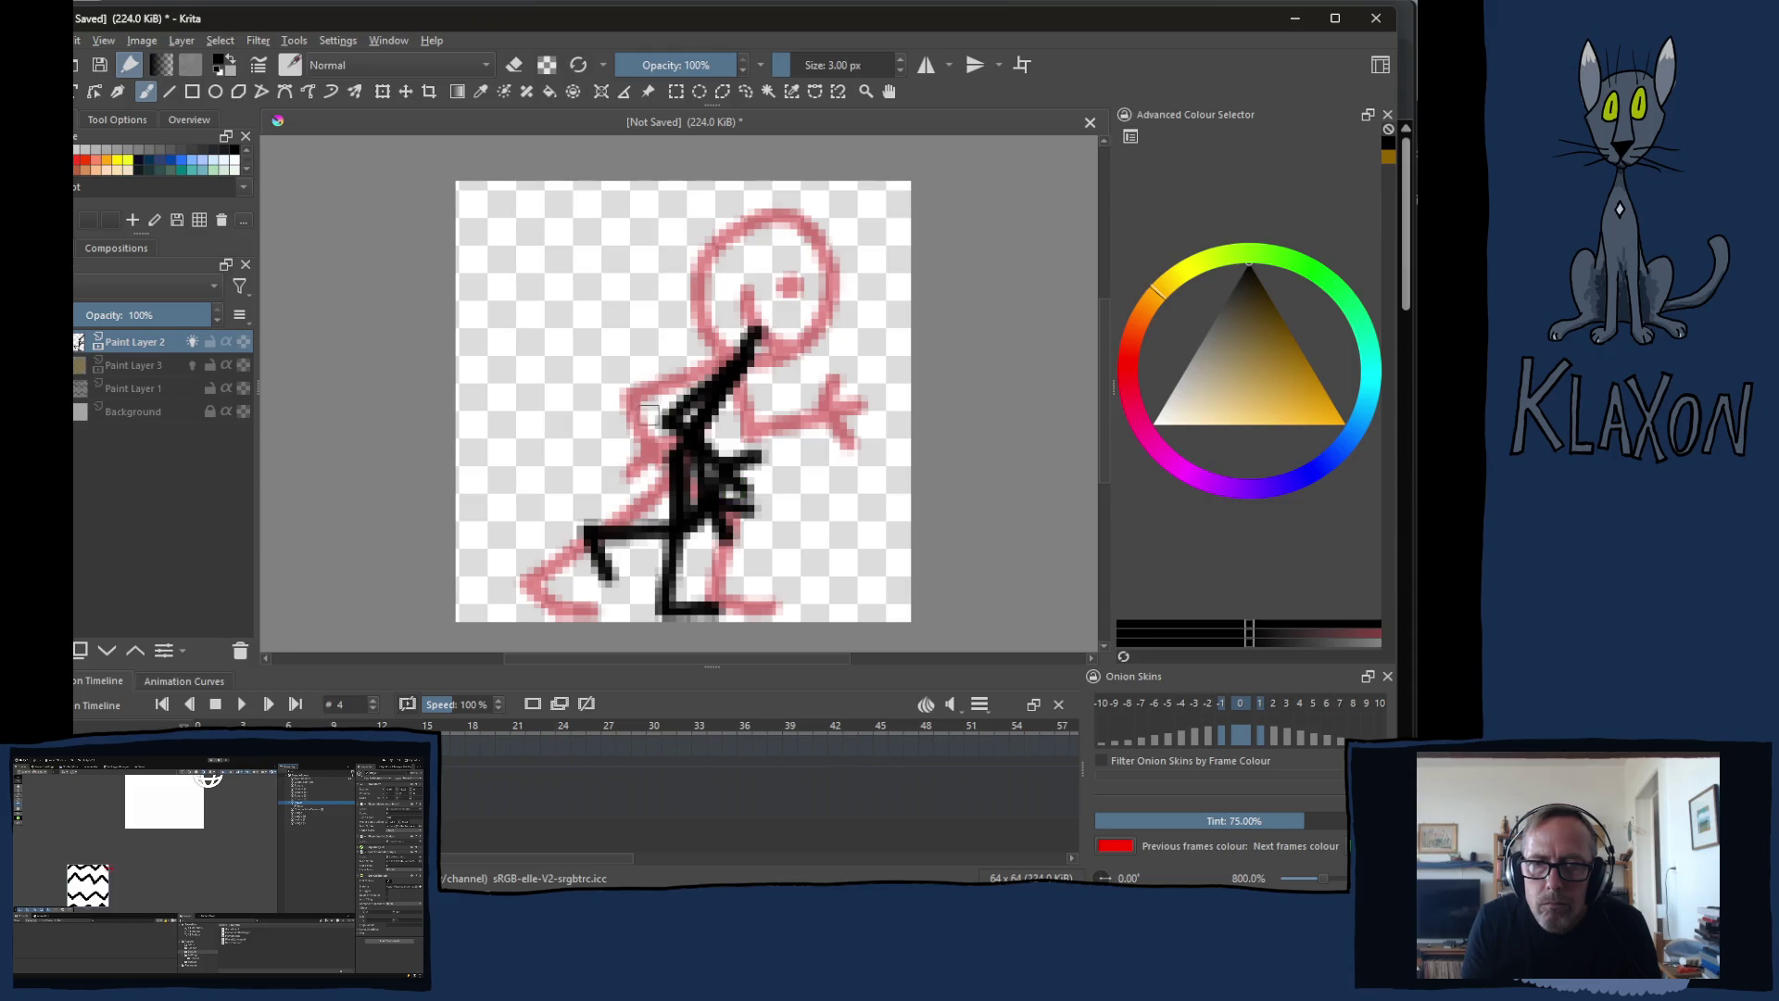
Step: Draw the head circle around the pink head, with an eye dot and a curved inner stroke
mouse_move(755, 336)
mouse_down()
mouse_move(743, 314)
mouse_move(771, 219)
mouse_move(875, 256)
mouse_move(830, 355)
mouse_up()
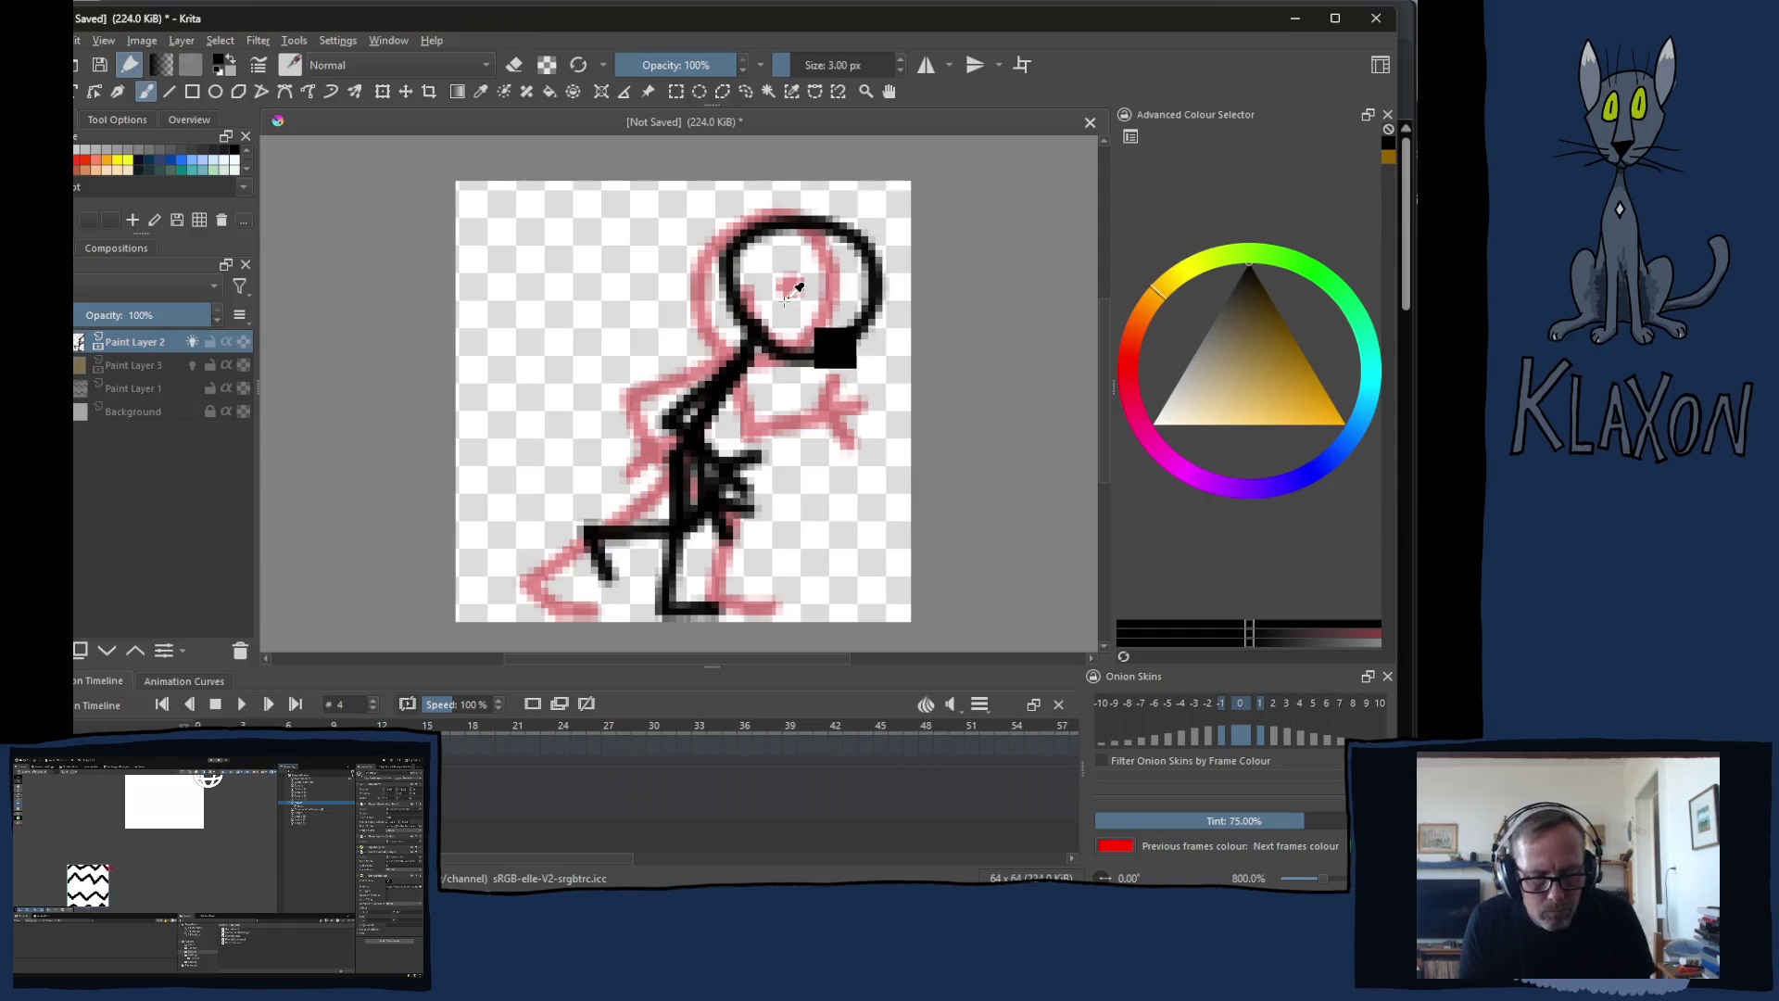
key(ctrl+z)
mouse_move(854, 223)
mouse_down()
mouse_move(788, 197)
mouse_move(734, 301)
mouse_move(841, 339)
mouse_move(879, 264)
mouse_move(857, 221)
mouse_up()
click(825, 276)
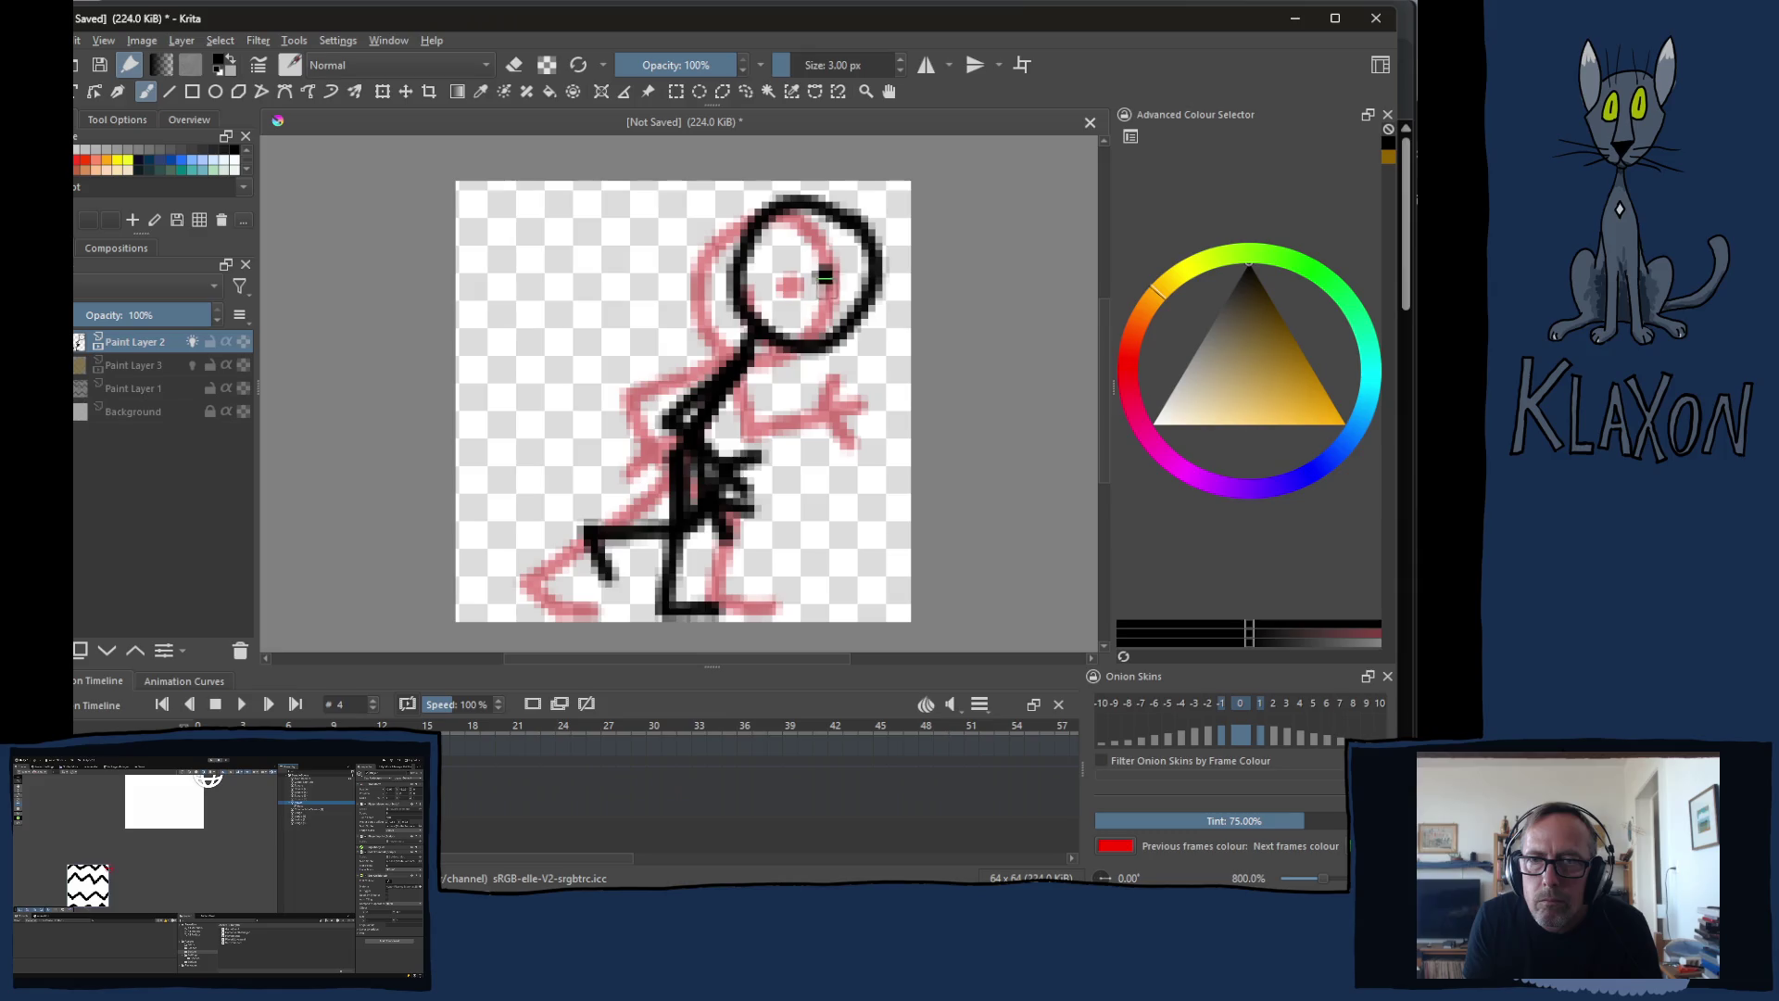
mouse_move(786, 269)
mouse_down()
mouse_move(802, 326)
mouse_move(832, 320)
mouse_up()
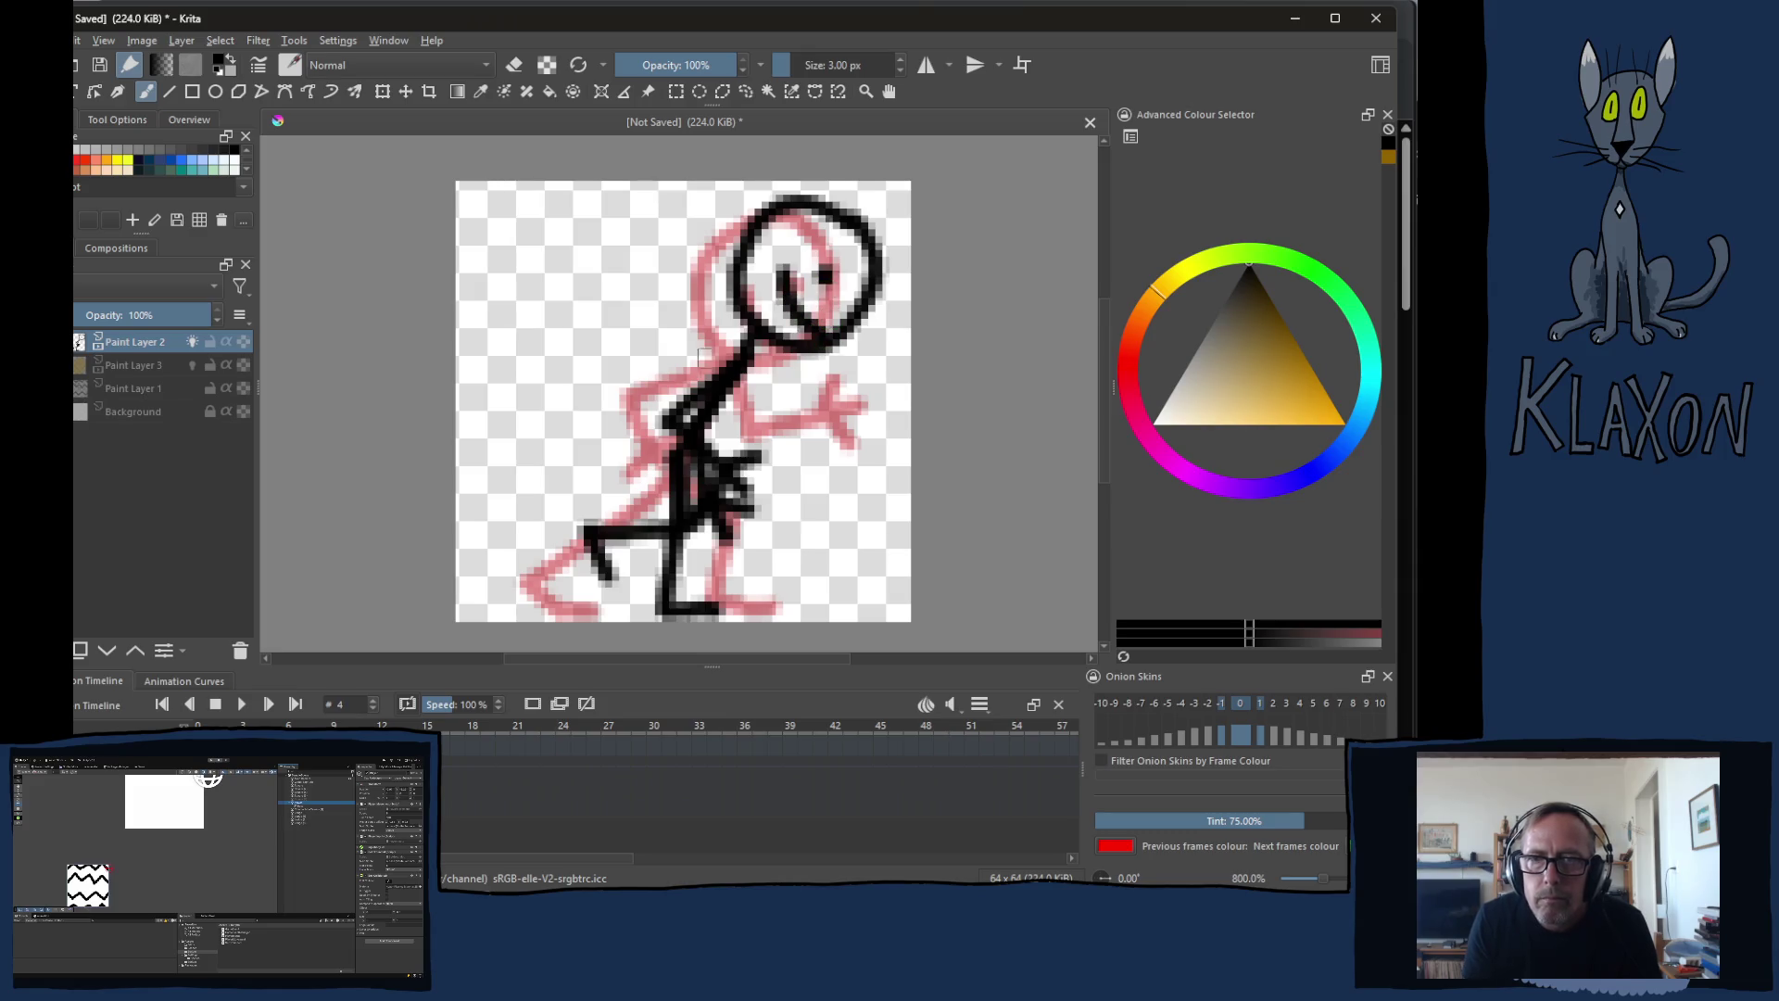
key(e)
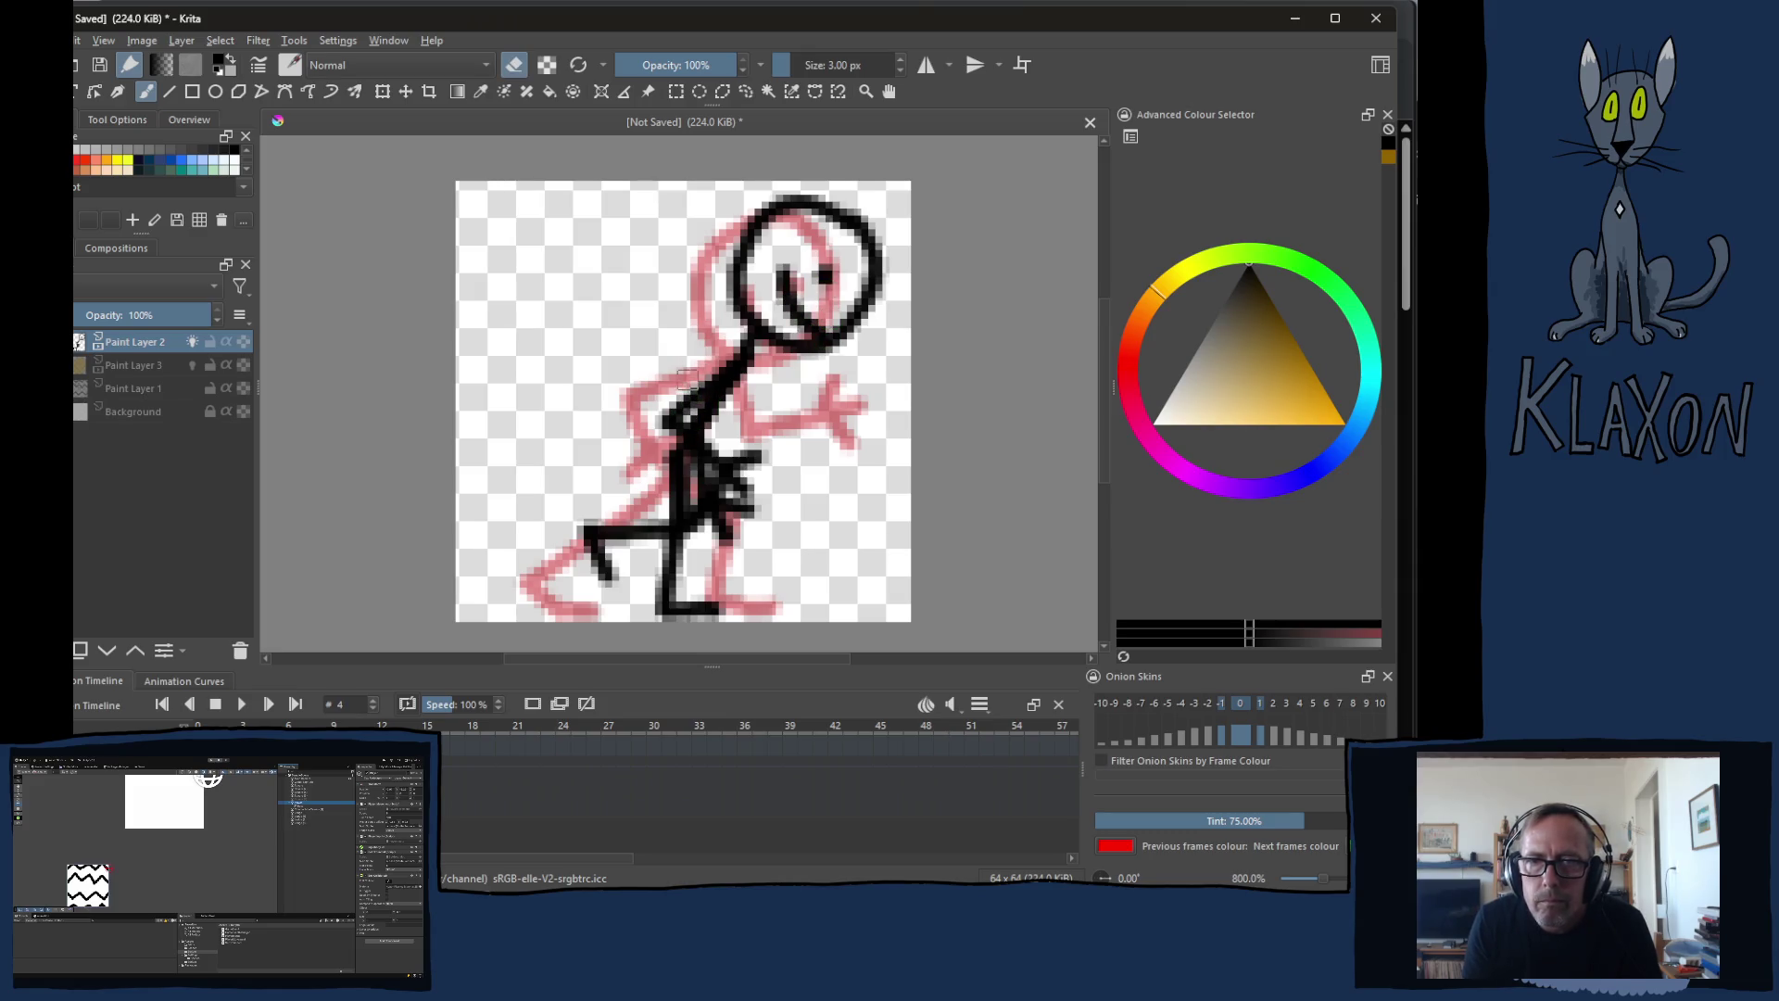
key(e)
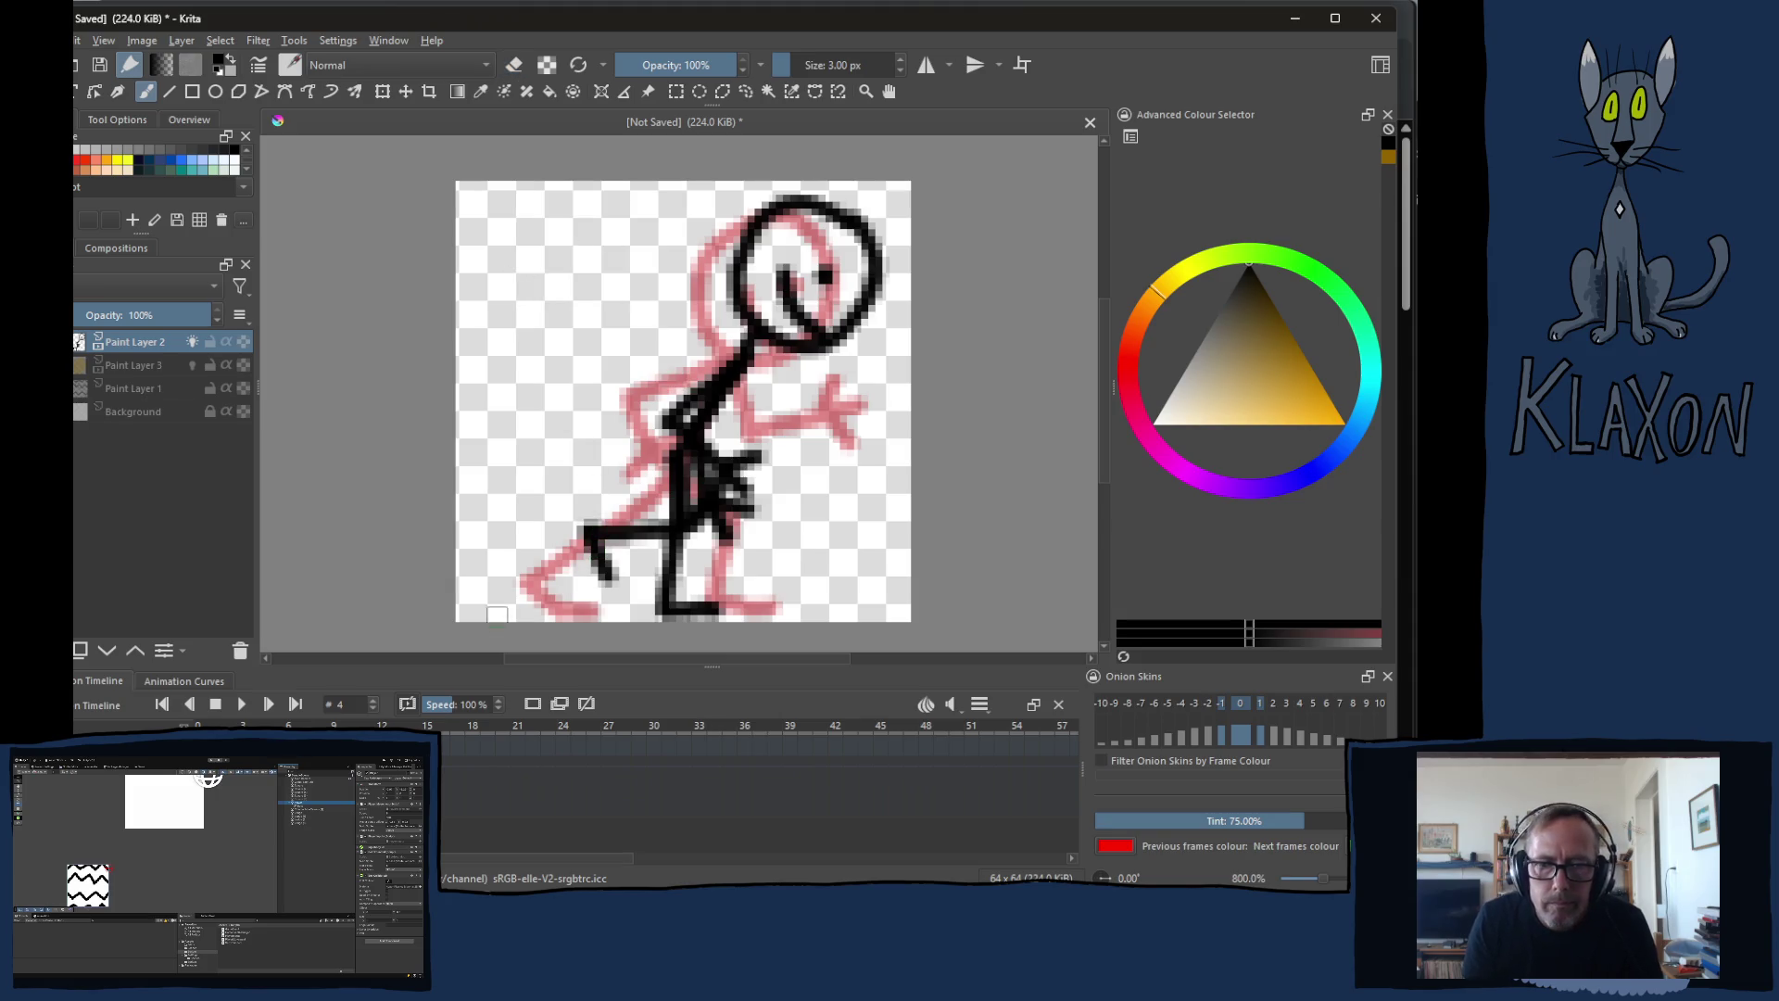
Step: Compare frames 3 and 4 and turn off Paint Layer 2's onion skin
key(Left)
key(Right)
key(Left)
key(Right)
click(192, 341)
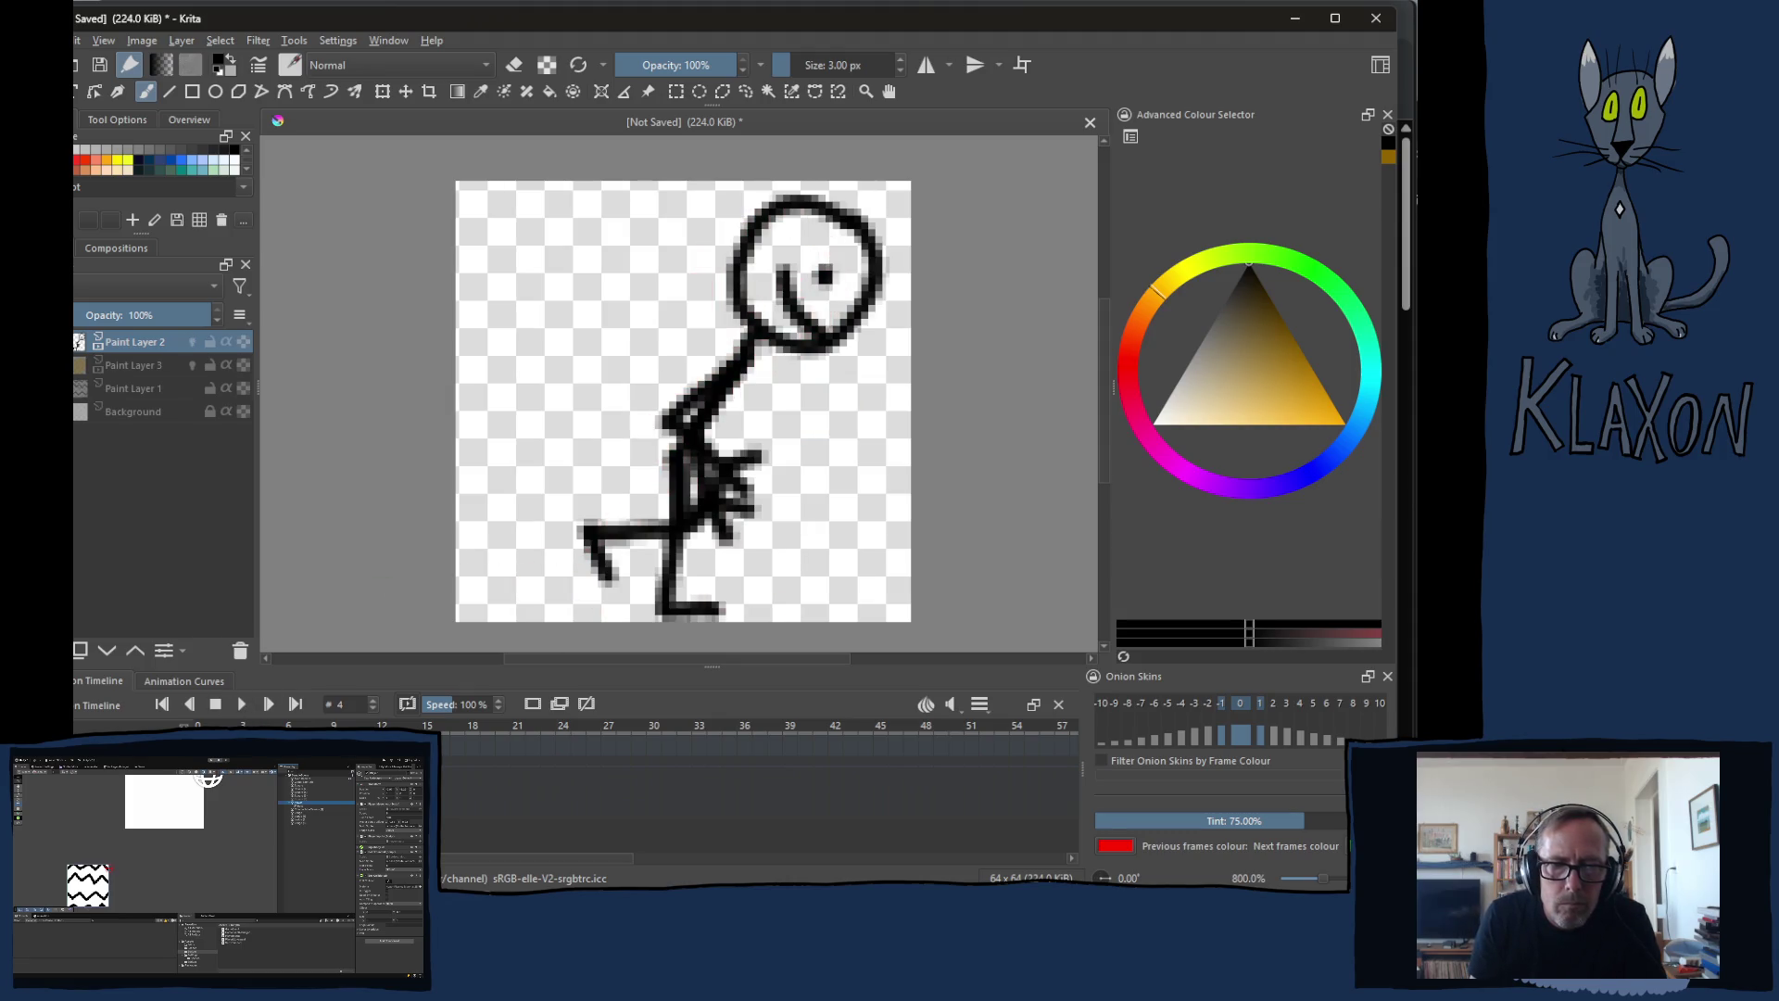
key(Left)
Step: Turn the layer's onion skins back on and check frame 4 against frames 3 and 5
key(Right)
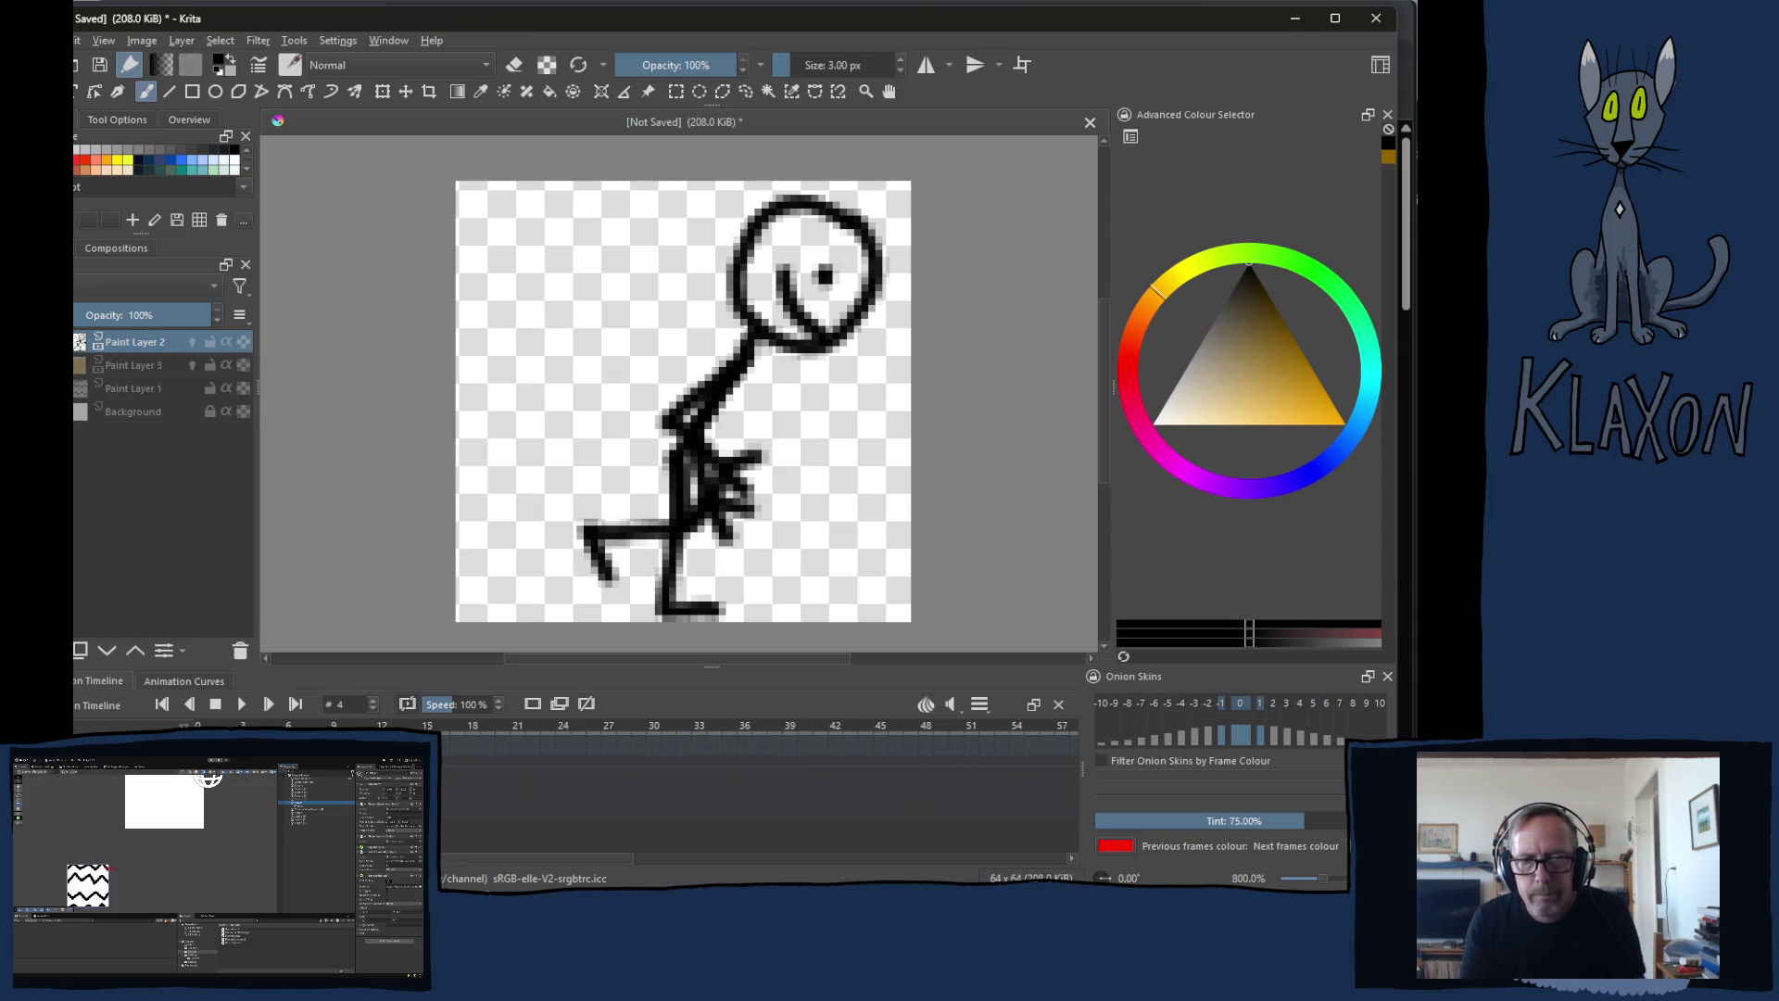
click(191, 341)
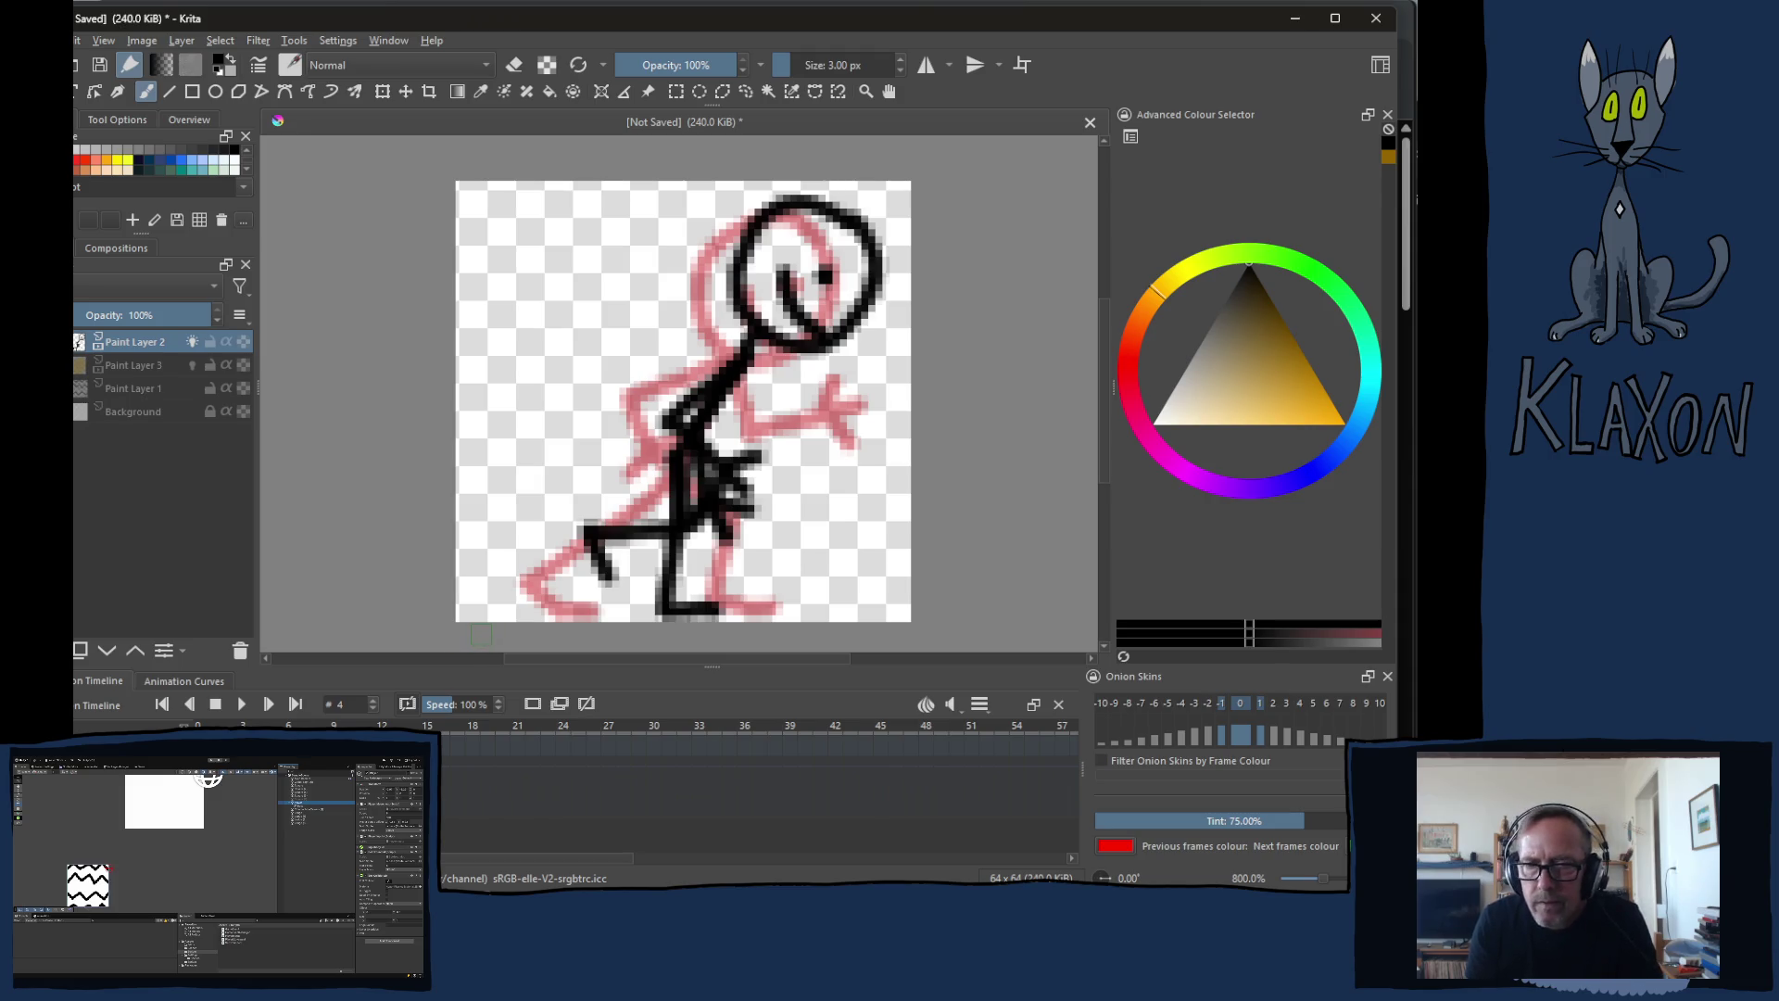
key(Left)
key(Right)
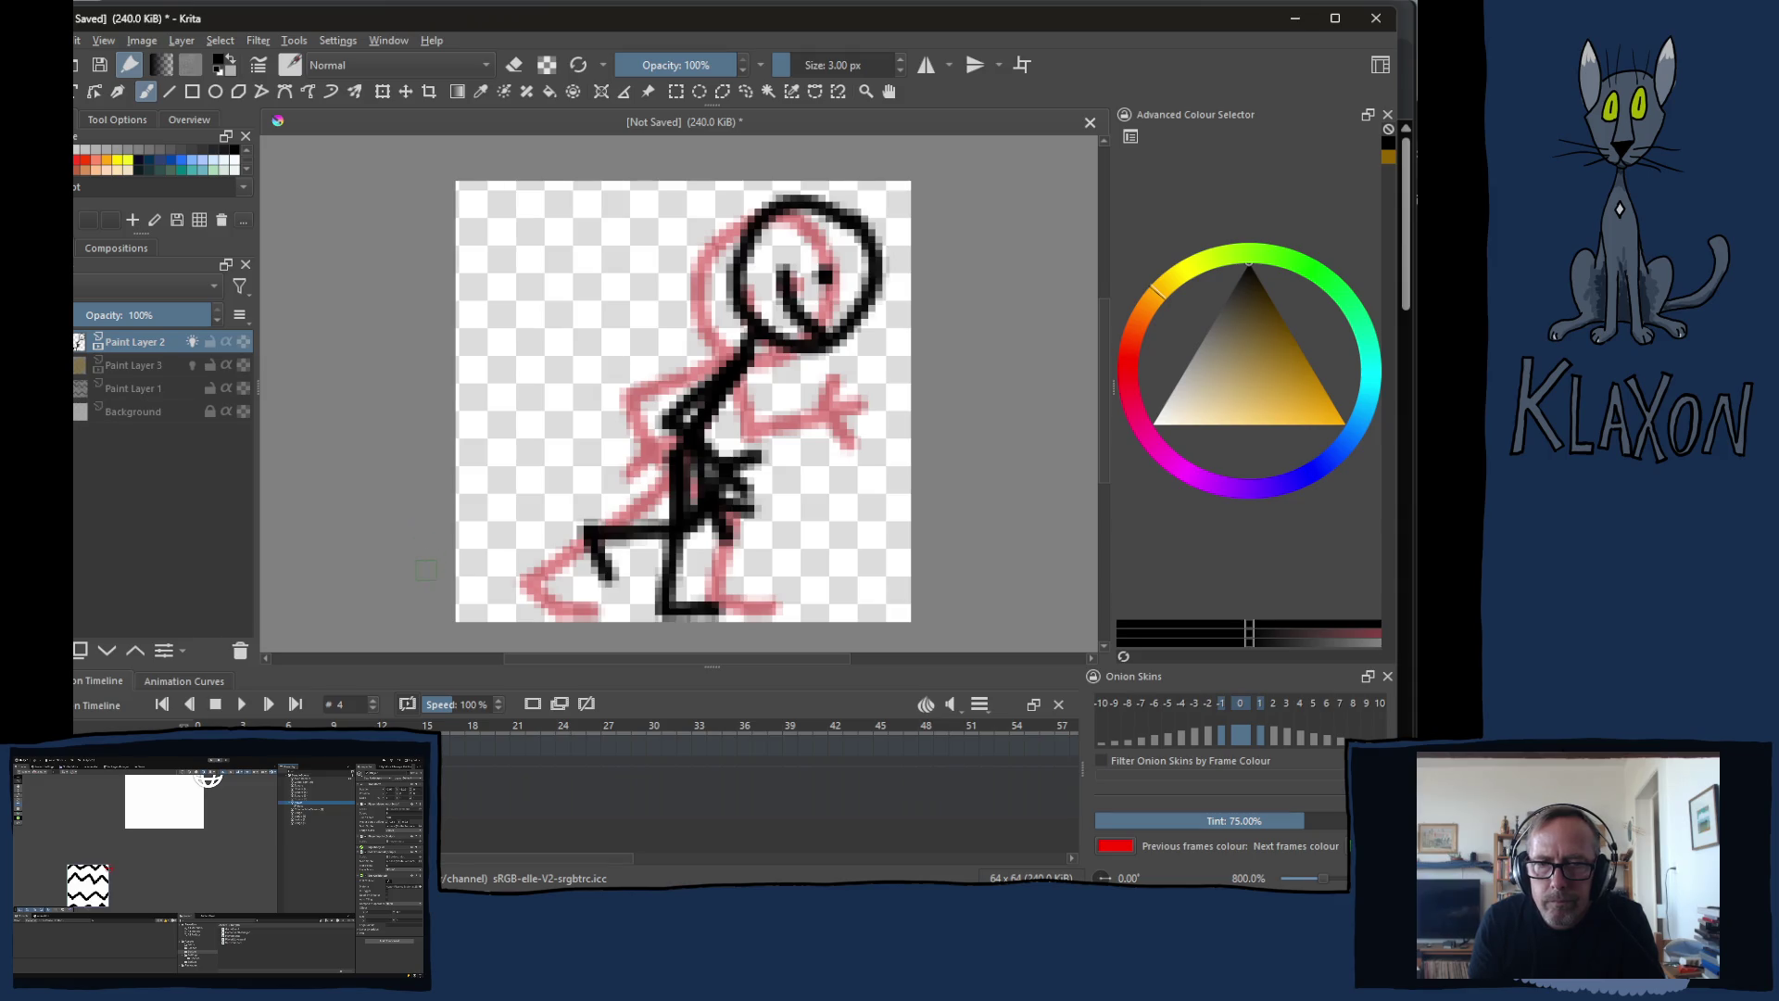
key(Right)
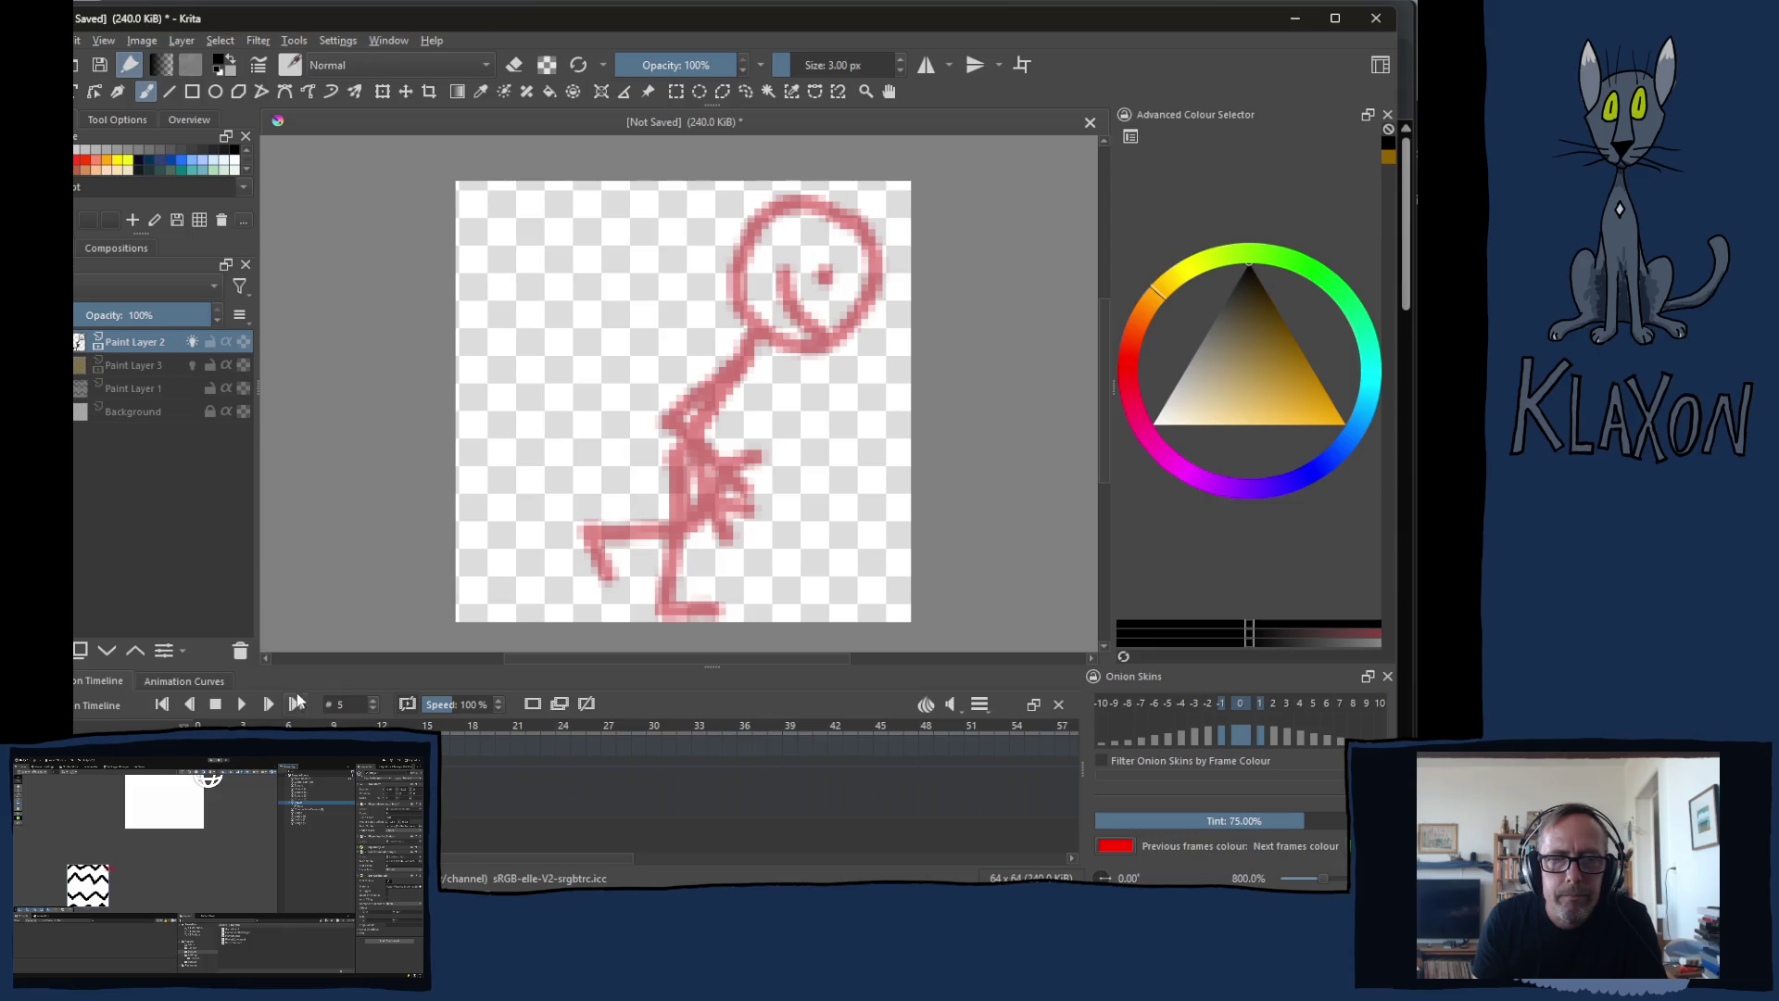
key(Left)
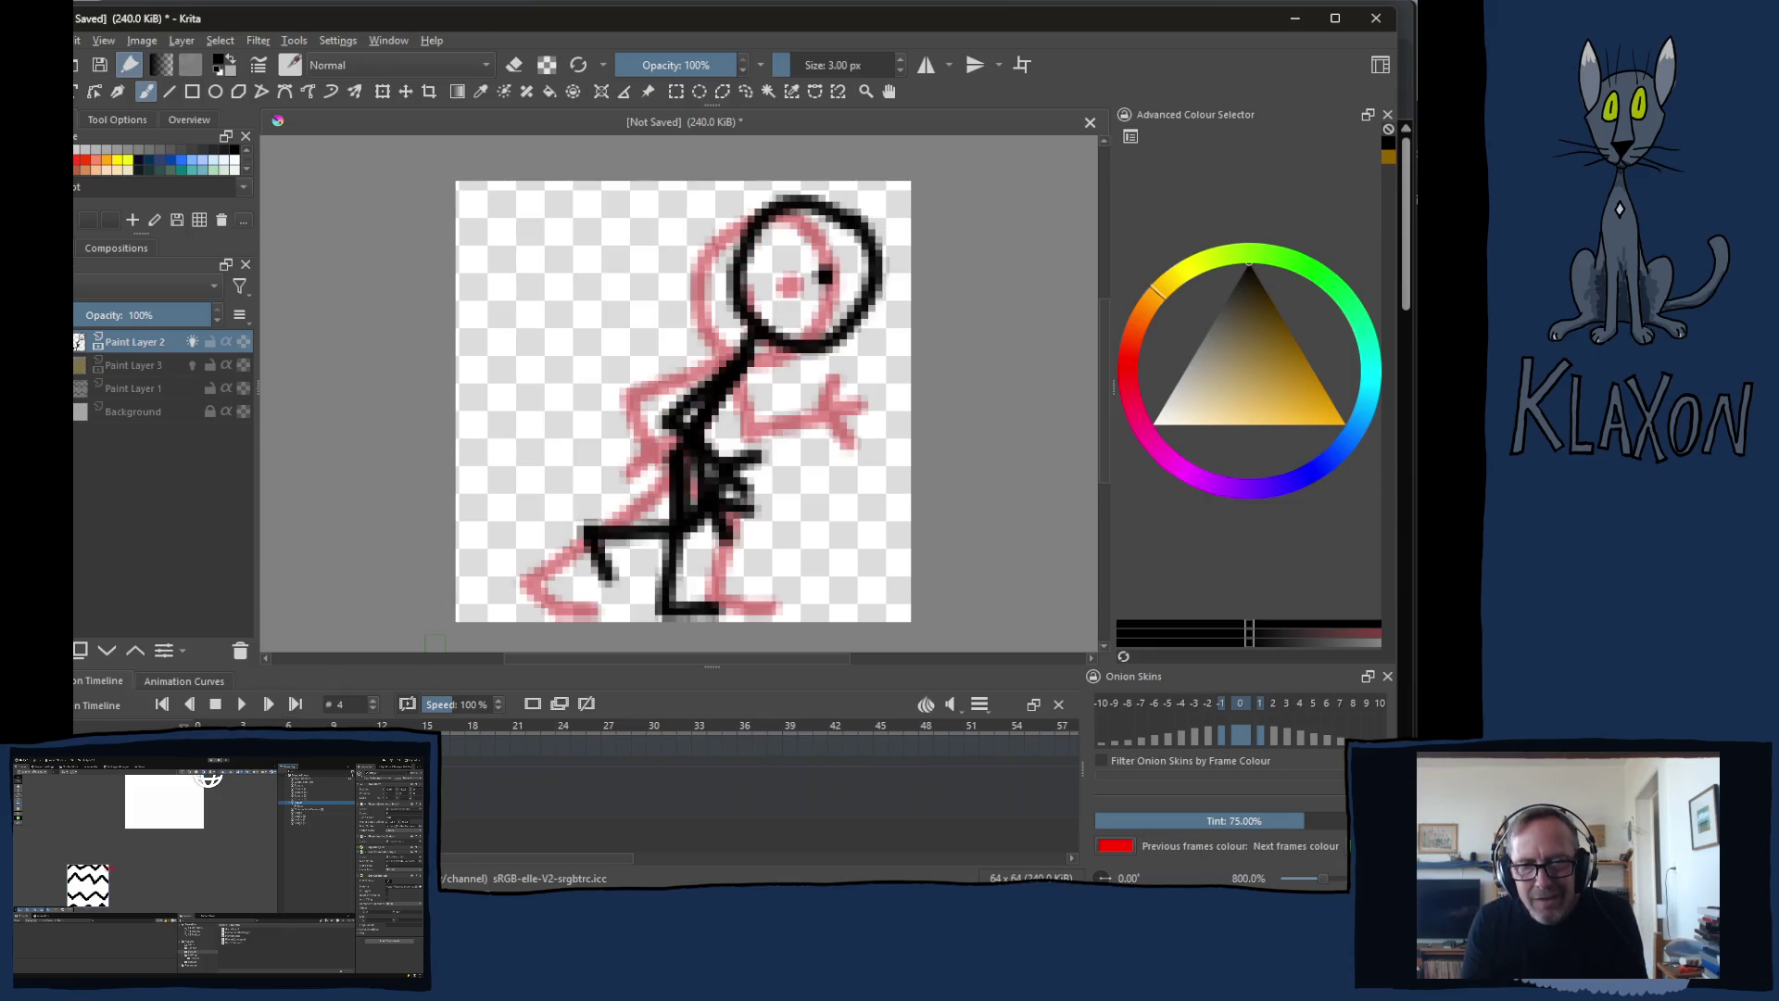
Step: Undo frame 3's head, body, arm and leg strokes, leaving only the faint standing reference
key(ctrl+z)
key(ctrl+z)
key(ctrl+z)
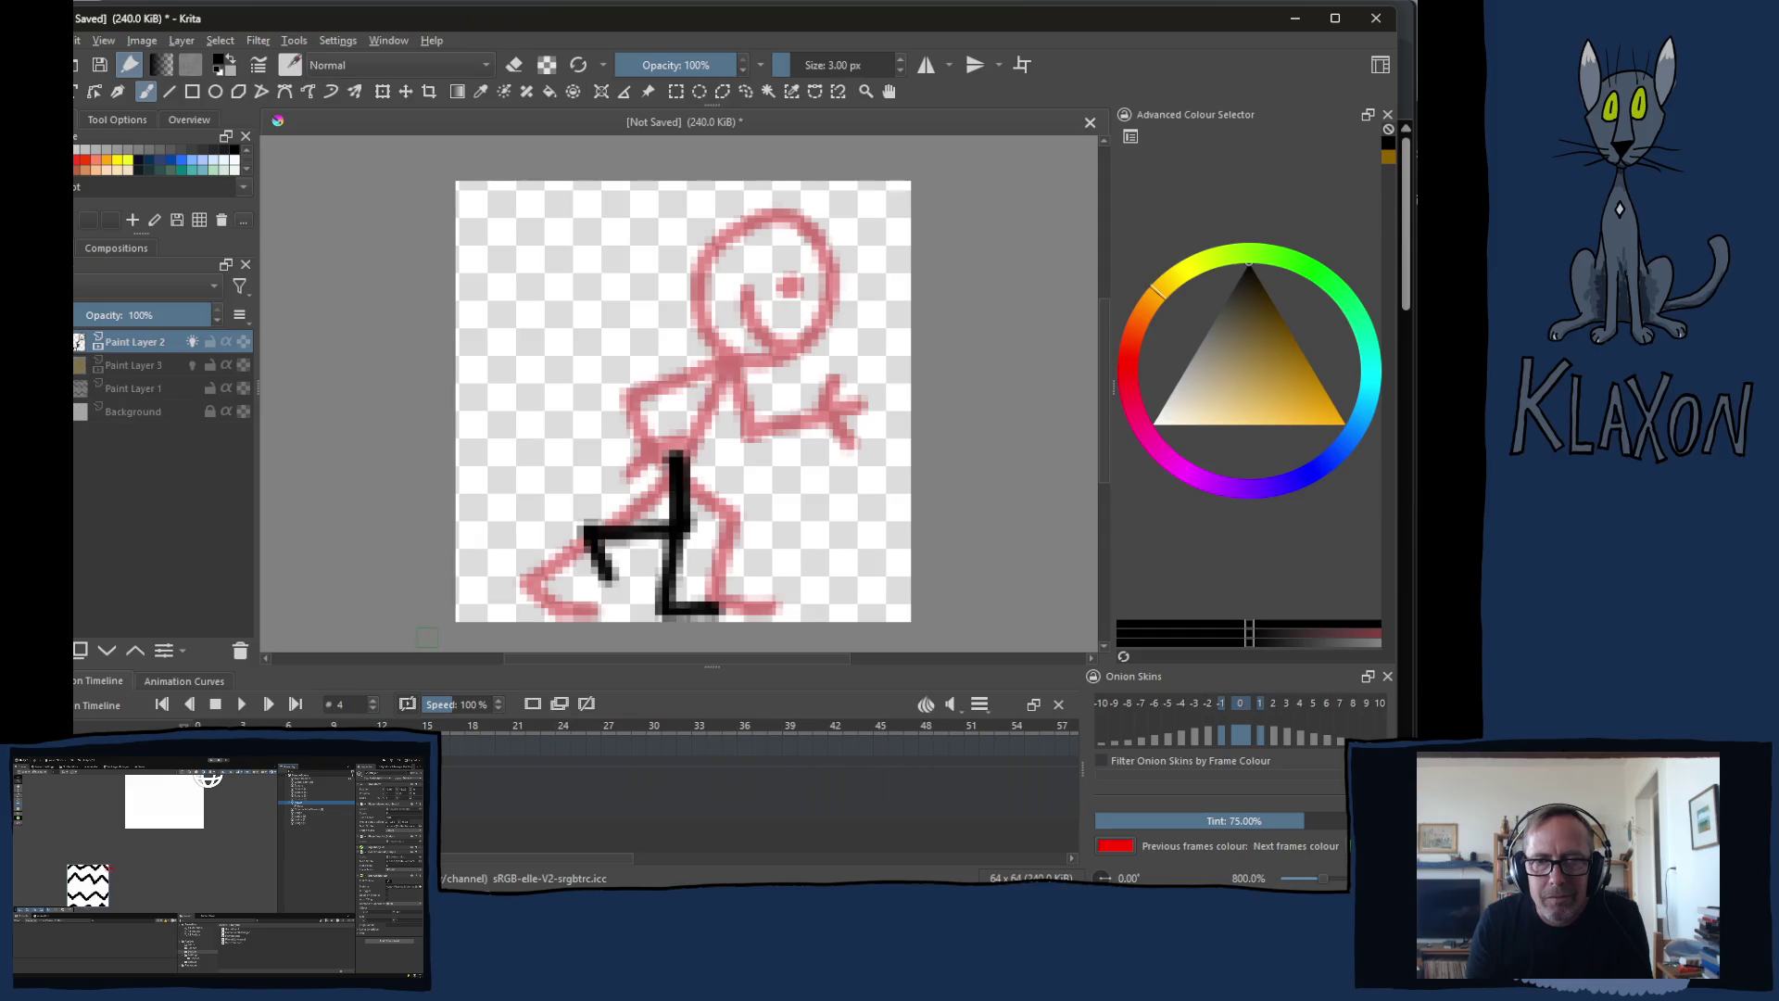
key(ctrl+z)
key(ctrl+z)
key(ctrl+z)
key(ctrl+z)
key(Left)
key(ctrl+z)
key(ctrl+z)
key(ctrl+z)
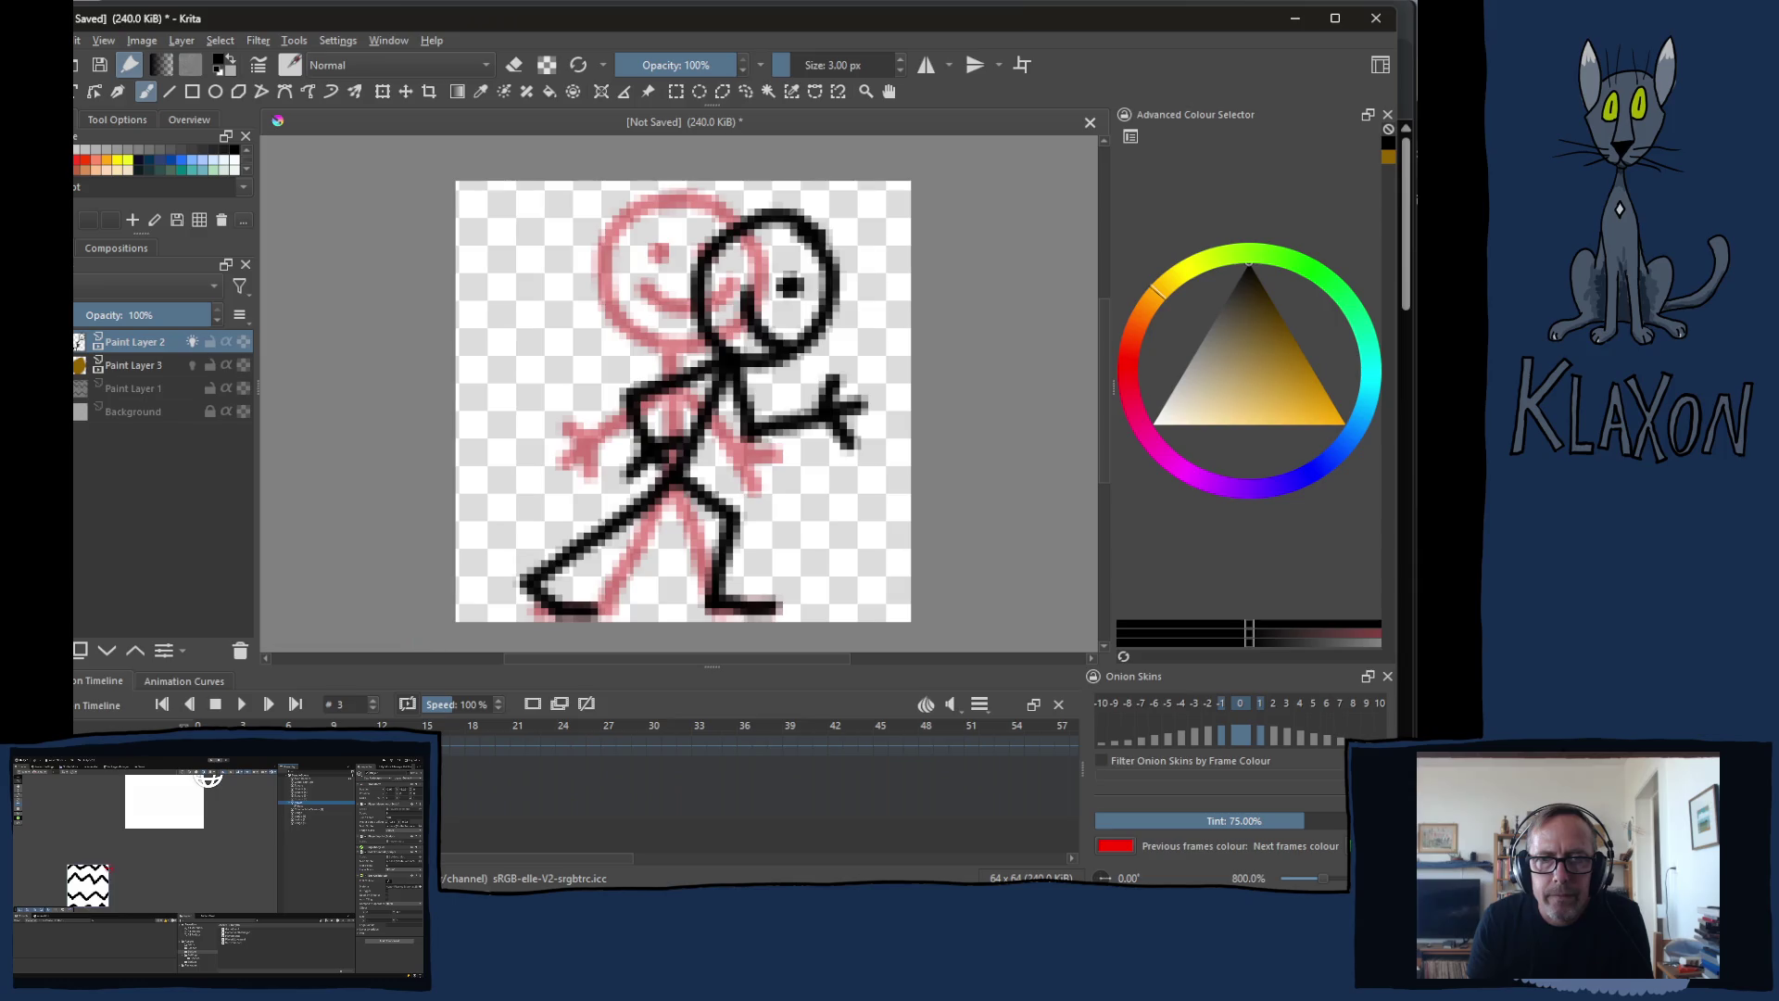
key(ctrl+z)
key(ctrl+z)
key(ctrl+z)
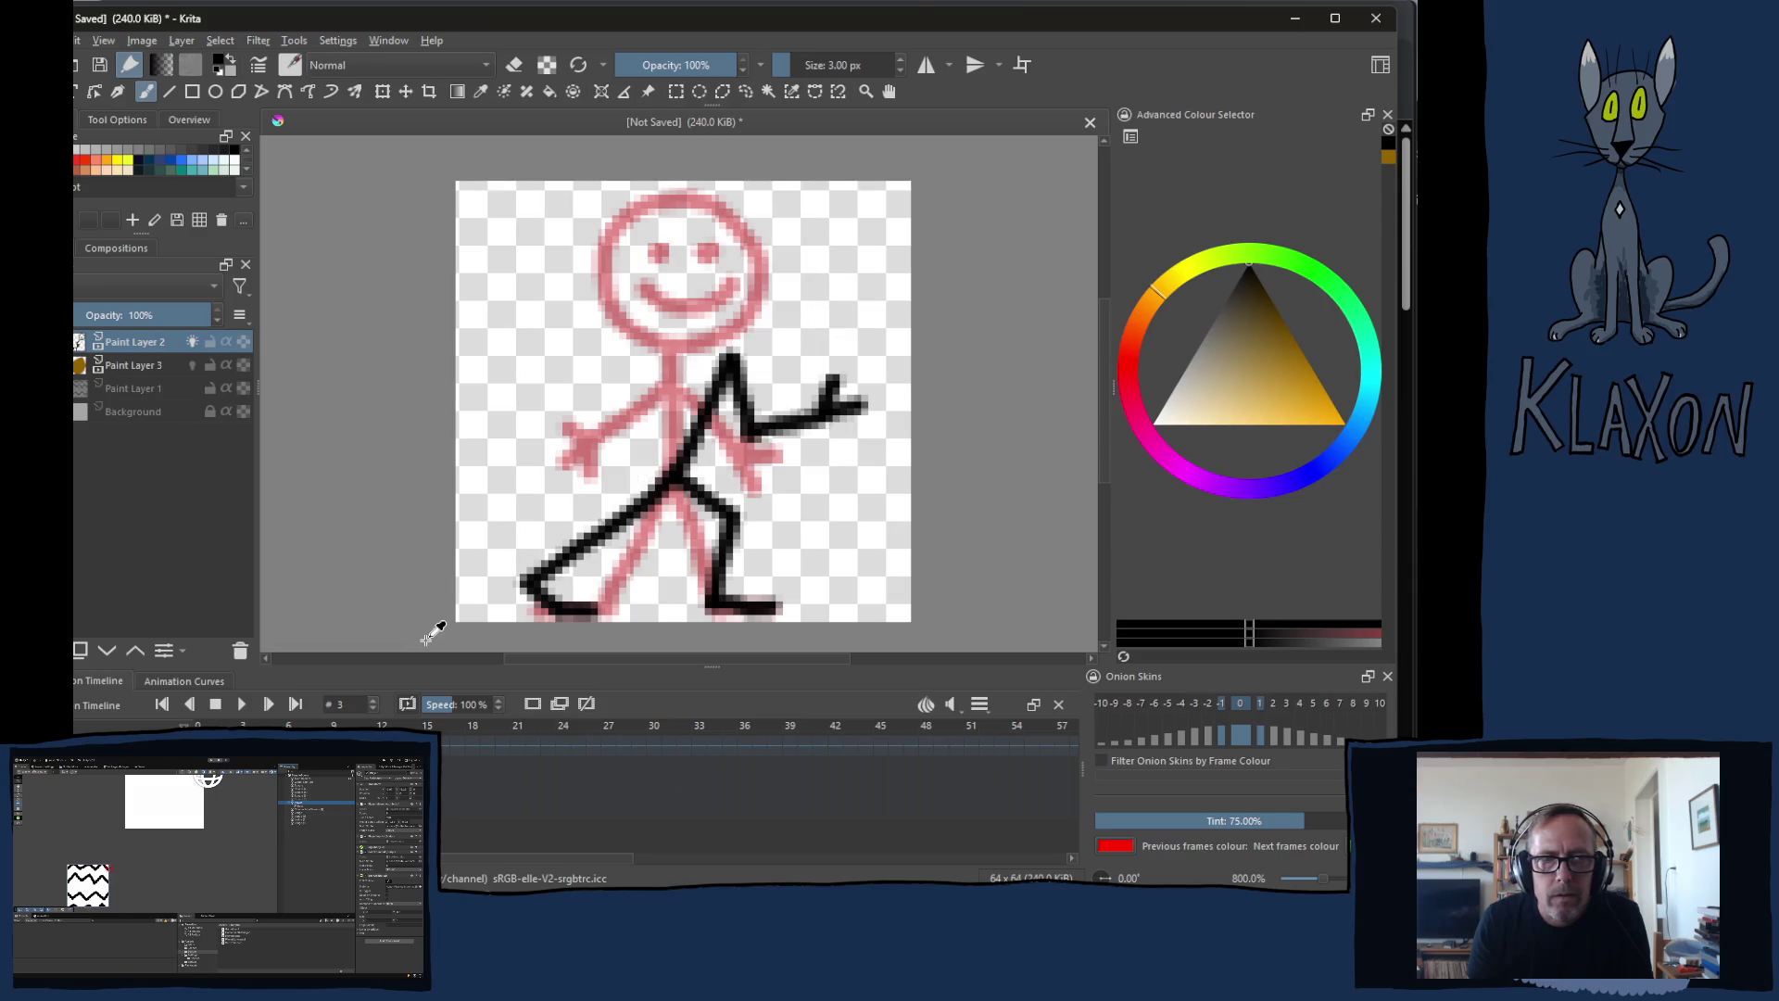
key(ctrl+z)
key(ctrl+z)
key(ctrl+z)
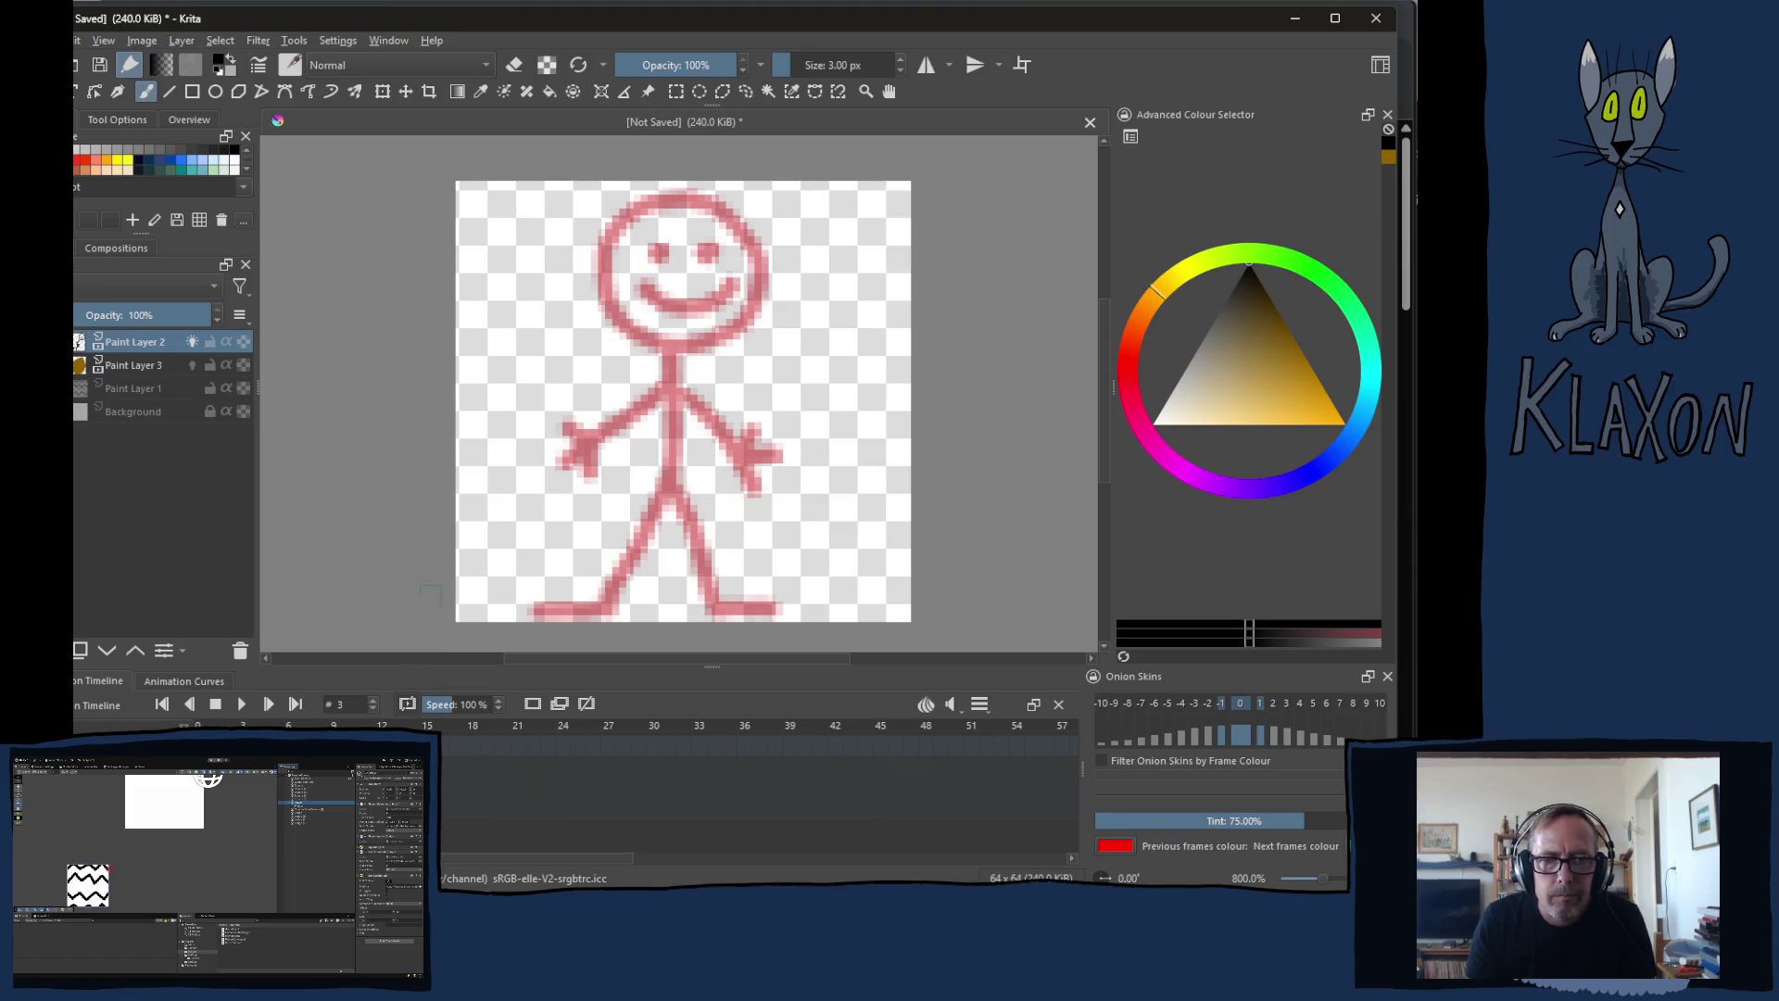
Step: Move to frame 5 with the eraser active, then switch over to the web browser
key(Right)
key(Right)
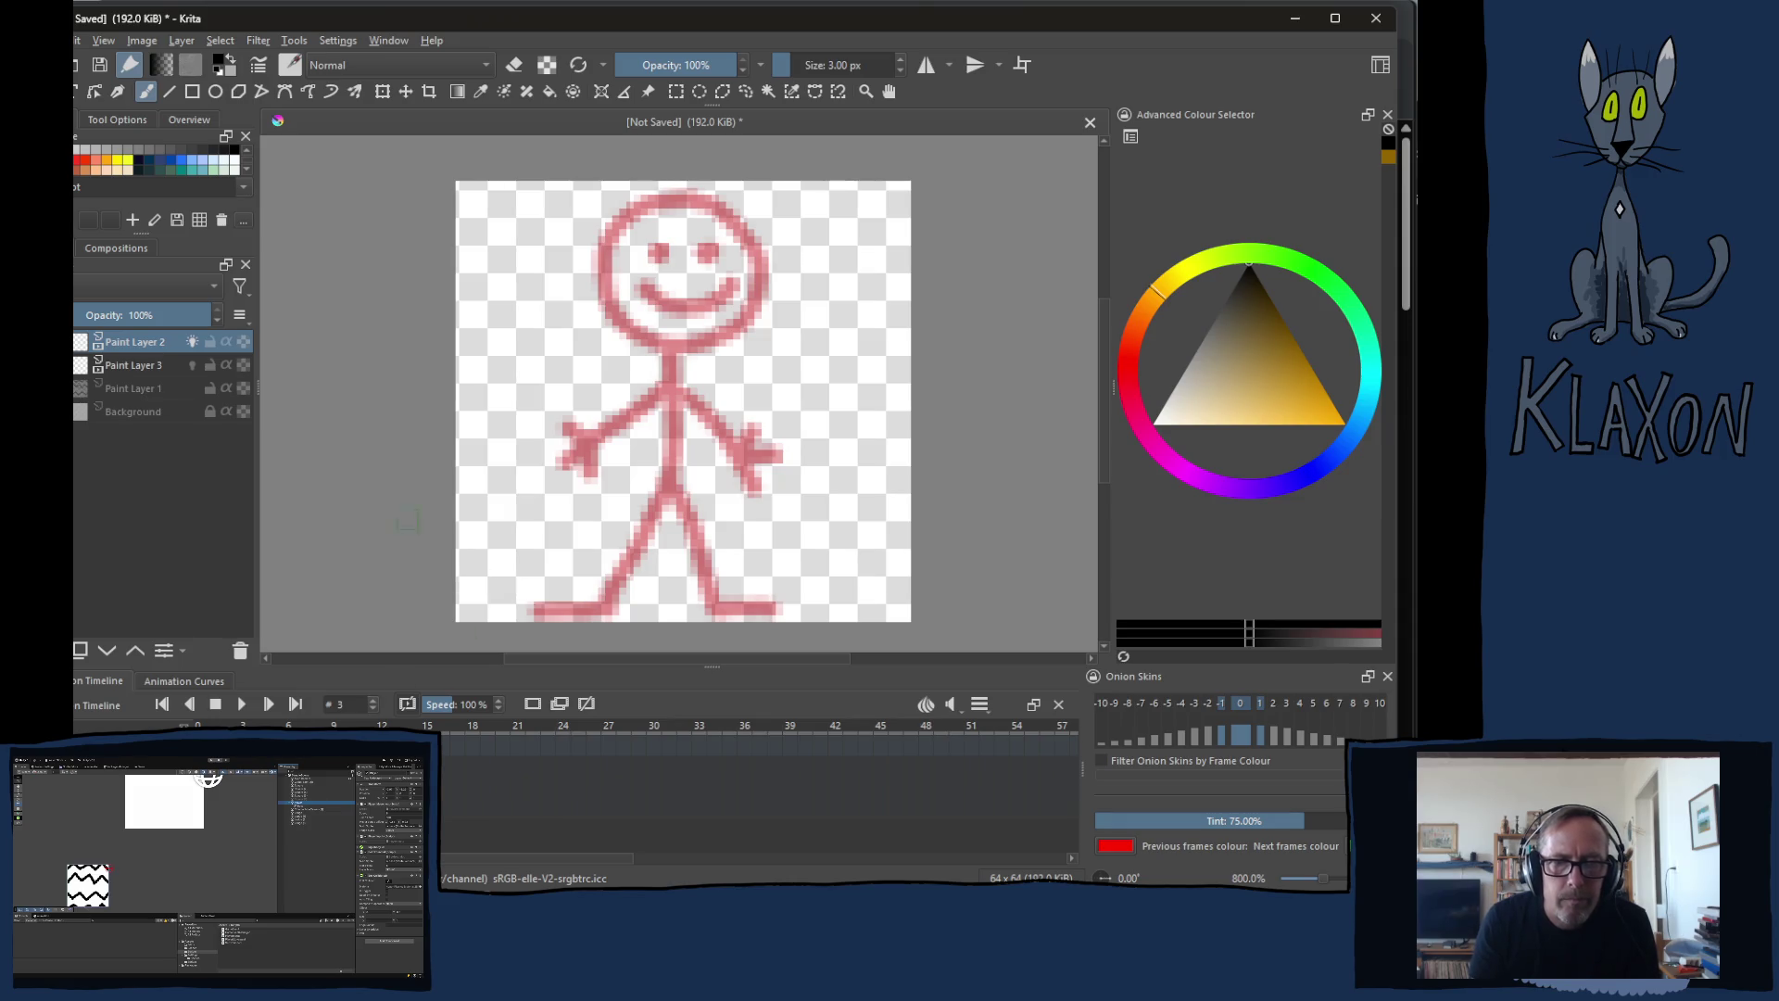
key(e)
key(e)
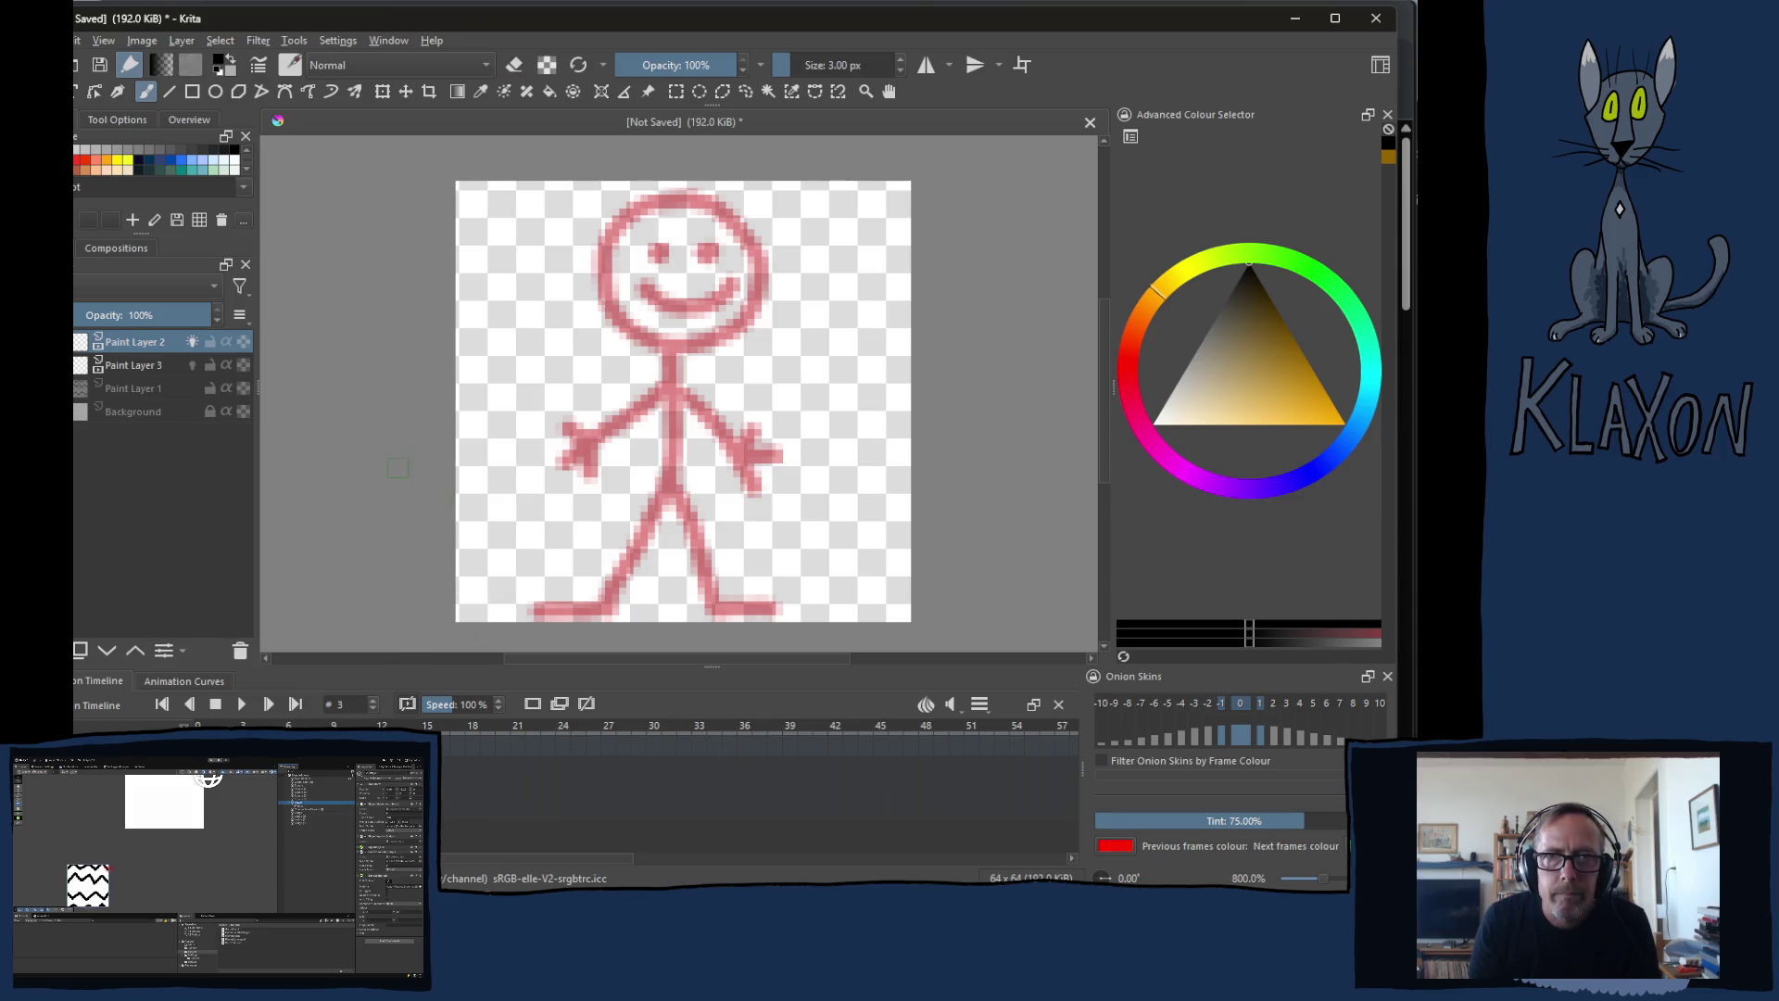
right_click(445, 426)
click(445, 348)
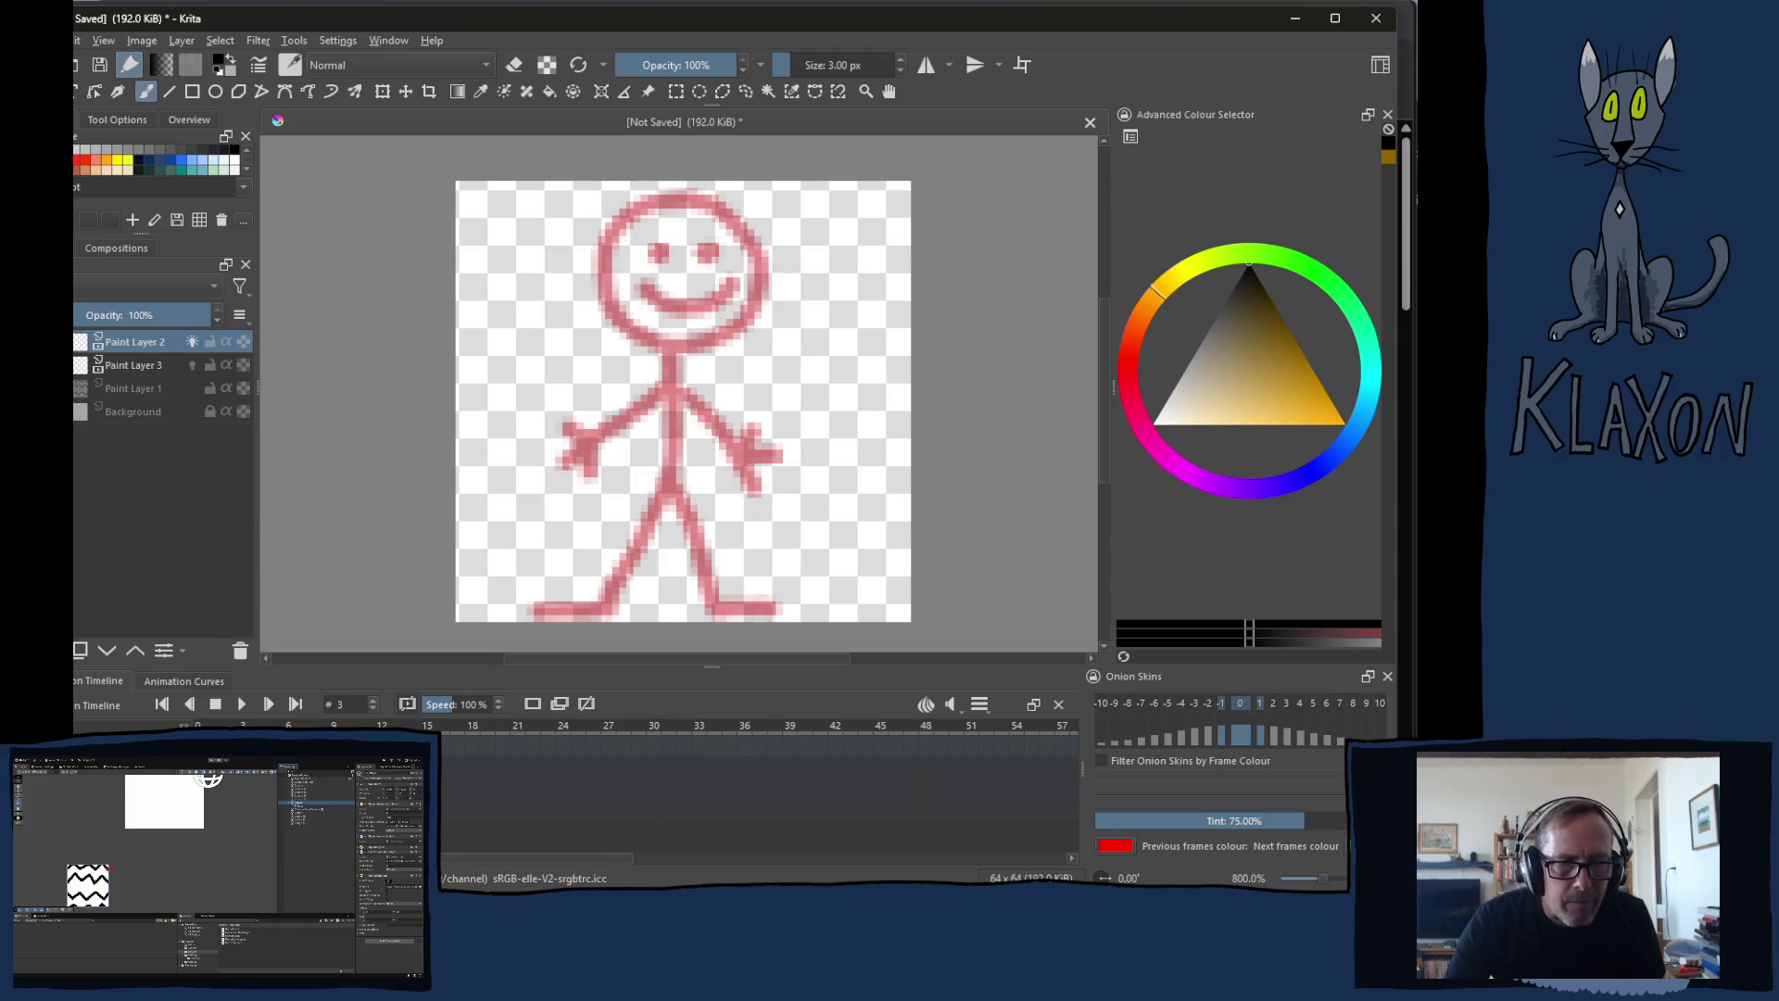
key(alt+Tab)
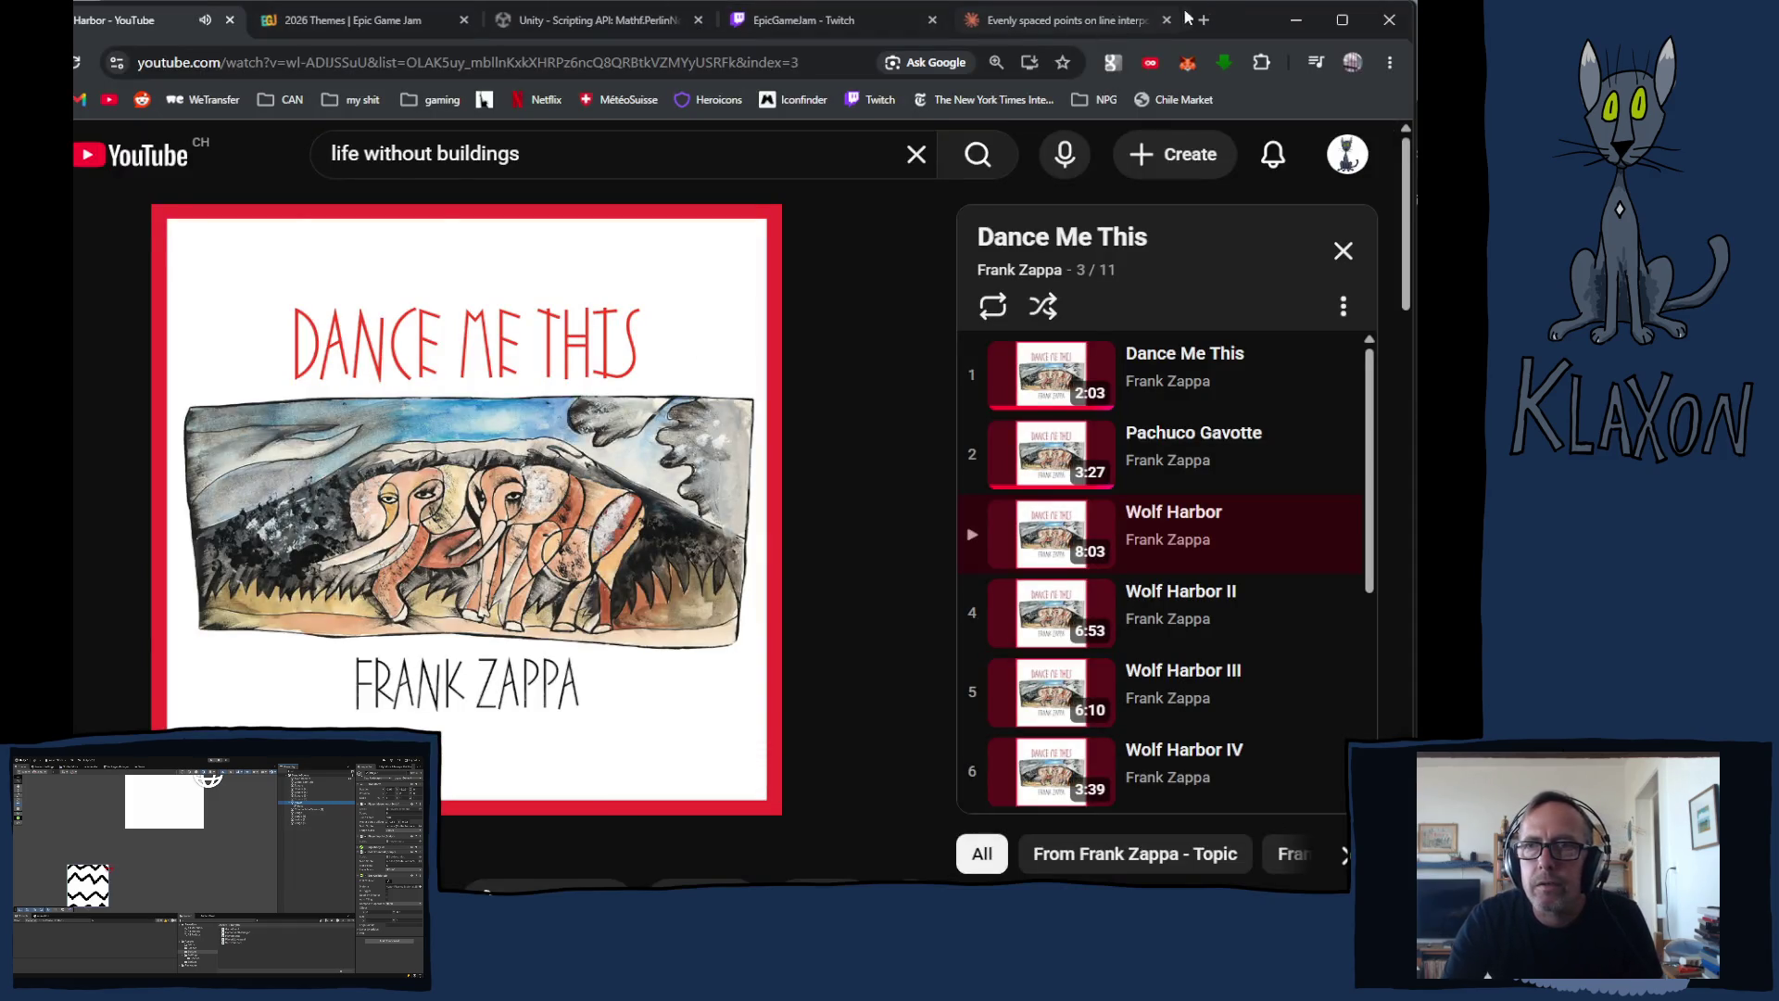
Step: Search Google in a new tab for 'run animation framees'
click(1203, 20)
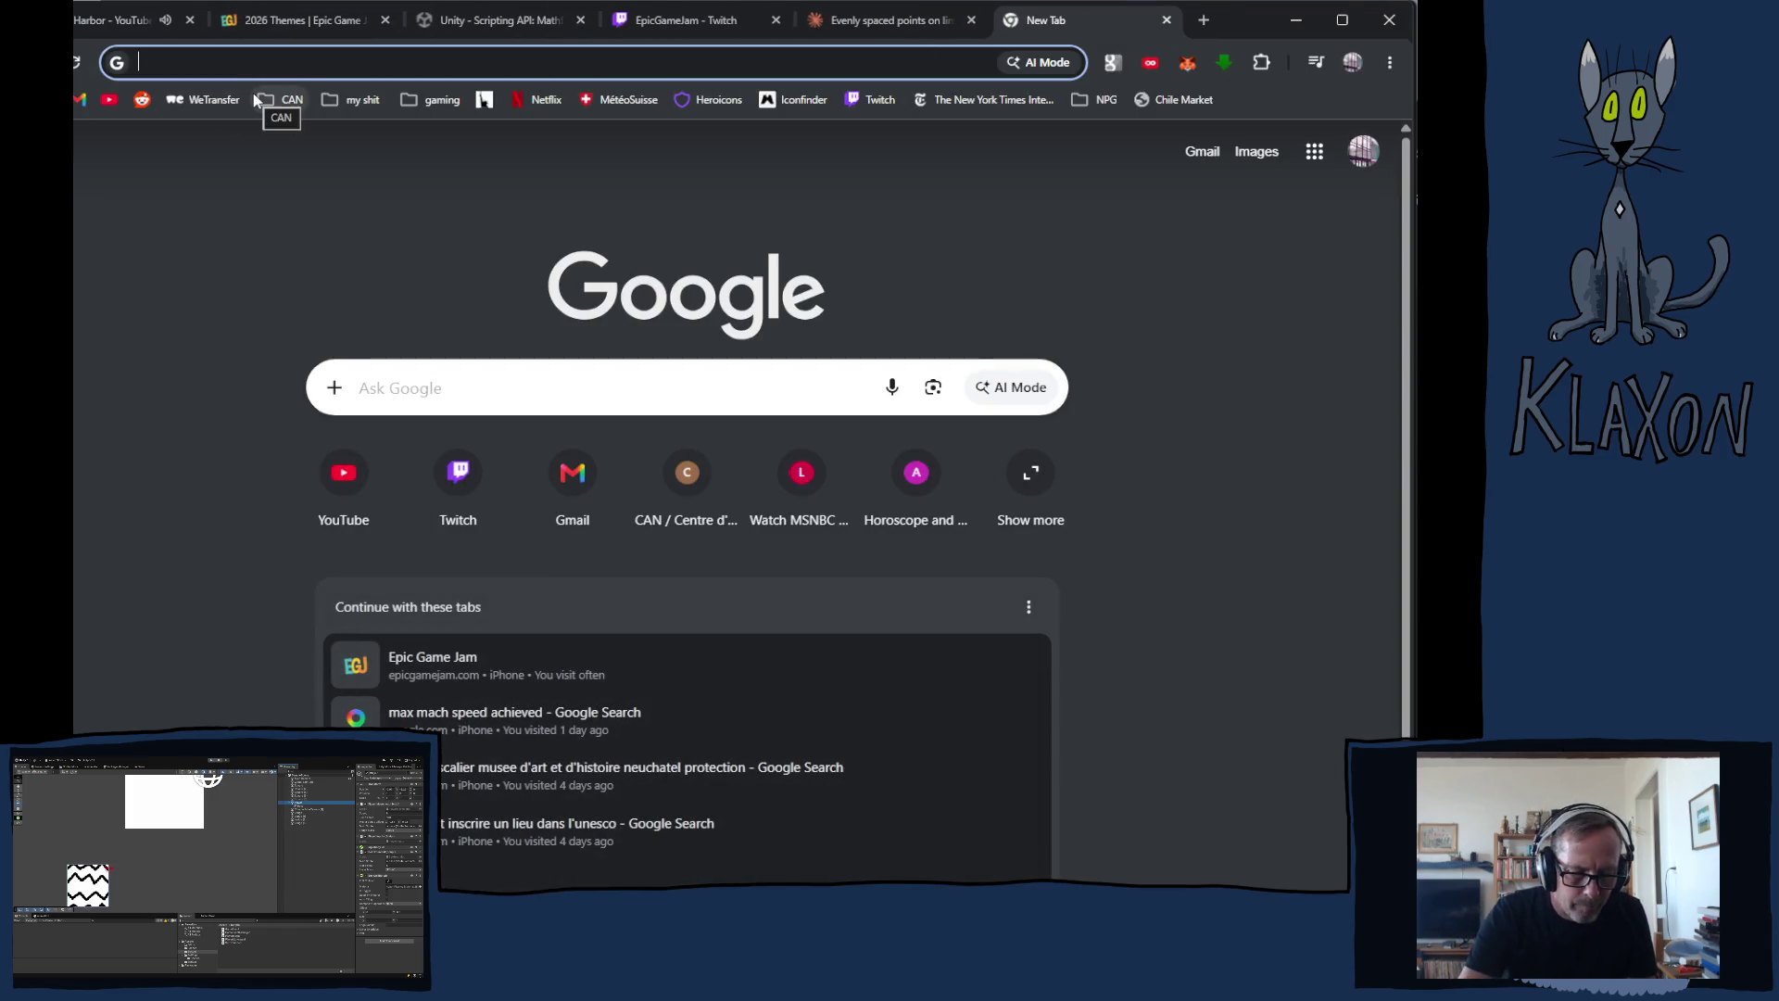
text(ru)
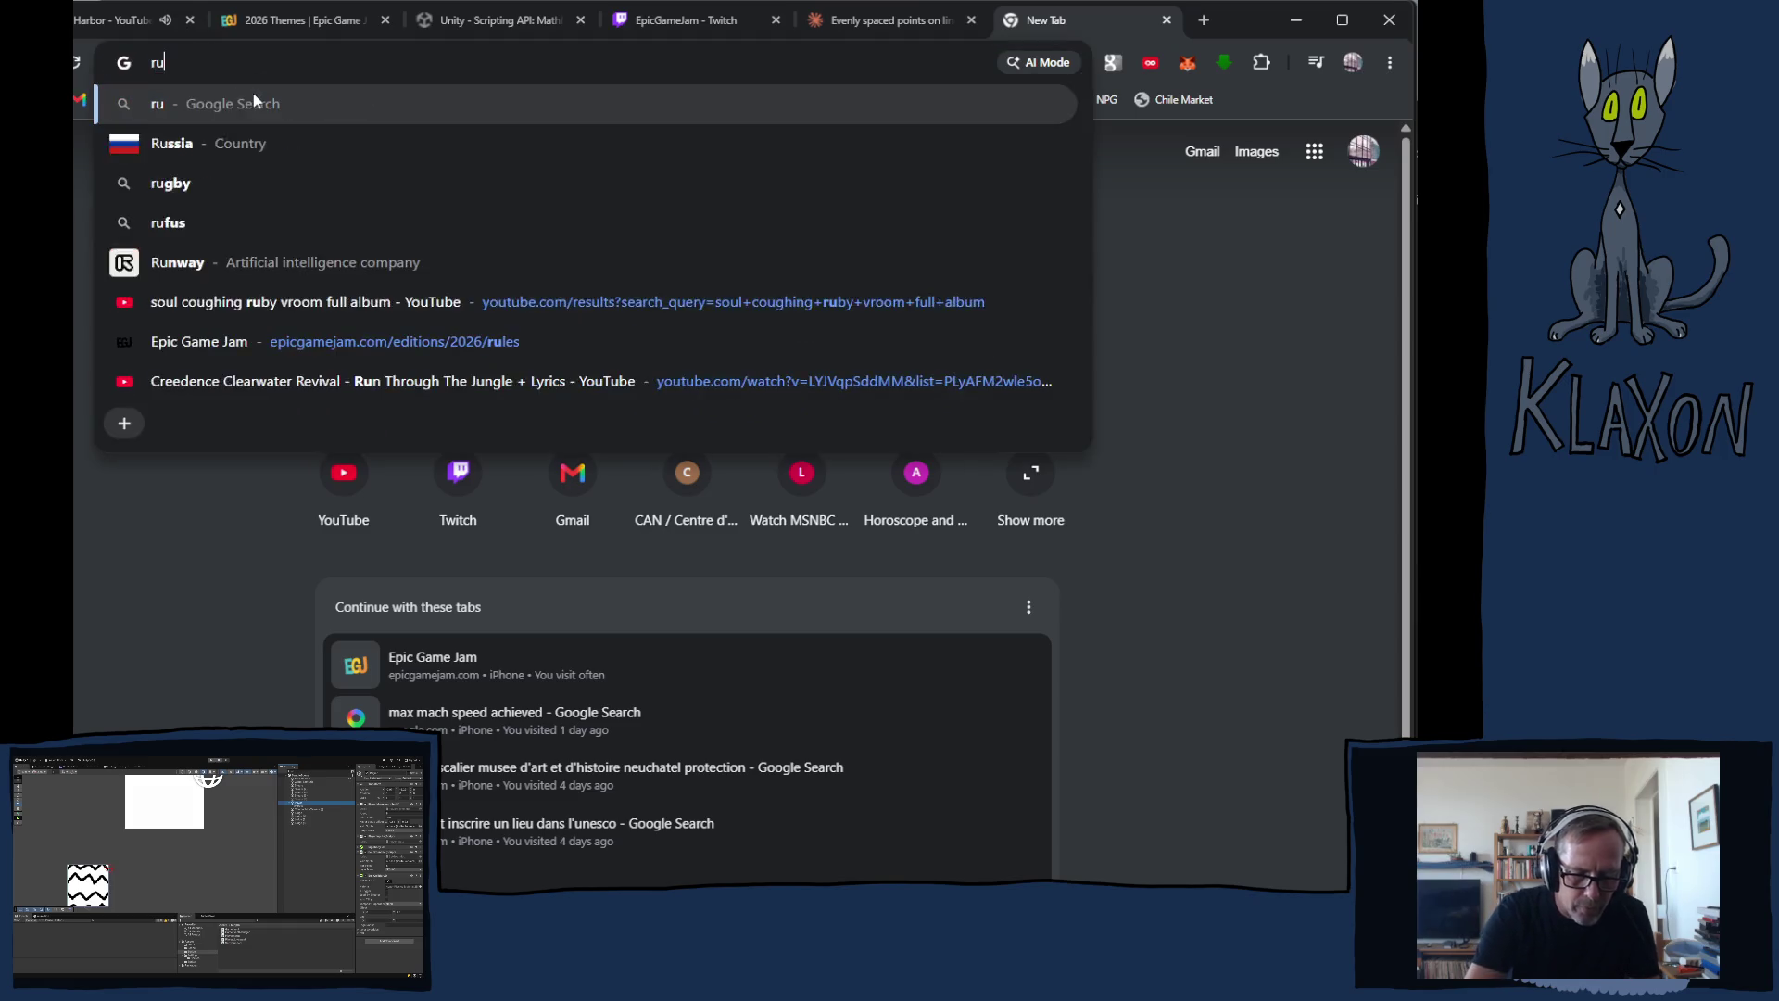
text(n animat)
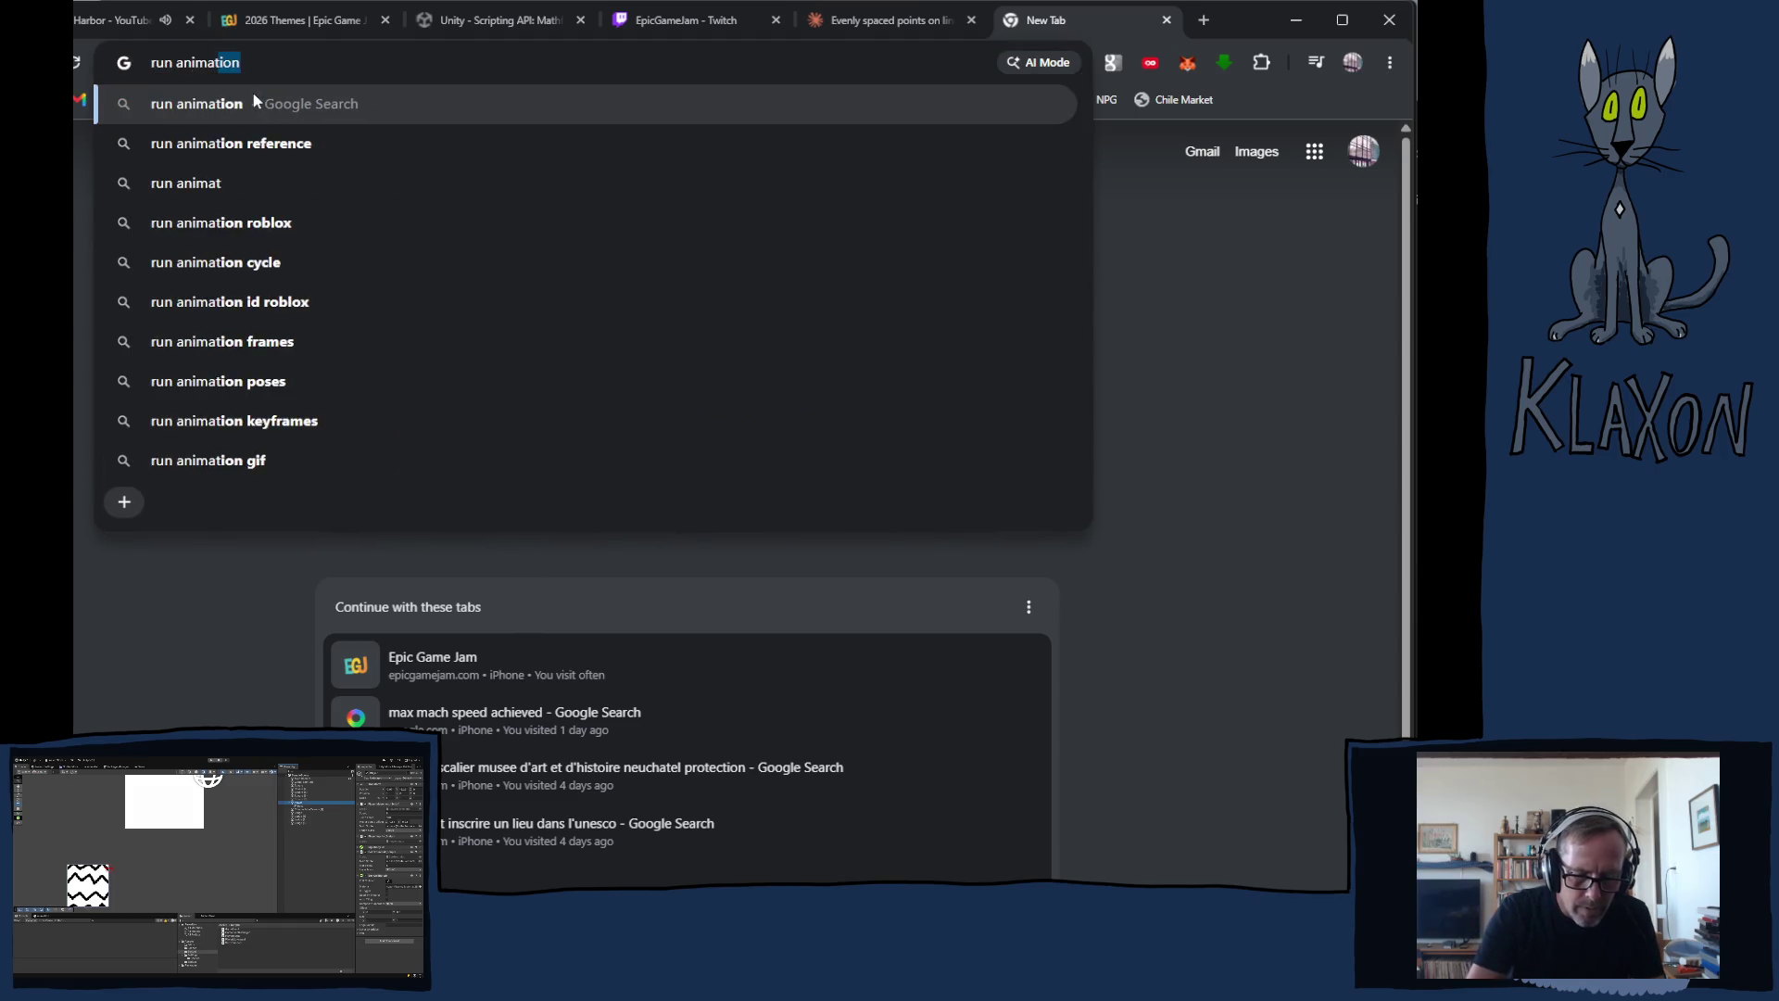
text(ion framees)
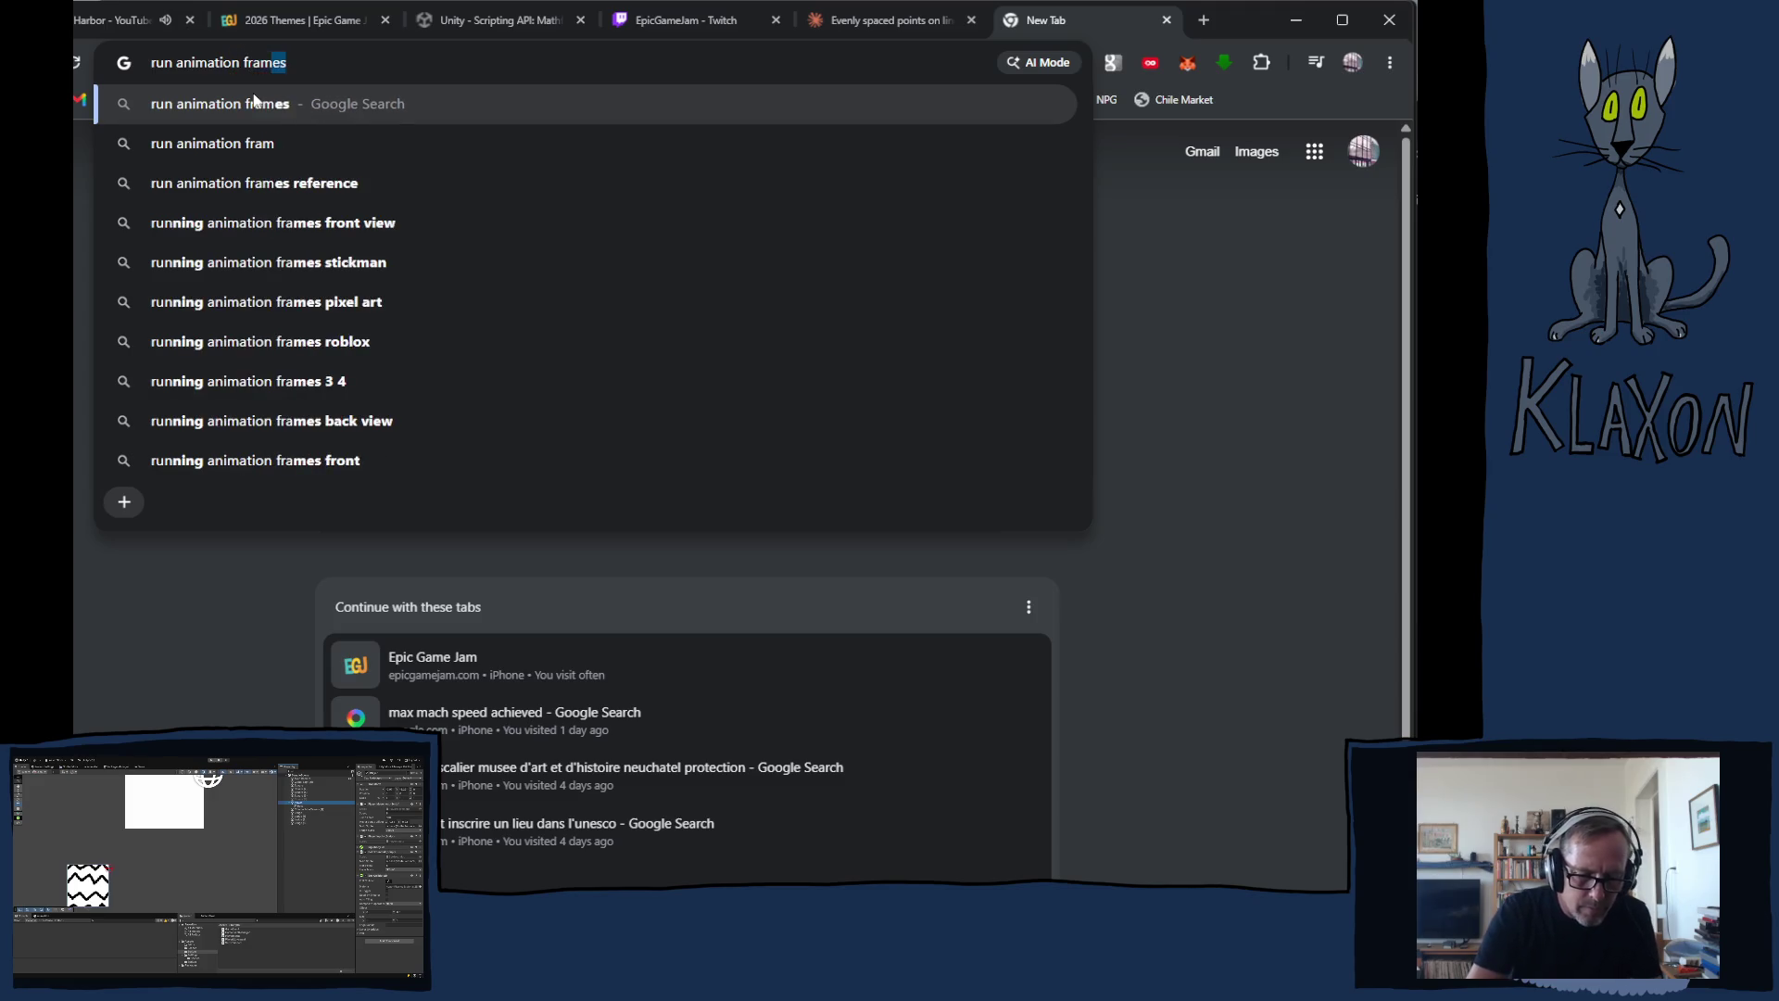
key(Return)
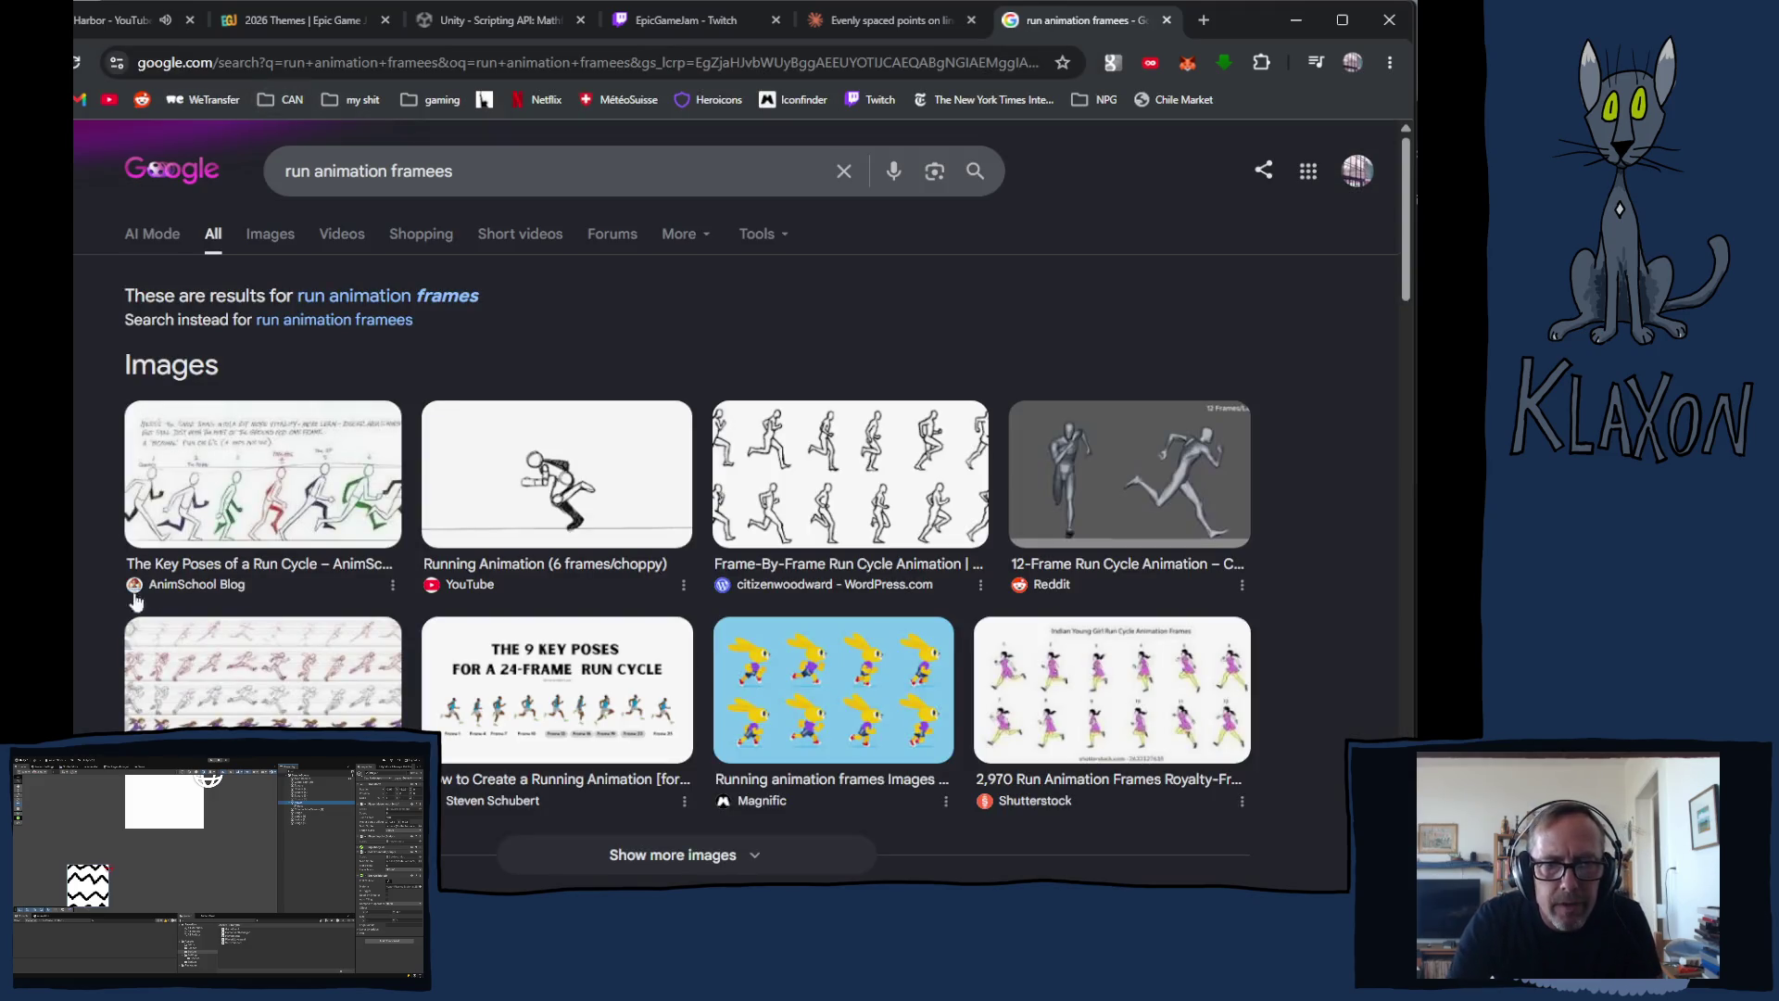
Step: Open the AnimSchool run-cycle key-poses image in its own tab and zoom it to 150%
click(316, 489)
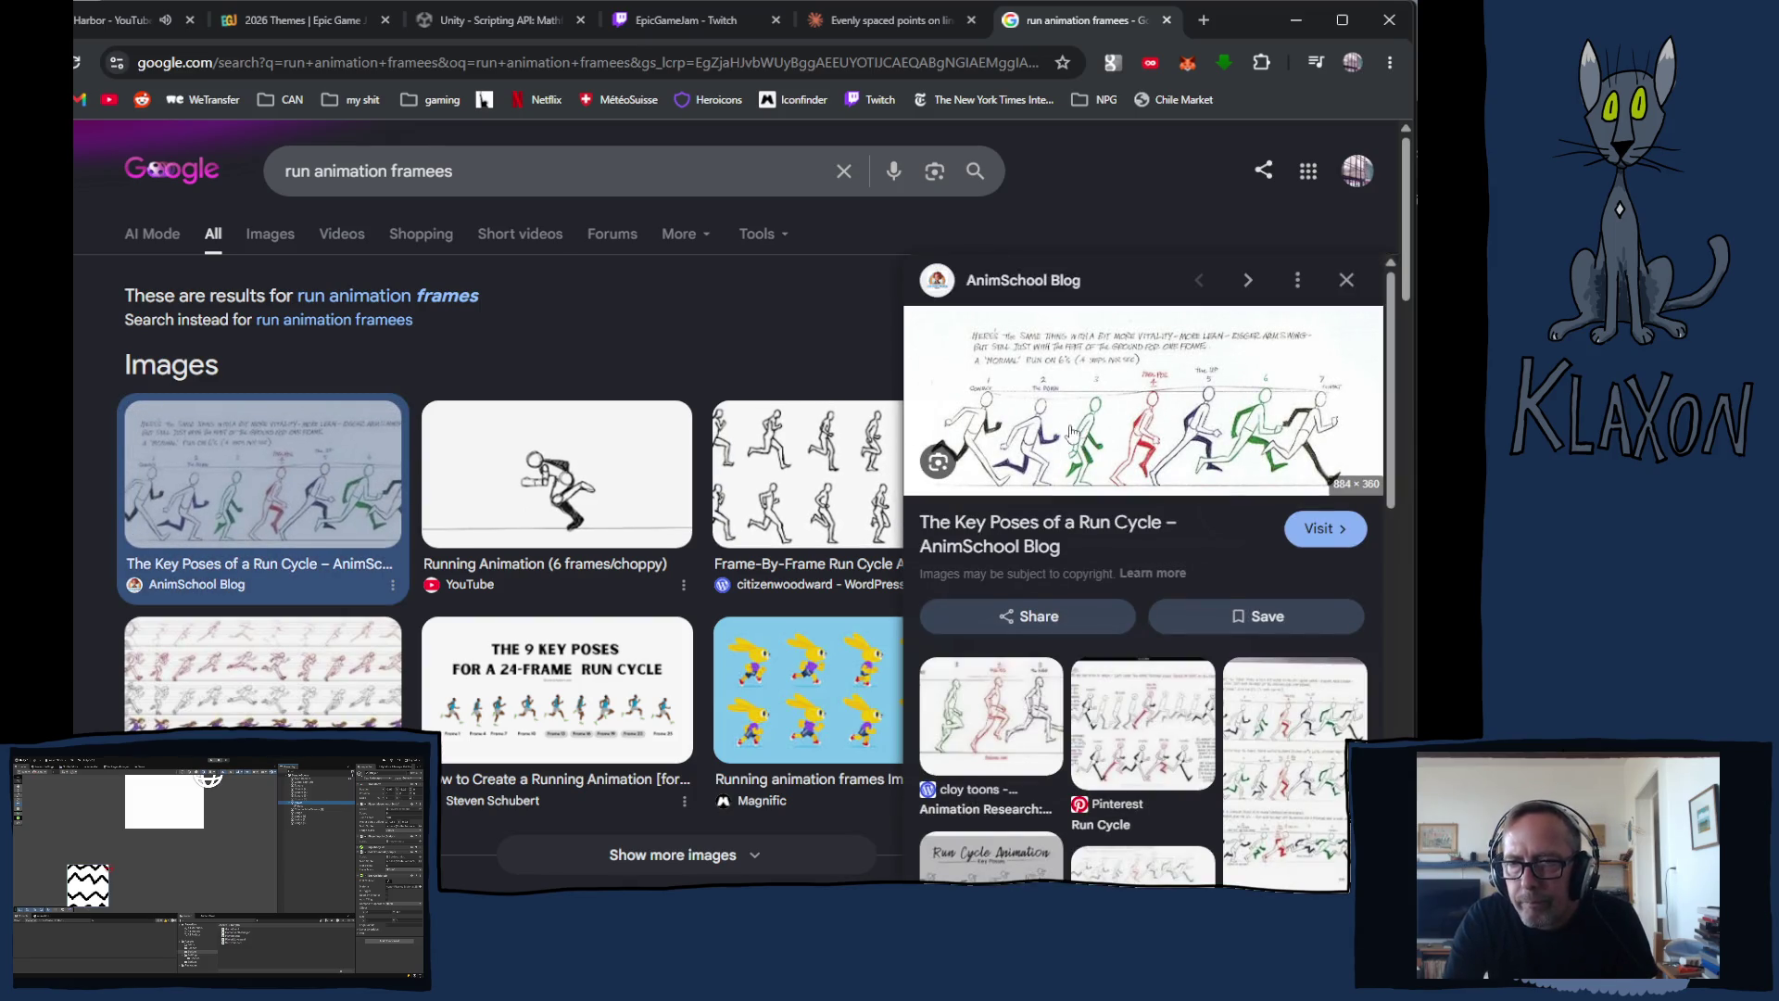
click(1070, 424)
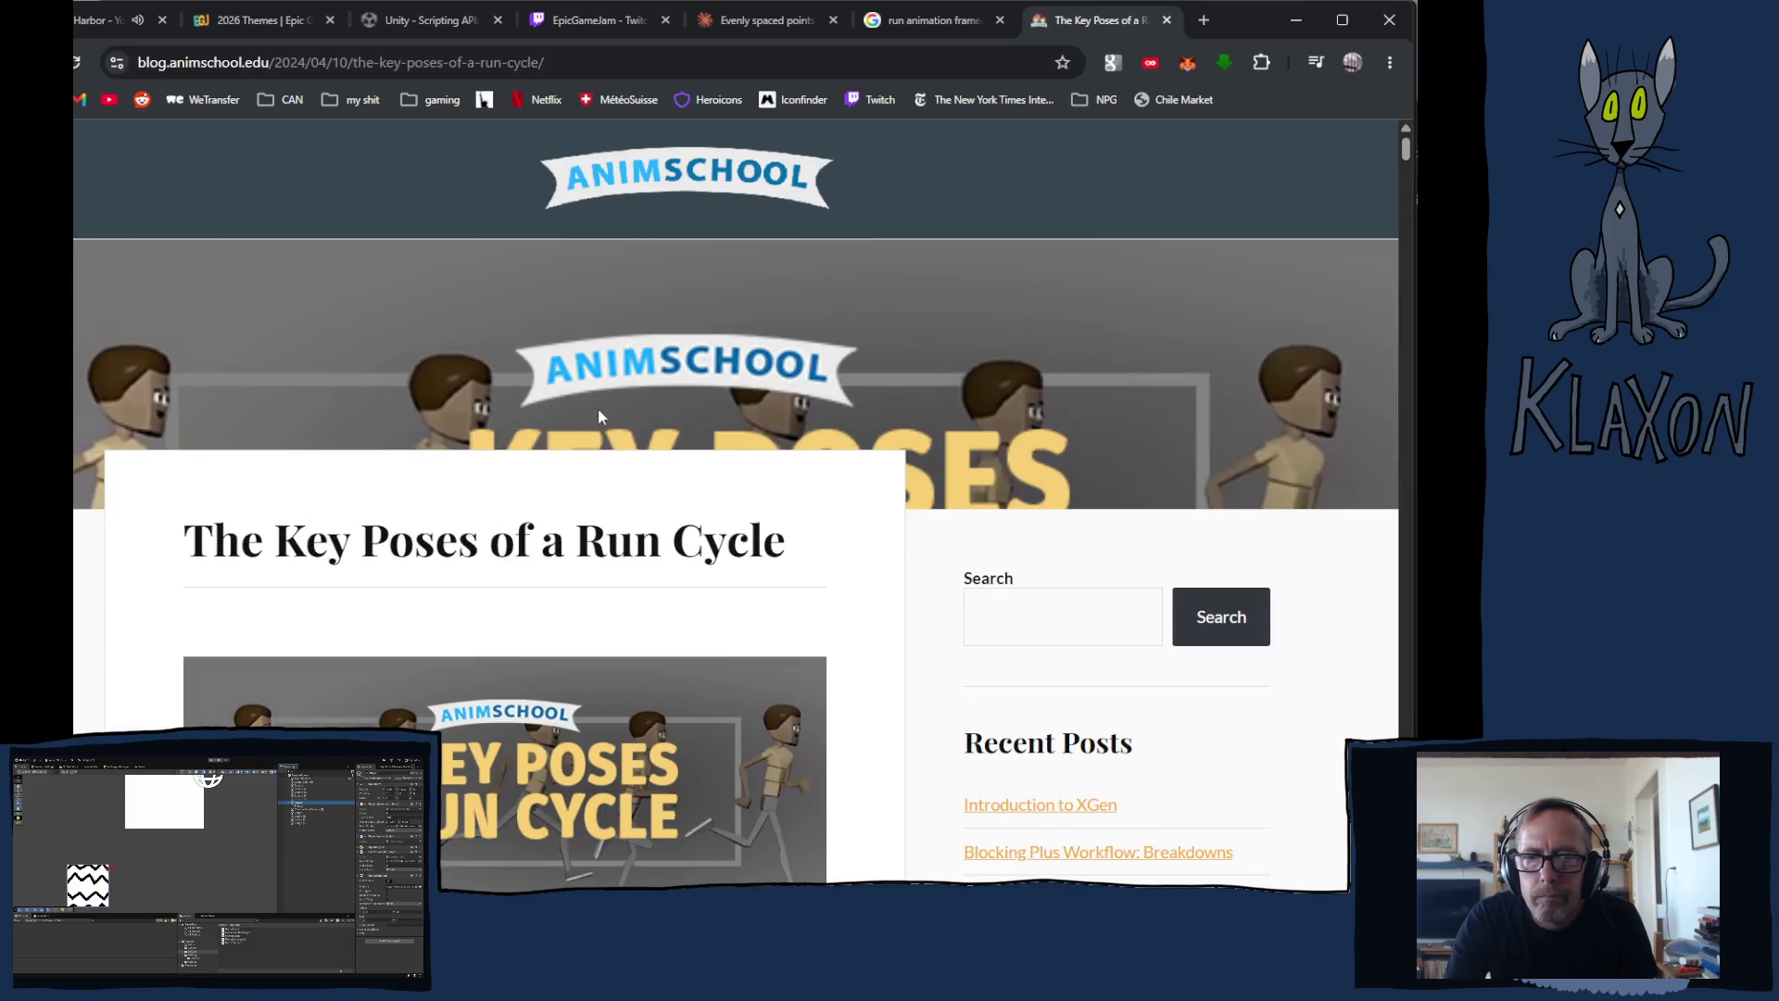
click(1167, 20)
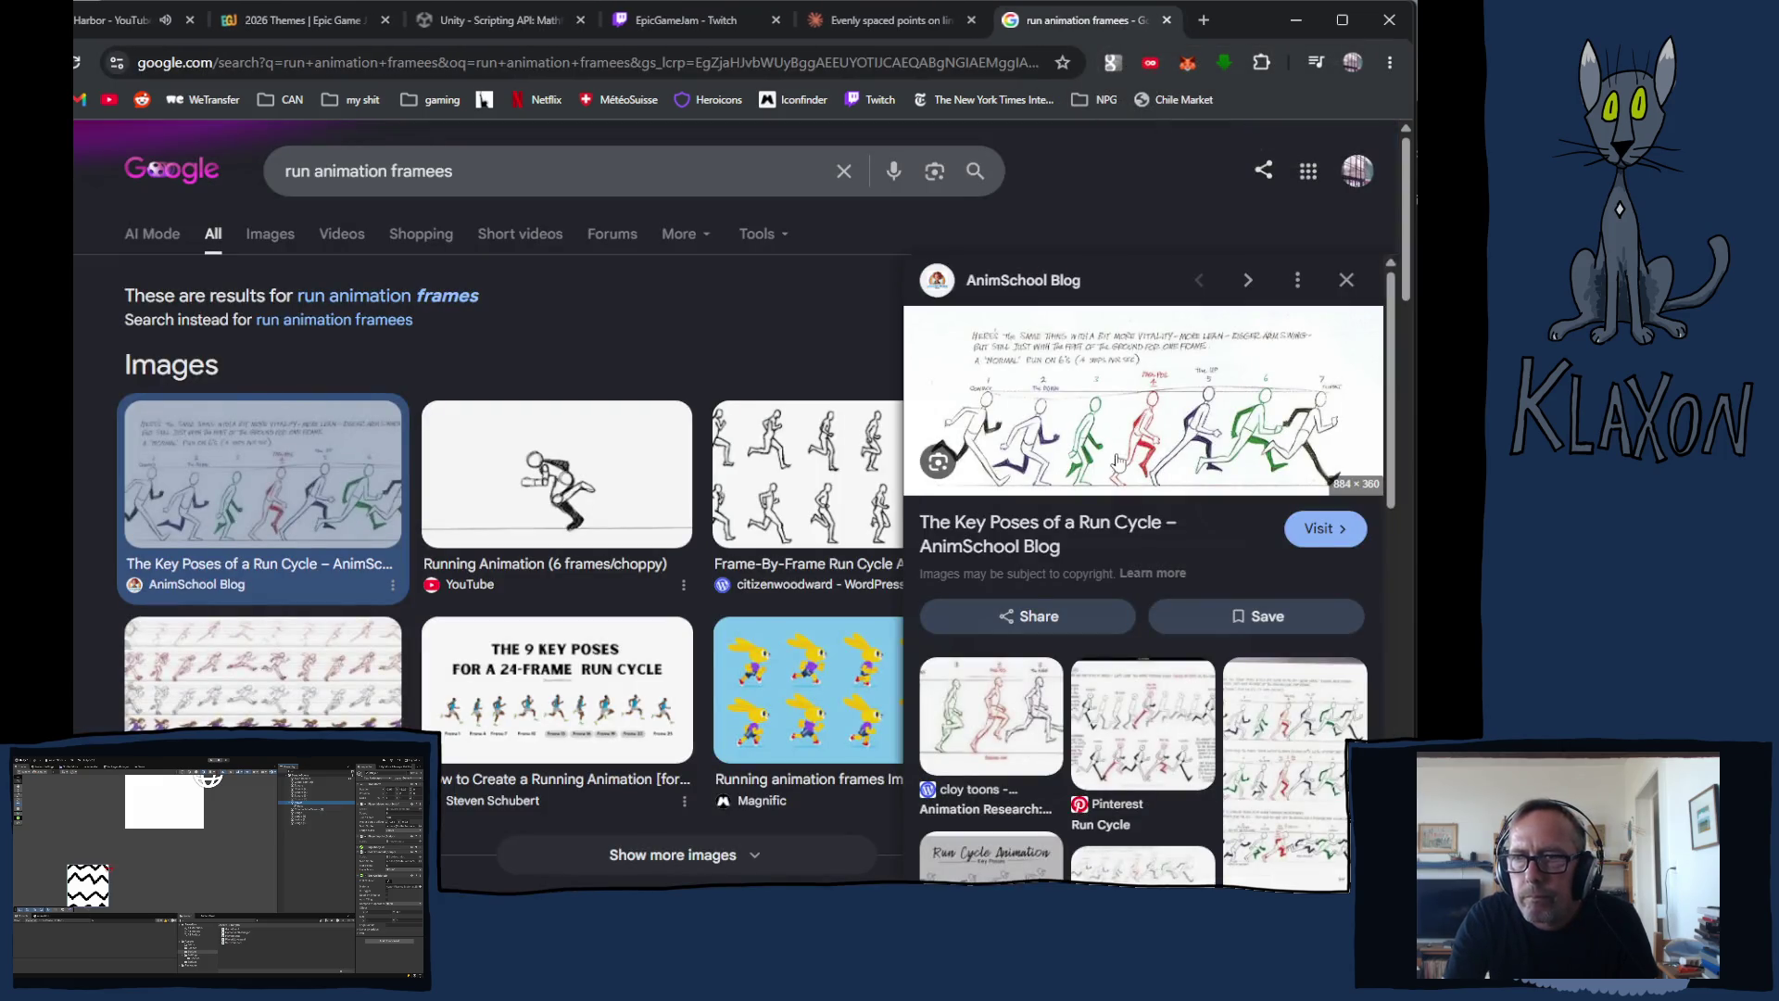
right_click(1075, 420)
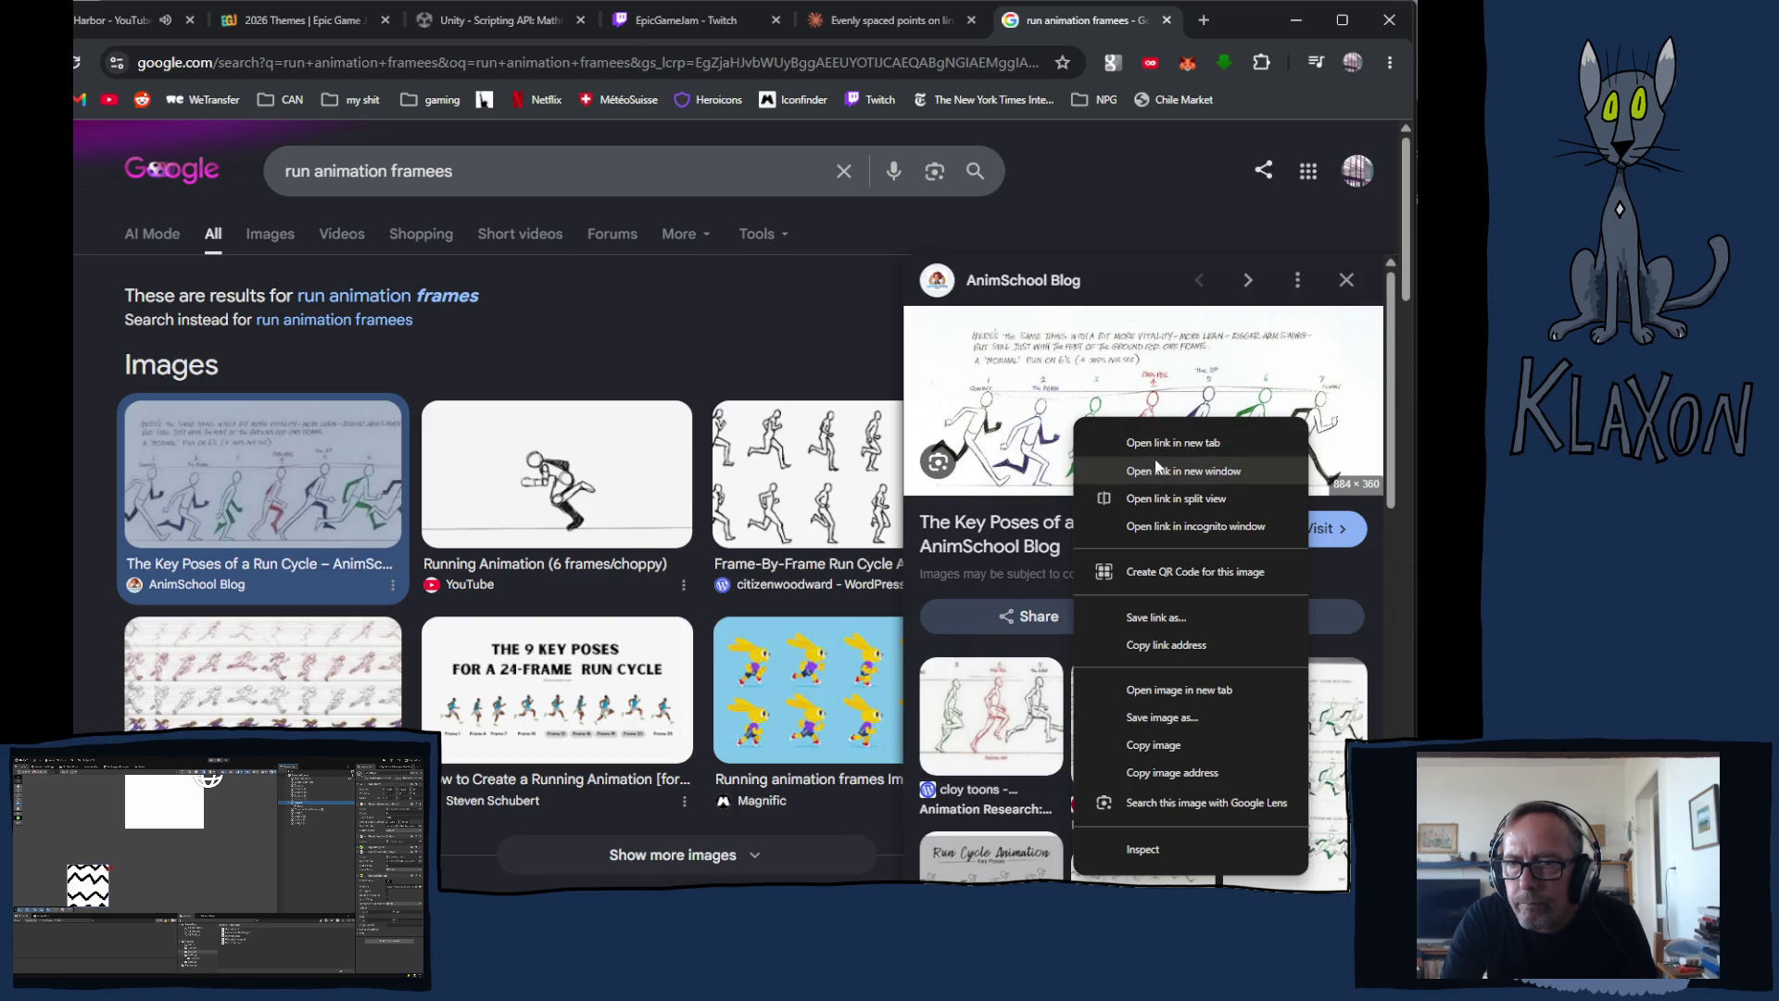
click(1218, 691)
click(1115, 26)
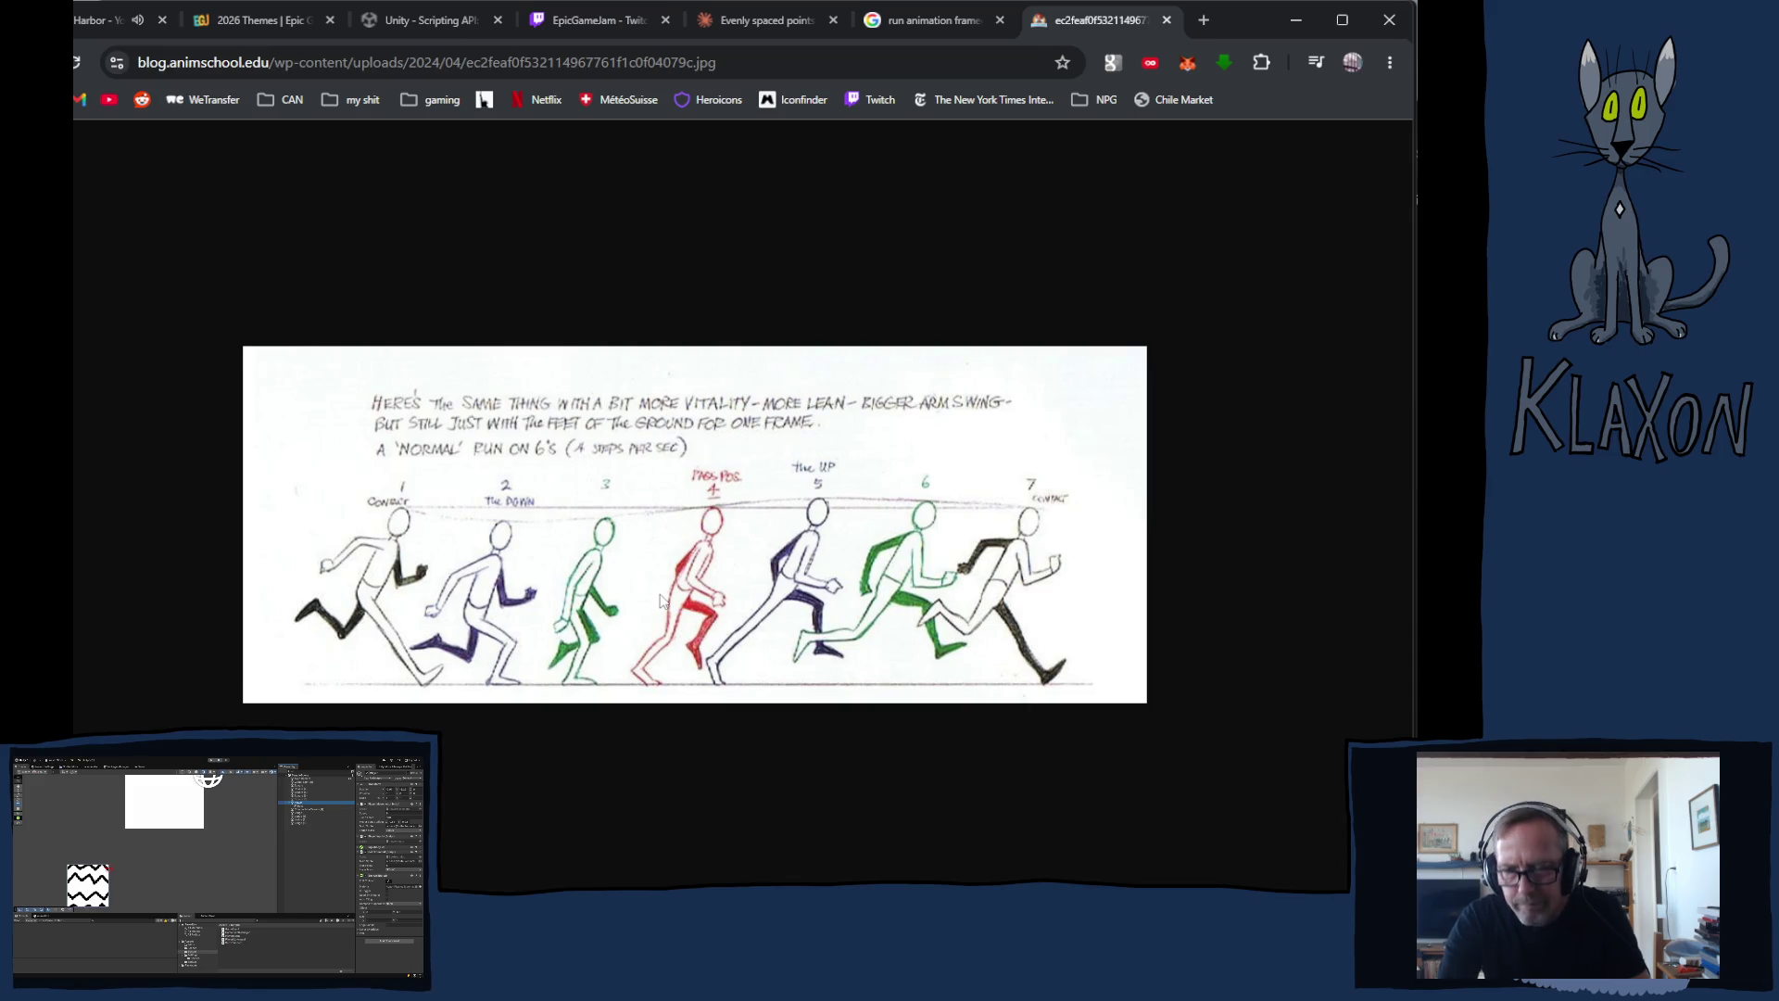
key(ctrl+plus)
key(ctrl+plus)
key(ctrl+plus)
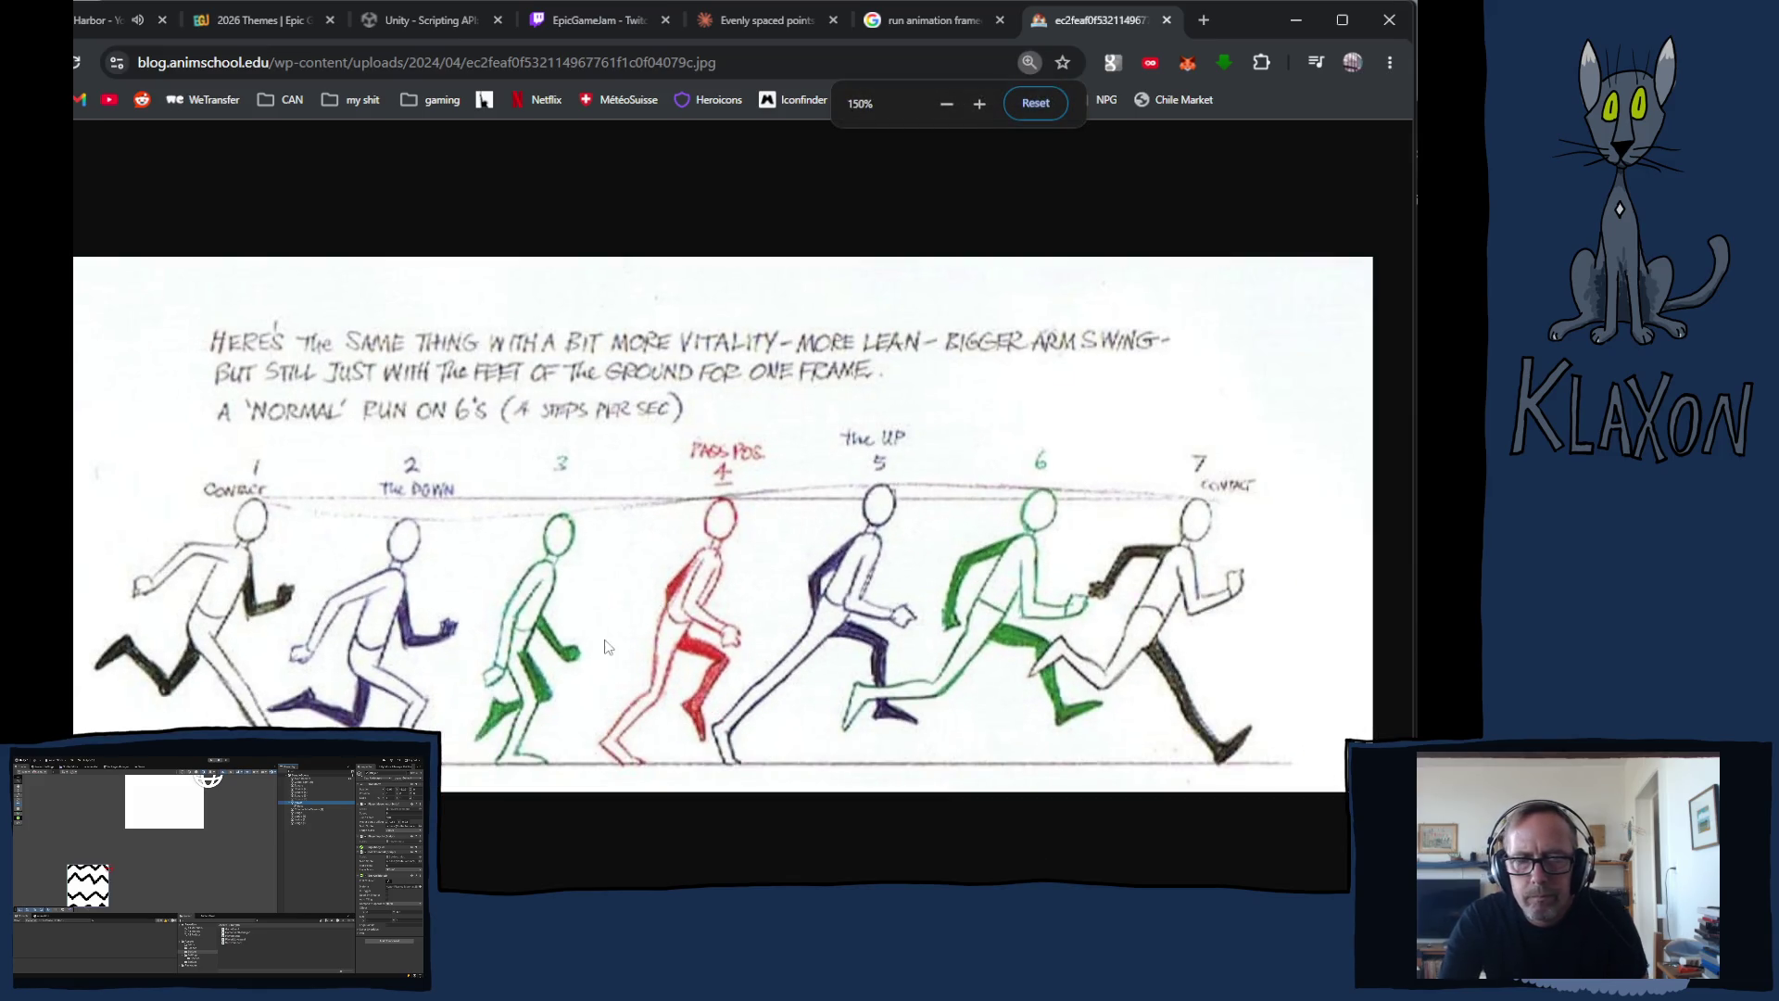
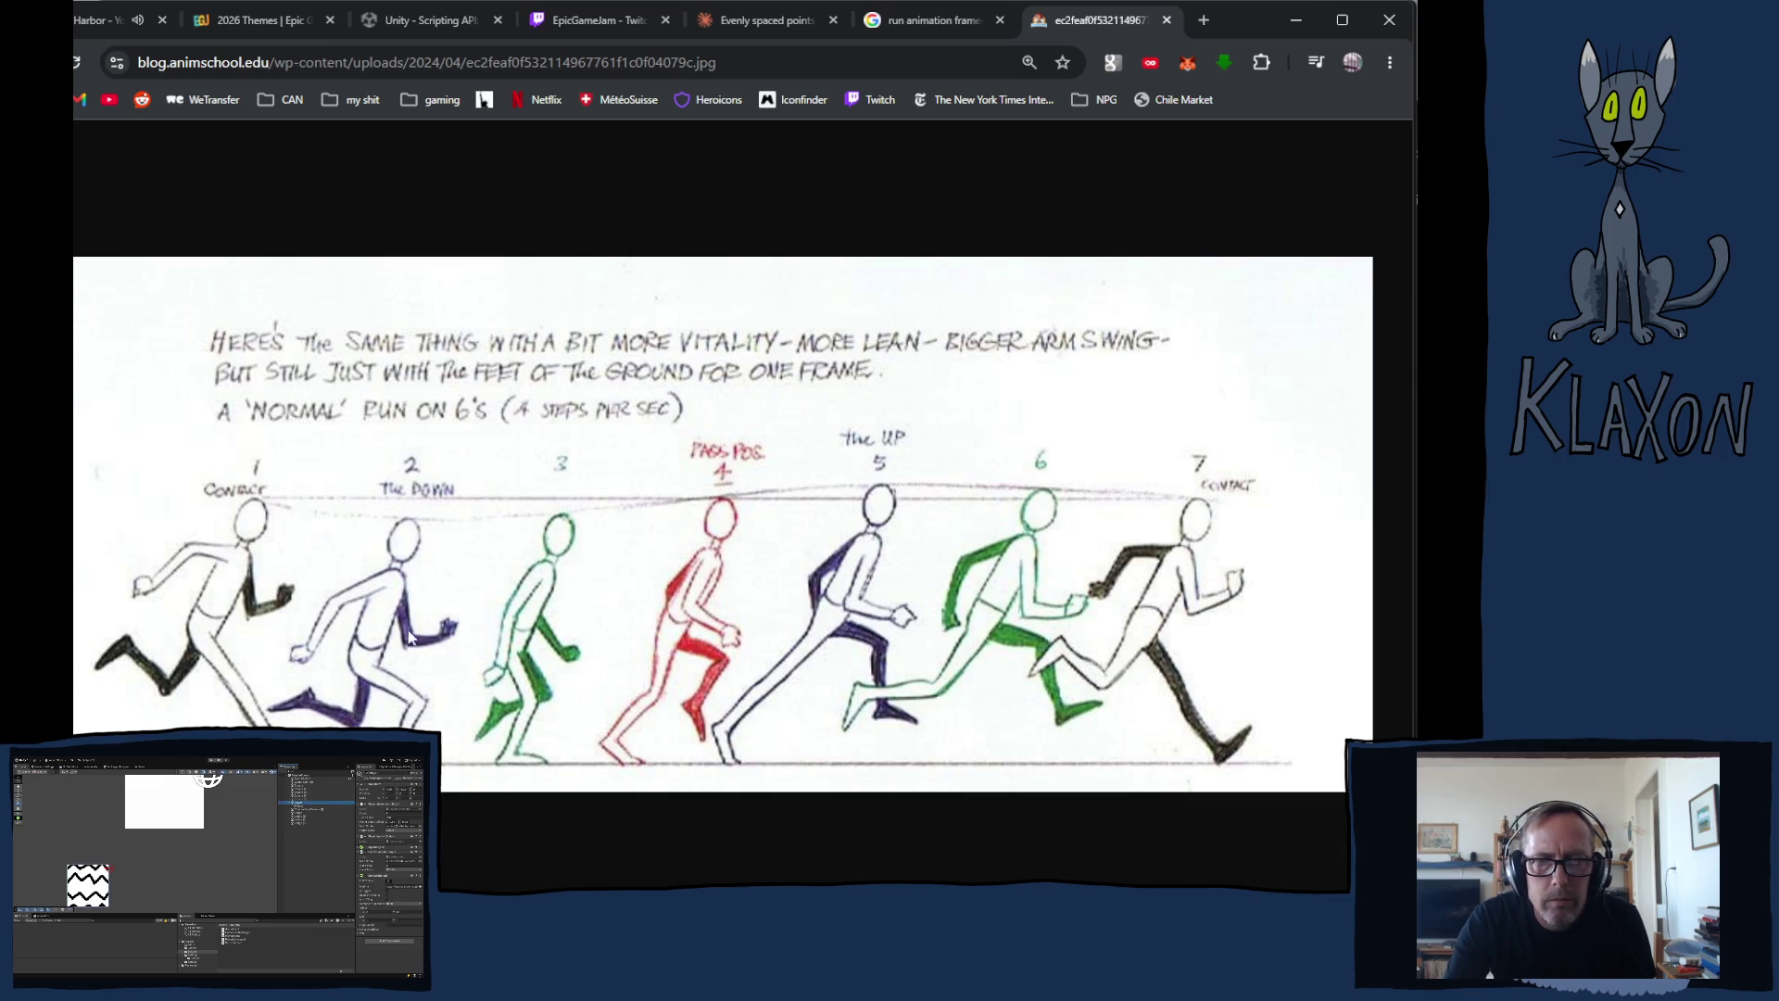
Step: Return to the 'run animation frames' search and show only image results
click(918, 22)
scroll(485, 714, down, 8)
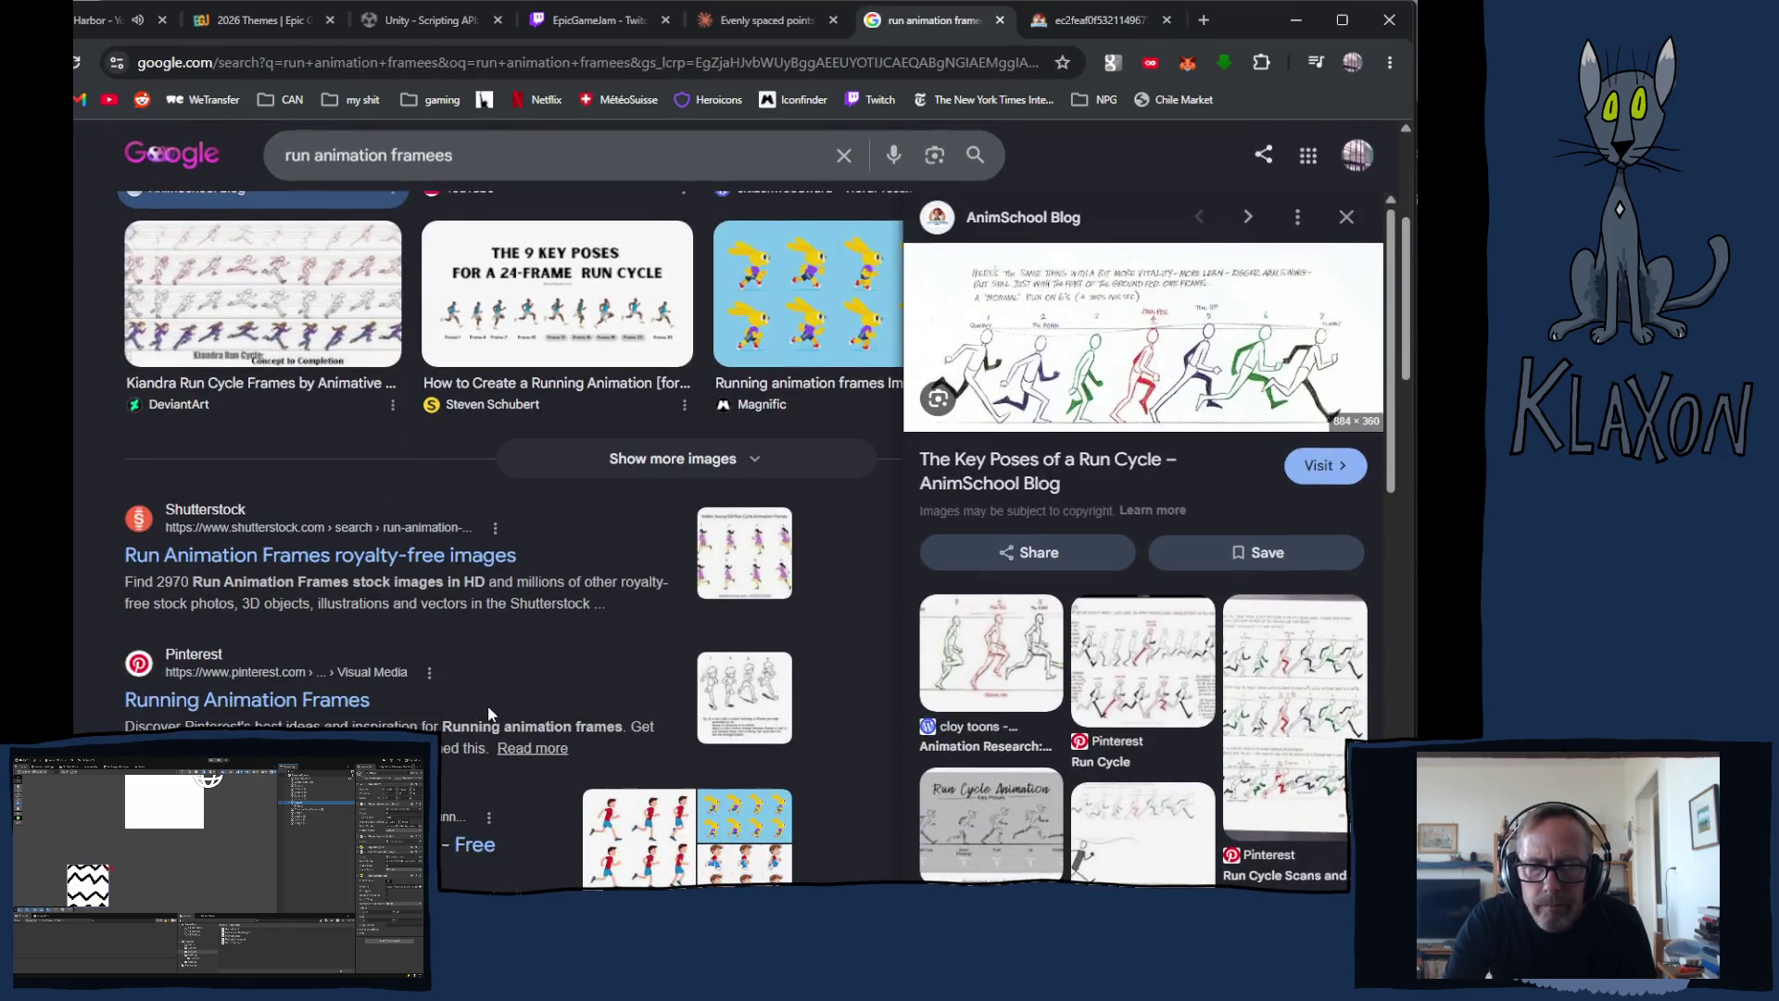
scroll(294, 360, up, 7)
scroll(278, 278, up, 2)
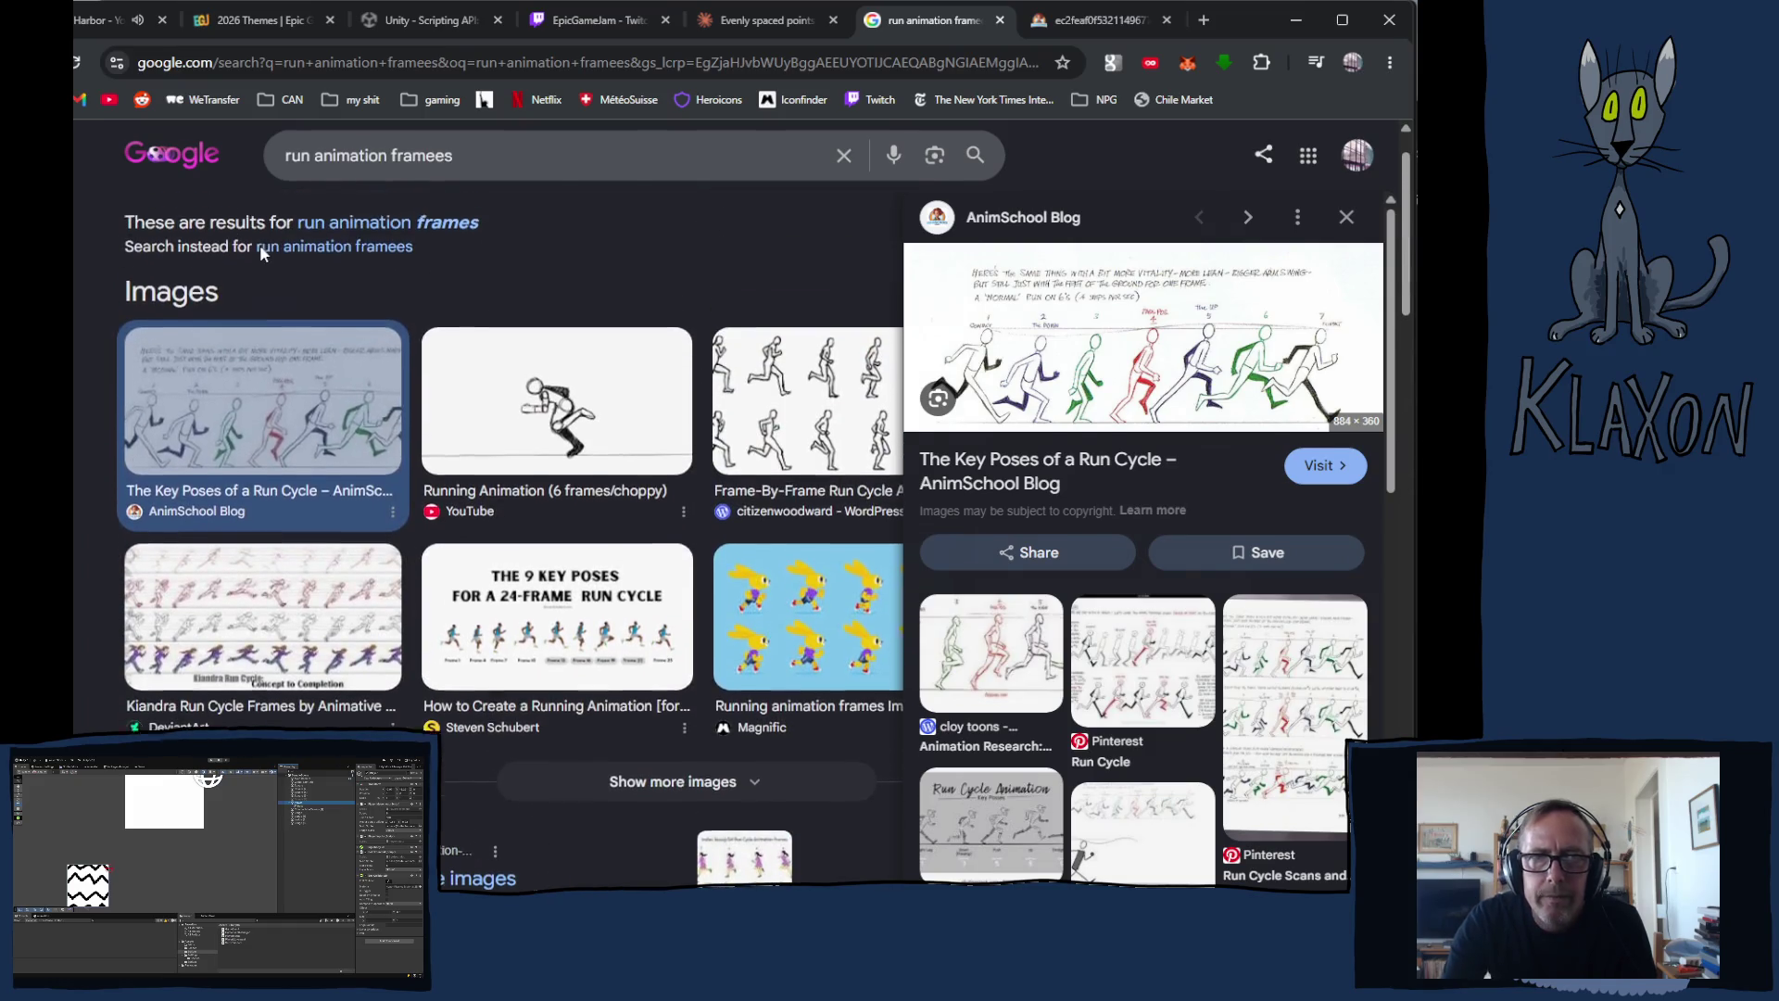
click(268, 237)
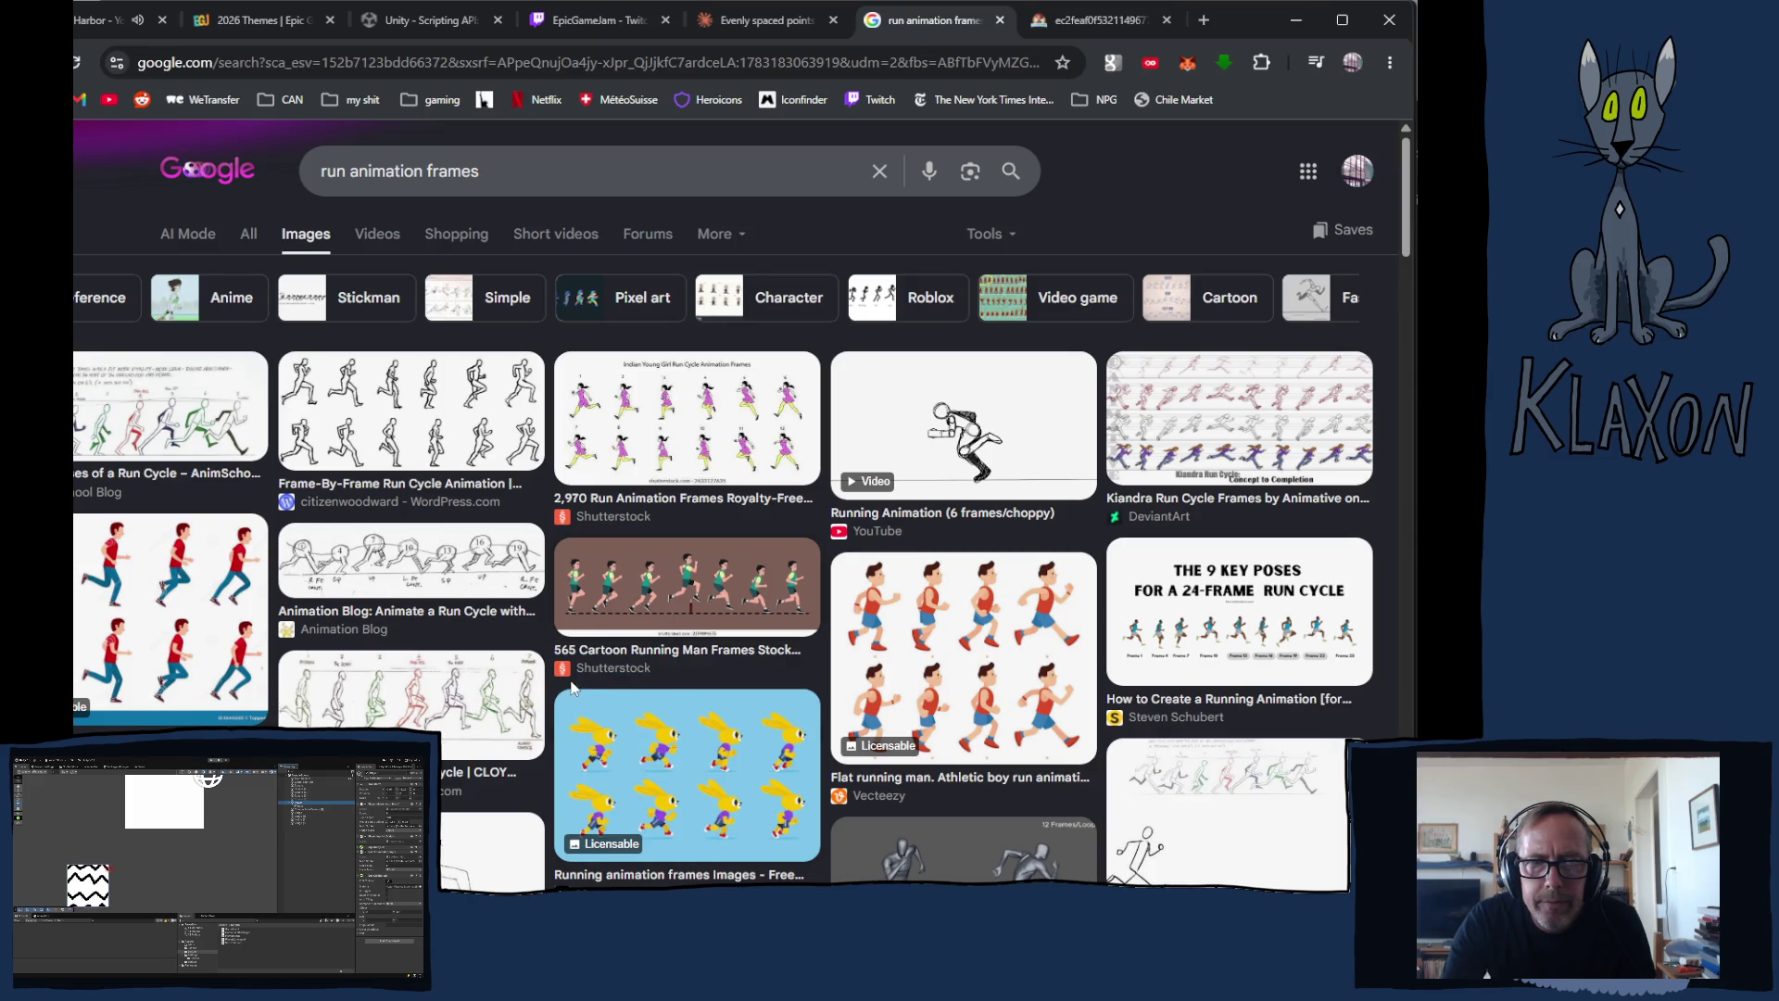
Step: Preview the CLOY TOONS run-cycle sheet enlarged, then go back to Krita
scroll(570, 686, down, 5)
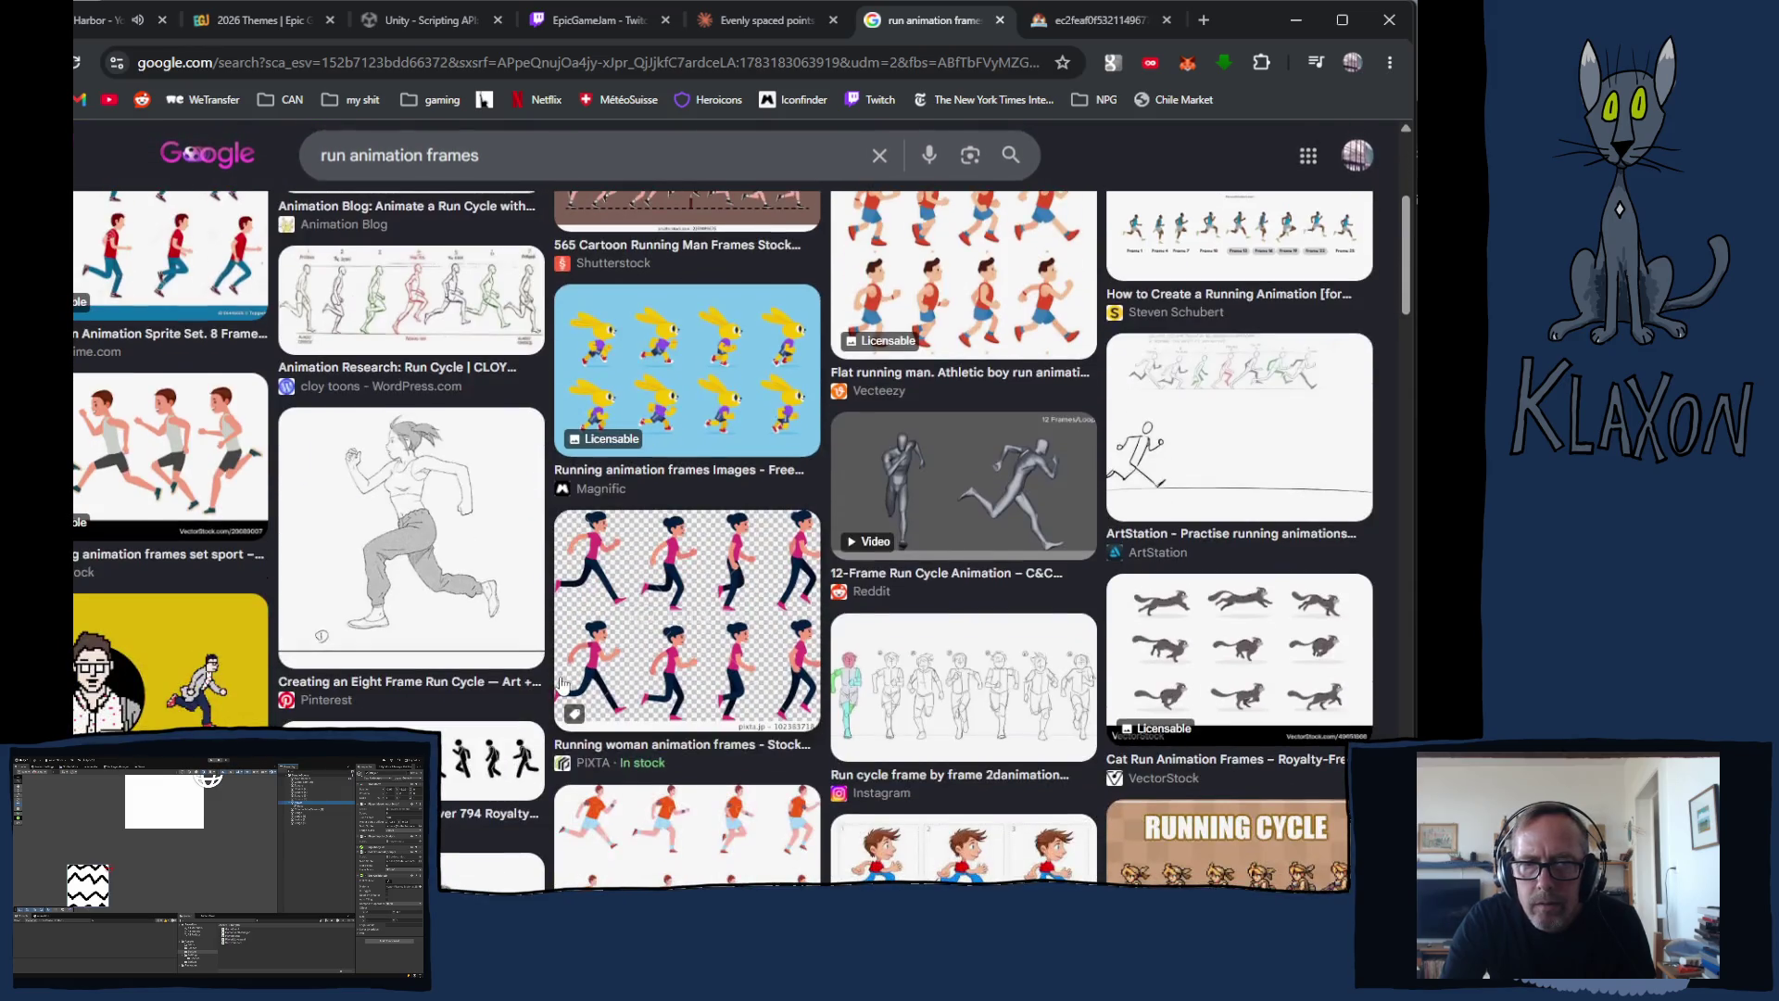
scroll(547, 679, up, 5)
click(336, 719)
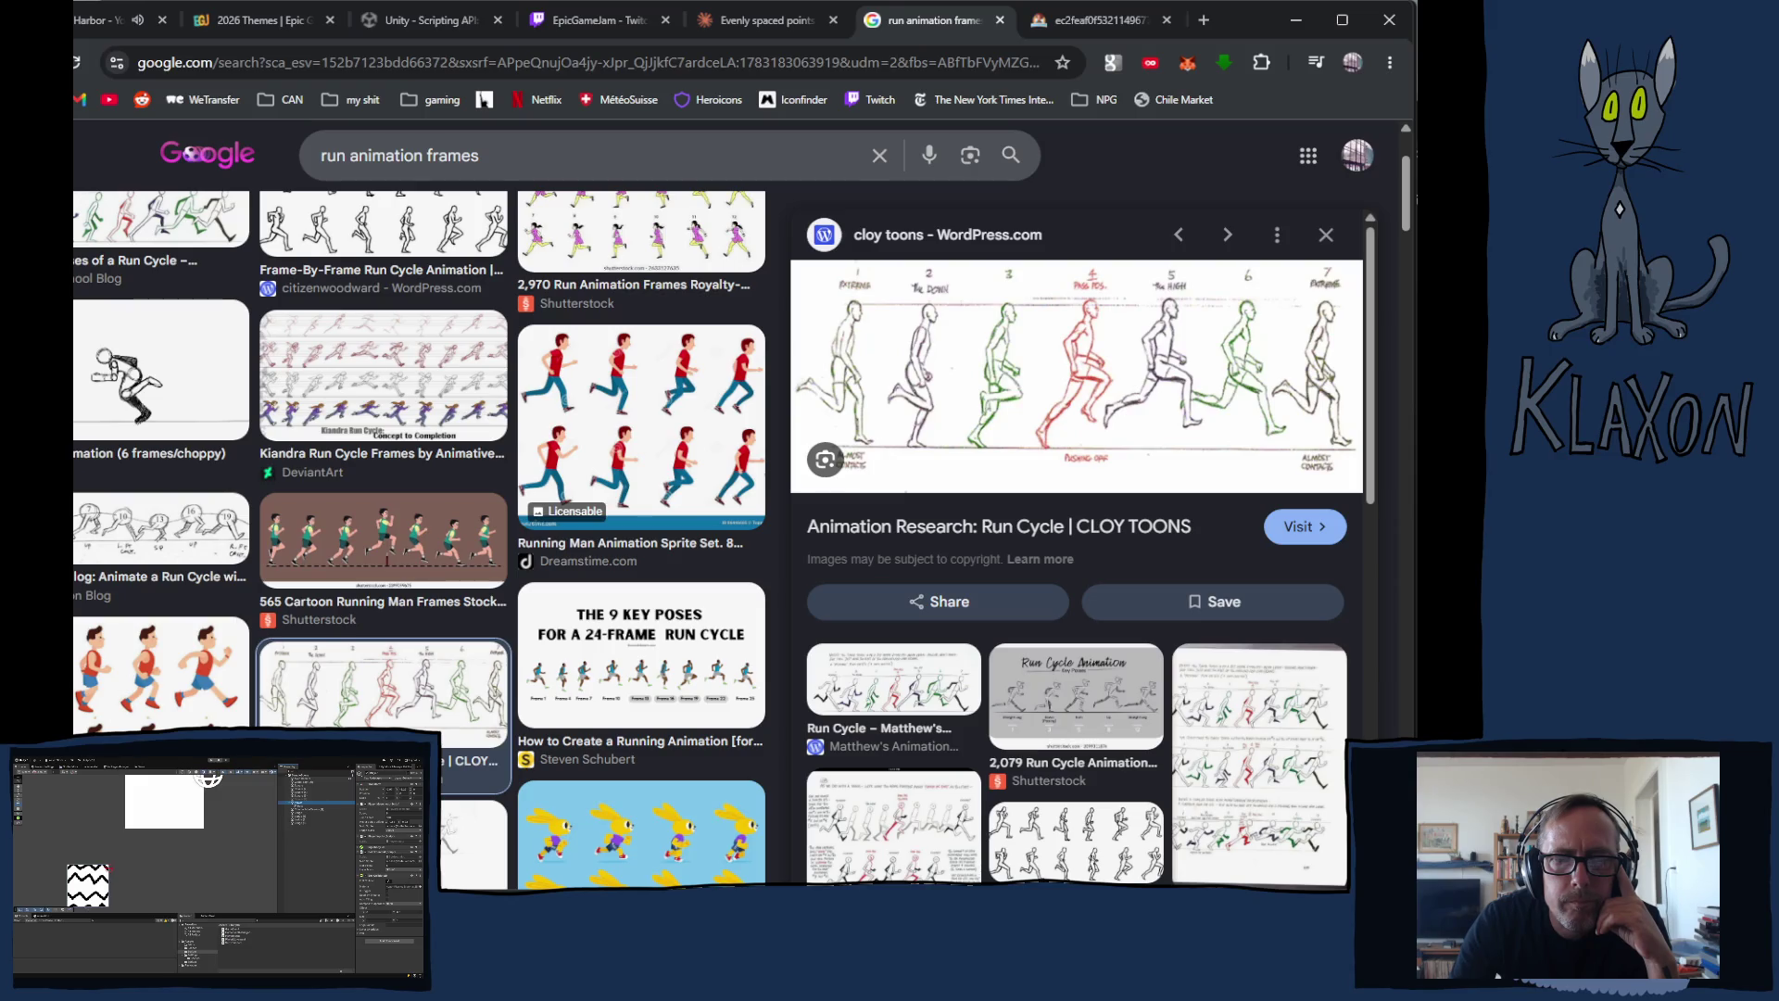
key(alt+Tab)
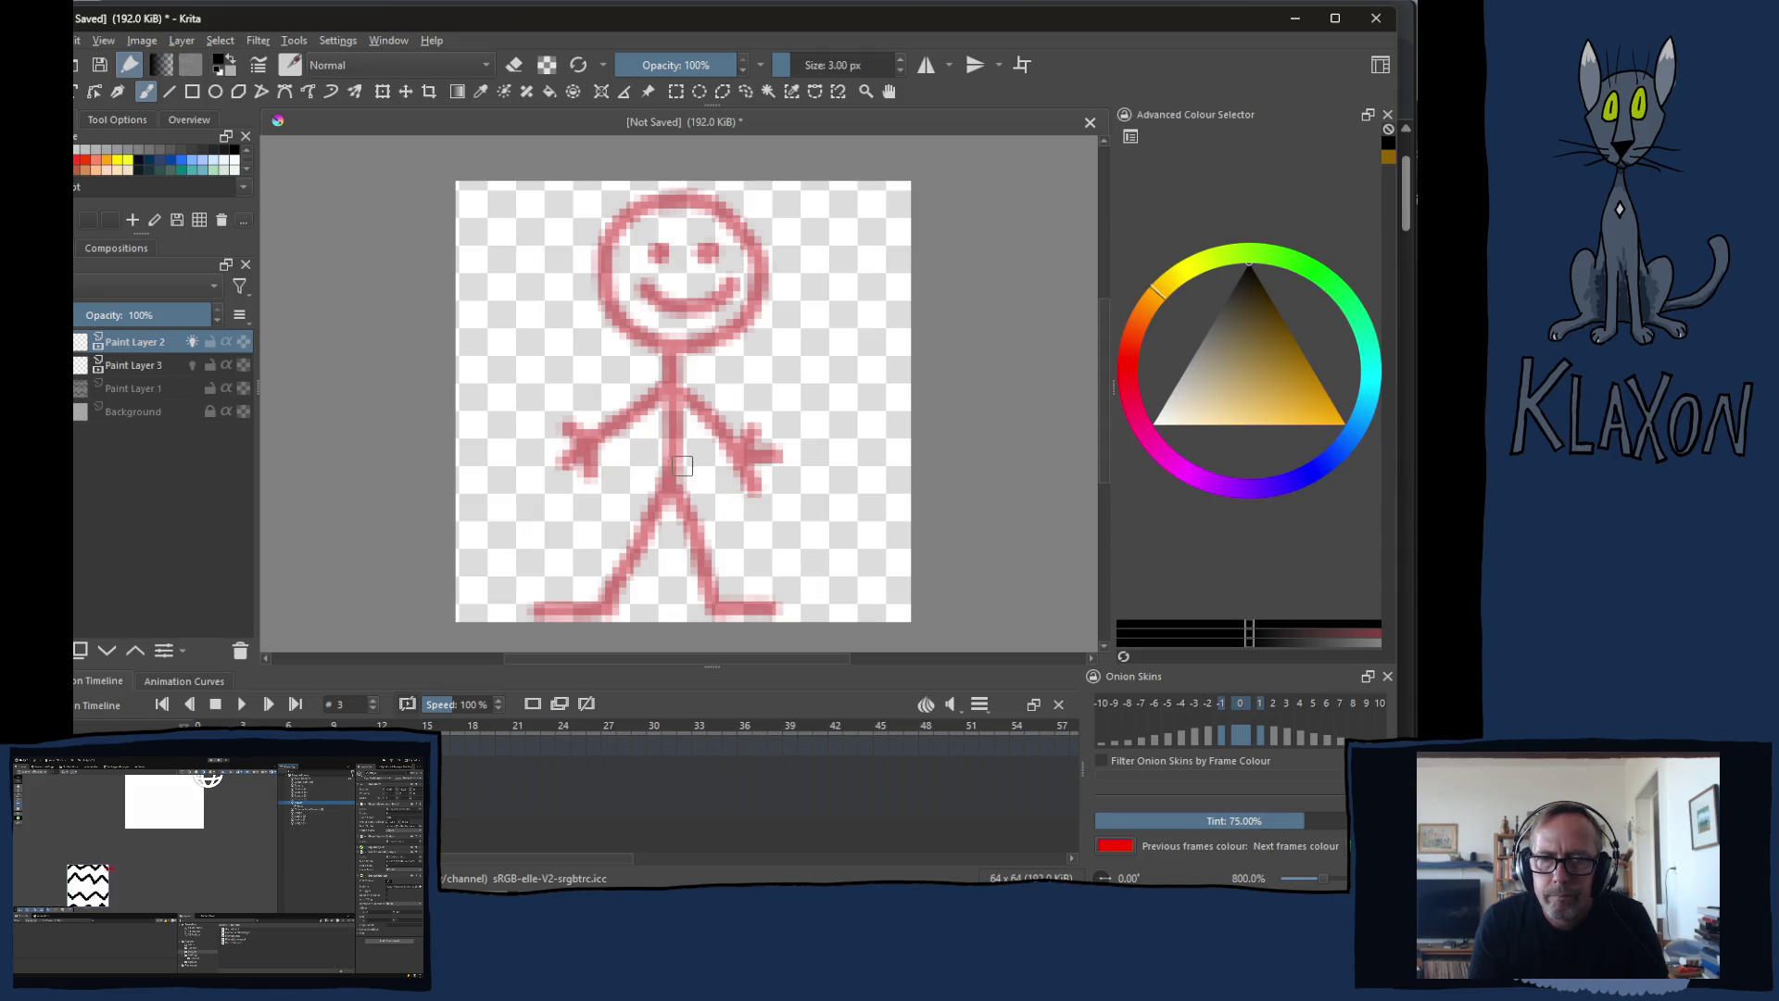
Step: Trace the hips and both legs in black over the onion skin, undoing a misplaced body line
drag(678, 461, 701, 482)
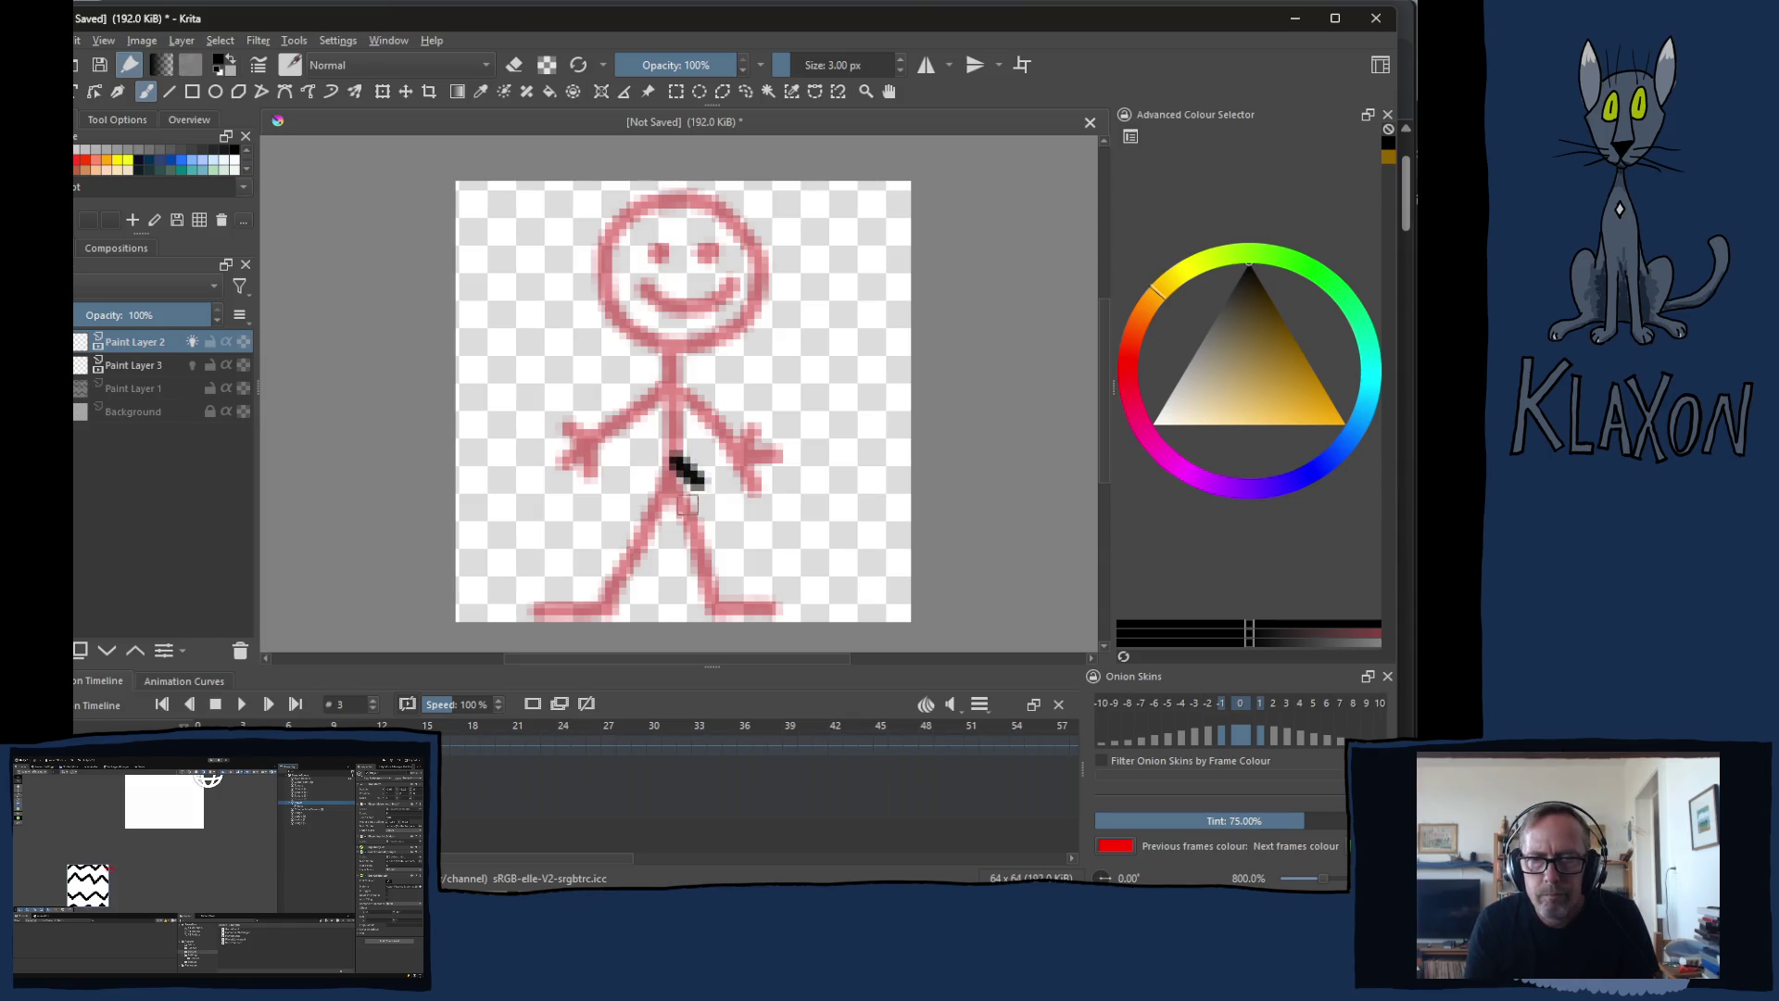
click(690, 492)
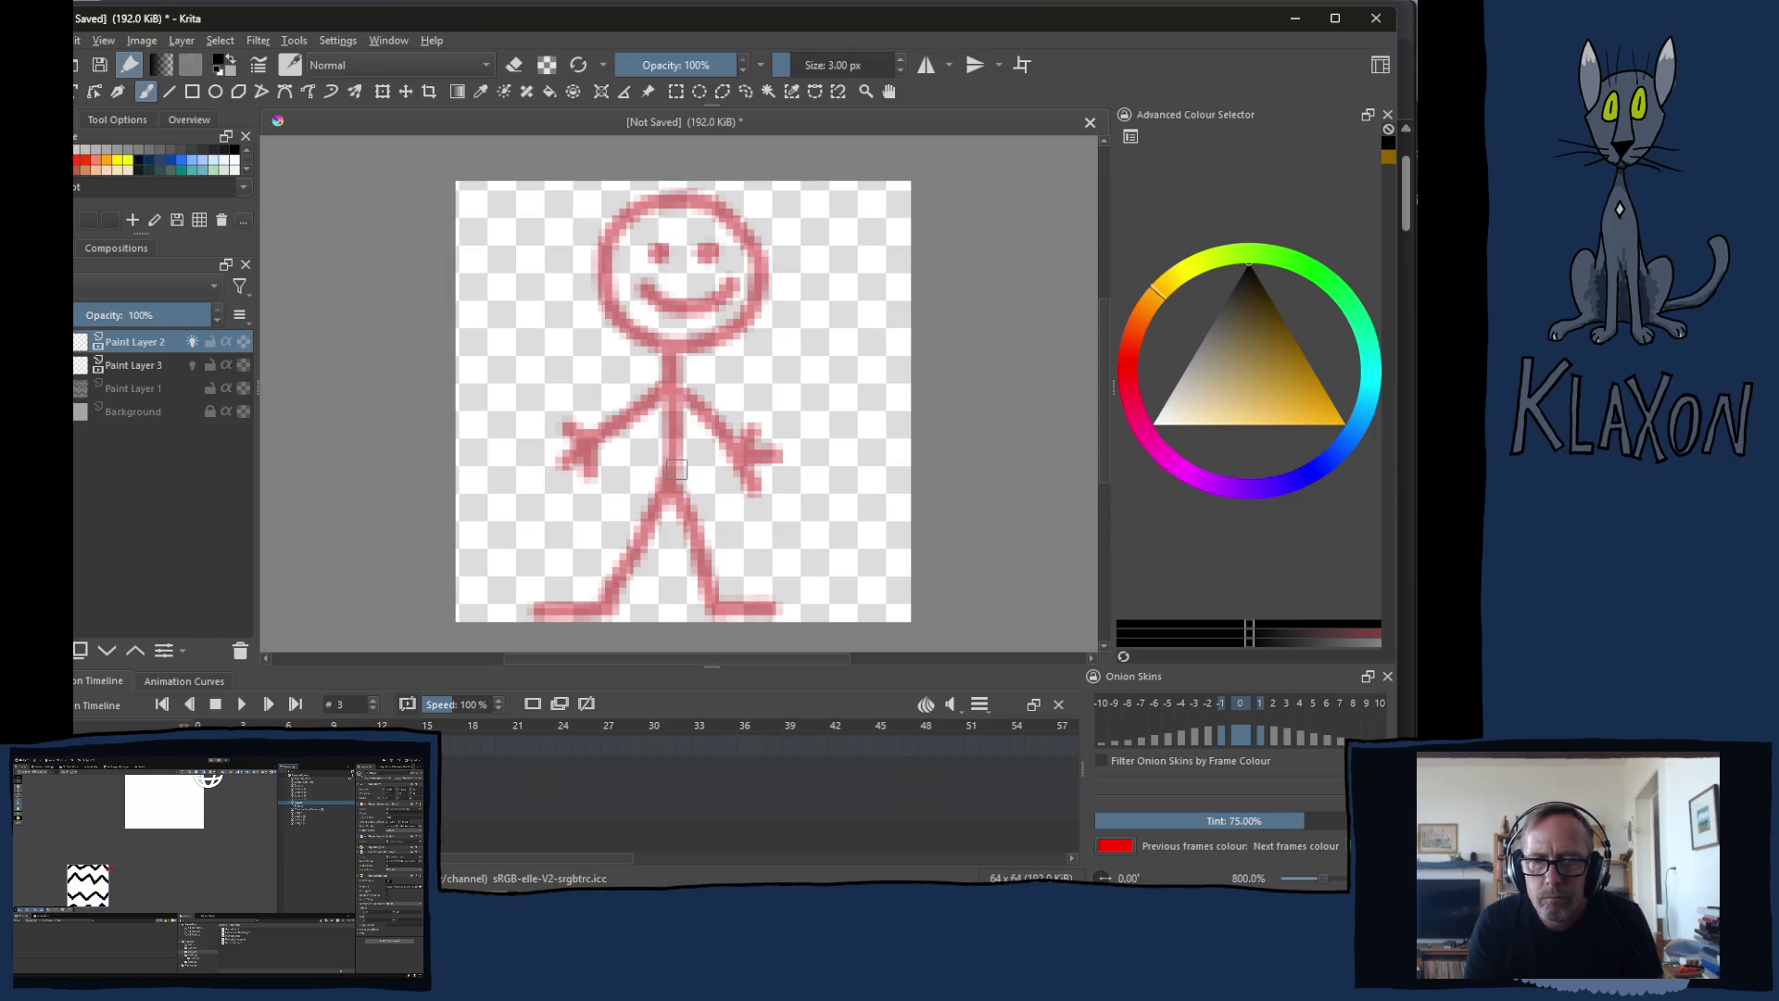
mouse_move(675, 464)
mouse_down()
mouse_move(639, 604)
mouse_move(710, 611)
mouse_up()
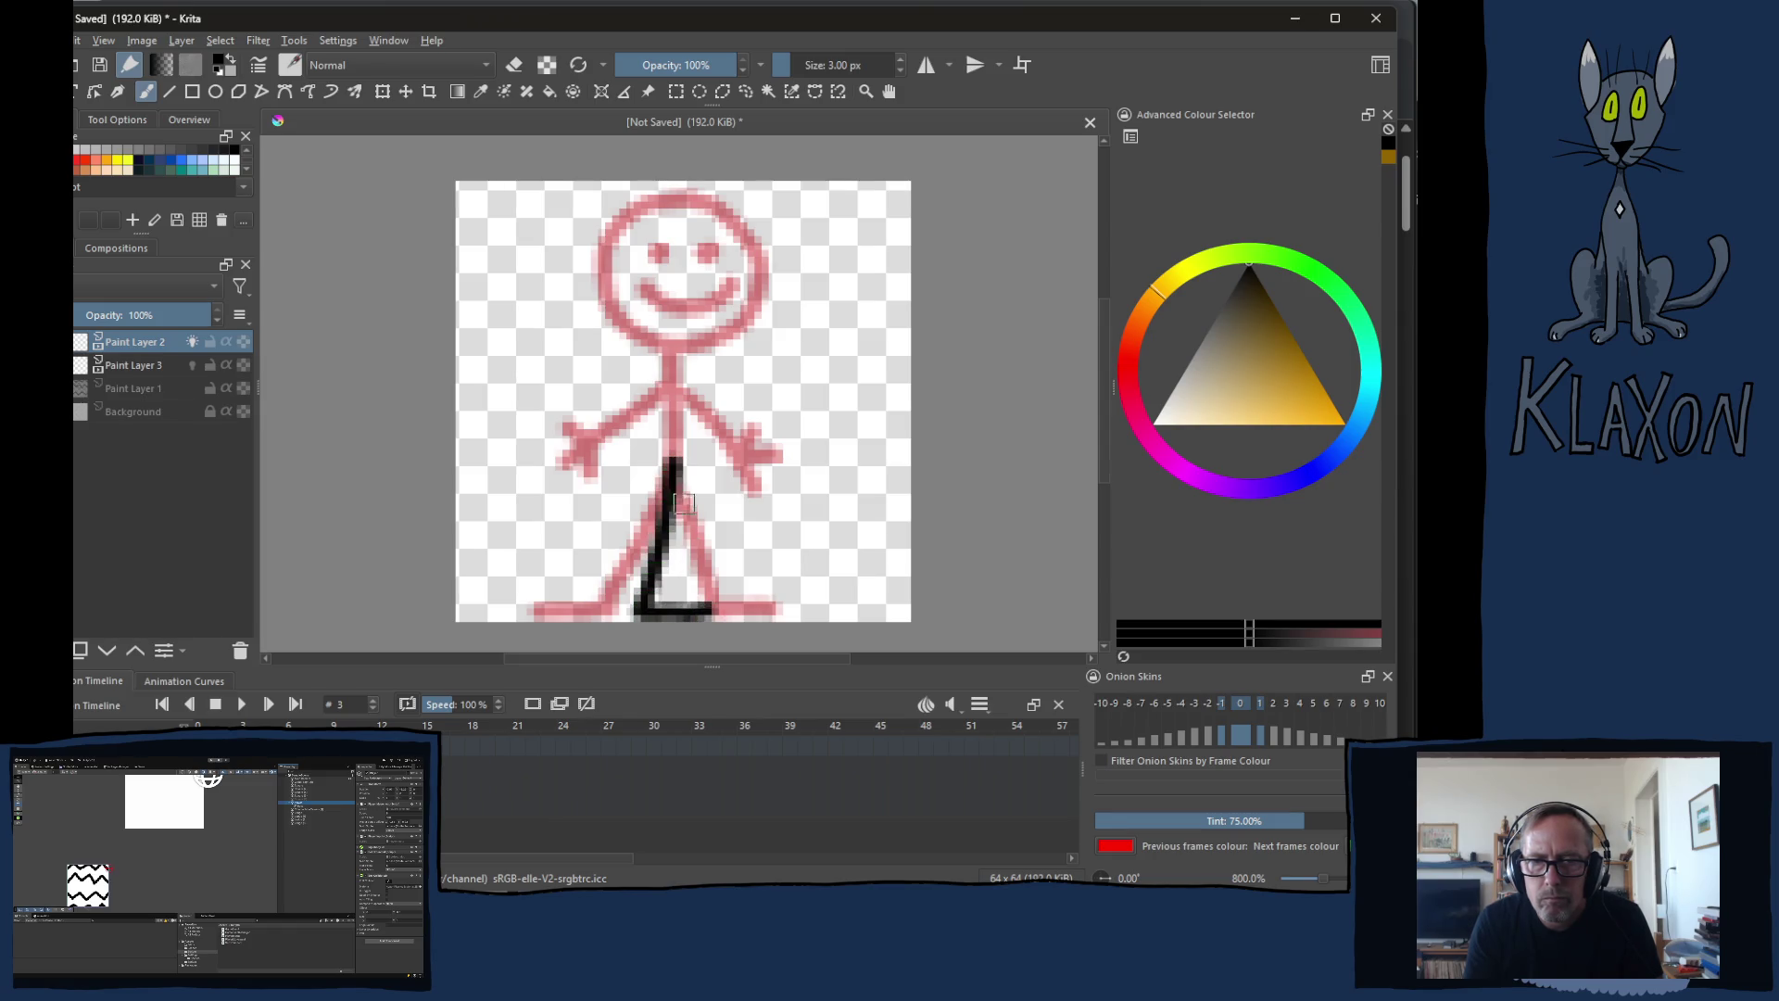
mouse_move(675, 464)
mouse_down()
mouse_move(721, 542)
mouse_move(603, 564)
mouse_move(611, 581)
mouse_up()
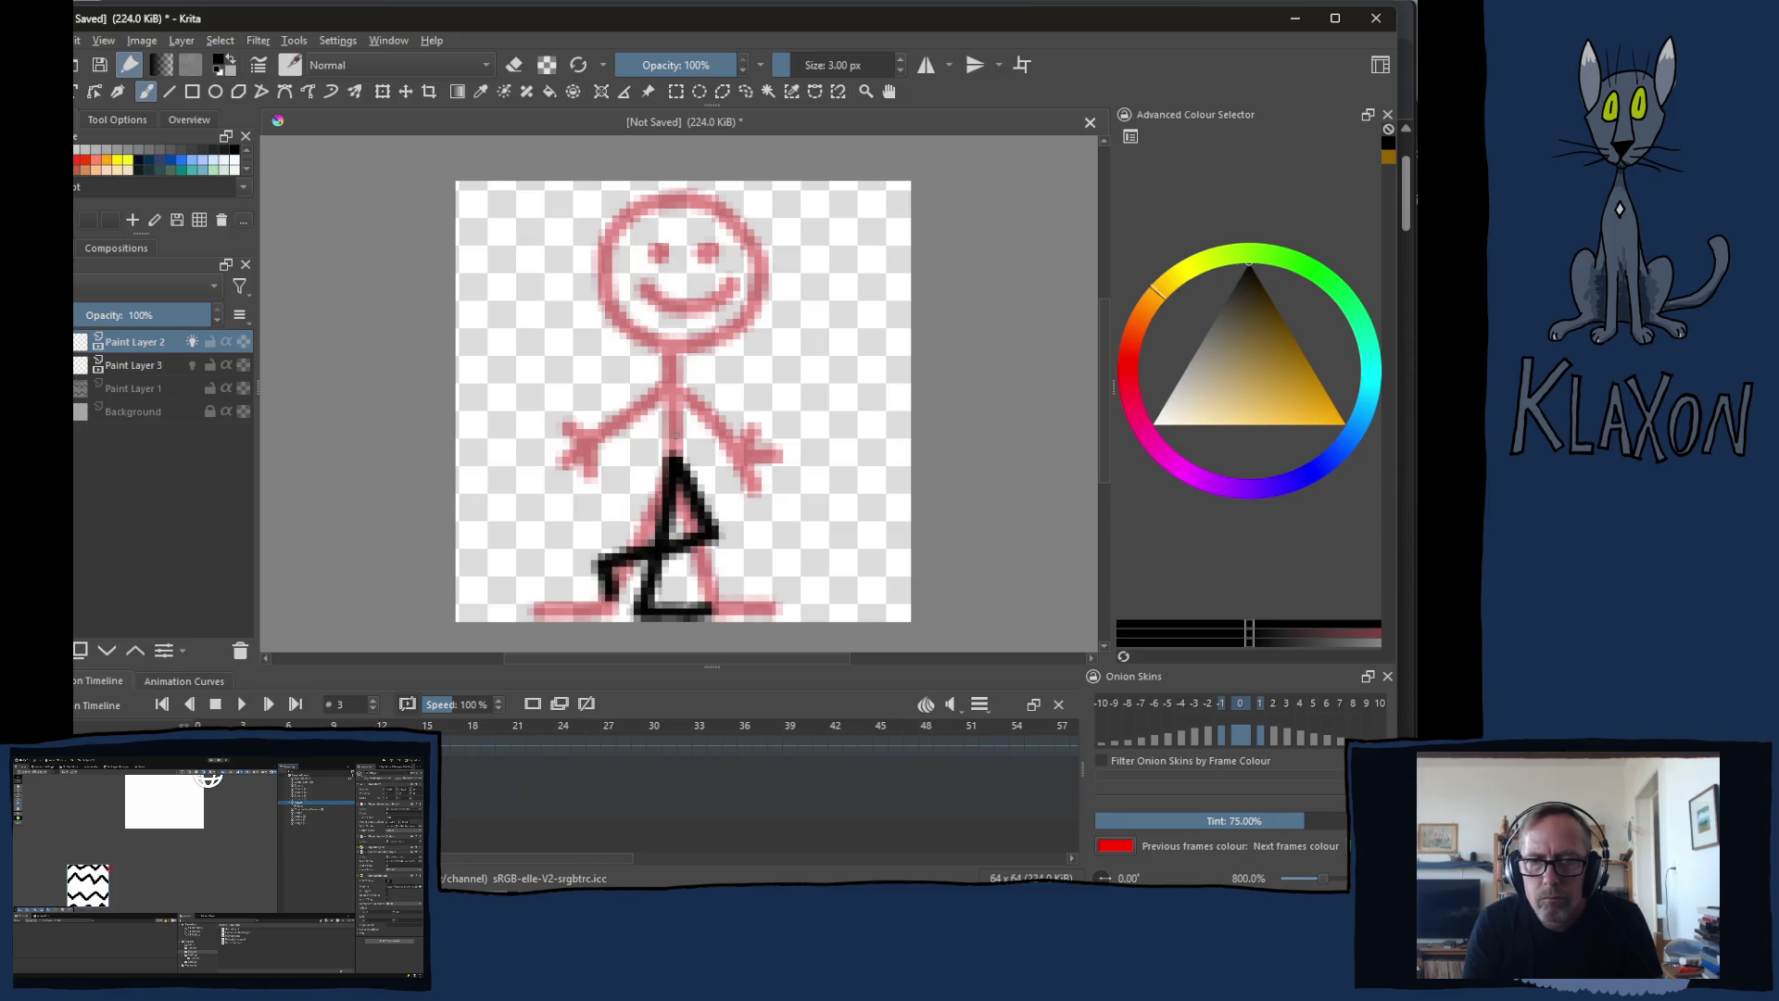
drag(674, 455, 735, 309)
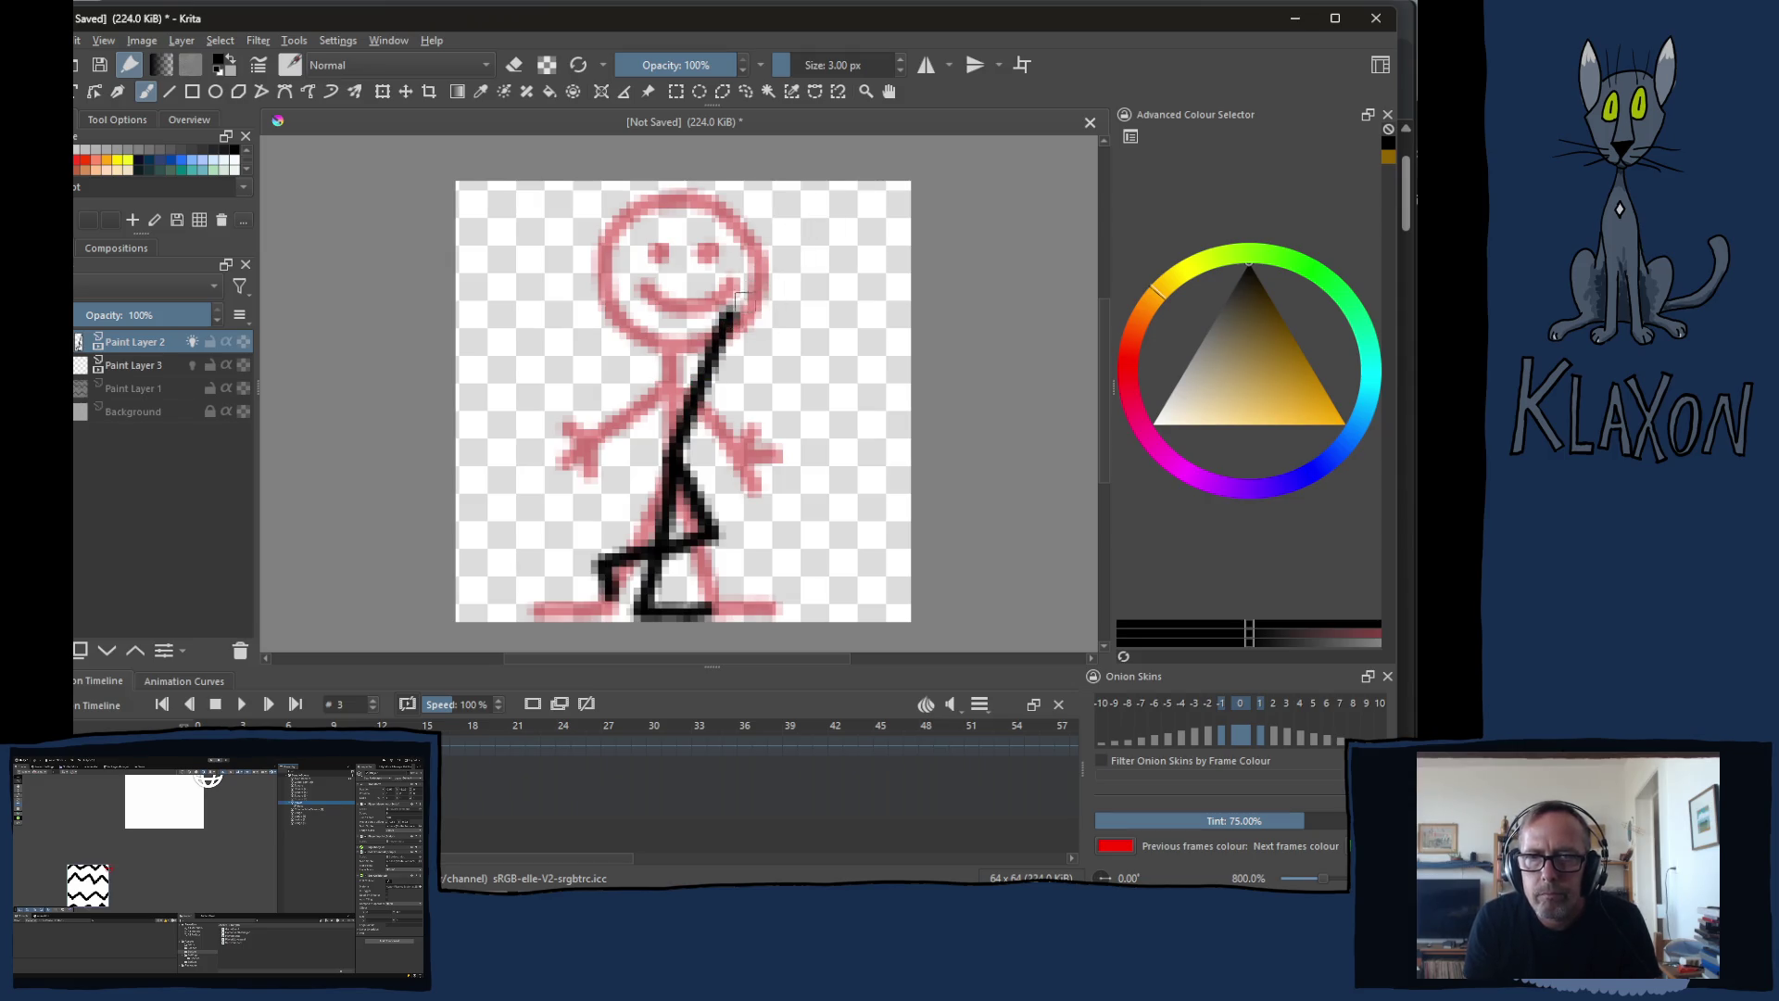
key(ctrl+z)
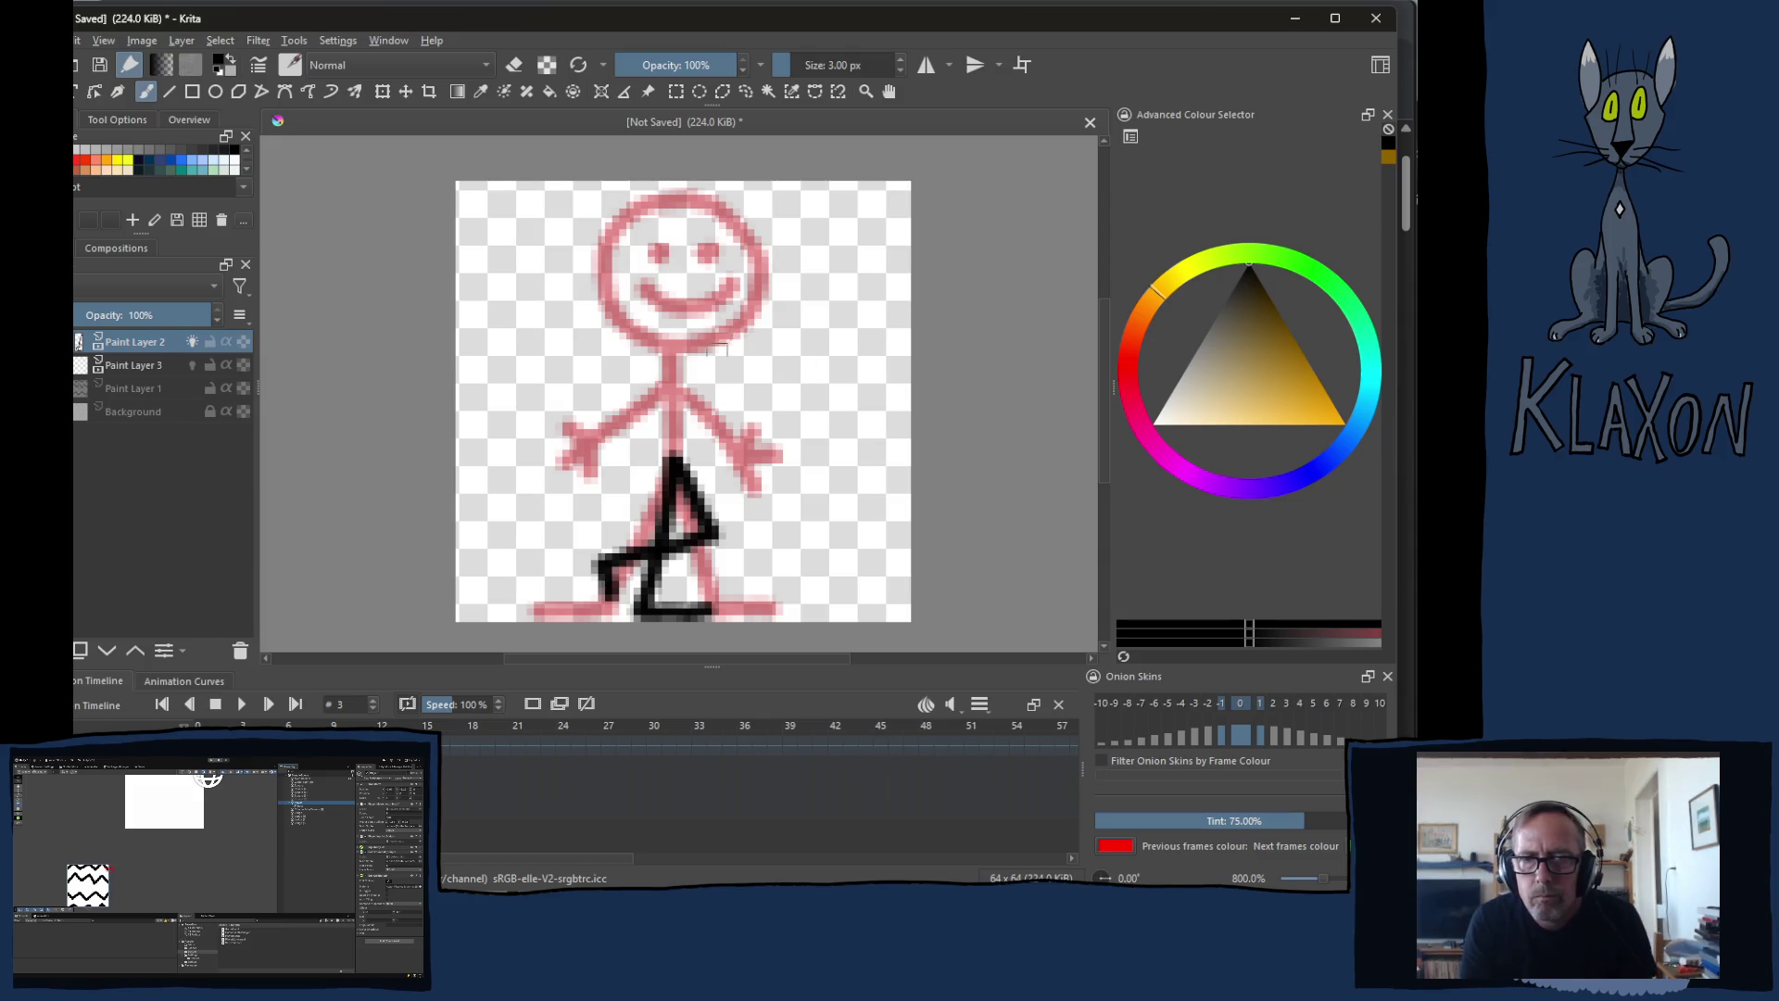
Step: Add the torso up to the neck, a round head and both arms, then advance to frame 4
drag(674, 459, 738, 355)
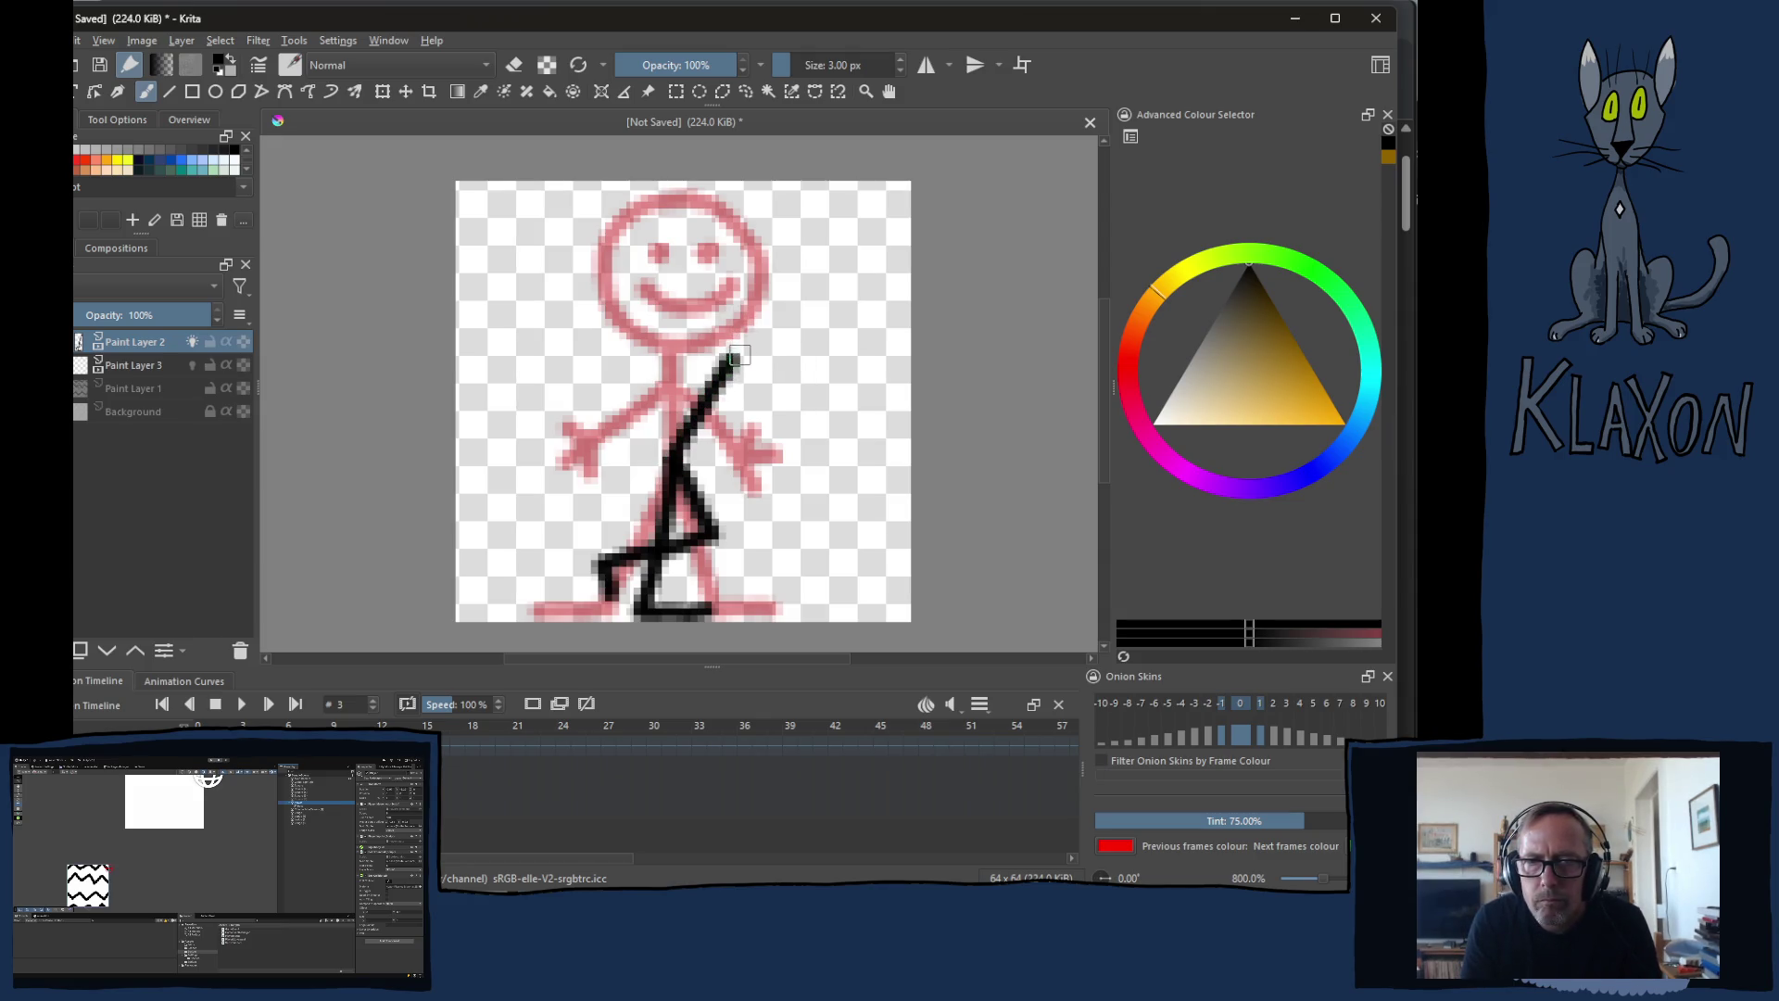
mouse_move(817, 248)
mouse_down()
mouse_move(808, 237)
mouse_move(721, 306)
mouse_move(833, 306)
mouse_move(804, 234)
mouse_up()
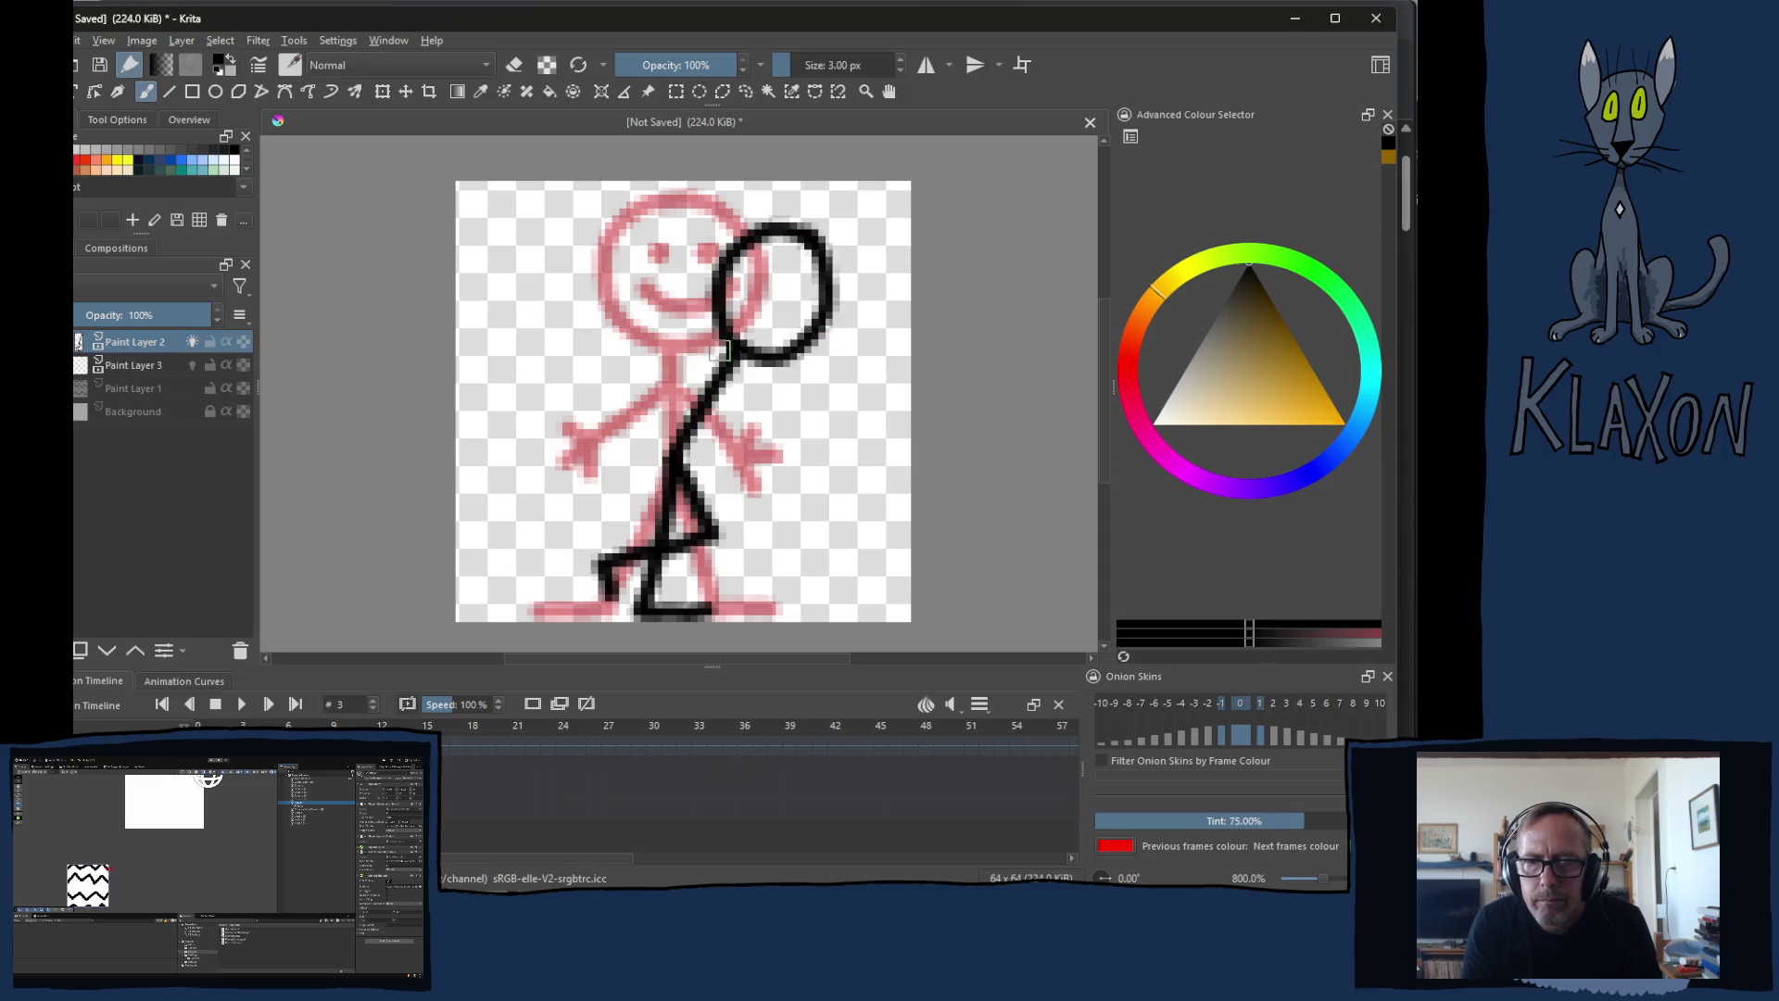
mouse_move(722, 370)
mouse_down()
mouse_move(746, 450)
mouse_move(799, 438)
mouse_move(813, 399)
mouse_move(846, 439)
mouse_move(816, 475)
mouse_up()
mouse_move(725, 364)
mouse_down()
mouse_move(654, 398)
mouse_move(697, 463)
mouse_move(746, 445)
mouse_move(698, 499)
mouse_up()
drag(703, 478, 726, 480)
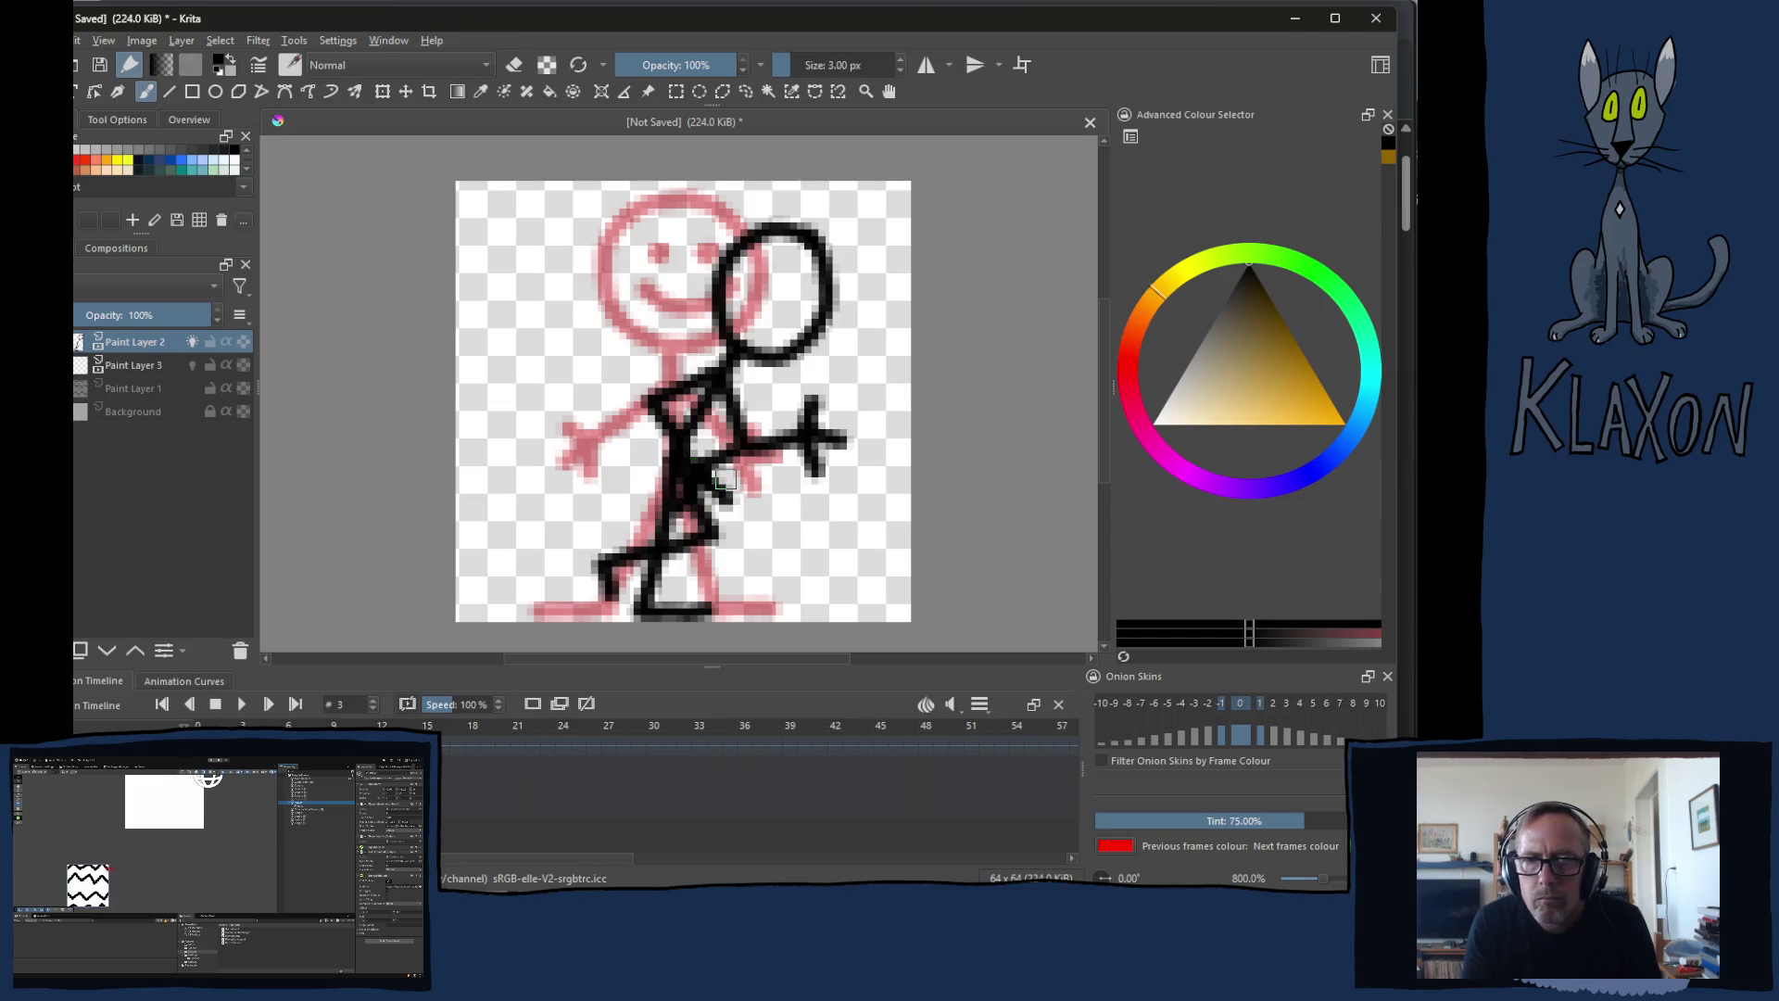
key(period)
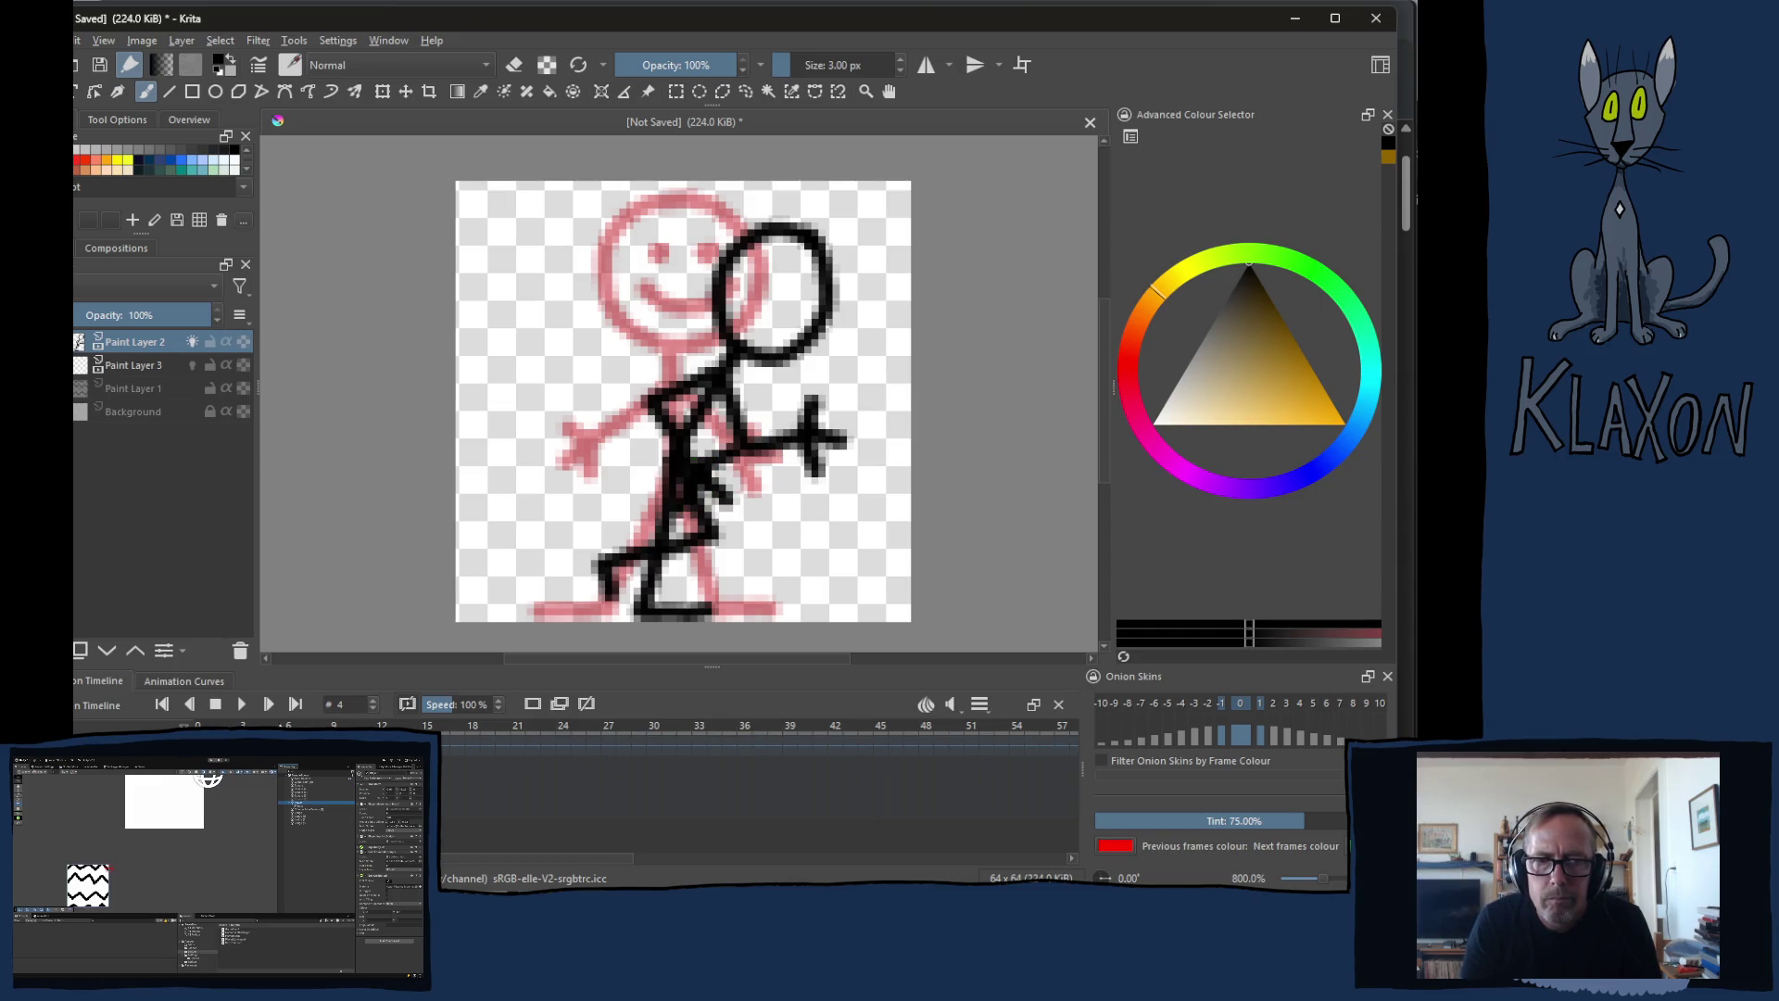
Step: On a new blank frame, draw the next pose's head, body, zigzag leg and both bent arms
click(534, 707)
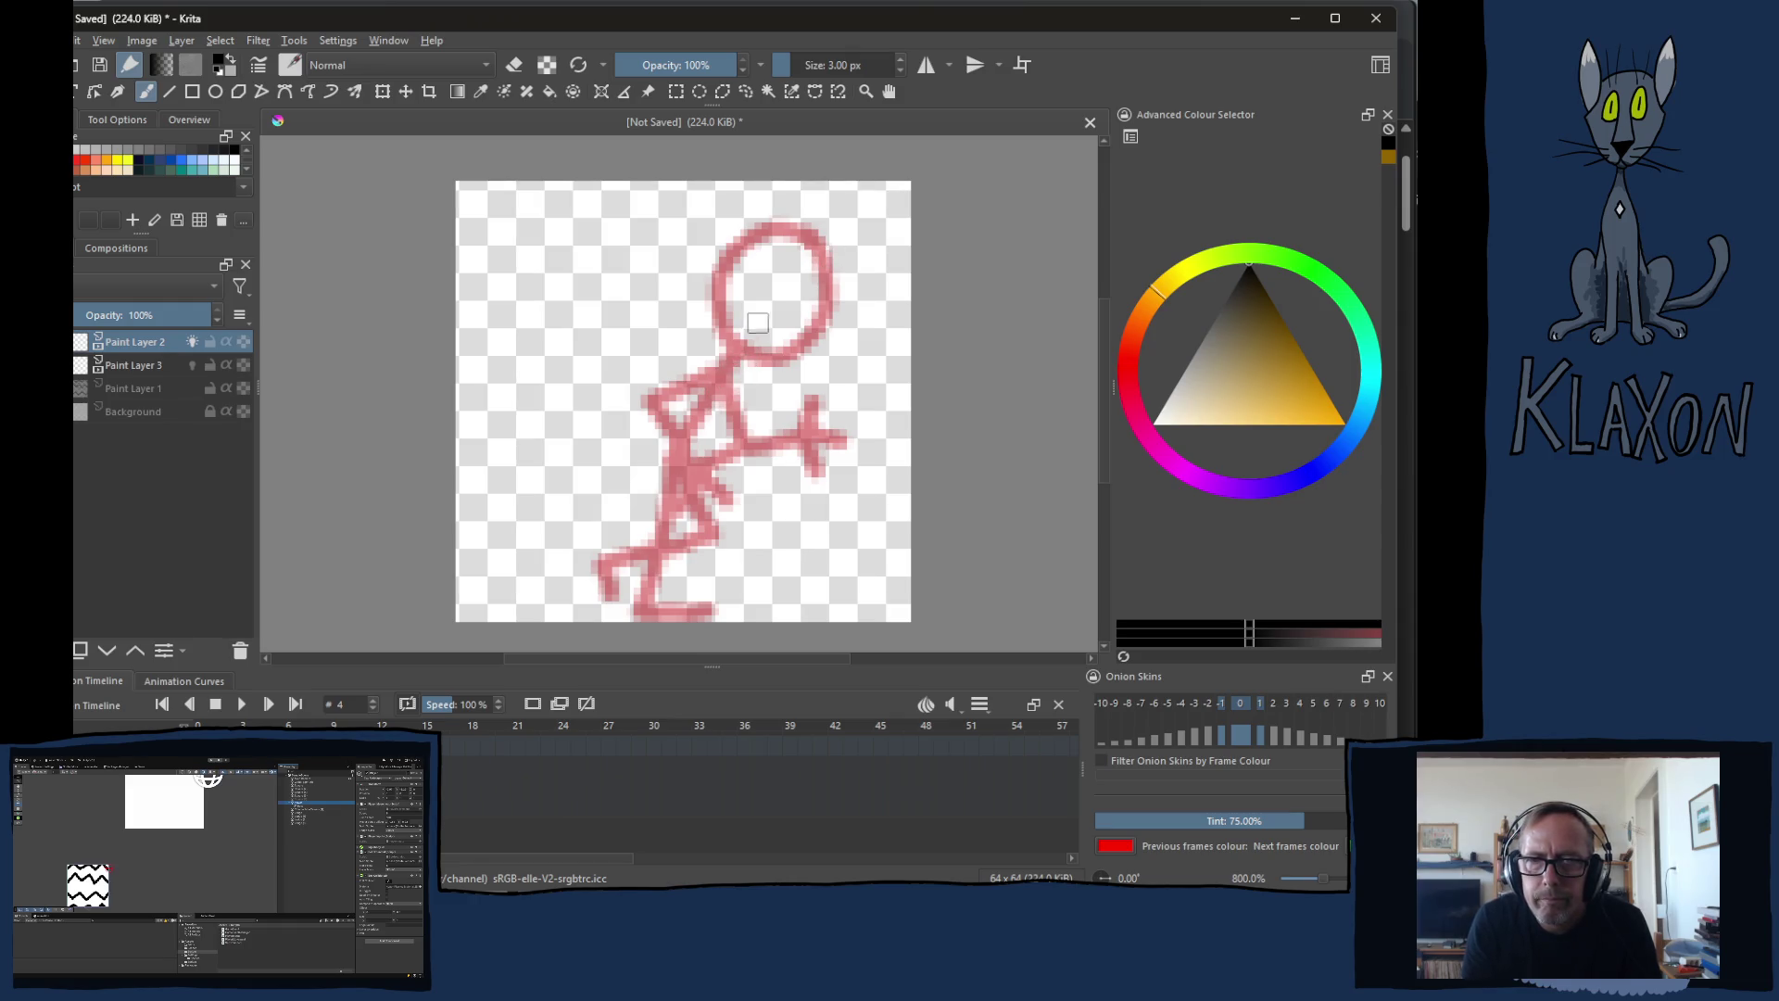
mouse_move(823, 259)
mouse_down()
mouse_move(765, 234)
mouse_move(719, 324)
mouse_move(825, 344)
mouse_move(799, 227)
mouse_move(784, 225)
mouse_up()
mouse_move(725, 371)
mouse_down()
mouse_move(662, 492)
mouse_move(632, 612)
mouse_move(710, 607)
mouse_up()
mouse_move(674, 480)
mouse_down()
mouse_move(716, 536)
mouse_move(609, 567)
mouse_move(630, 601)
mouse_up()
mouse_move(724, 382)
mouse_down()
mouse_move(741, 468)
mouse_move(809, 437)
mouse_move(817, 480)
mouse_move(851, 431)
mouse_up()
mouse_move(718, 373)
mouse_down()
mouse_move(649, 416)
mouse_move(697, 489)
mouse_move(682, 510)
mouse_move(726, 494)
mouse_move(739, 452)
mouse_up()
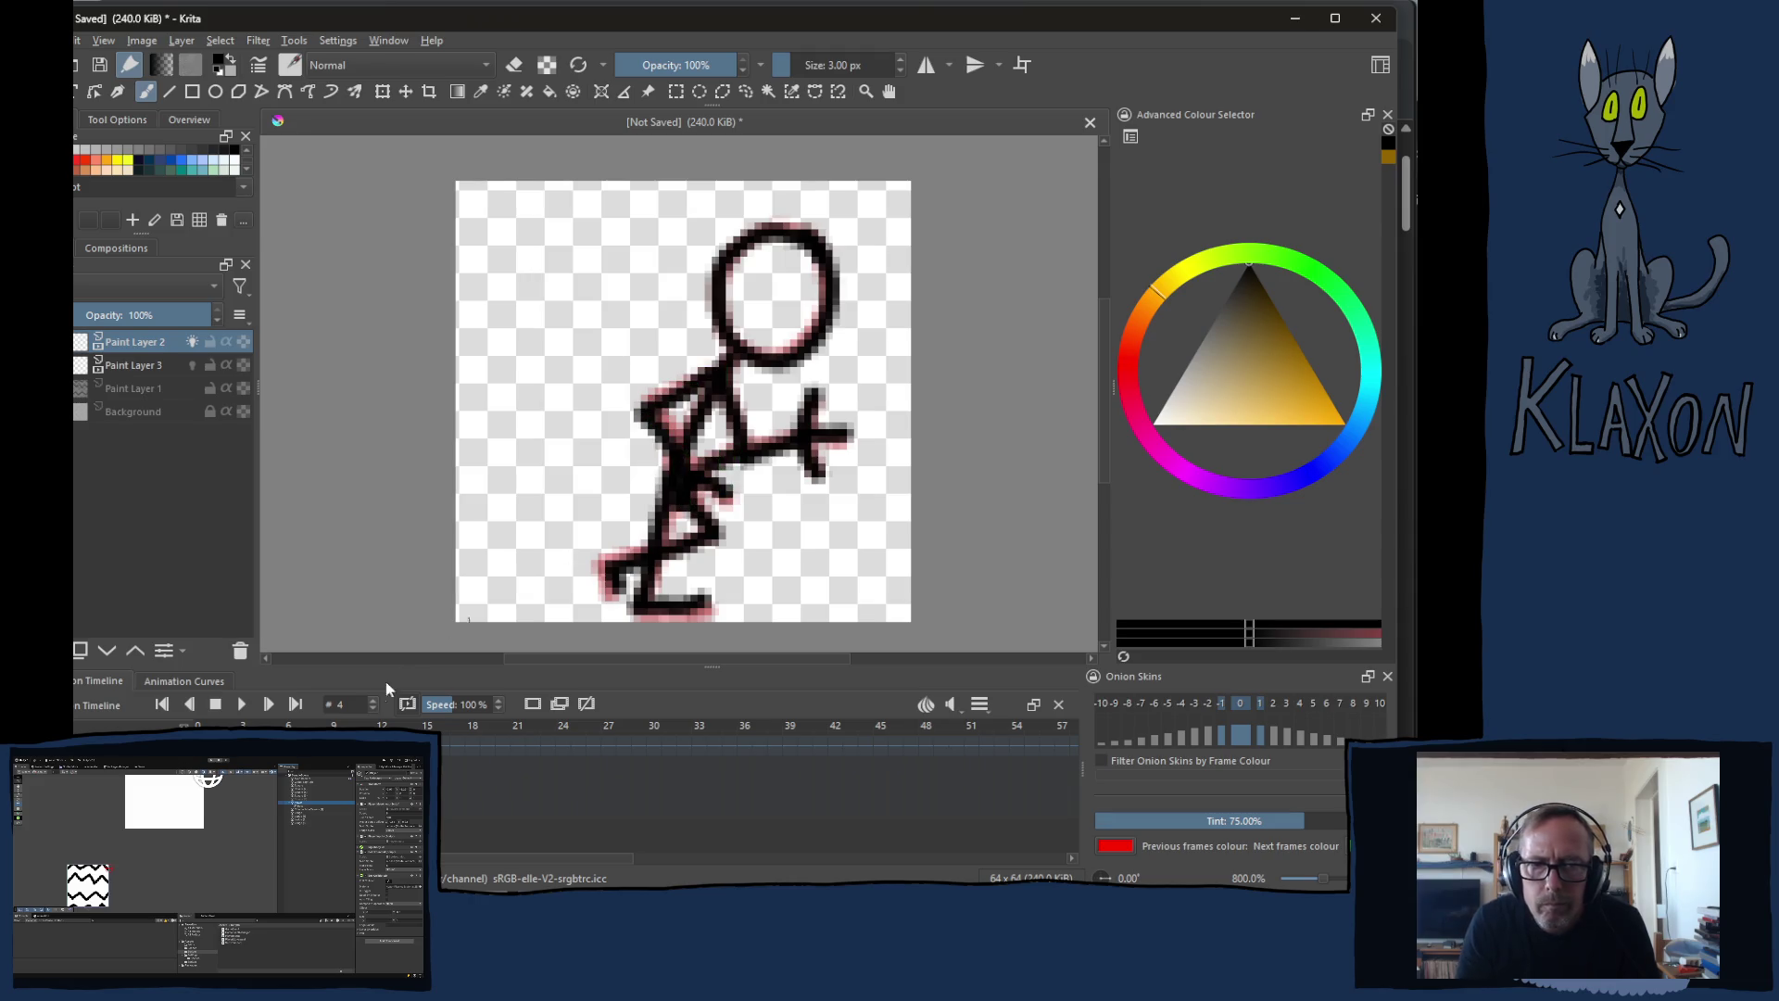
Step: Flip between frames to compare poses and leave an empty in-between frame 4
key(period)
key(period)
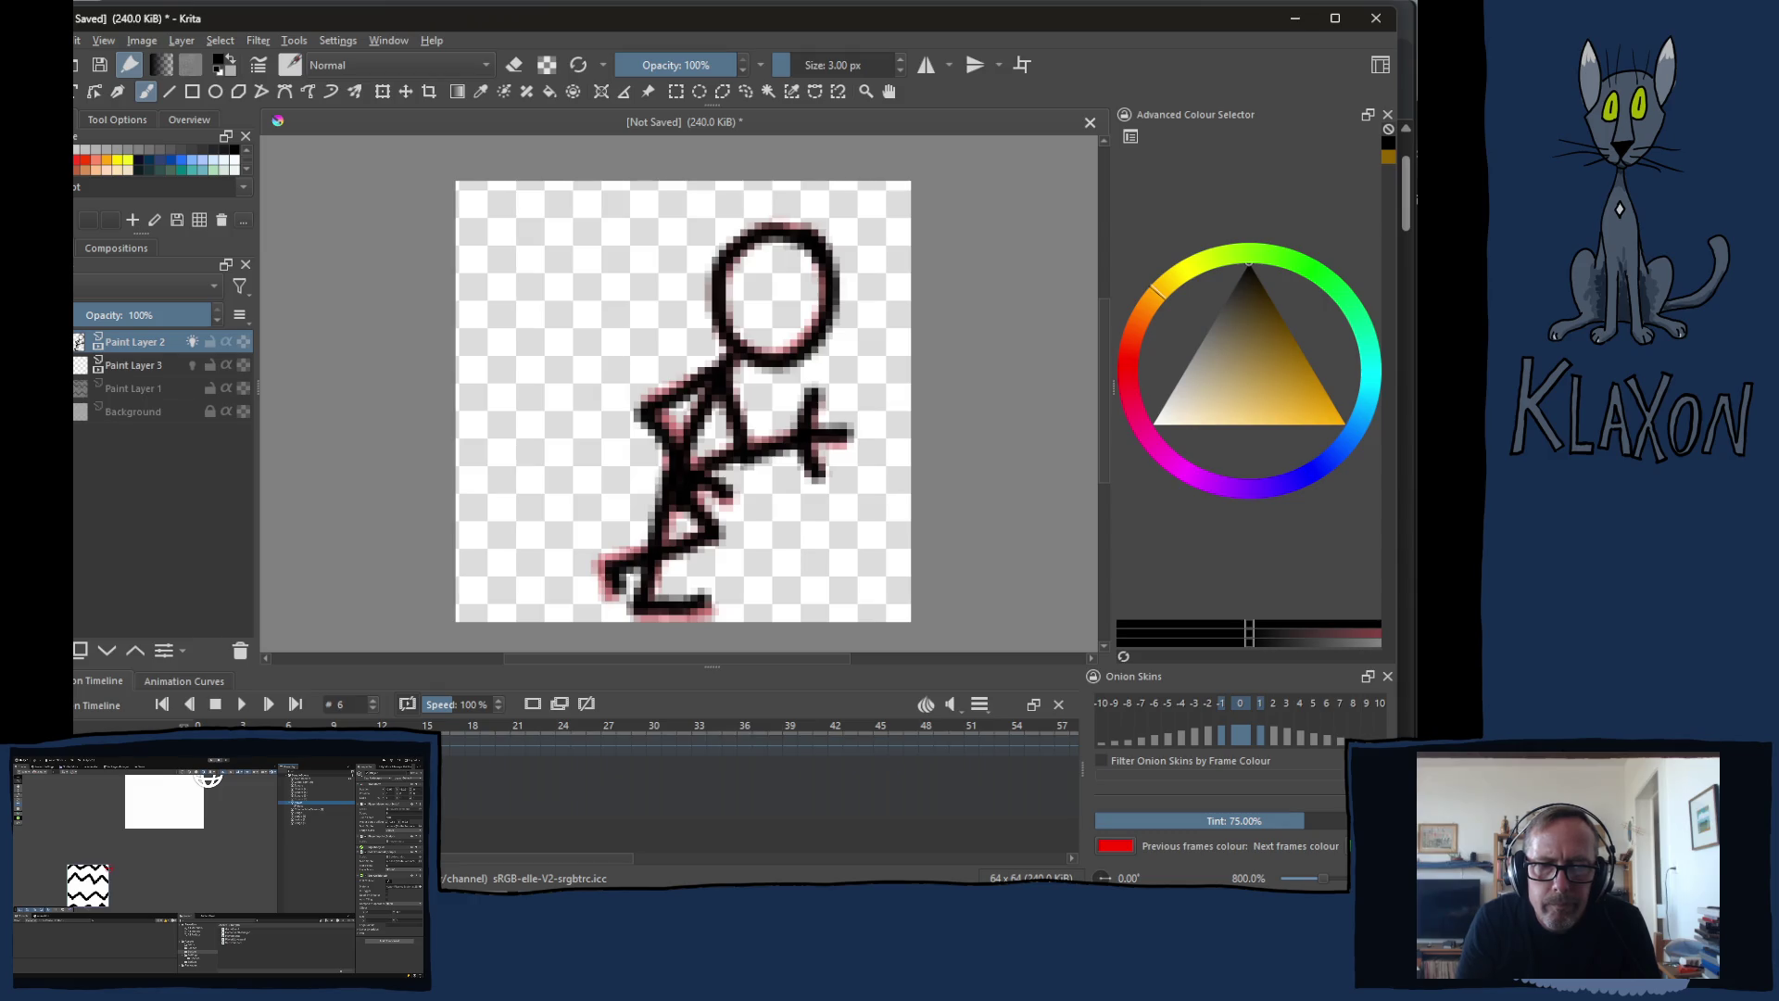
key(comma)
key(period)
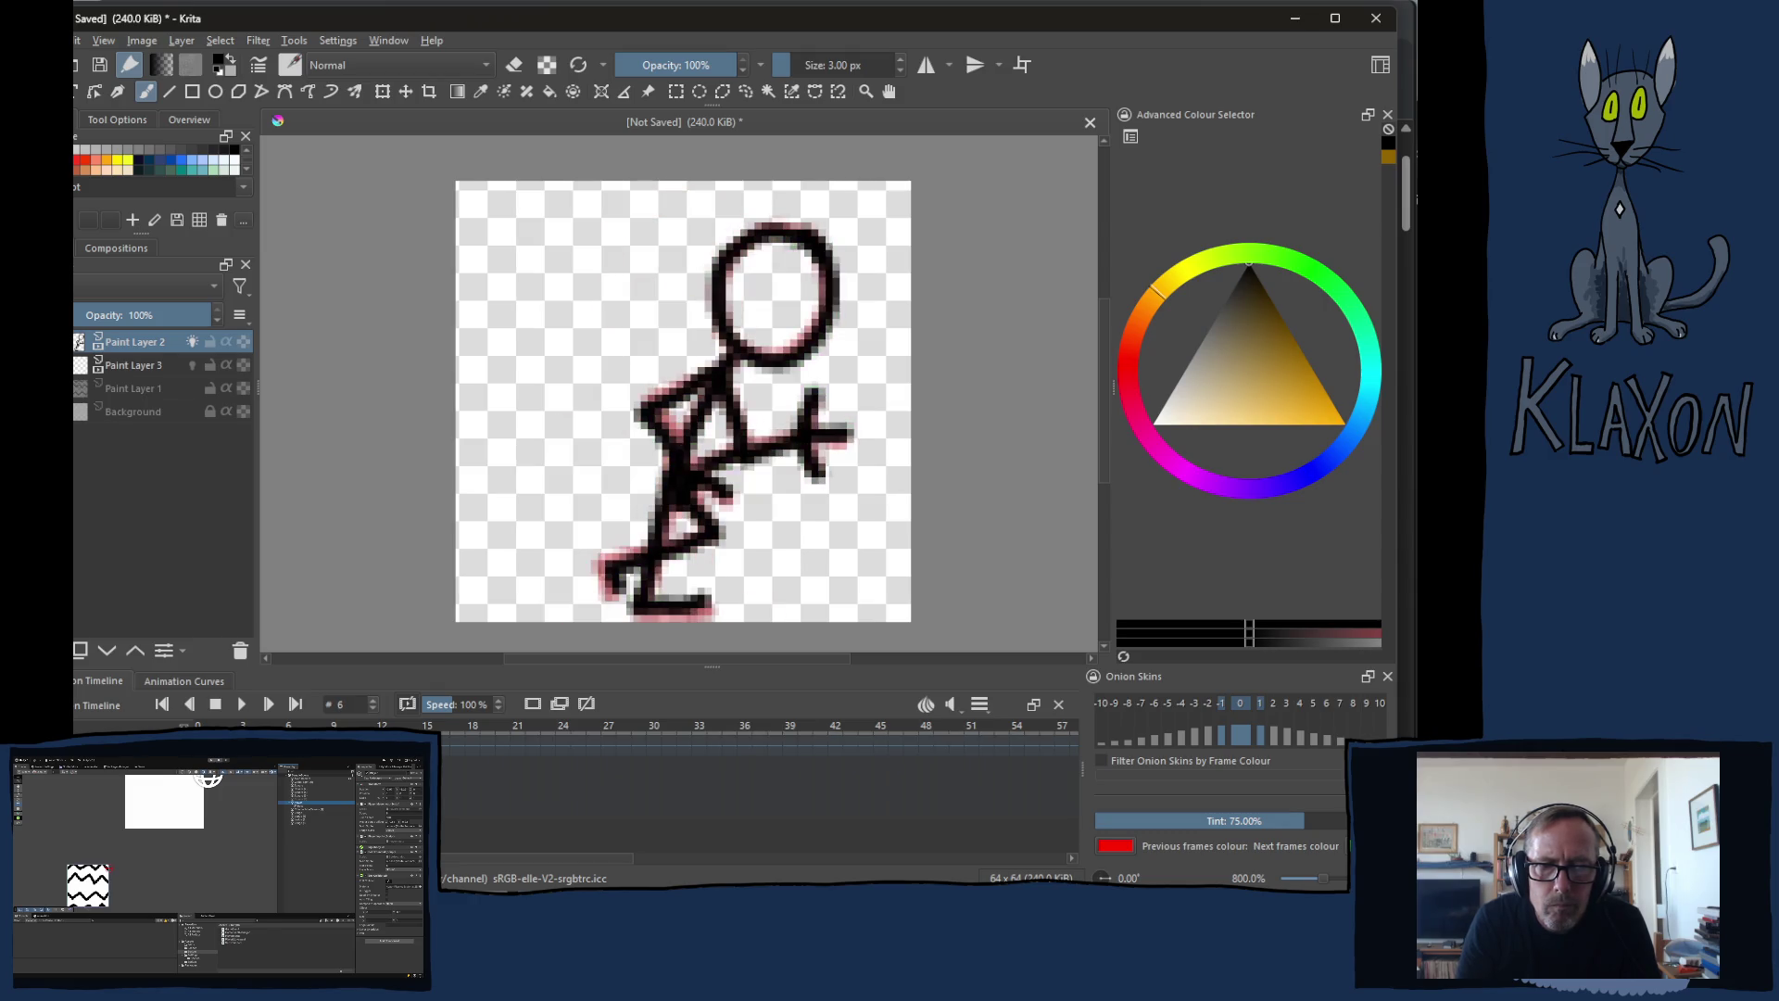
key(comma)
key(comma)
key(period)
key(period)
key(comma)
key(comma)
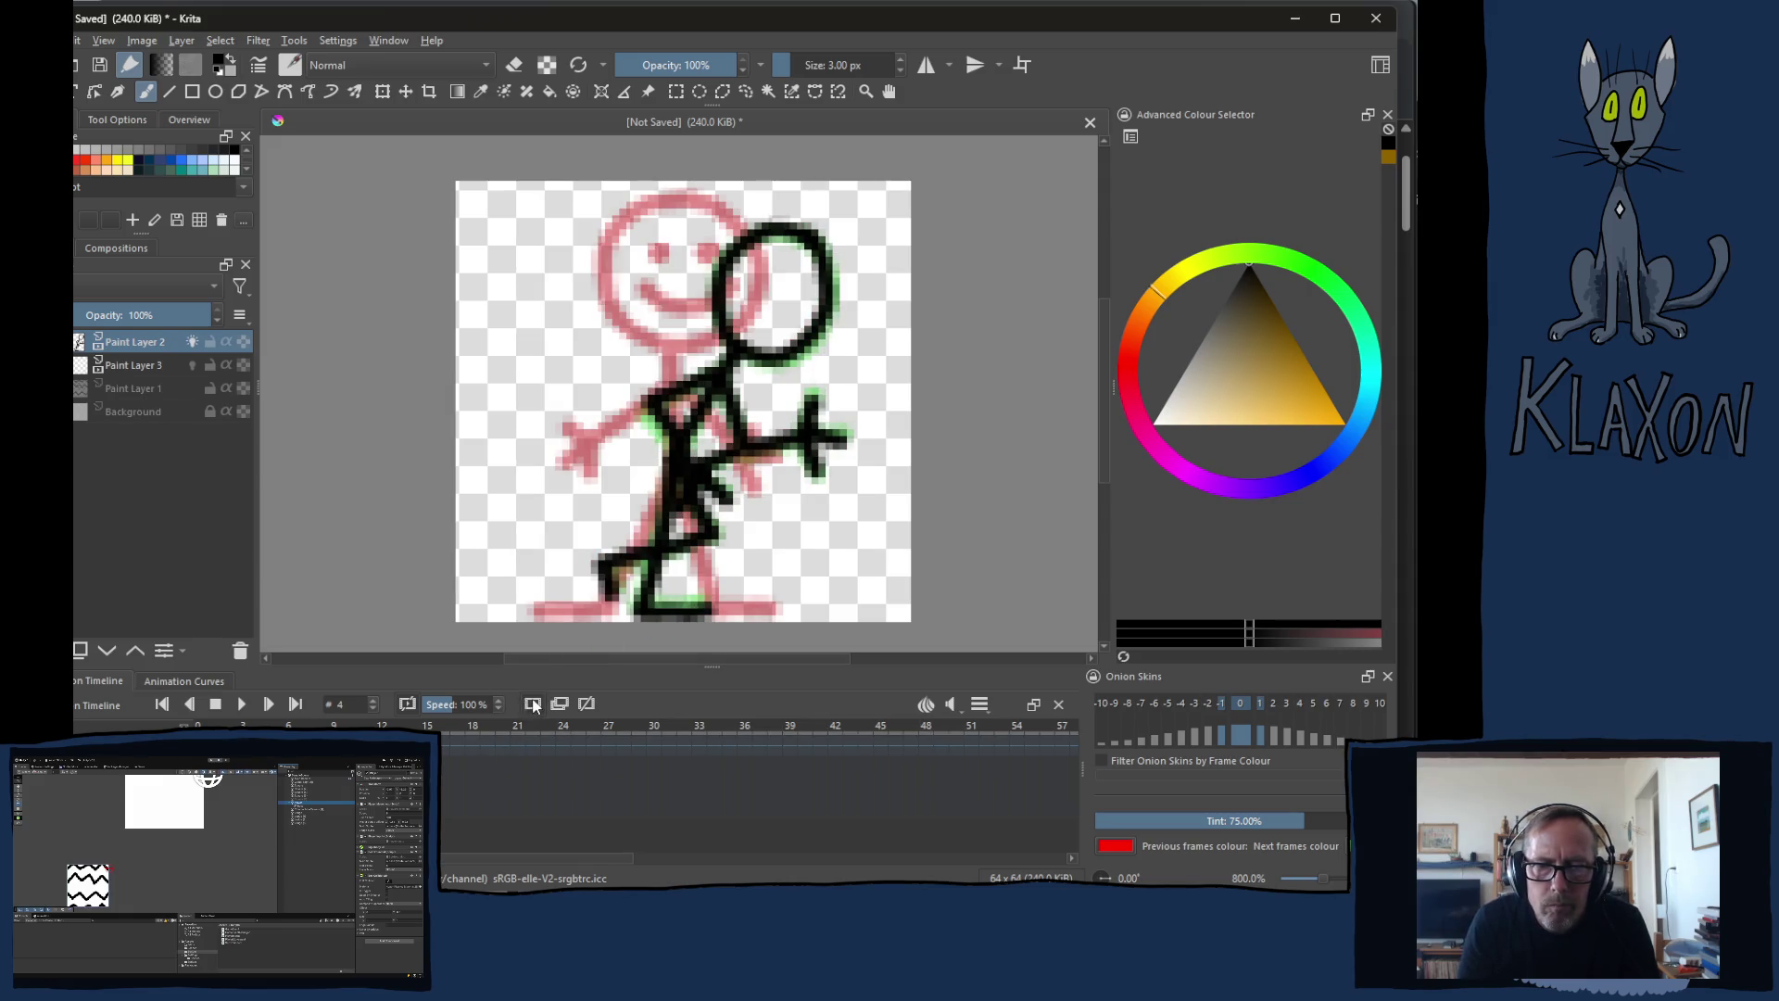
key(period)
key(period)
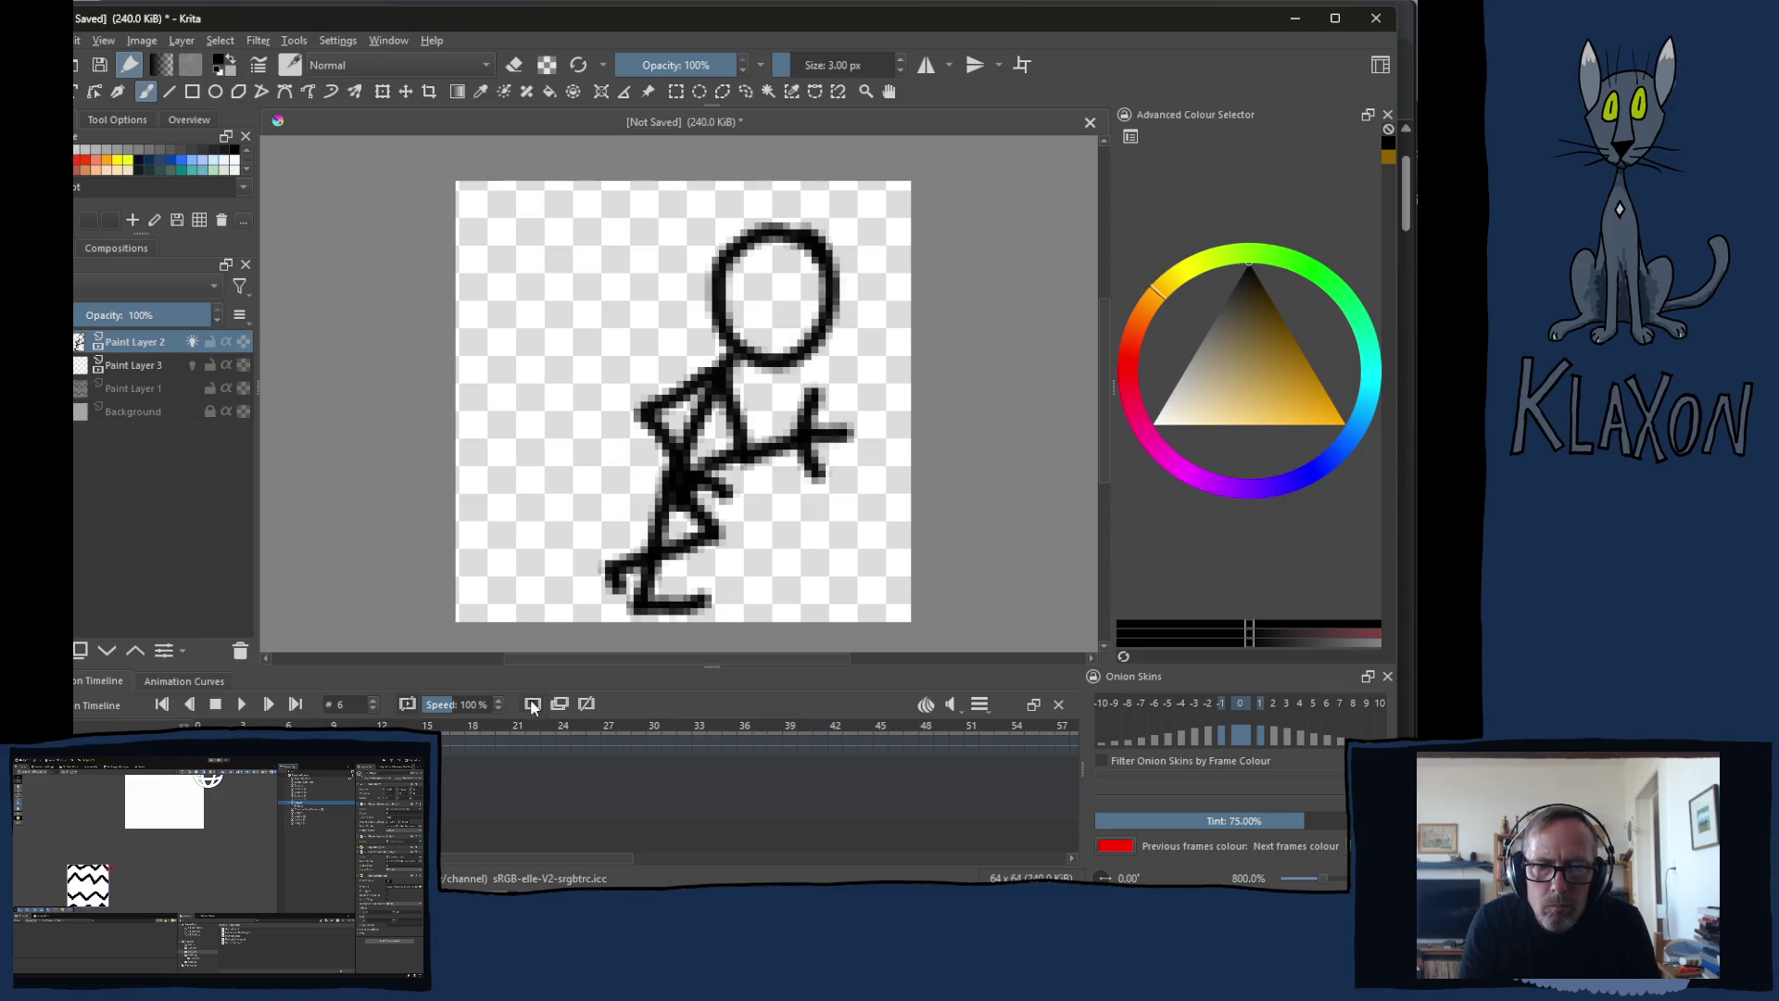
key(period)
key(comma)
key(comma)
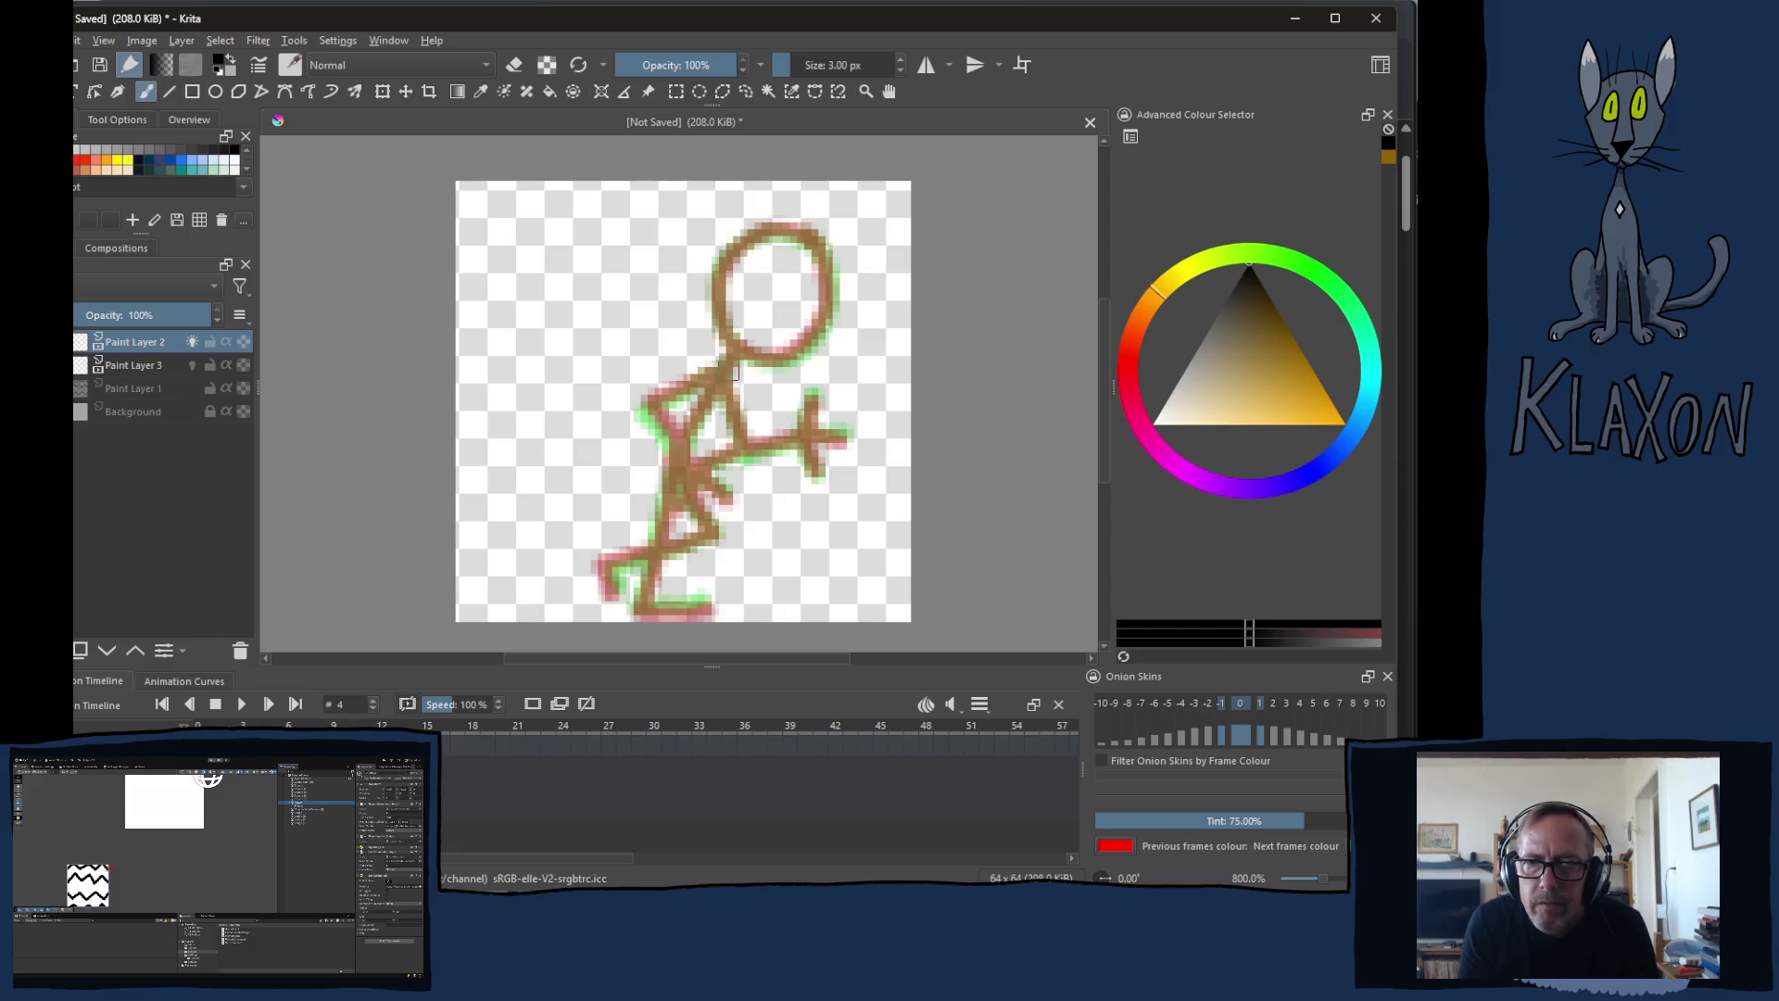
Step: Draw the in-between pose's body, arms, right leg and head in black, then select frame 6
mouse_move(737, 349)
mouse_down()
mouse_move(677, 471)
mouse_move(560, 588)
mouse_move(627, 612)
mouse_up()
drag(677, 471, 762, 490)
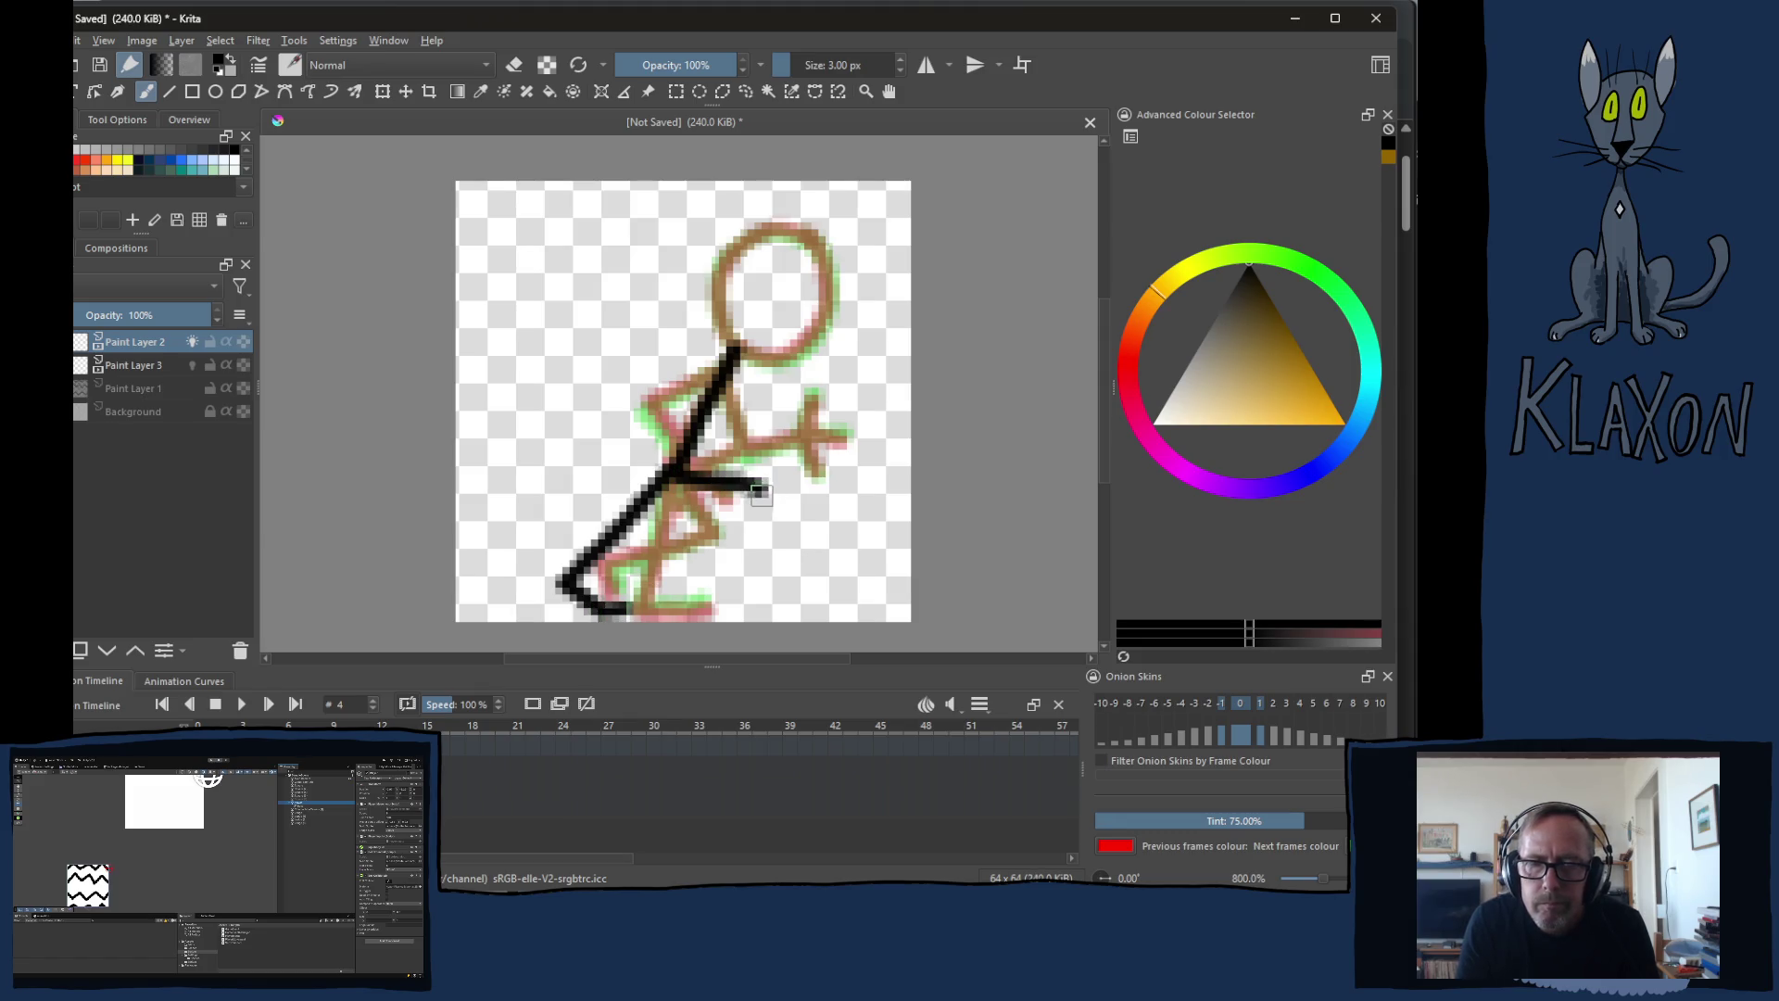
drag(681, 468, 735, 520)
key(ctrl+z)
key(ctrl+z)
mouse_move(680, 467)
mouse_down()
mouse_move(793, 602)
mouse_move(837, 562)
mouse_up()
mouse_move(729, 364)
mouse_down()
mouse_move(642, 372)
mouse_move(593, 447)
mouse_move(566, 443)
mouse_move(638, 458)
mouse_up()
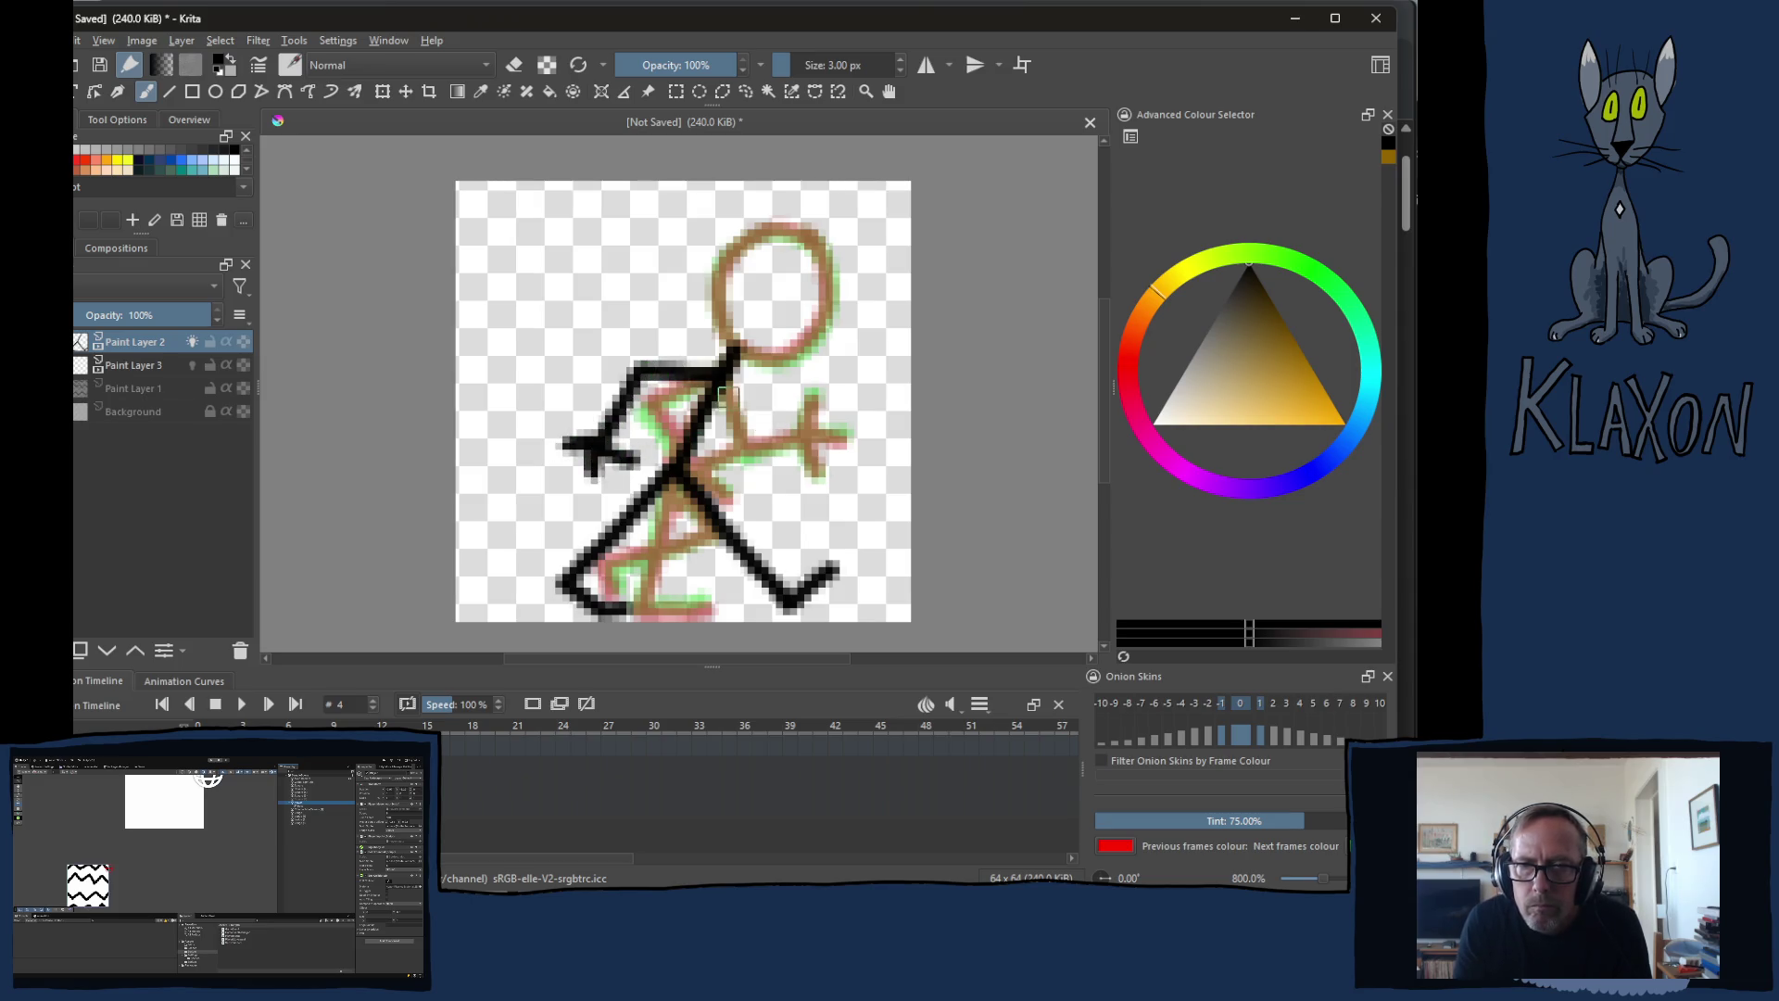
mouse_move(728, 387)
mouse_down()
mouse_move(774, 428)
mouse_move(830, 406)
mouse_move(872, 357)
mouse_move(894, 390)
mouse_up()
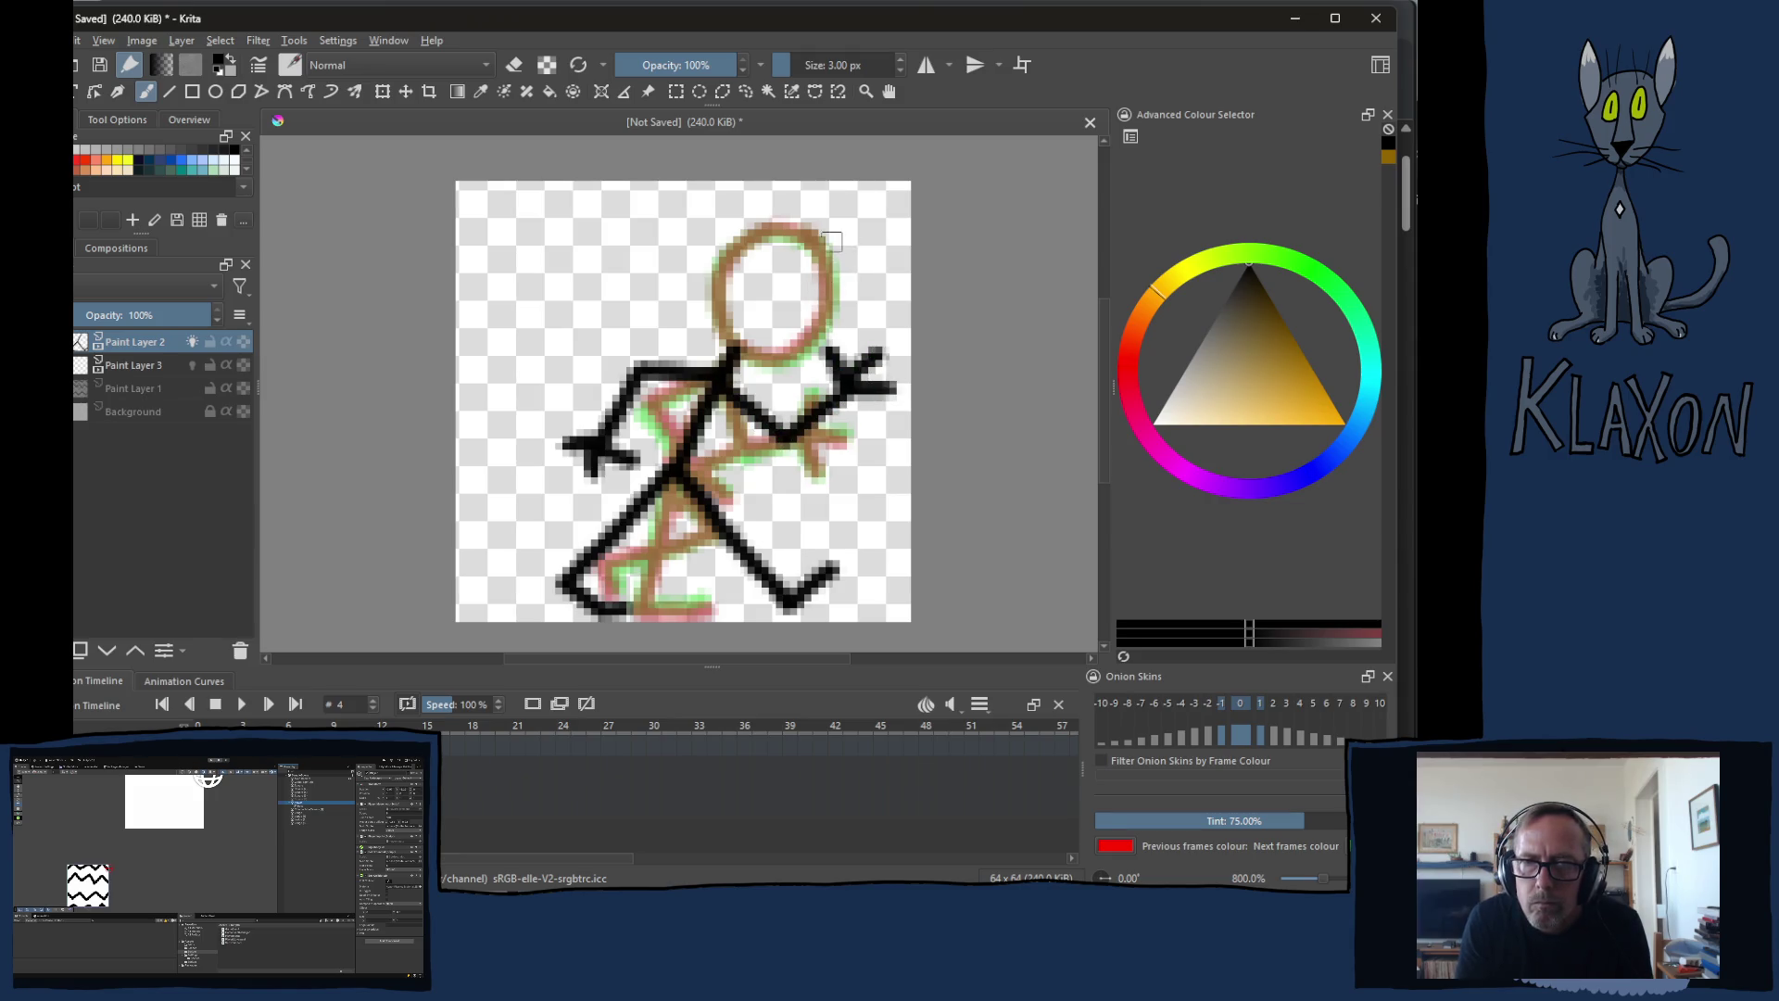
mouse_move(820, 223)
mouse_down()
mouse_move(706, 282)
mouse_move(778, 363)
mouse_move(844, 236)
mouse_move(806, 211)
mouse_up()
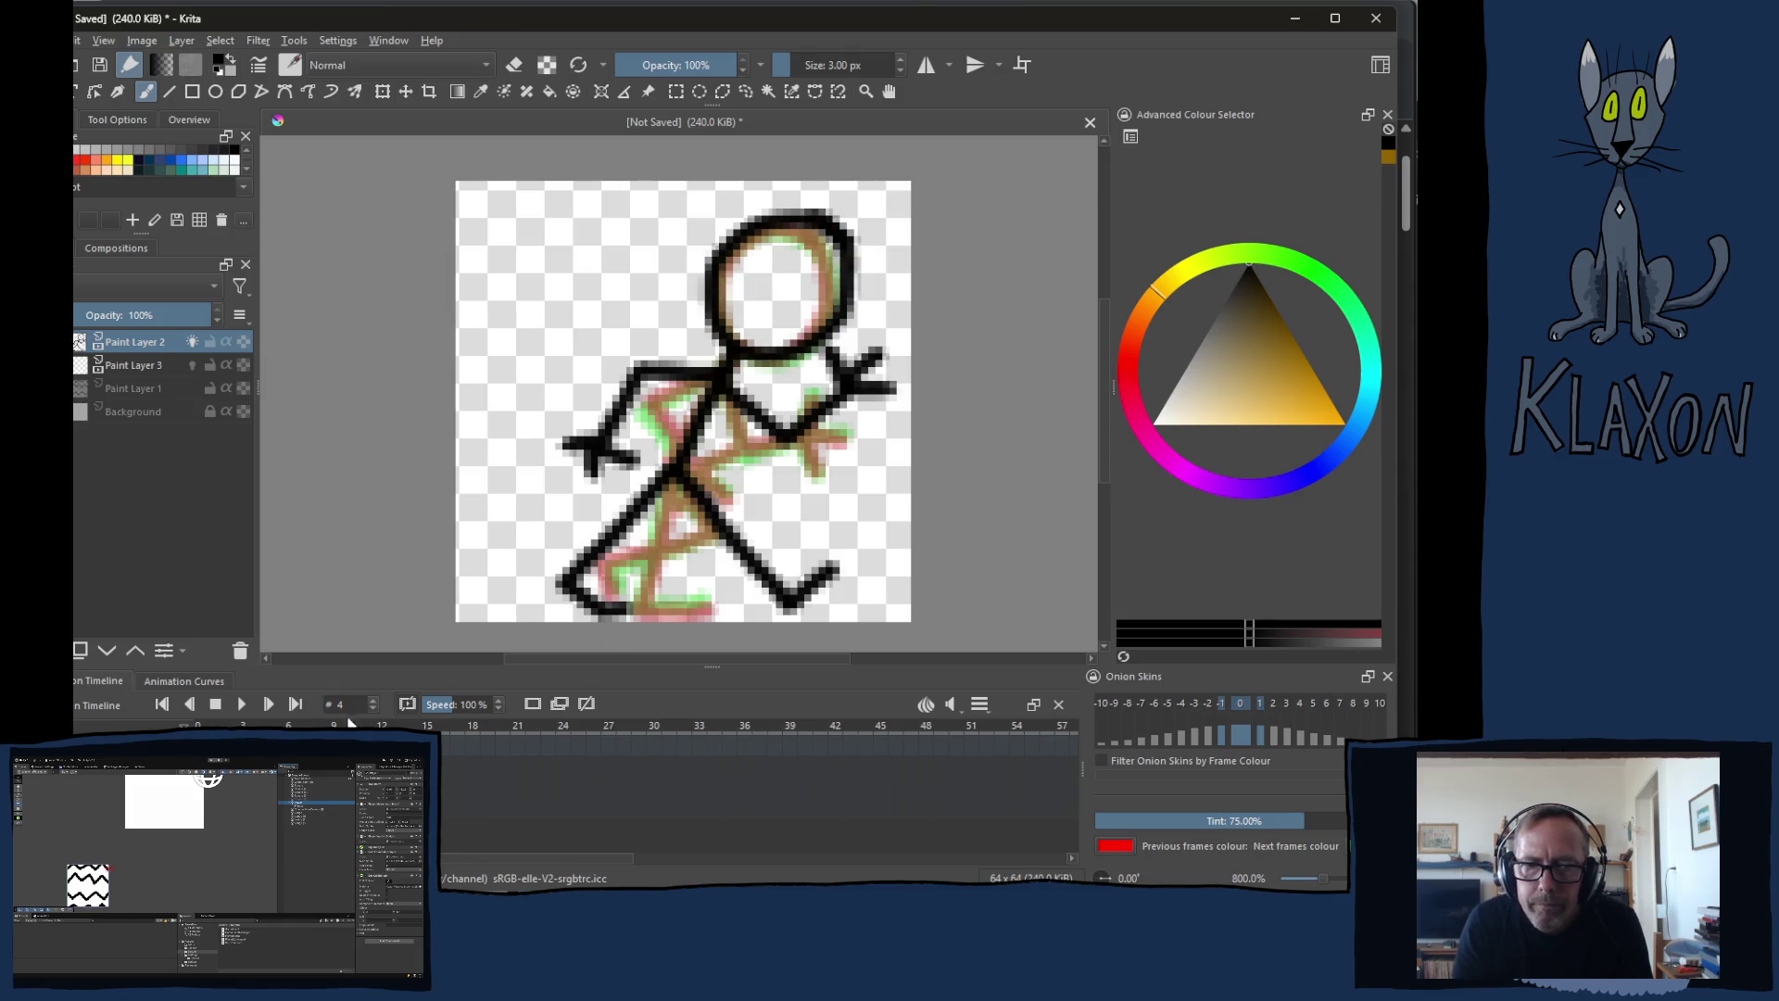
click(316, 725)
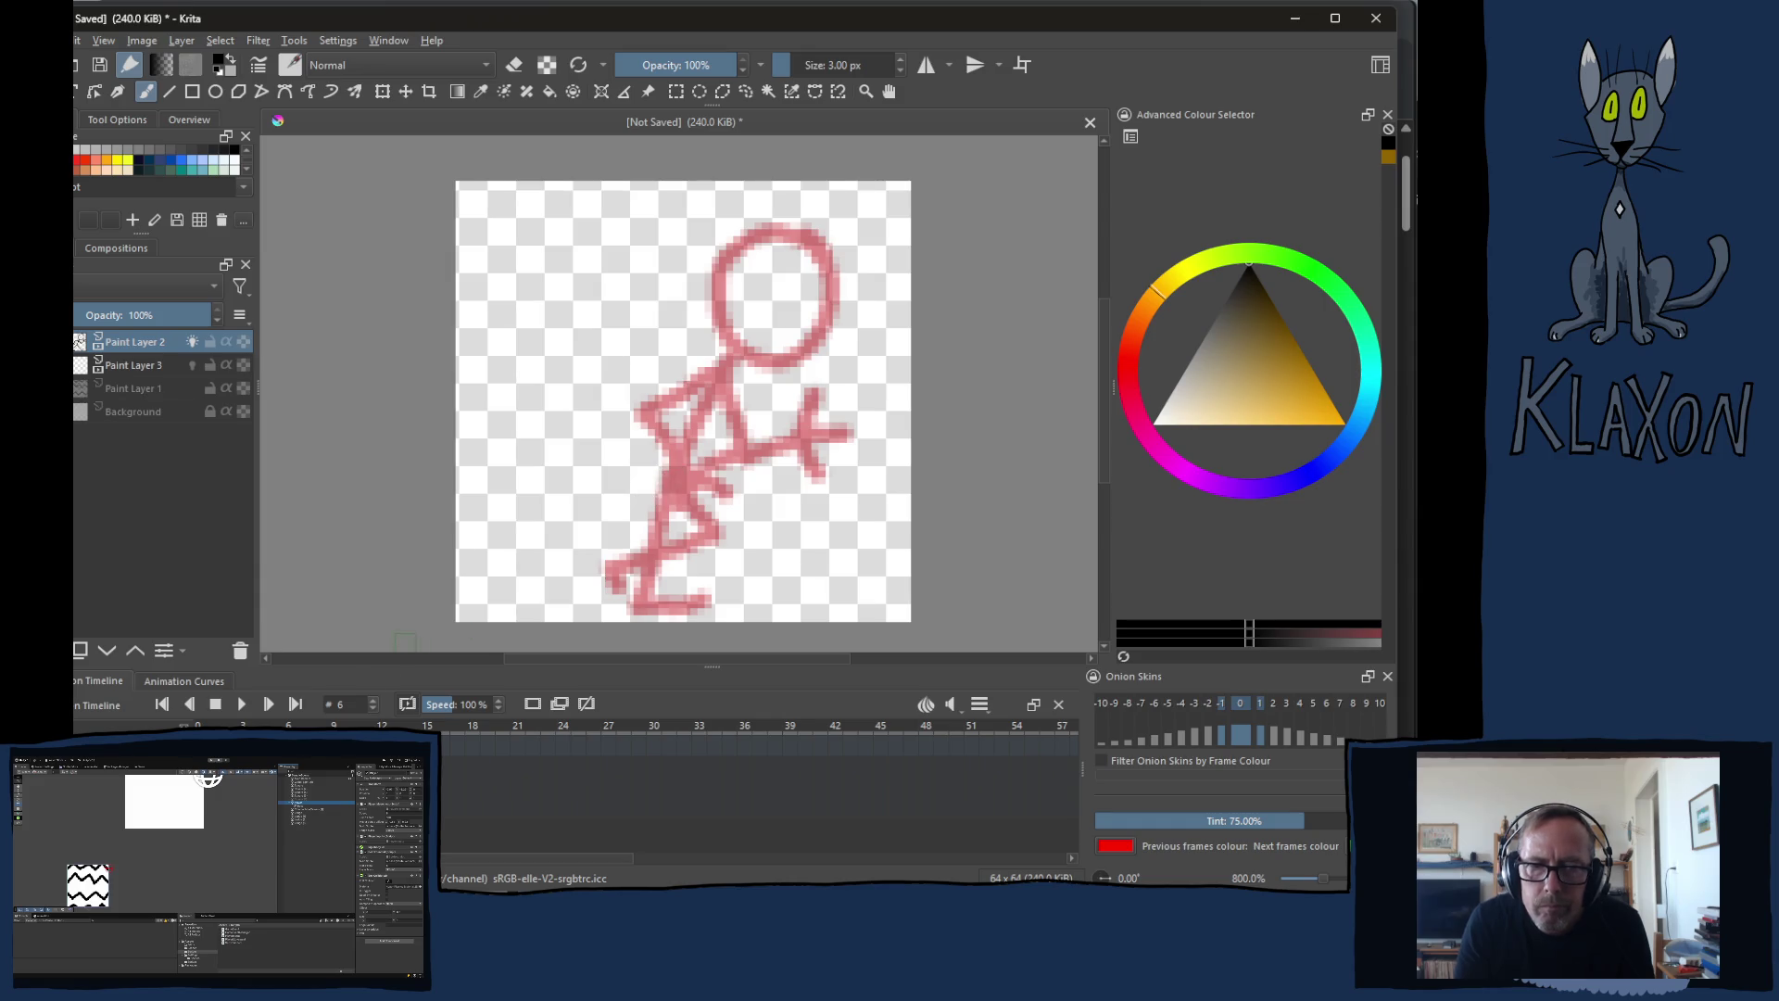
Step: On frame 6, draw both legs, the body and a forward-reaching arm, redoing one bad arm stroke
key(Left)
key(Left)
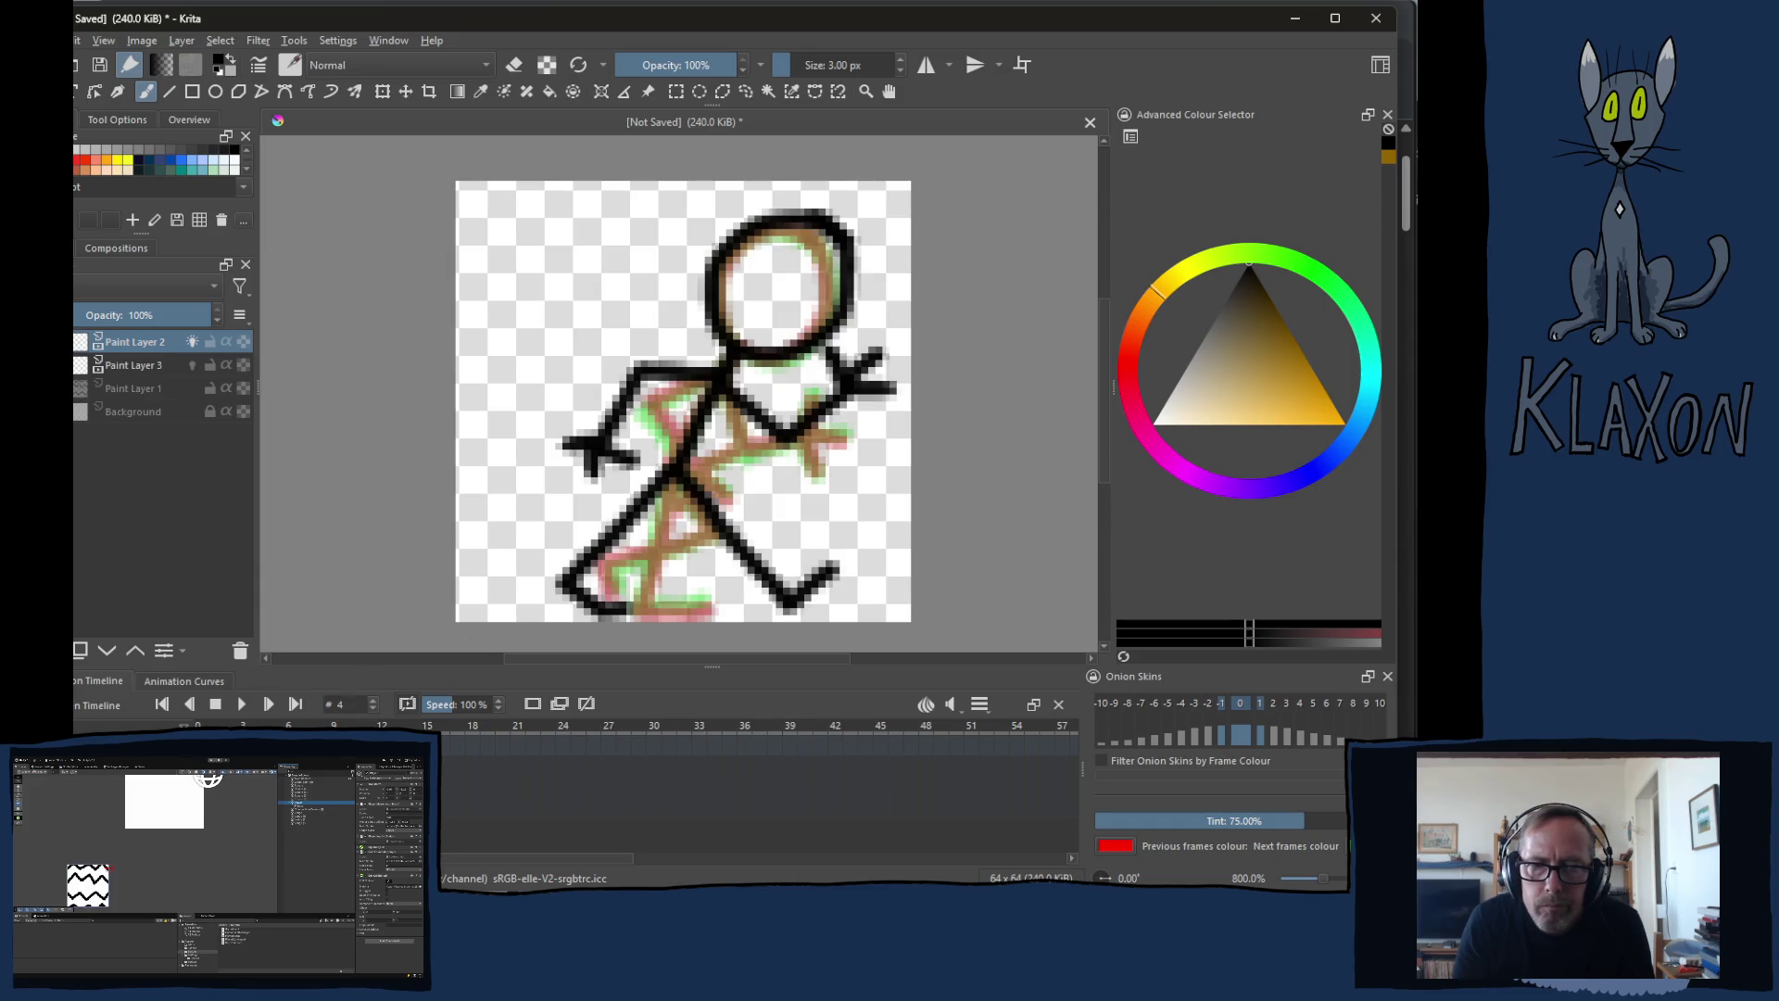
key(Right)
key(Right)
mouse_move(671, 470)
mouse_down()
mouse_move(552, 582)
mouse_move(627, 612)
mouse_up()
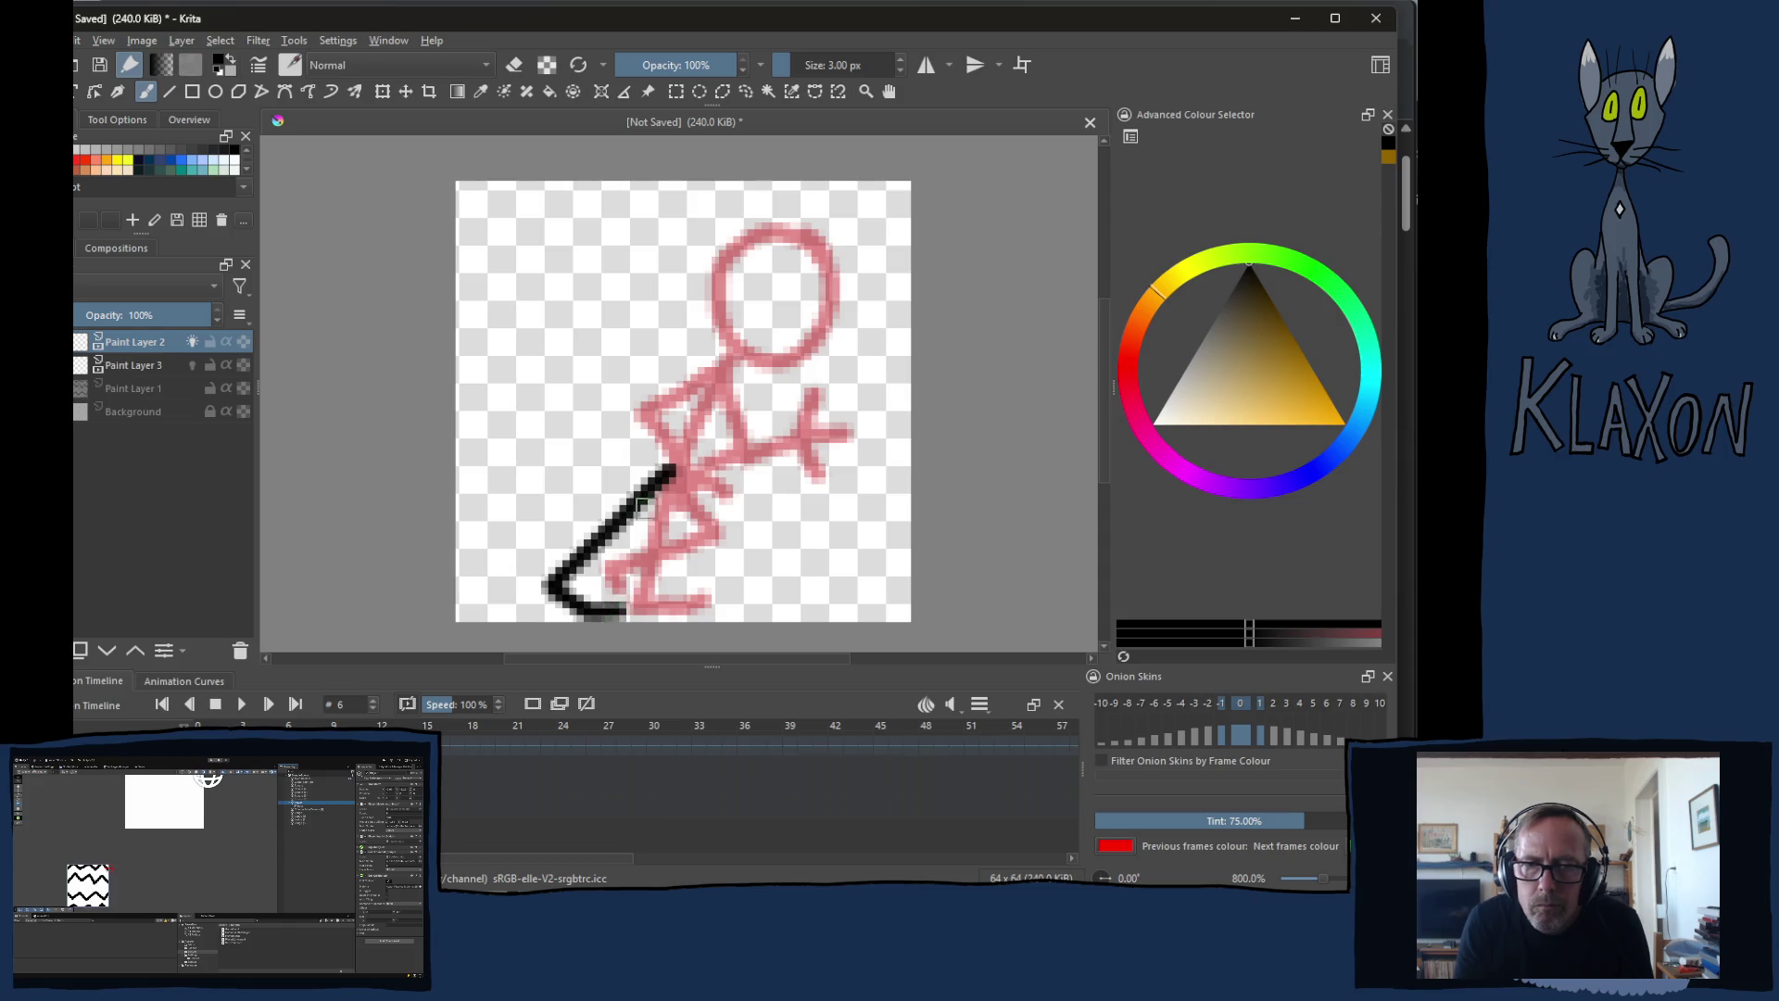
mouse_move(671, 473)
mouse_down()
mouse_move(805, 608)
mouse_move(848, 570)
mouse_up()
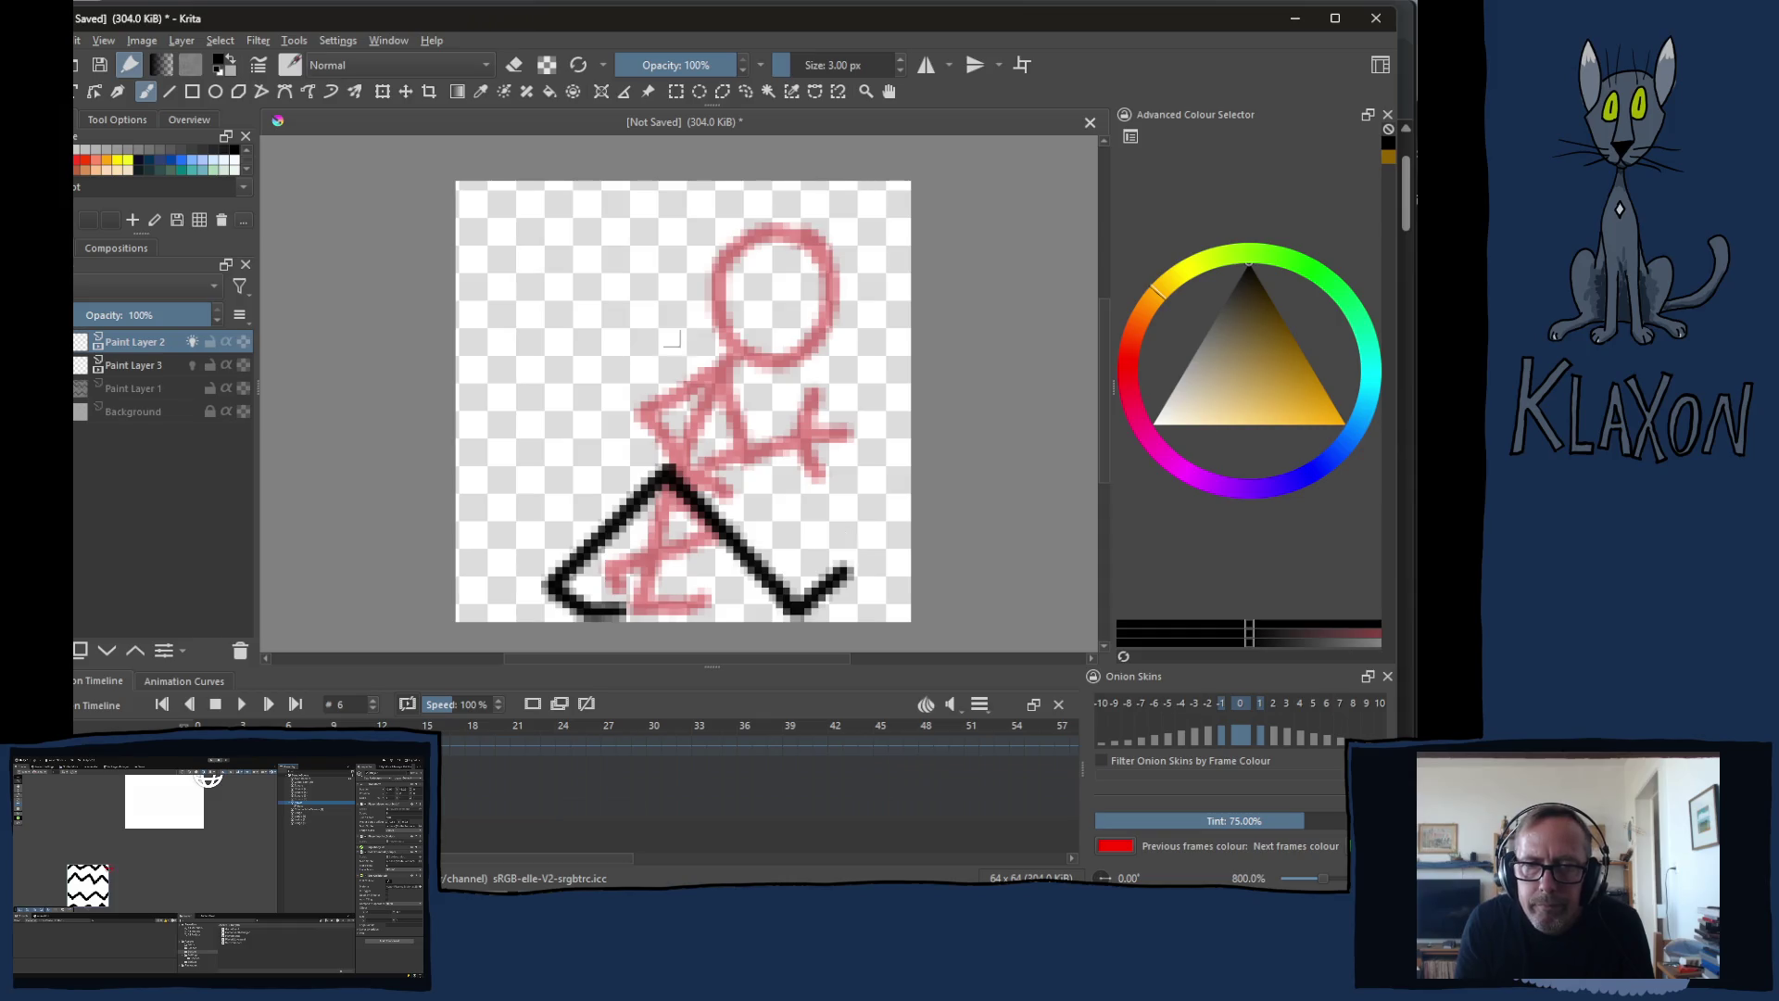
mouse_move(679, 478)
mouse_down()
mouse_move(744, 372)
mouse_move(649, 385)
mouse_move(639, 447)
mouse_move(616, 454)
mouse_move(648, 458)
mouse_up()
drag(744, 375, 771, 464)
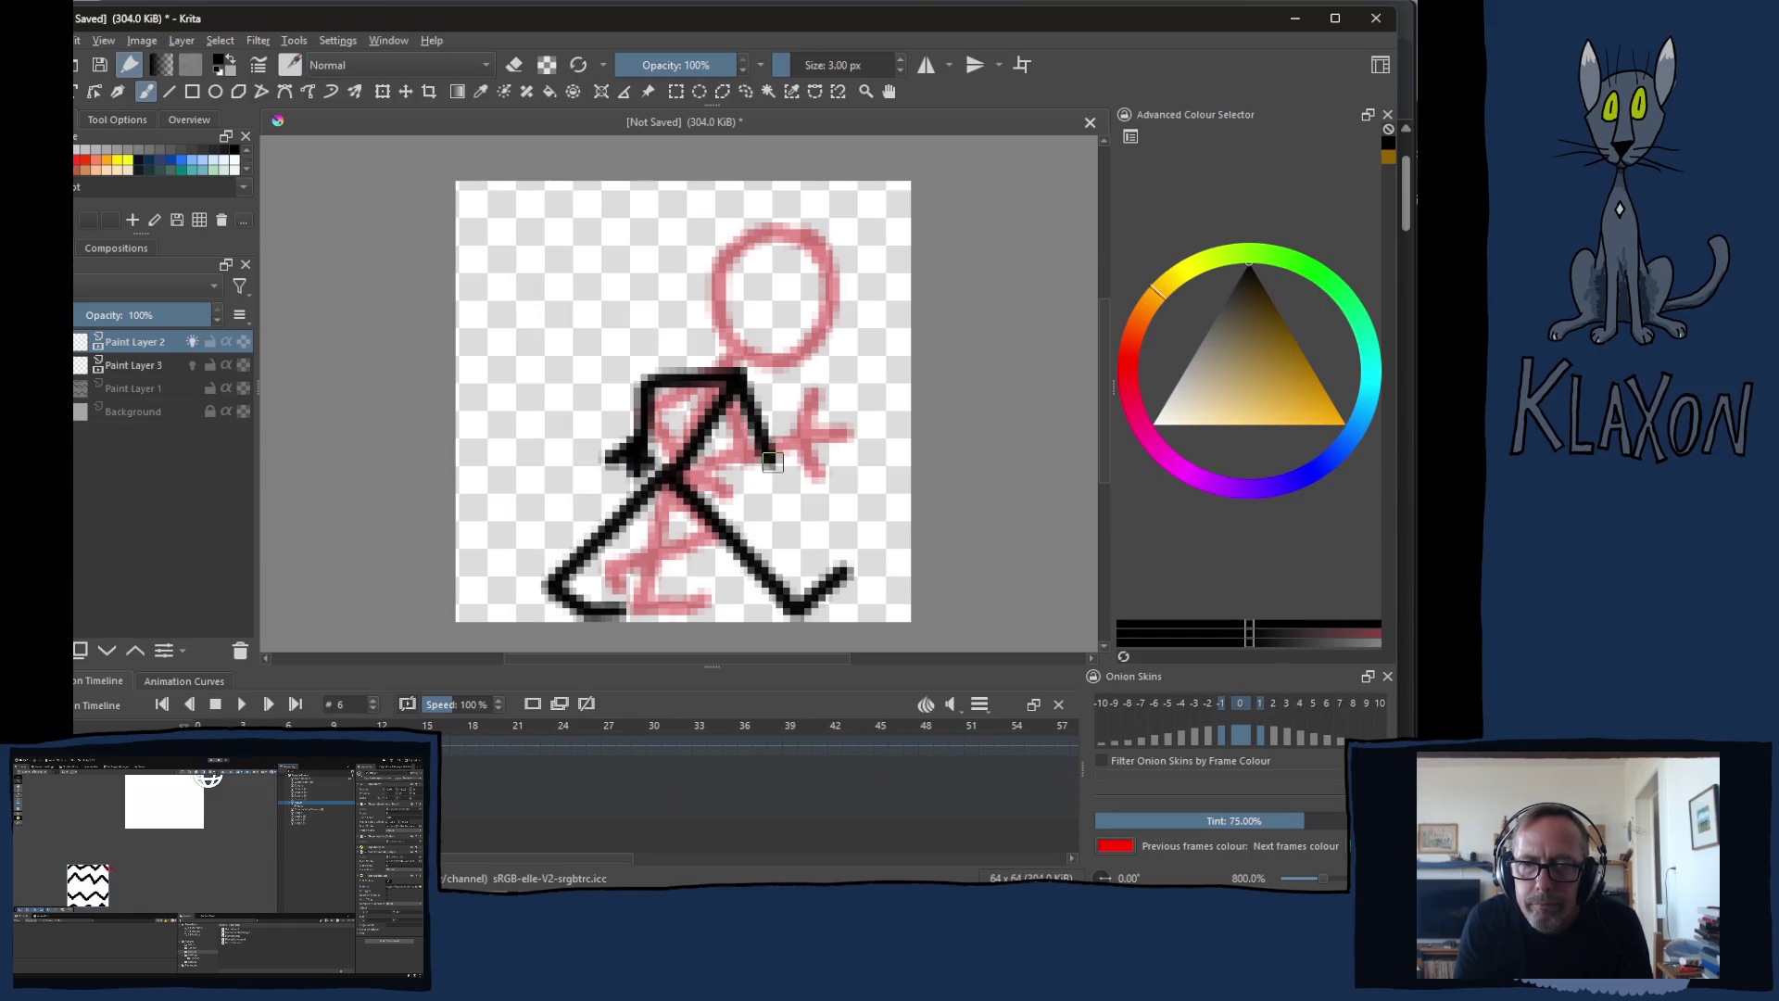
key(ctrl+z)
mouse_move(742, 375)
mouse_down()
mouse_move(787, 429)
mouse_move(862, 375)
mouse_move(845, 347)
mouse_move(891, 380)
mouse_move(728, 350)
mouse_move(787, 227)
mouse_move(867, 324)
mouse_move(723, 367)
mouse_up()
Step: Paint an eye dot in the figure's head on frames 4, 5 and 6
click(258, 746)
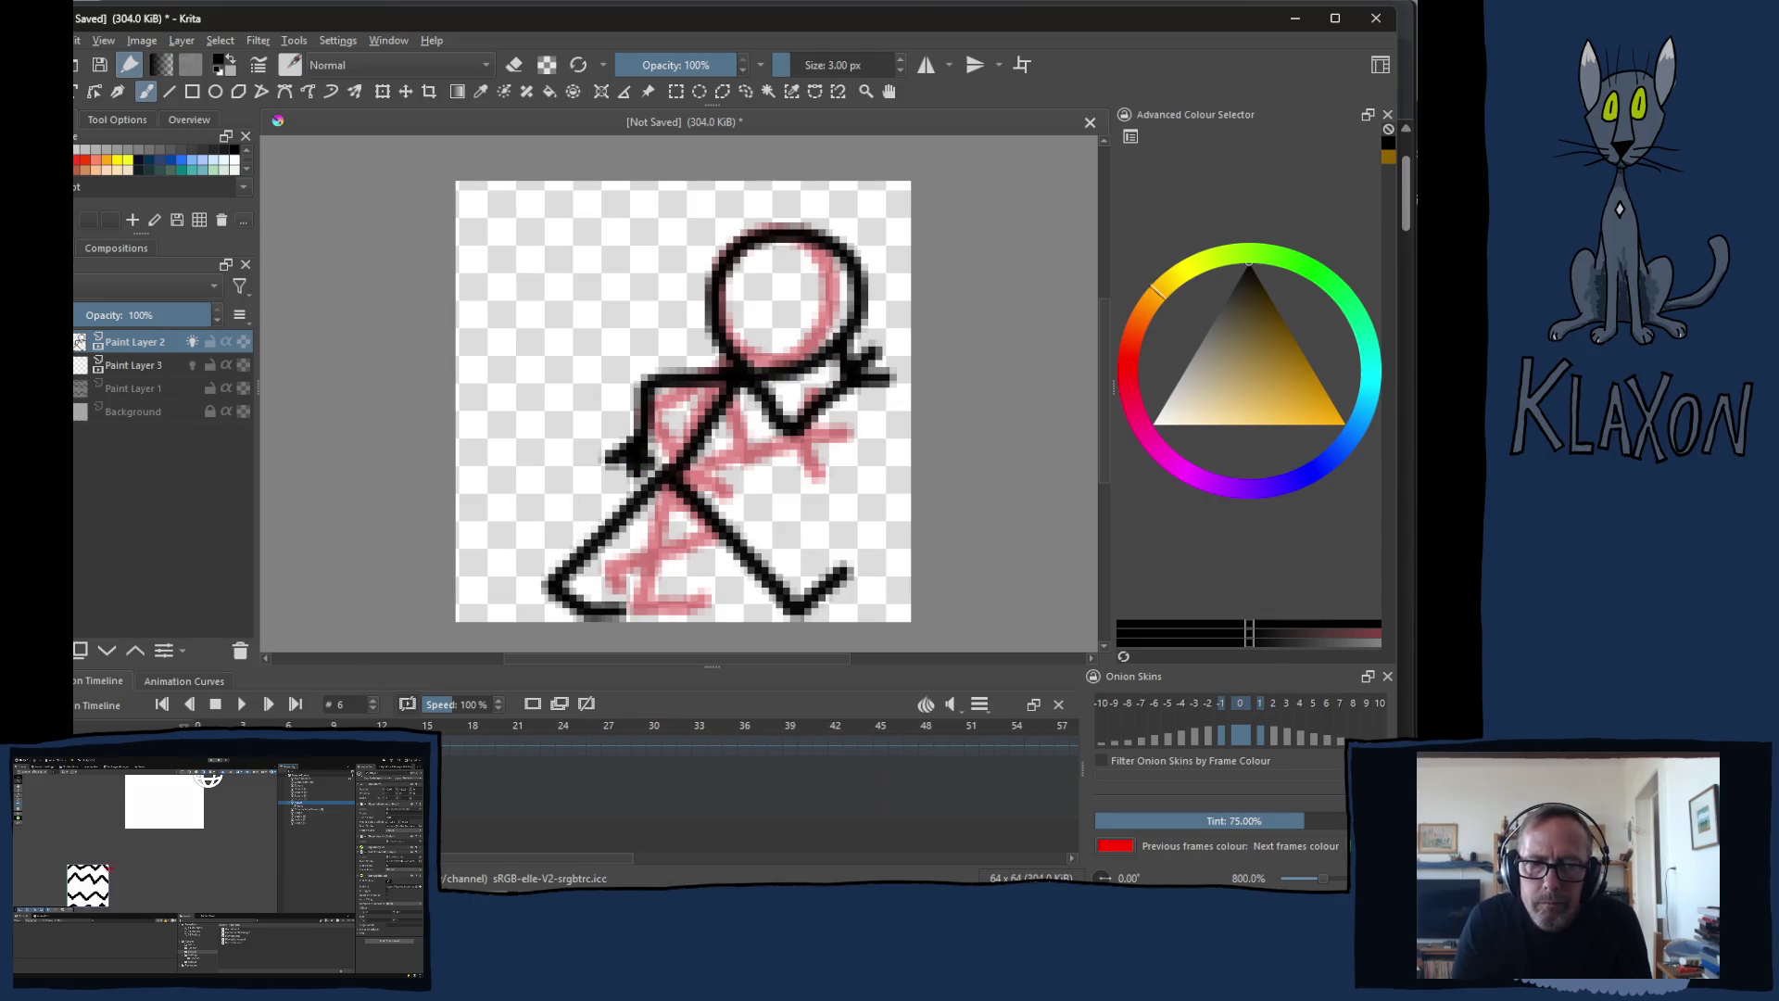
drag(803, 282, 805, 285)
key(period)
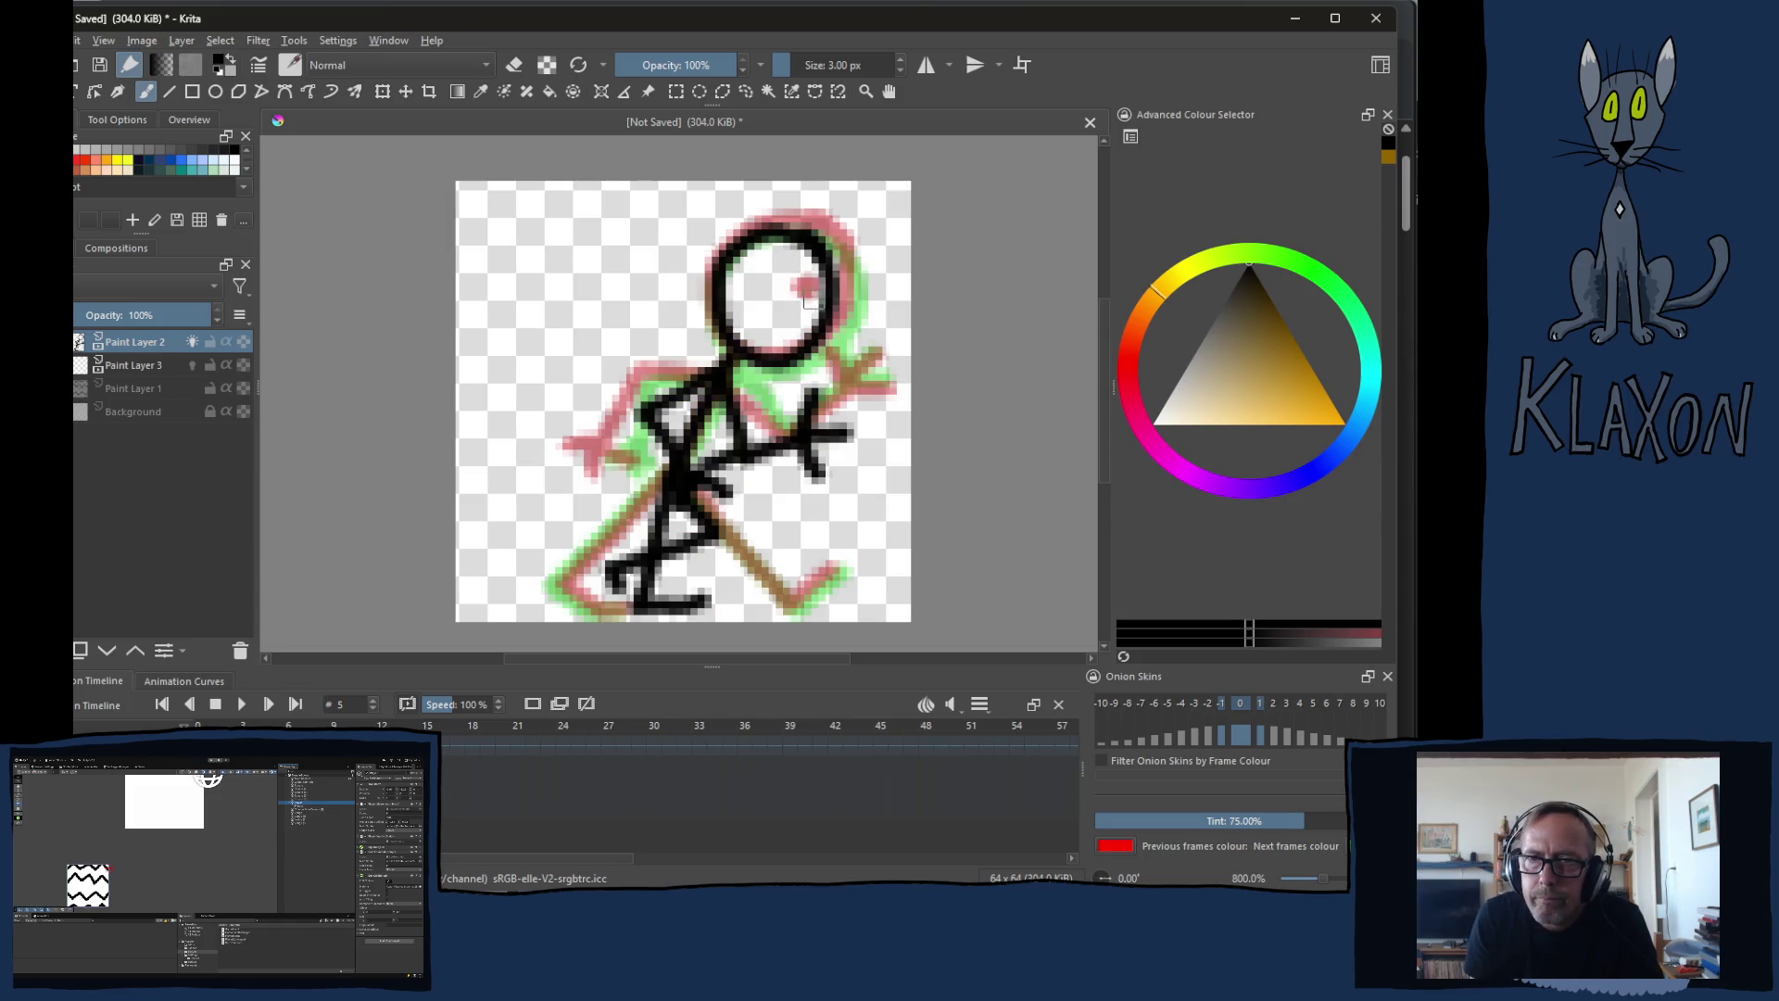
click(796, 297)
key(period)
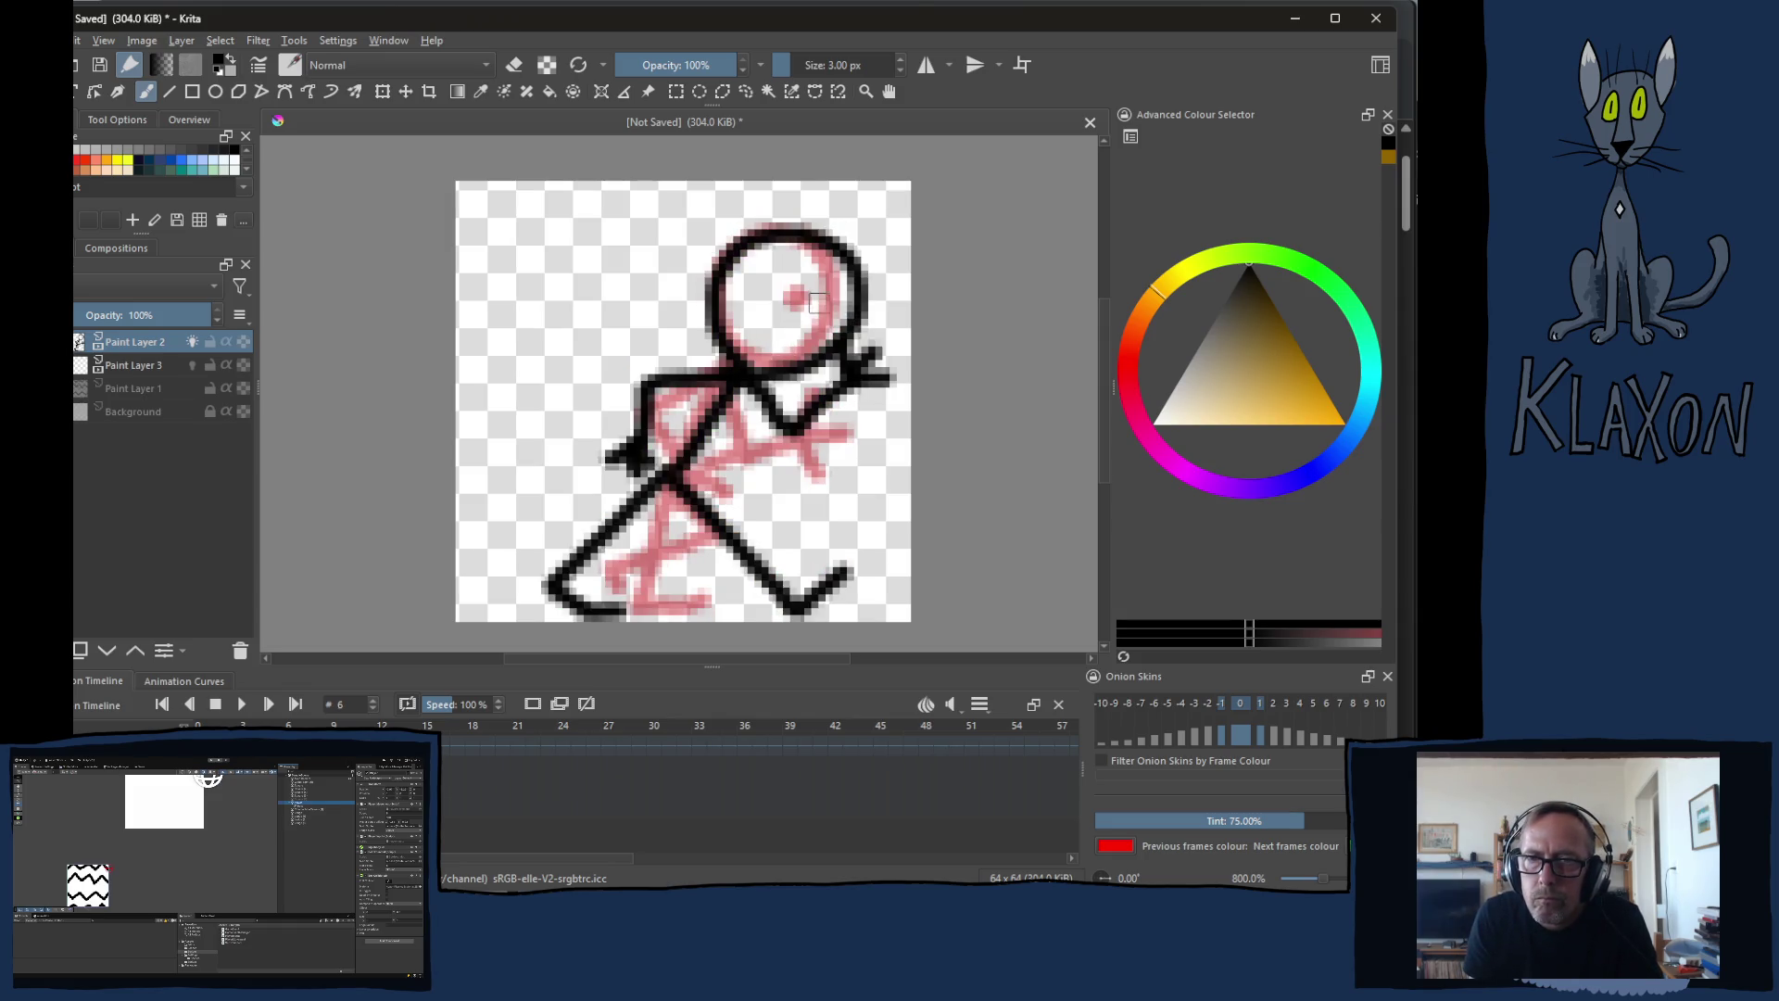
click(816, 306)
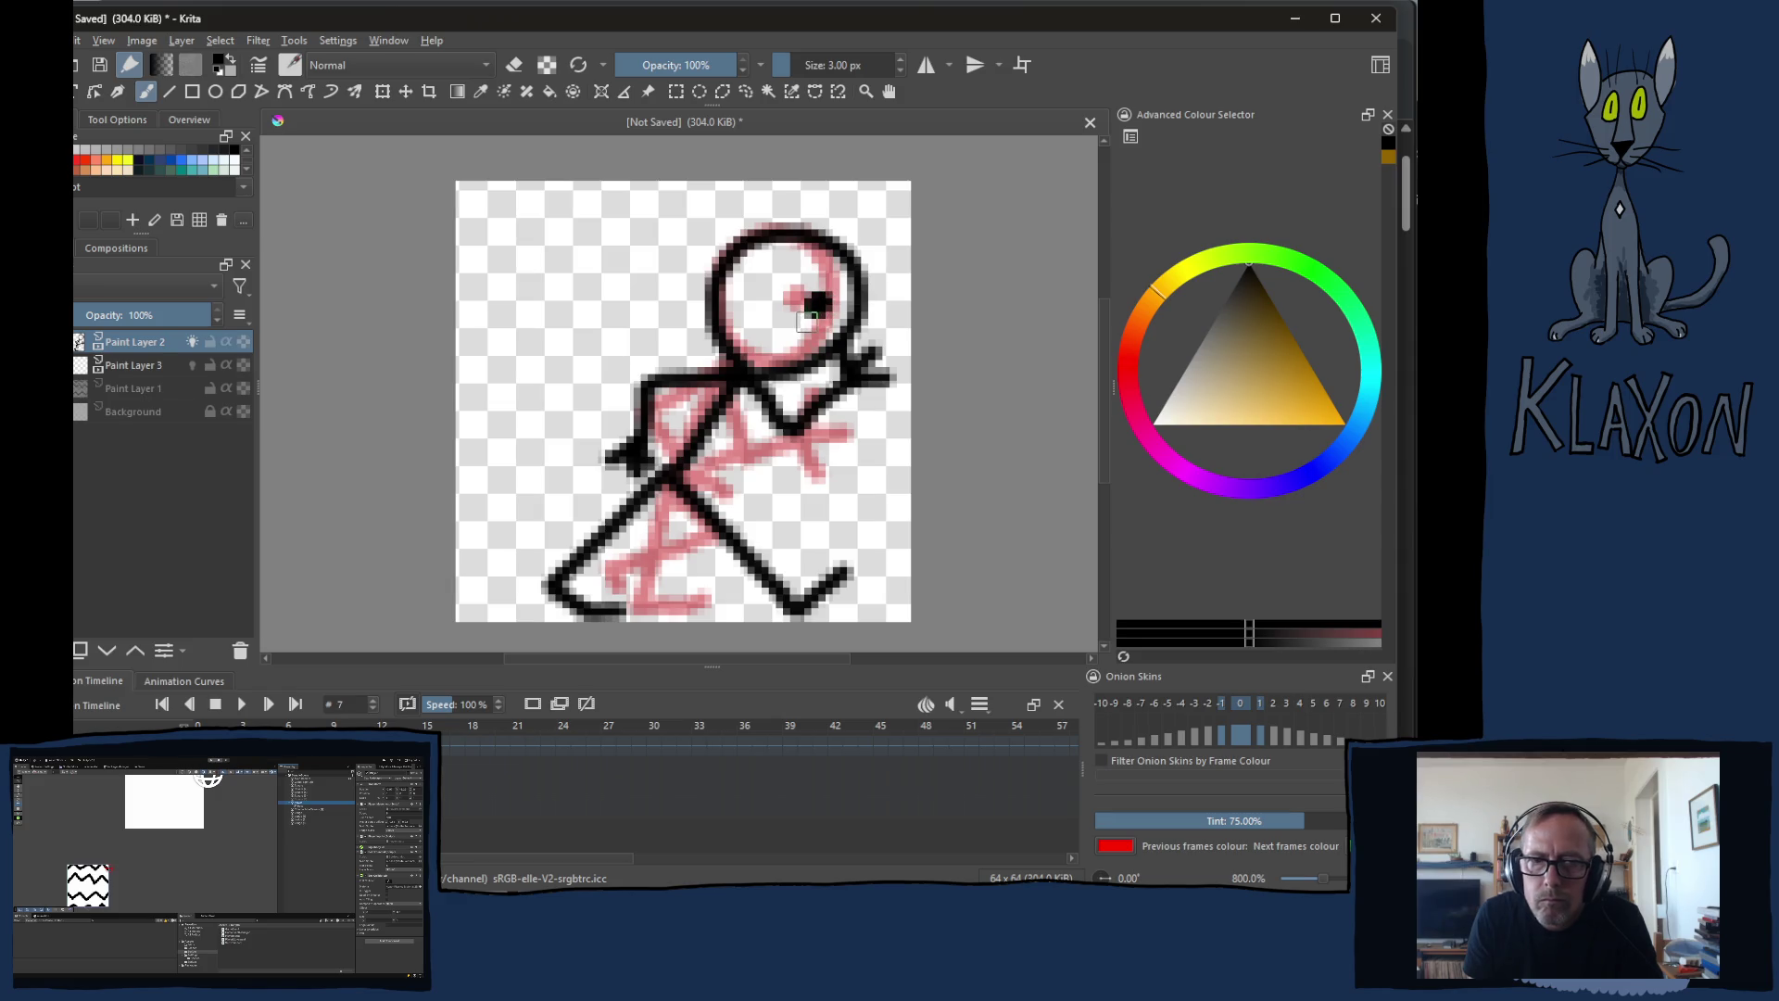
Step: Dot an eye on frame 3, add a spiral eye on frame 6, then disable Paint Layer 2's onion skins
key(comma)
key(comma)
key(comma)
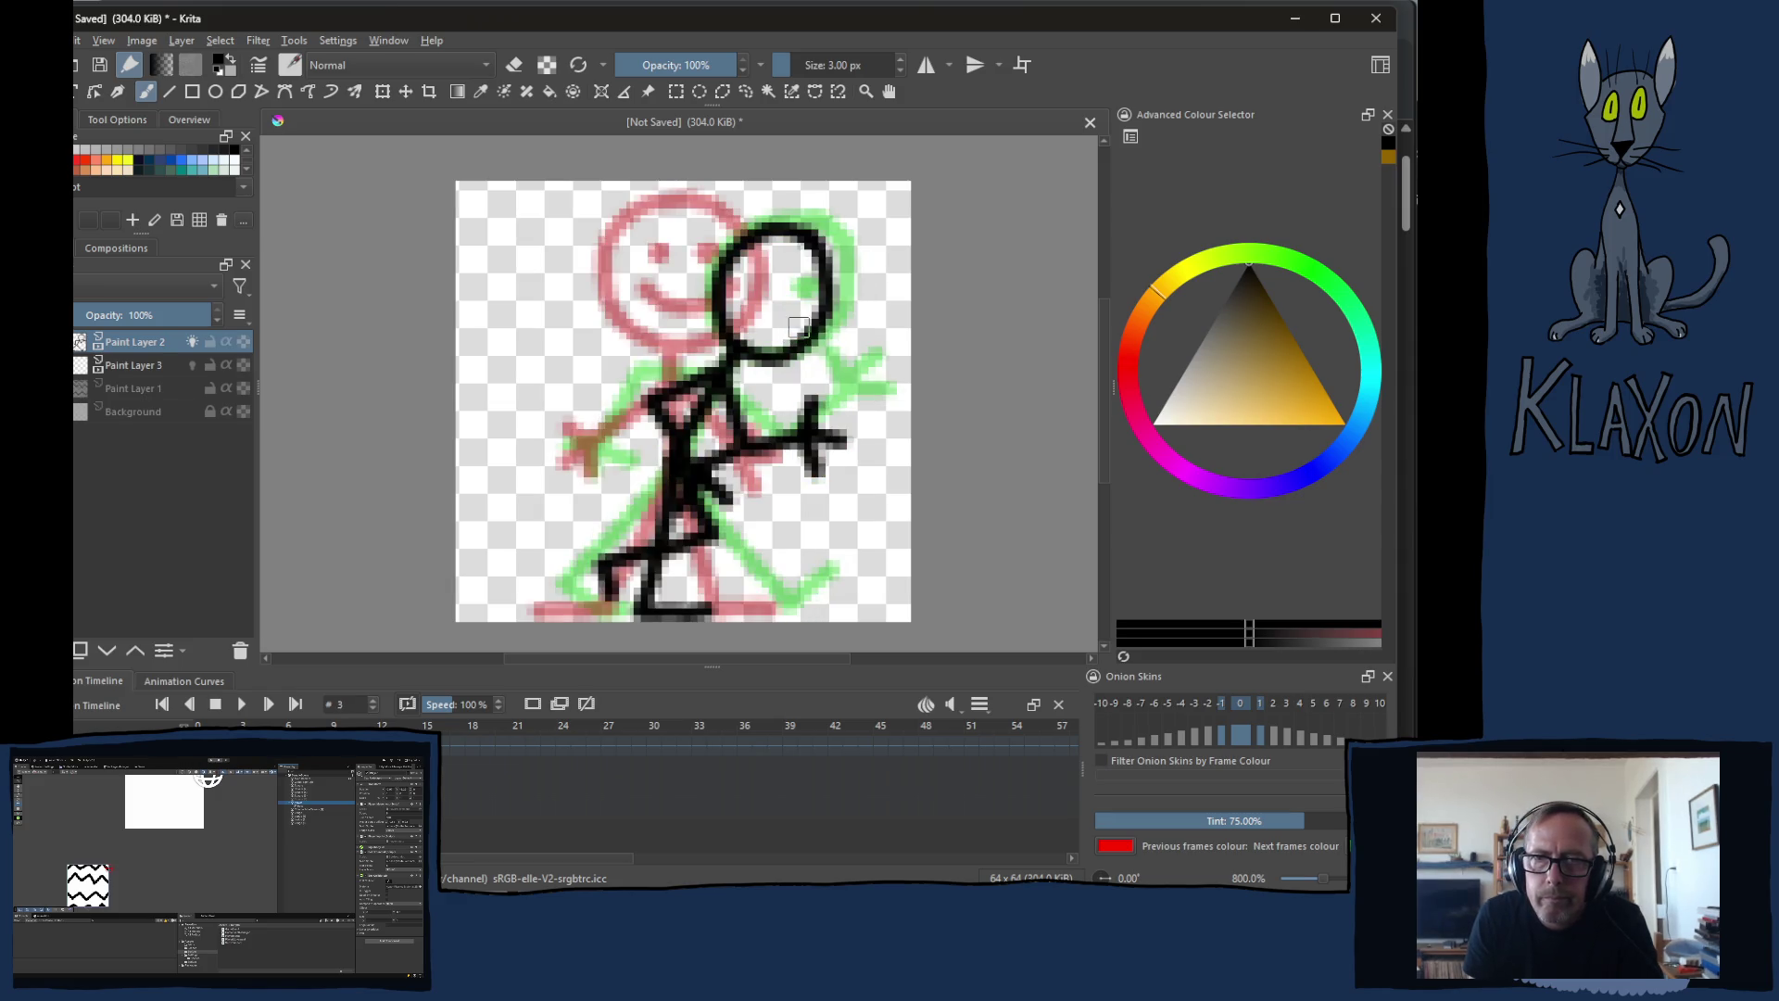
click(795, 293)
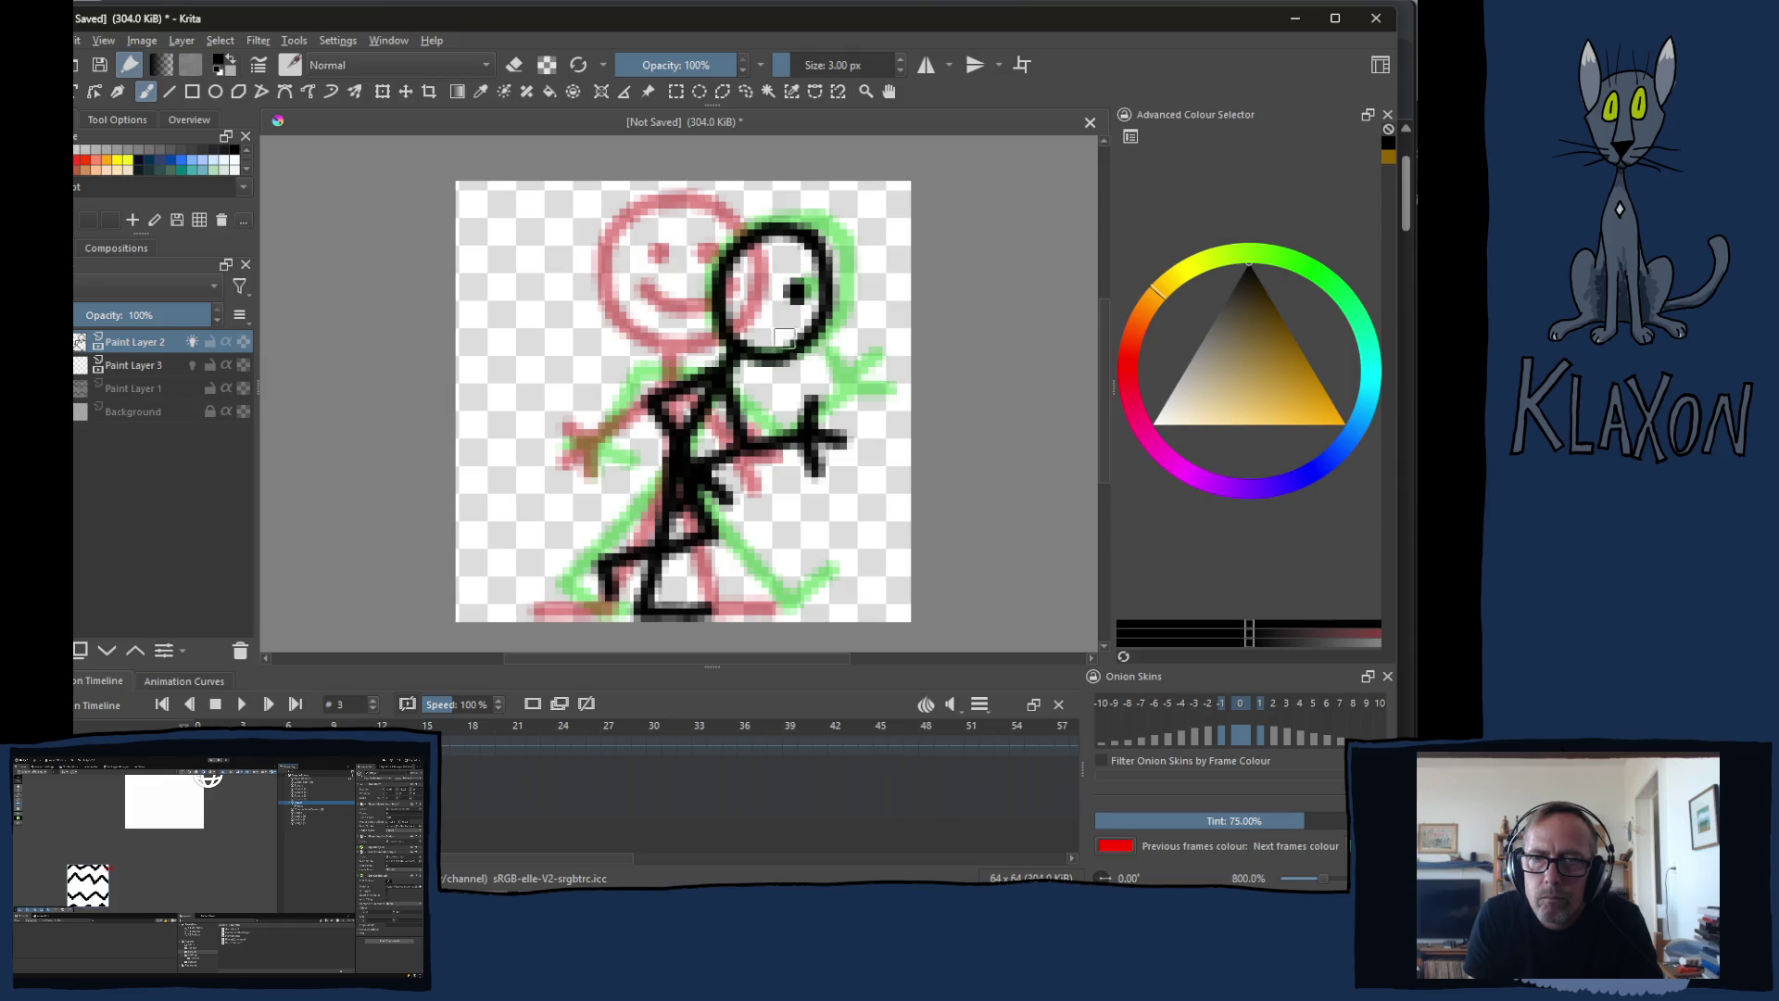
key(period)
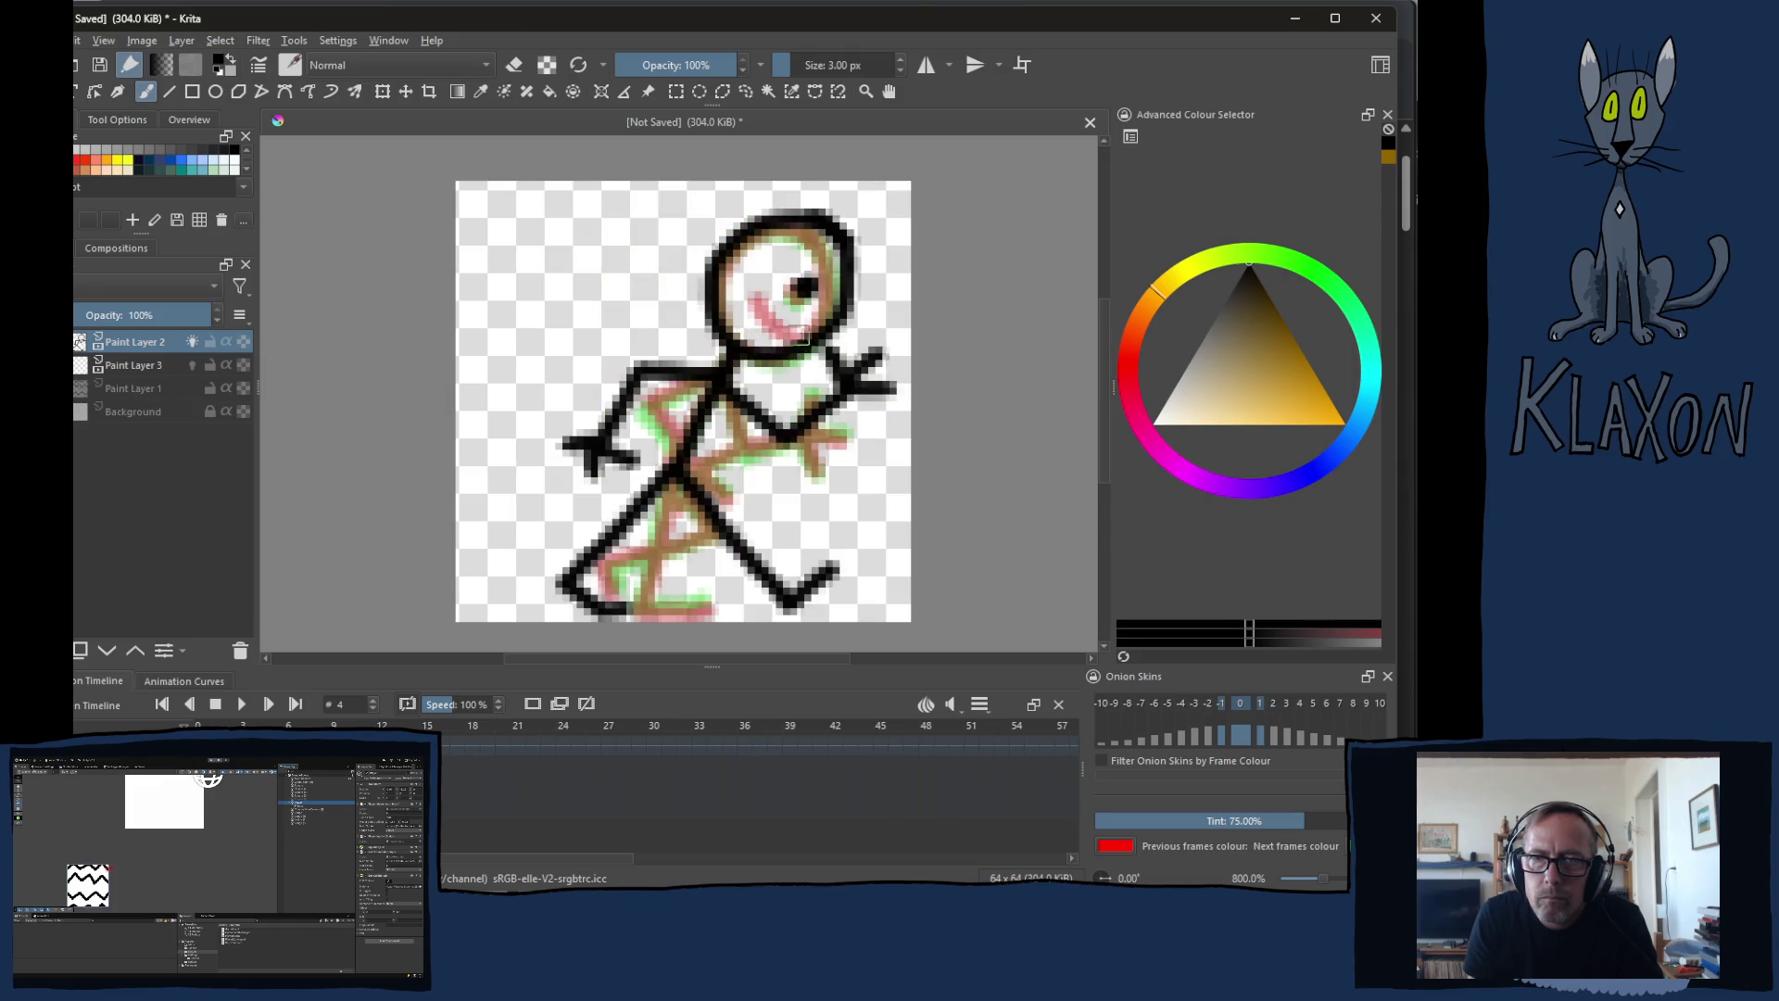
key(period)
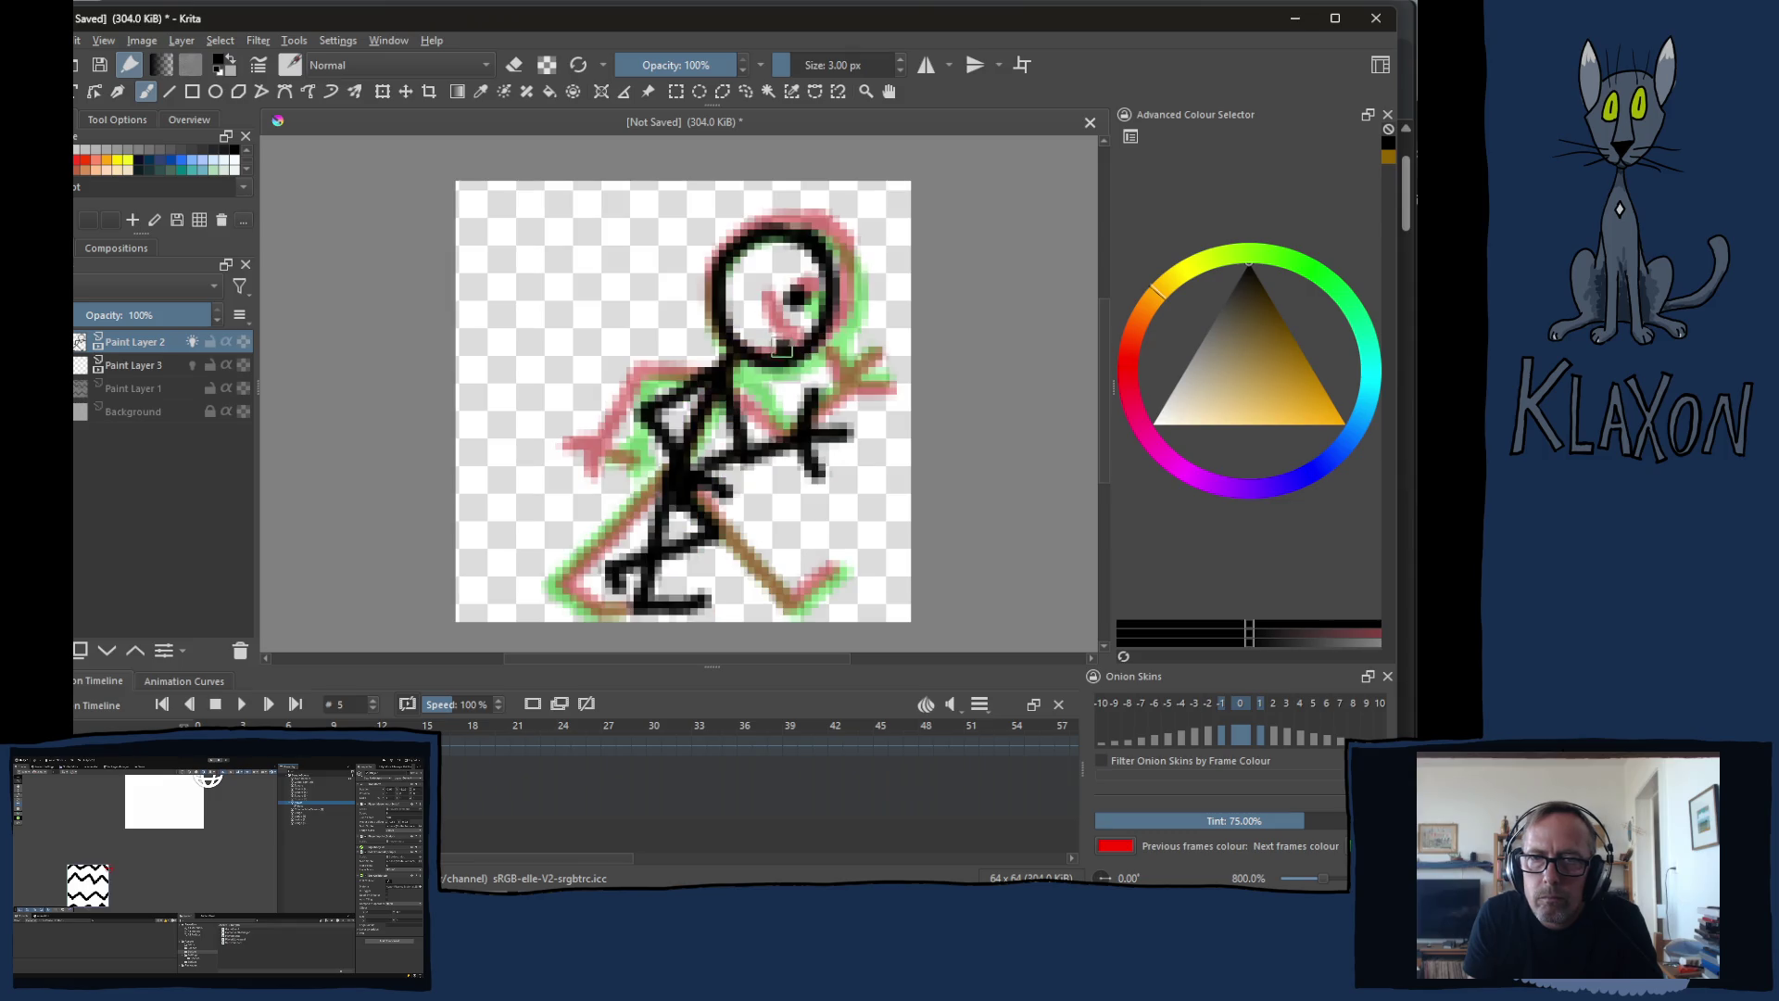
key(period)
mouse_move(803, 359)
mouse_down()
mouse_move(769, 334)
mouse_move(770, 295)
mouse_move(784, 310)
mouse_up()
key(period)
key(comma)
key(comma)
key(comma)
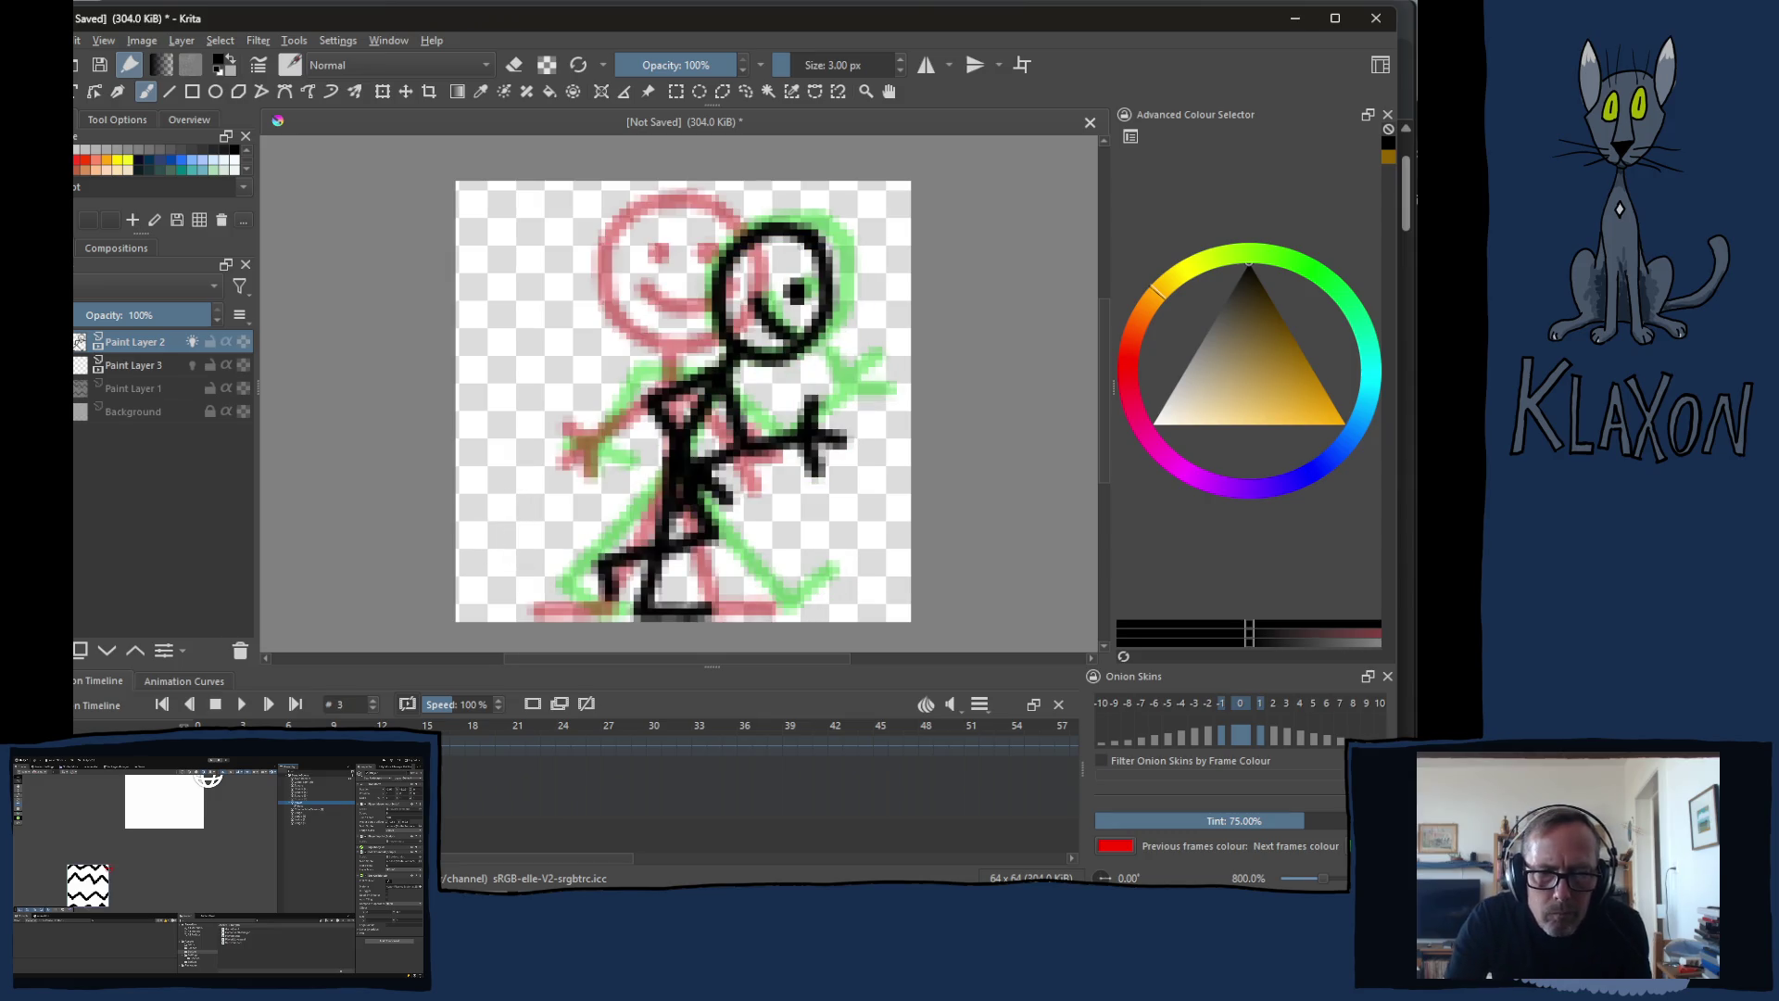
click(192, 341)
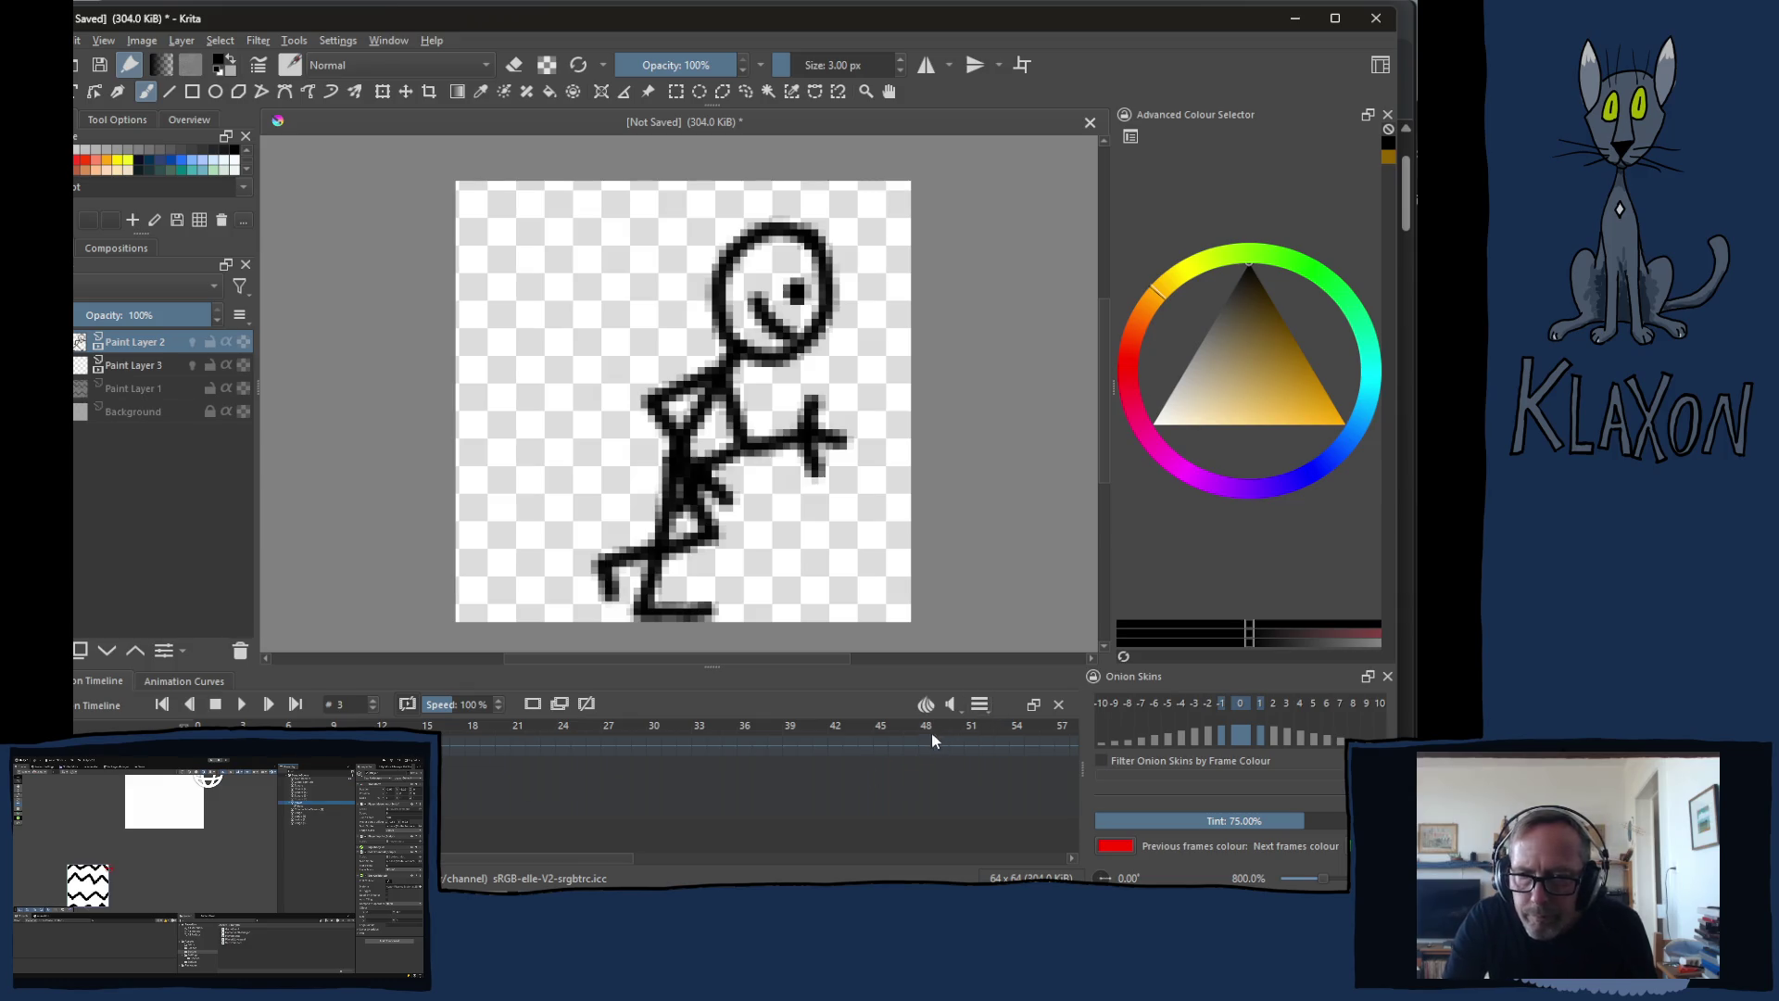
Step: Set the clip to frames 3–6, lower the frame rate from 24, and play the run cycle once
click(980, 706)
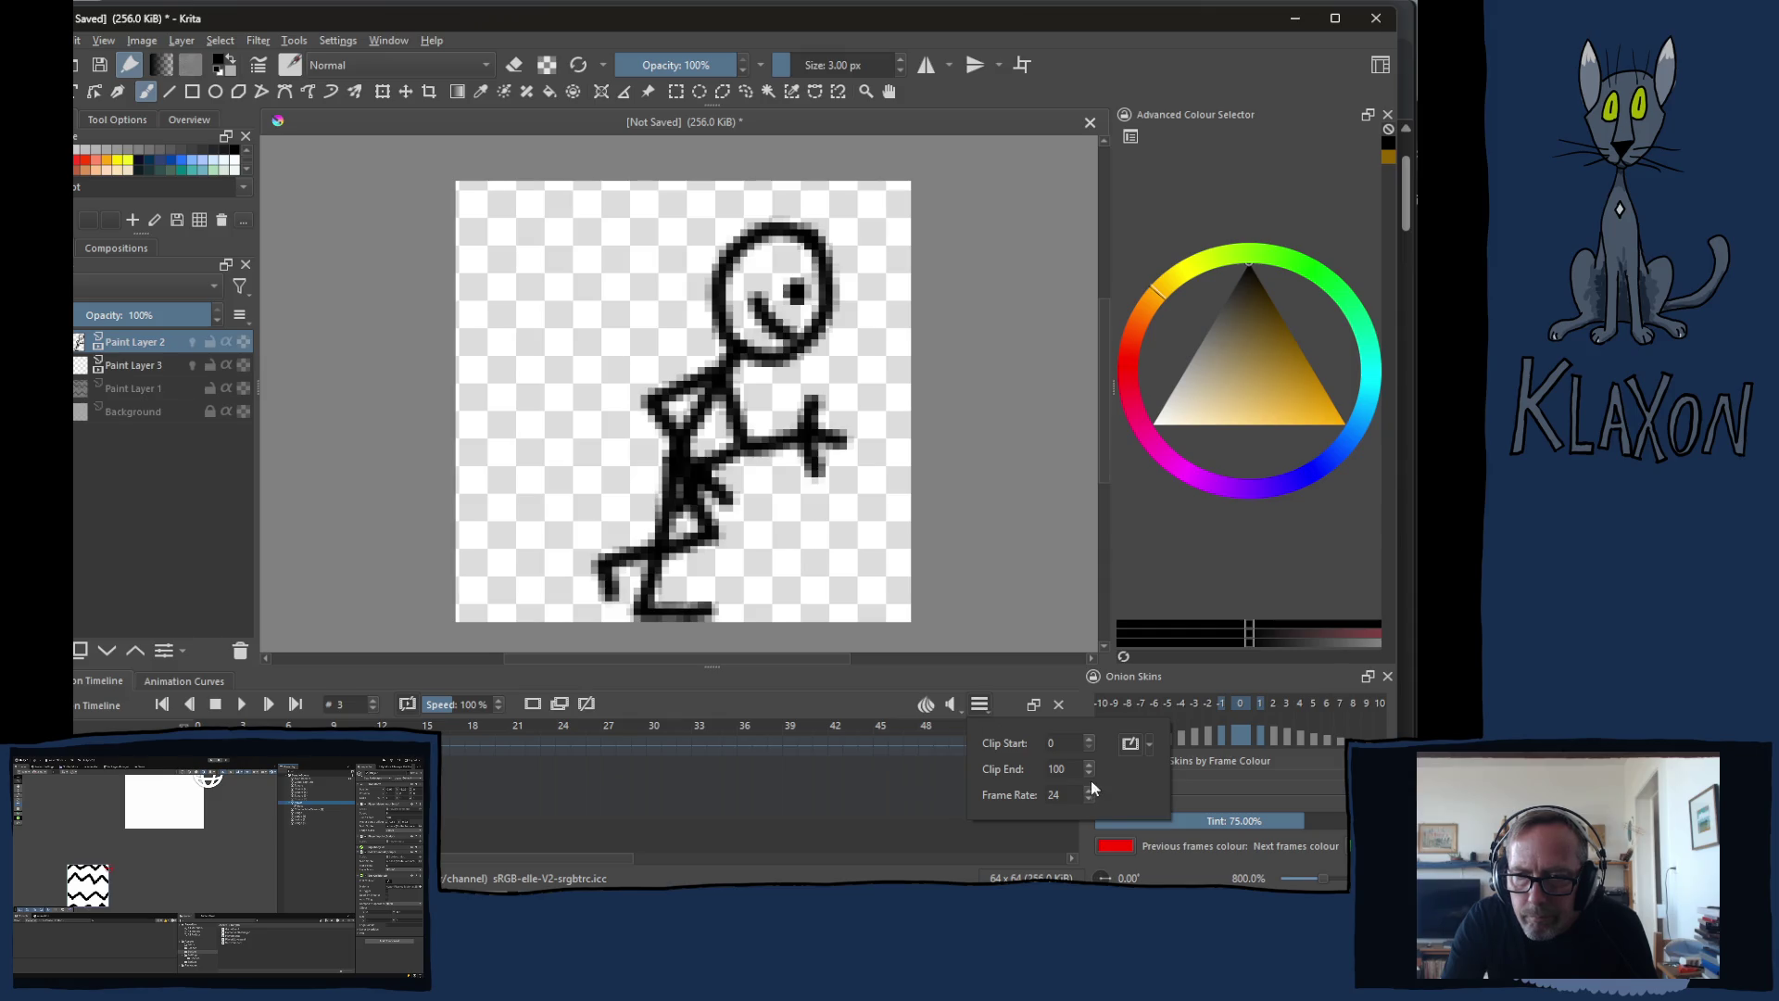
drag(1080, 777, 955, 768)
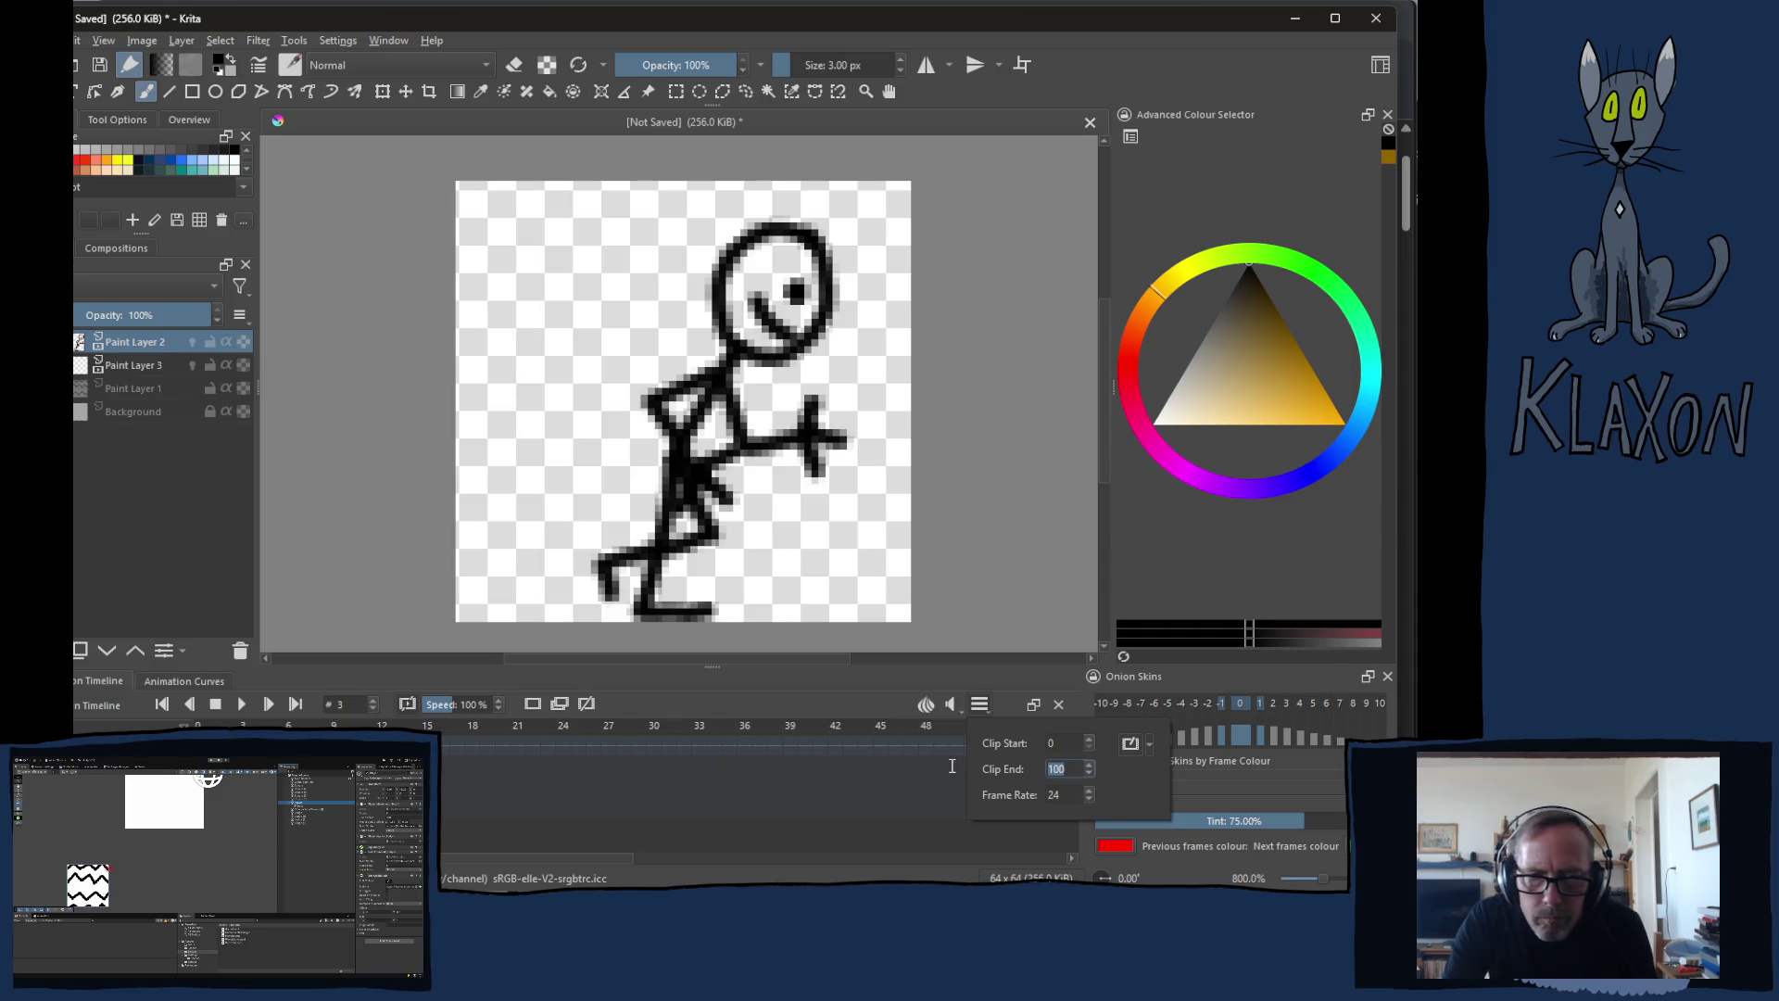
text(6)
key(Return)
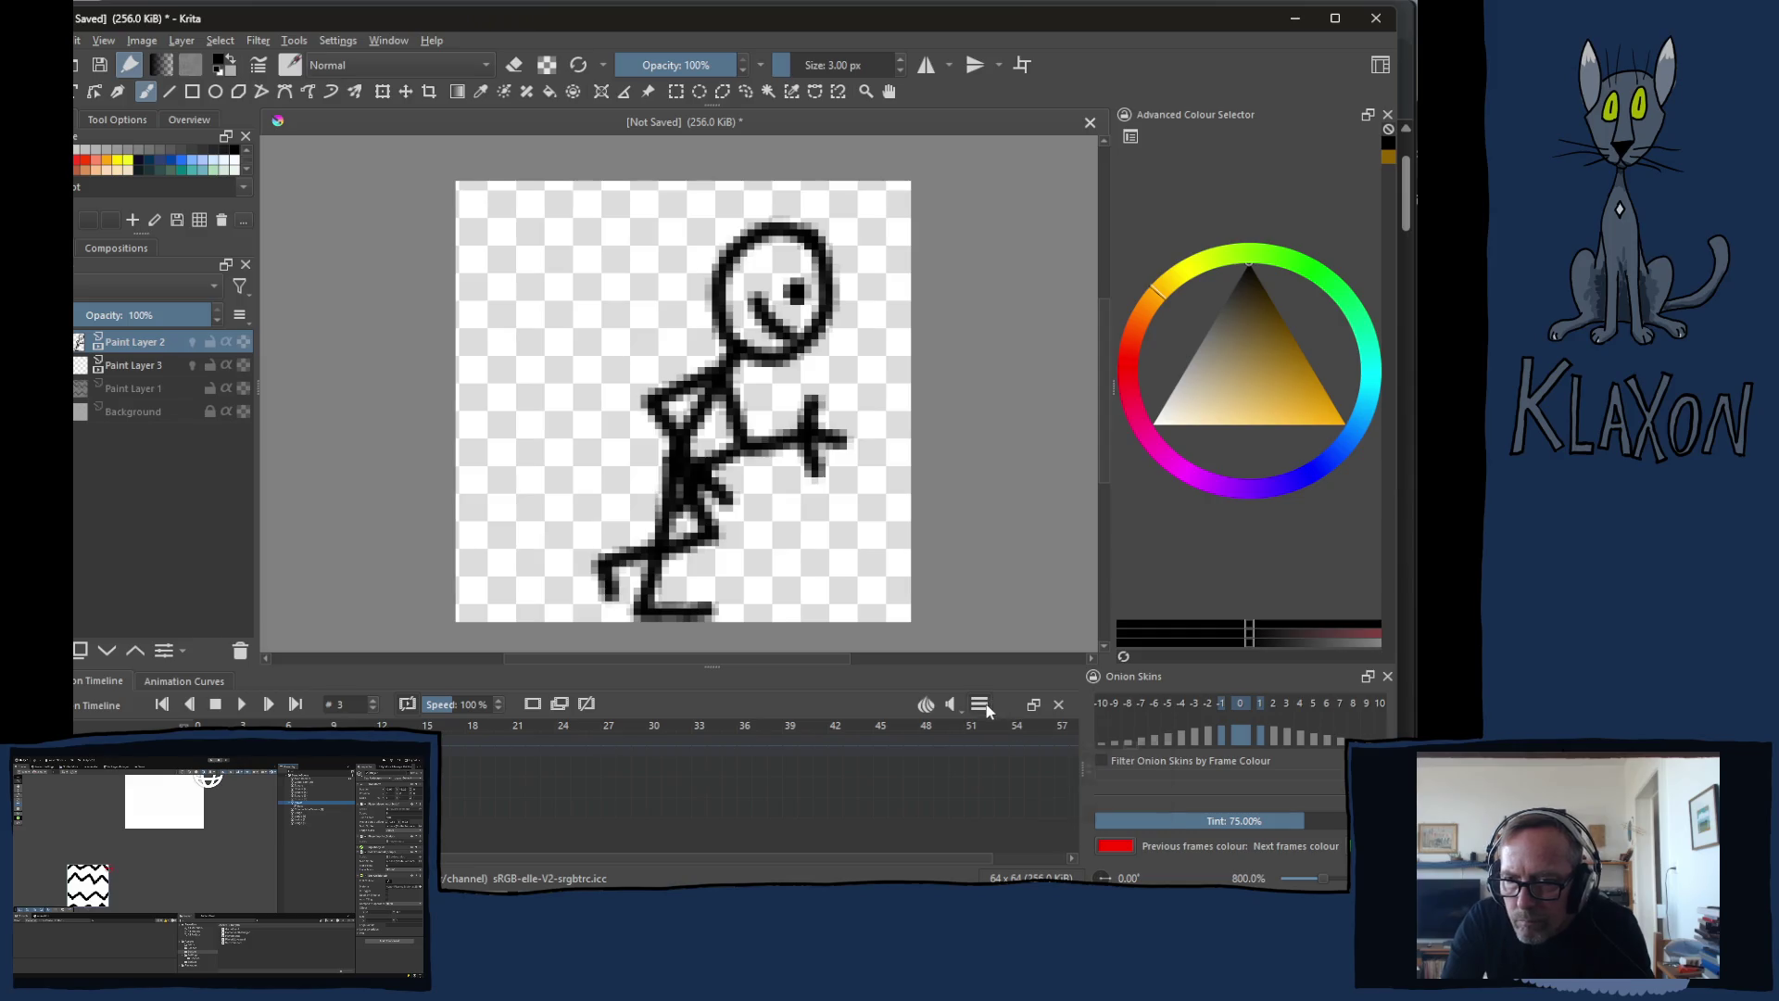
click(980, 705)
text(3)
drag(1067, 799, 1020, 801)
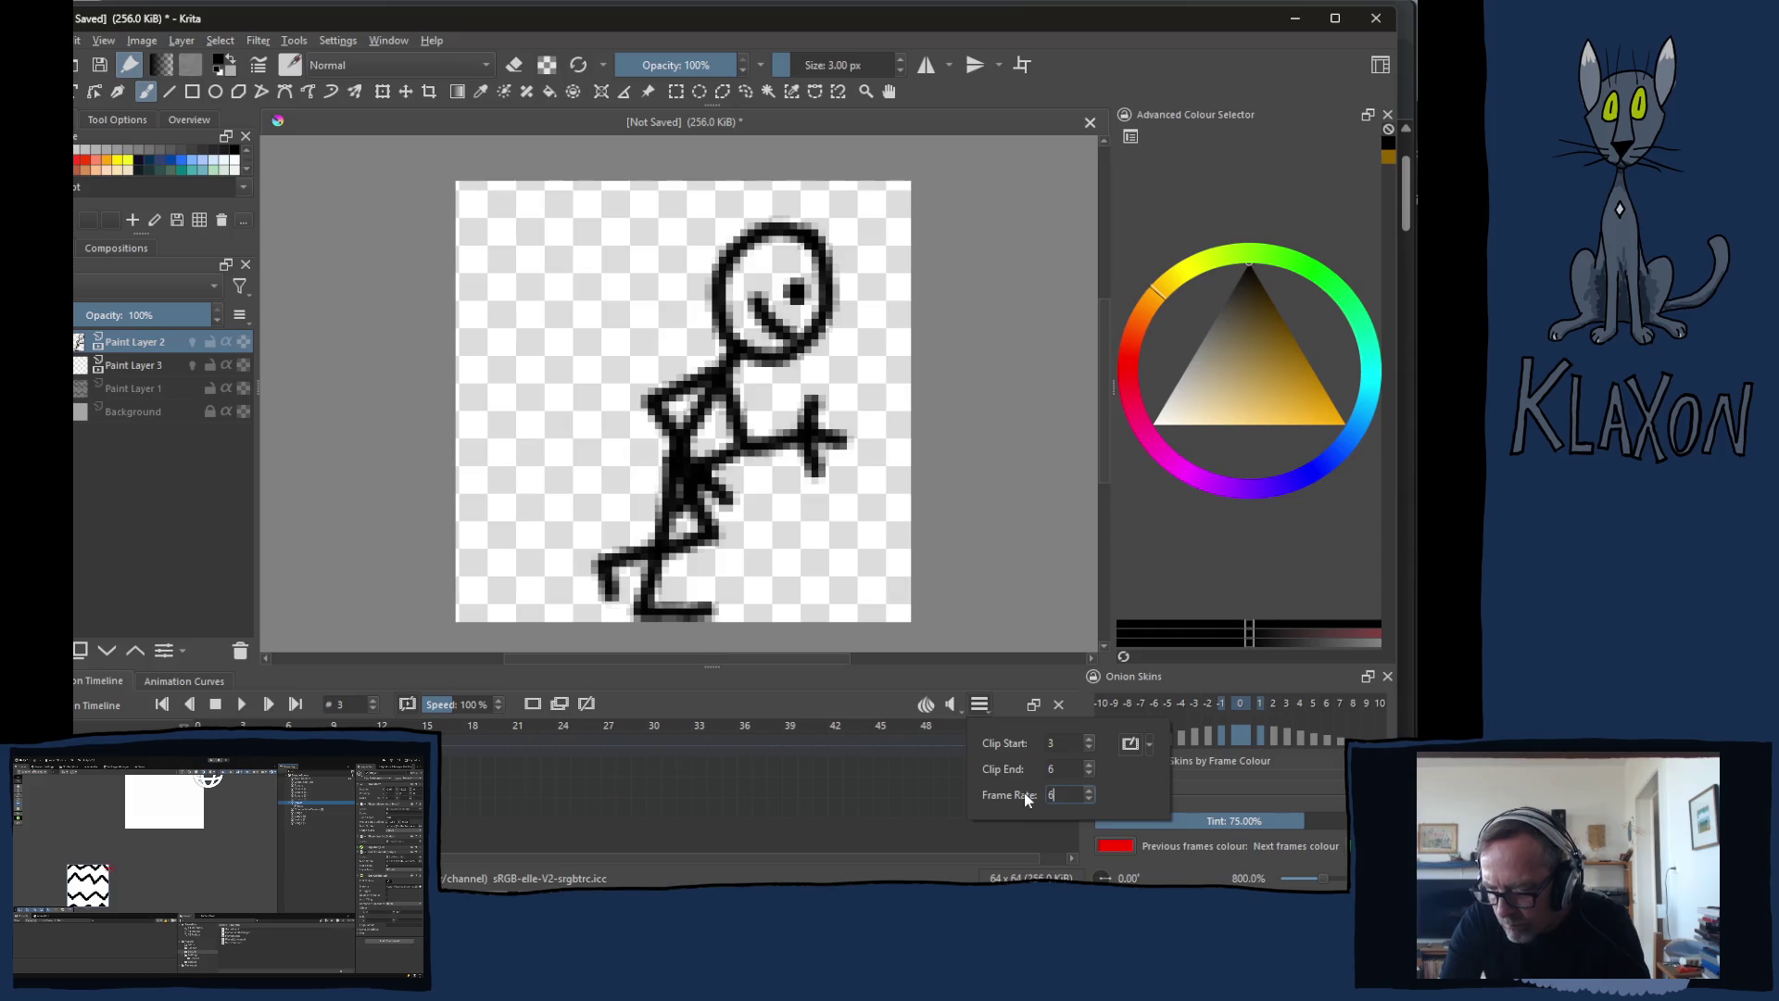
click(243, 704)
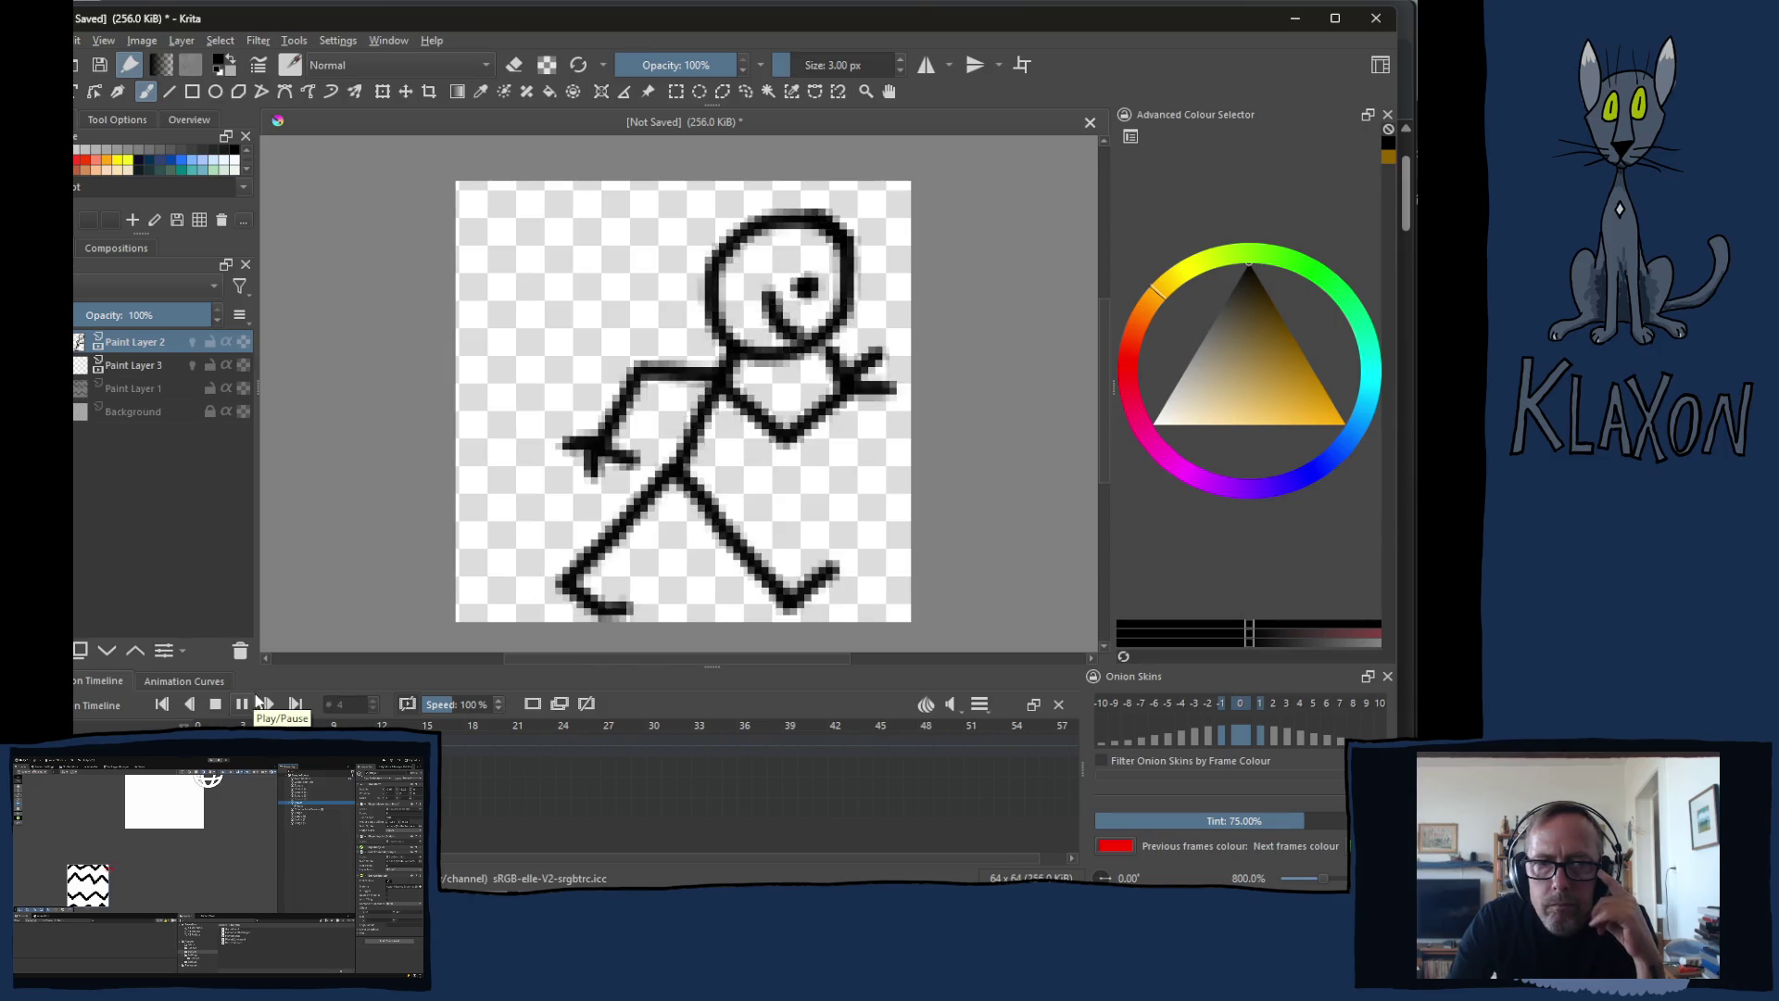
click(242, 704)
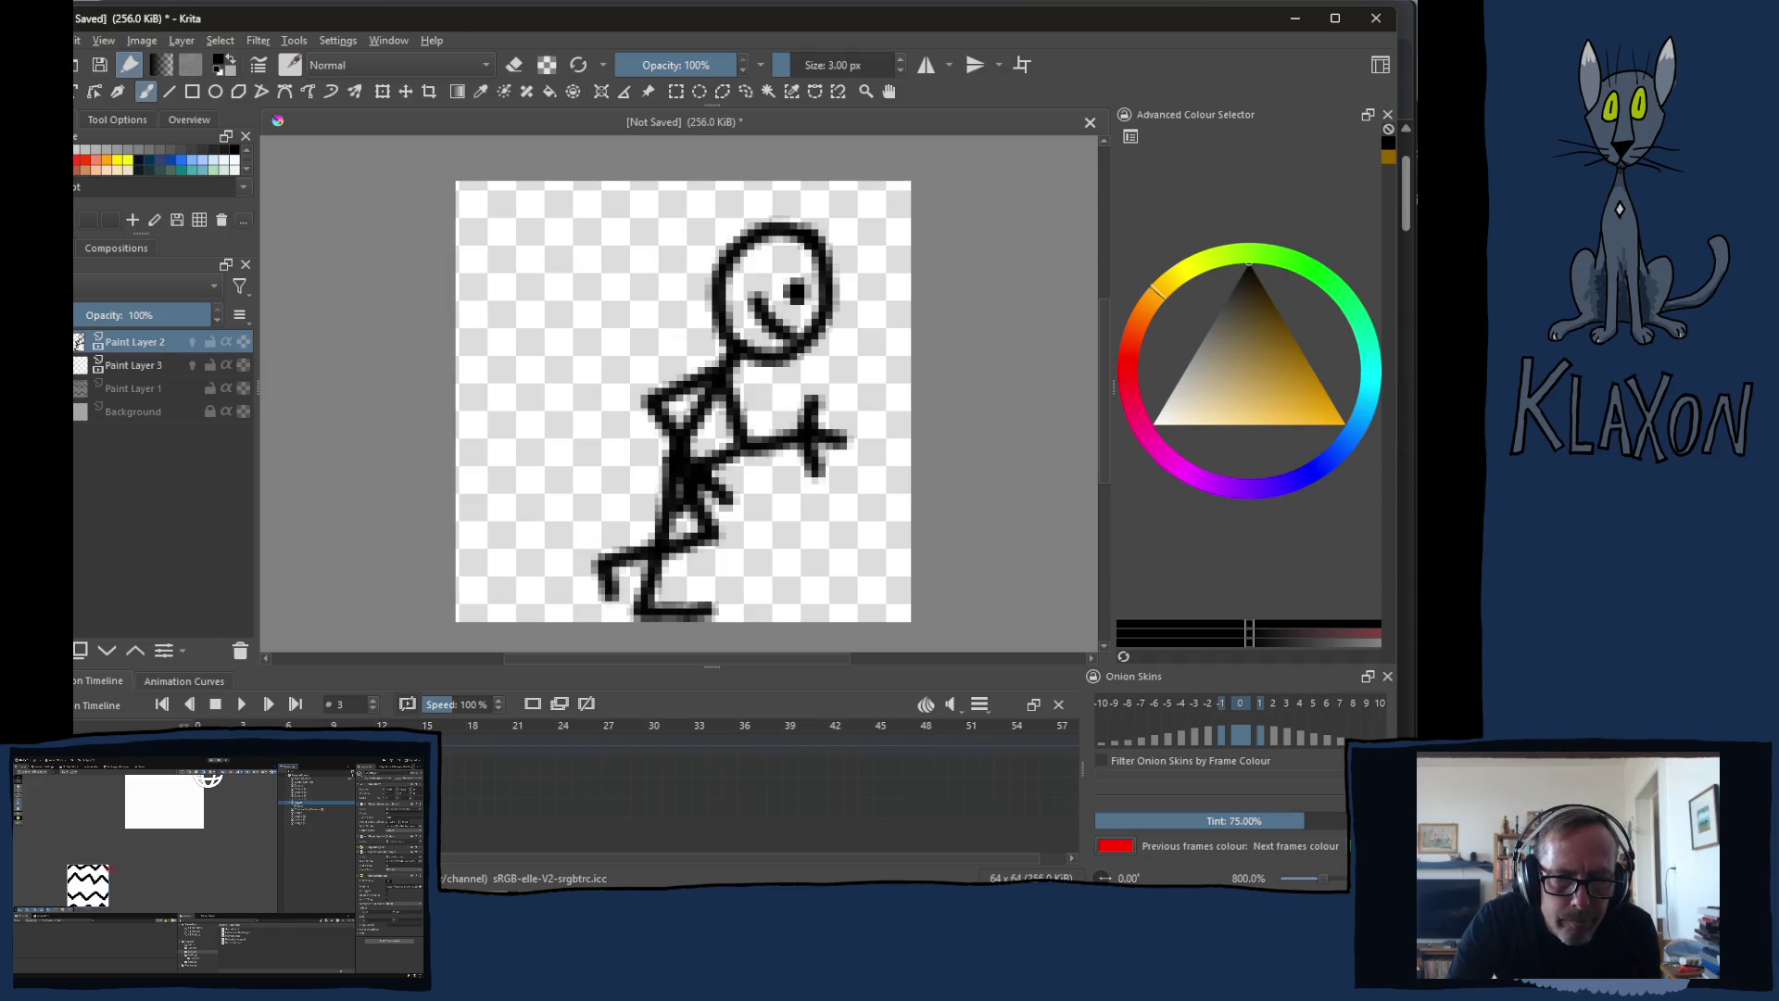
Step: Copy the run-cycle keyframes and paste them at frame 11, then blank out frame 4
right_click(249, 746)
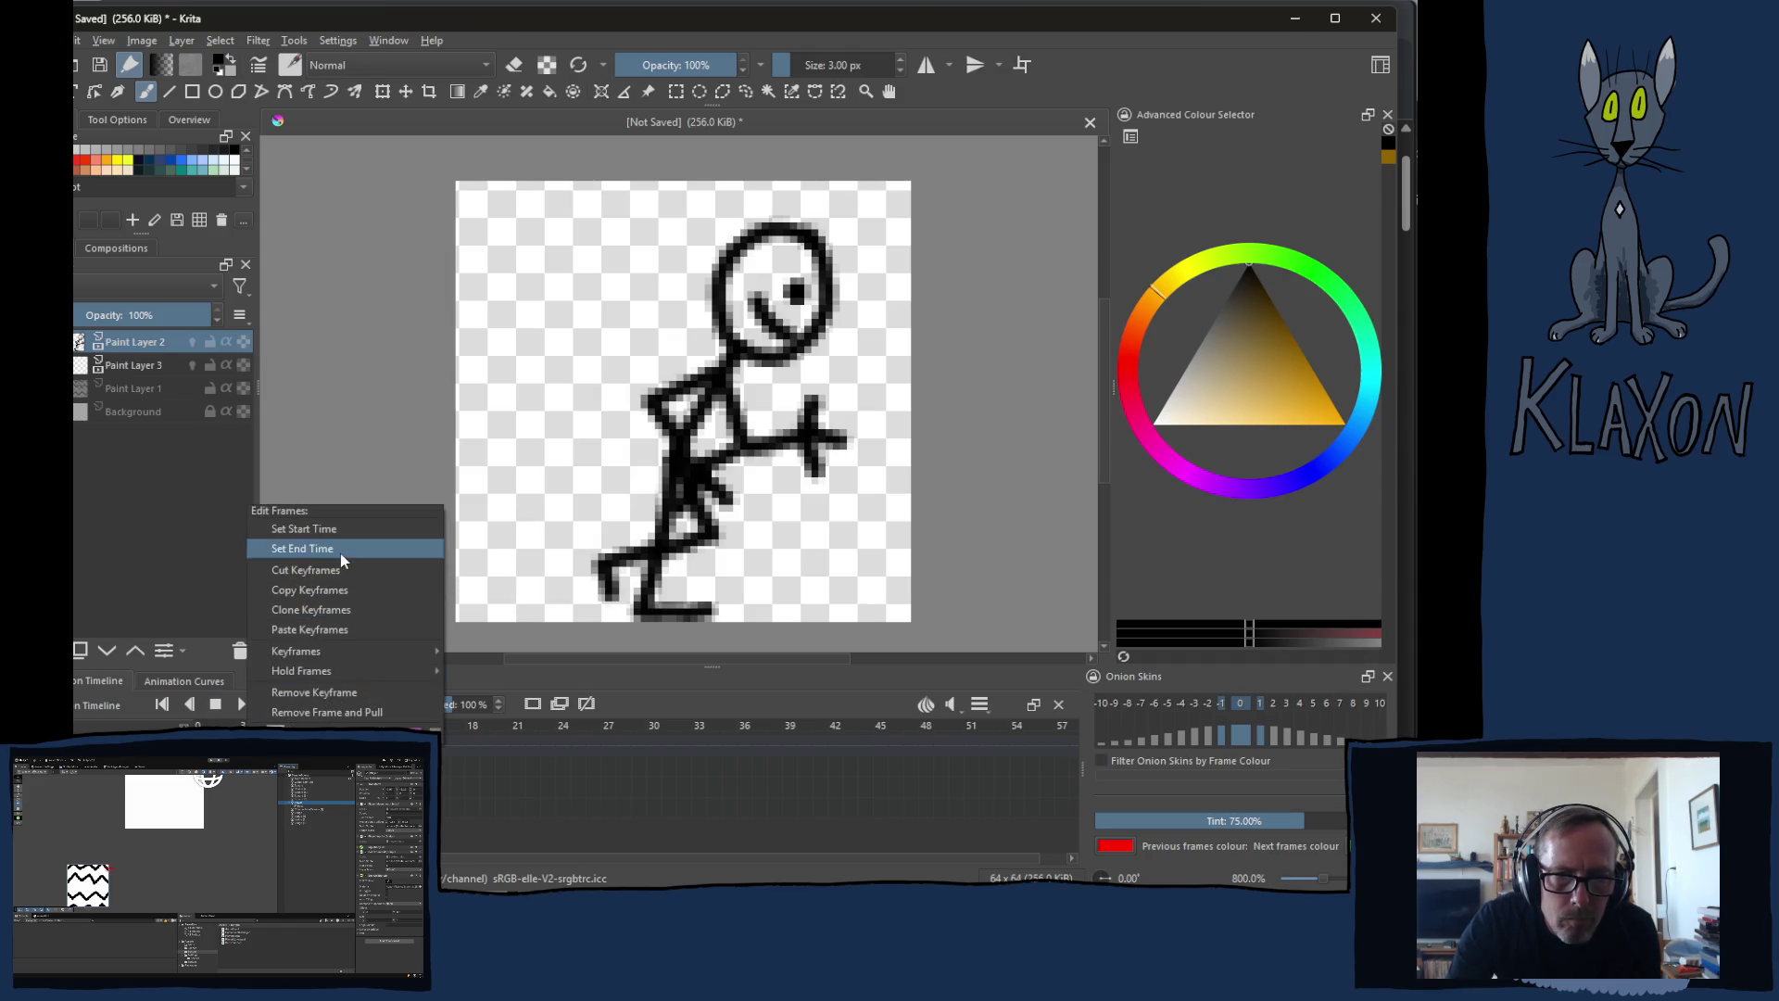
click(330, 593)
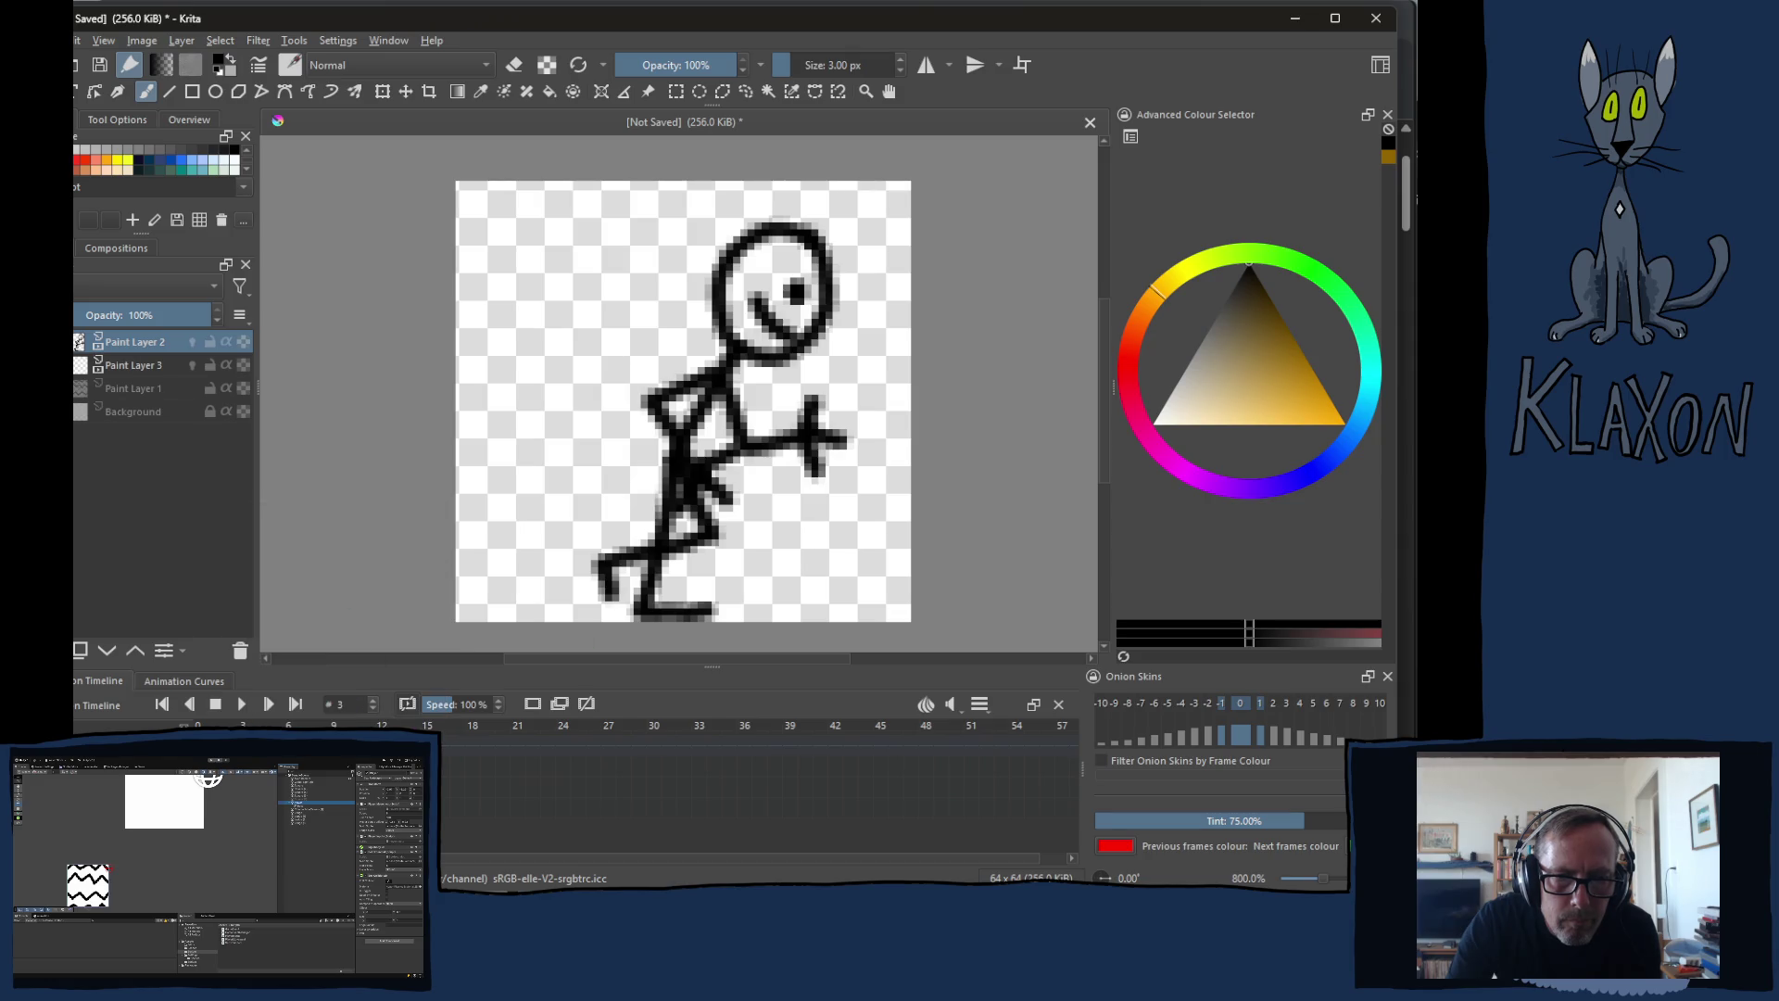
click(367, 744)
right_click(368, 743)
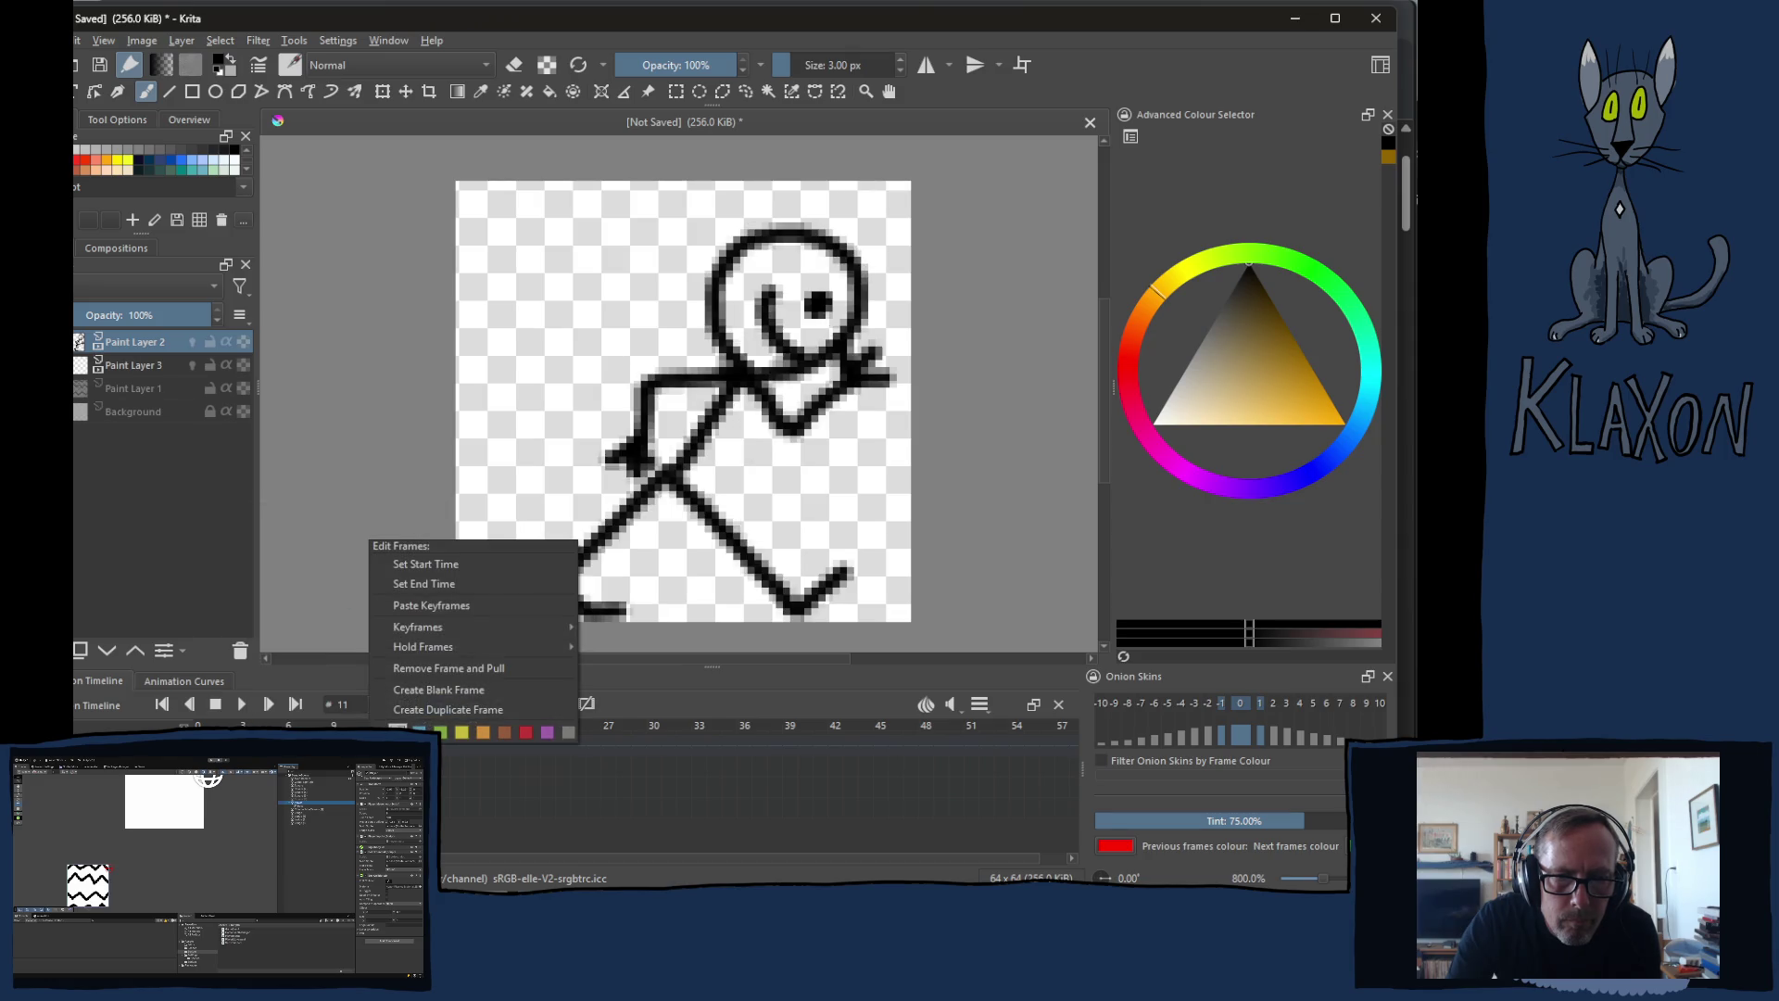
click(449, 607)
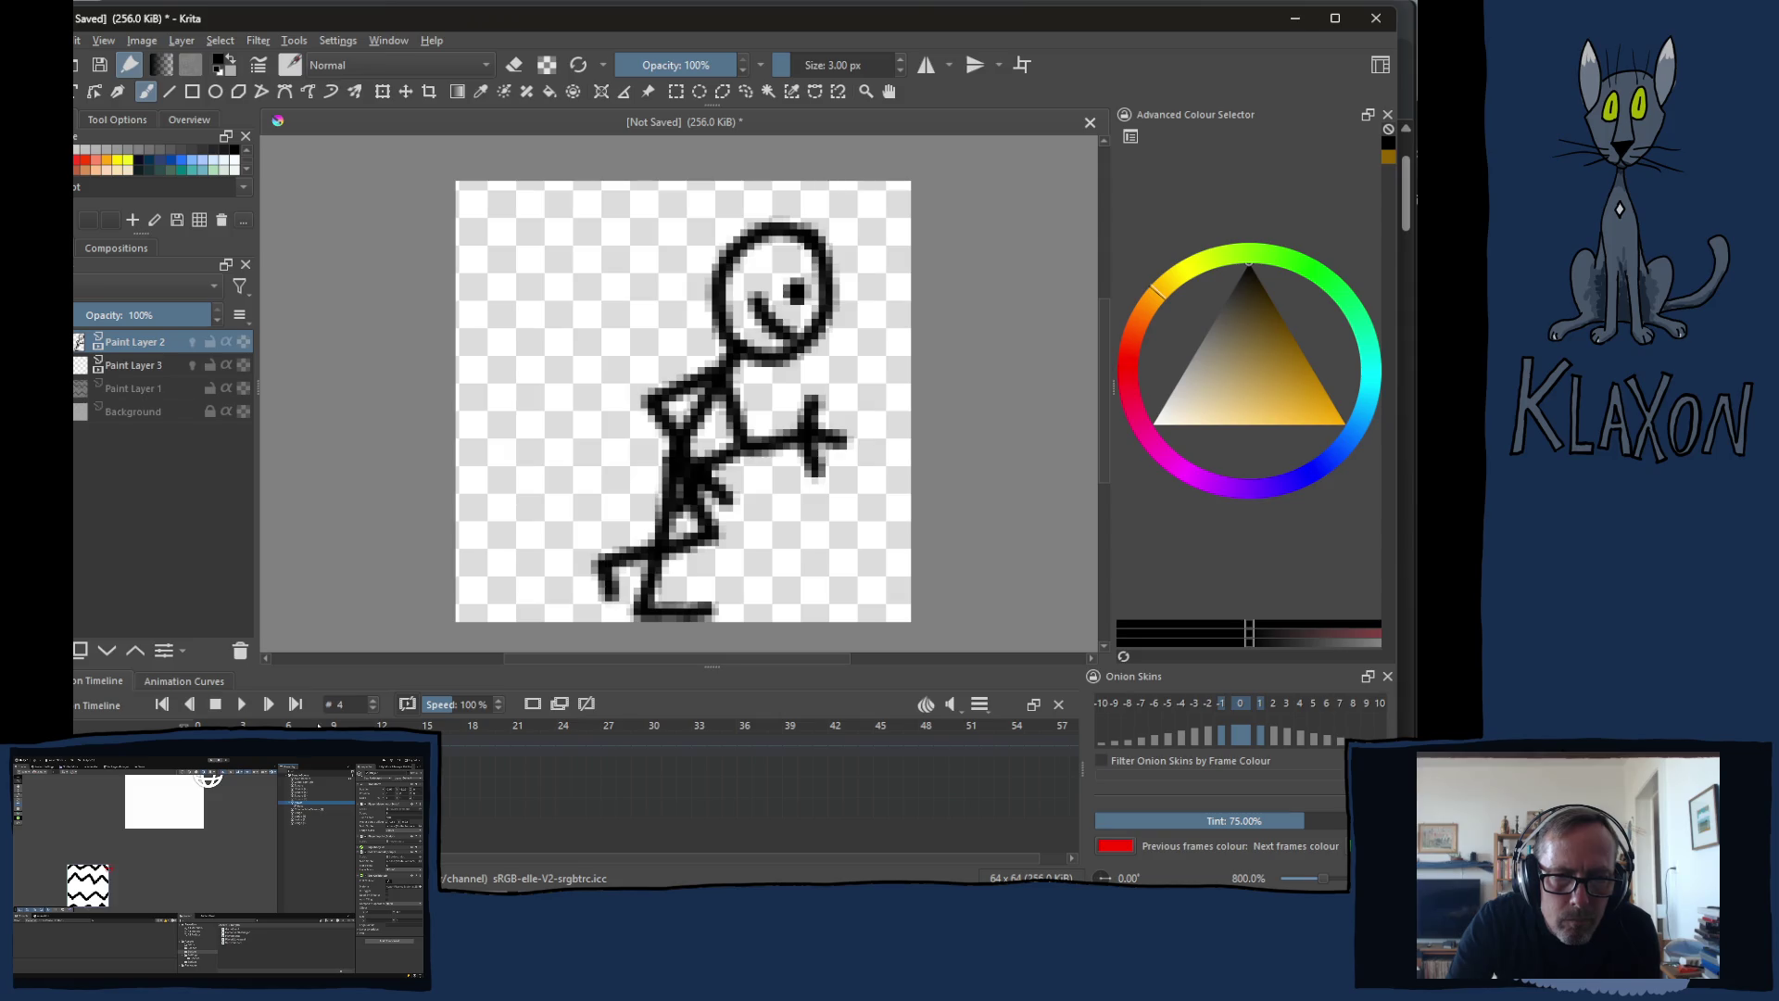
click(535, 706)
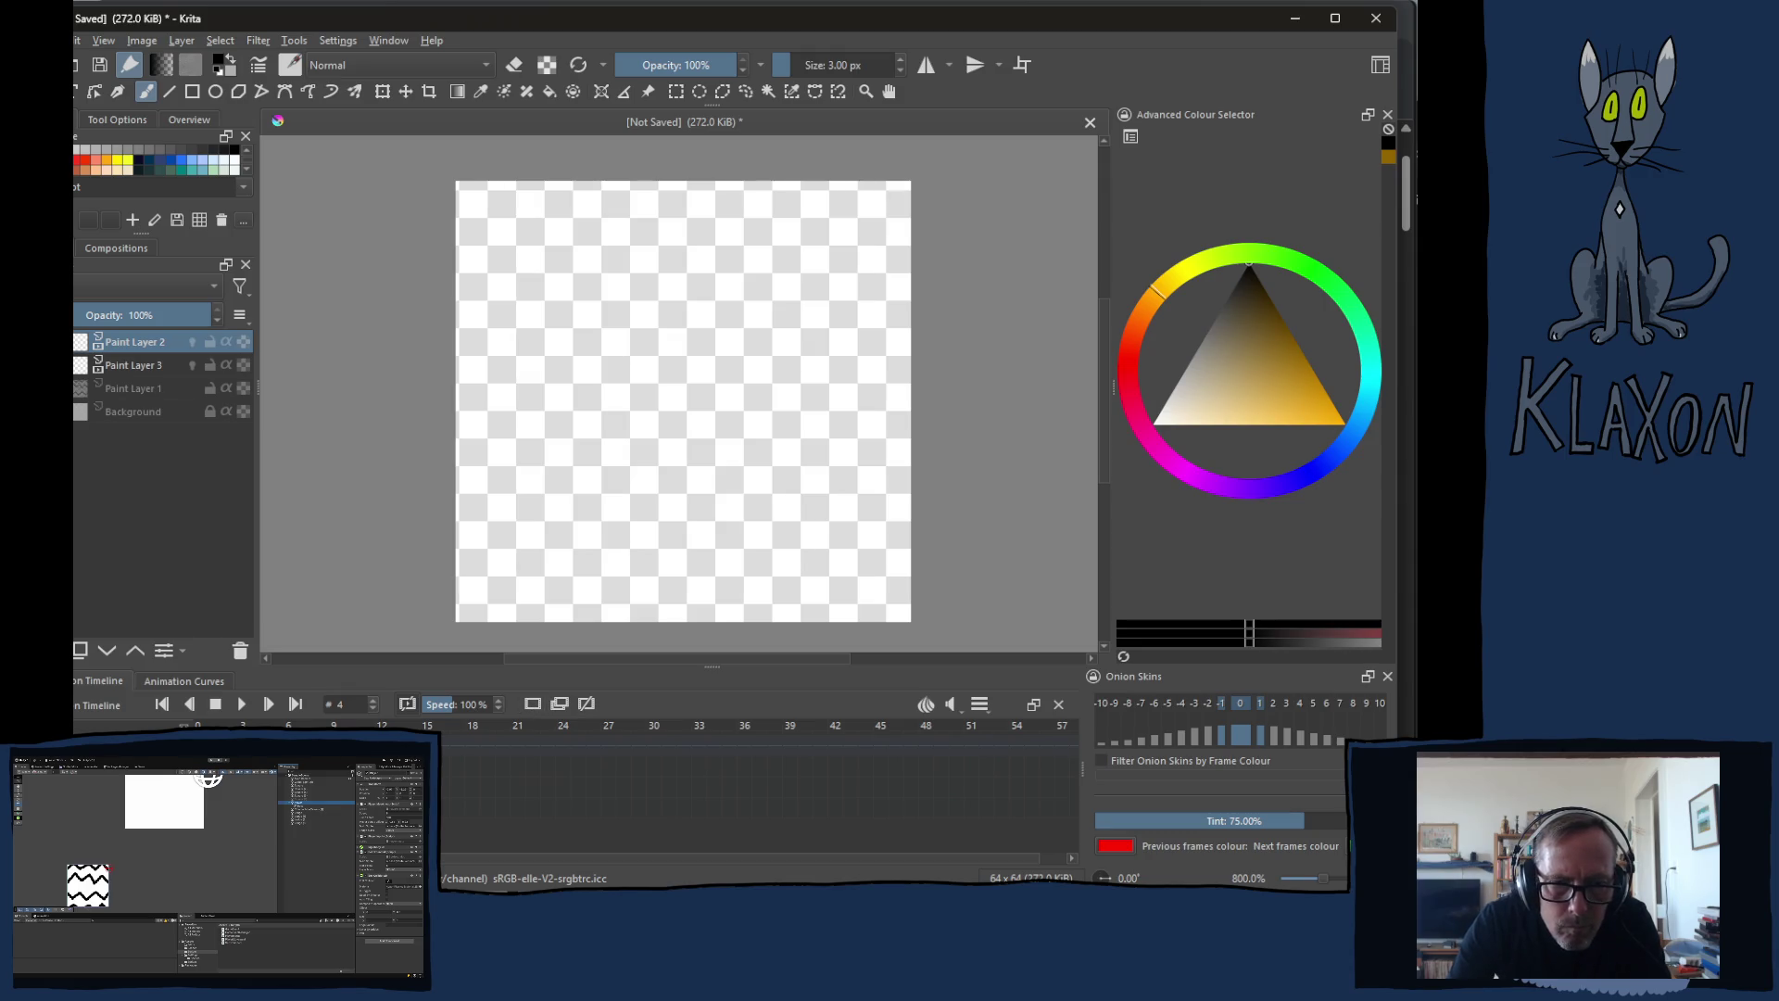
Step: Insert blank frames at 6, 8 and 10 and turn Paint Layer 2's onion skins back on
key(period)
click(525, 706)
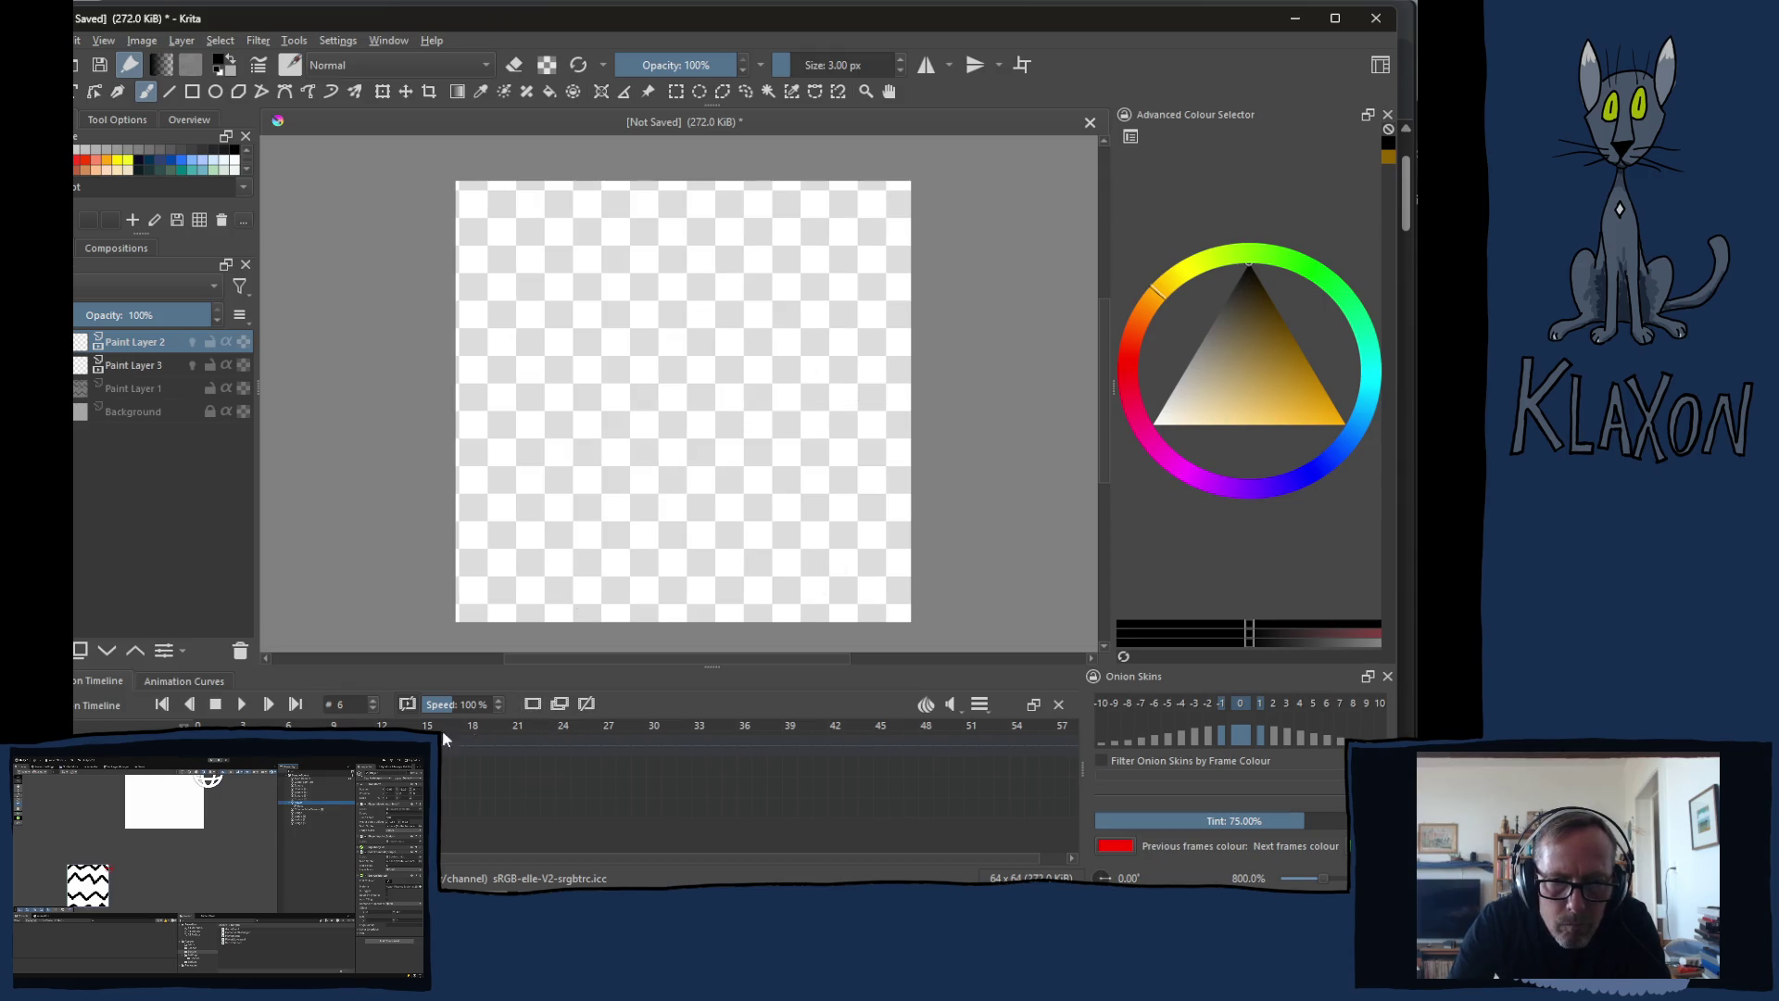
key(period)
click(534, 706)
key(period)
click(534, 706)
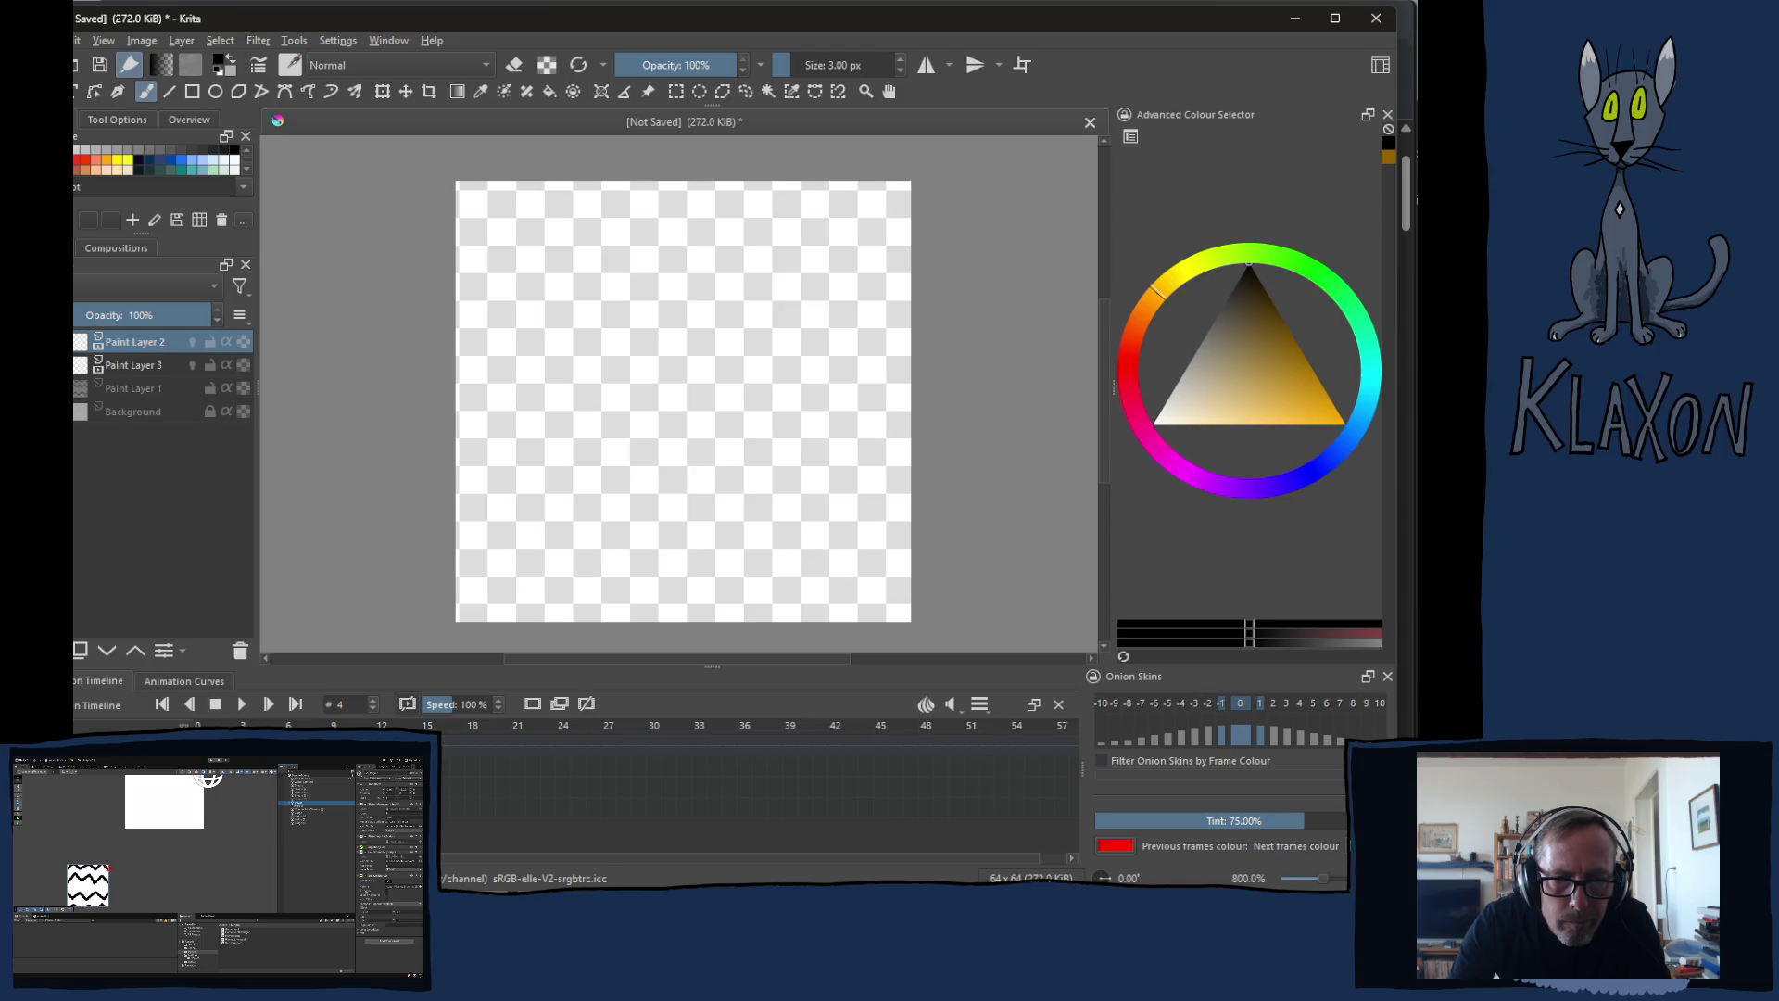
click(192, 342)
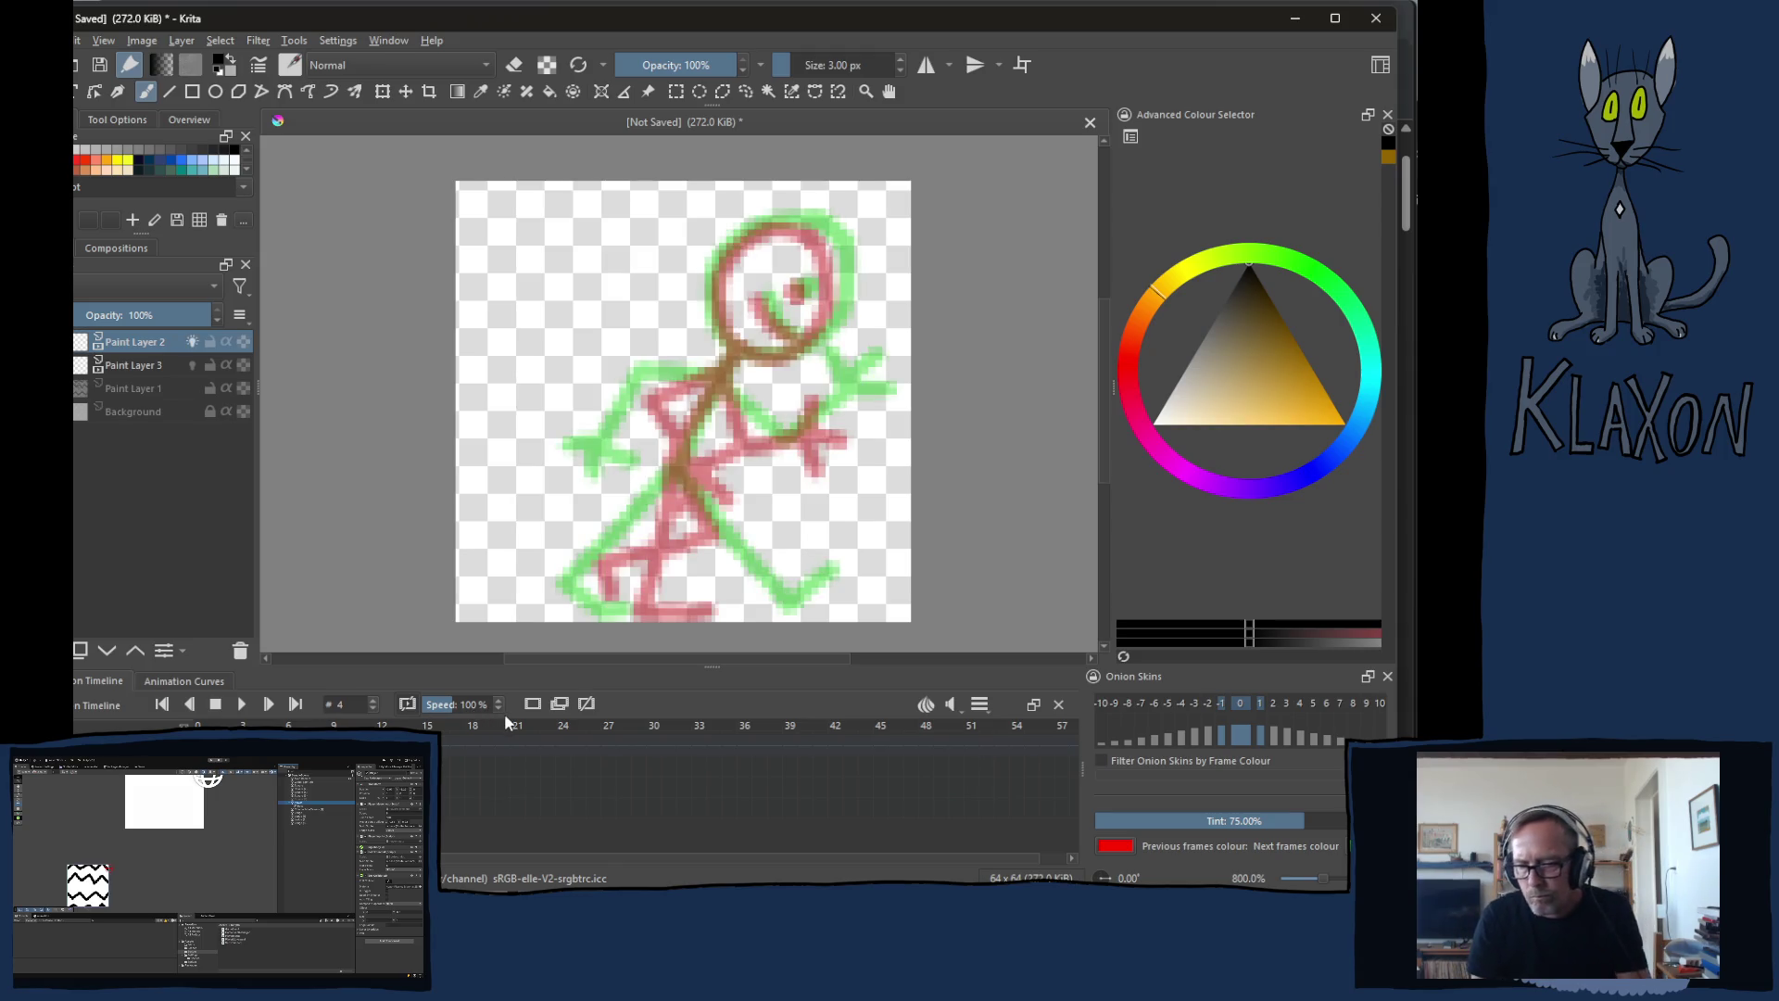
Step: Try leg strokes on frame 4, undo them, and compare against frame 3's pose
scroll(714, 340, up, 2)
scroll(714, 340, down, 2)
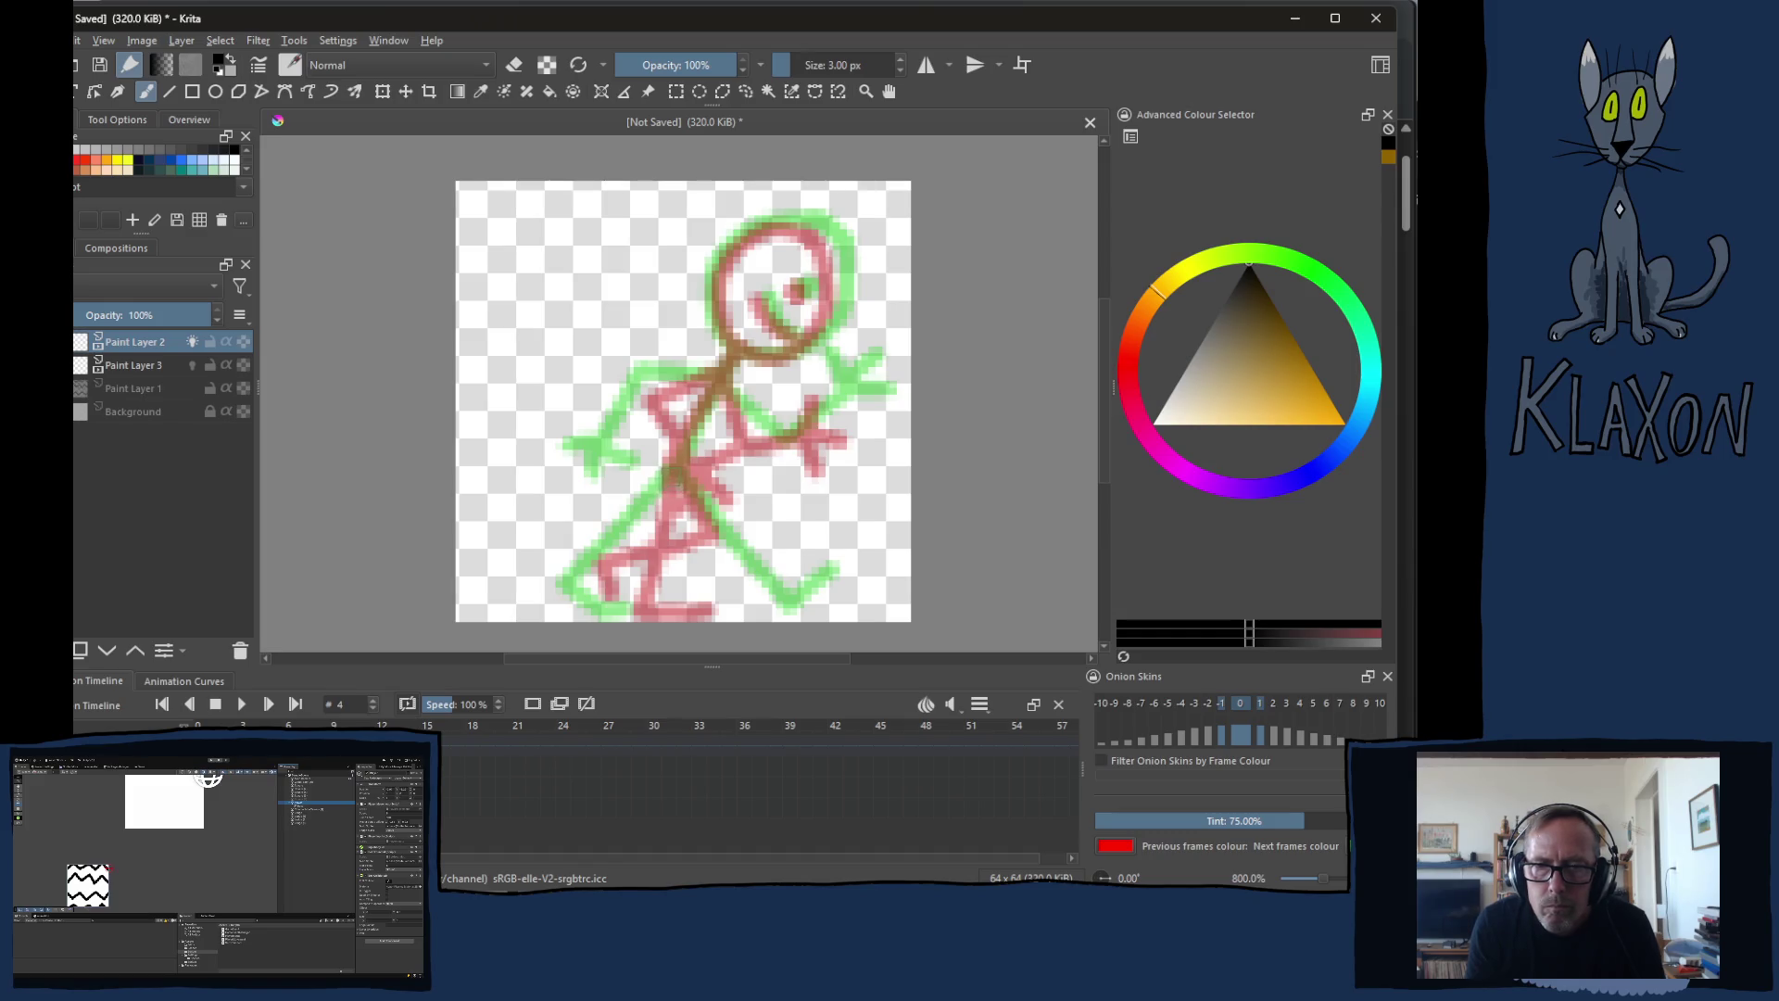
drag(667, 468, 670, 546)
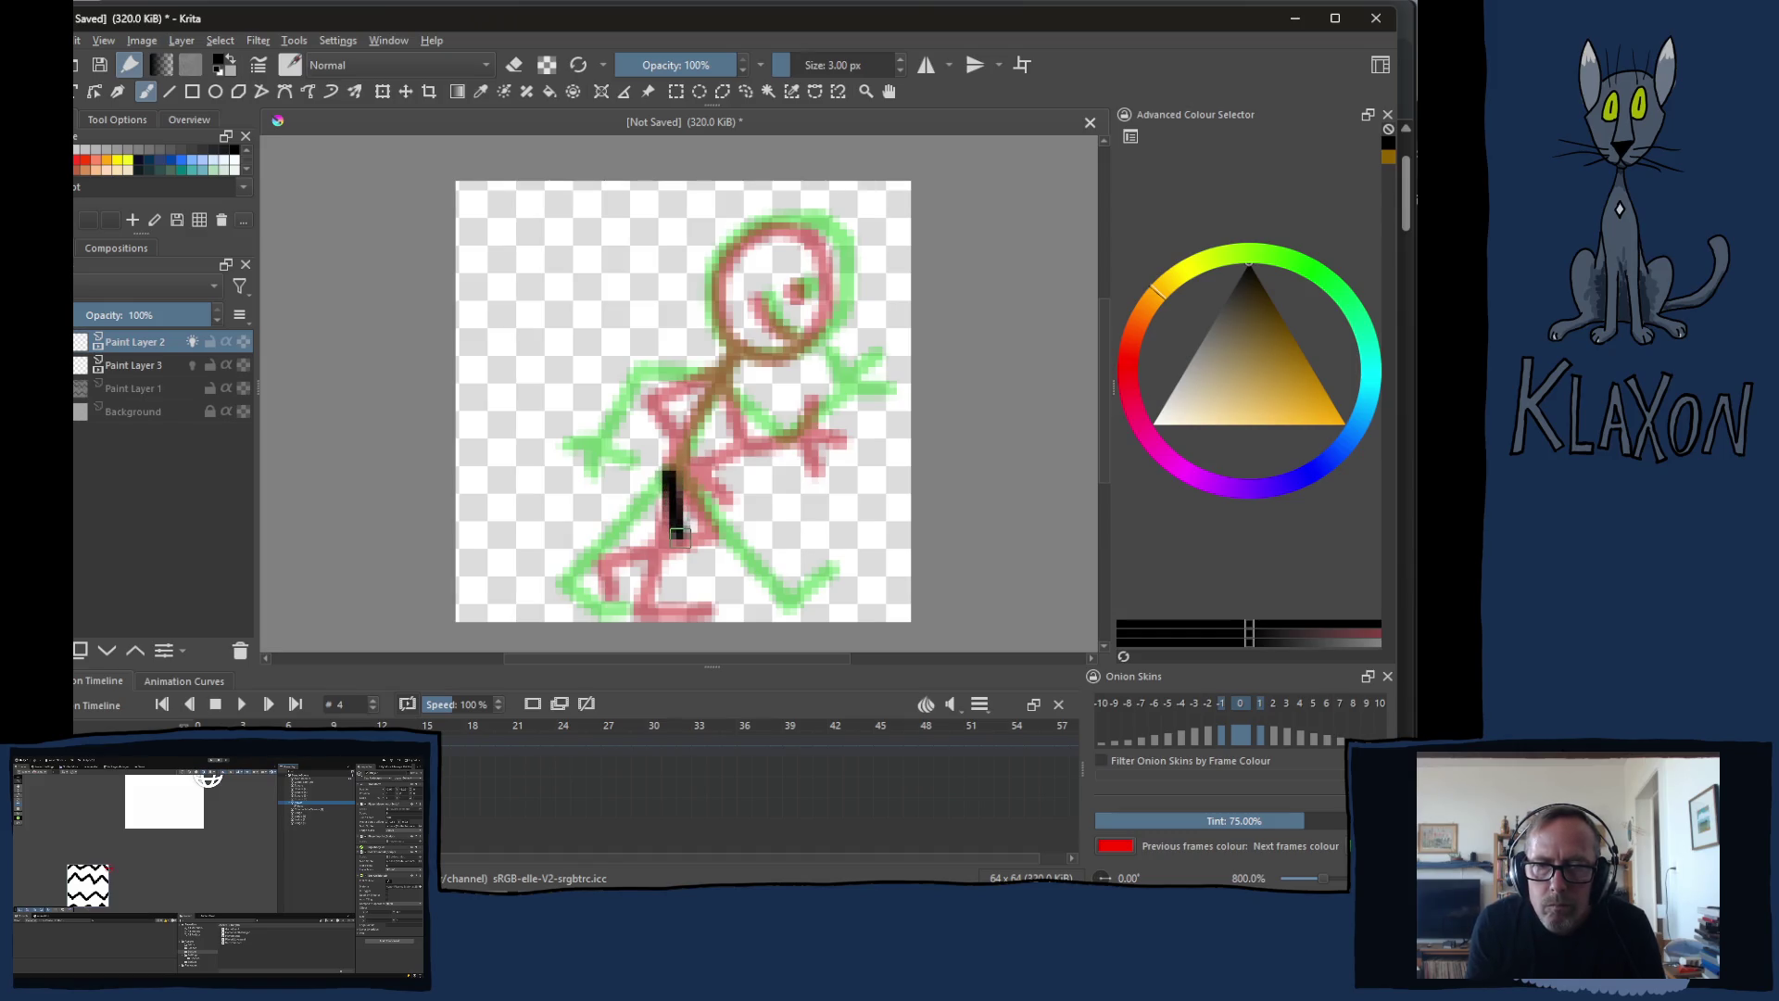
drag(665, 553, 655, 563)
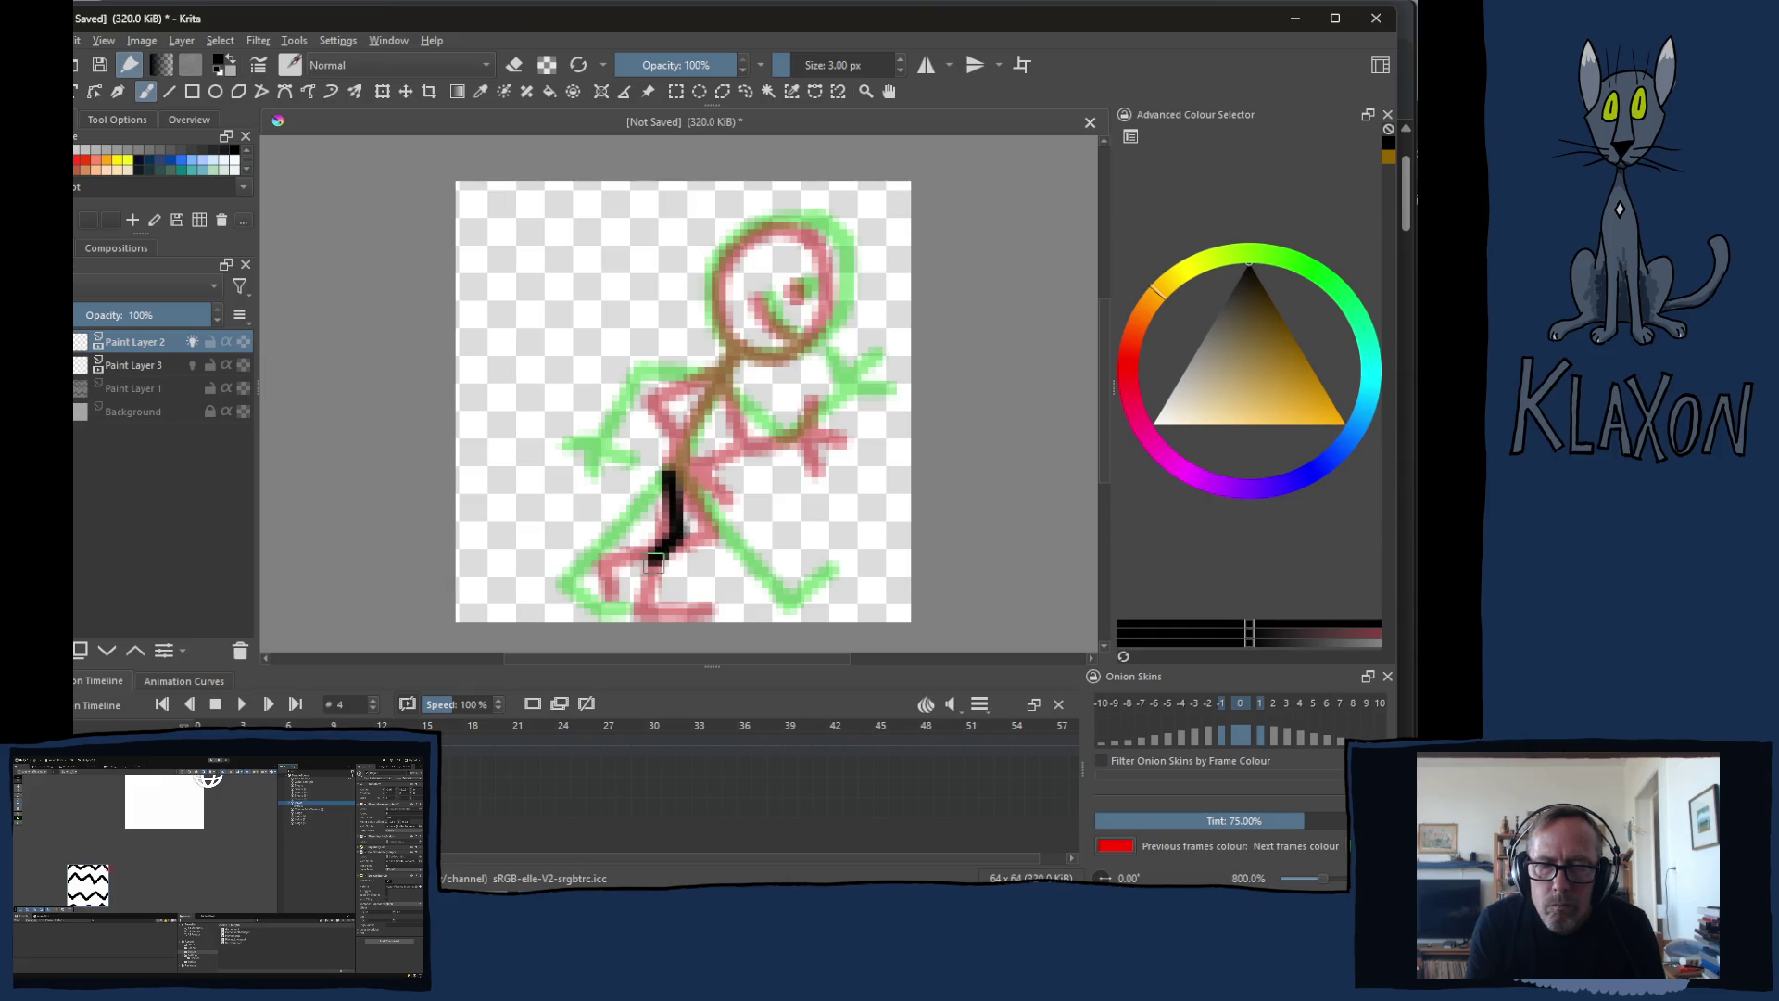
key(space)
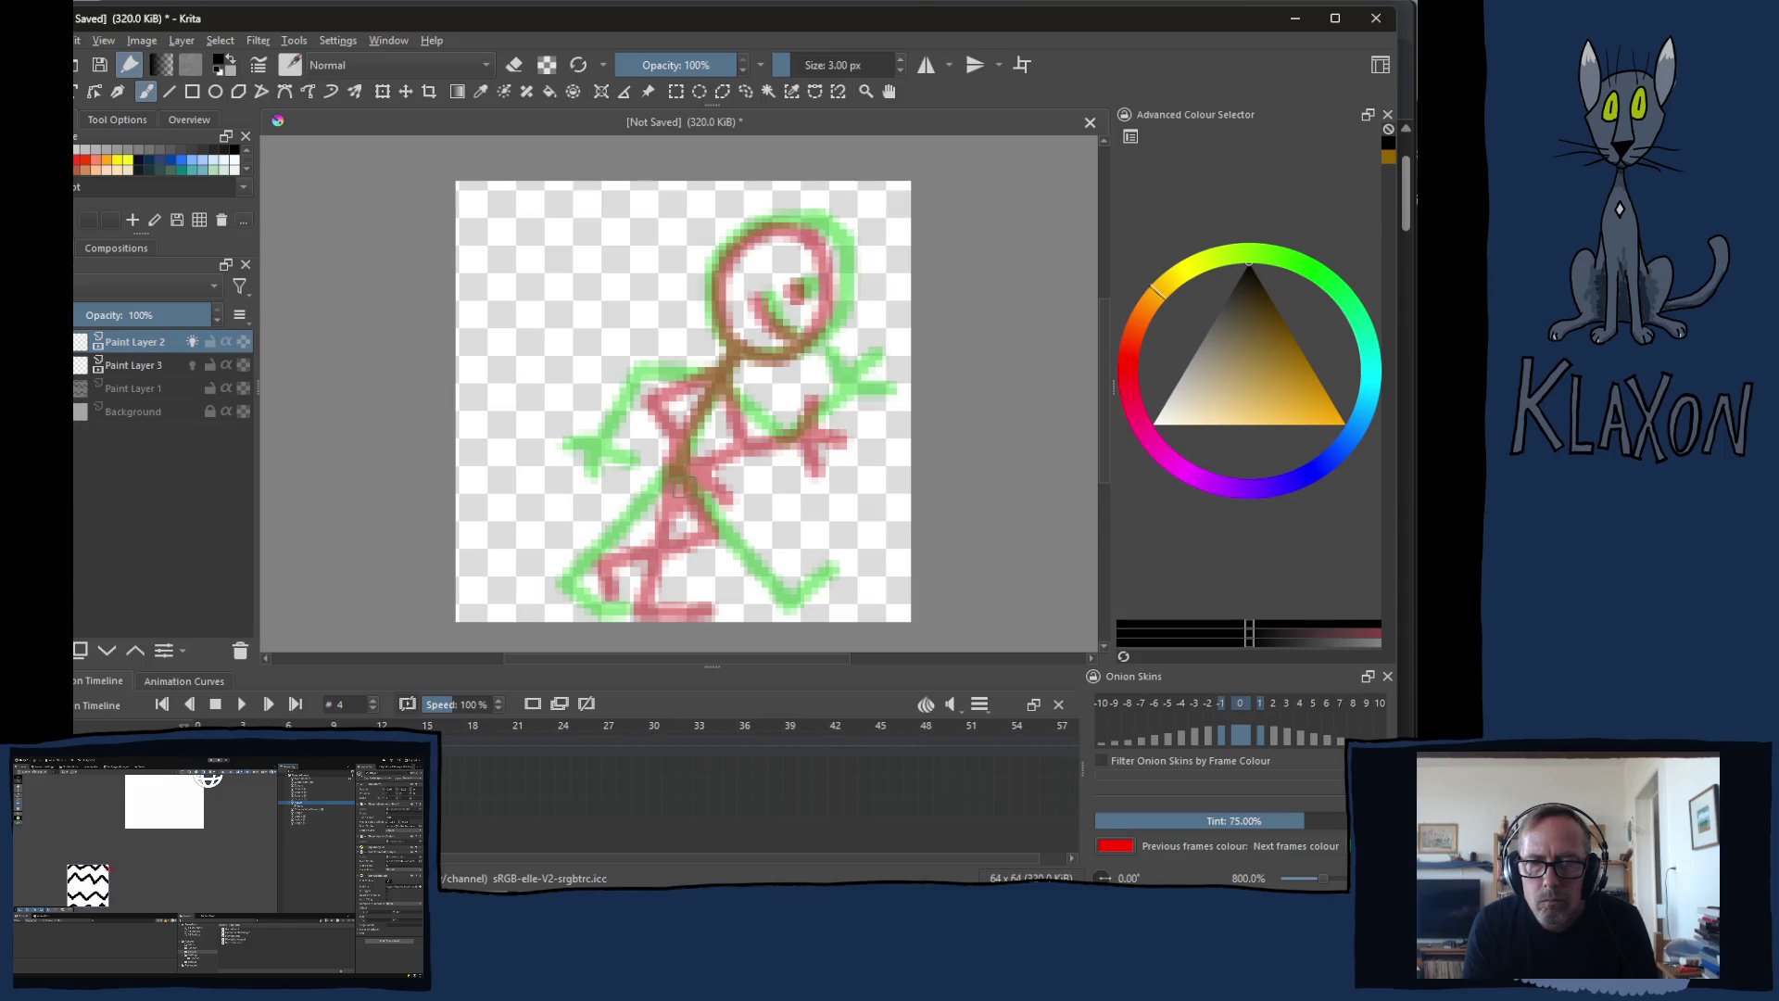
mouse_move(673, 473)
mouse_down()
mouse_move(630, 536)
mouse_move(568, 517)
mouse_up()
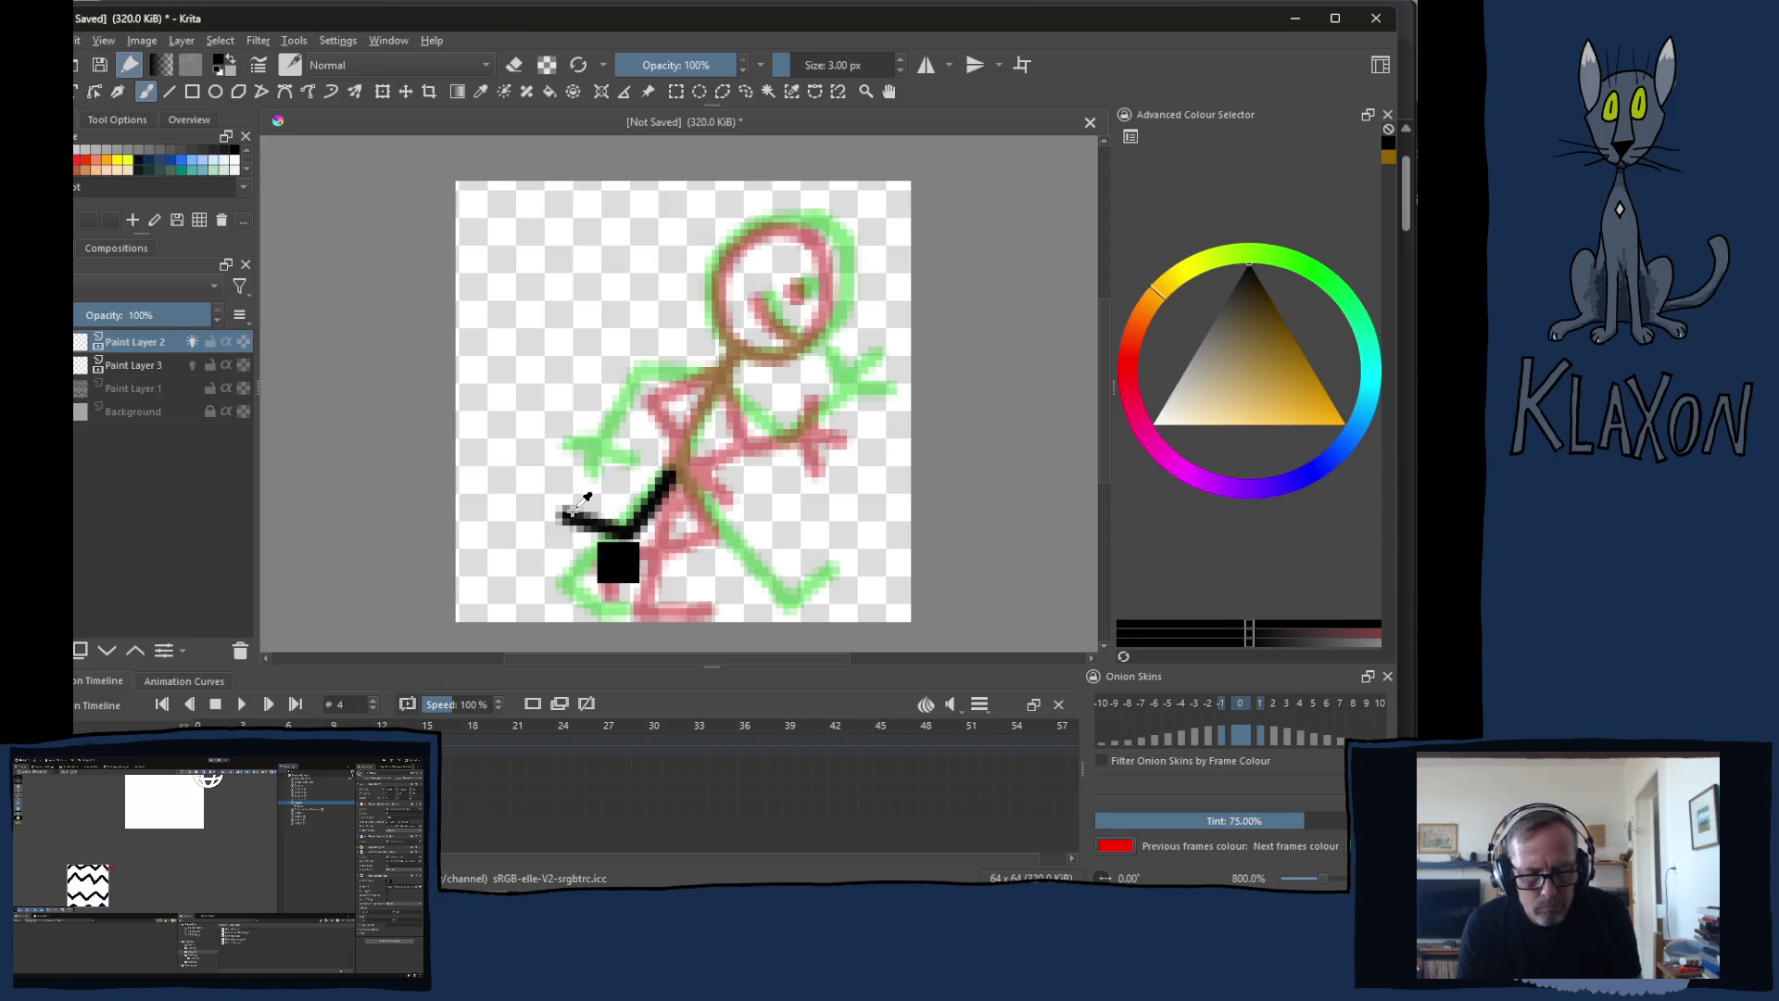
key(ctrl+z)
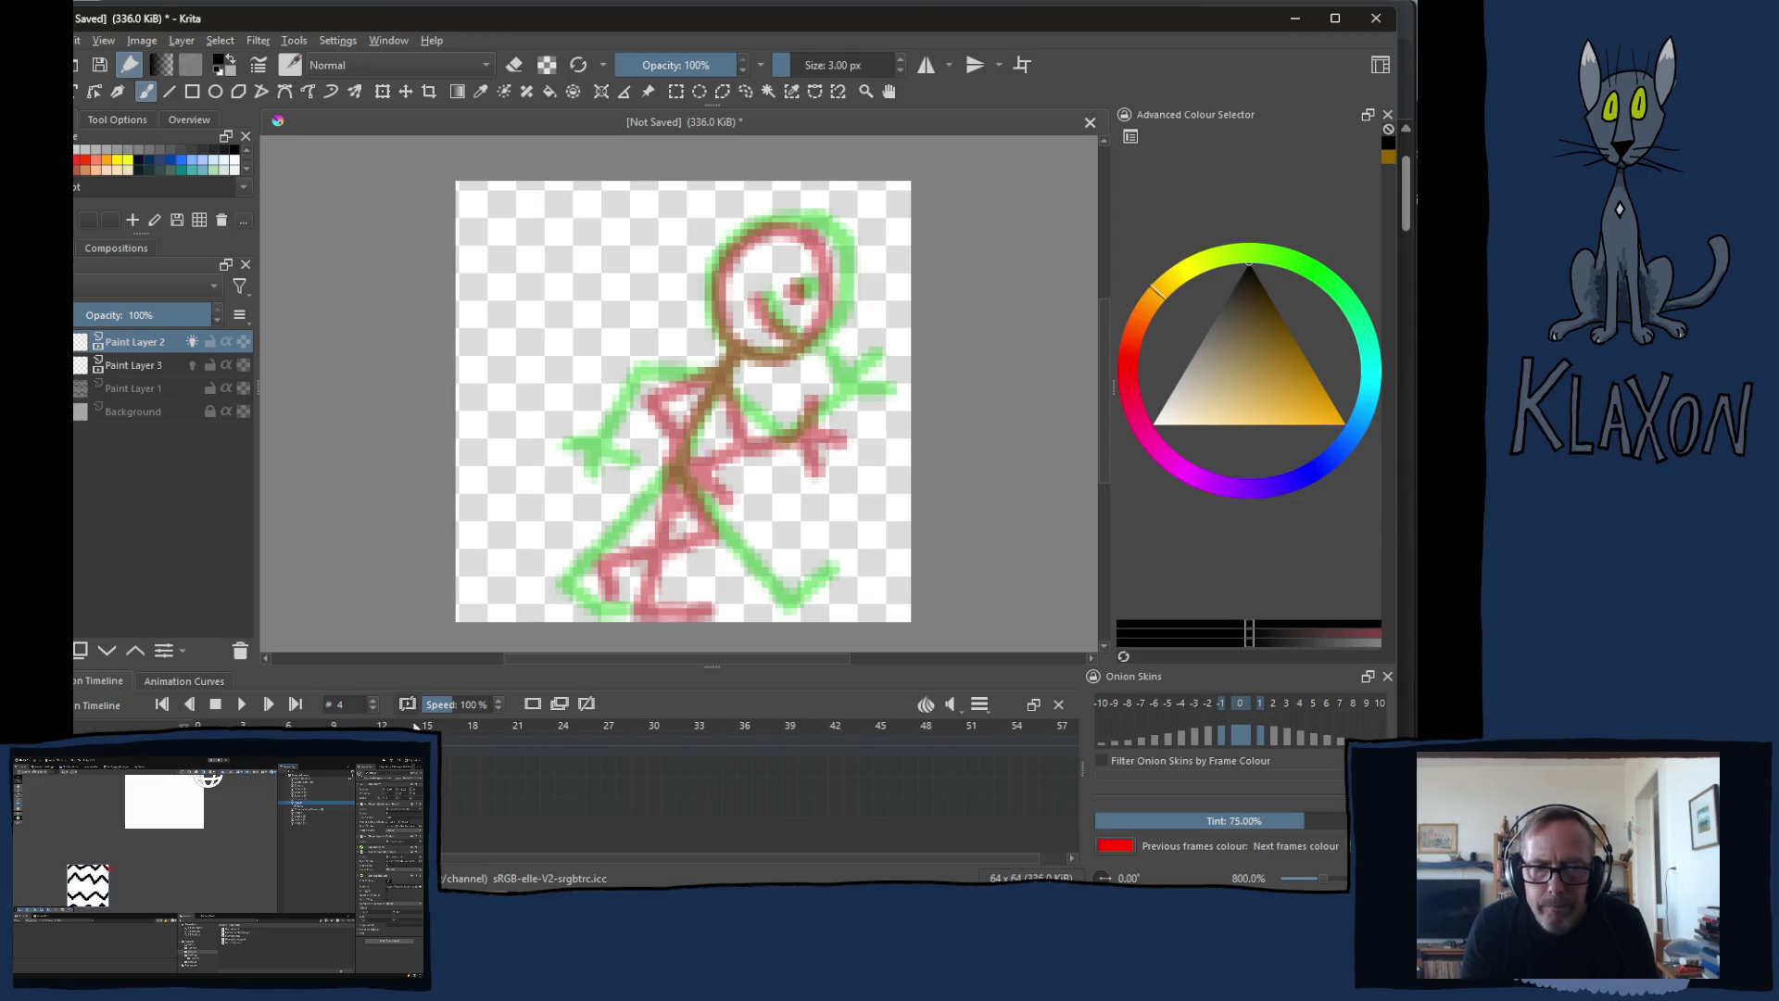
key(Left)
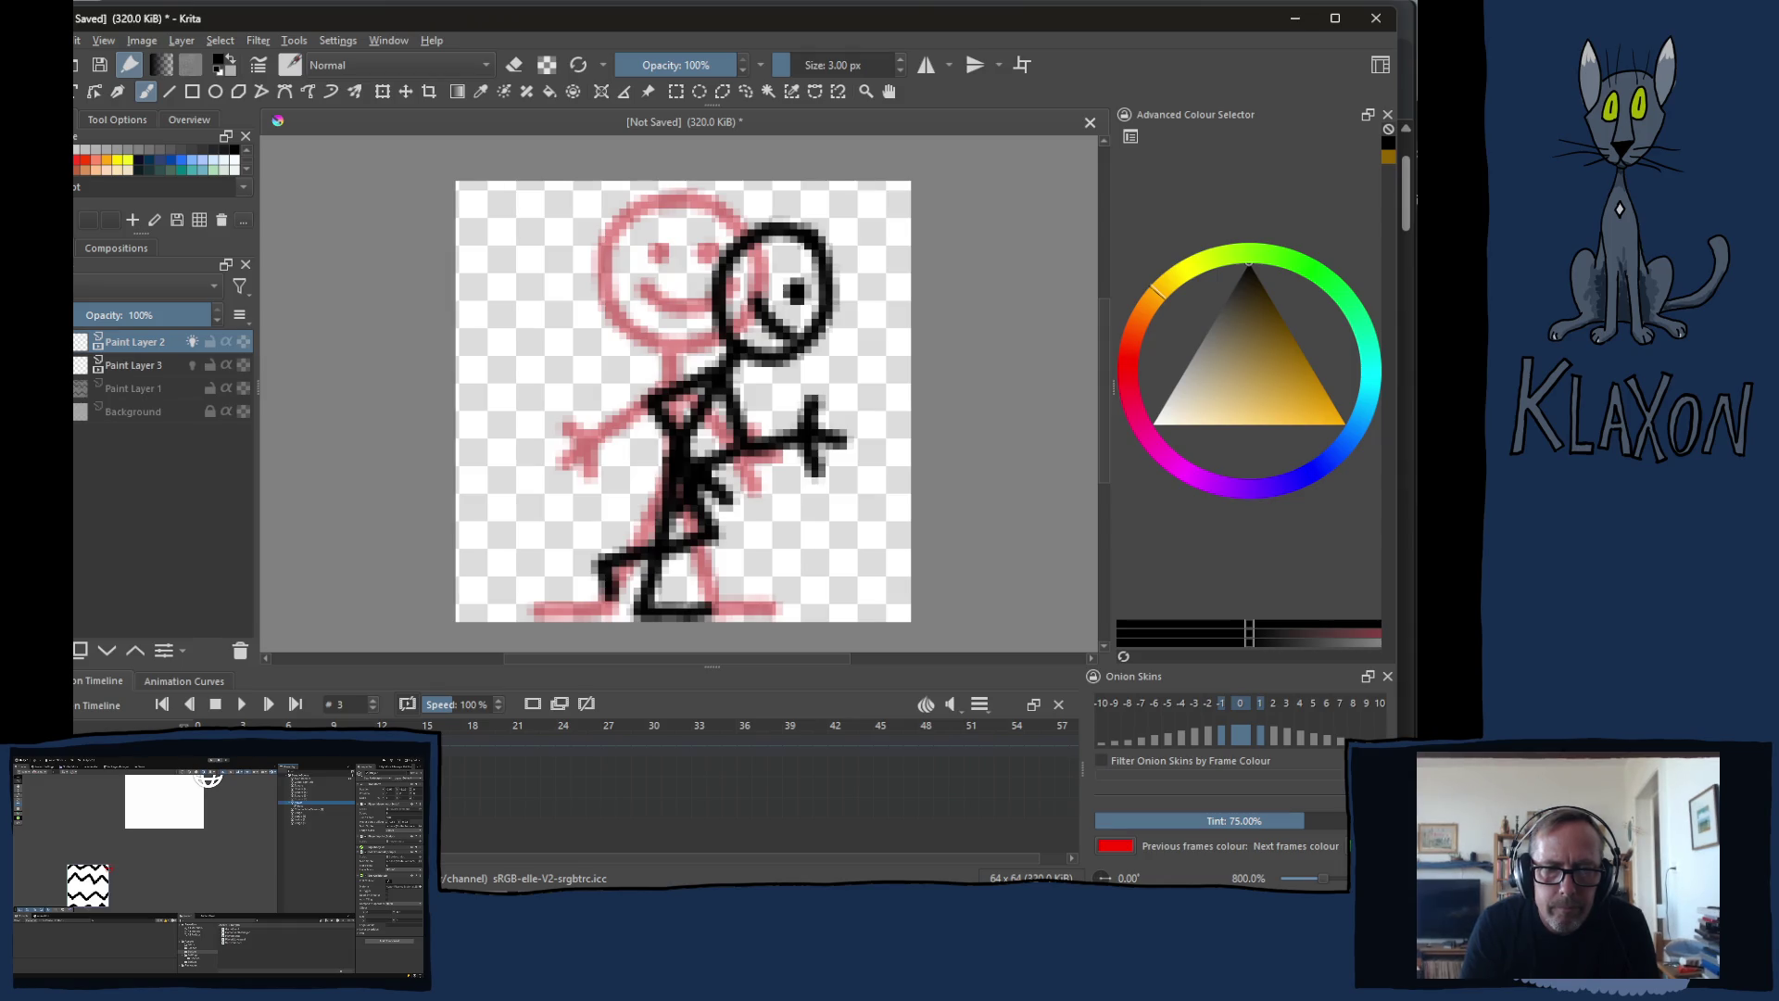
key(Right)
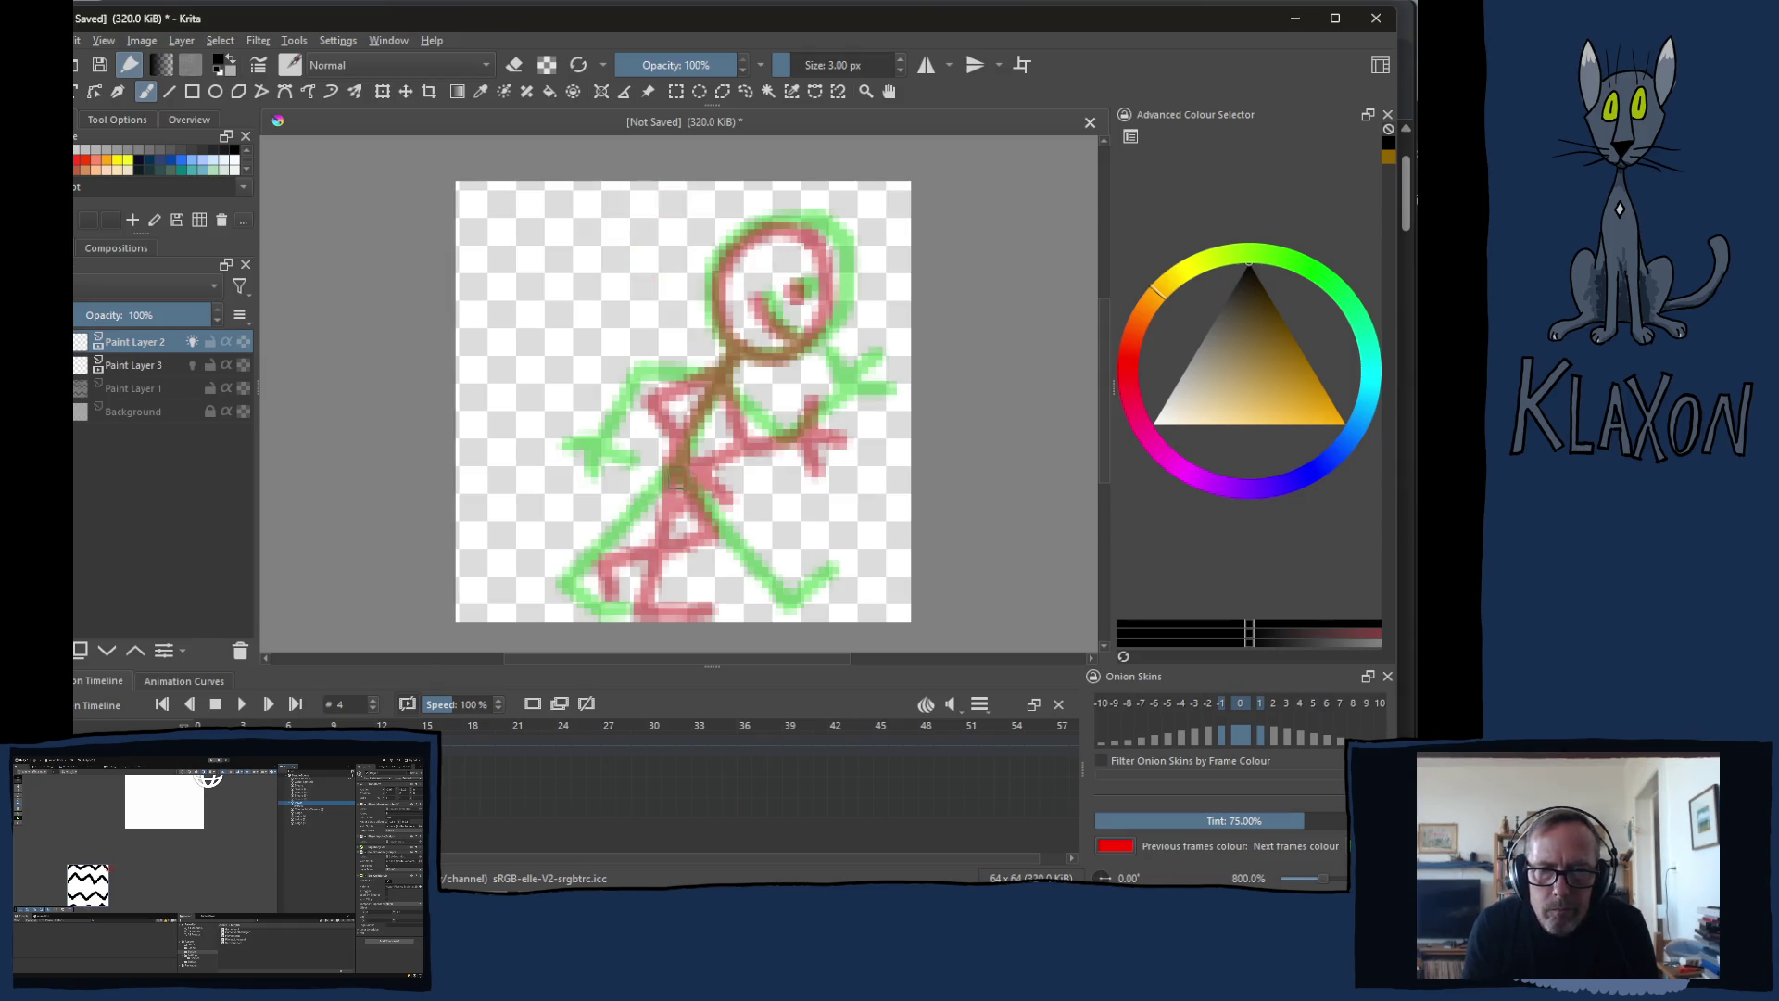
Step: Draw frame 4's two legs, torso to the neck, hanging left arm and bent right arm, then go to frame 6
mouse_move(667, 471)
mouse_down()
mouse_move(730, 515)
mouse_move(704, 579)
mouse_move(749, 577)
mouse_up()
mouse_move(674, 480)
mouse_down()
mouse_move(590, 613)
mouse_move(666, 616)
mouse_up()
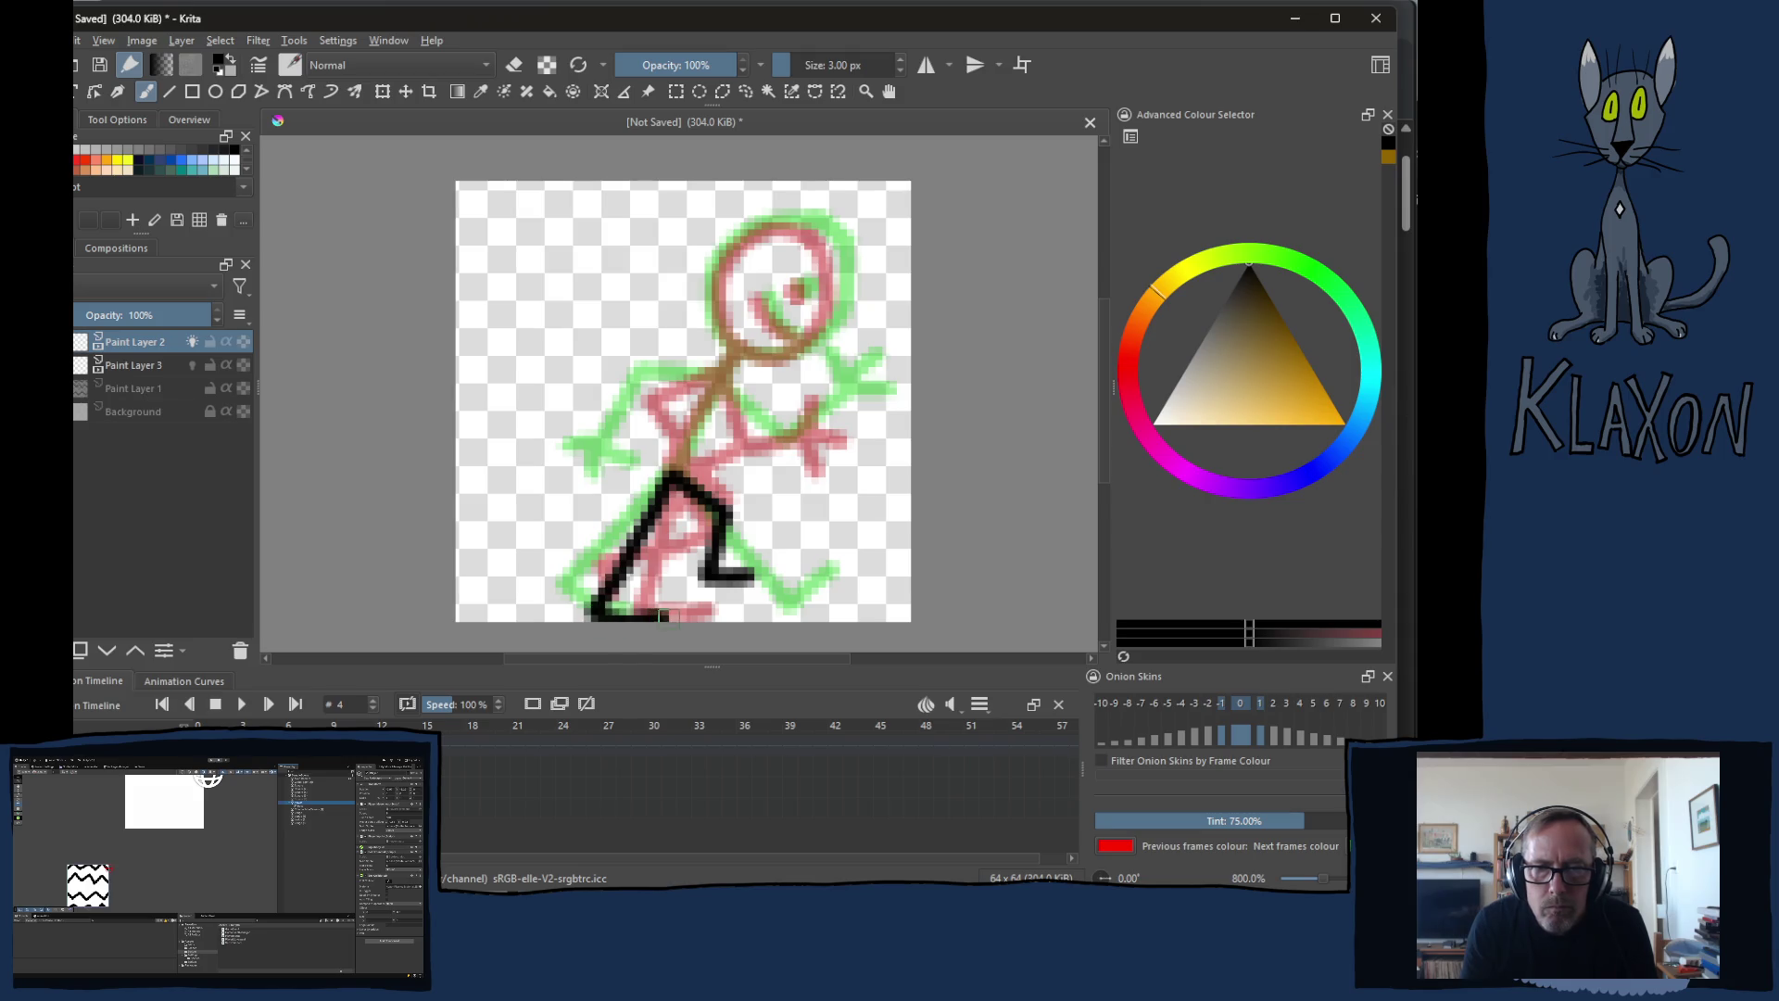
mouse_move(681, 481)
mouse_down()
mouse_move(744, 391)
mouse_move(721, 264)
mouse_move(848, 345)
mouse_move(757, 385)
mouse_up()
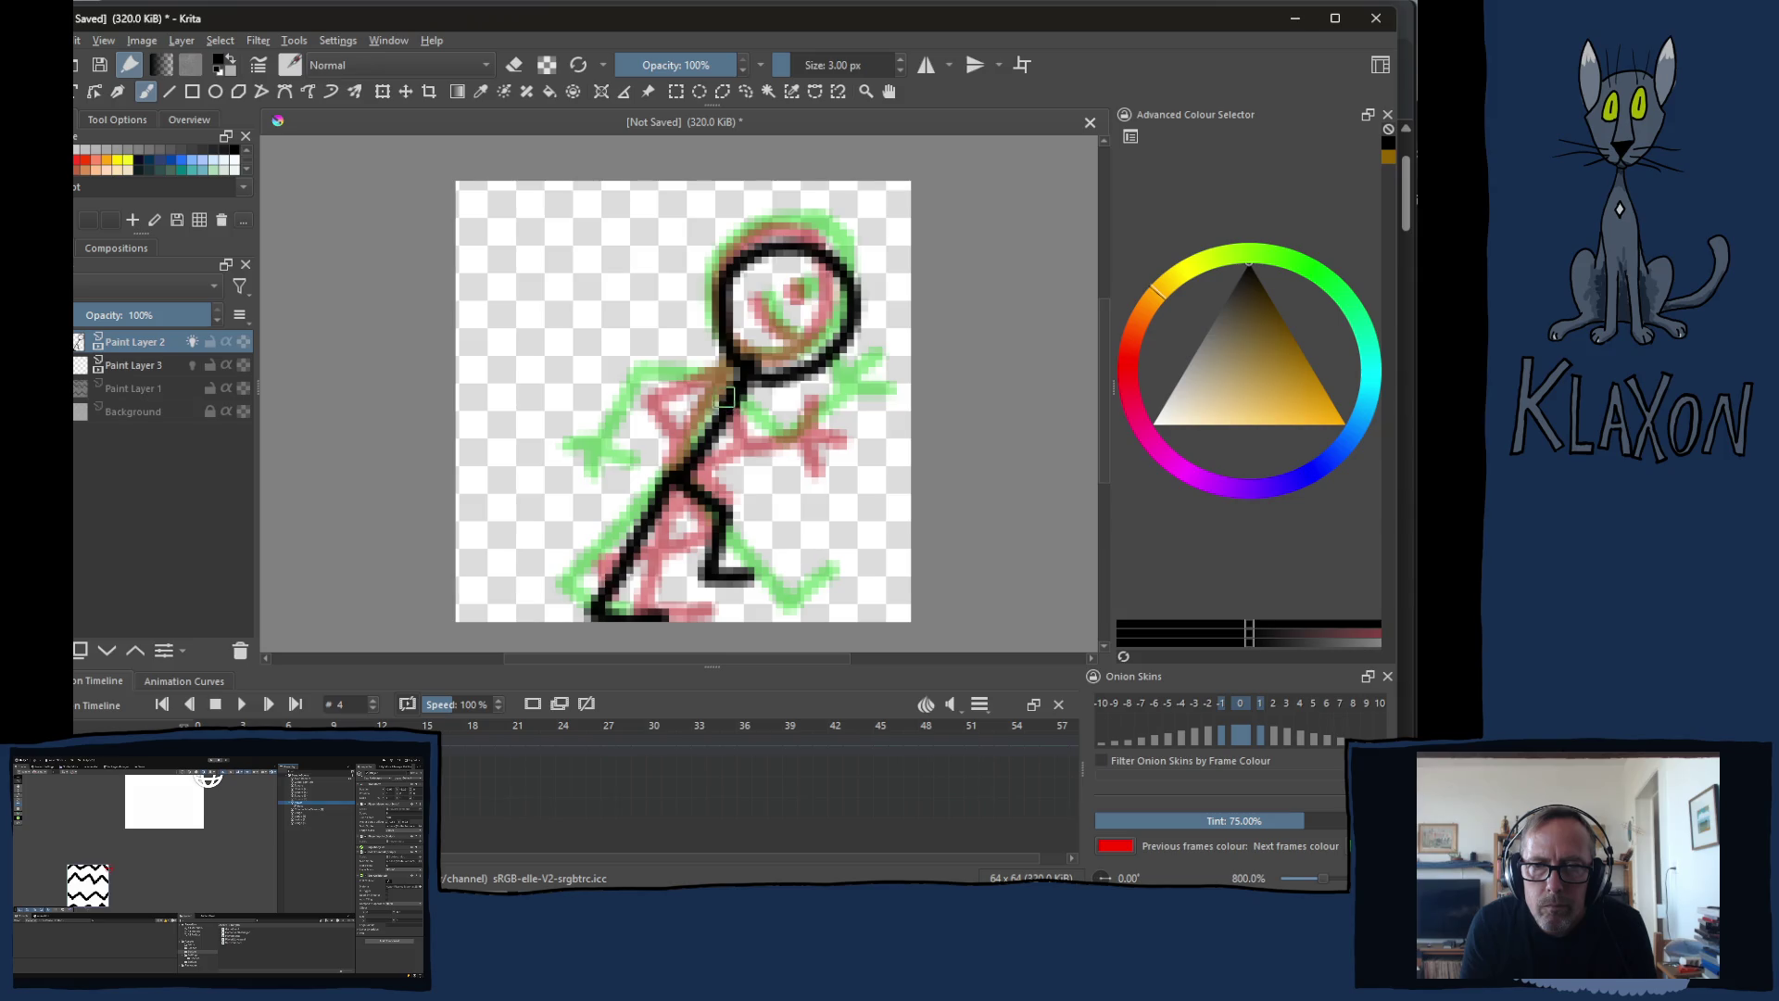
mouse_move(728, 392)
mouse_down()
mouse_move(649, 419)
mouse_move(647, 468)
mouse_move(612, 495)
mouse_move(672, 478)
mouse_up()
mouse_move(745, 404)
mouse_down()
mouse_move(762, 464)
mouse_move(878, 447)
mouse_move(861, 483)
mouse_up()
key(period)
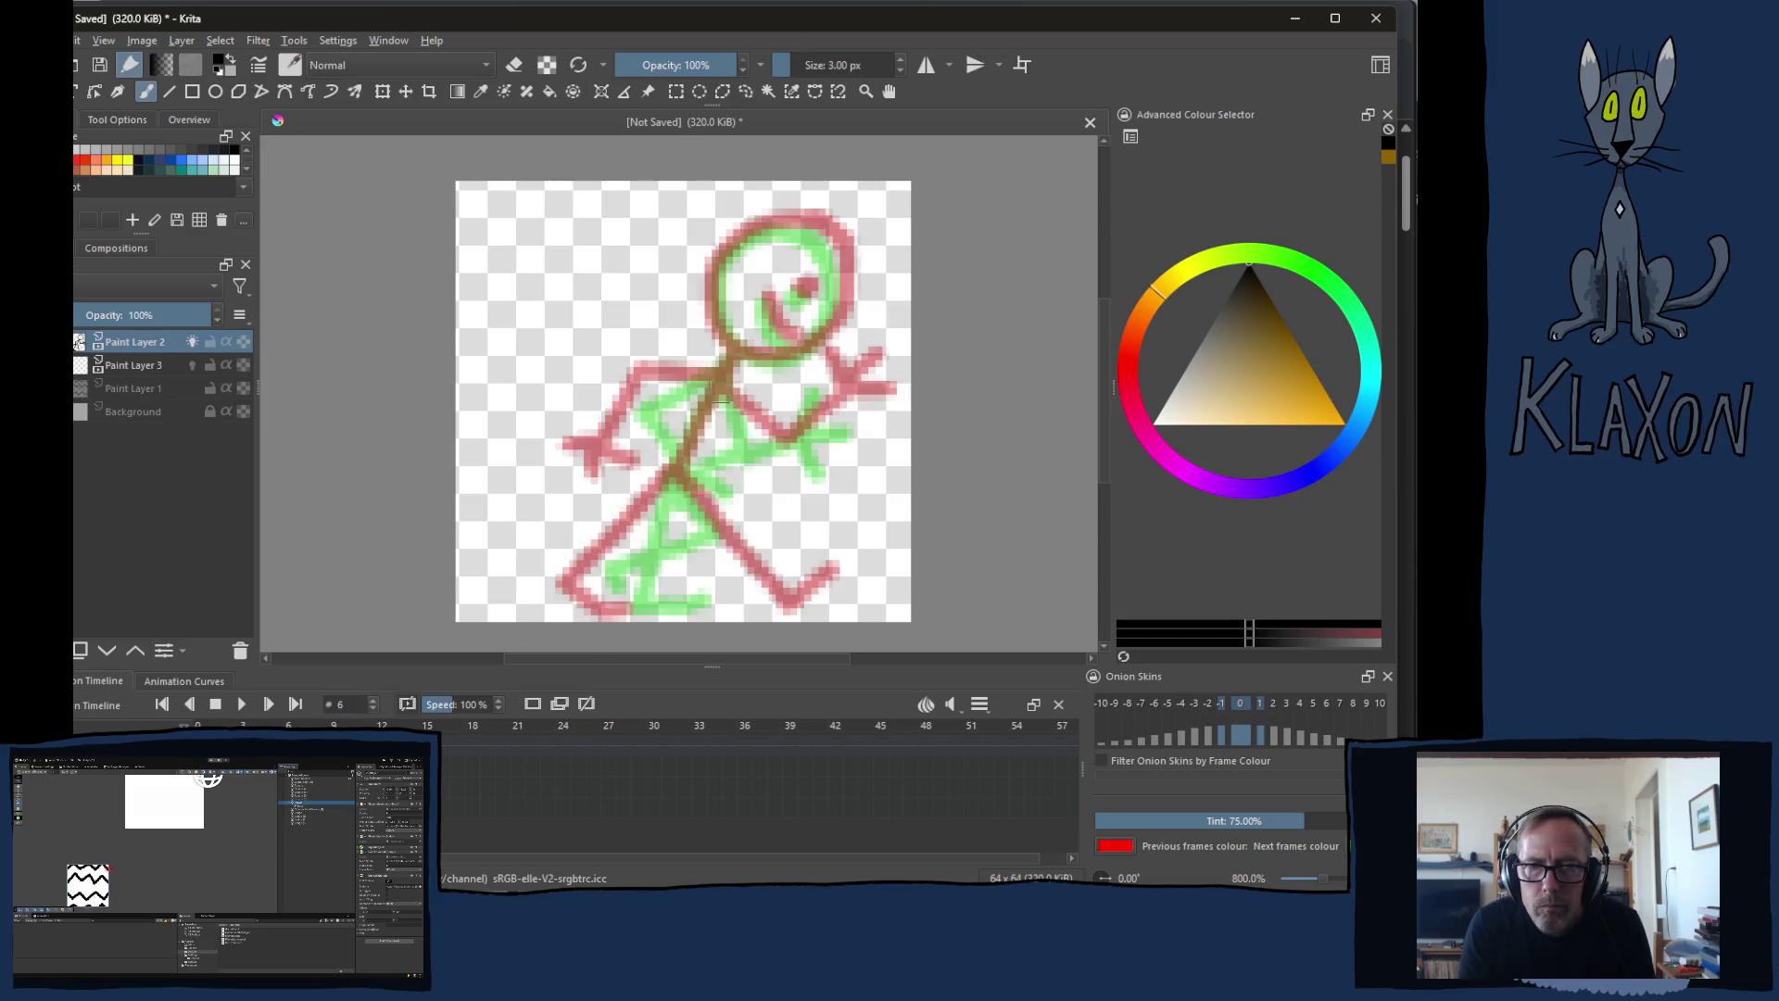
Step: On frame 6, draw the black head circle, a leg, the torso (redrawn after an undo), and both arms
mouse_move(754, 345)
mouse_down()
mouse_move(718, 301)
mouse_move(834, 217)
mouse_move(851, 338)
mouse_move(751, 336)
mouse_move(684, 468)
mouse_up()
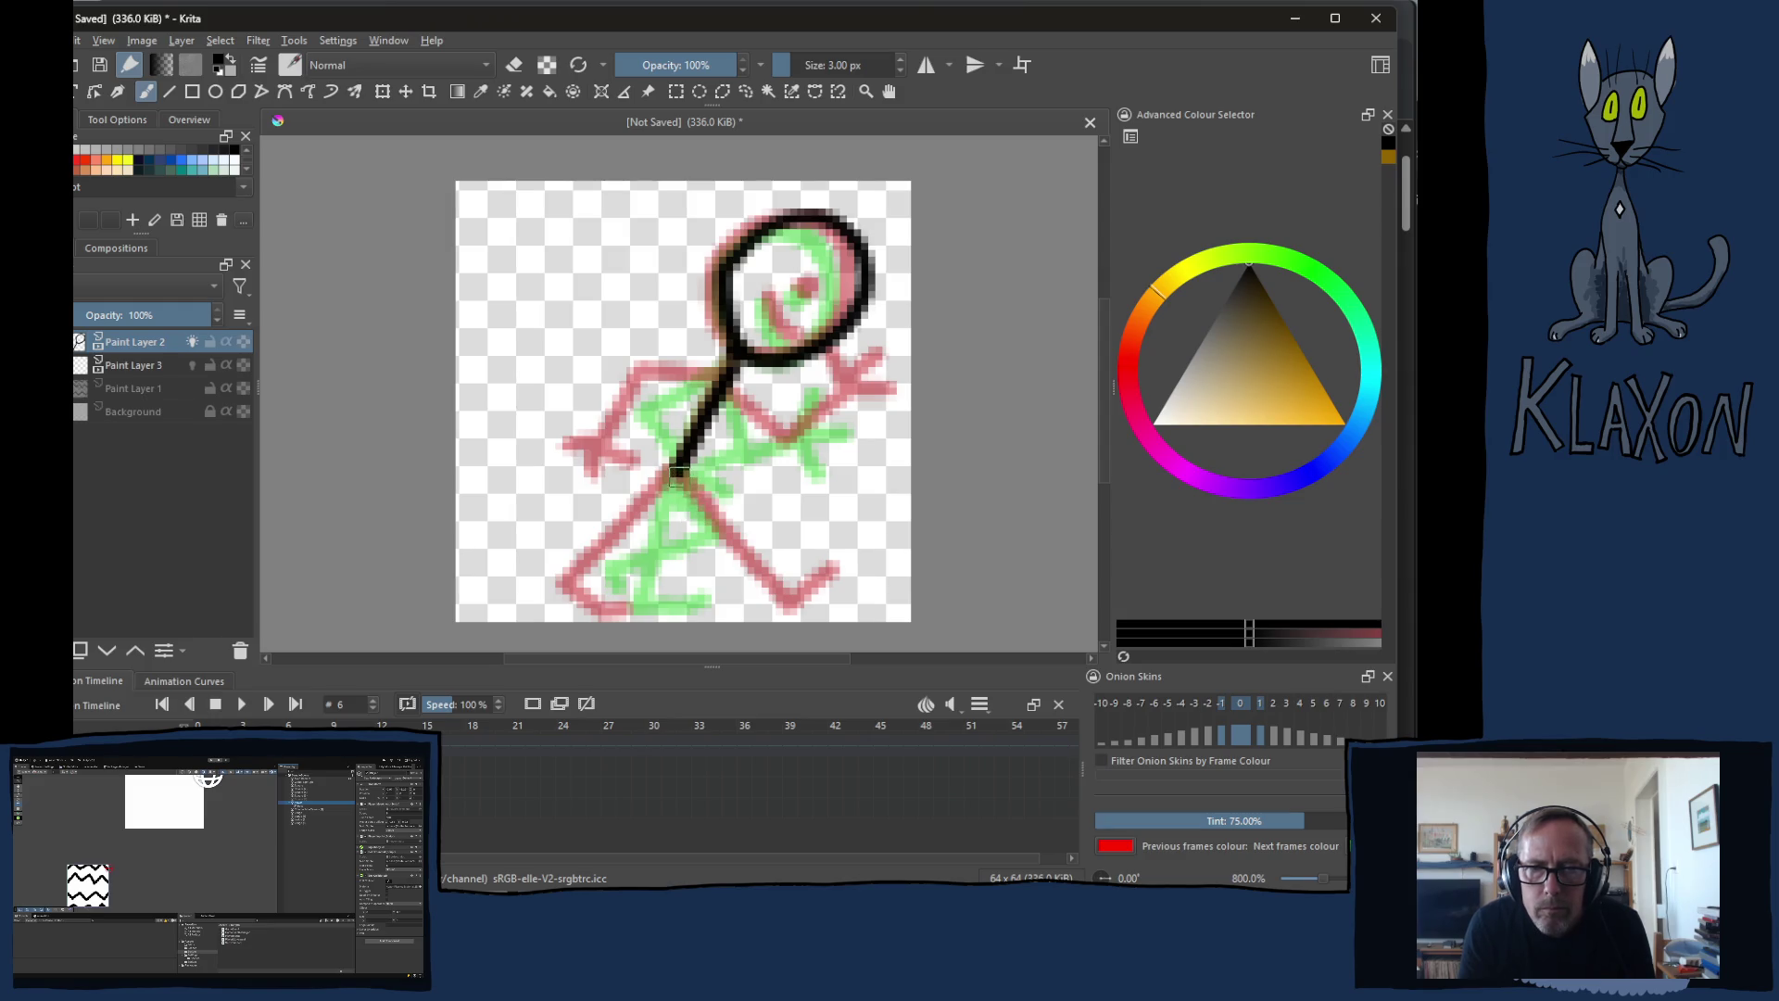
mouse_move(677, 470)
mouse_down()
mouse_move(694, 604)
mouse_move(760, 607)
mouse_up()
drag(679, 473, 654, 531)
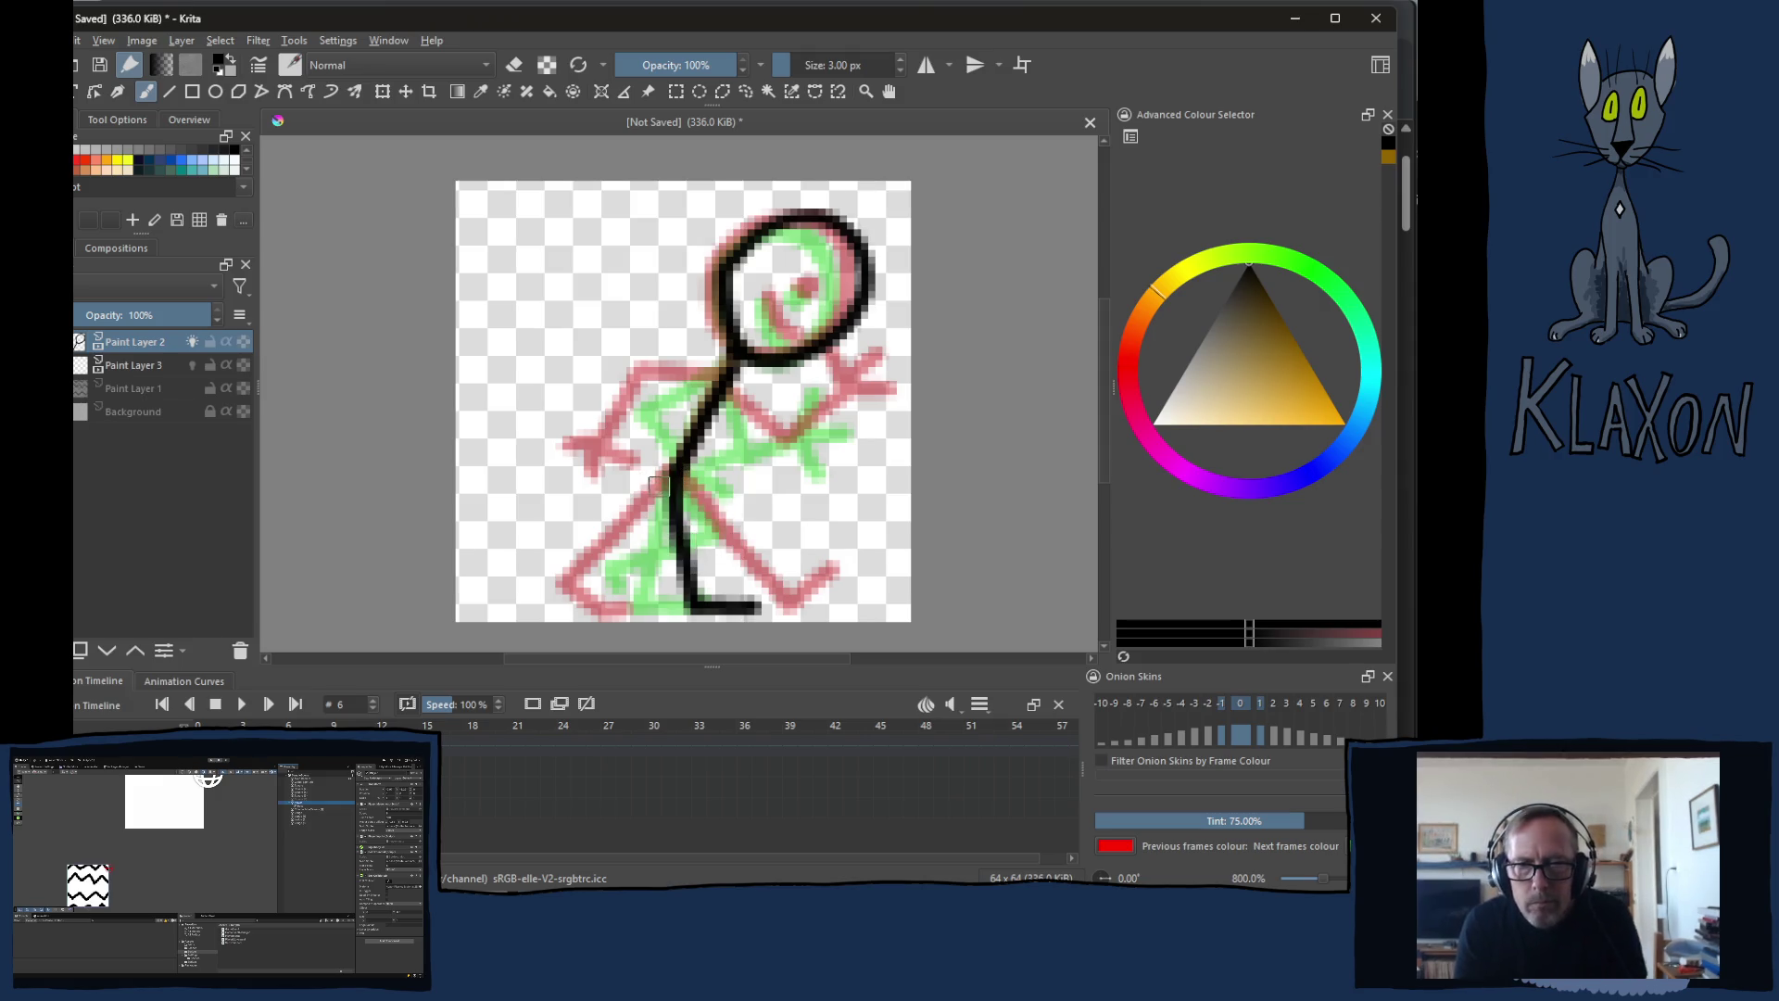
mouse_move(682, 473)
mouse_down()
mouse_move(625, 534)
mouse_move(549, 564)
mouse_up()
key(ctrl+z)
key(ctrl+z)
mouse_move(673, 463)
mouse_down()
mouse_move(624, 526)
mouse_move(535, 540)
mouse_move(539, 579)
mouse_move(554, 572)
mouse_up()
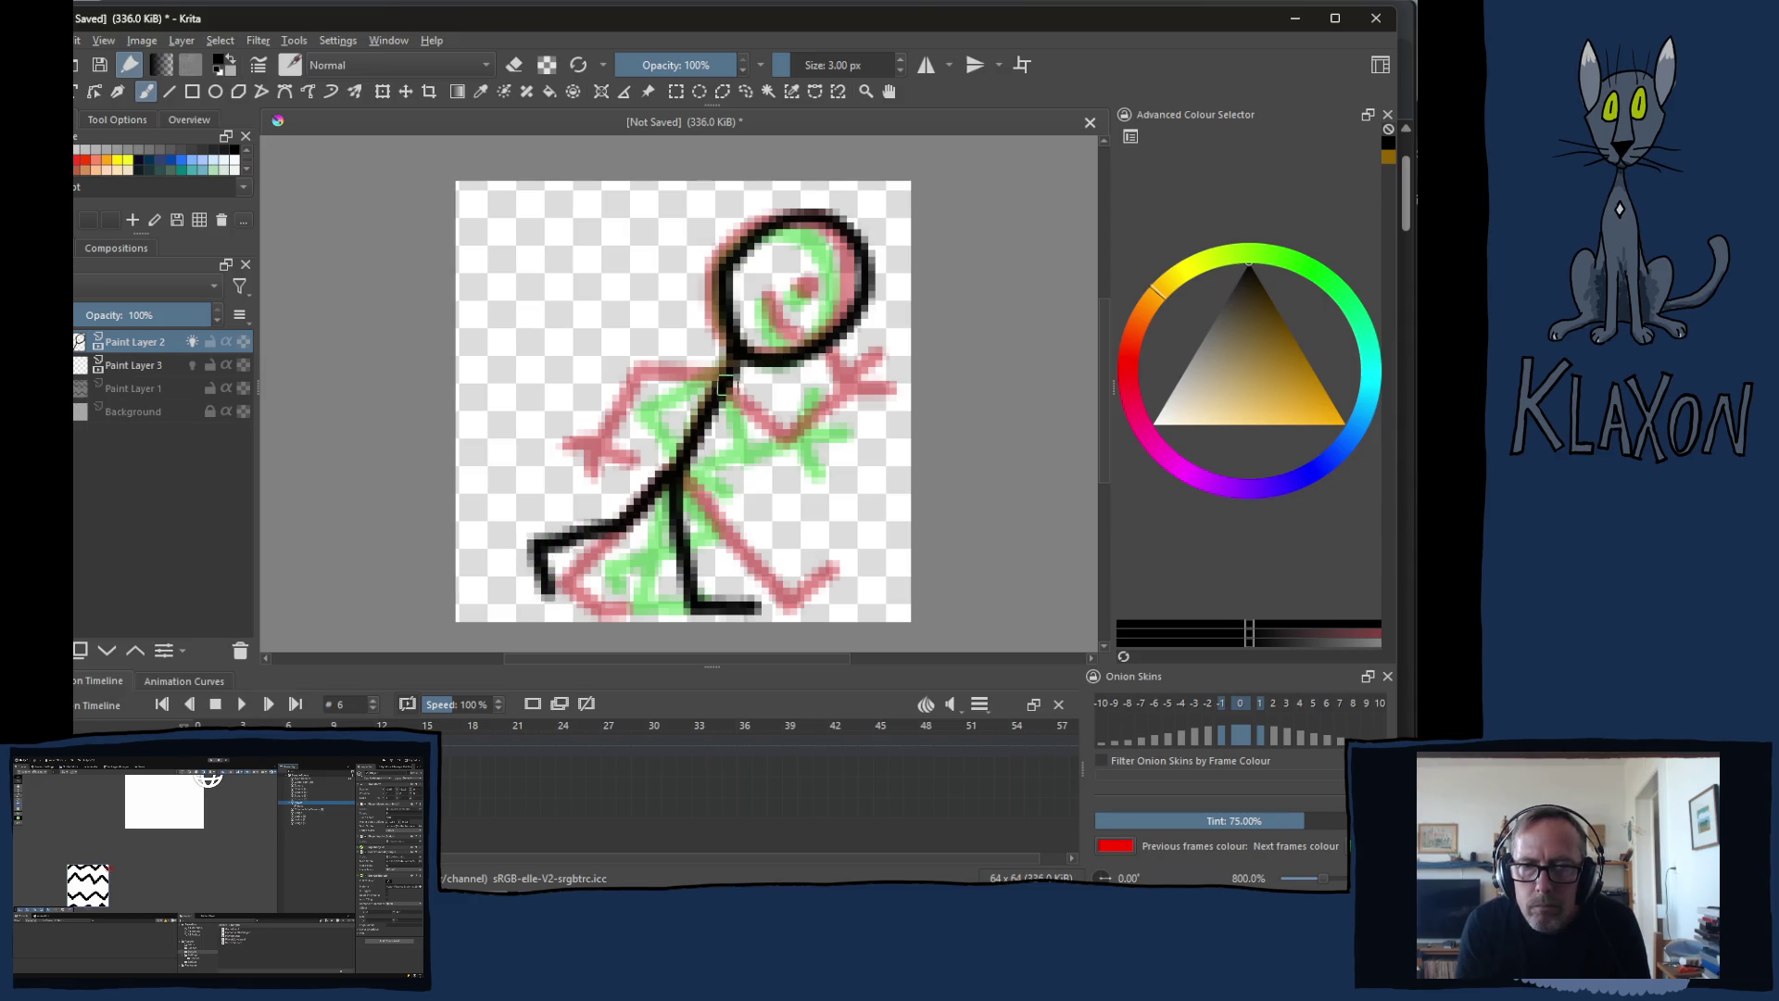
mouse_move(722, 377)
mouse_down()
mouse_move(641, 406)
mouse_move(658, 473)
mouse_move(635, 491)
mouse_move(668, 463)
mouse_move(709, 465)
mouse_up()
mouse_move(732, 382)
mouse_down()
mouse_move(765, 445)
mouse_move(823, 442)
mouse_move(834, 394)
mouse_move(860, 425)
mouse_move(860, 478)
mouse_up()
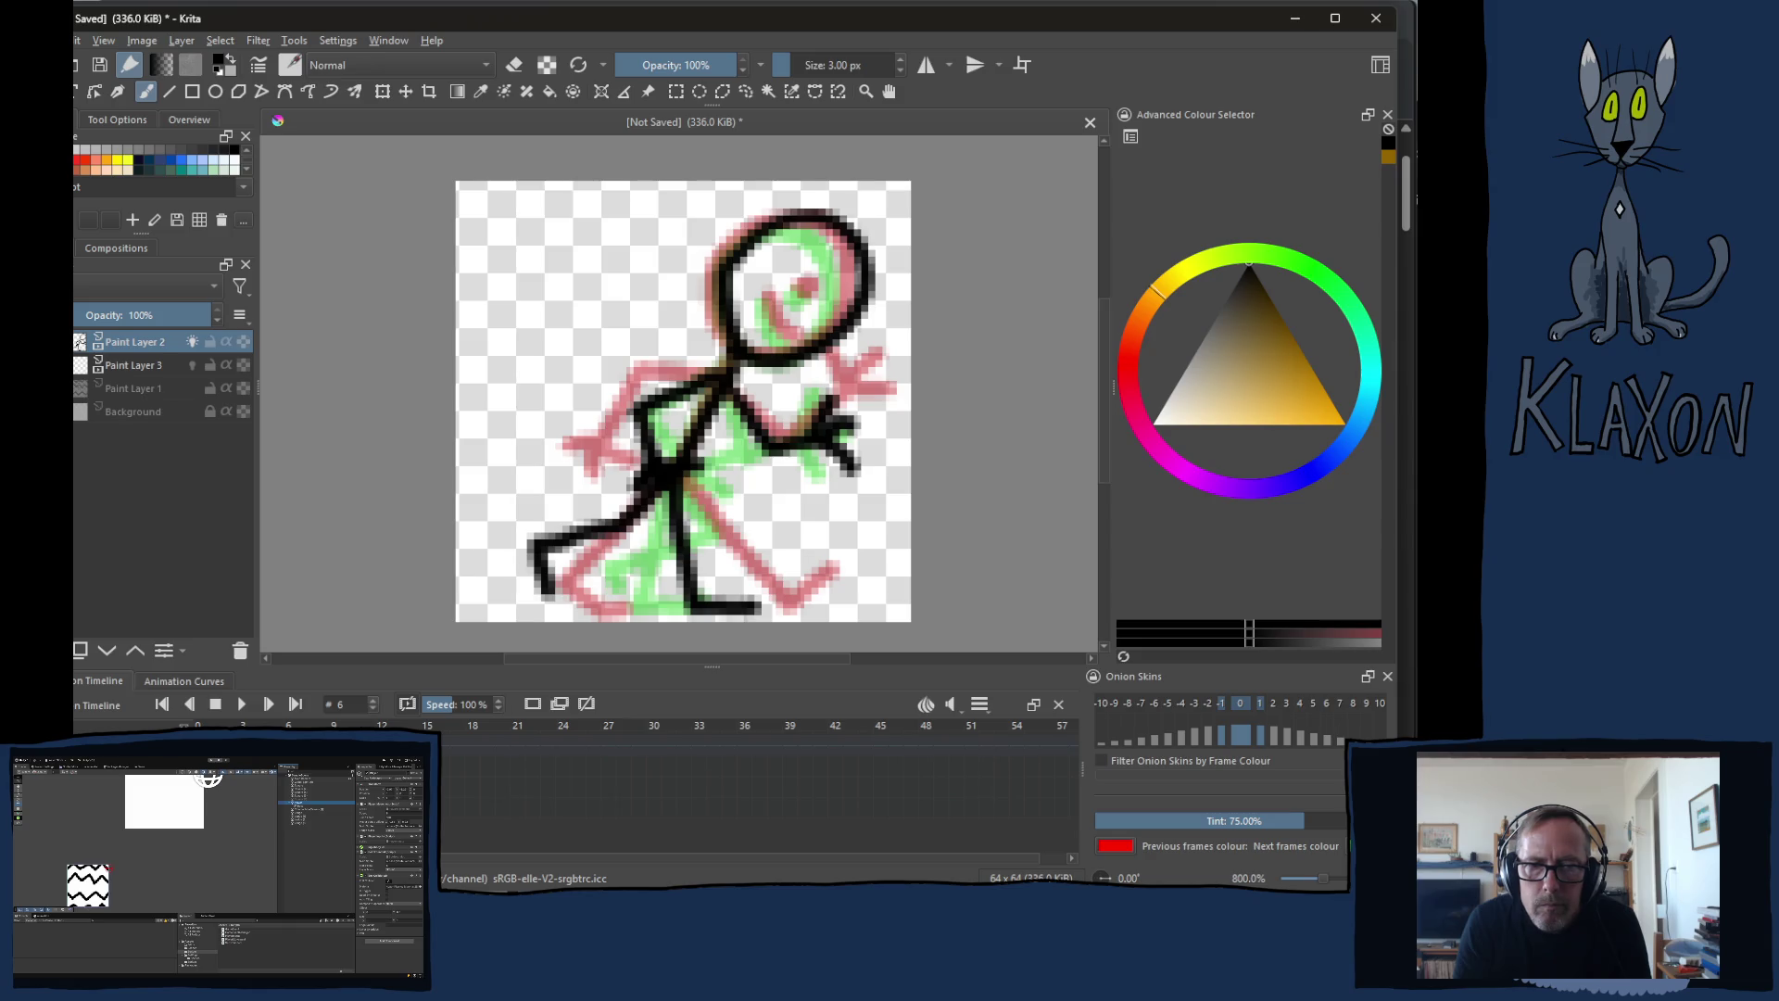
key(period)
key(period)
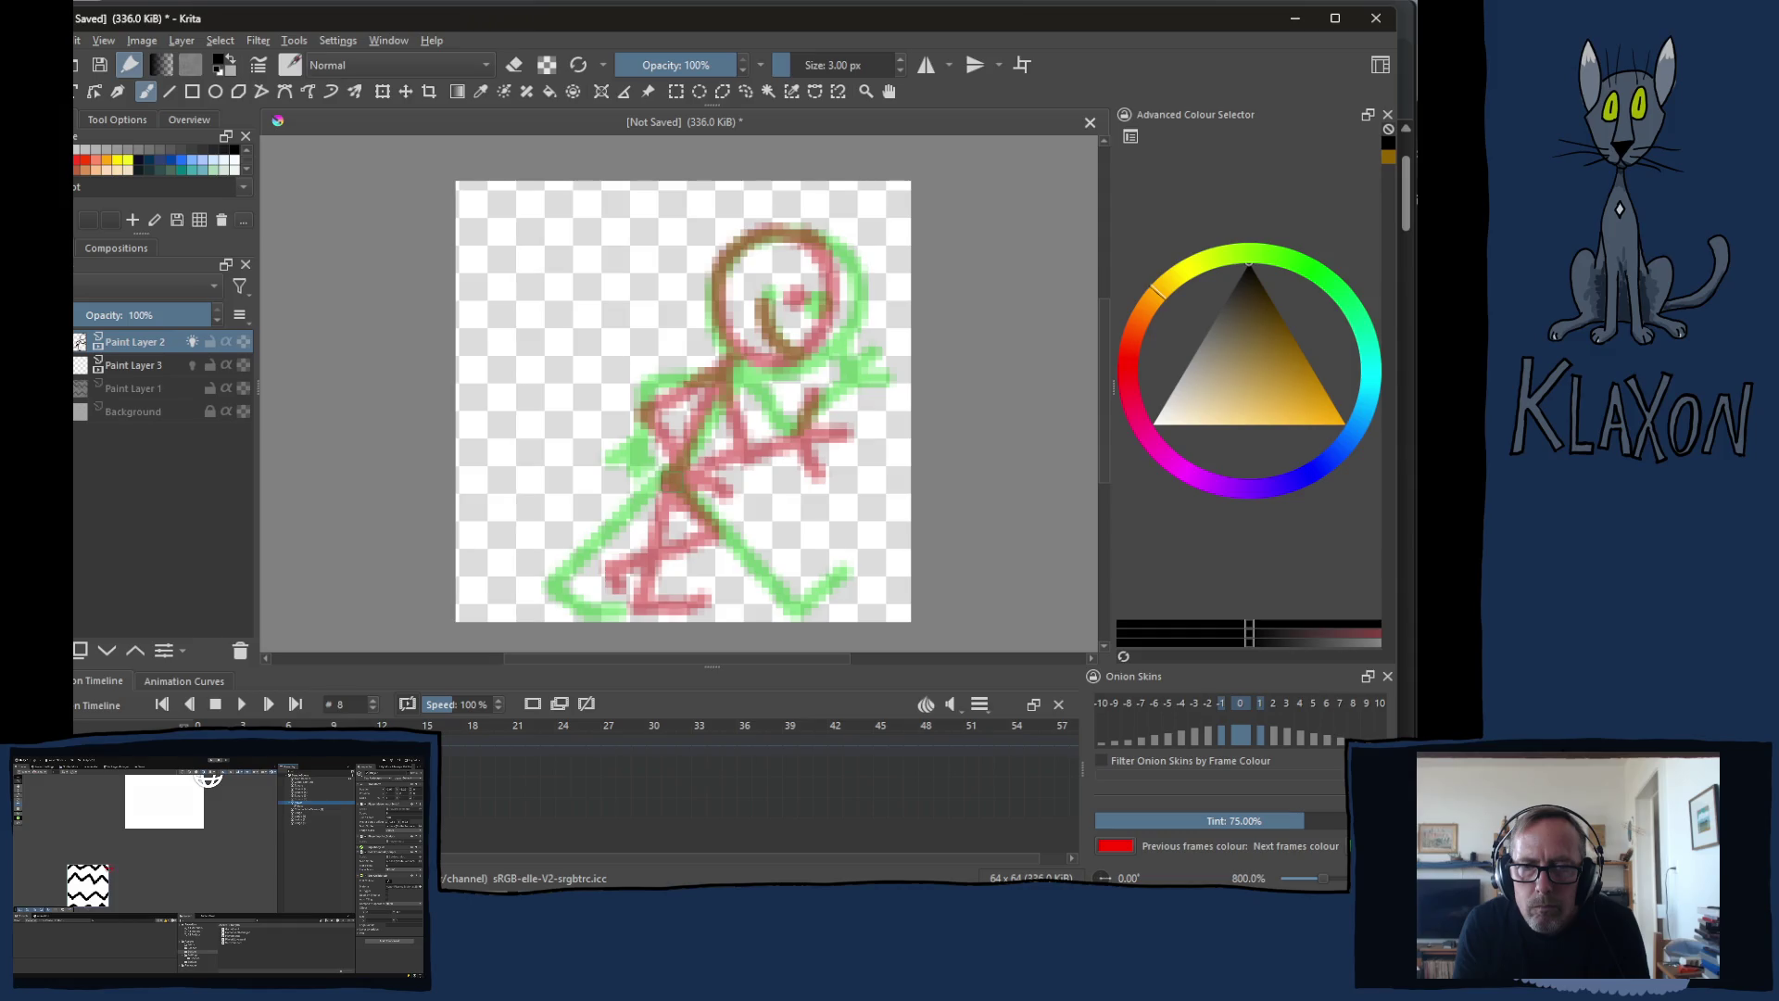
Step: On frame 8, draw the back leg (redone after an undo), the front leg and the torso
mouse_move(675, 471)
mouse_down()
mouse_move(598, 600)
mouse_move(687, 628)
mouse_move(719, 600)
mouse_up()
key(ctrl+z)
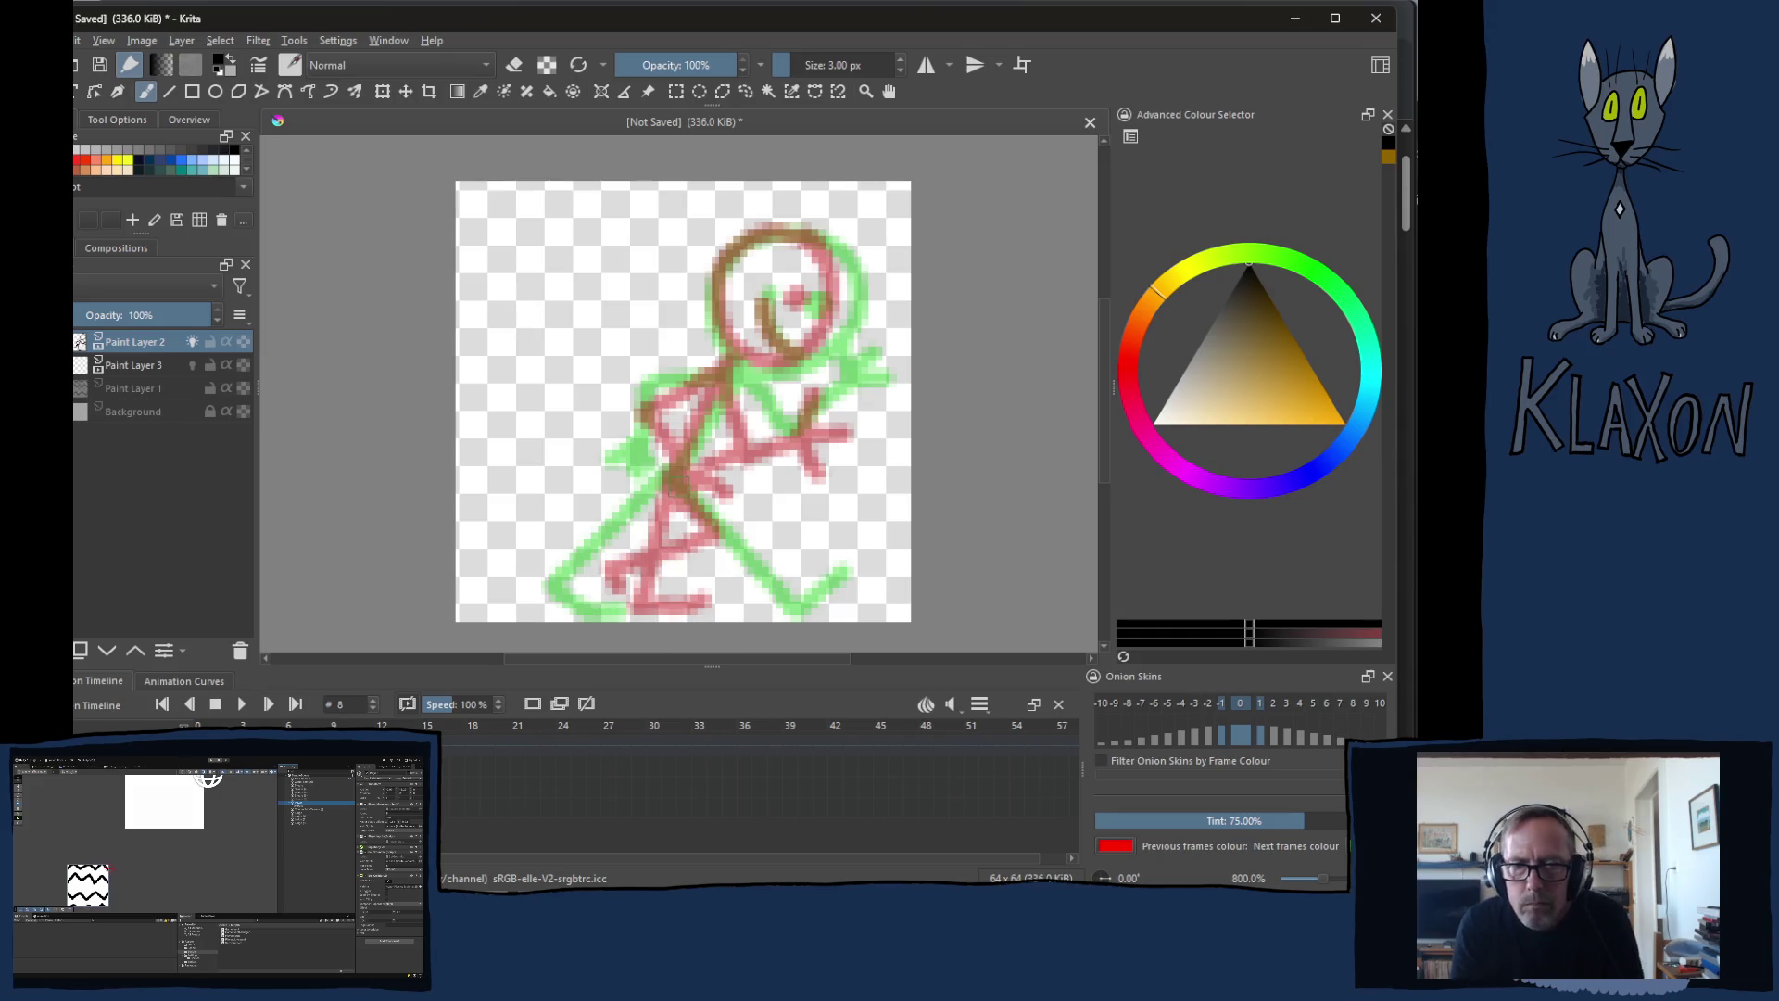
mouse_move(669, 478)
mouse_down()
mouse_move(605, 607)
mouse_move(672, 610)
mouse_up()
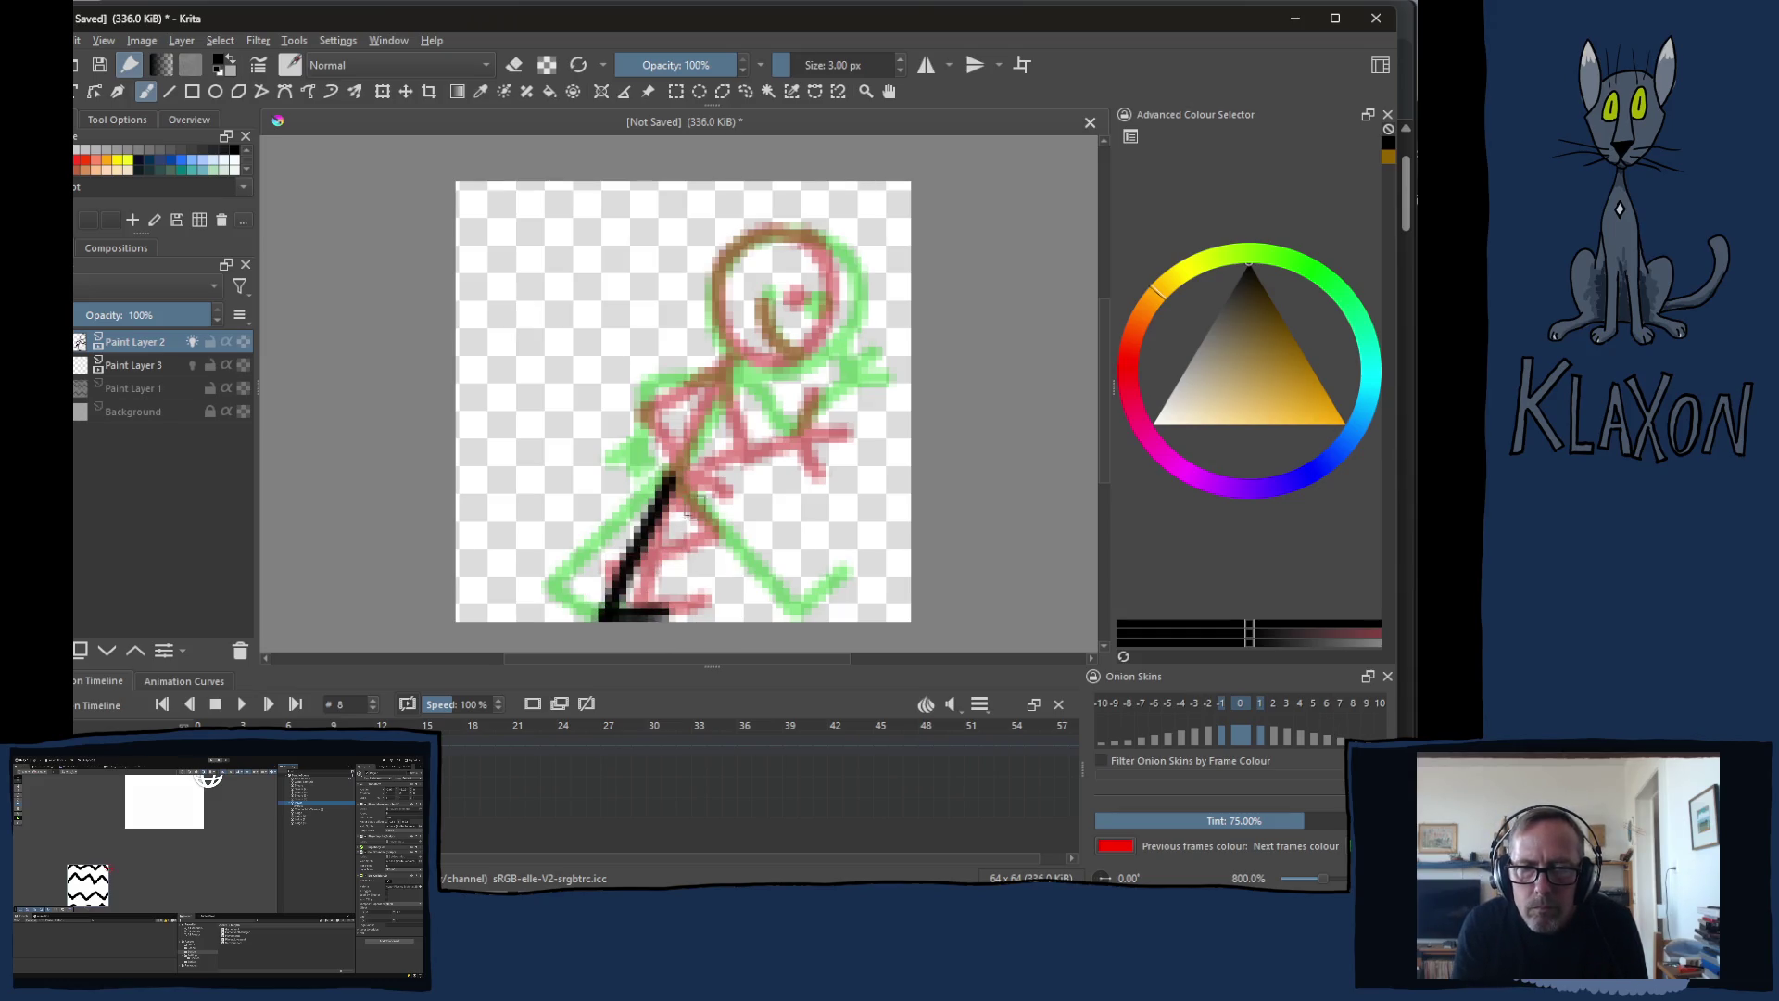
mouse_move(670, 483)
mouse_down()
mouse_move(716, 525)
mouse_move(712, 587)
mouse_move(758, 586)
mouse_up()
drag(738, 358, 669, 491)
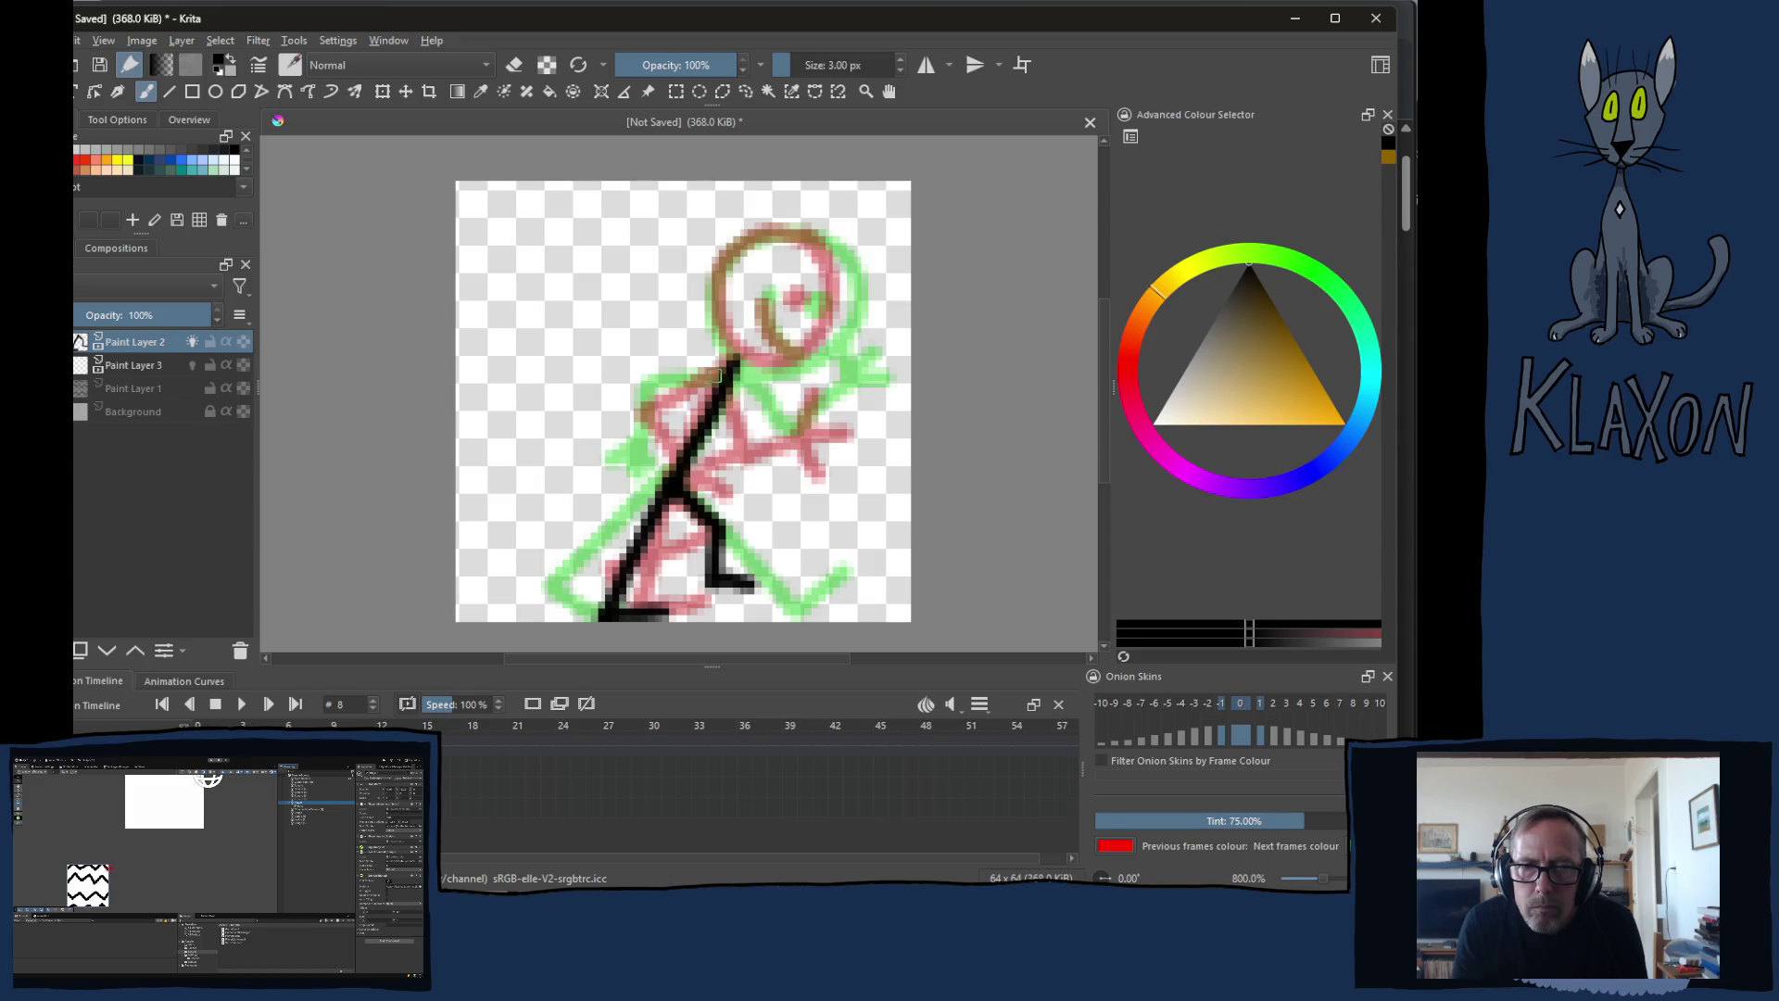
Step: Add frame 8's bent right arm reaching forward and its head circle, replacing a bad arm stroke
mouse_move(734, 369)
mouse_down()
mouse_move(664, 400)
mouse_move(686, 373)
mouse_move(669, 378)
mouse_move(626, 428)
mouse_move(593, 434)
mouse_up()
key(ctrl+z)
key(ctrl+z)
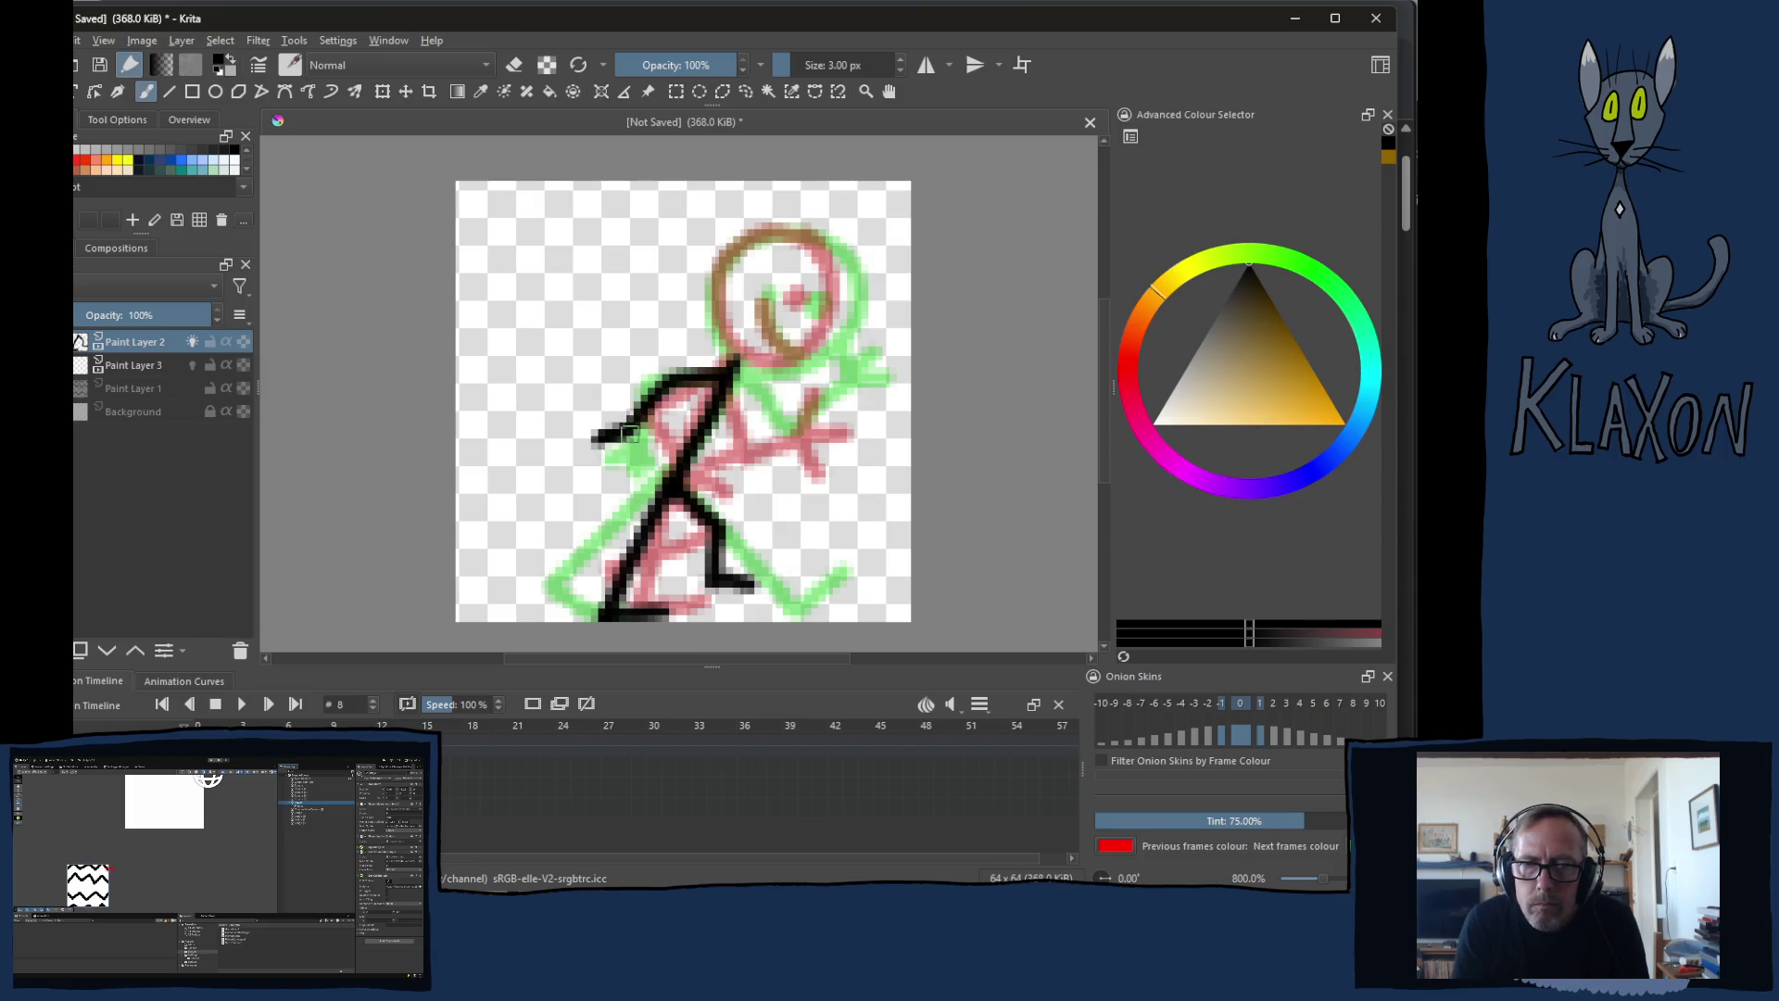
mouse_move(736, 375)
mouse_down()
mouse_move(758, 450)
mouse_move(823, 433)
mouse_move(823, 385)
mouse_move(860, 419)
mouse_up()
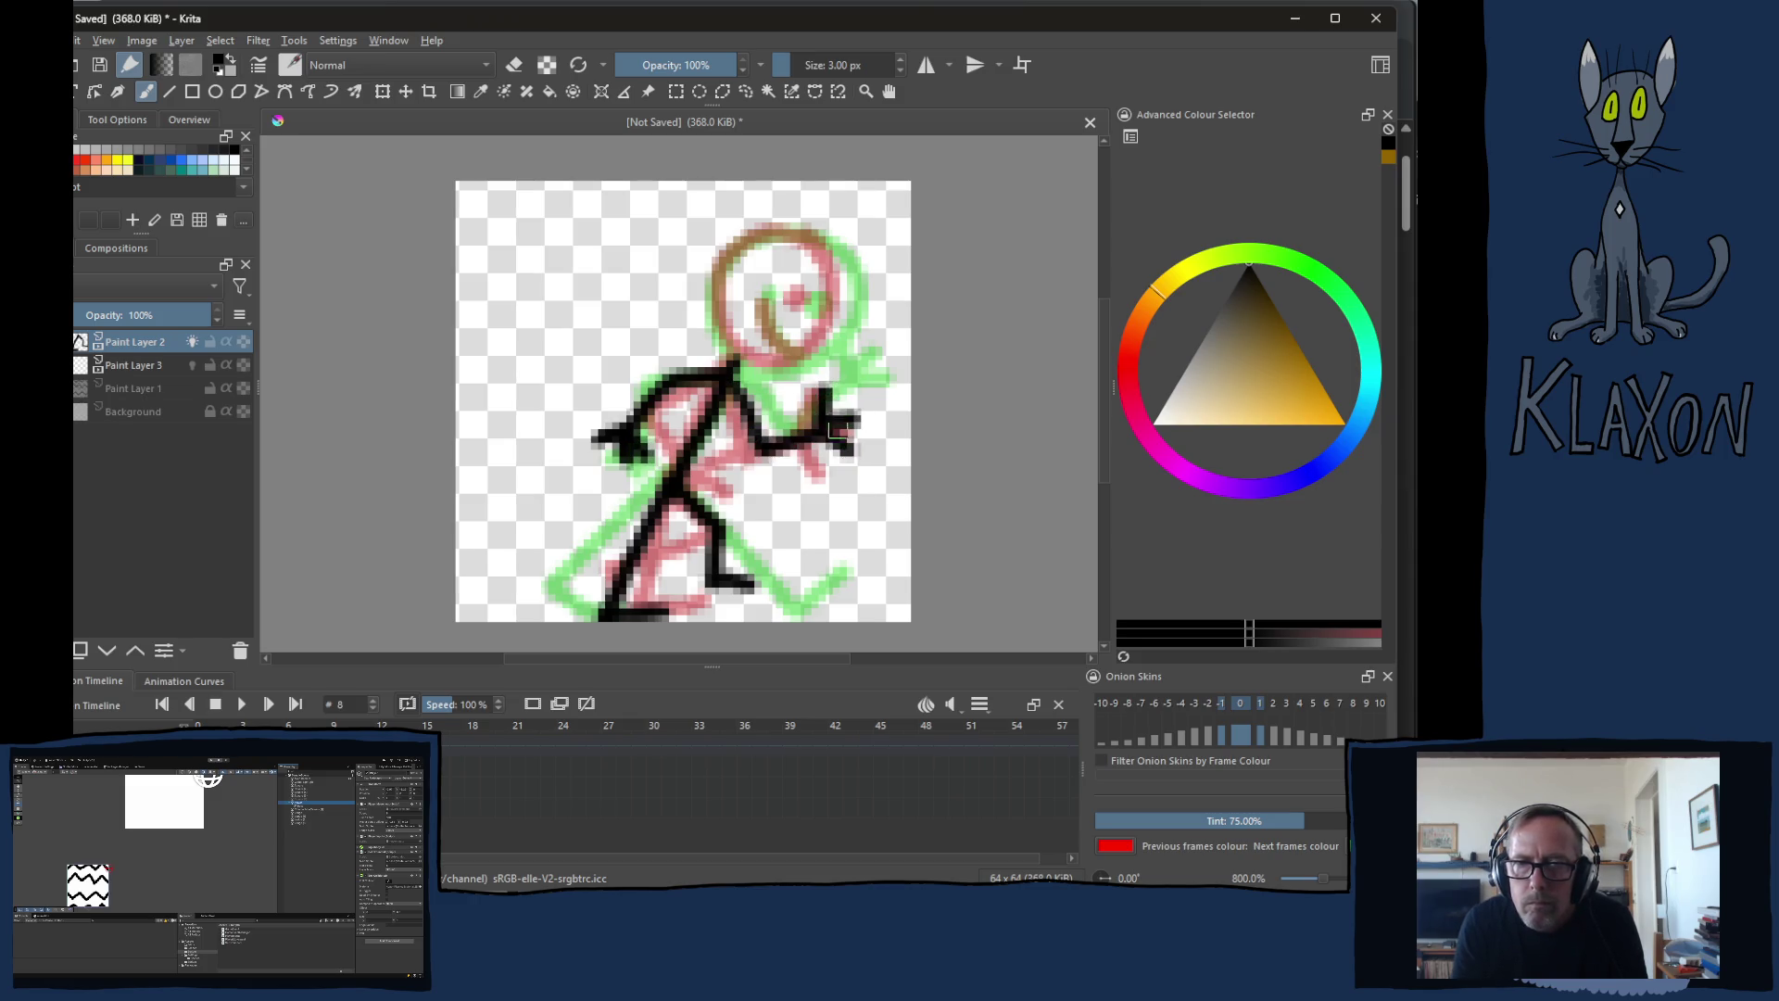
mouse_move(836, 248)
mouse_down()
mouse_move(709, 288)
mouse_move(834, 357)
mouse_move(812, 243)
mouse_up()
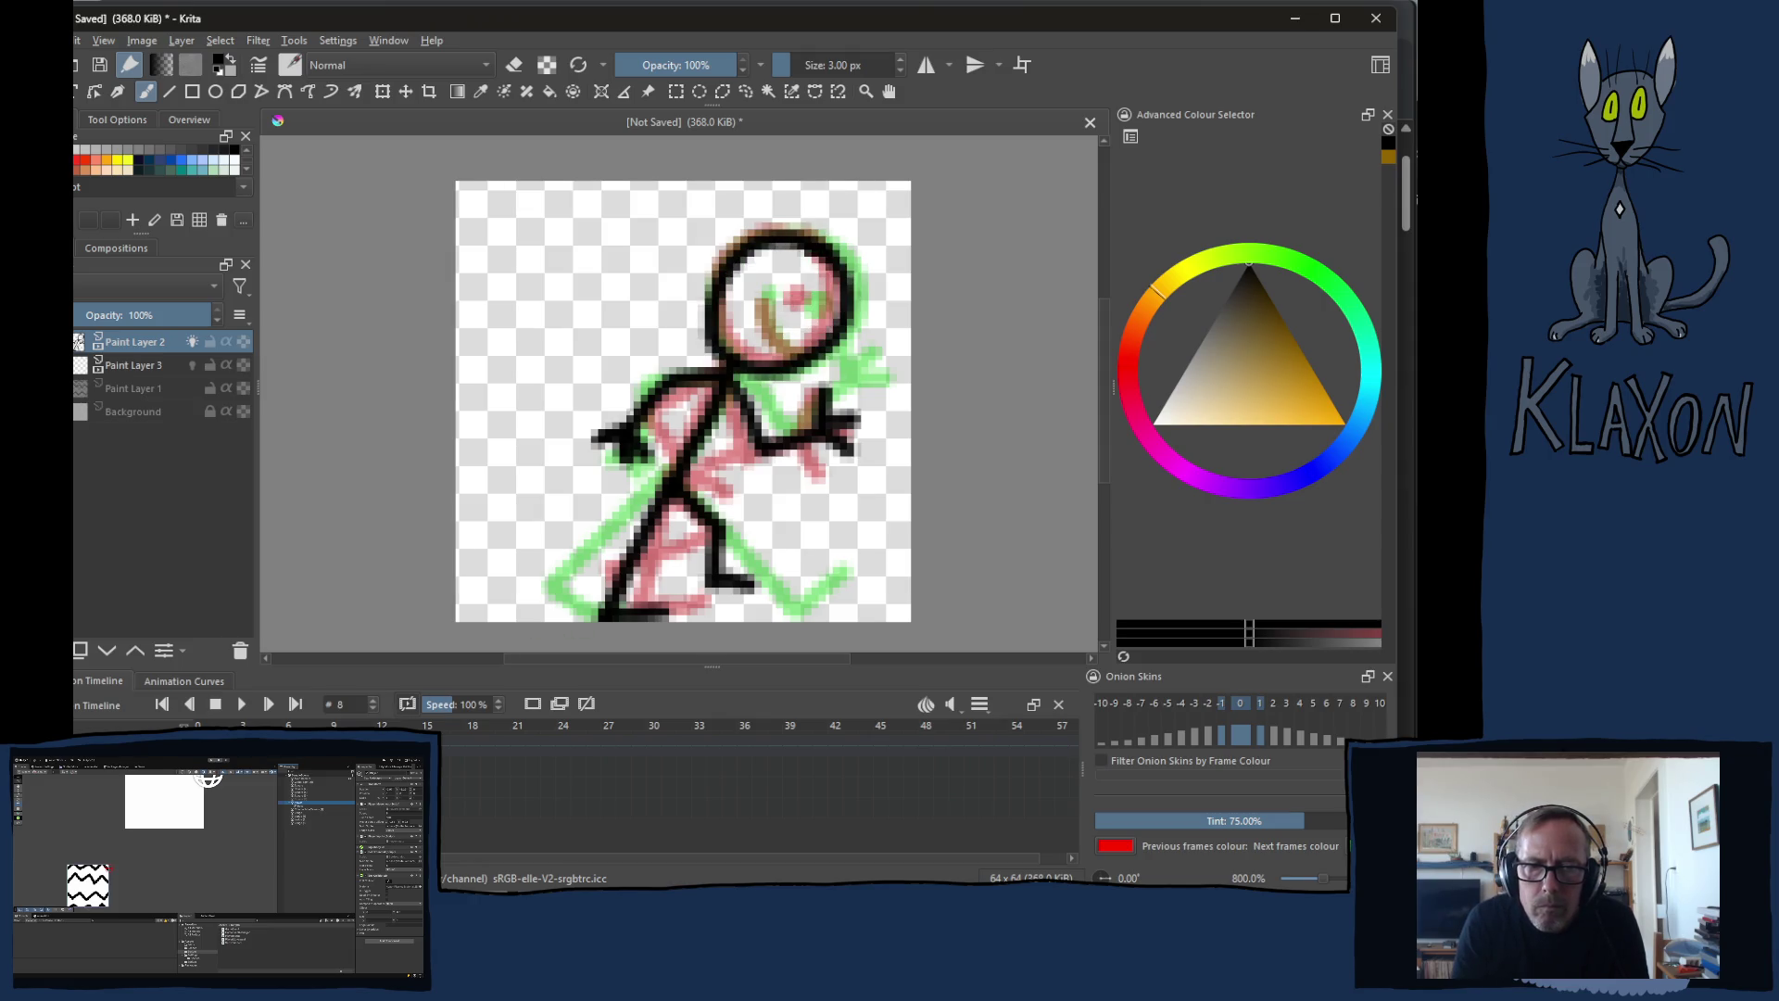
key(alt+period)
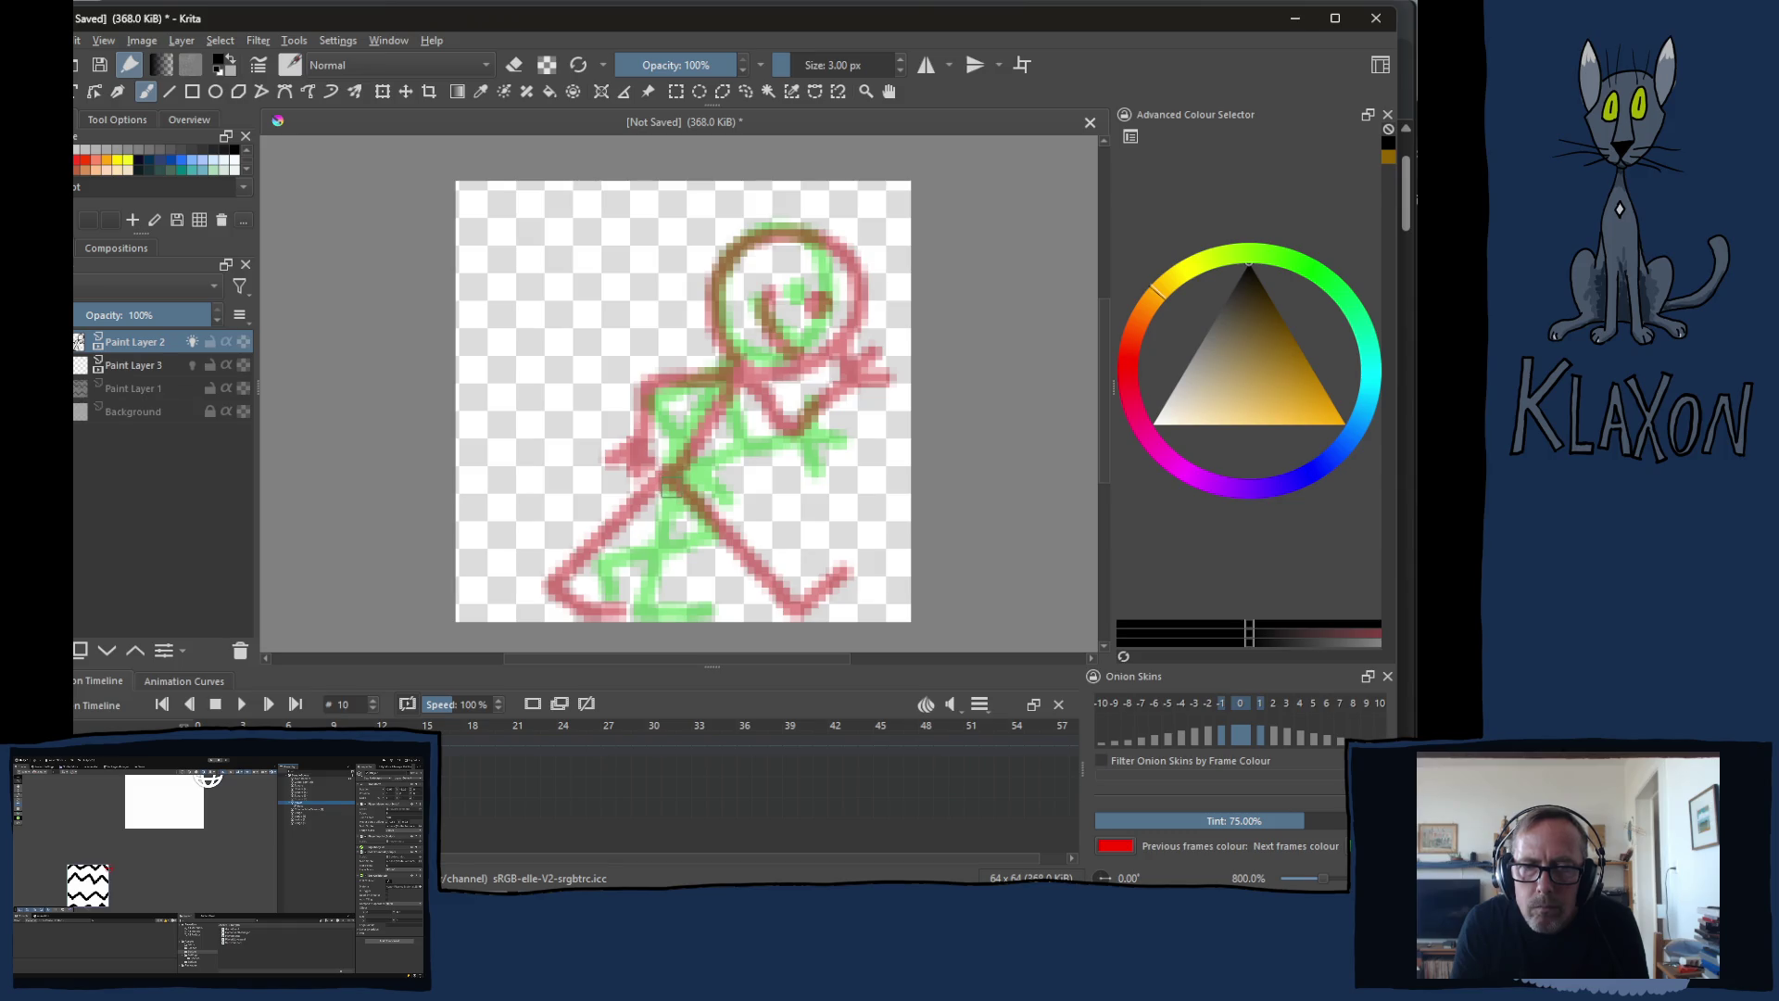
Step: On frame 10, draw the back and front legs, the neck with a round head, and an arm
mouse_move(665, 474)
mouse_down()
mouse_move(667, 538)
mouse_move(582, 581)
mouse_move(598, 612)
mouse_up()
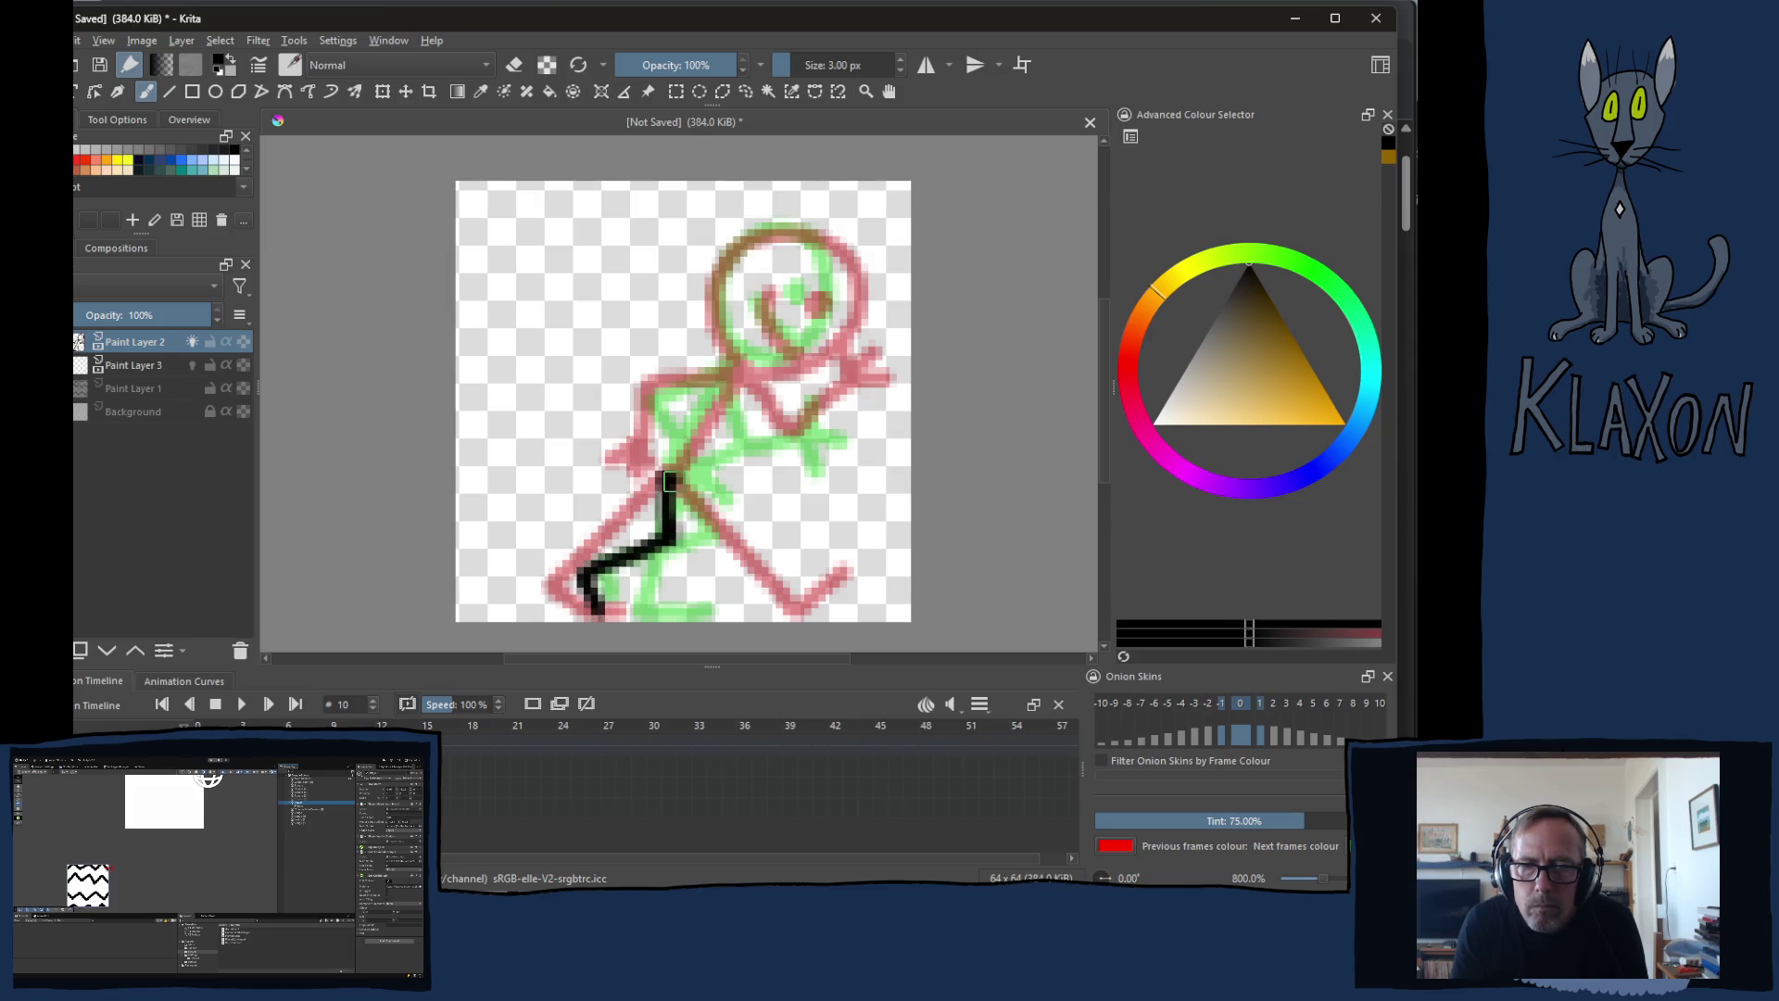
mouse_move(669, 479)
mouse_down()
mouse_move(695, 613)
mouse_move(752, 614)
mouse_up()
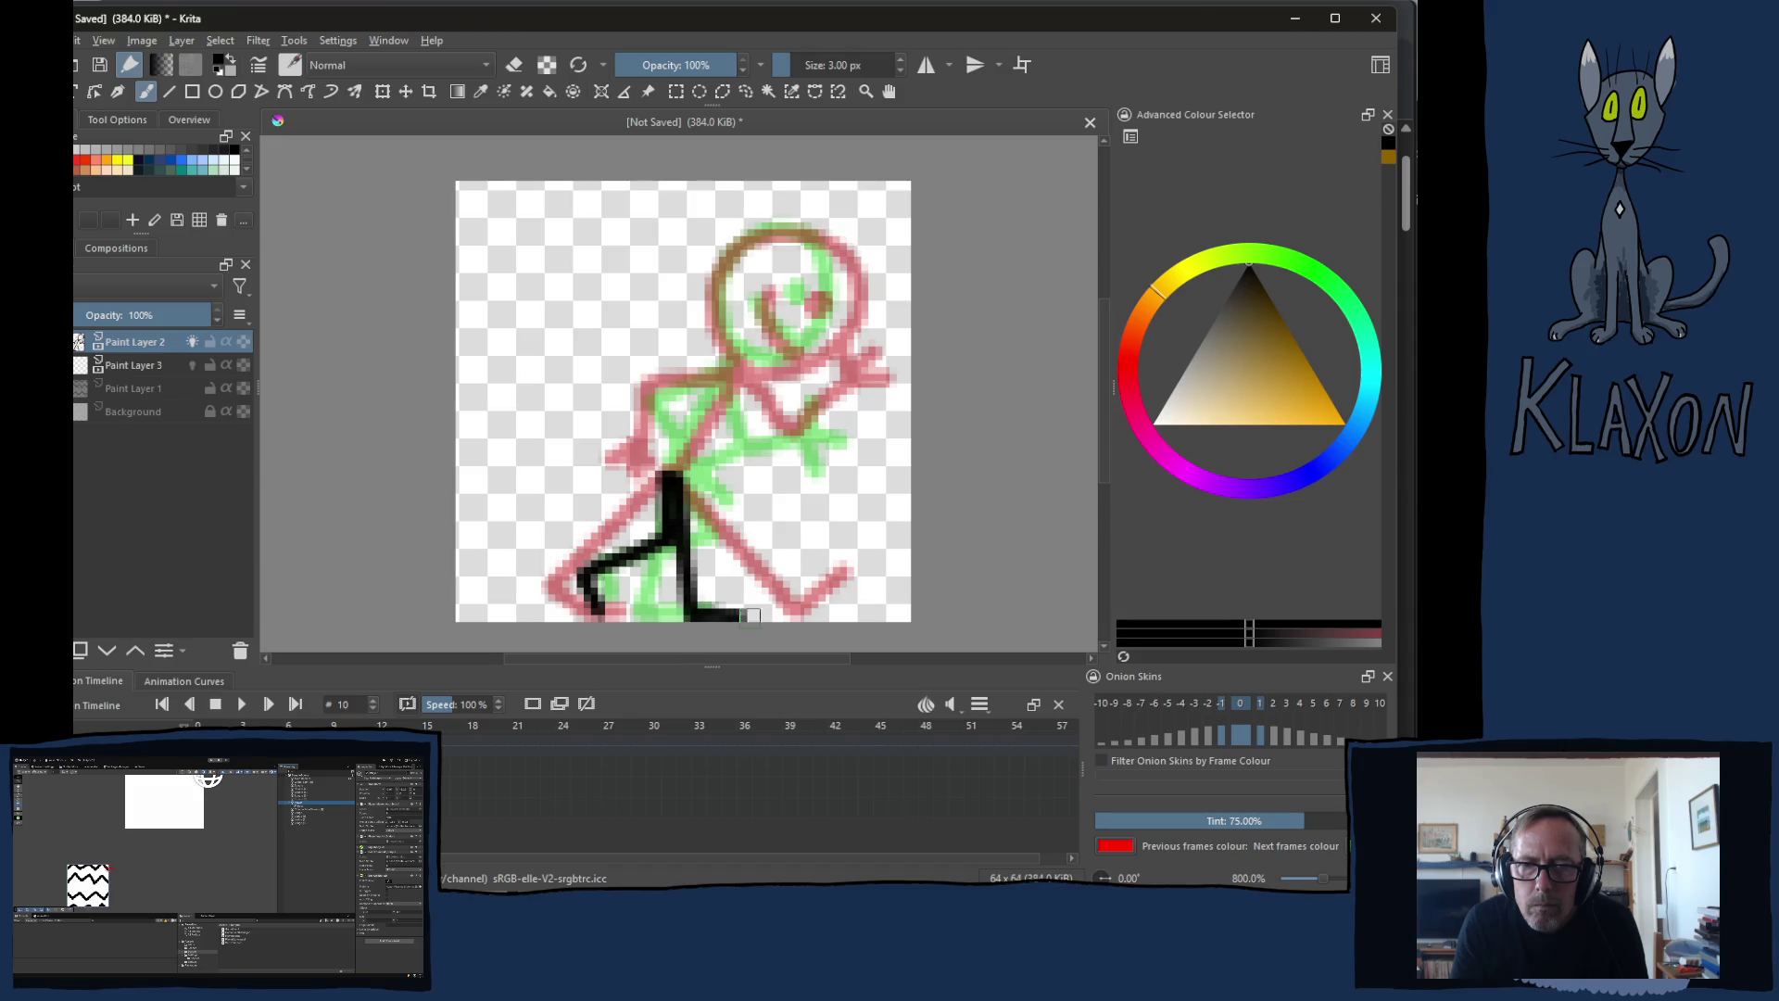
mouse_move(674, 474)
mouse_down()
mouse_move(853, 227)
mouse_move(753, 356)
mouse_move(653, 412)
mouse_move(681, 484)
mouse_move(736, 461)
mouse_up()
mouse_move(749, 369)
mouse_down()
mouse_move(784, 465)
mouse_move(840, 449)
mouse_move(845, 394)
mouse_move(873, 473)
mouse_up()
Step: Give the stick figures on frames 10, 8, 6 and 4 eye dots and curved mouths
click(815, 304)
mouse_move(767, 289)
mouse_down()
mouse_move(780, 354)
mouse_move(808, 341)
mouse_up()
key(Left)
key(Left)
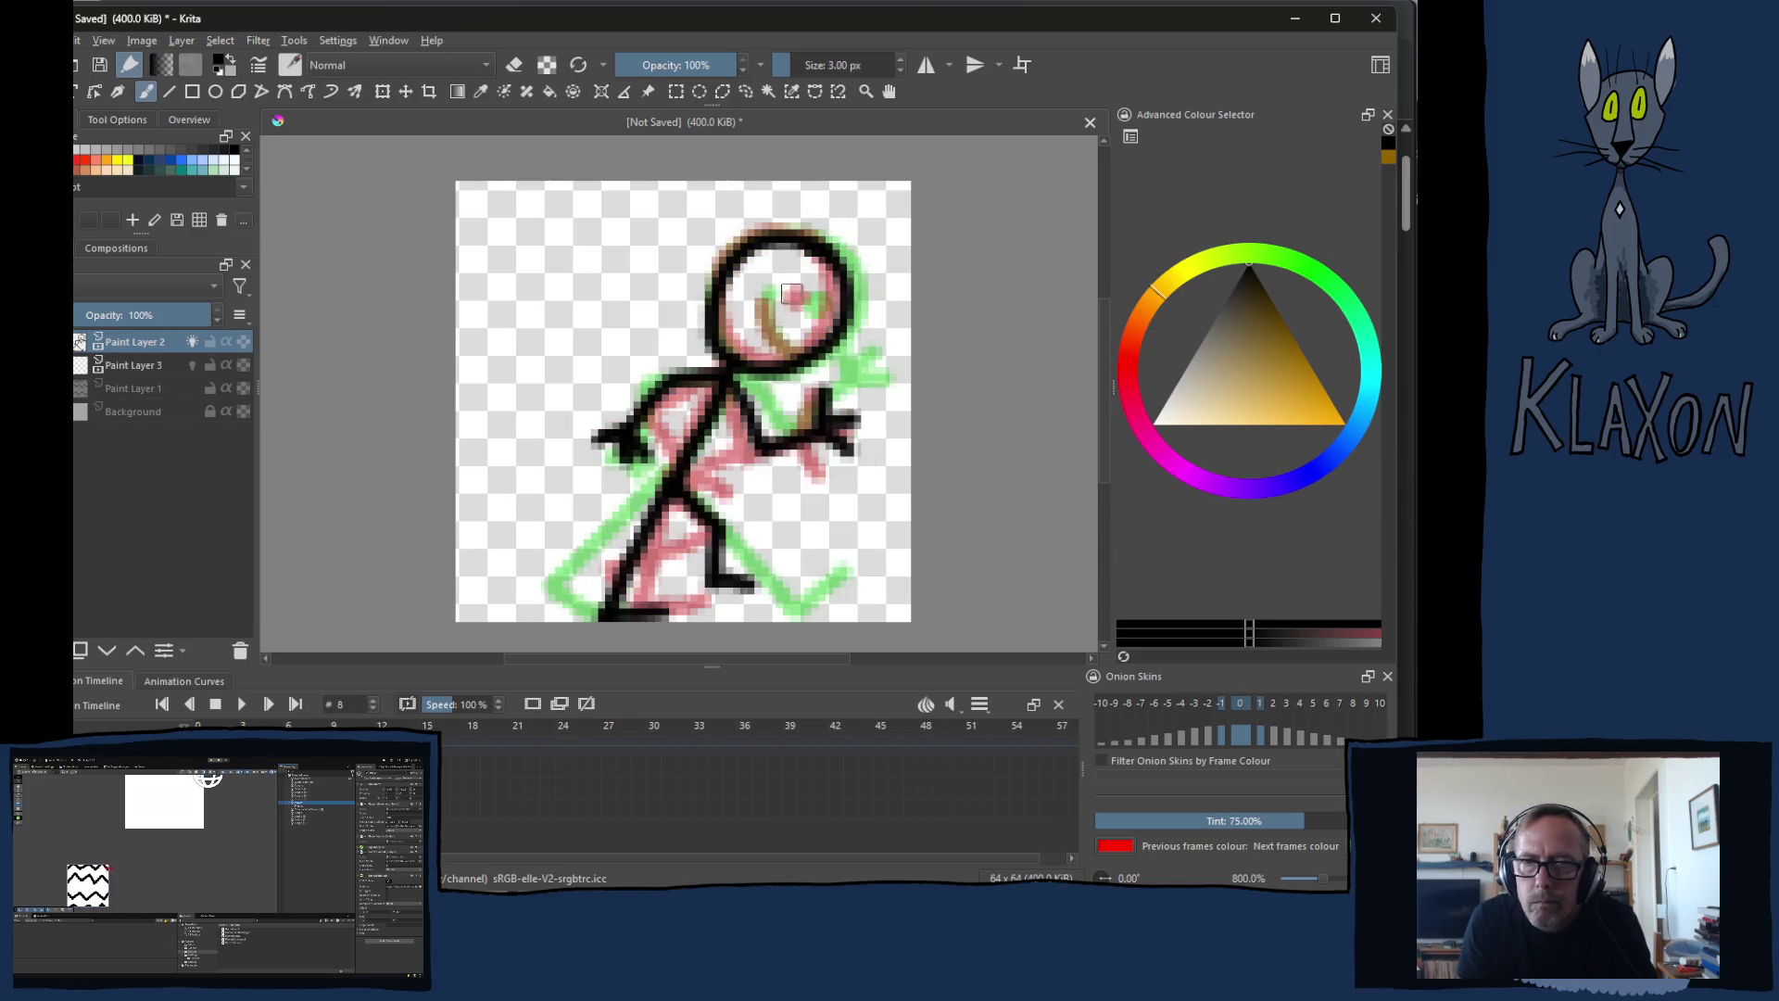
click(810, 302)
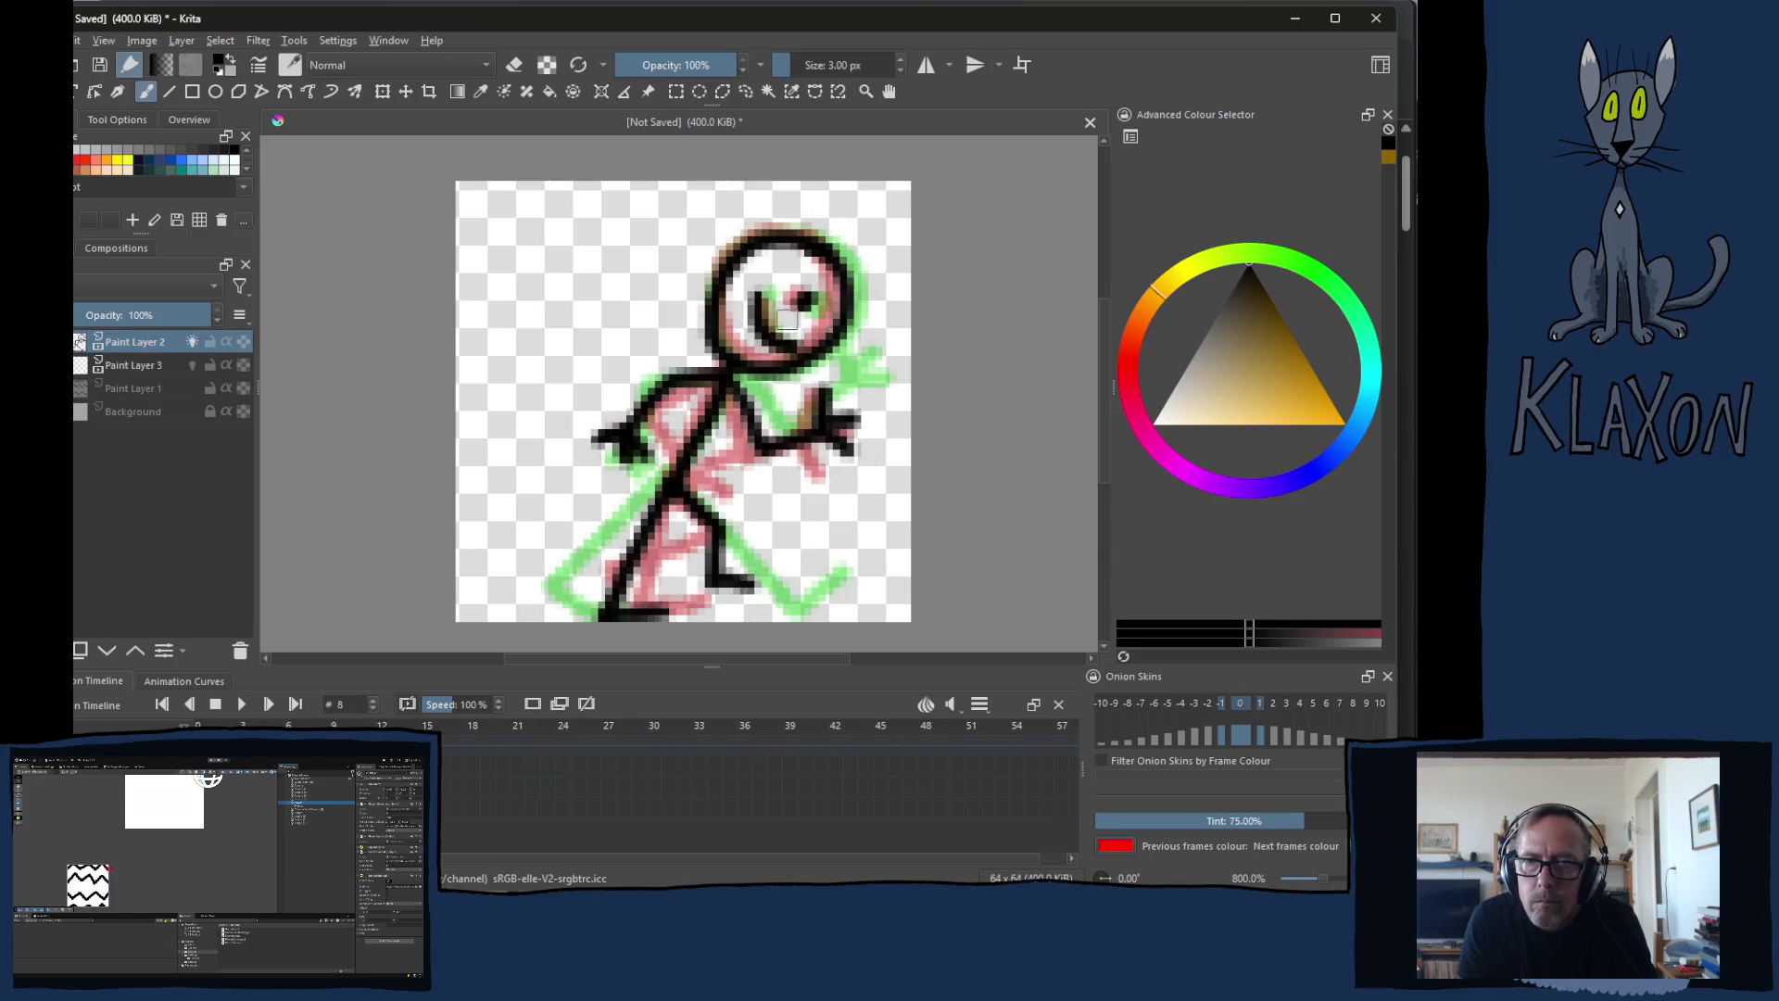
key(Left)
key(Left)
click(813, 291)
mouse_move(763, 295)
mouse_down()
mouse_move(774, 330)
mouse_move(814, 339)
mouse_up()
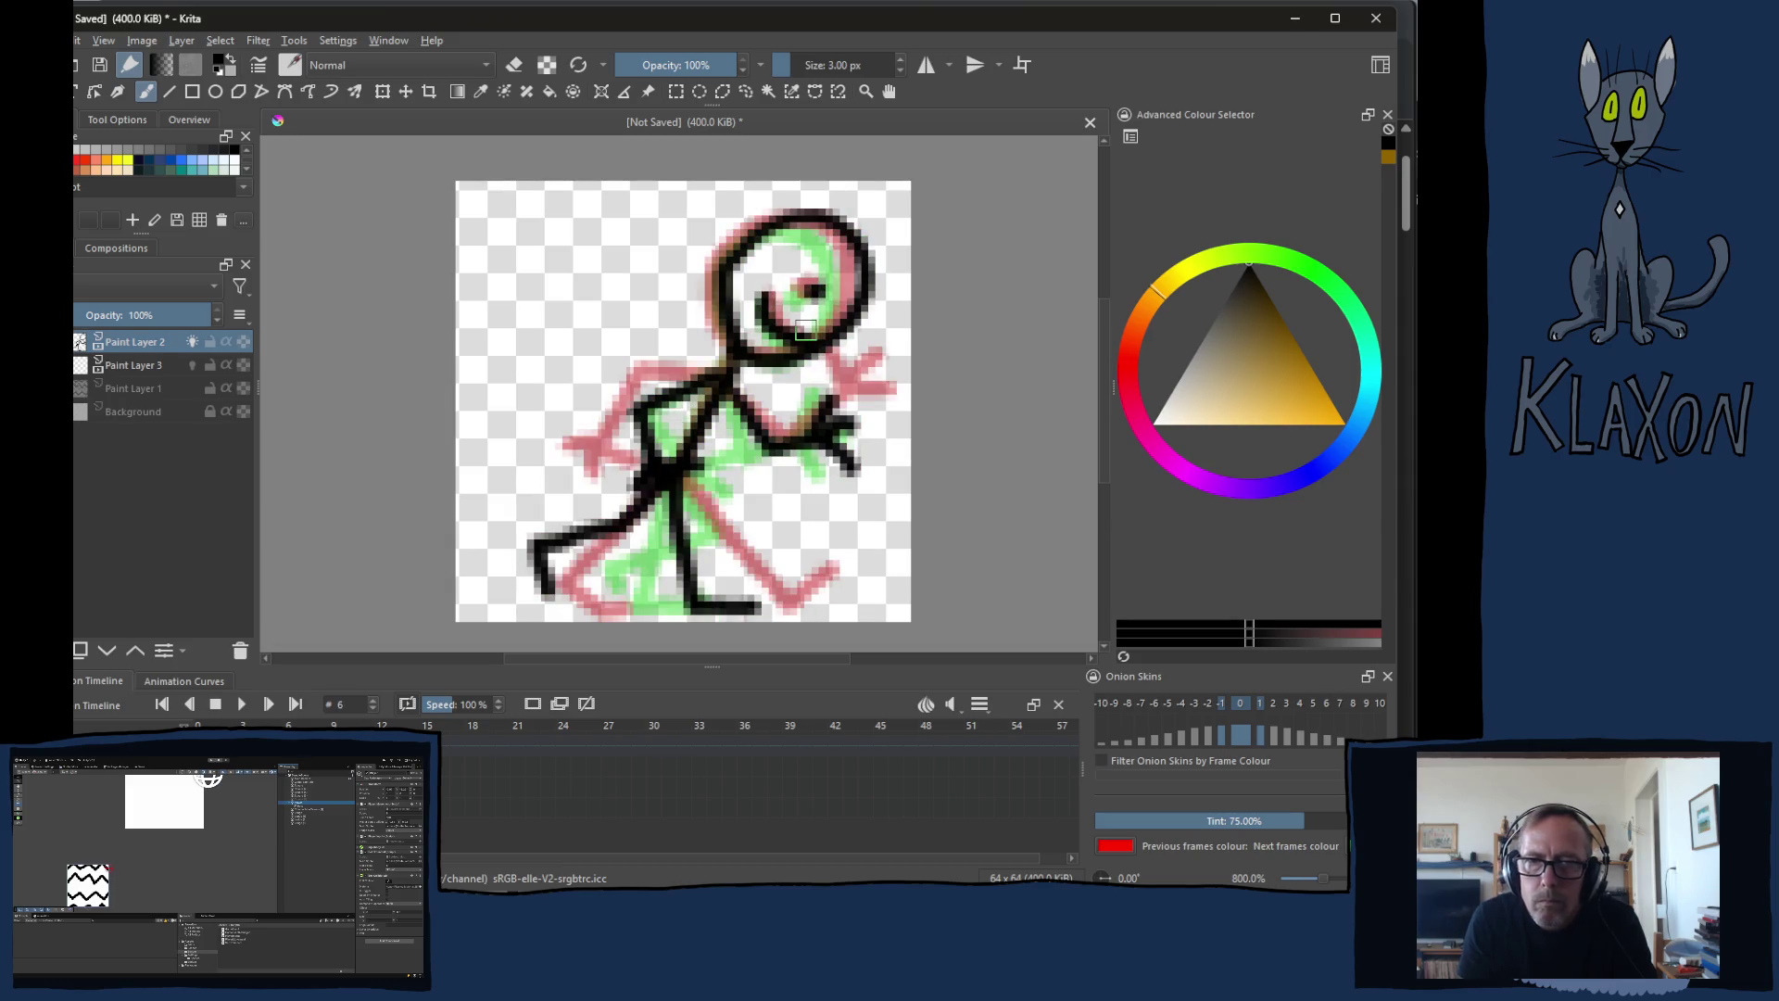
key(Left)
key(Left)
click(817, 322)
drag(773, 304, 796, 347)
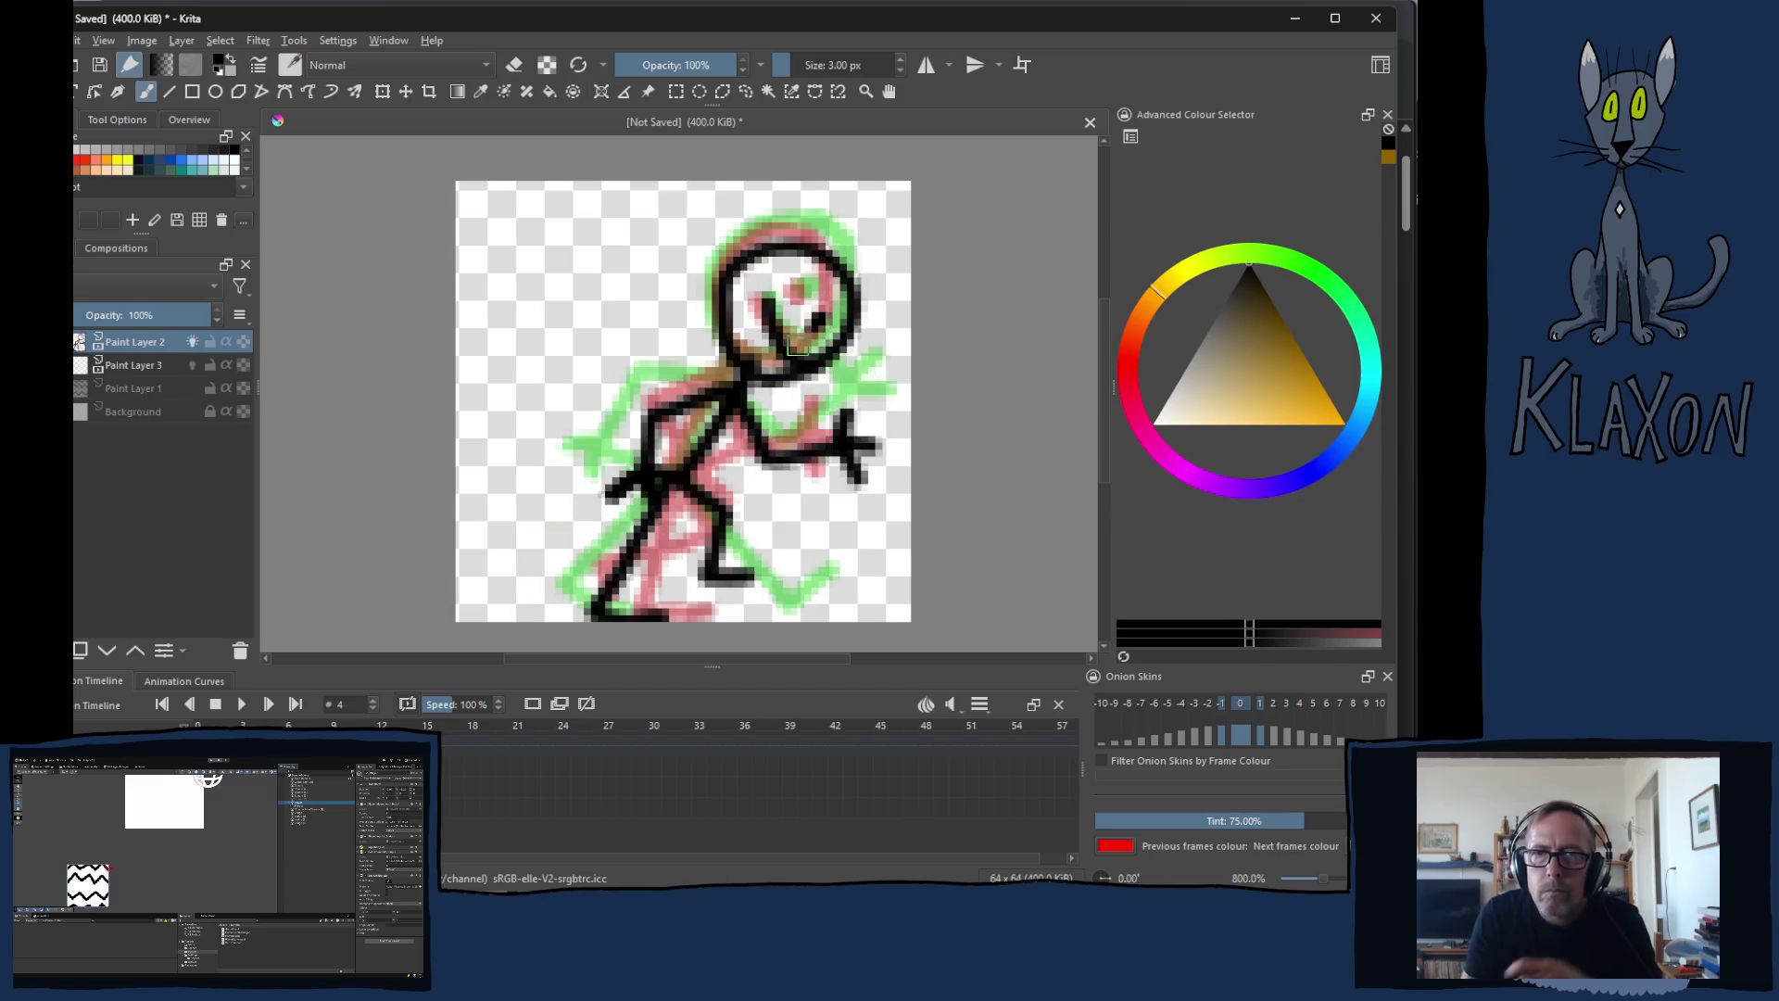
Step: Check the clip range settings, then play and stop the run cycle animation
click(981, 705)
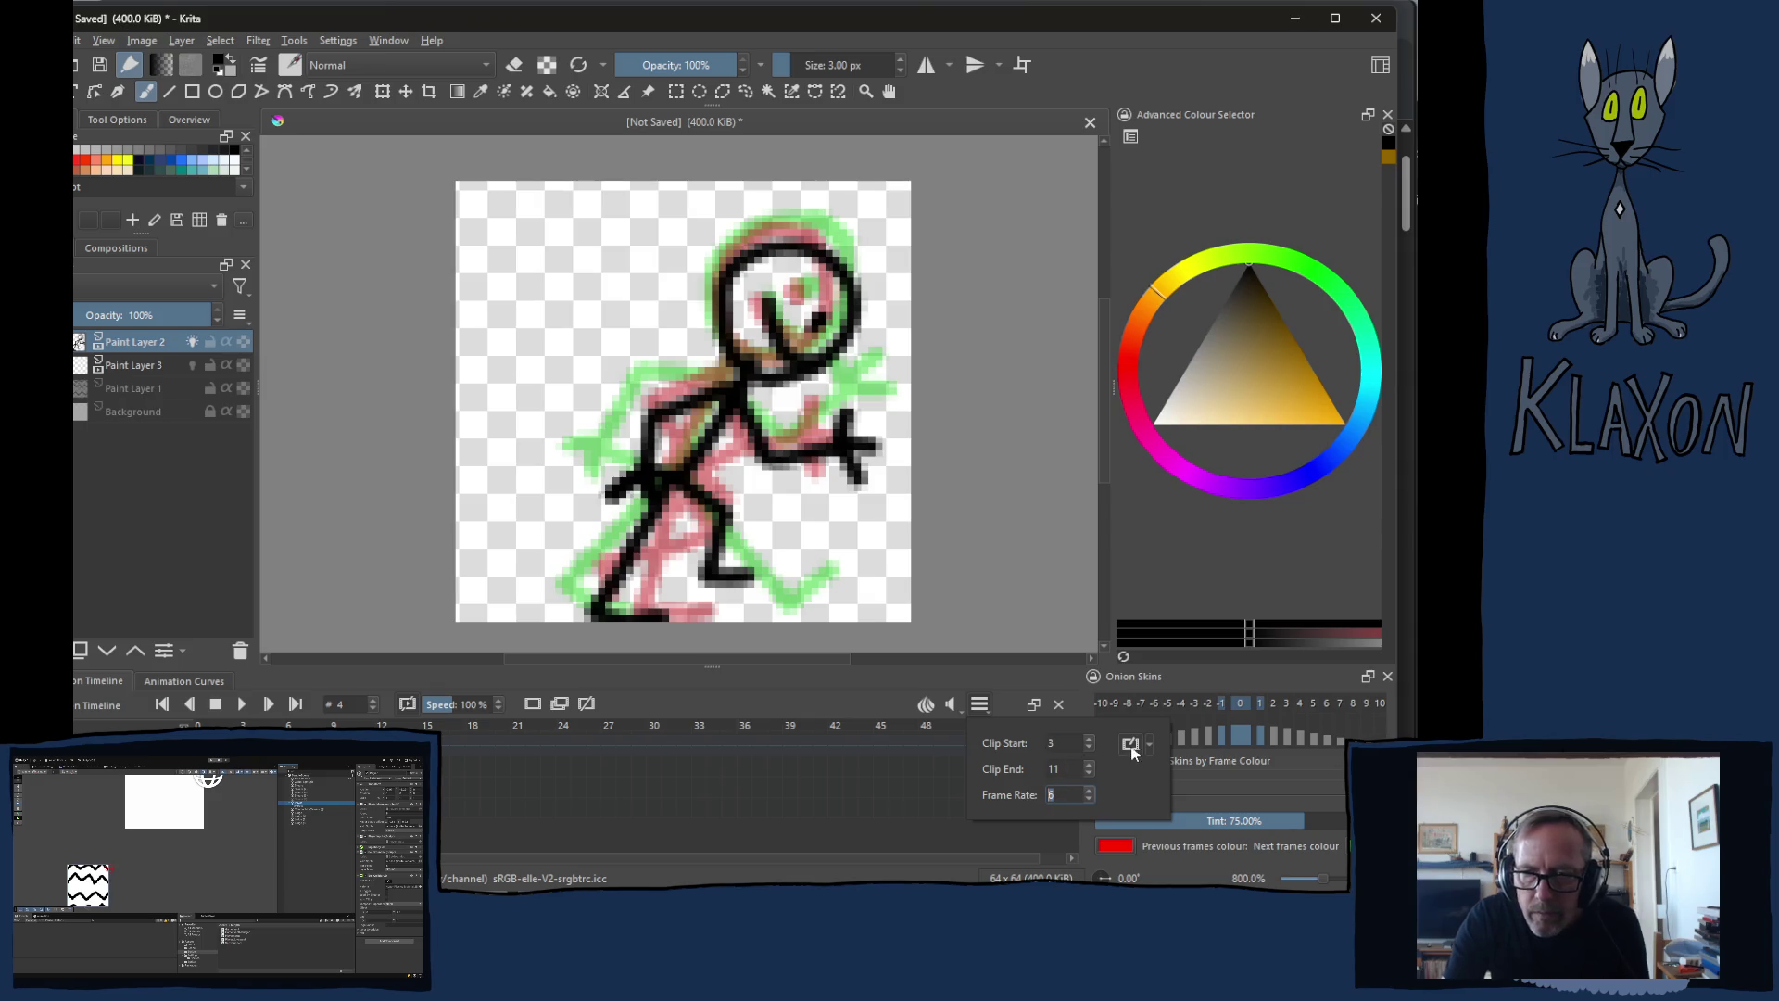
click(673, 695)
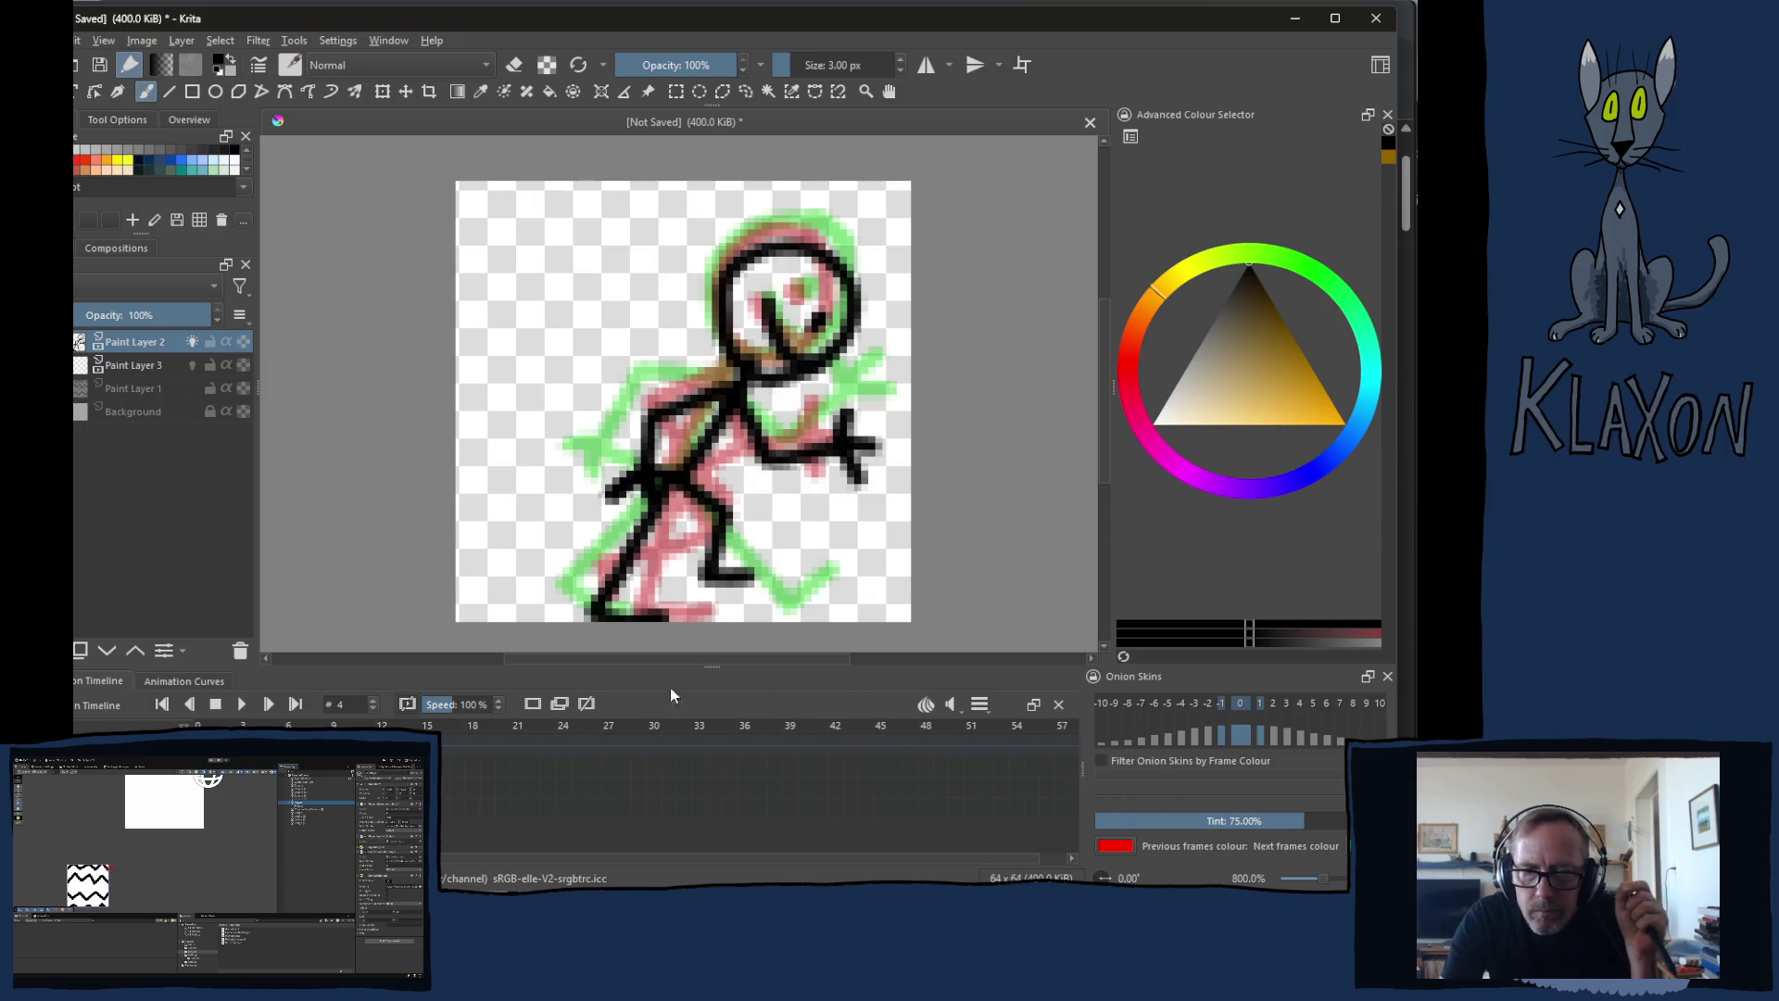
click(244, 707)
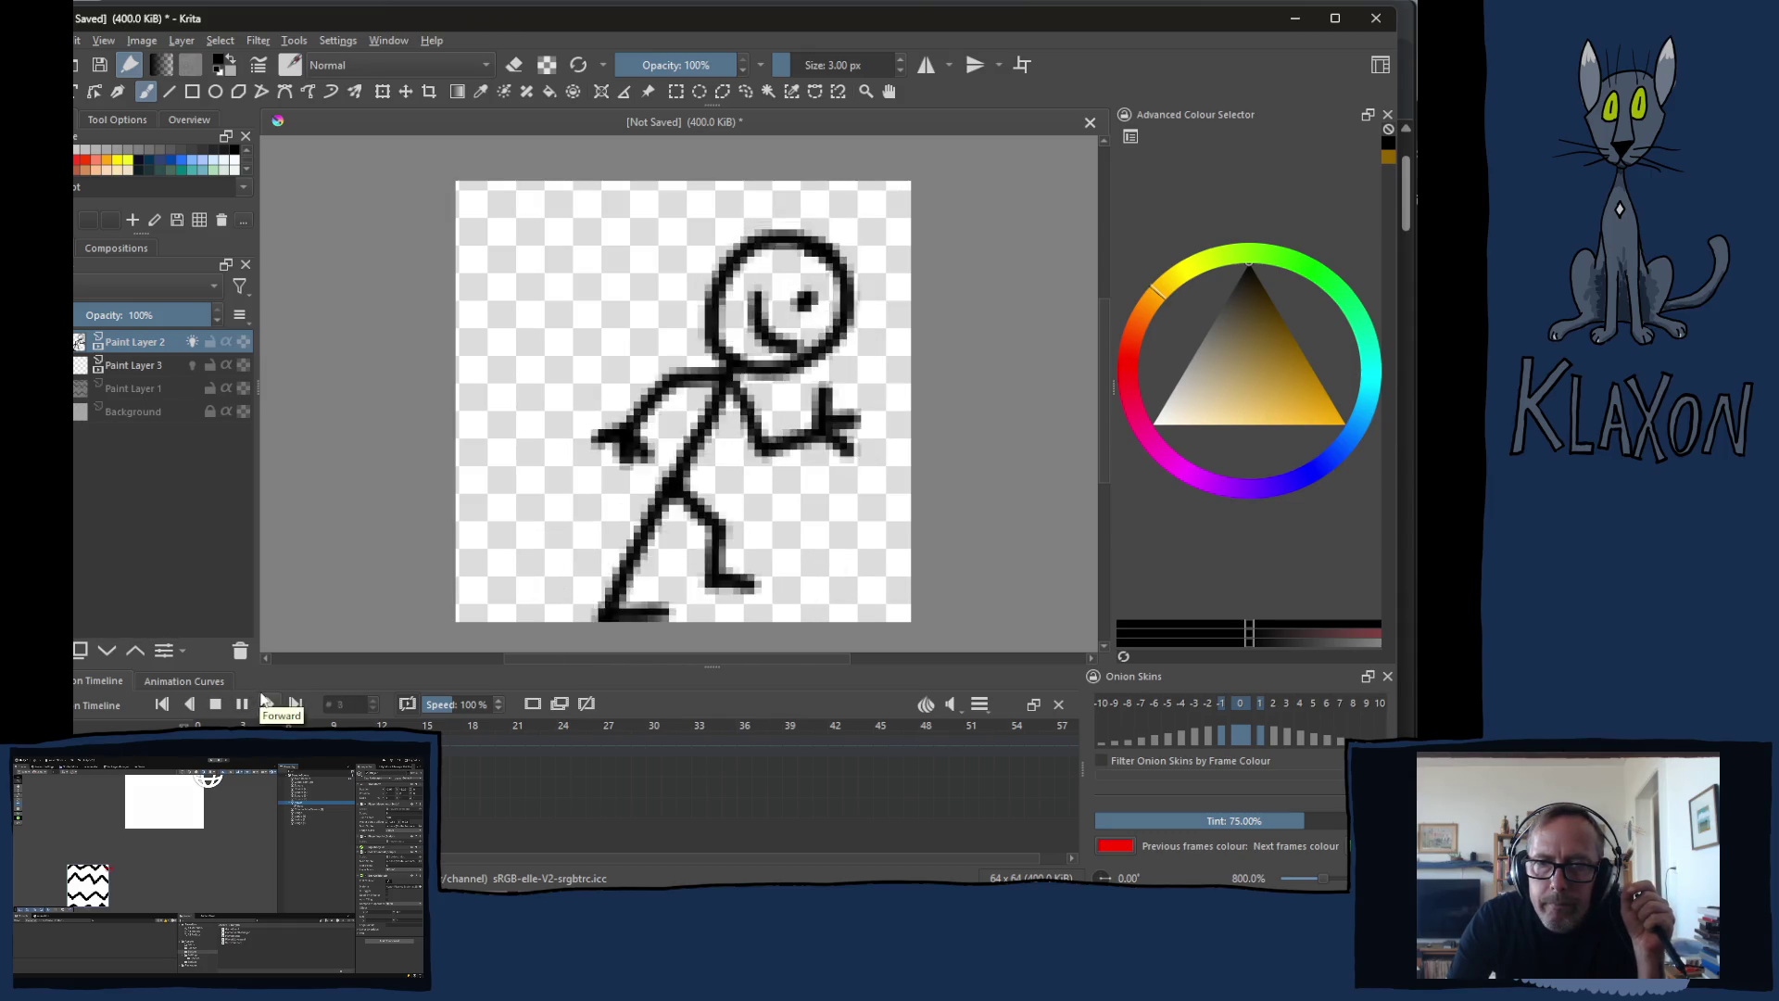
click(242, 704)
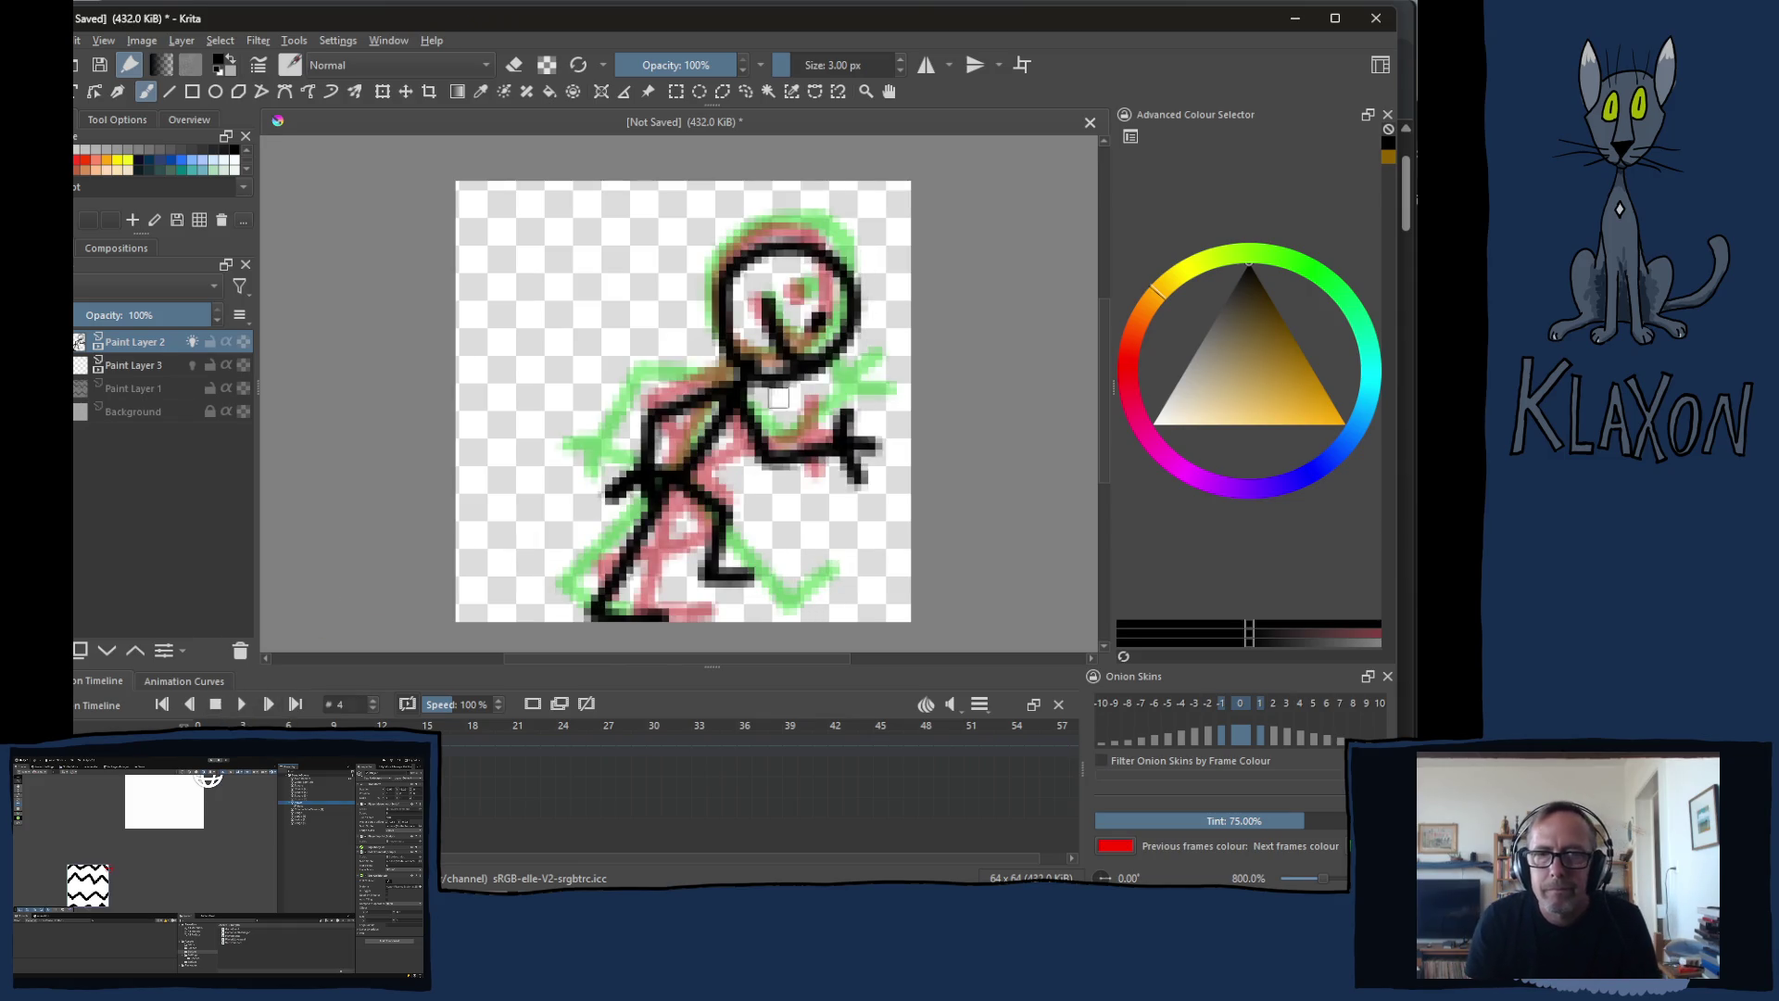
Step: On frame 12, enlarge the brush to about 19 px and switch it to eraser mode
key(Left)
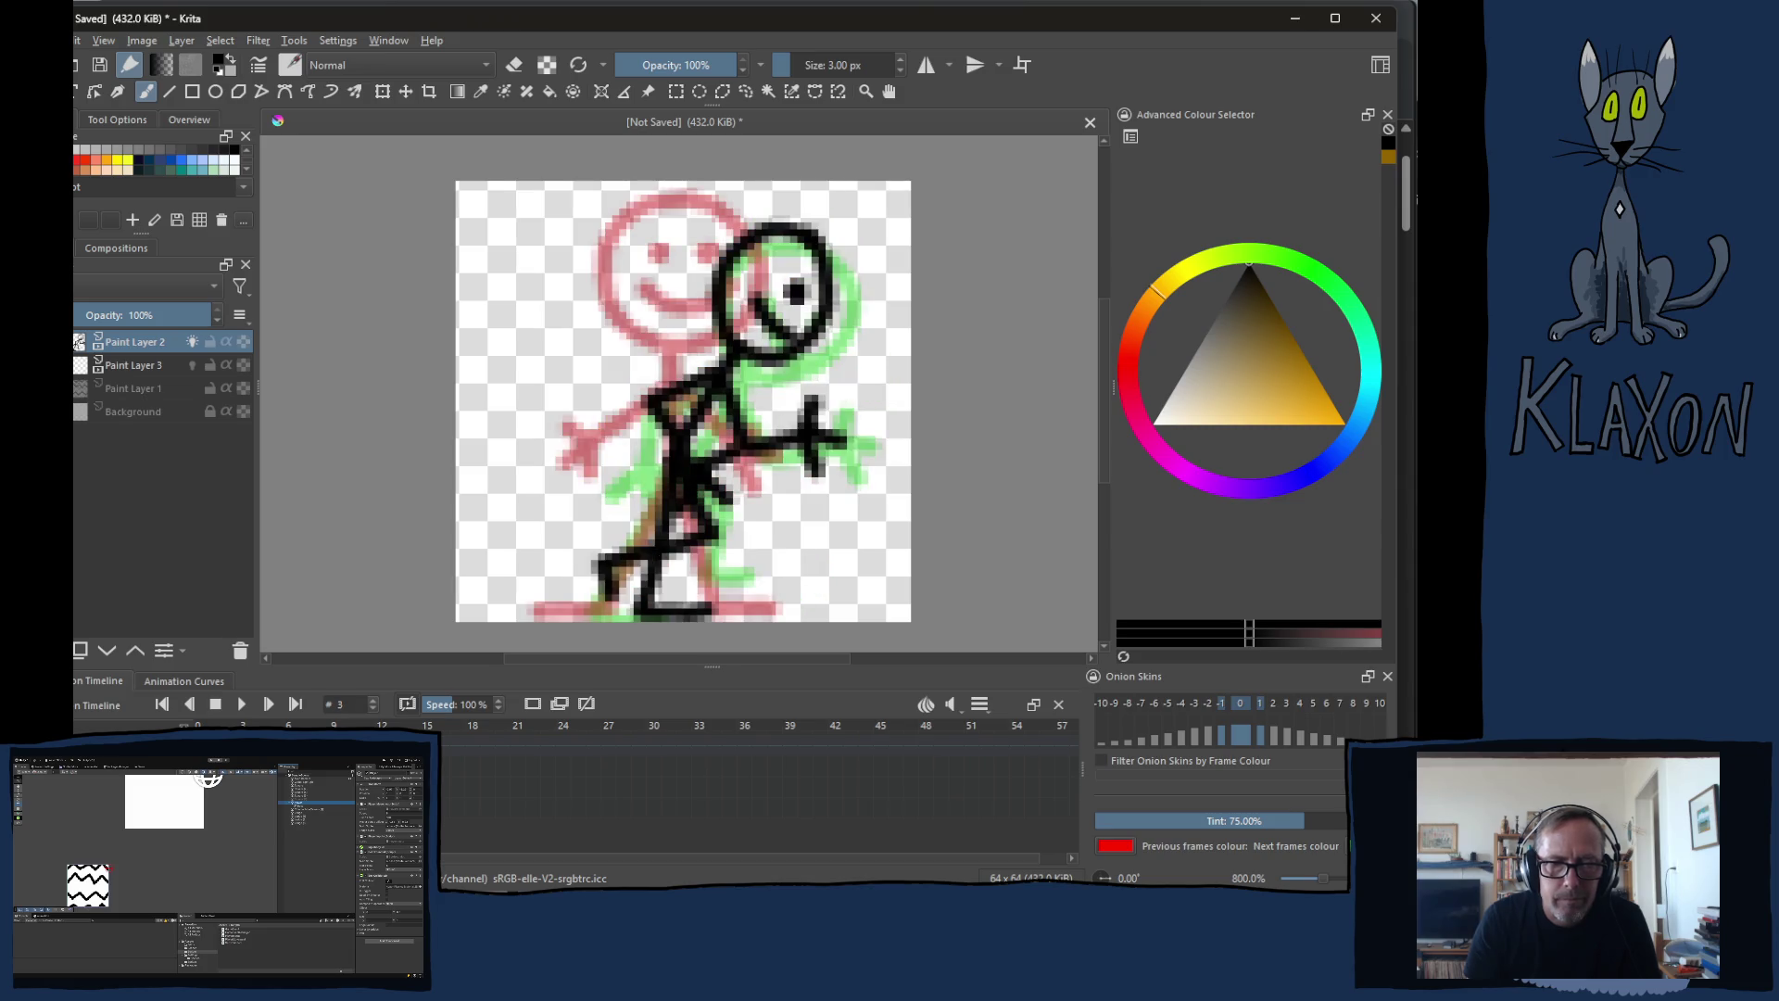
key(period)
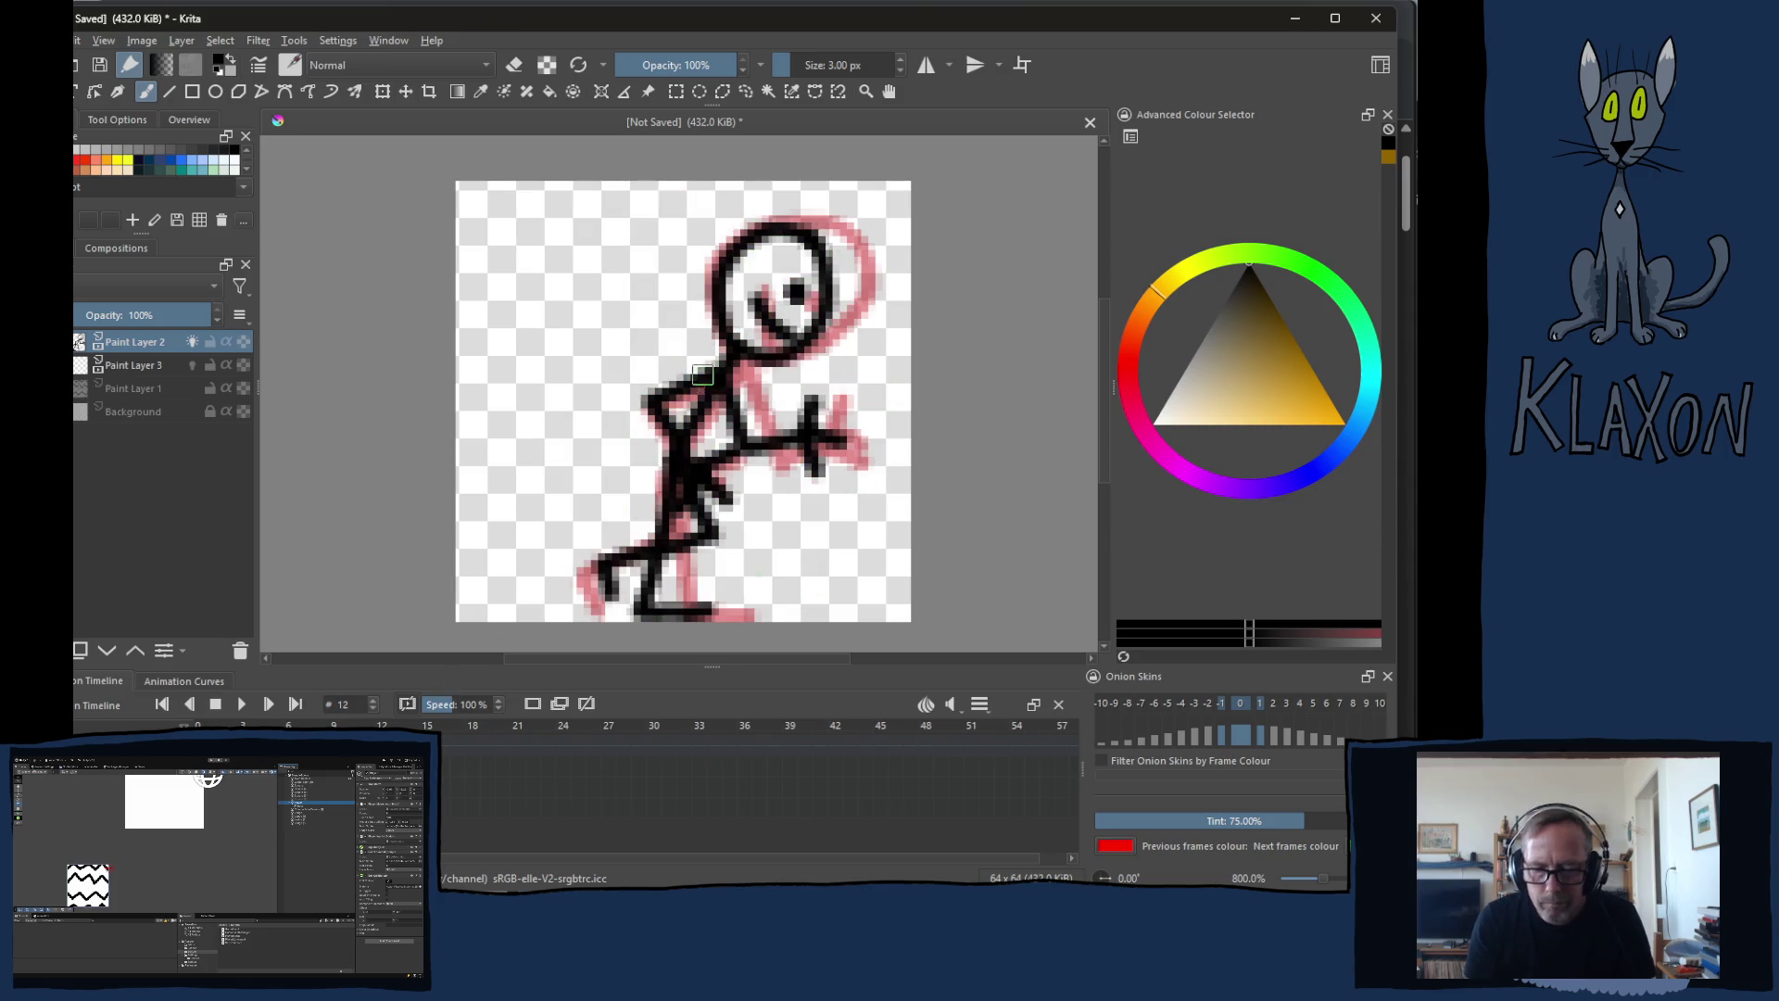
right_click(650, 424)
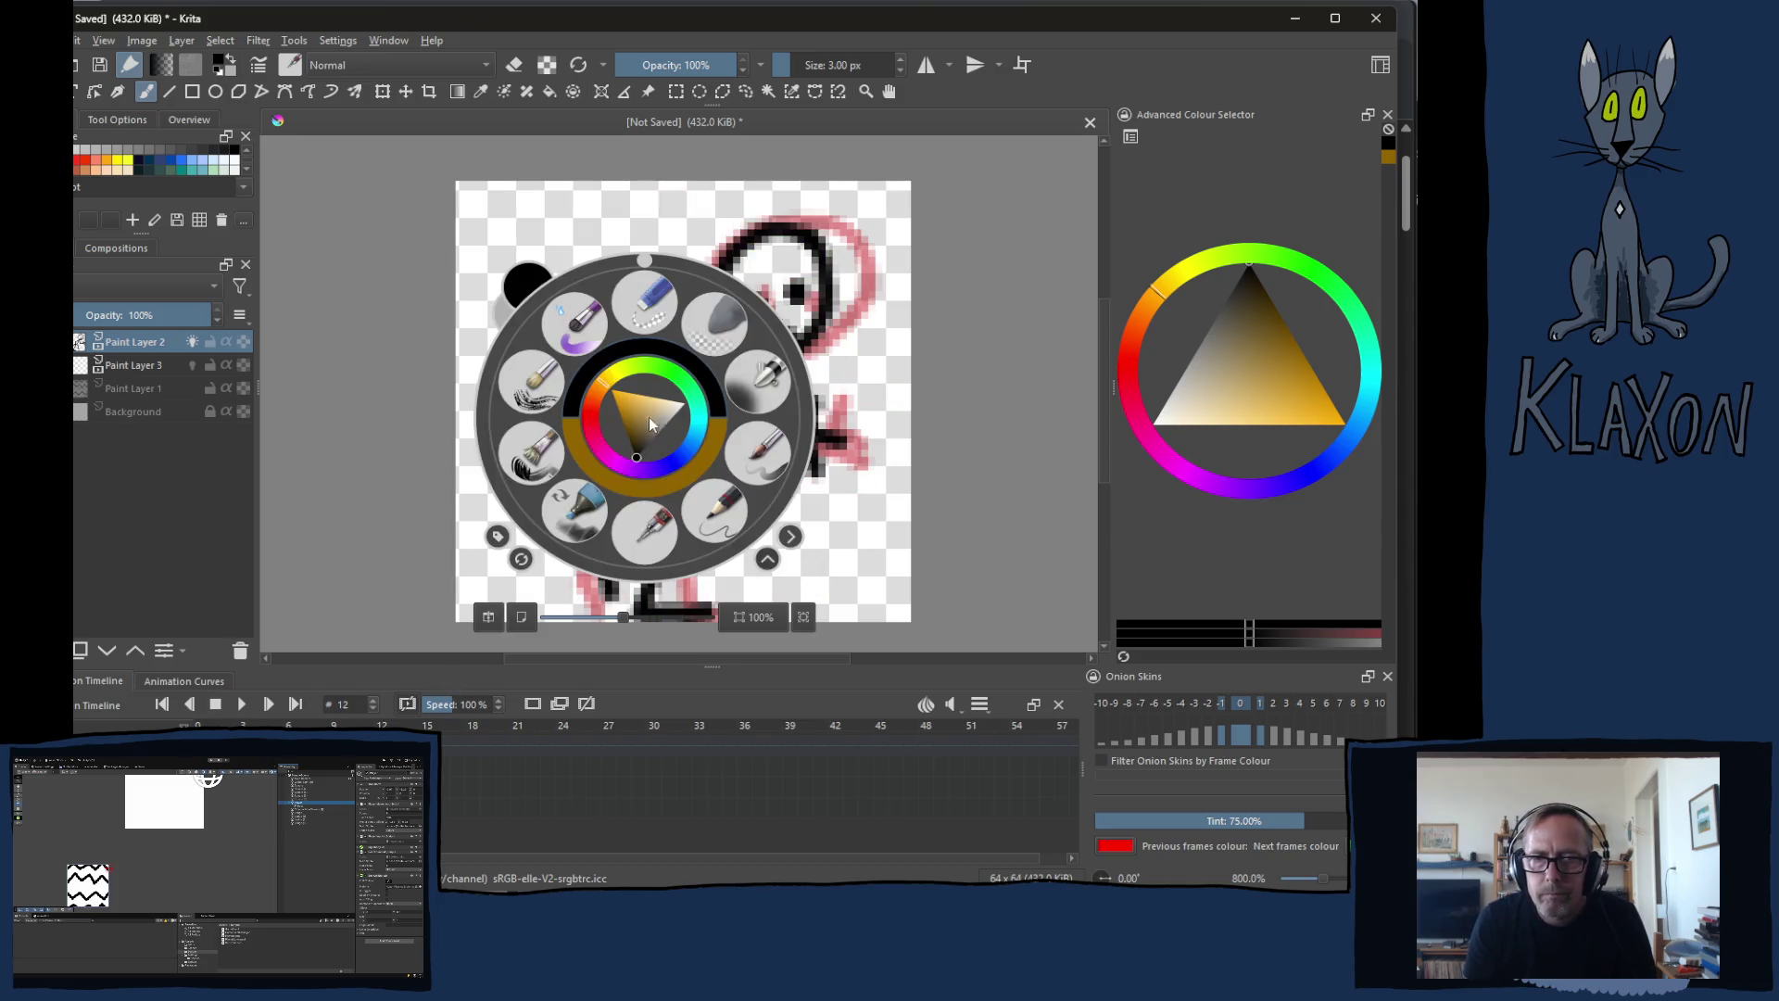
click(662, 345)
mouse_move(834, 250)
mouse_down()
mouse_move(783, 278)
mouse_move(738, 270)
mouse_move(681, 306)
mouse_move(797, 251)
mouse_move(631, 299)
mouse_move(834, 278)
mouse_move(865, 365)
mouse_move(782, 537)
mouse_move(821, 584)
mouse_up()
key(e)
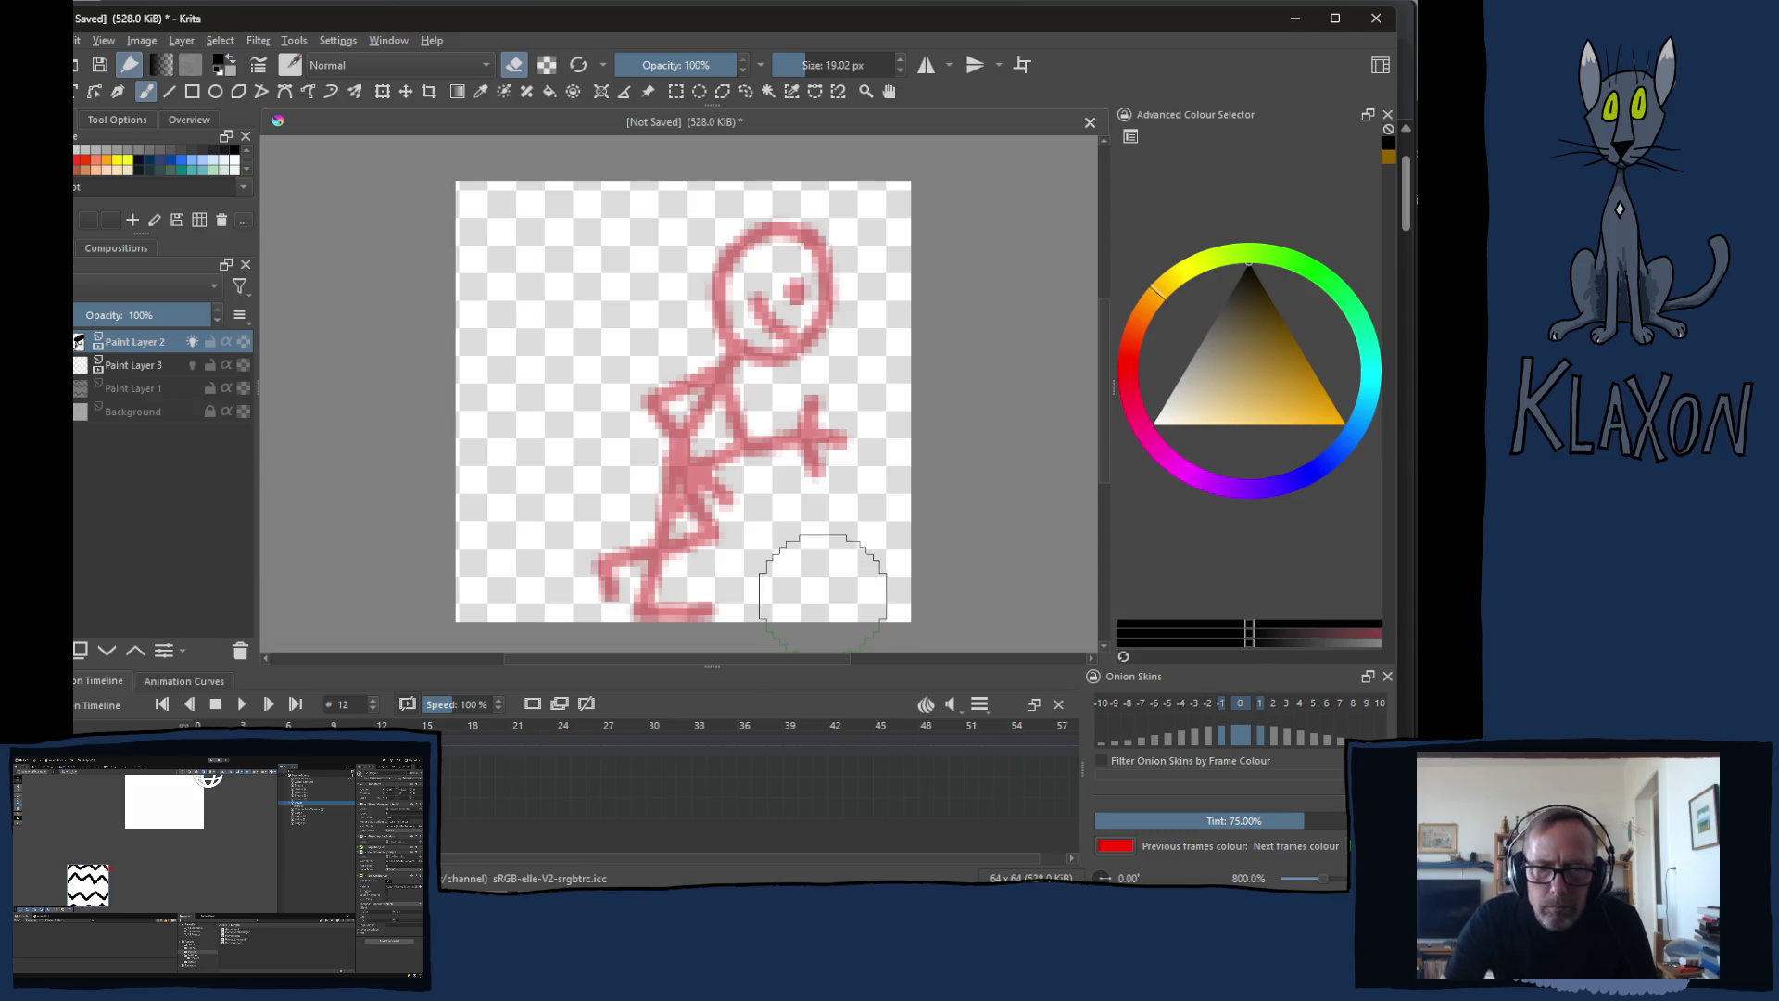
Step: Remove frame 12's empty keyframe and erase the black figure's head and torso
key(Left)
key(Left)
key(Left)
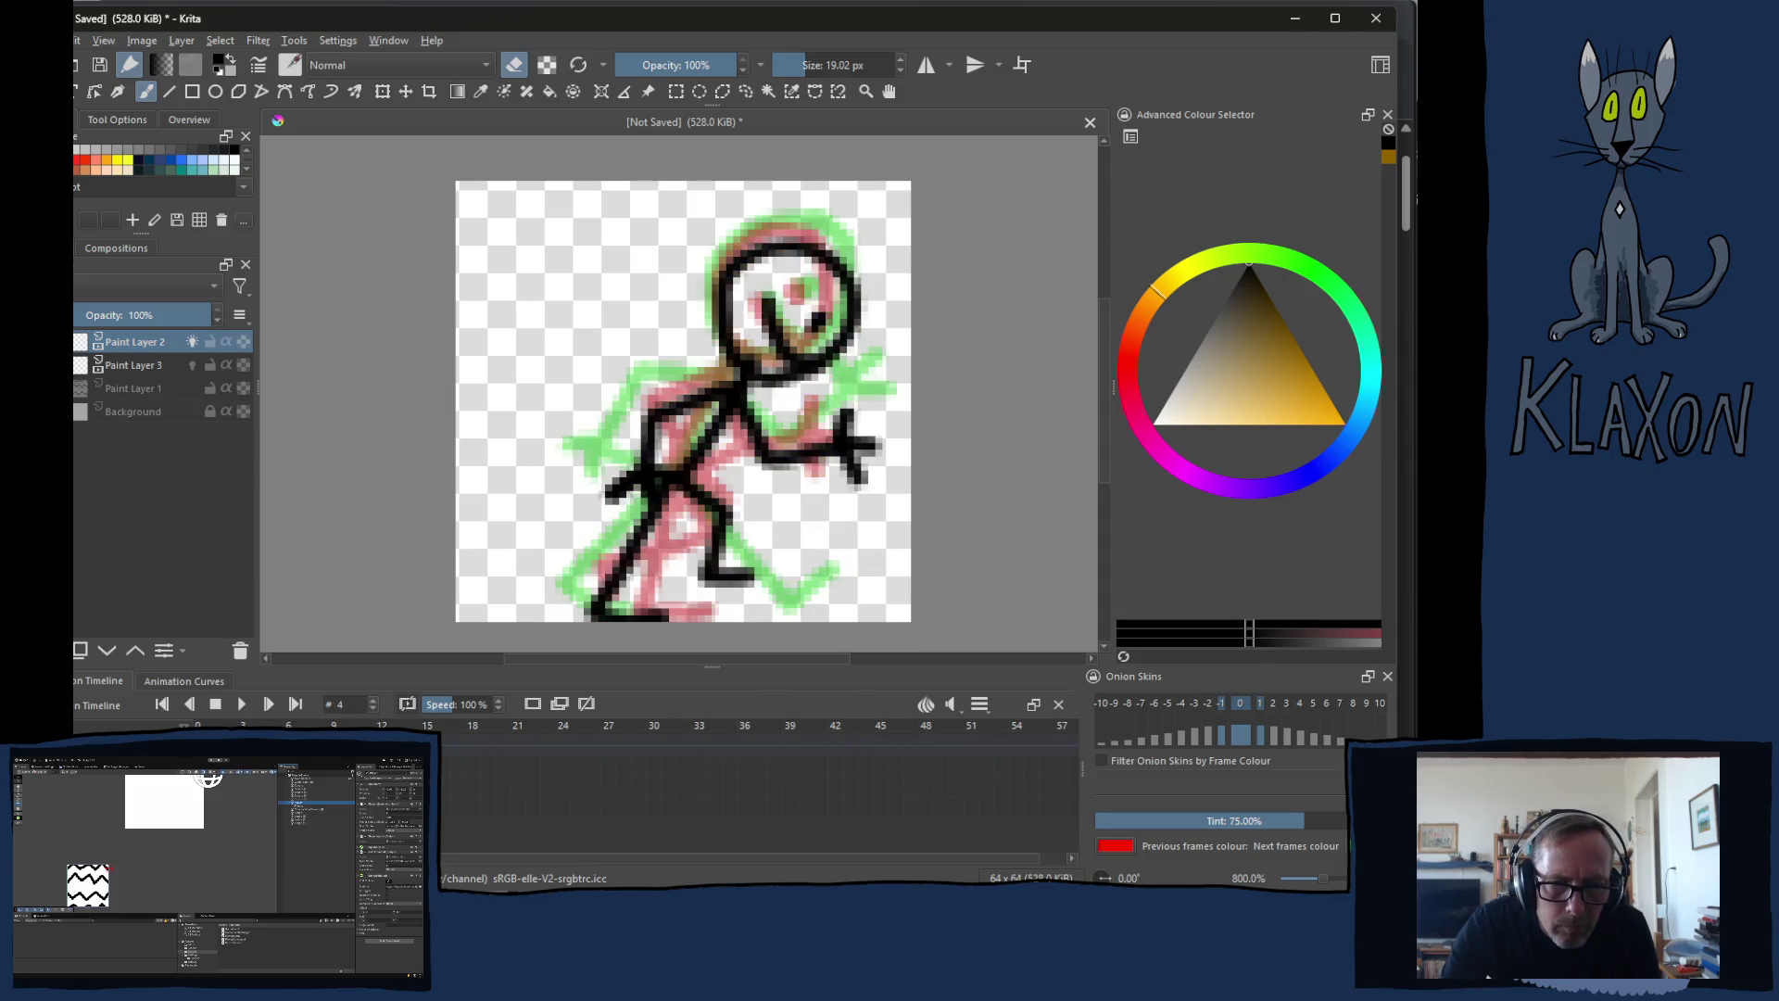
key(Right)
key(Right)
key(Right)
click(588, 704)
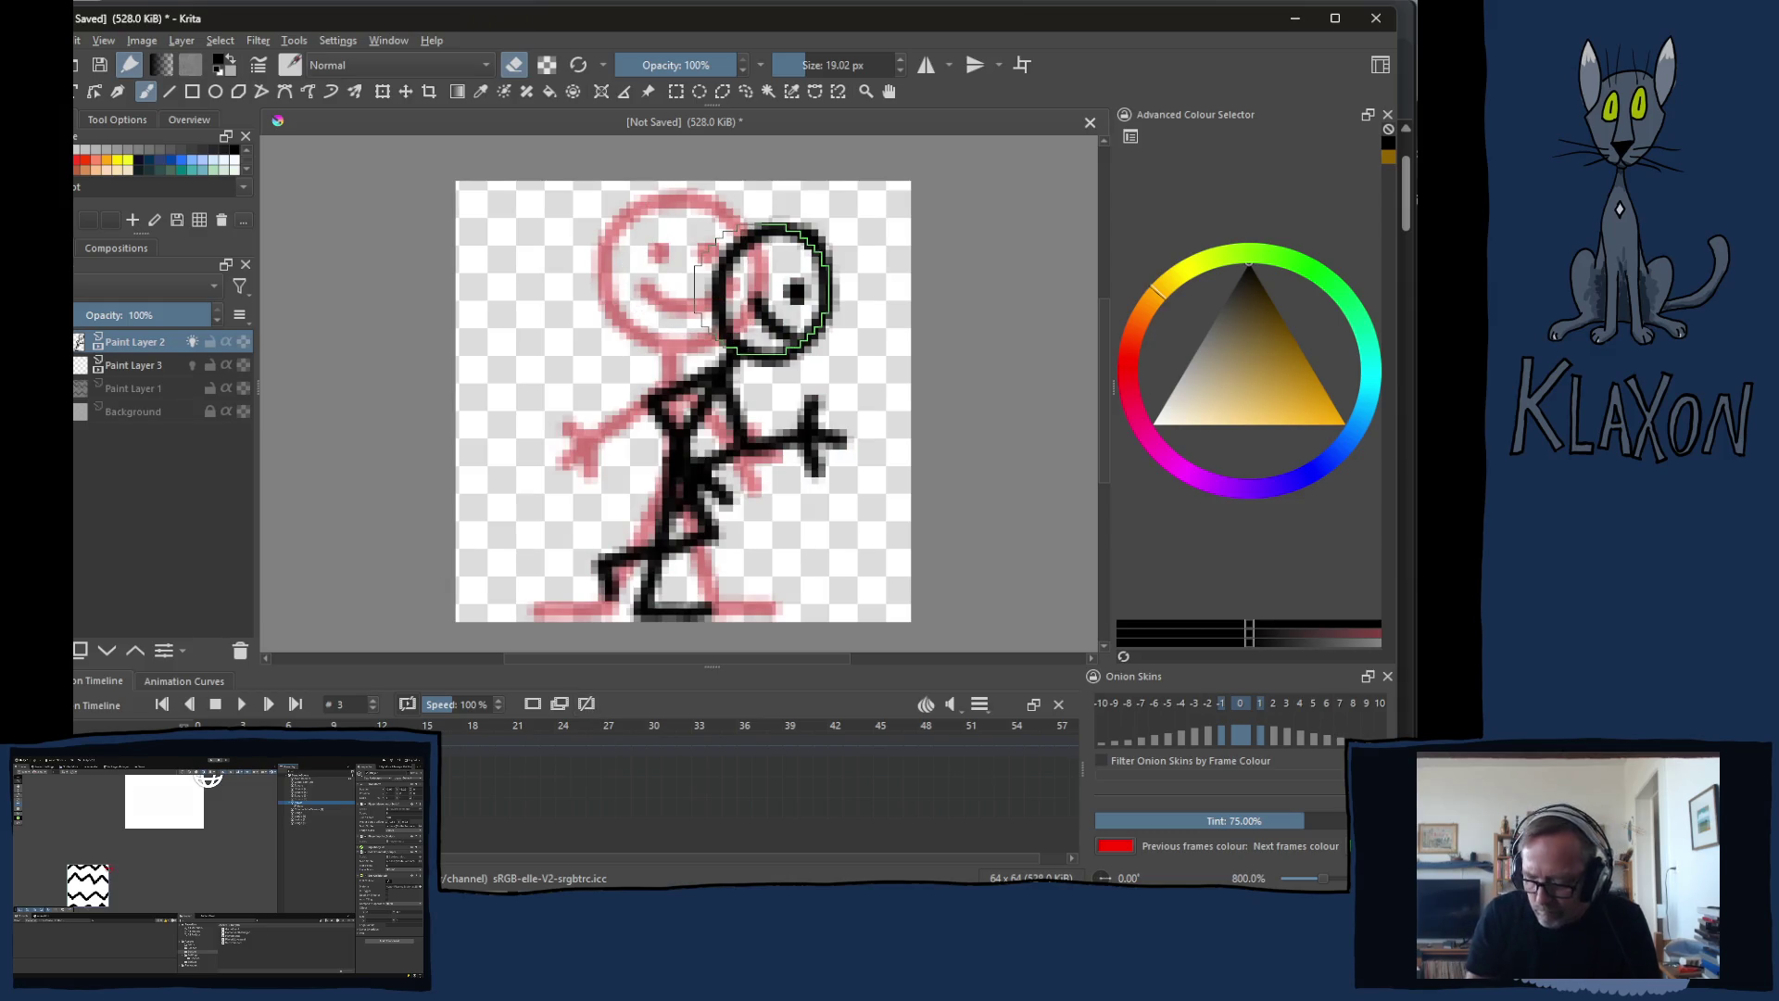
mouse_move(760, 287)
mouse_down()
mouse_move(565, 510)
mouse_move(667, 500)
mouse_move(686, 602)
mouse_up()
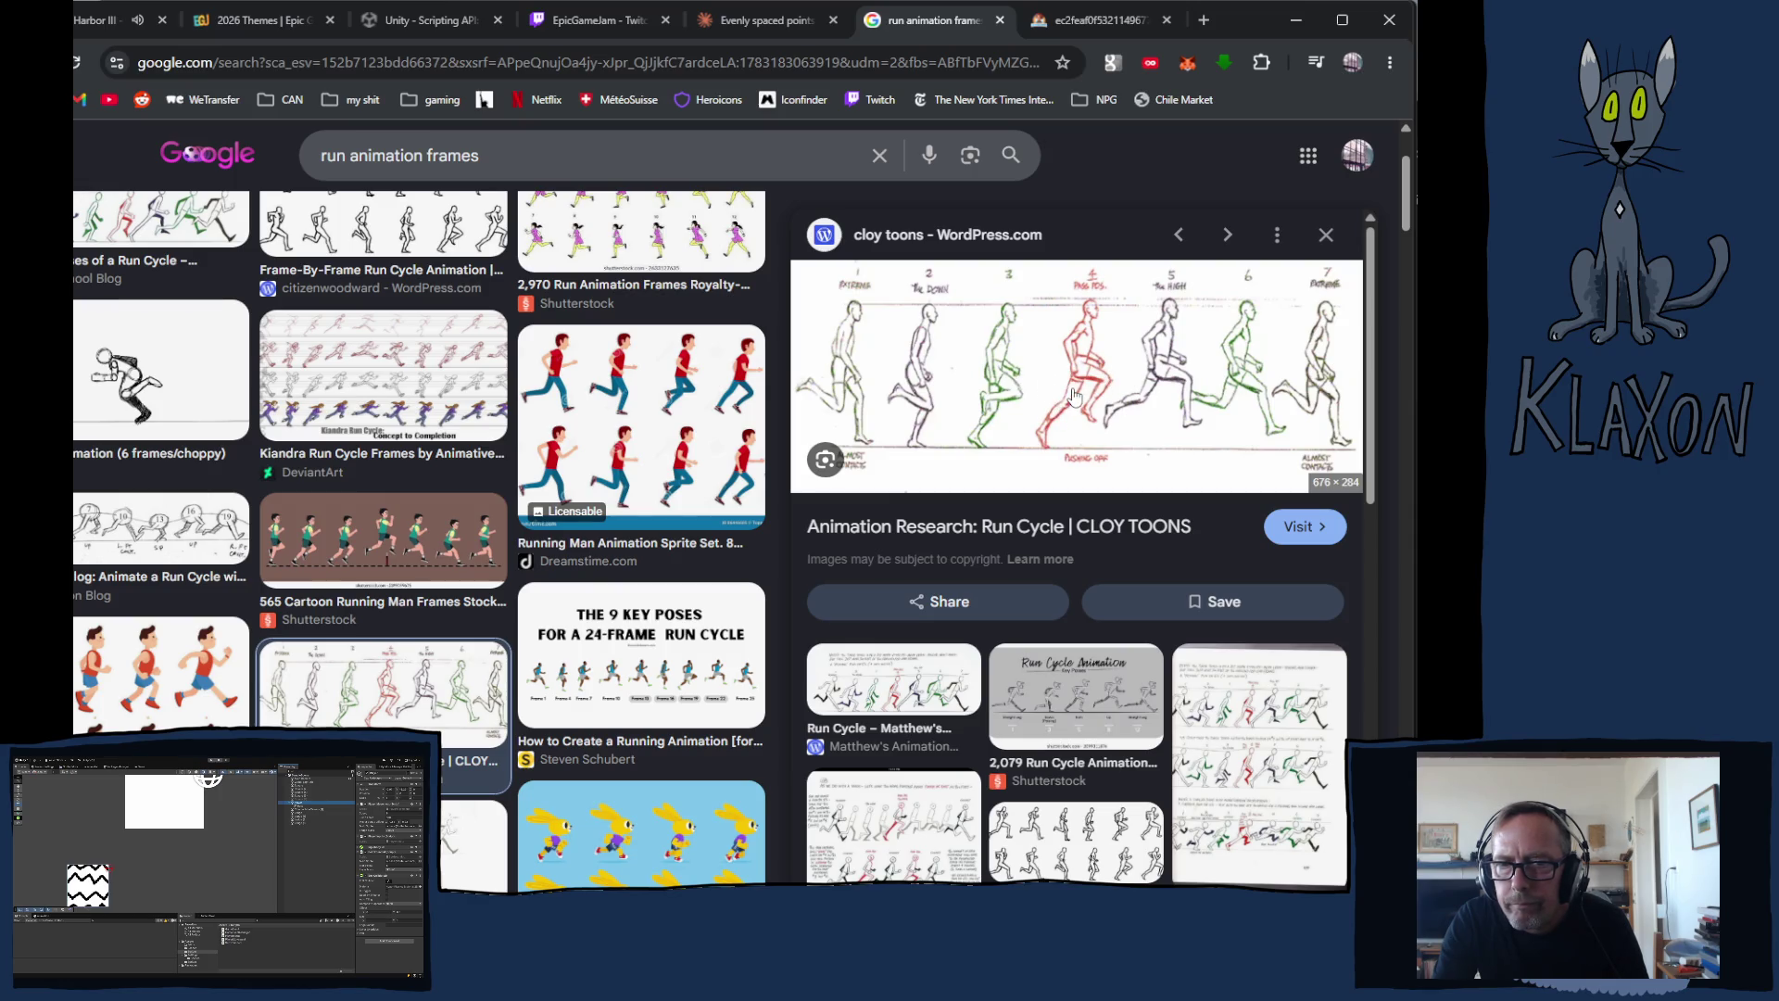
Step: Preview a different coloured run-cycle reference sheet in Google Images and drag it out toward Krita
click(896, 686)
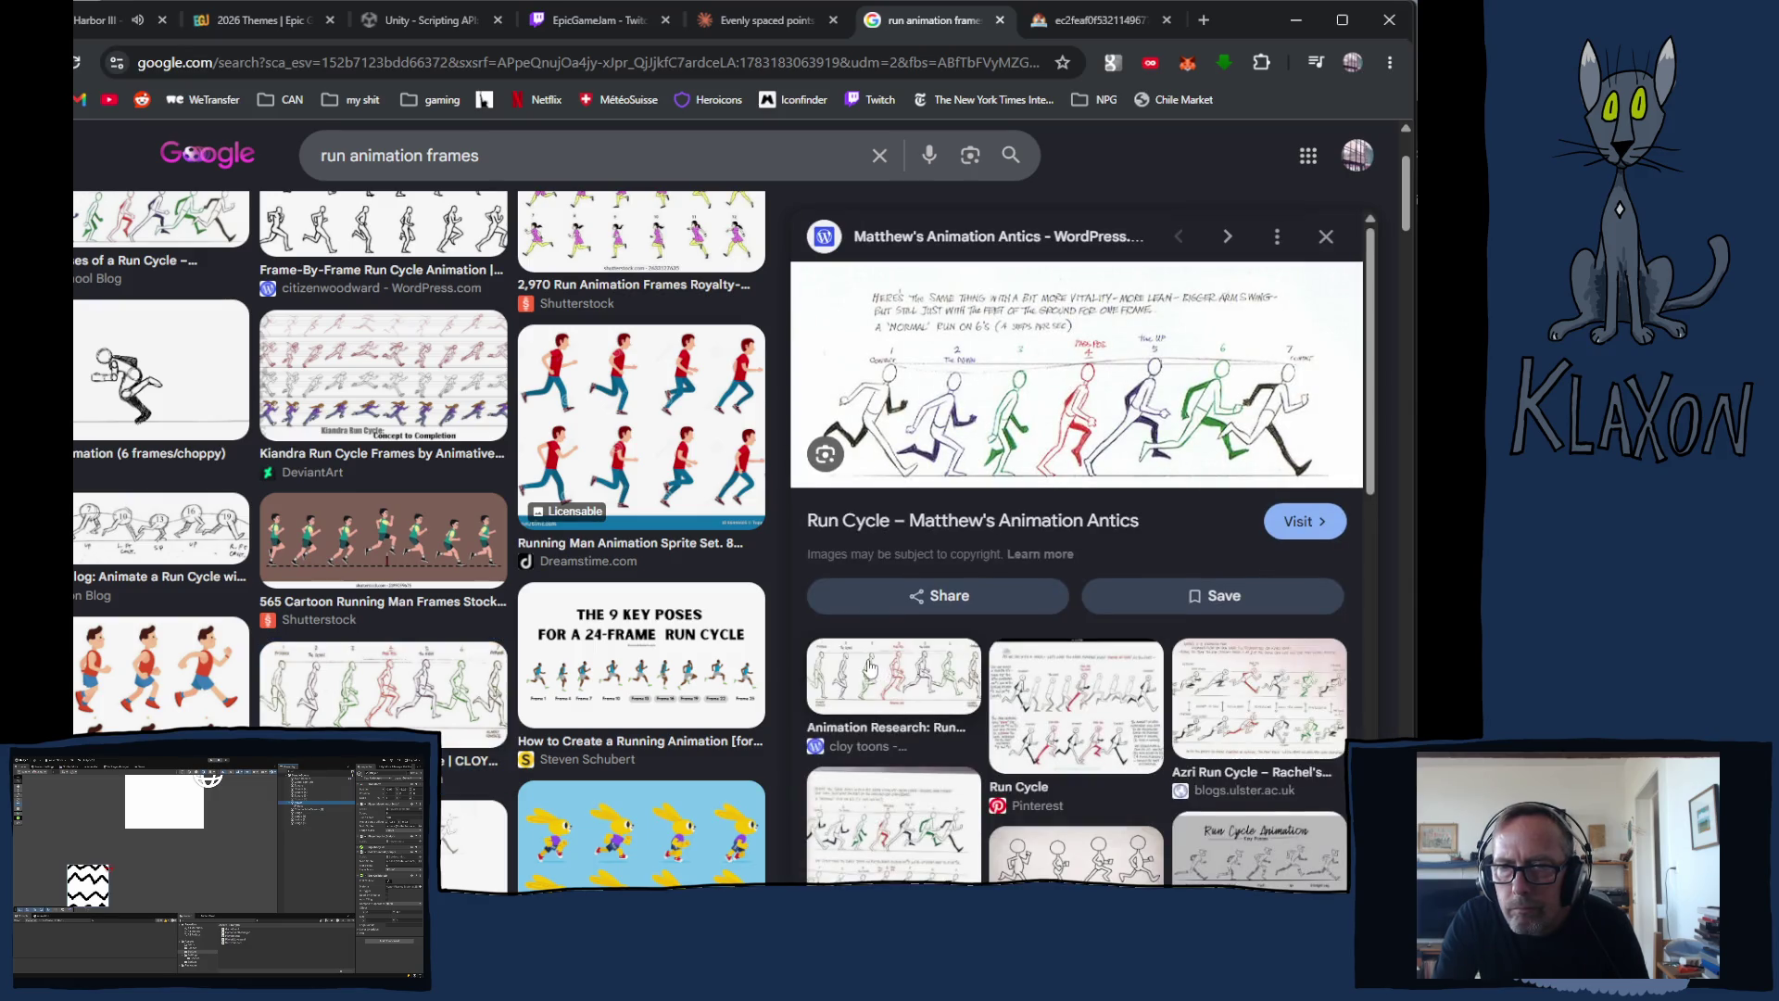
mouse_move(1029, 403)
mouse_down()
mouse_move(287, 658)
mouse_move(37, 667)
mouse_up()
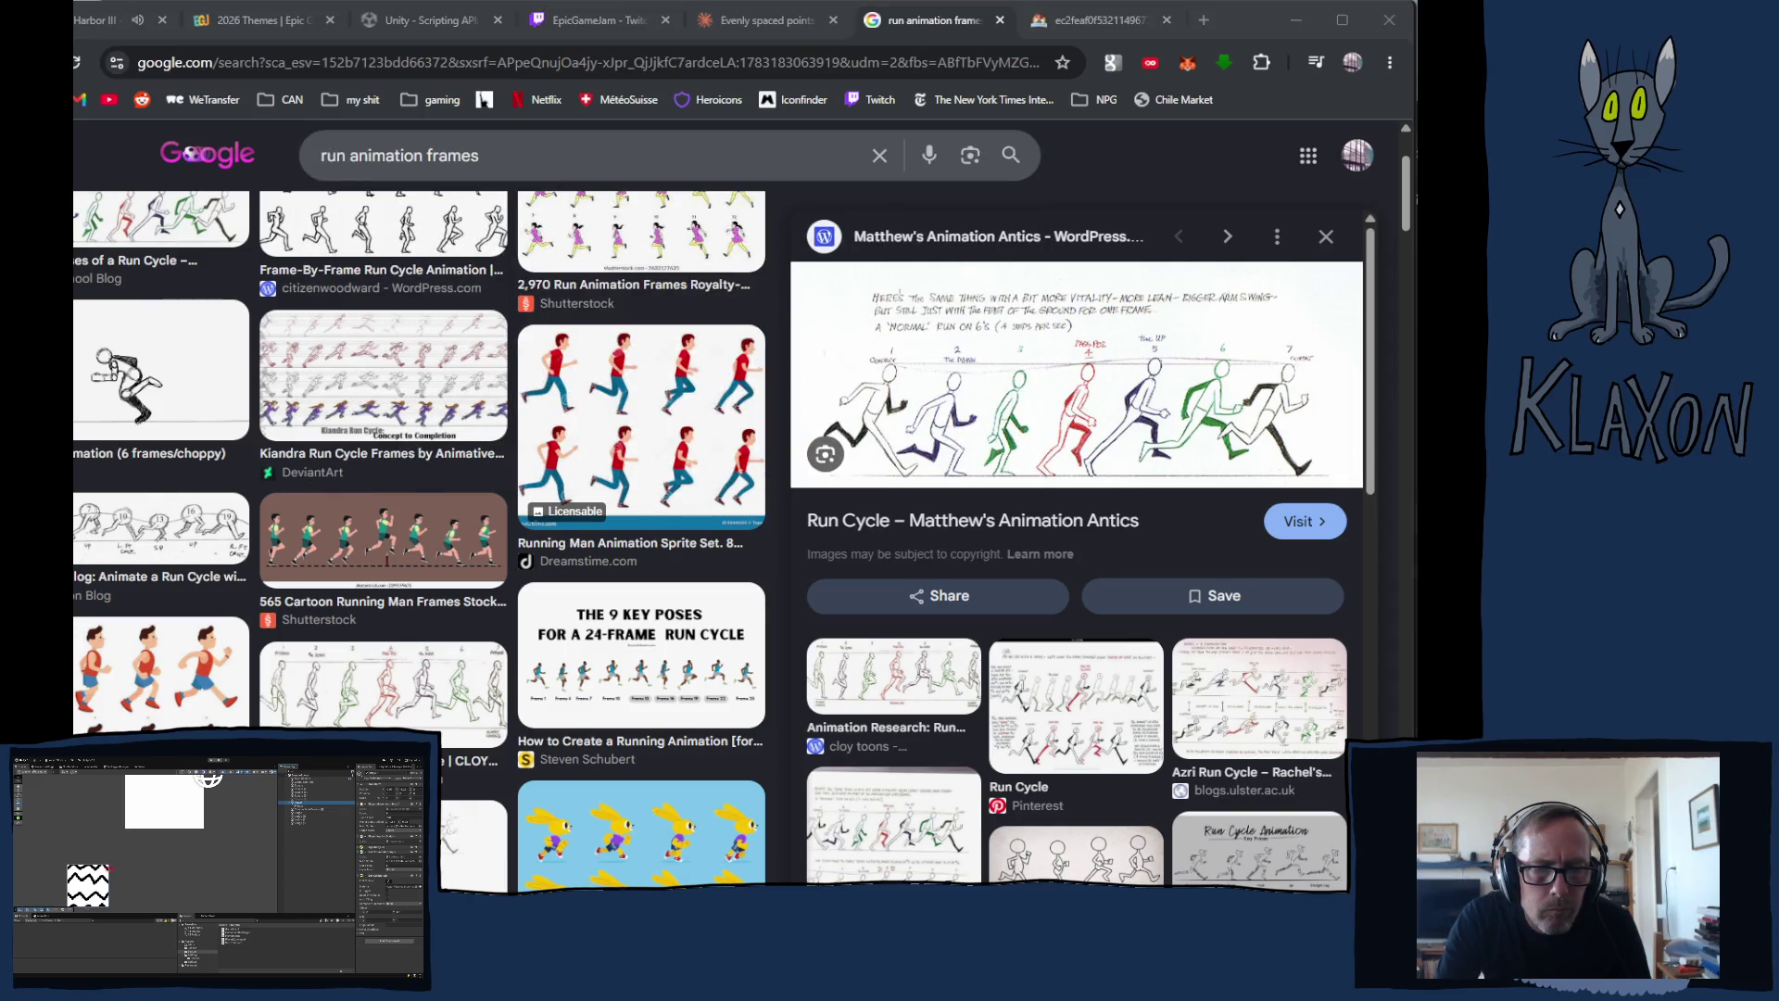
key(alt+Tab)
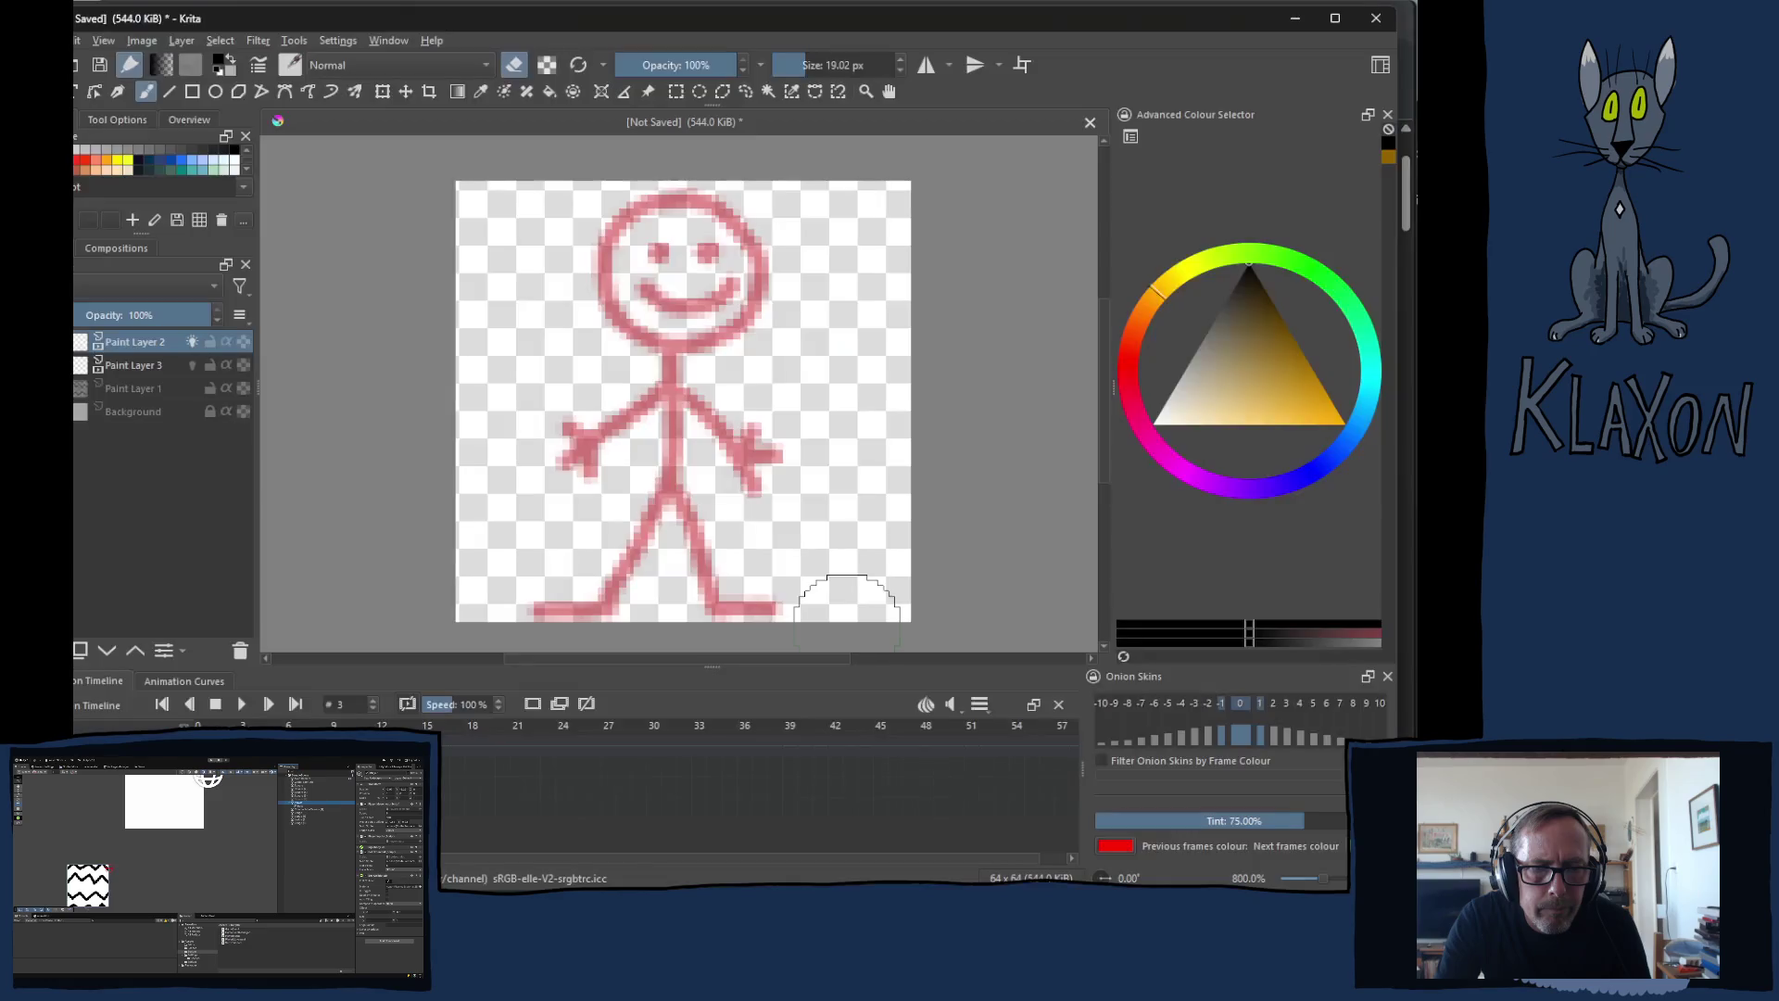
Step: Insert the dropped reference image as a new layer, then transform it smaller and move it over the canvas
drag(847, 645, 611, 509)
click(681, 518)
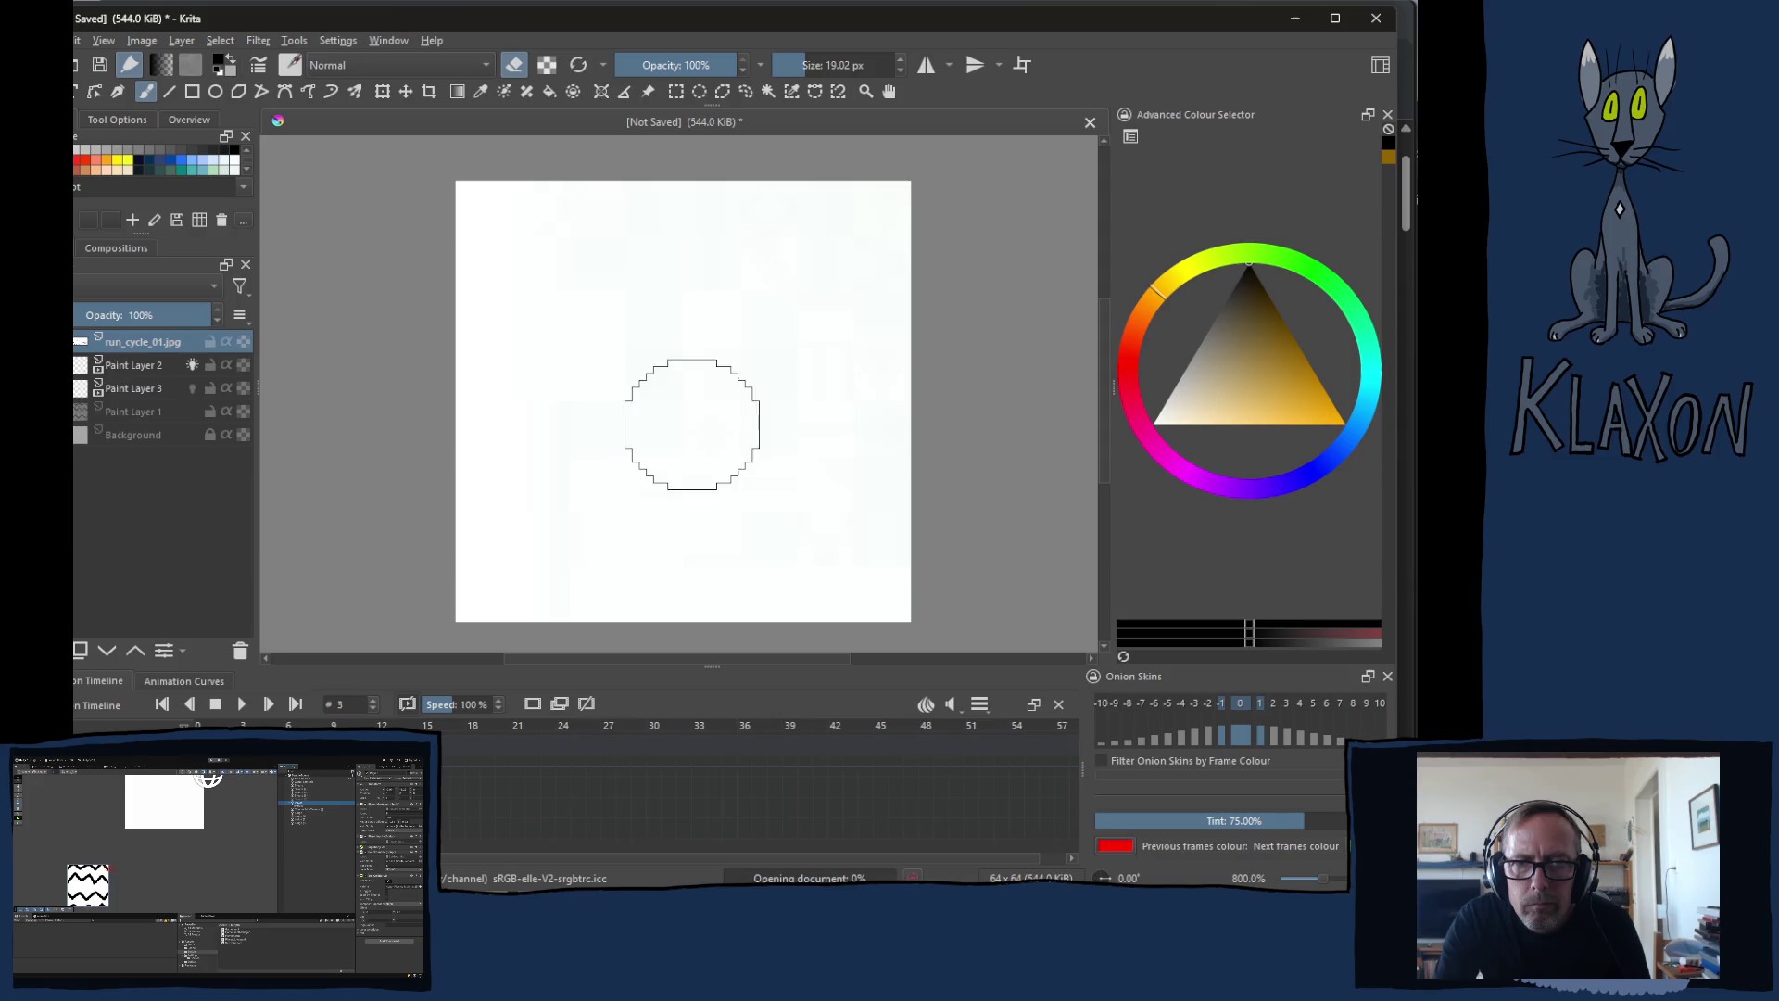
scroll(711, 448, down, 10)
key(ctrl+t)
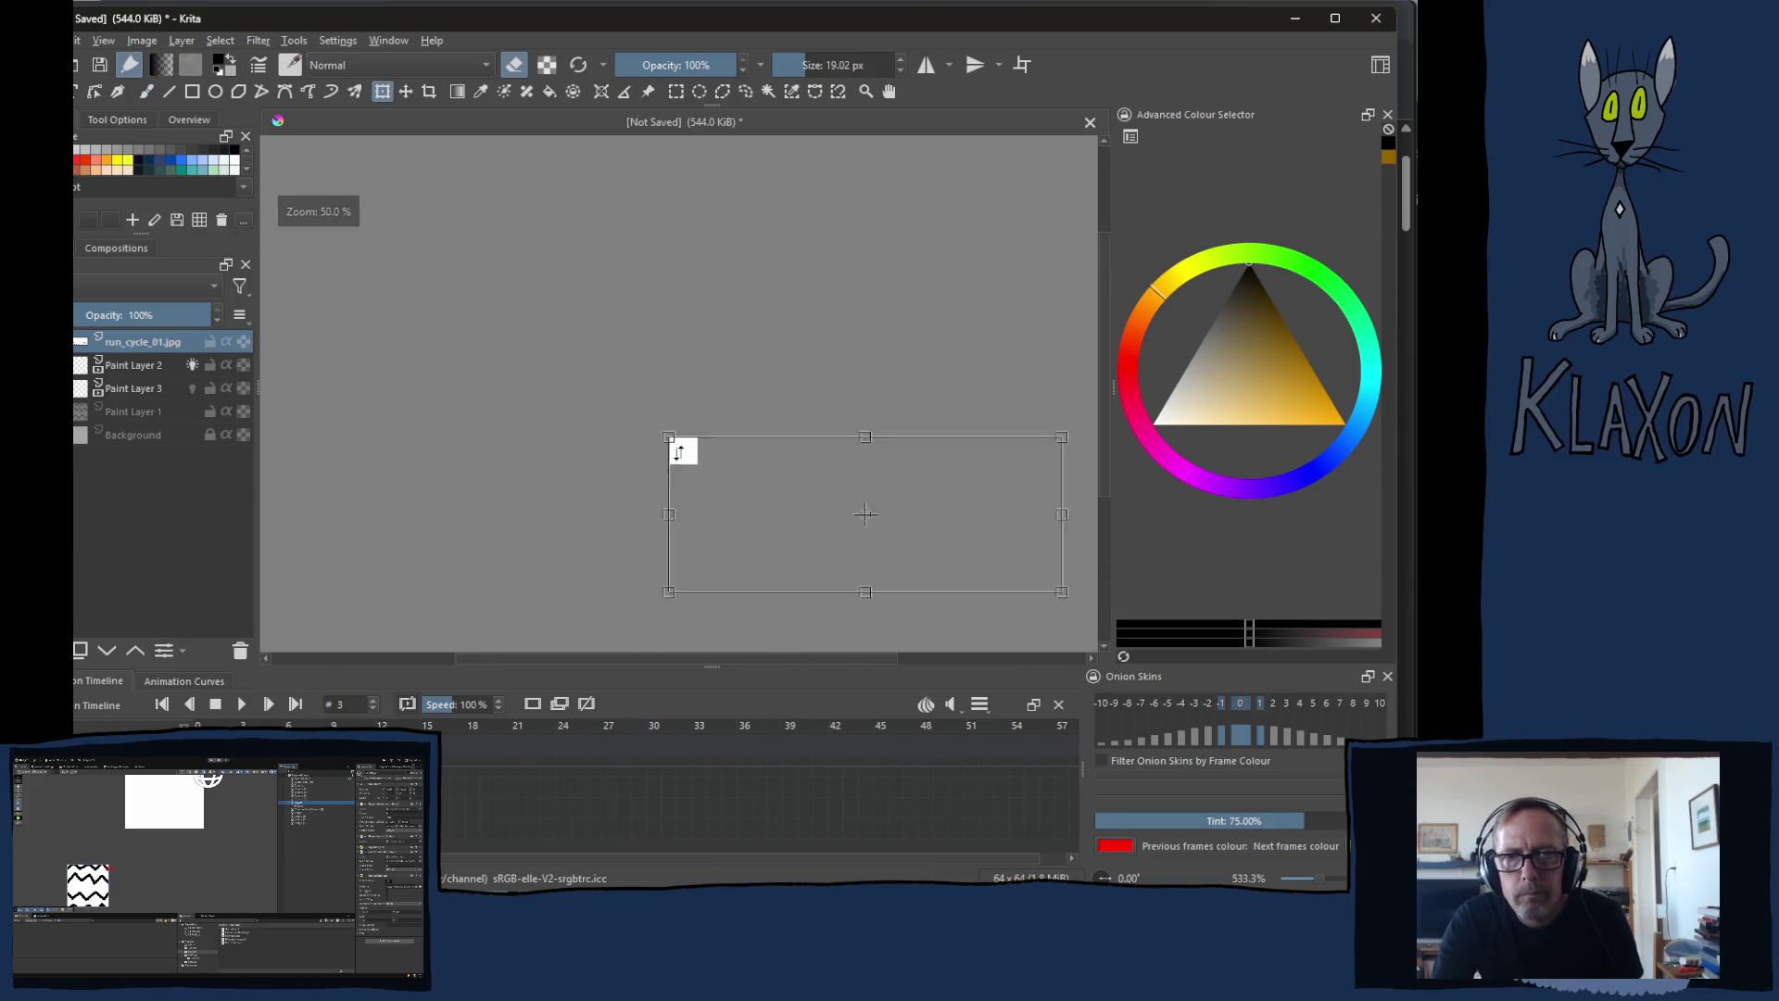
scroll(677, 469, up, 3)
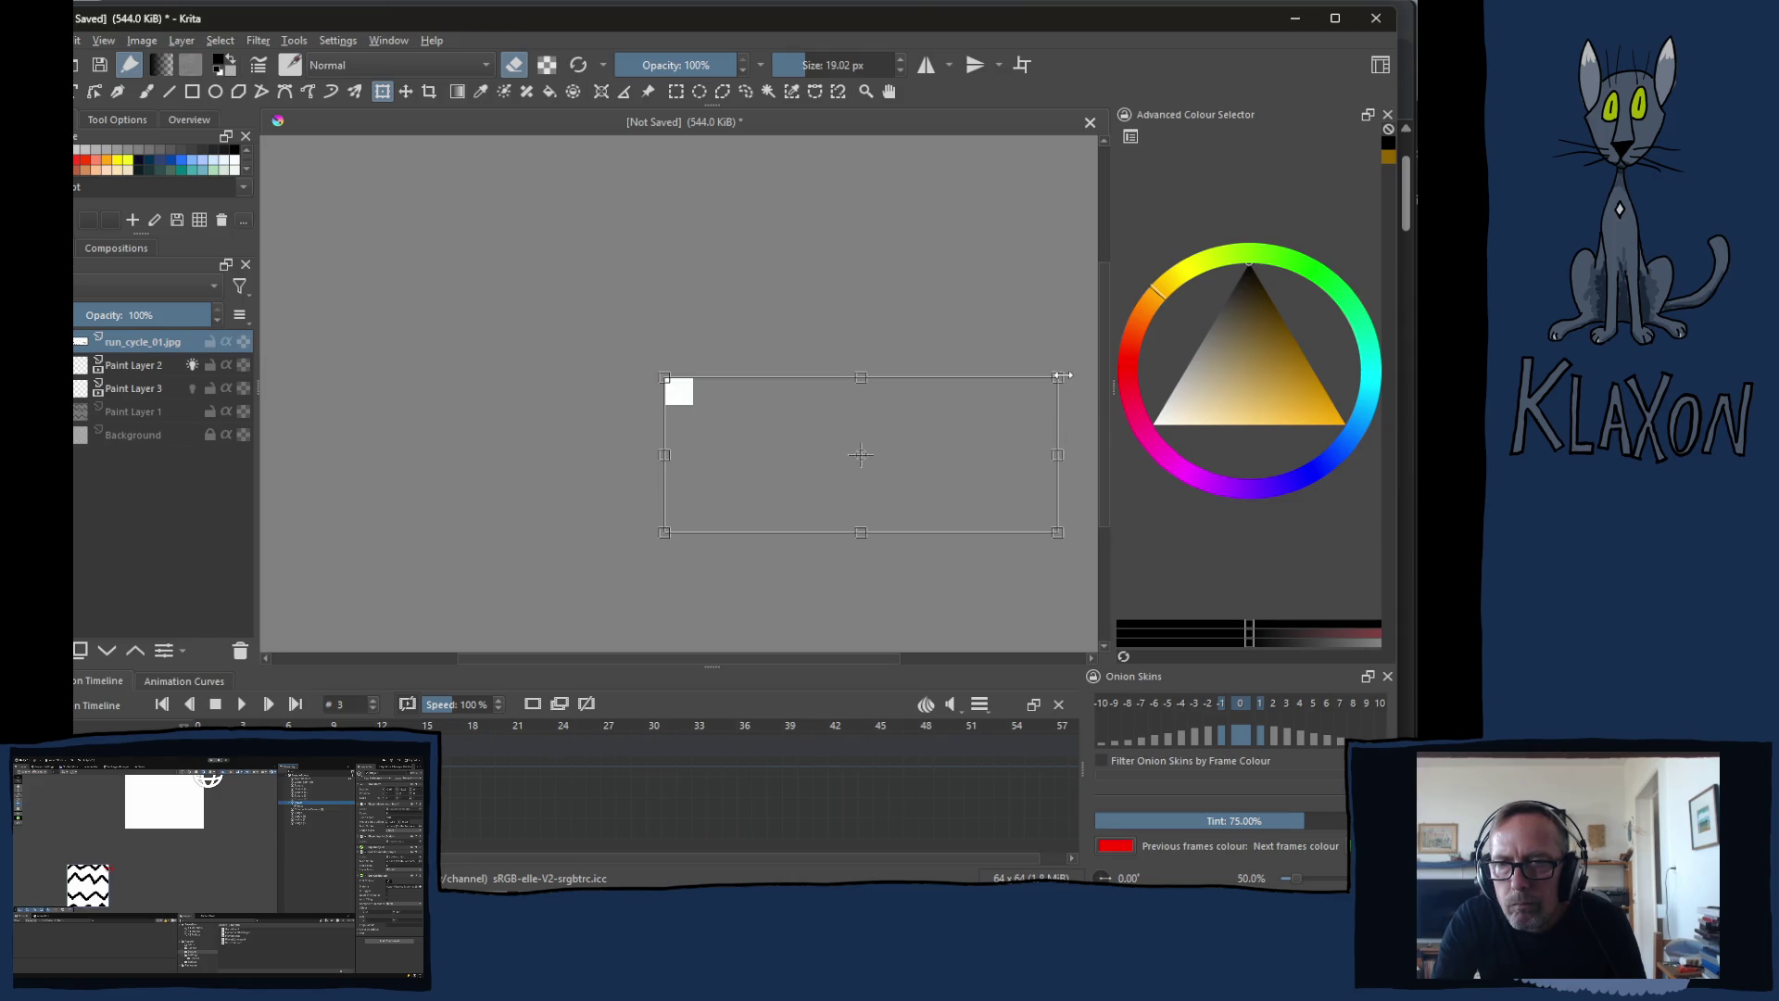
drag(1058, 375, 941, 370)
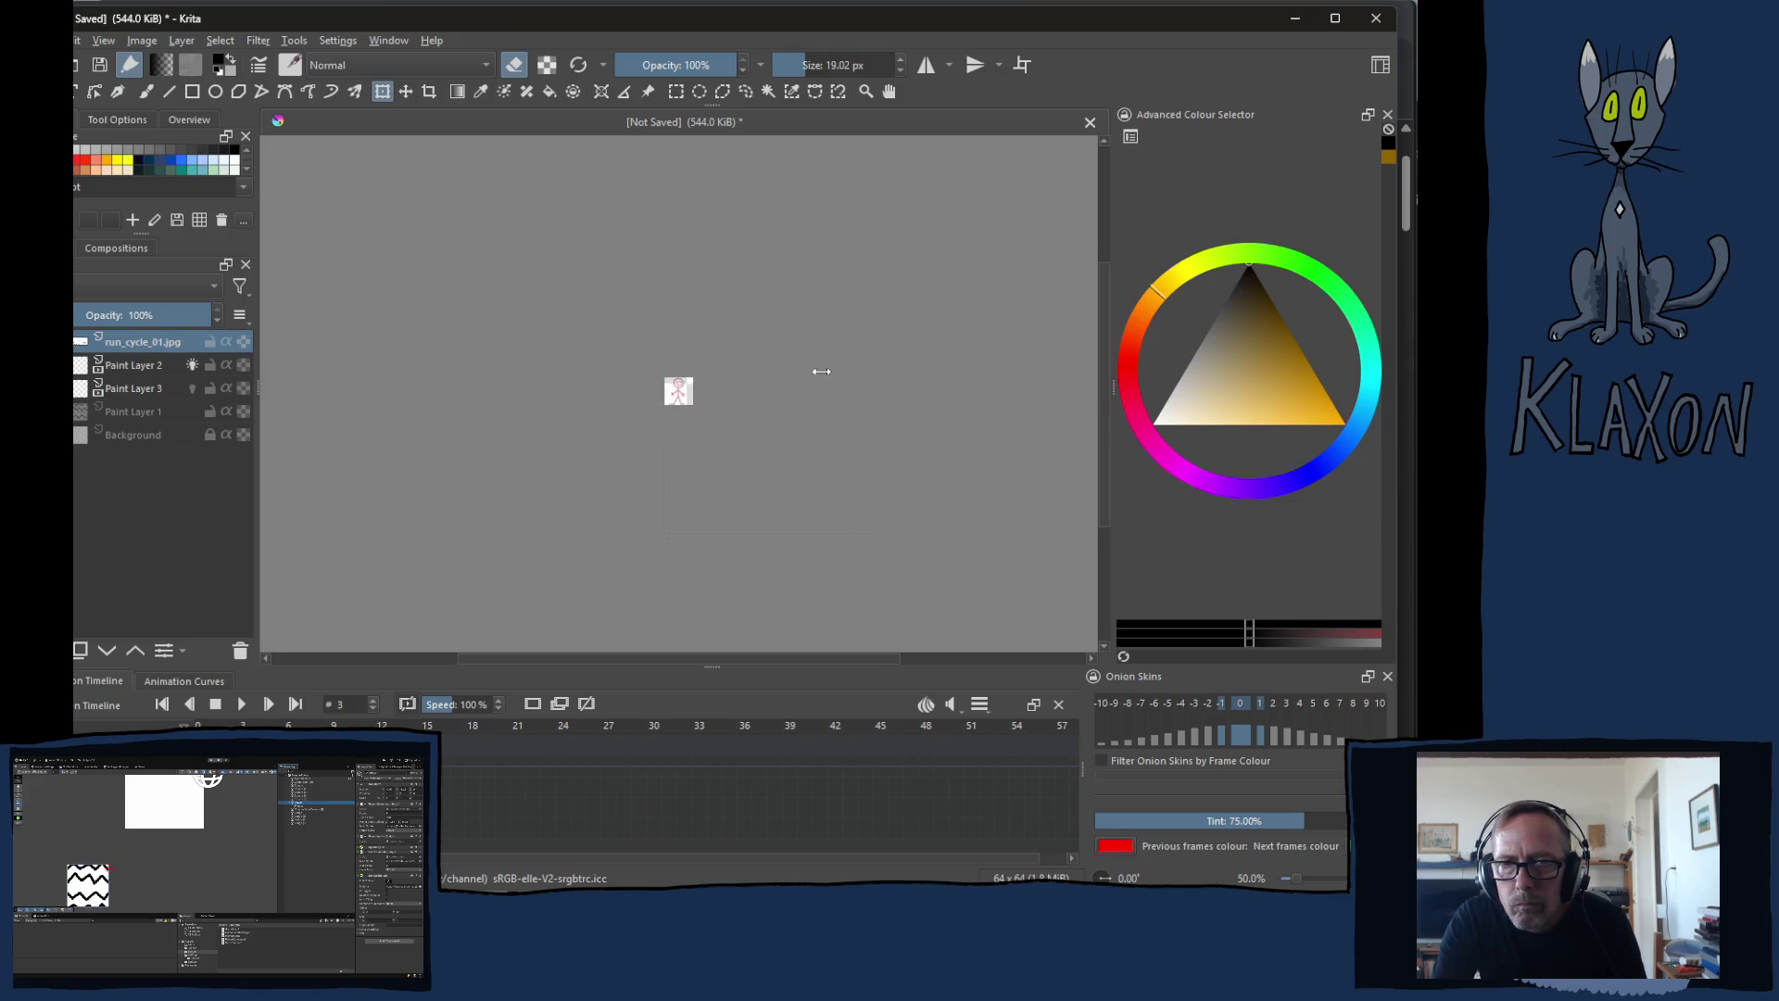
mouse_move(755, 514)
mouse_down()
mouse_move(731, 377)
mouse_move(742, 389)
mouse_move(701, 397)
mouse_up()
scroll(701, 397, up, 5)
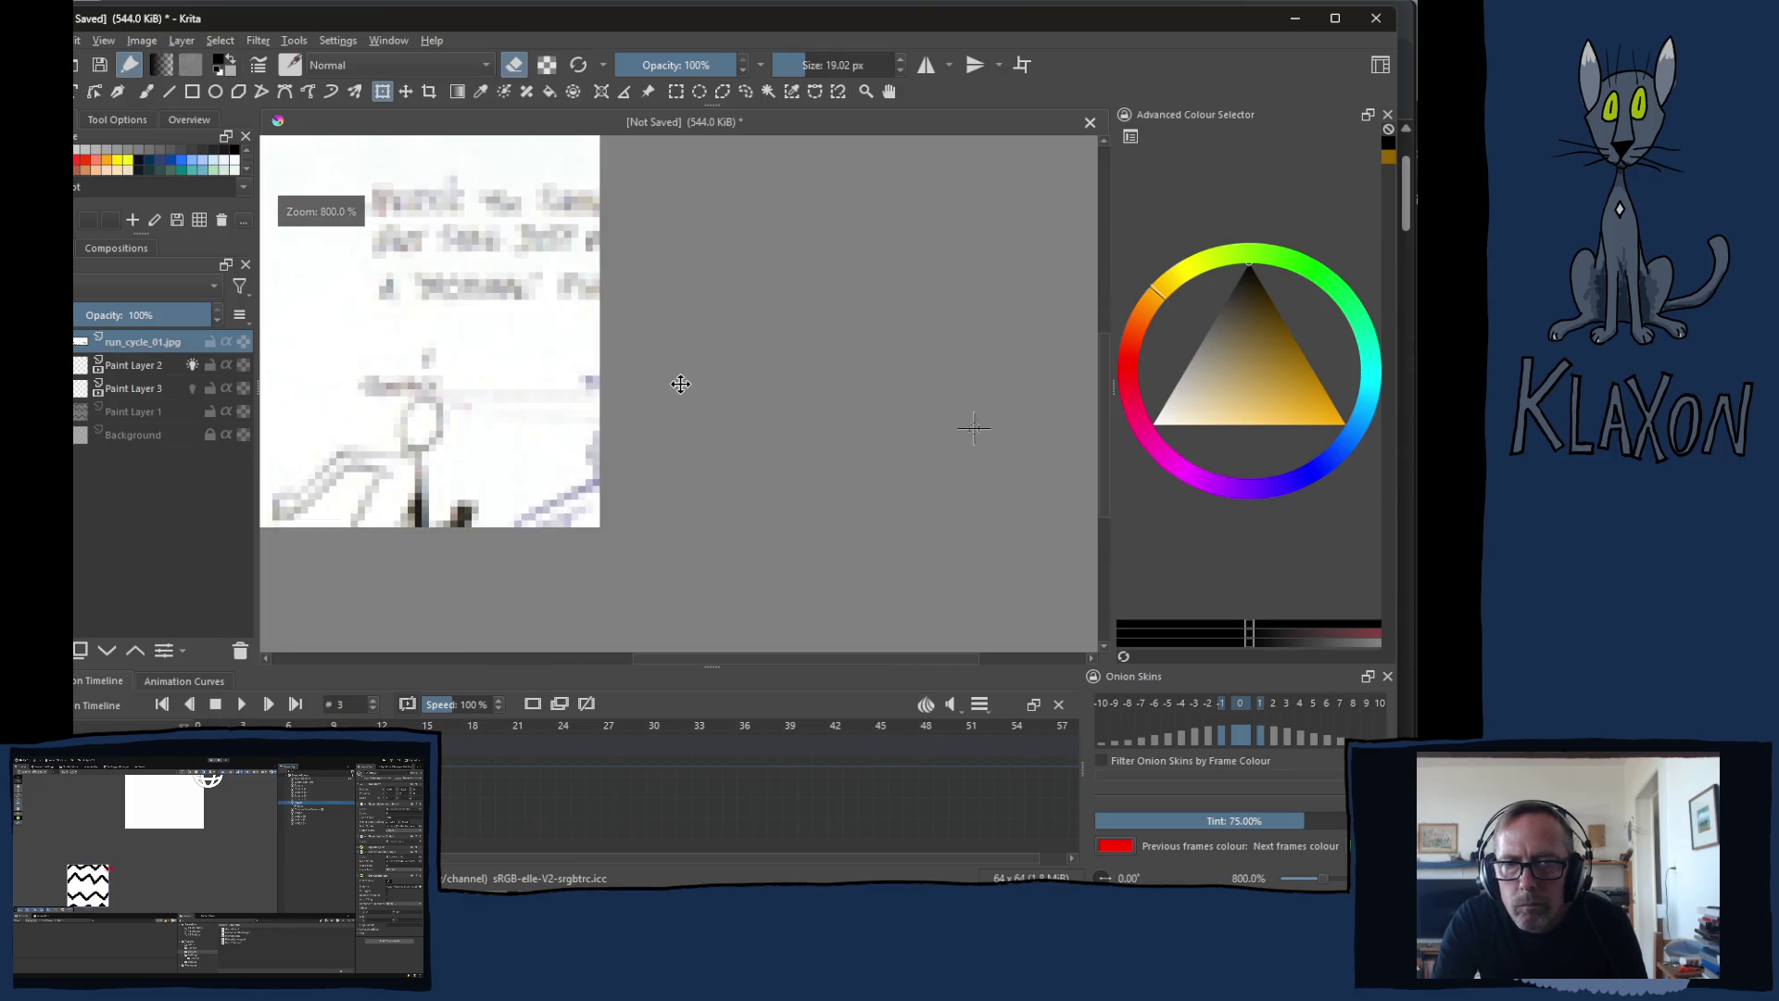
scroll(685, 408, down, 2)
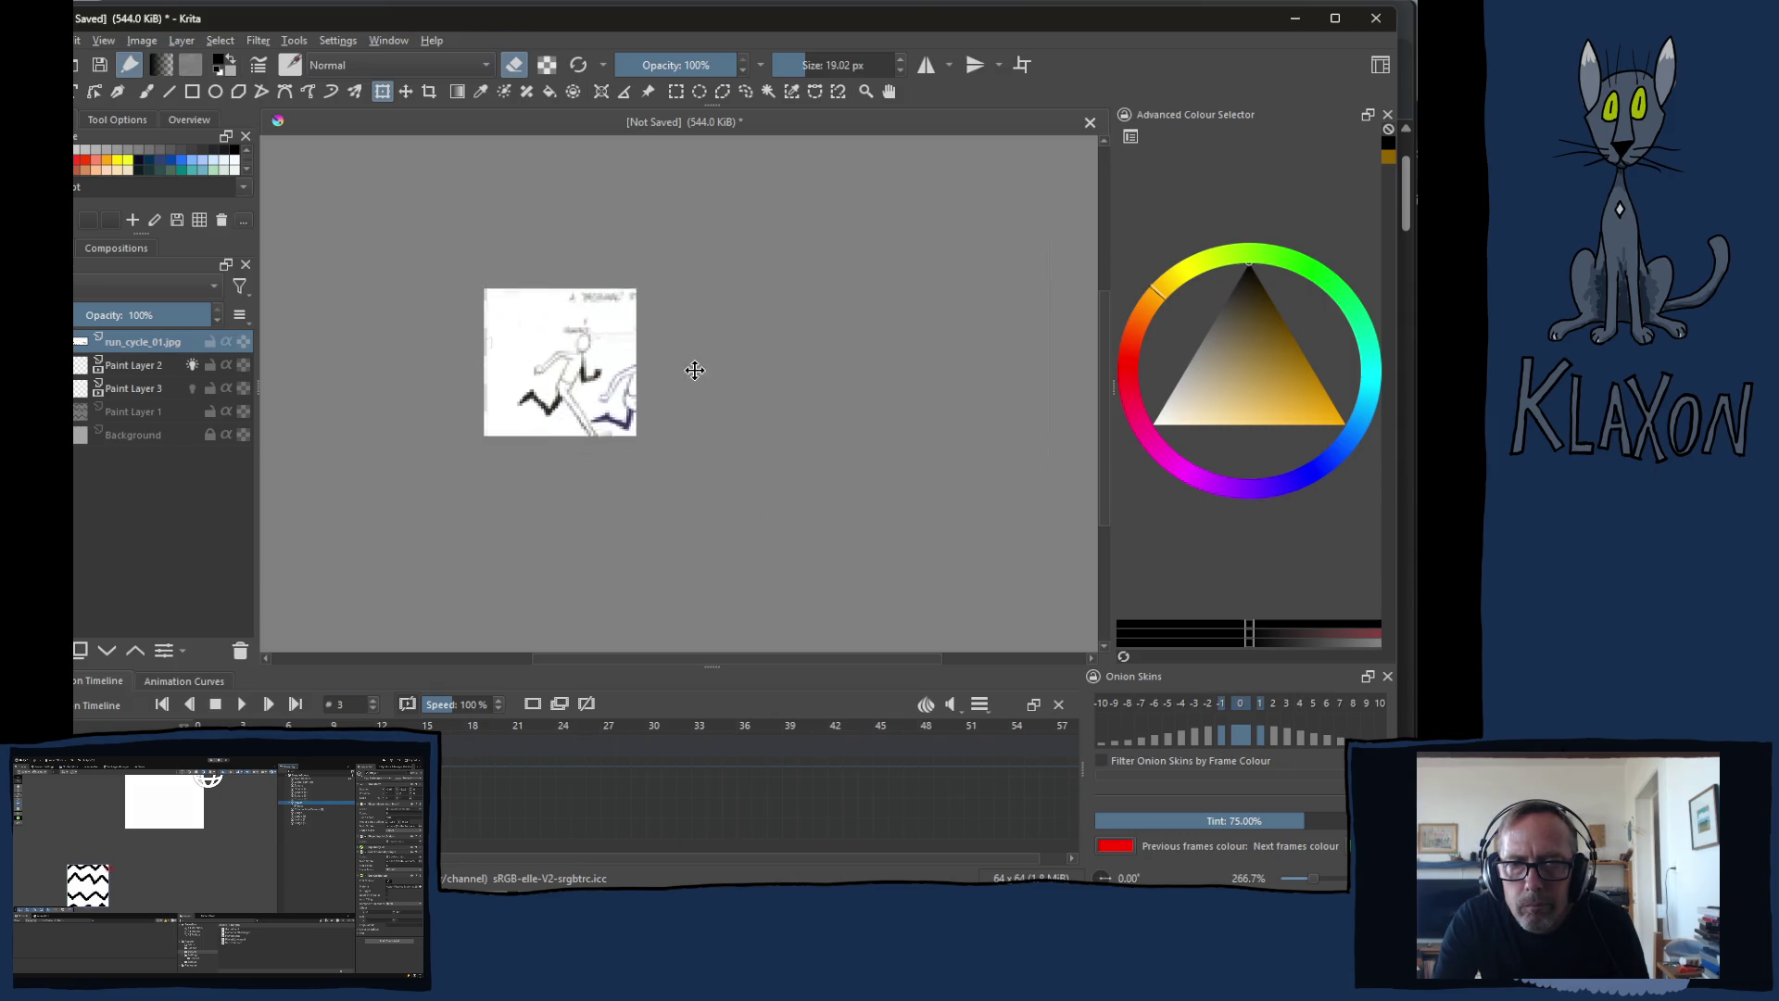